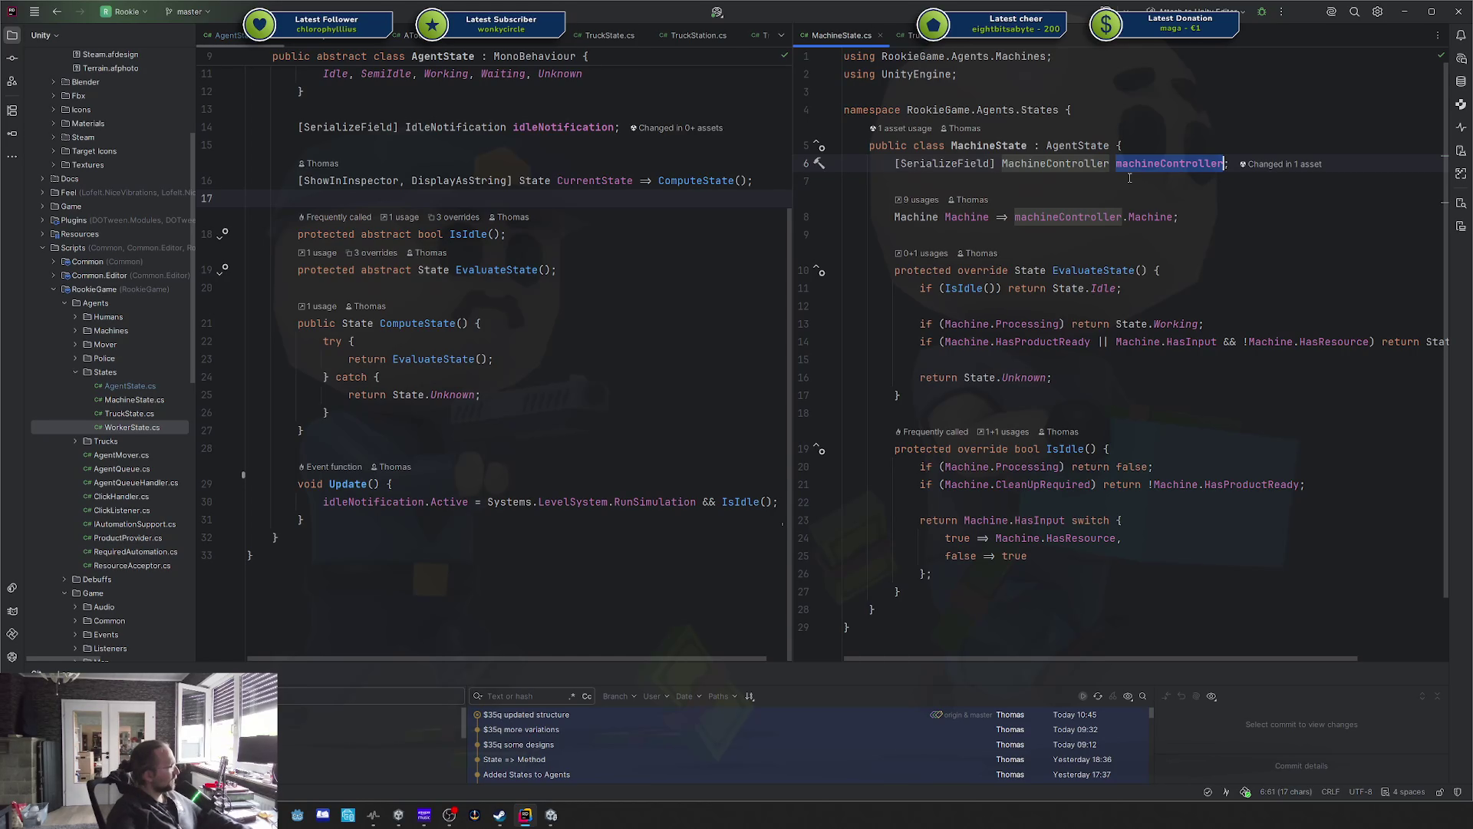
Add a 'protected bool NotificationActive { get; }' property below CurrentState in AgentState.
click(507, 502)
scroll(392, 217, up, 3)
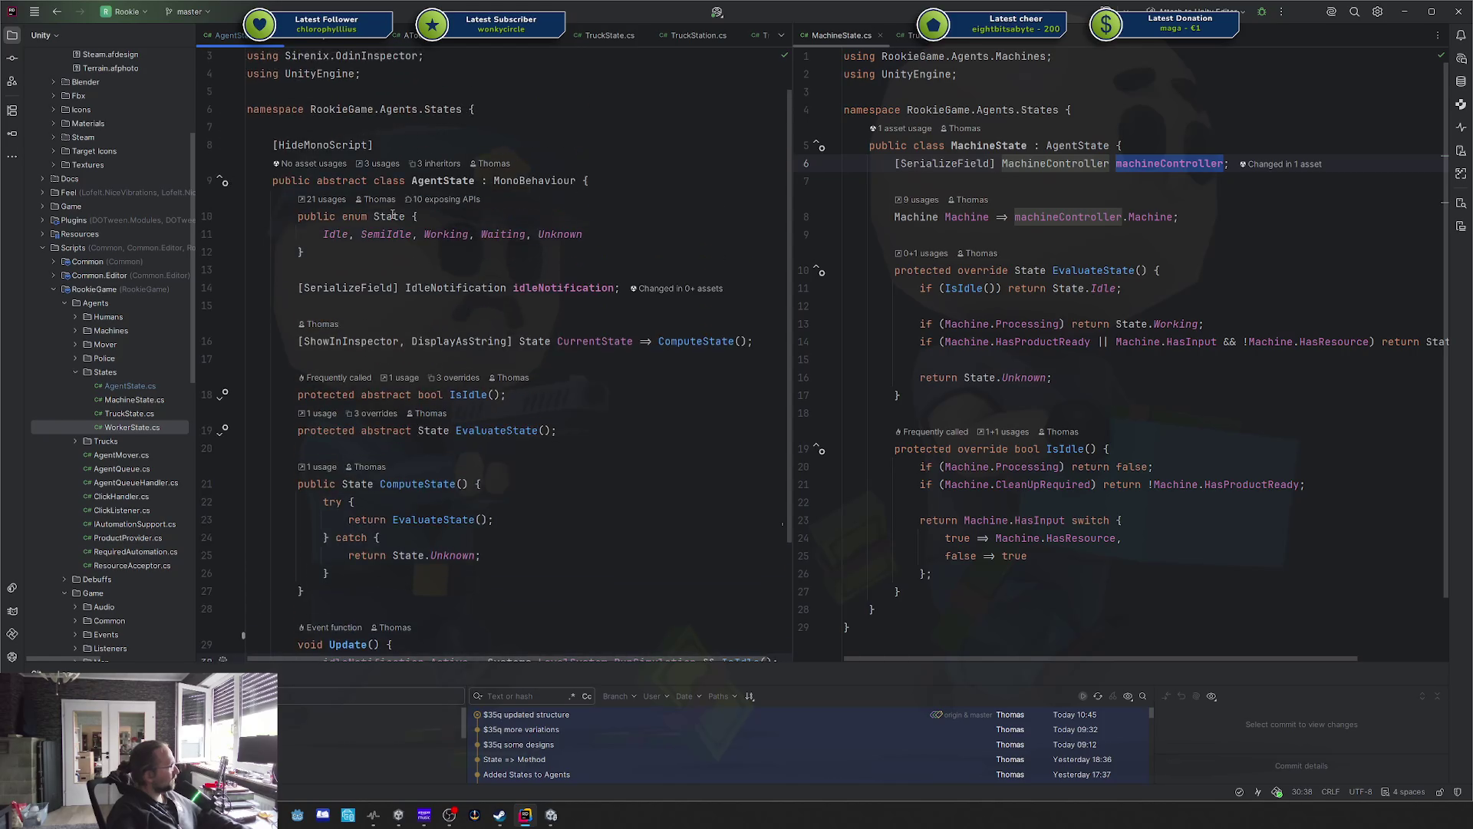
click(494, 347)
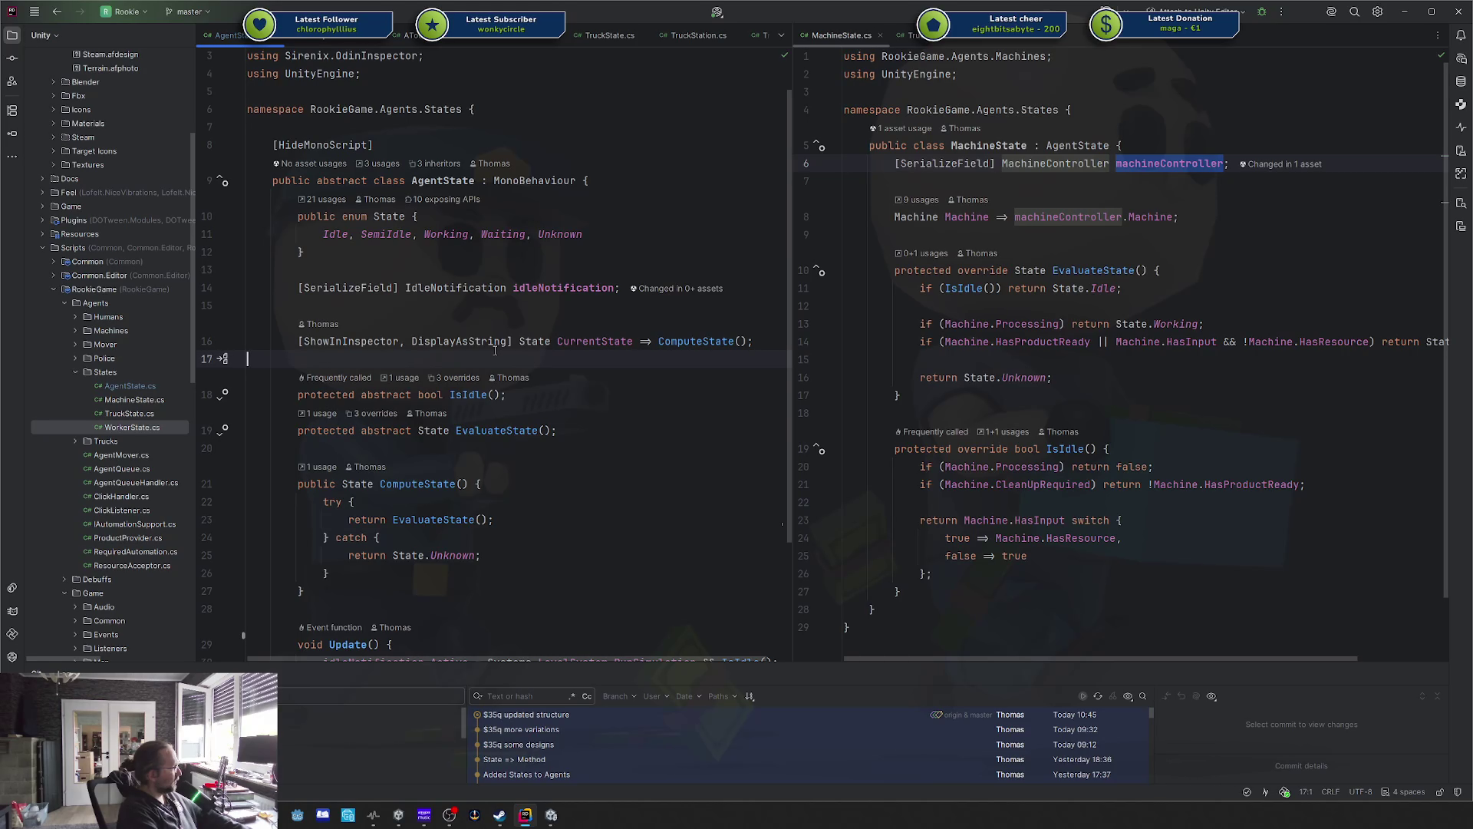
key(Return)
key(Return)
key(Up)
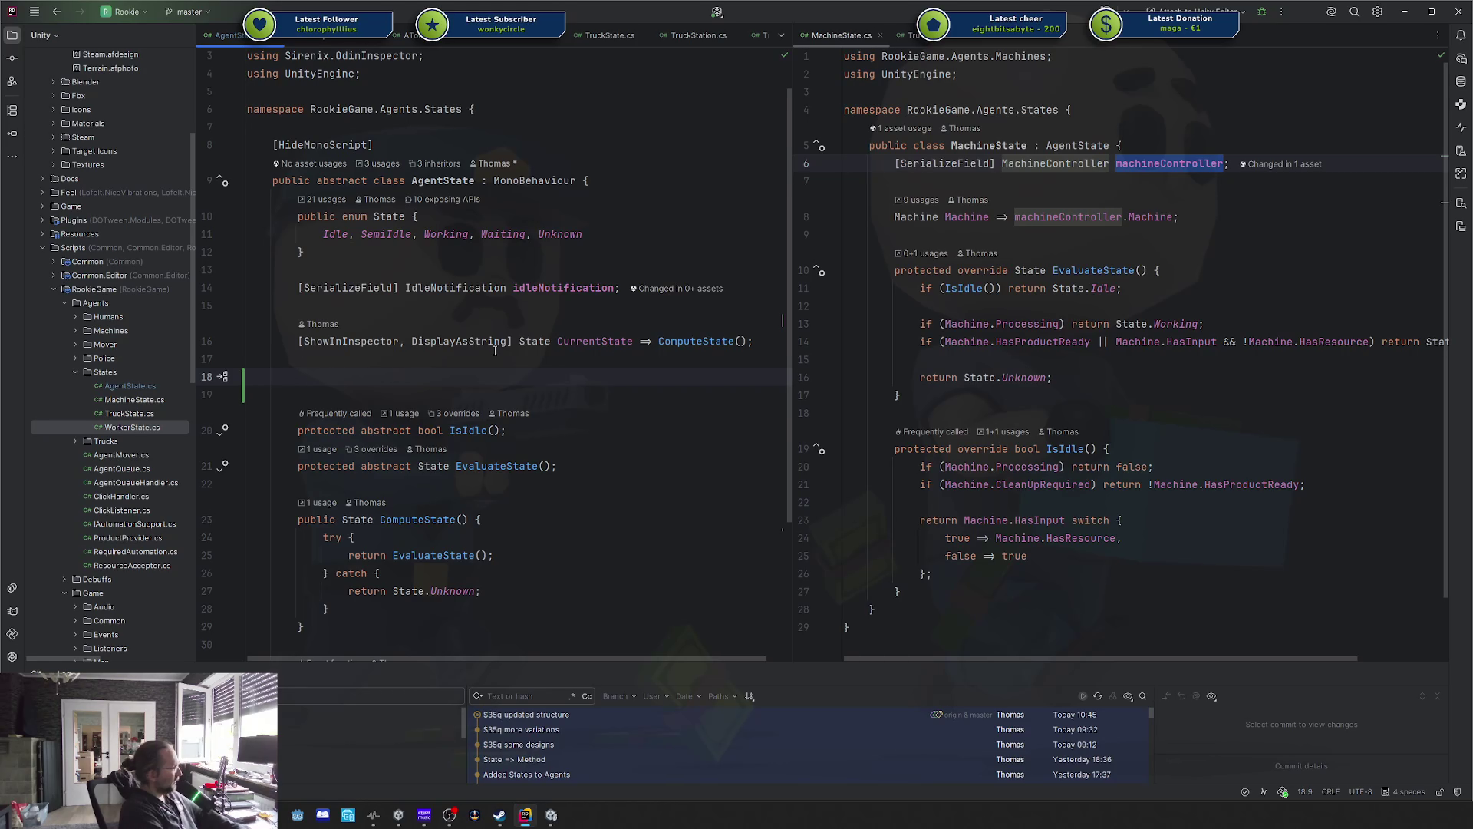
text(protected )
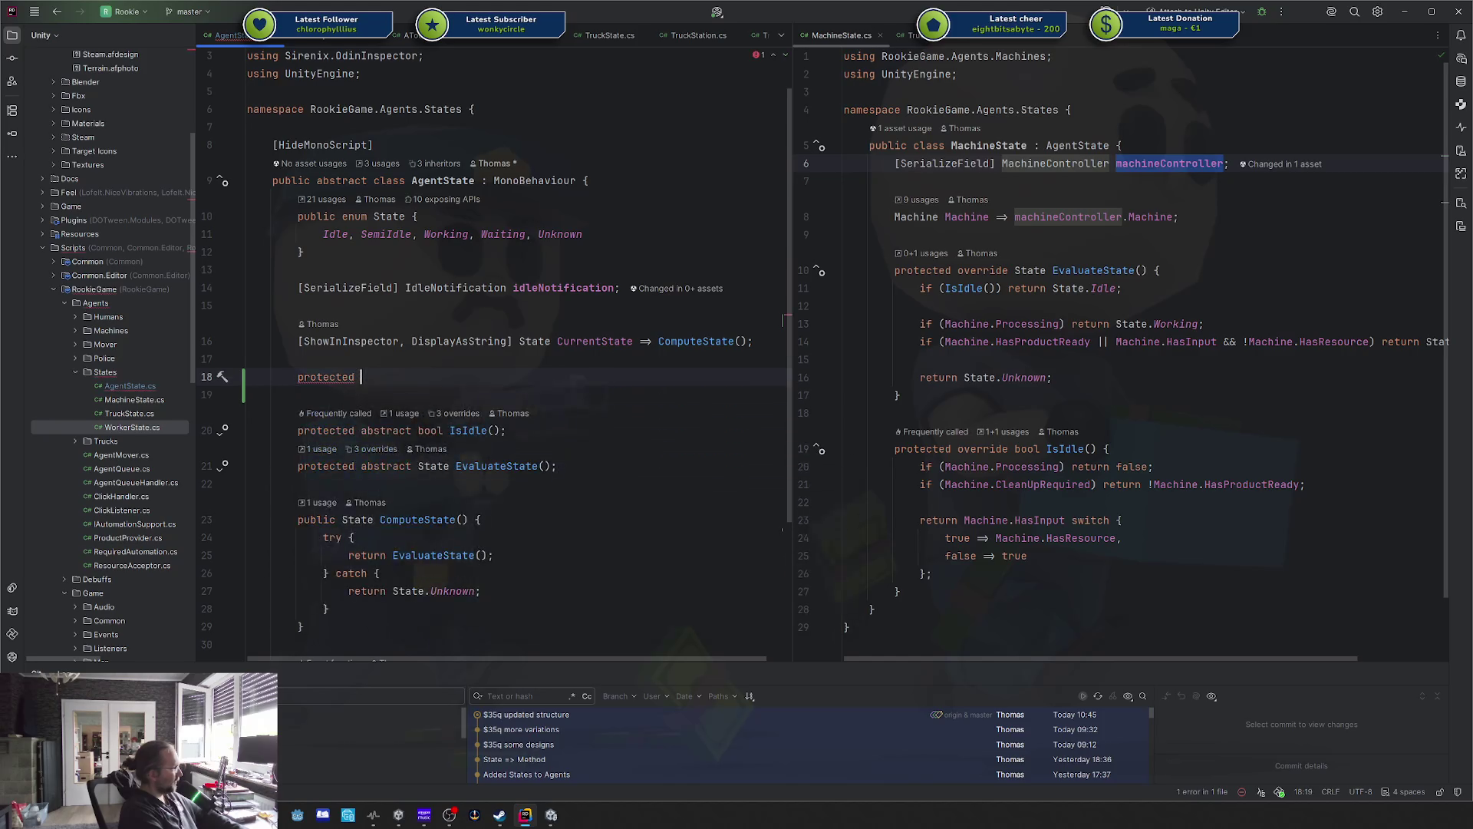
text(bool Can)
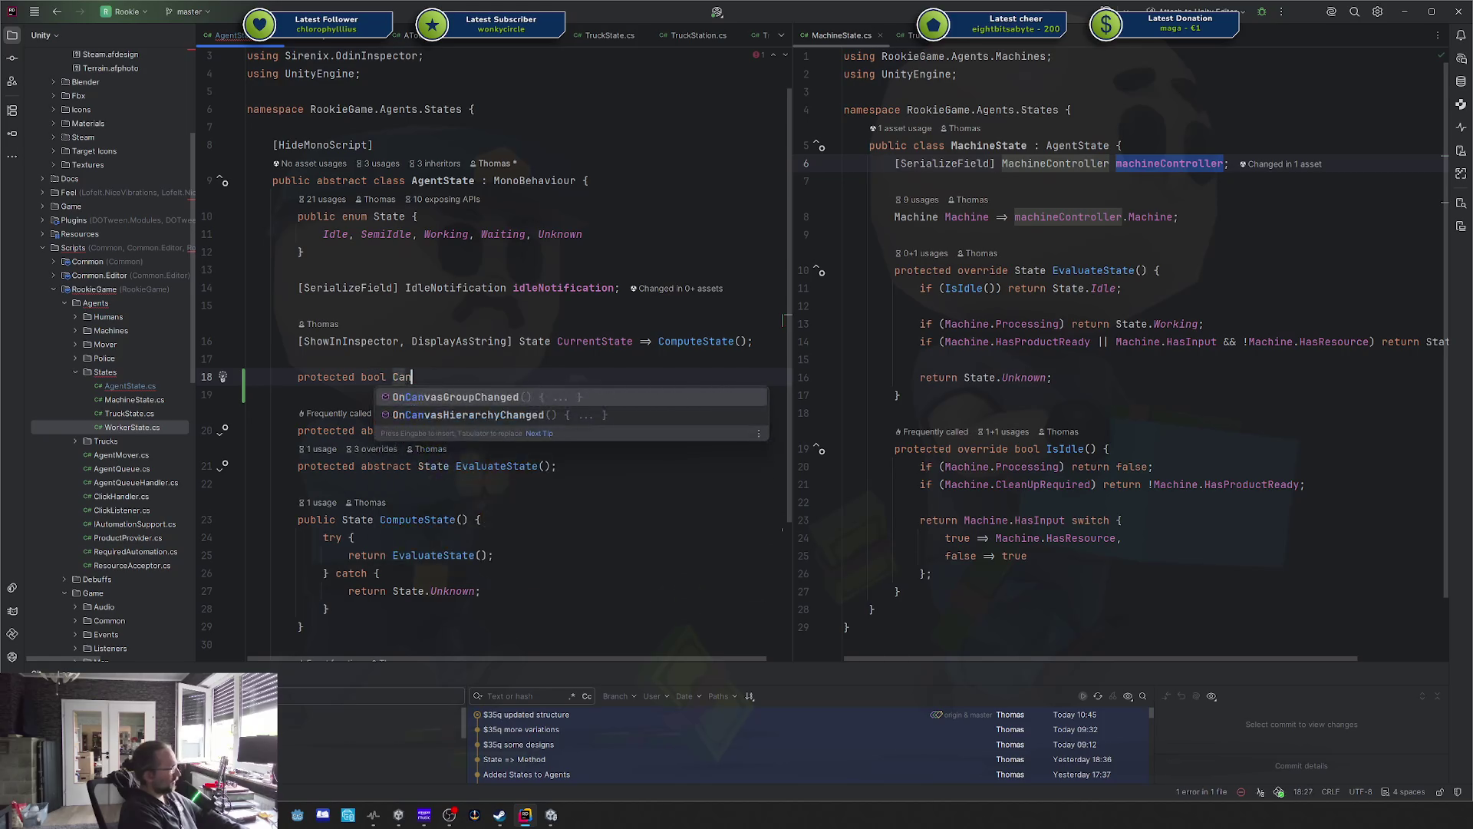
key(Escape)
text(N)
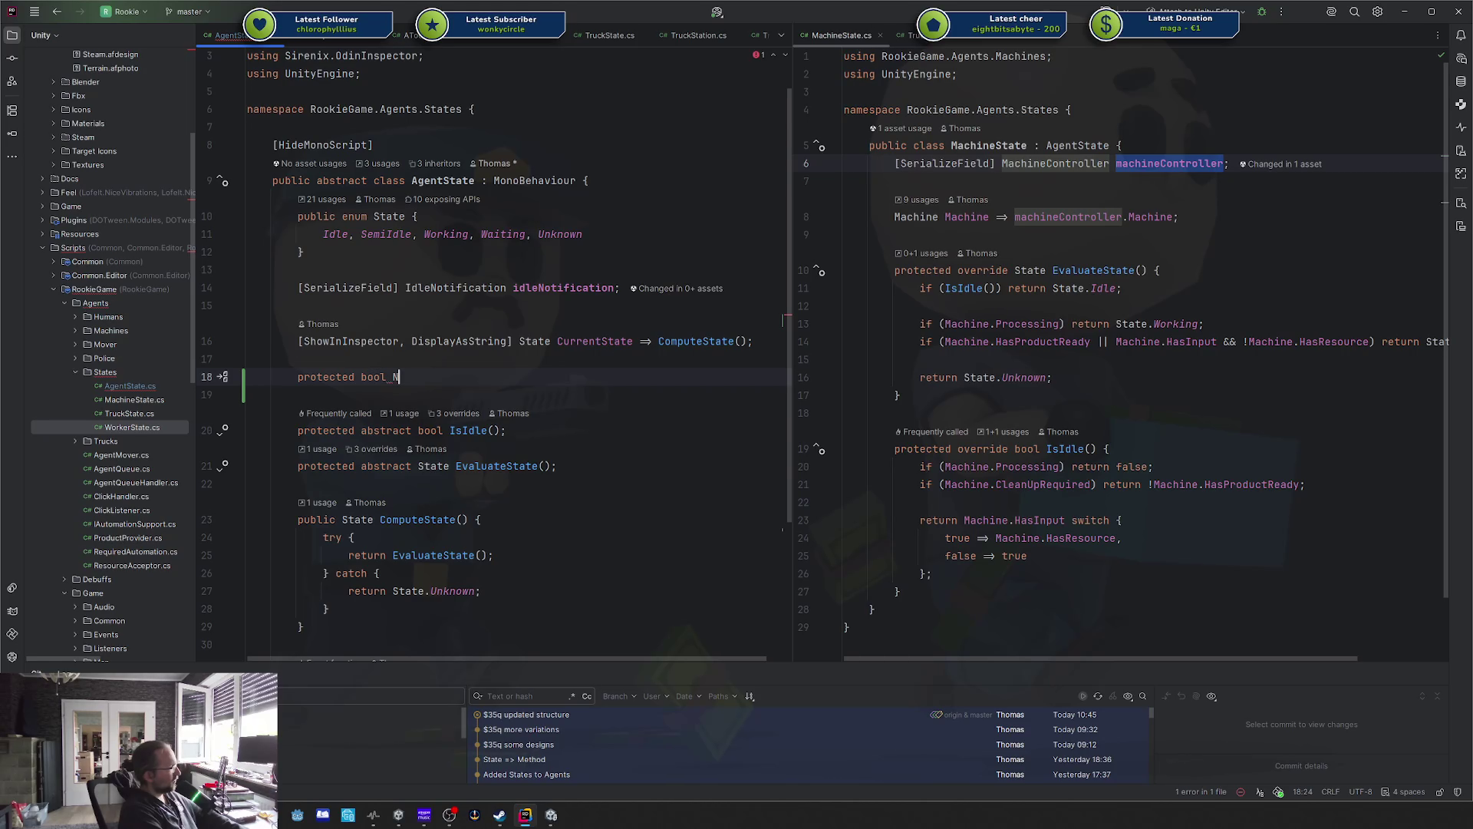
text(otificationSactiv)
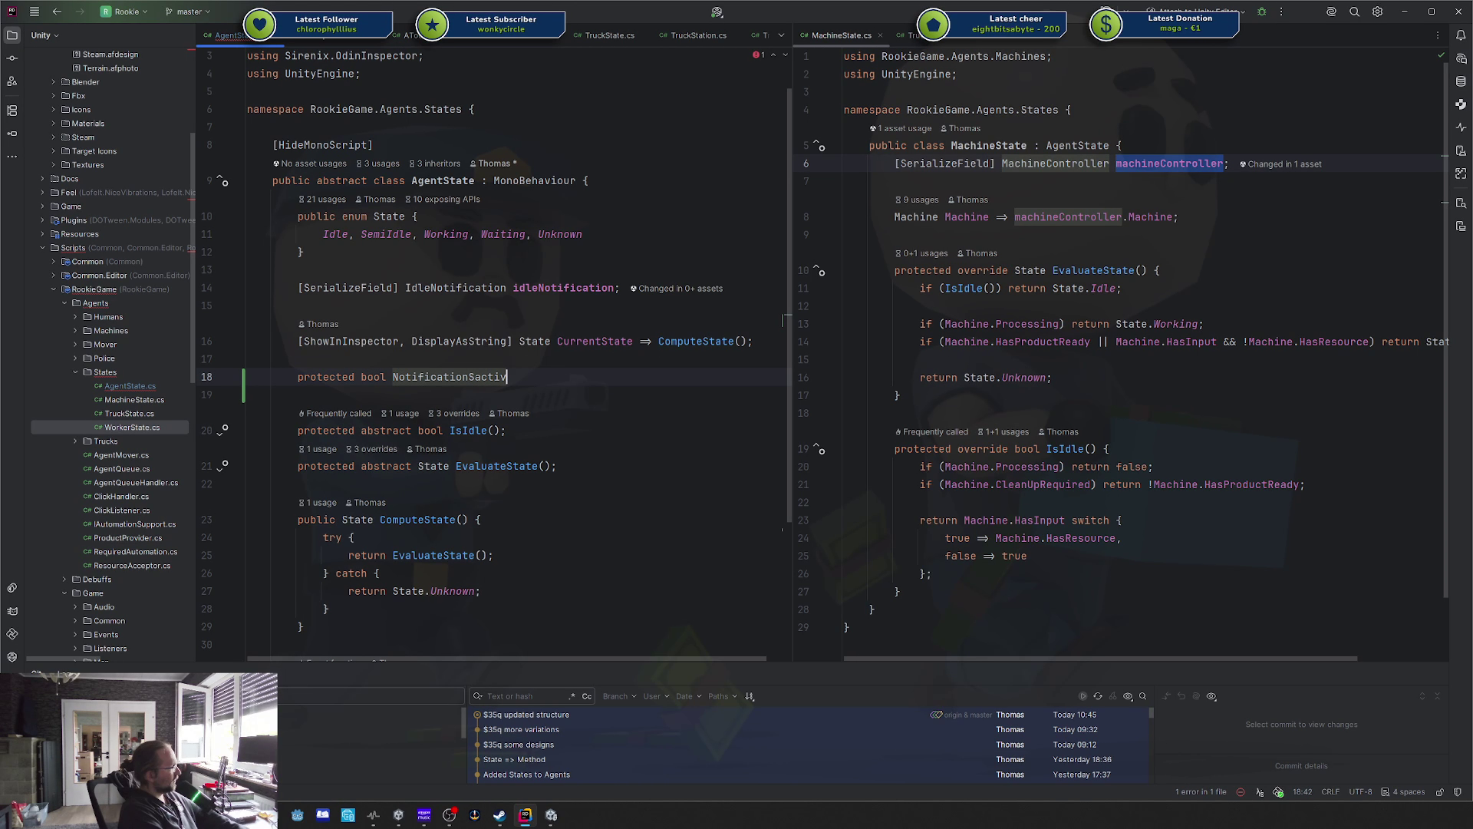
key(ctrl+BackSpace)
text(Notiv)
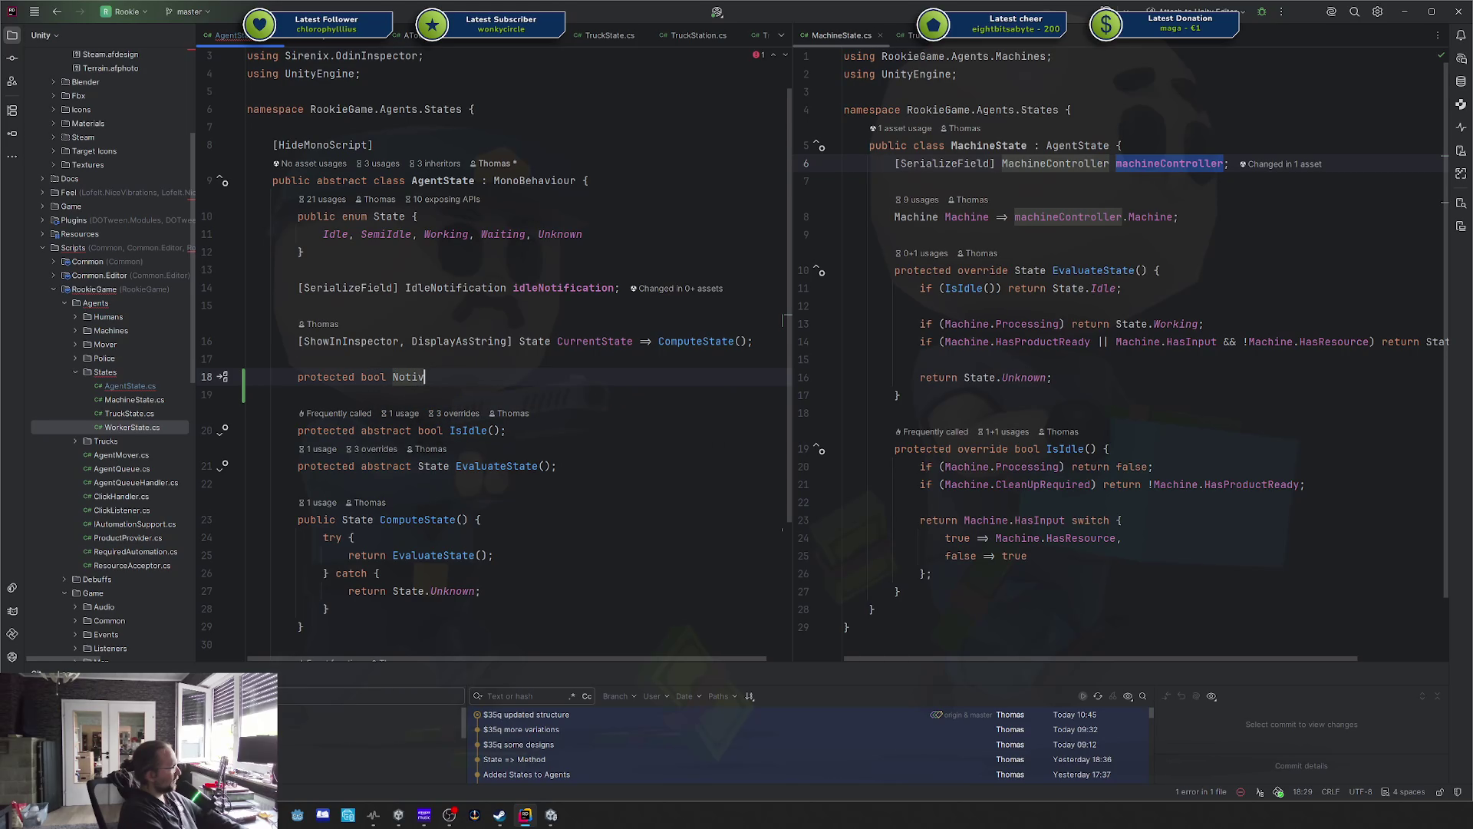
key(BackSpace)
text(ficationActive => idleNotification.Active;)
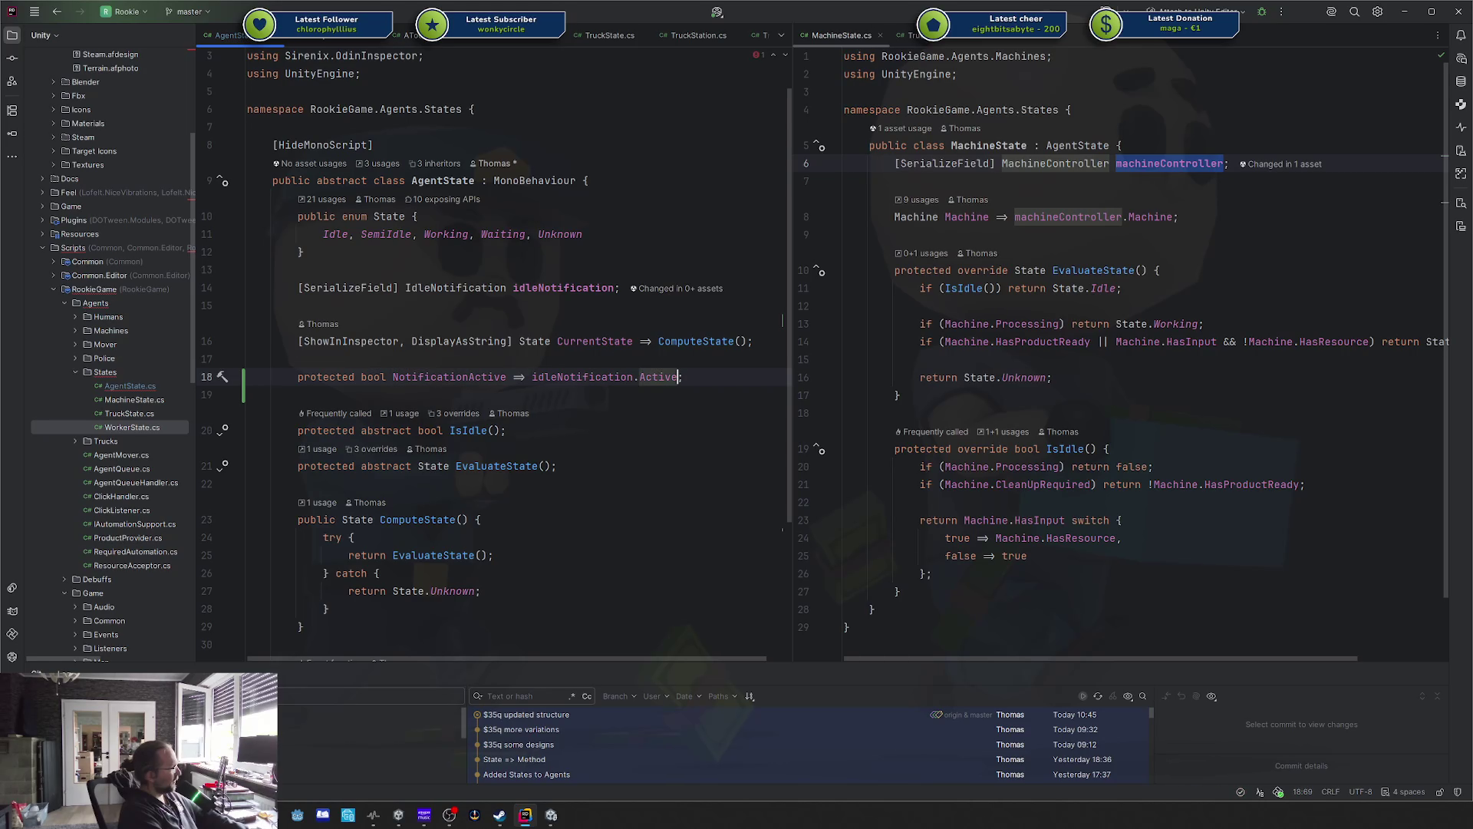
key(ctrl+BackSpace)
key(ctrl+BackSpace)
key(ctrl+BackSpace)
text({ get;)
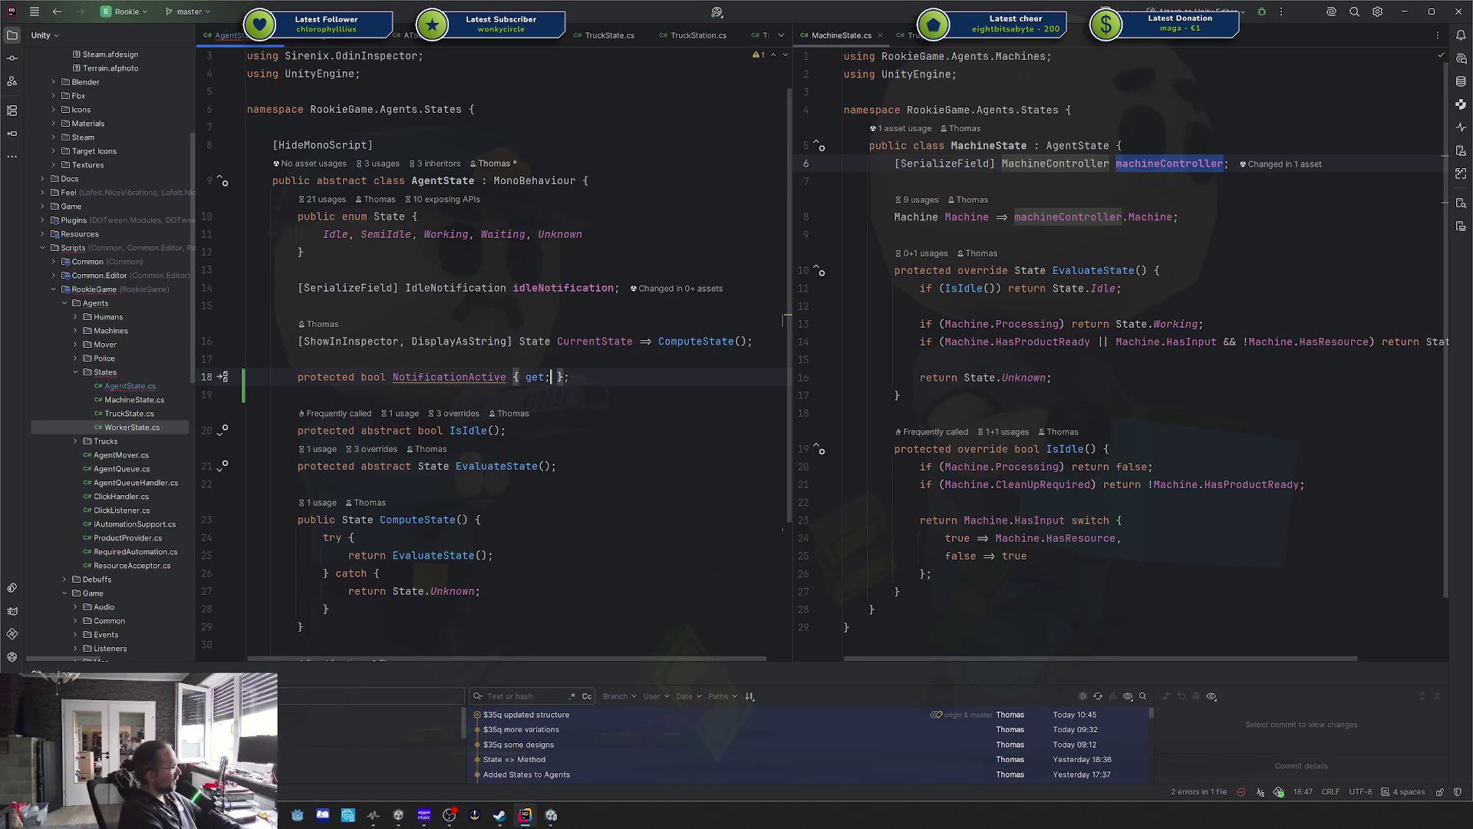
Gate the idleNotification.Active assignment in Update with 'NotificationActive &&'.
scroll(495, 351, down, 3)
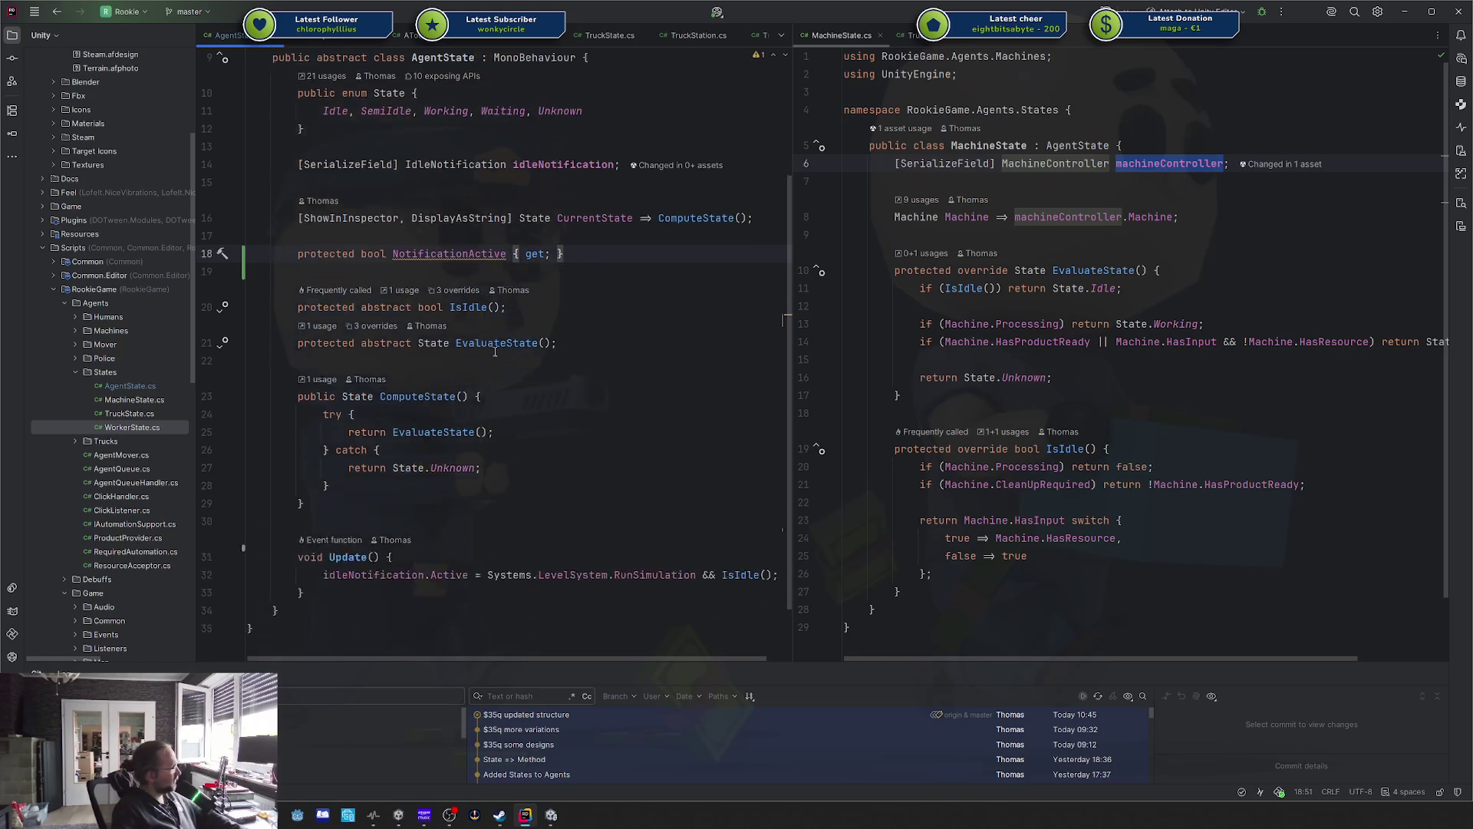
scroll(494, 351, down, 2)
click(481, 501)
text(N)
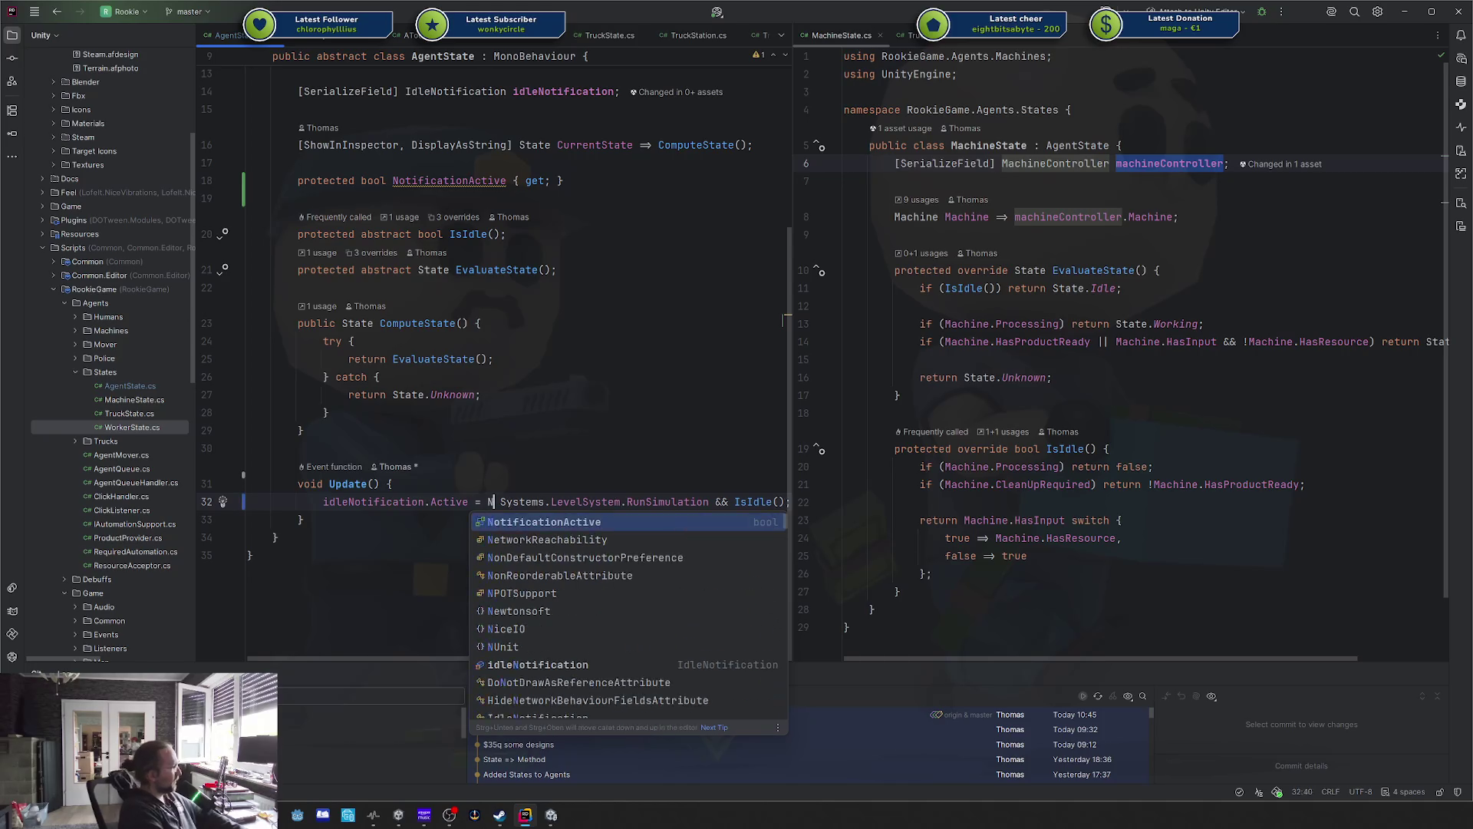
key(BackSpace)
text(N)
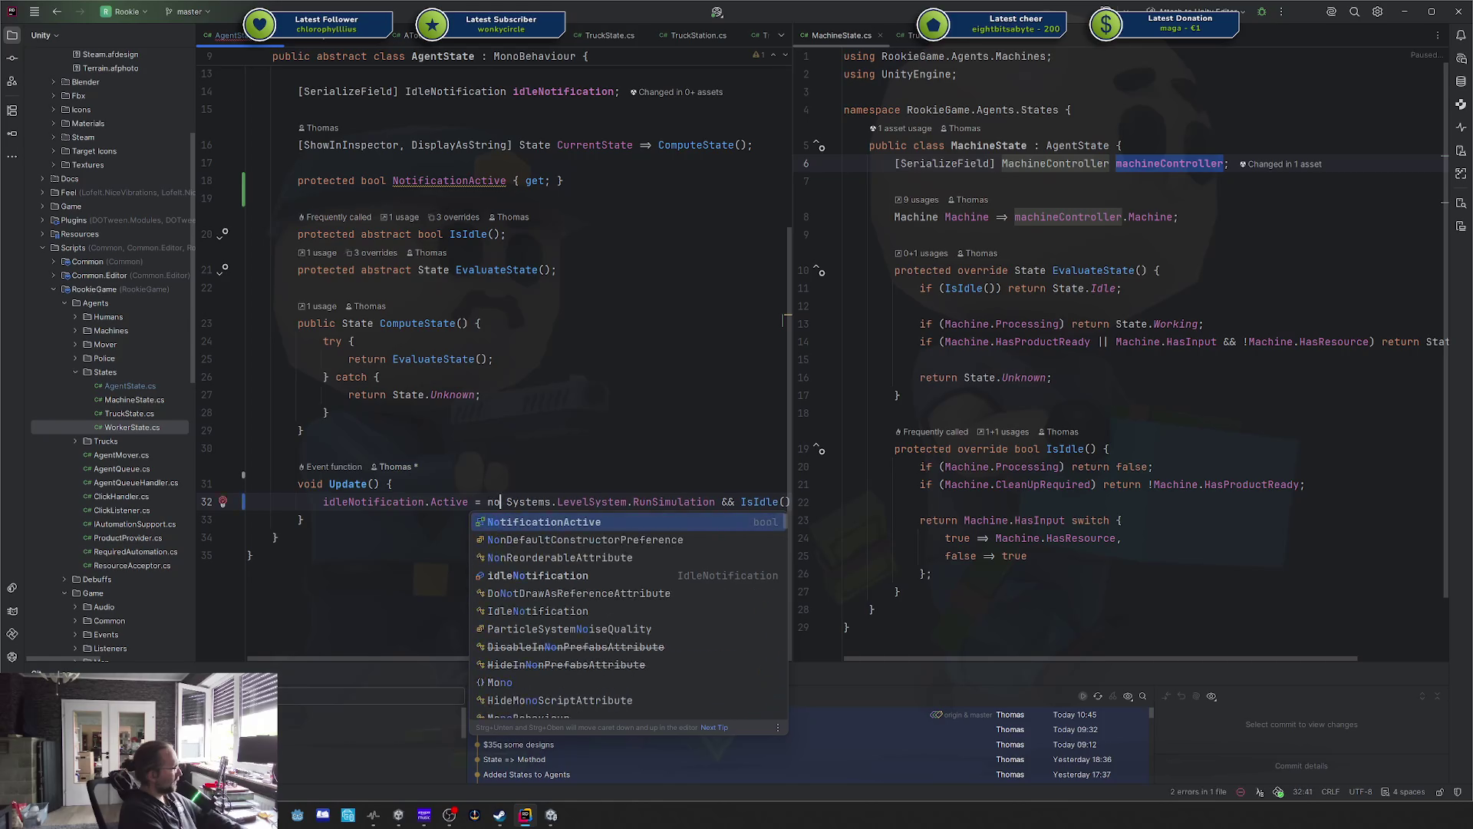
key(Return)
text(&&)
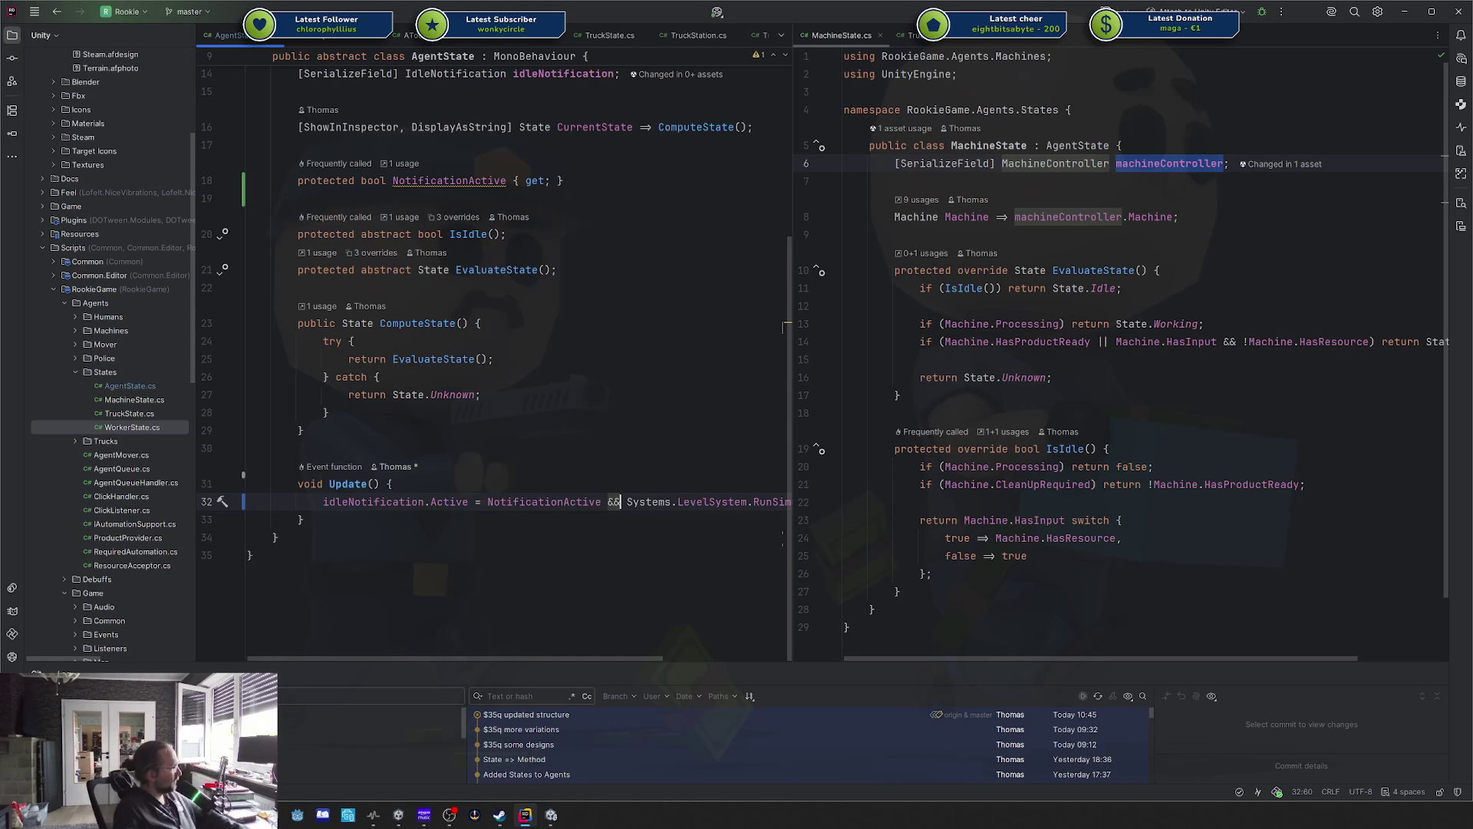
scroll(448, 403, up, 4)
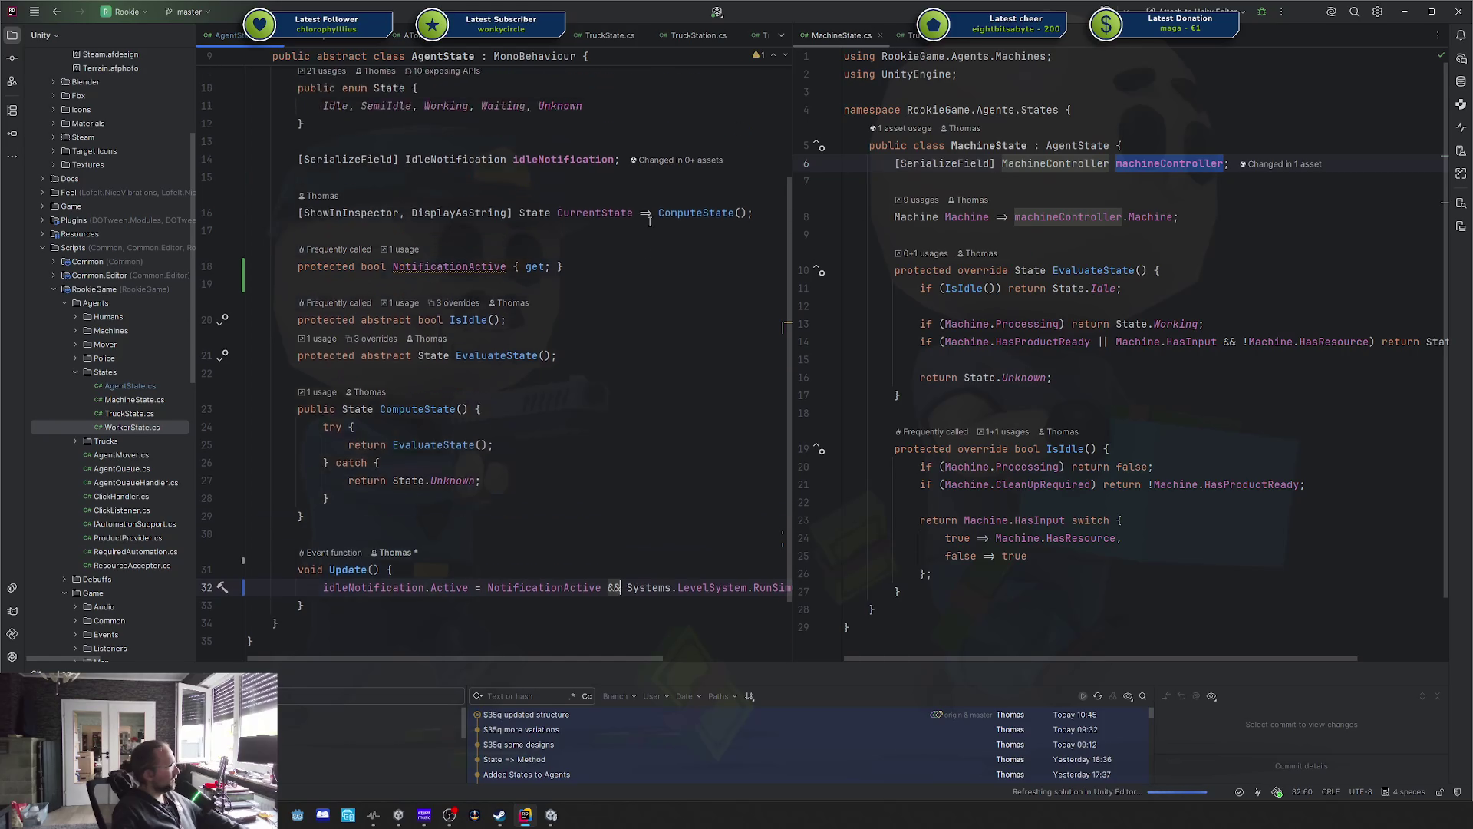
mouse_move(448, 403)
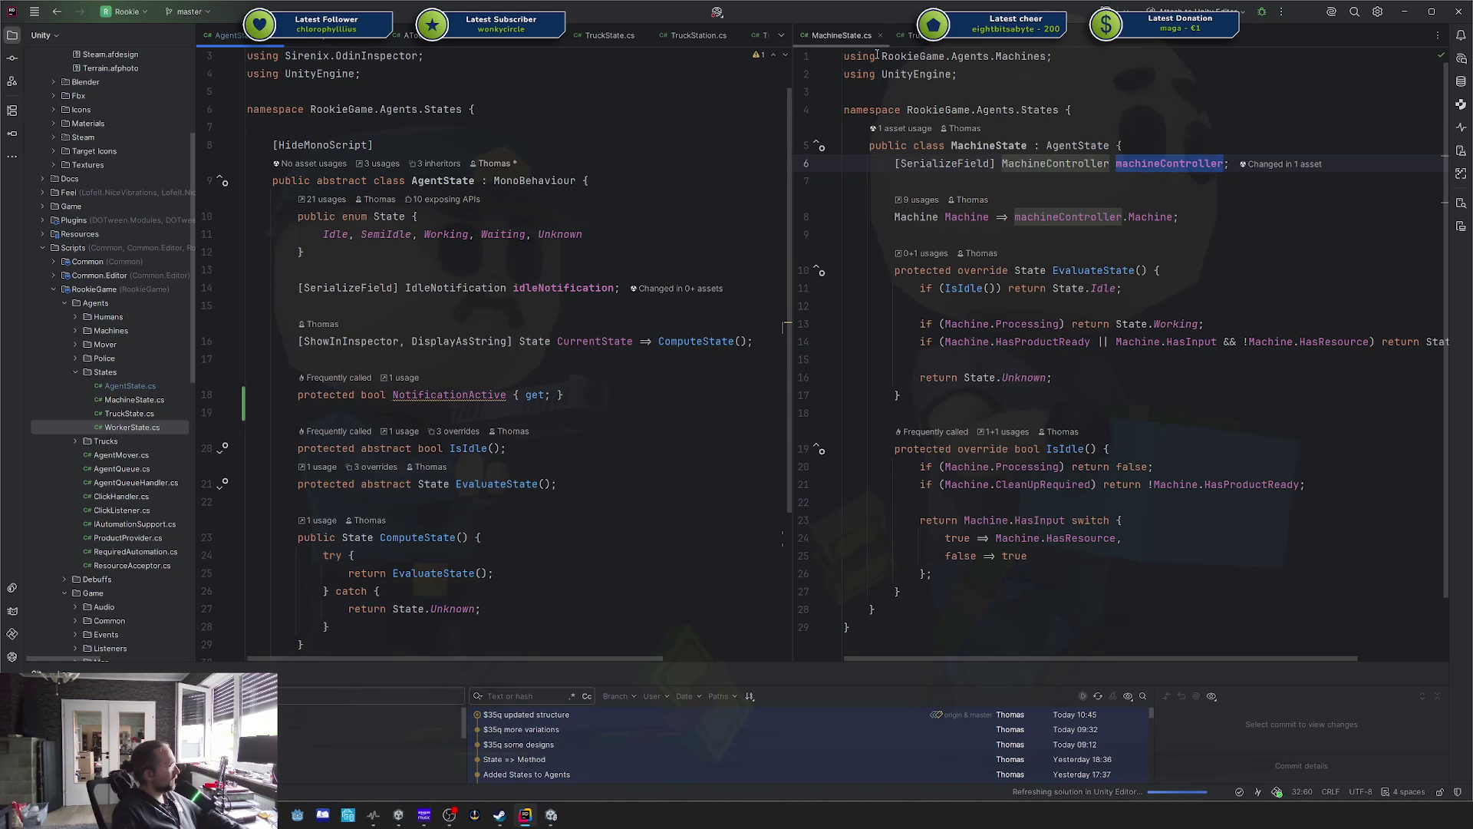
Make the NotificationActive property abstract in AgentState.
click(360, 395)
text(abstract)
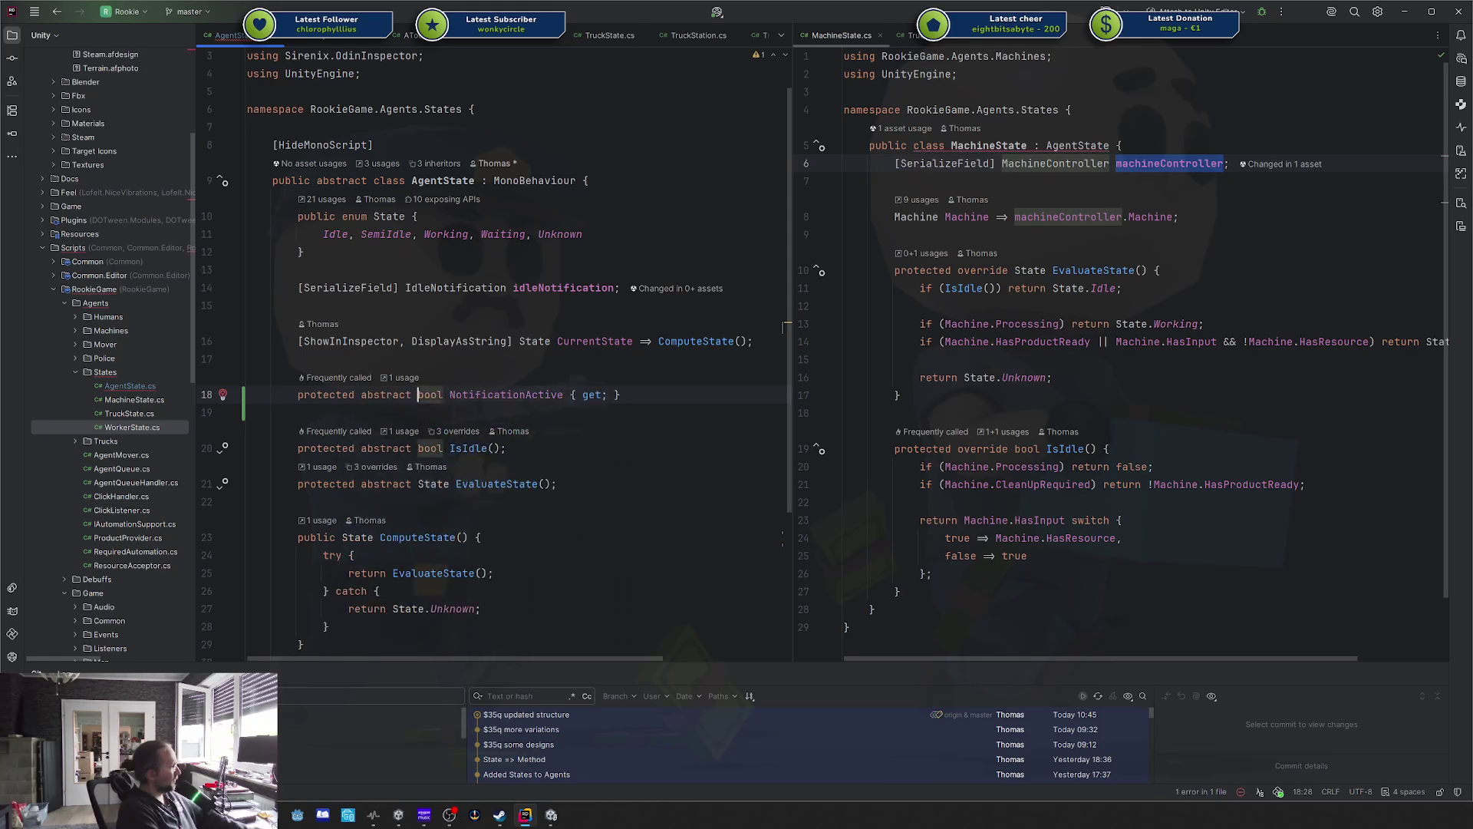
scroll(499, 345, down, 4)
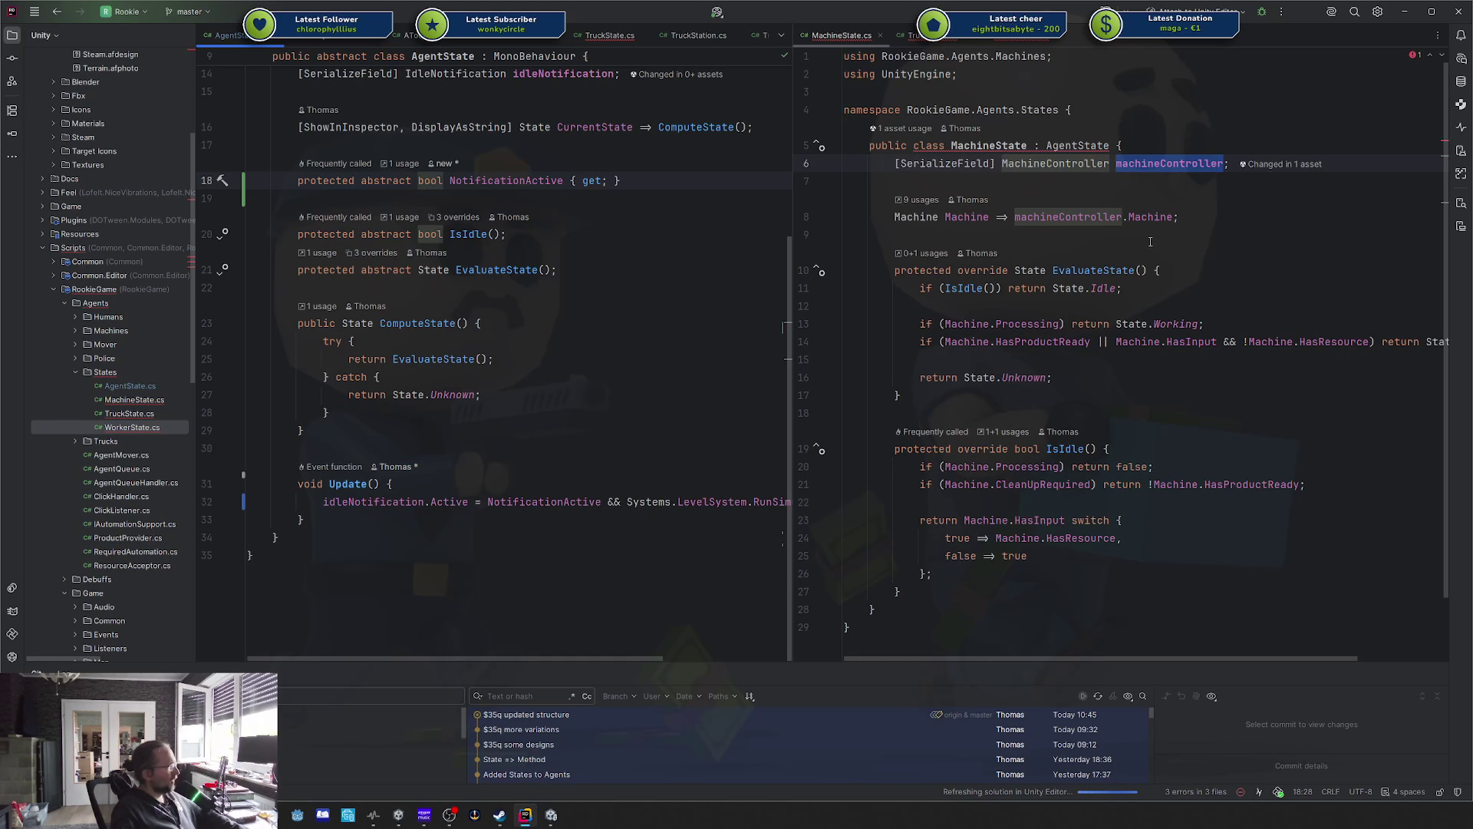
Override NotificationActive in MachineState as '=> machineController.enabled;'.
click(1216, 226)
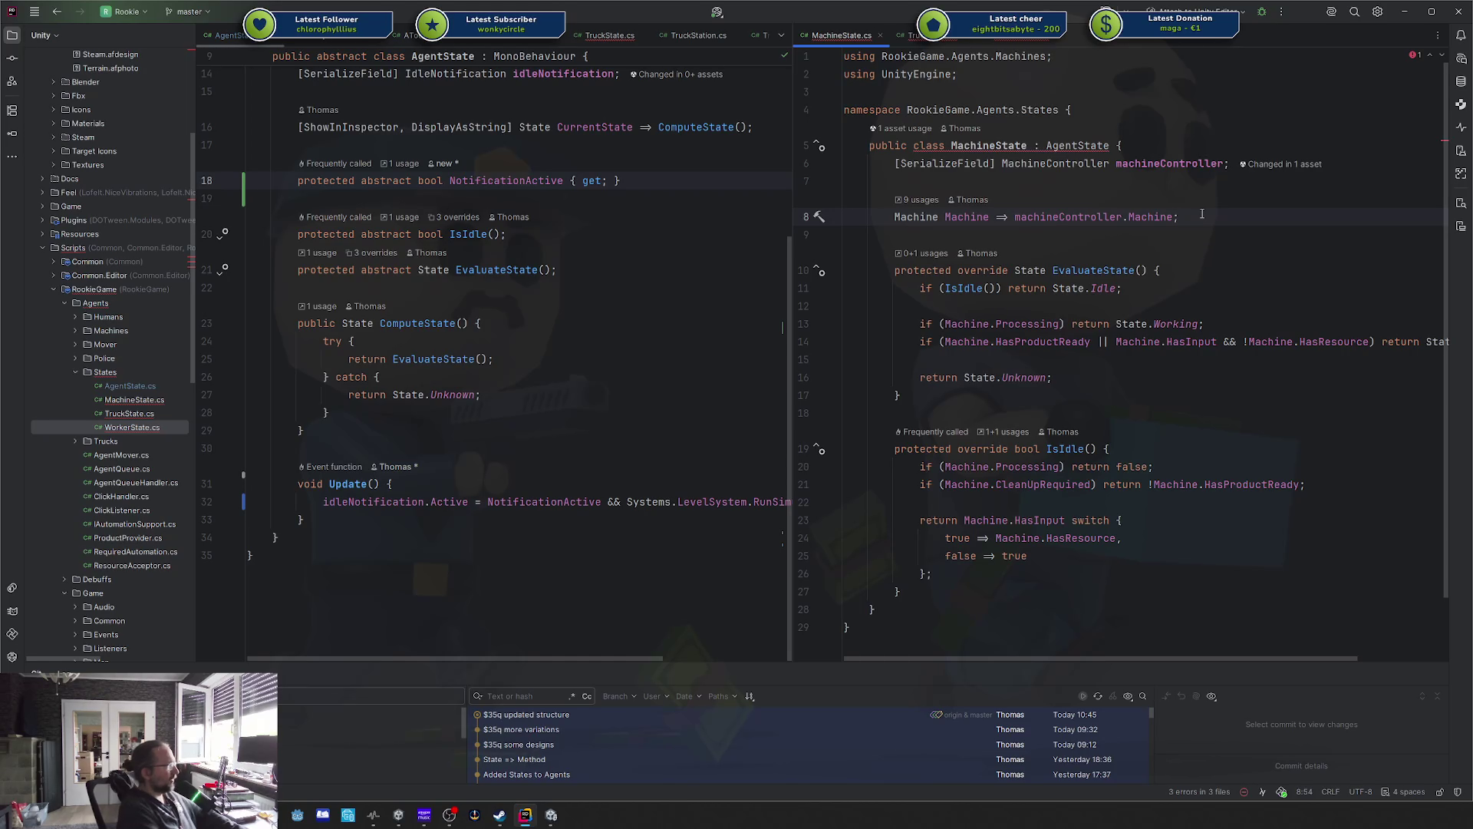
key(Return)
key(ctrl+o)
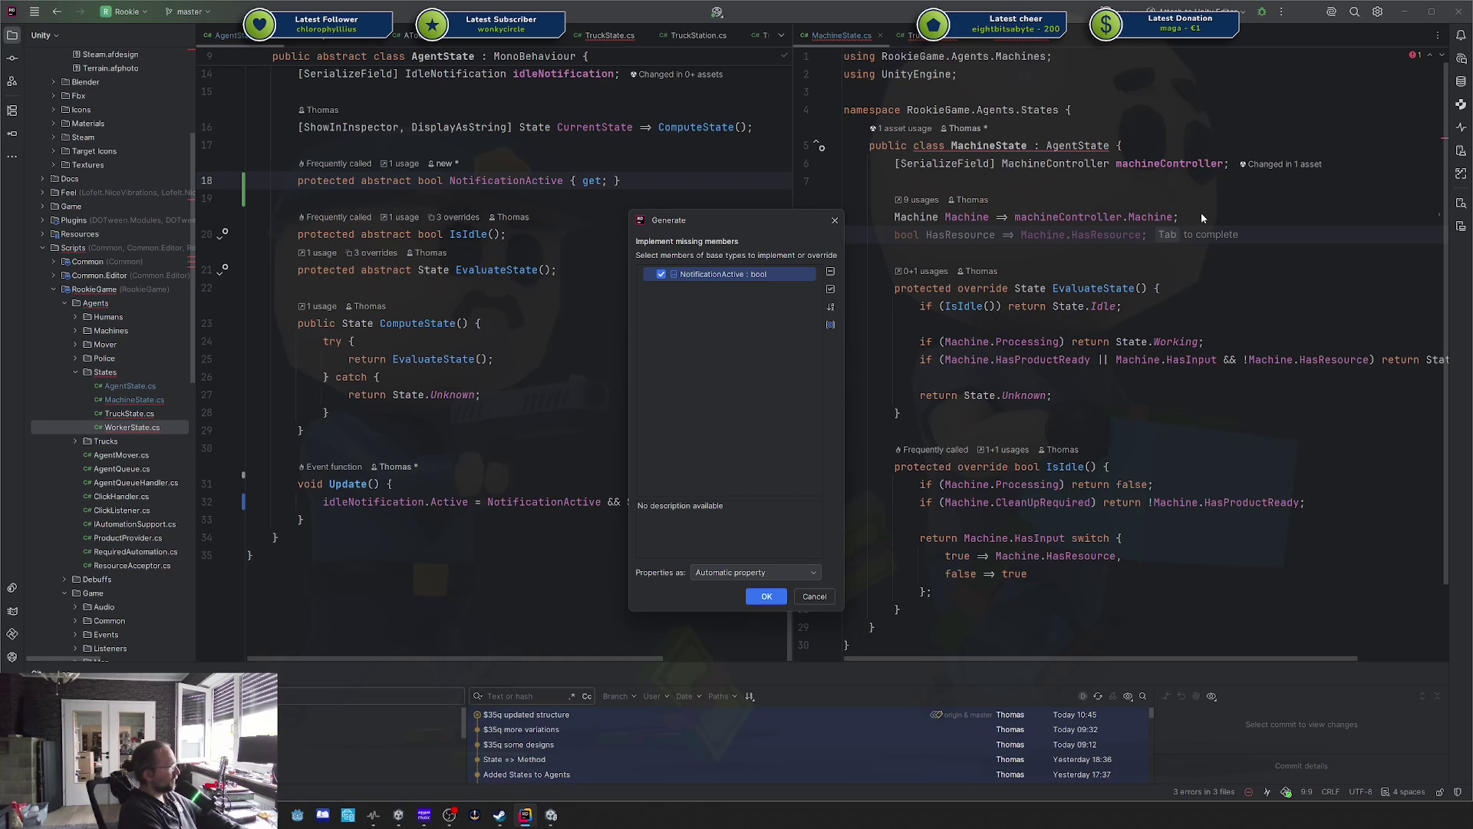
key(Return)
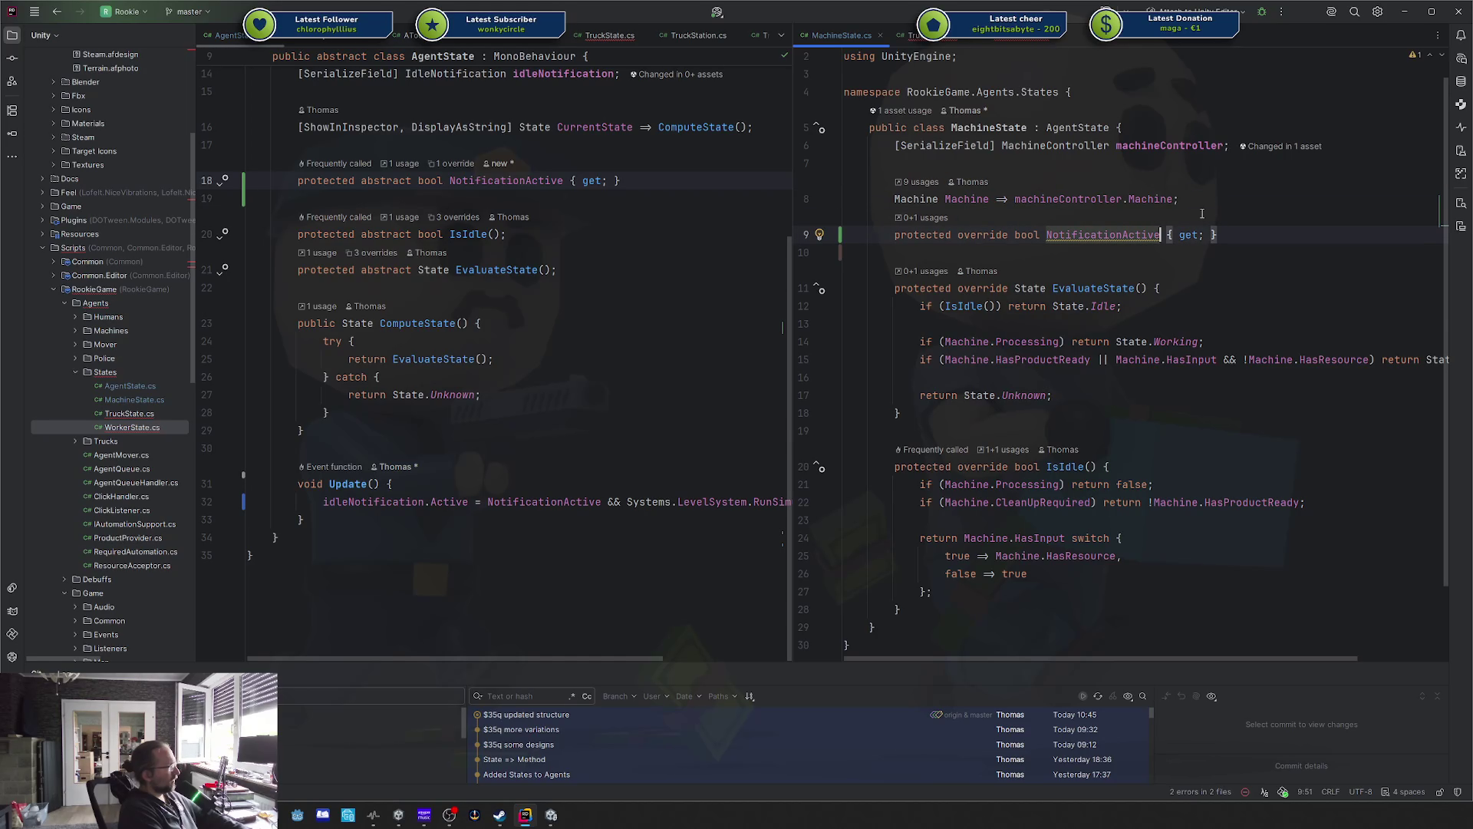
key(End)
key(BackSpace)
key(BackSpace)
key(BackSpace)
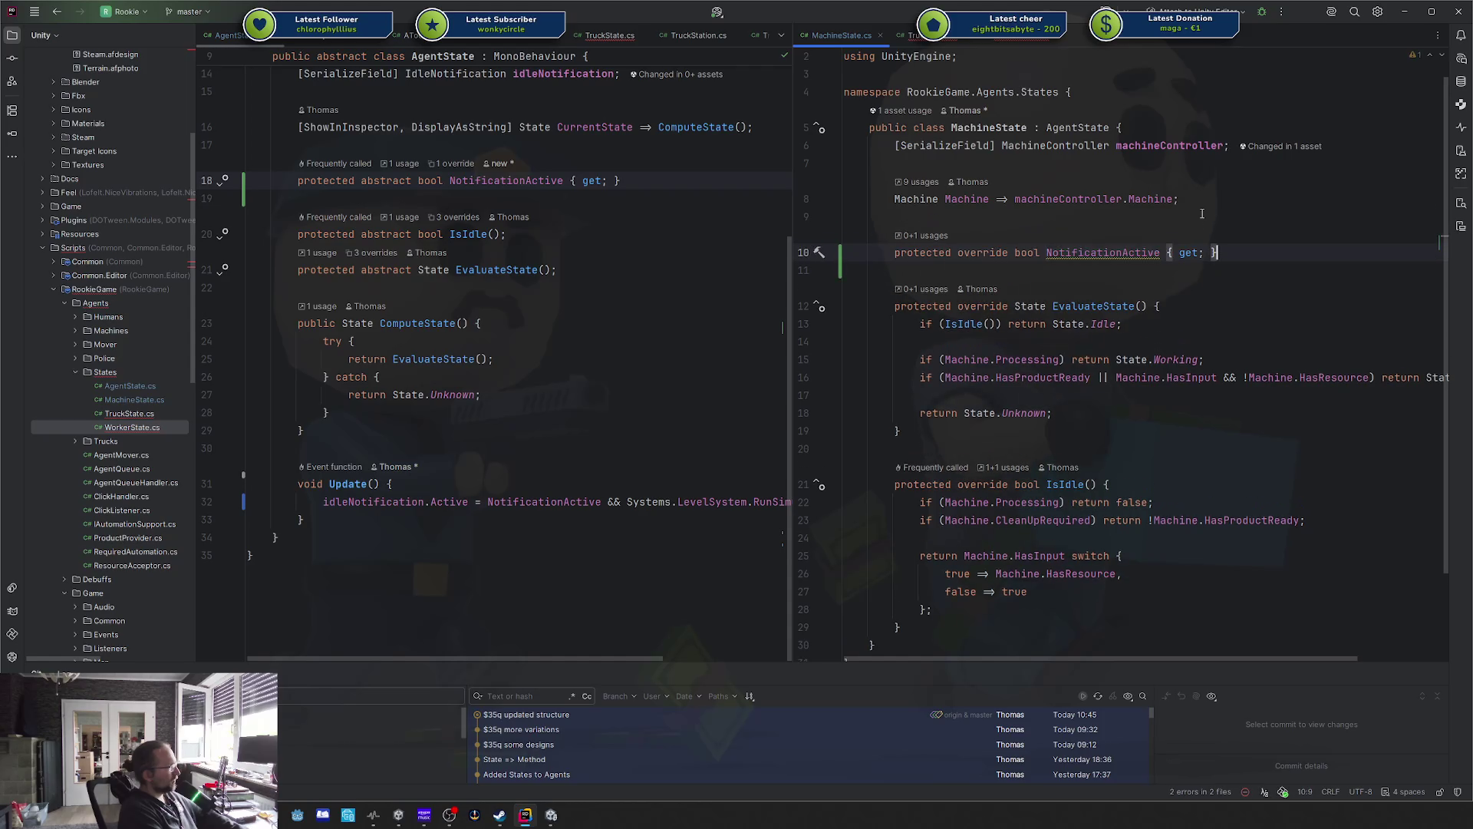
key(BackSpace)
text(=> machi)
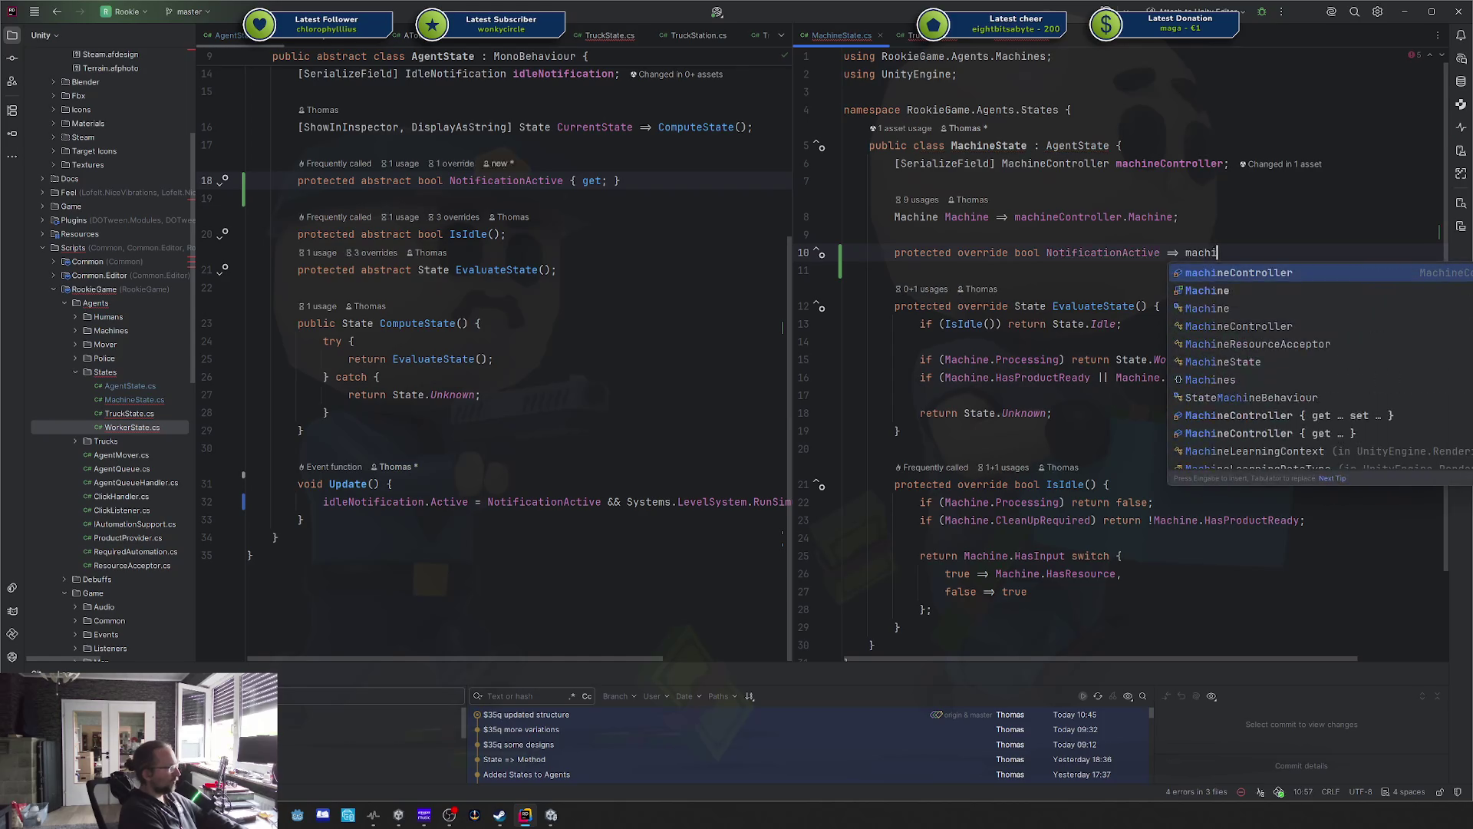
text(neController.enabled;)
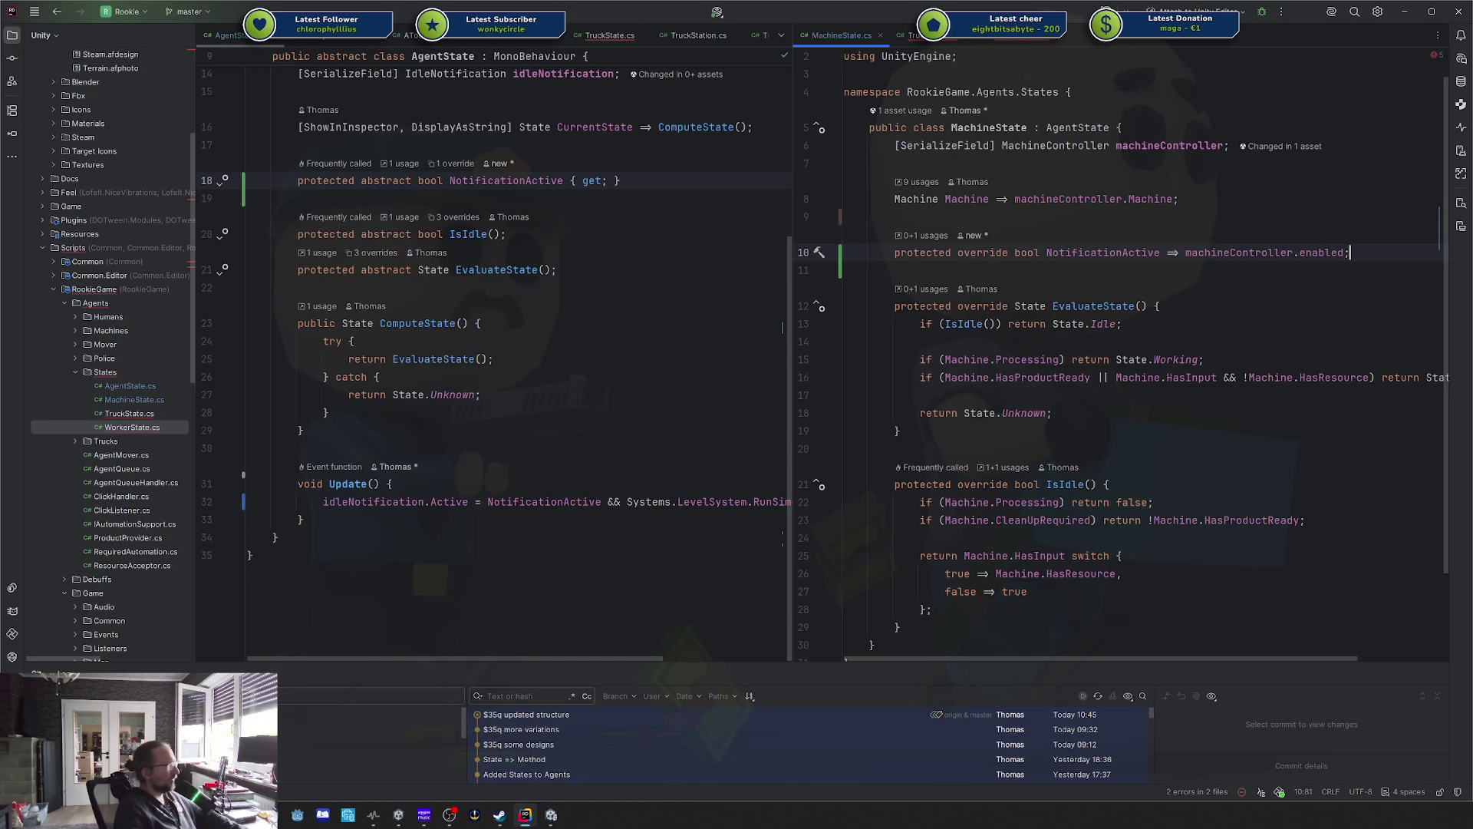
click(1169, 223)
key(Tab)
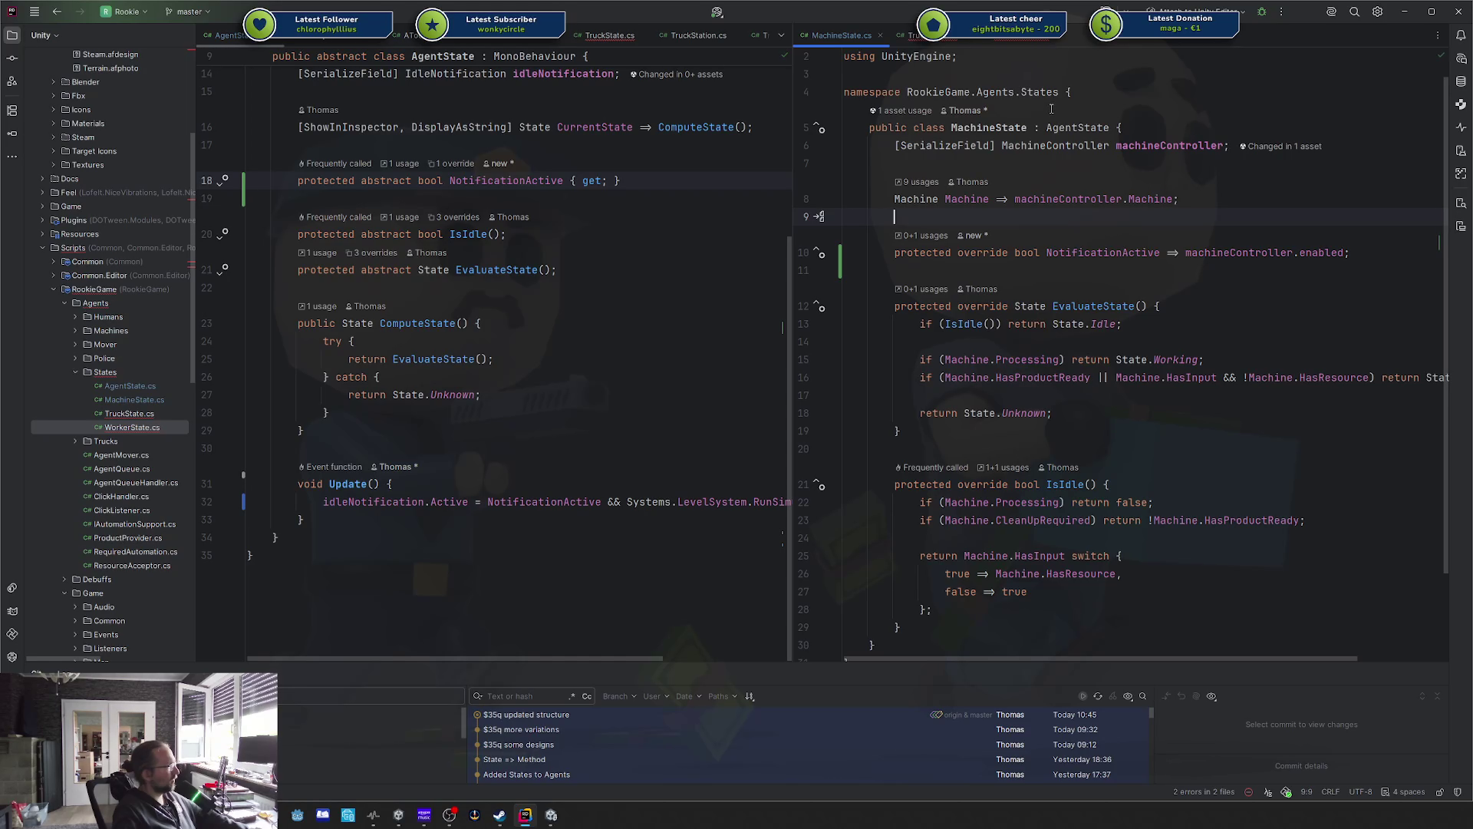
Implement NotificationActive in TruckState as '=> stationController.enabled'.
key(alt+Right)
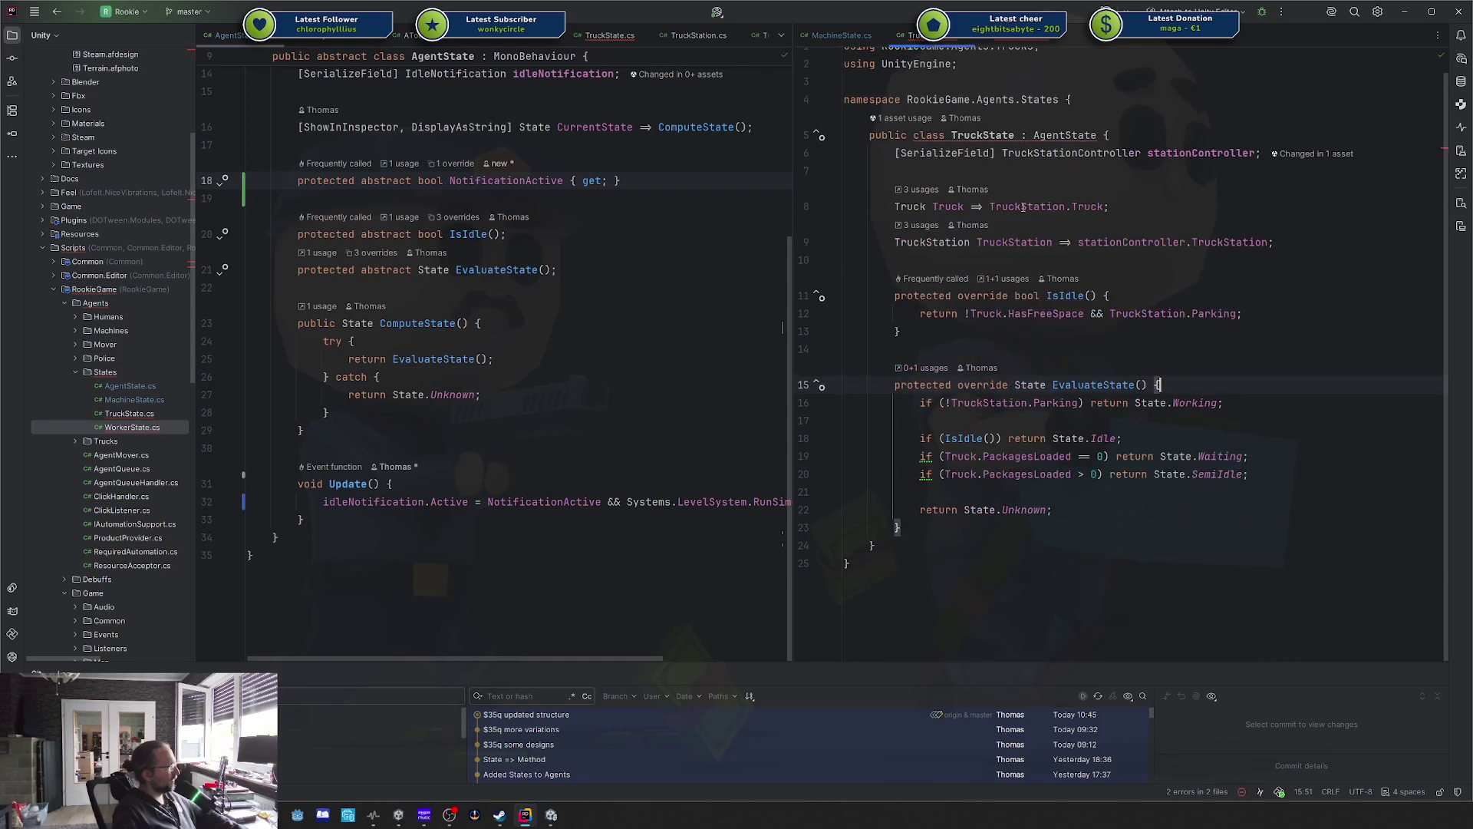
click(1017, 257)
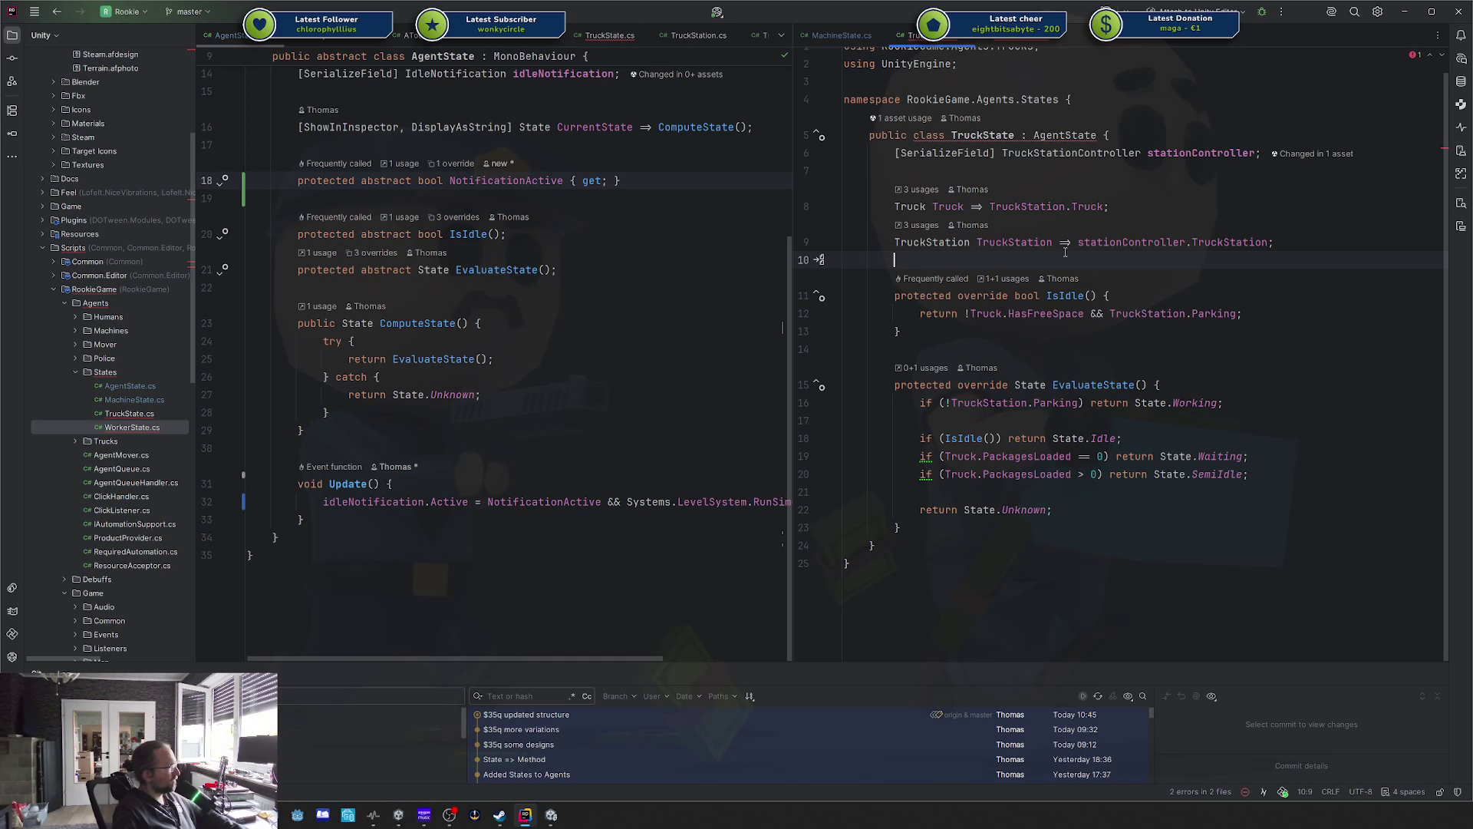
key(Return)
key(Return)
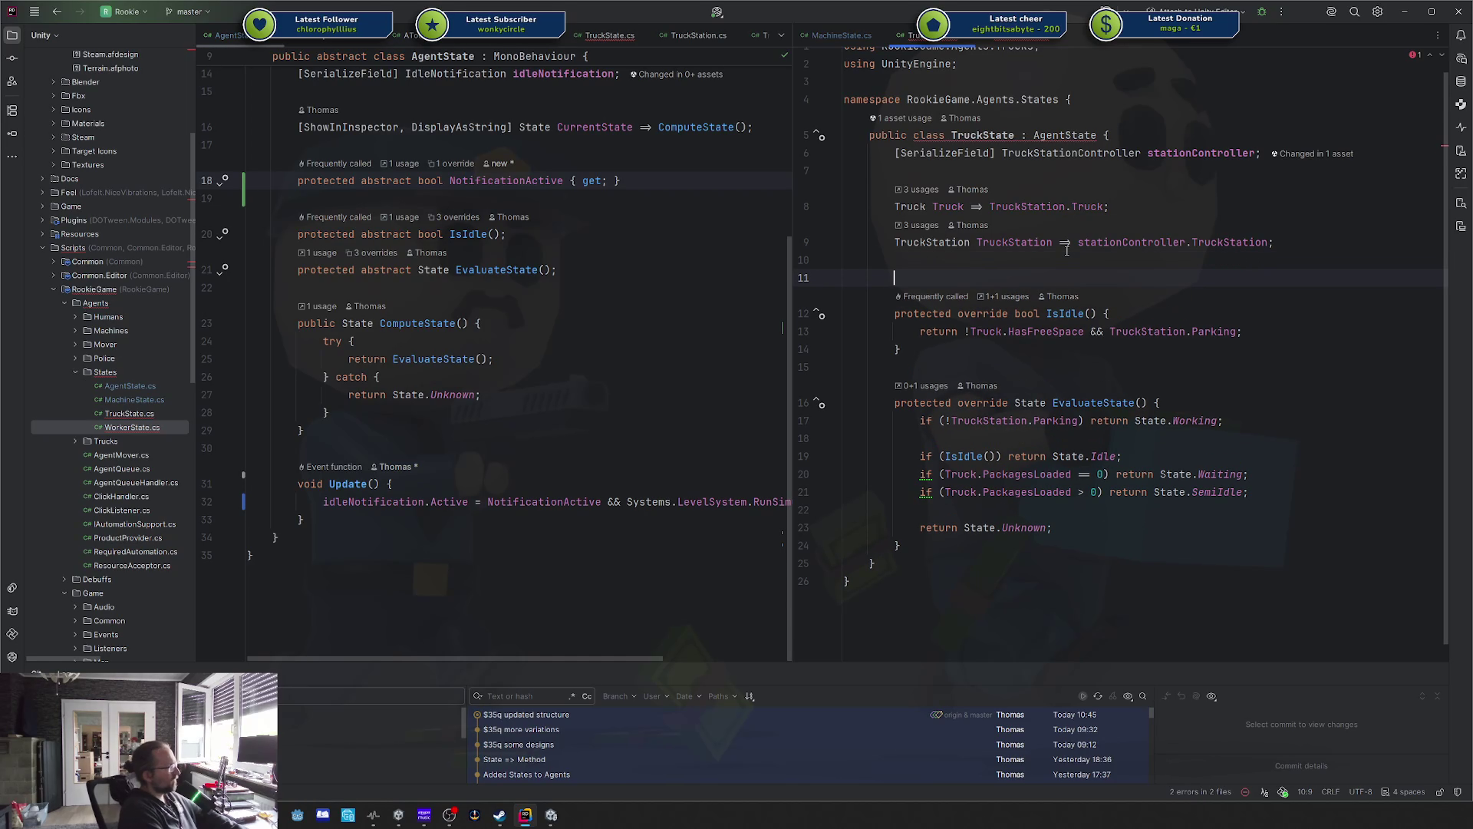
key(Up)
key(ctrl+o)
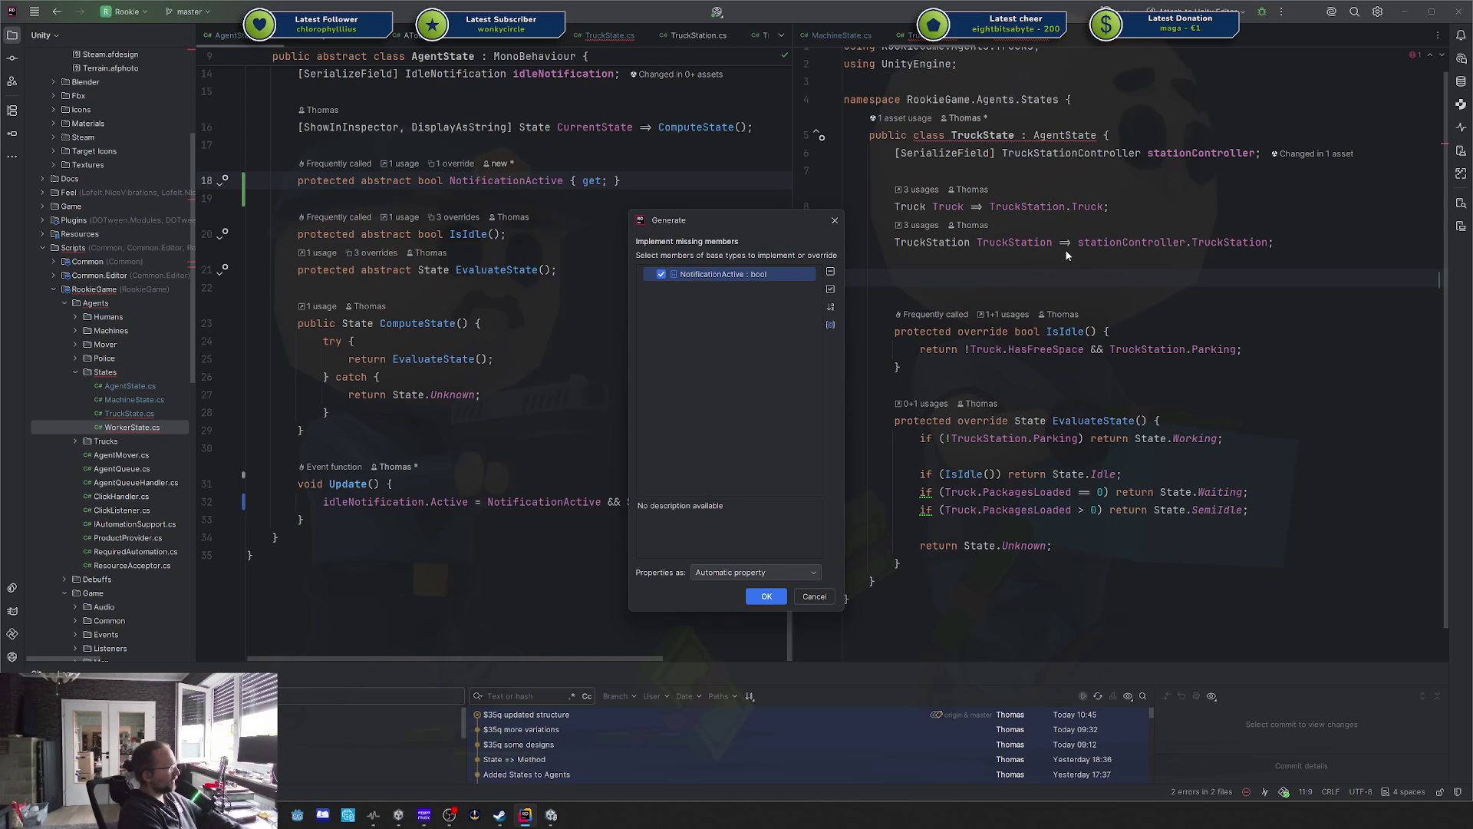
key(Return)
key(shift+End)
text(=> stationController.)
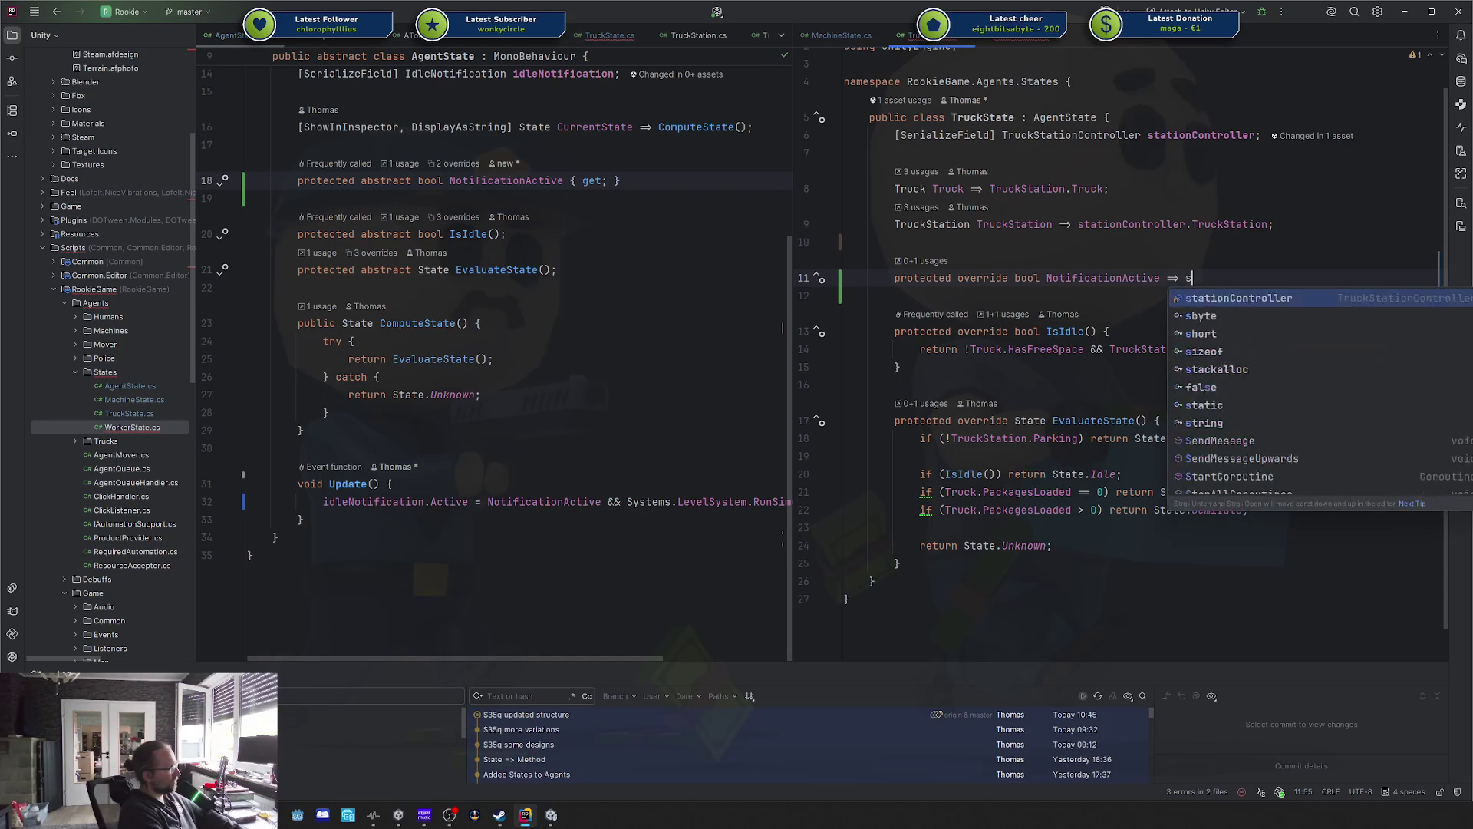
key(Tab)
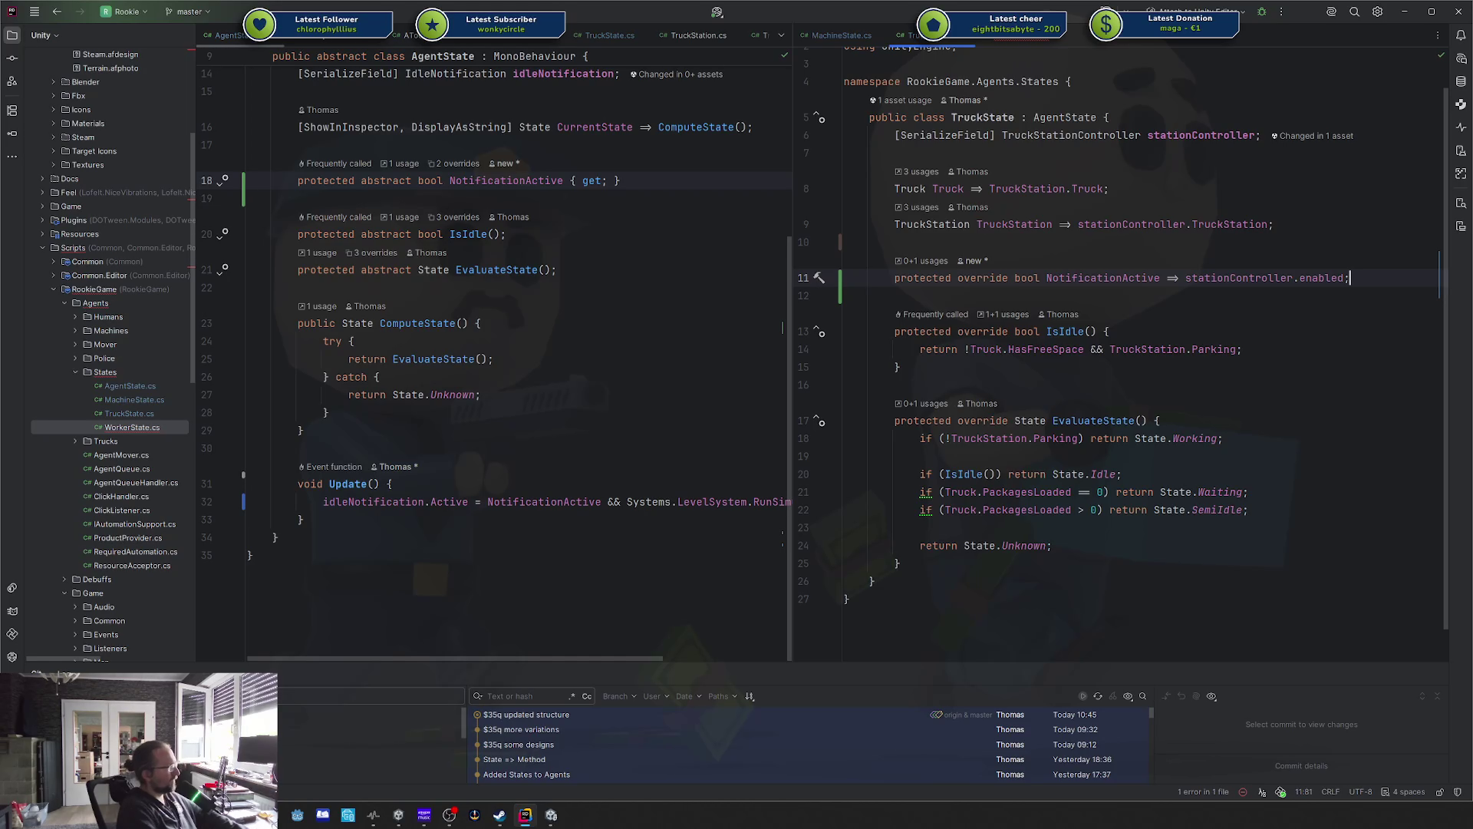
key(ctrl+Tab)
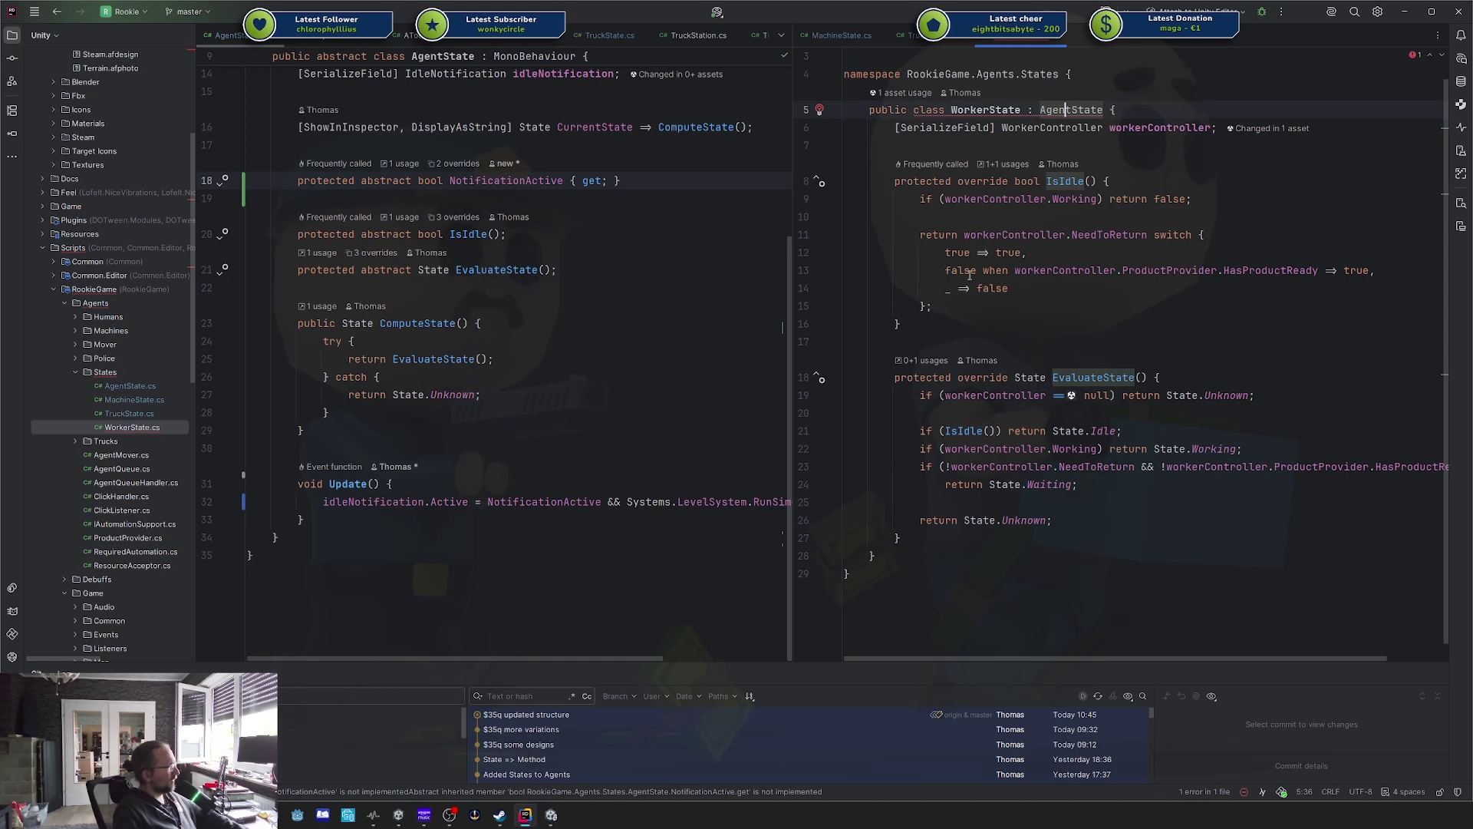
Override NotificationActive in WorkerState as '=> workerController.enabled' and save to refresh Unity.
key(alt+9)
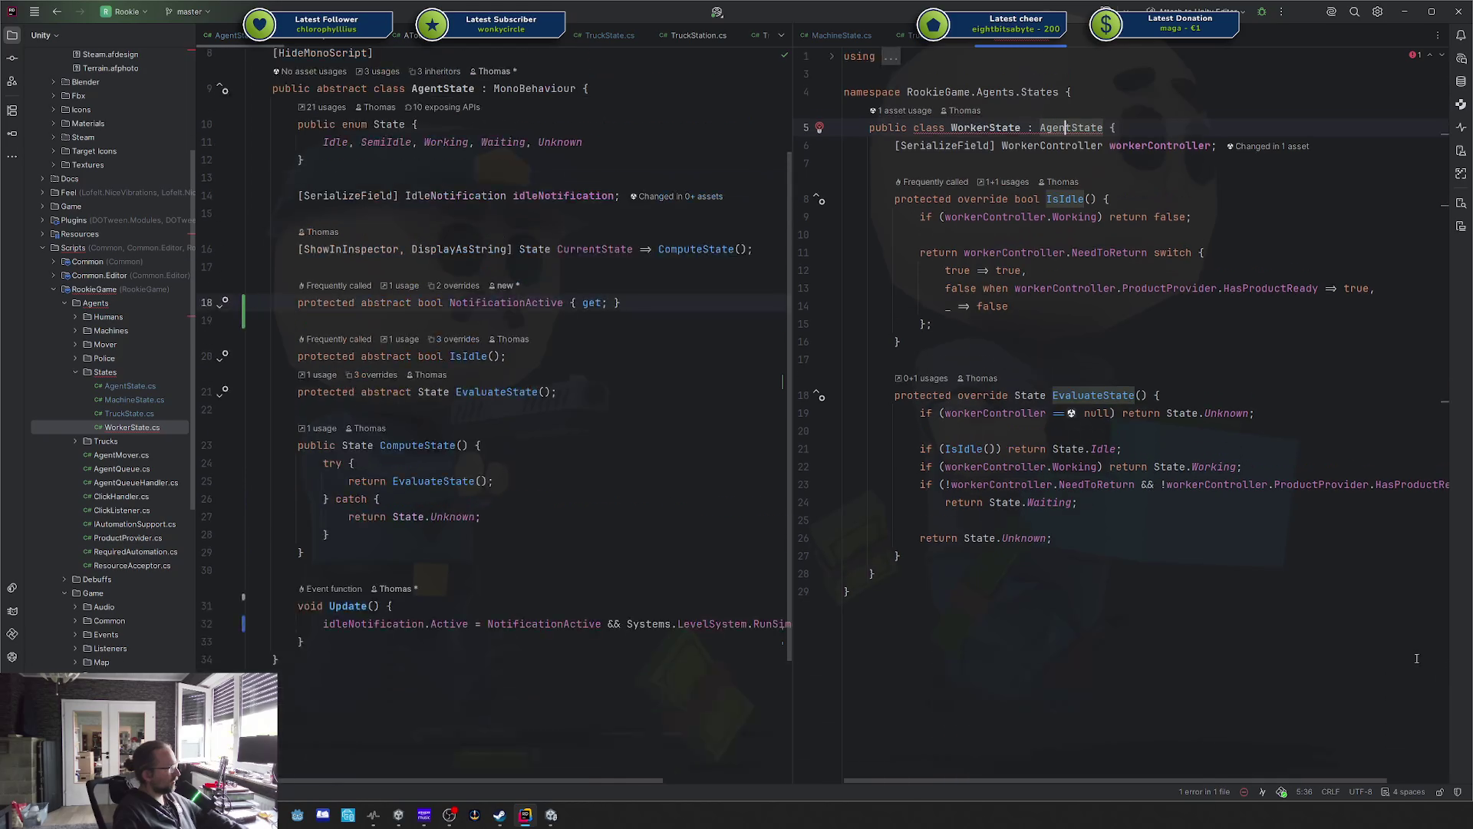
click(988, 161)
key(Return)
key(Return)
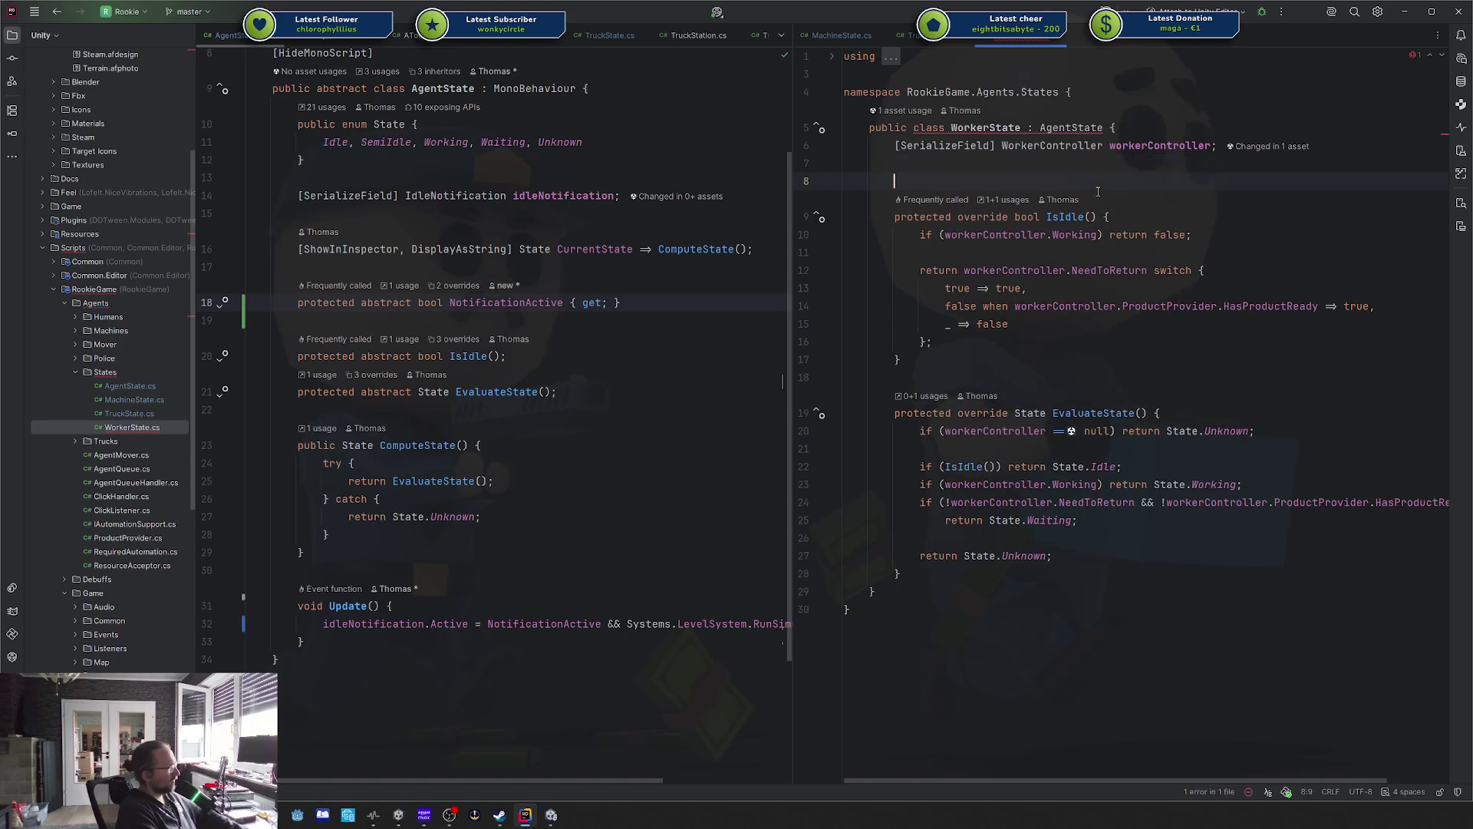
key(alt+Insert)
key(space)
key(Return)
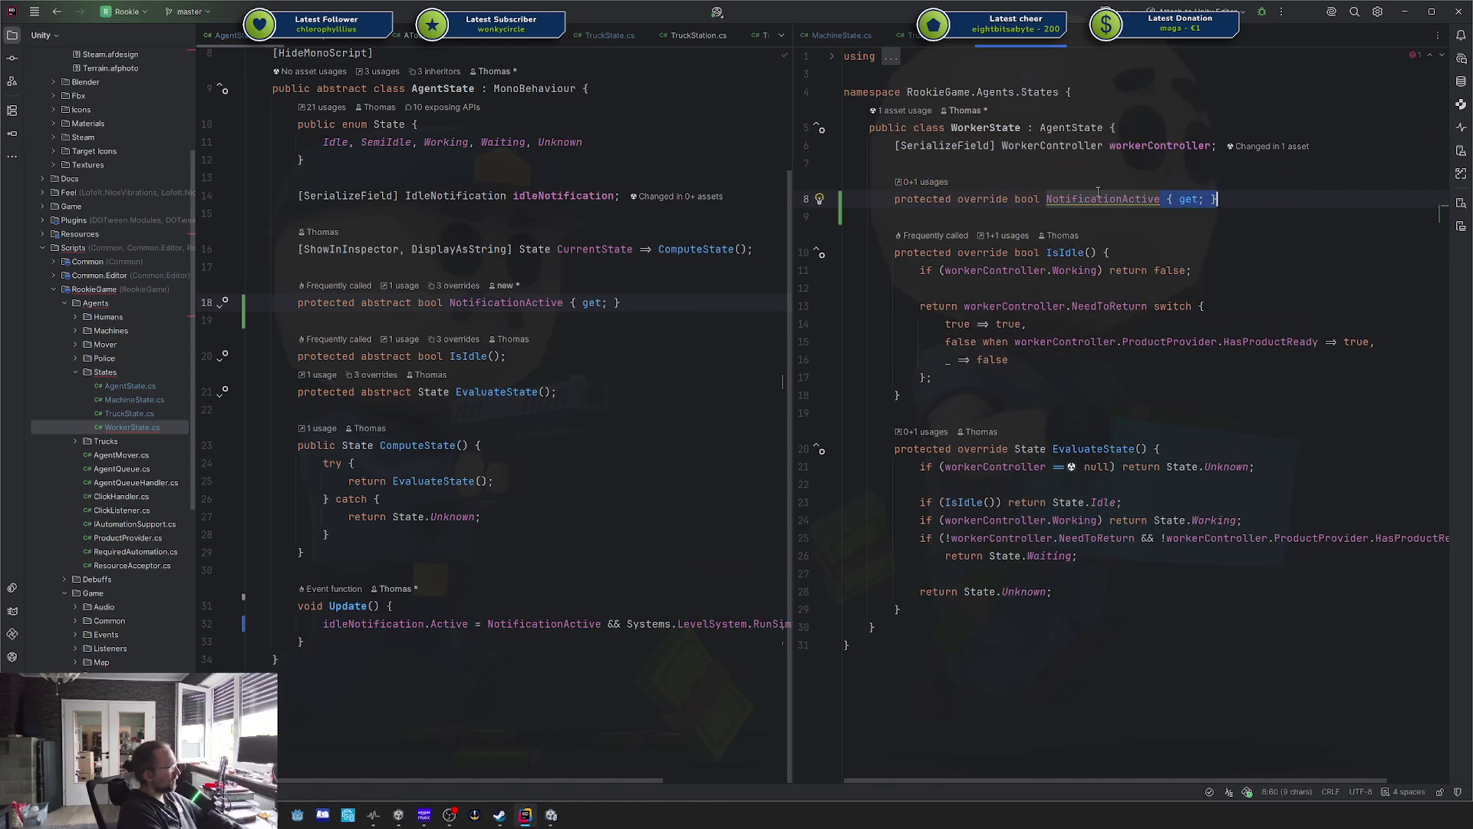
text(work)
key(Return)
text(.enabled)
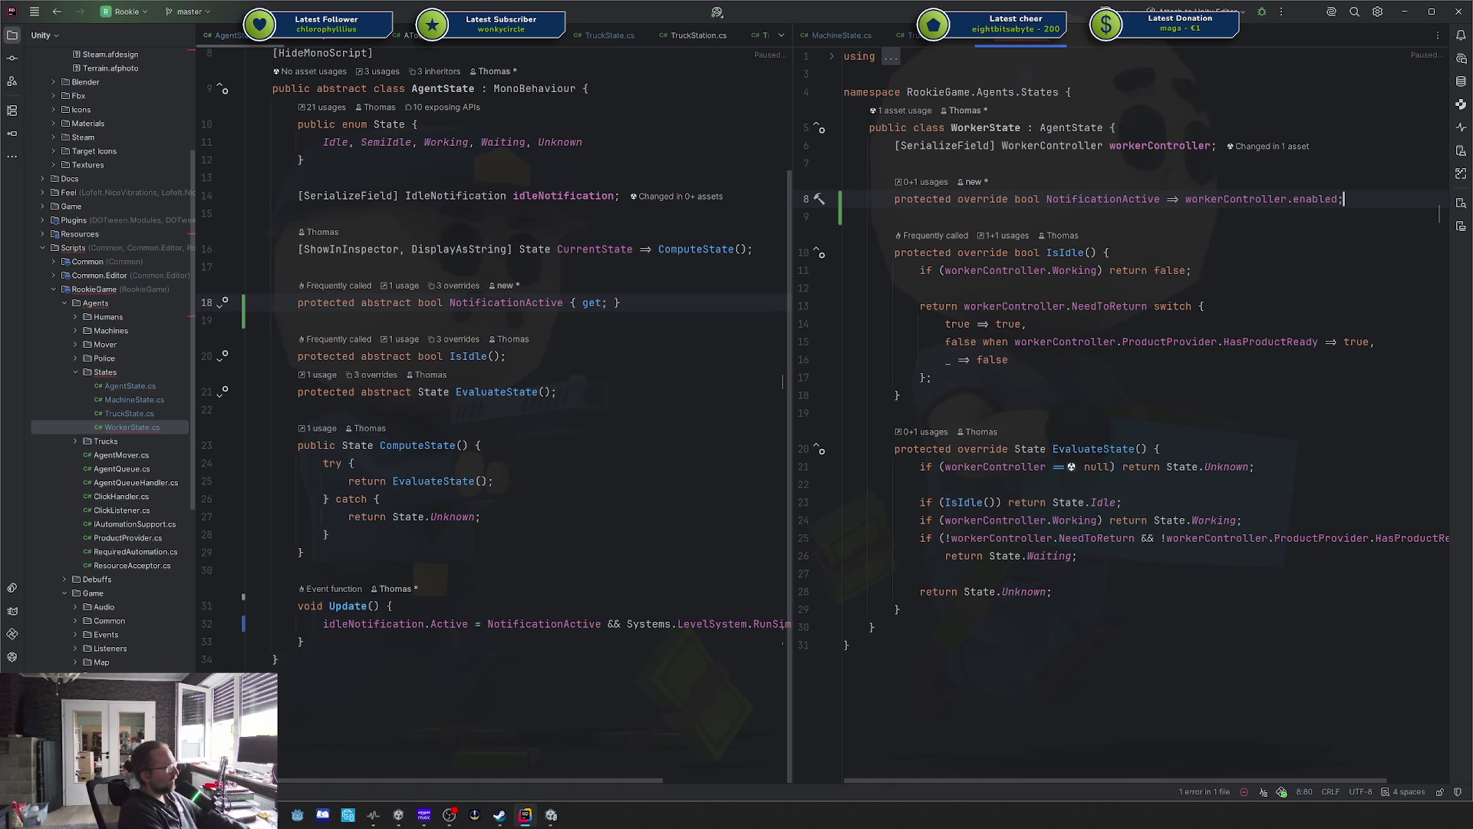
key(Tab)
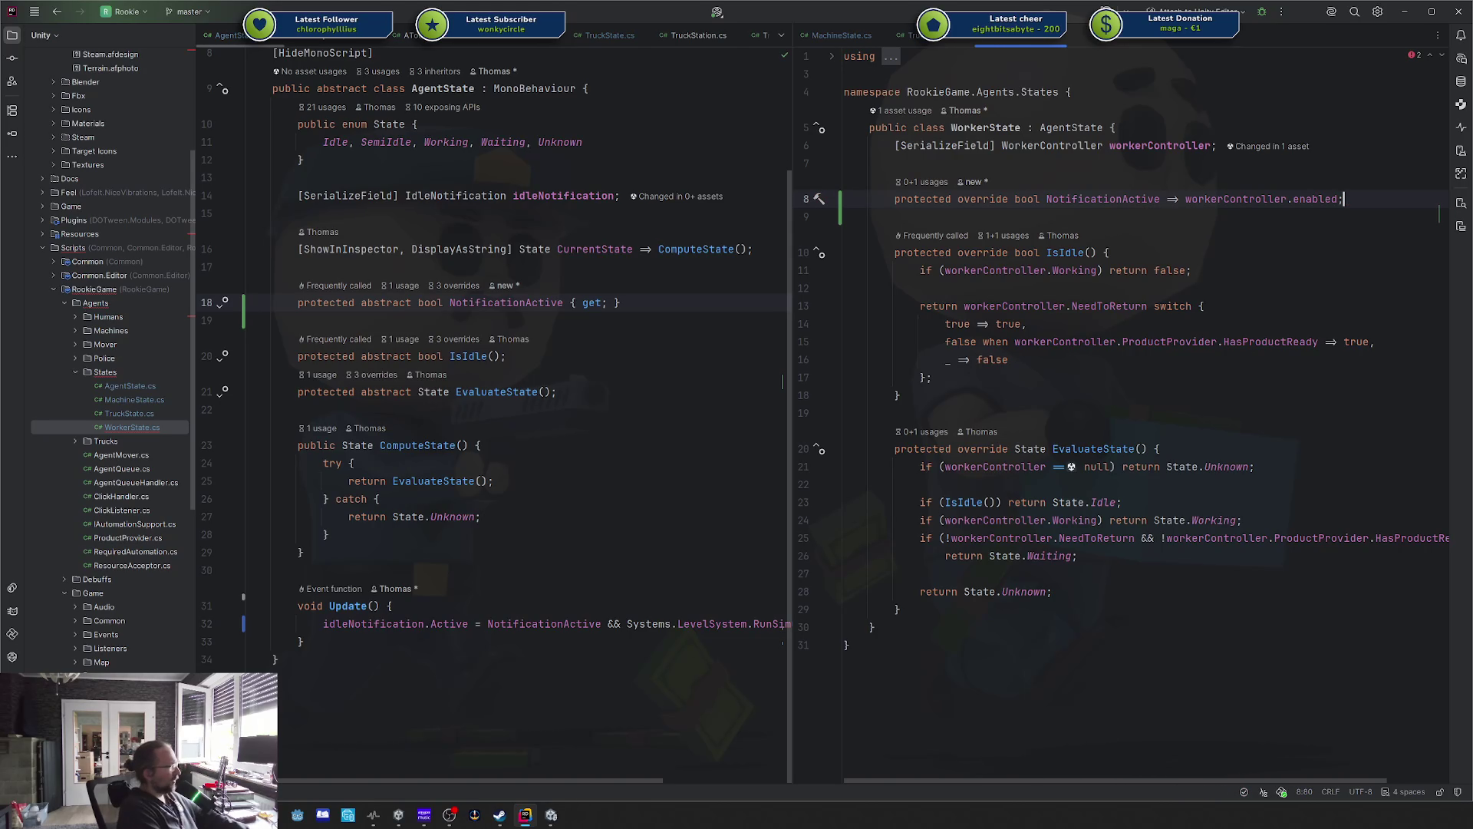
key(ctrl+s)
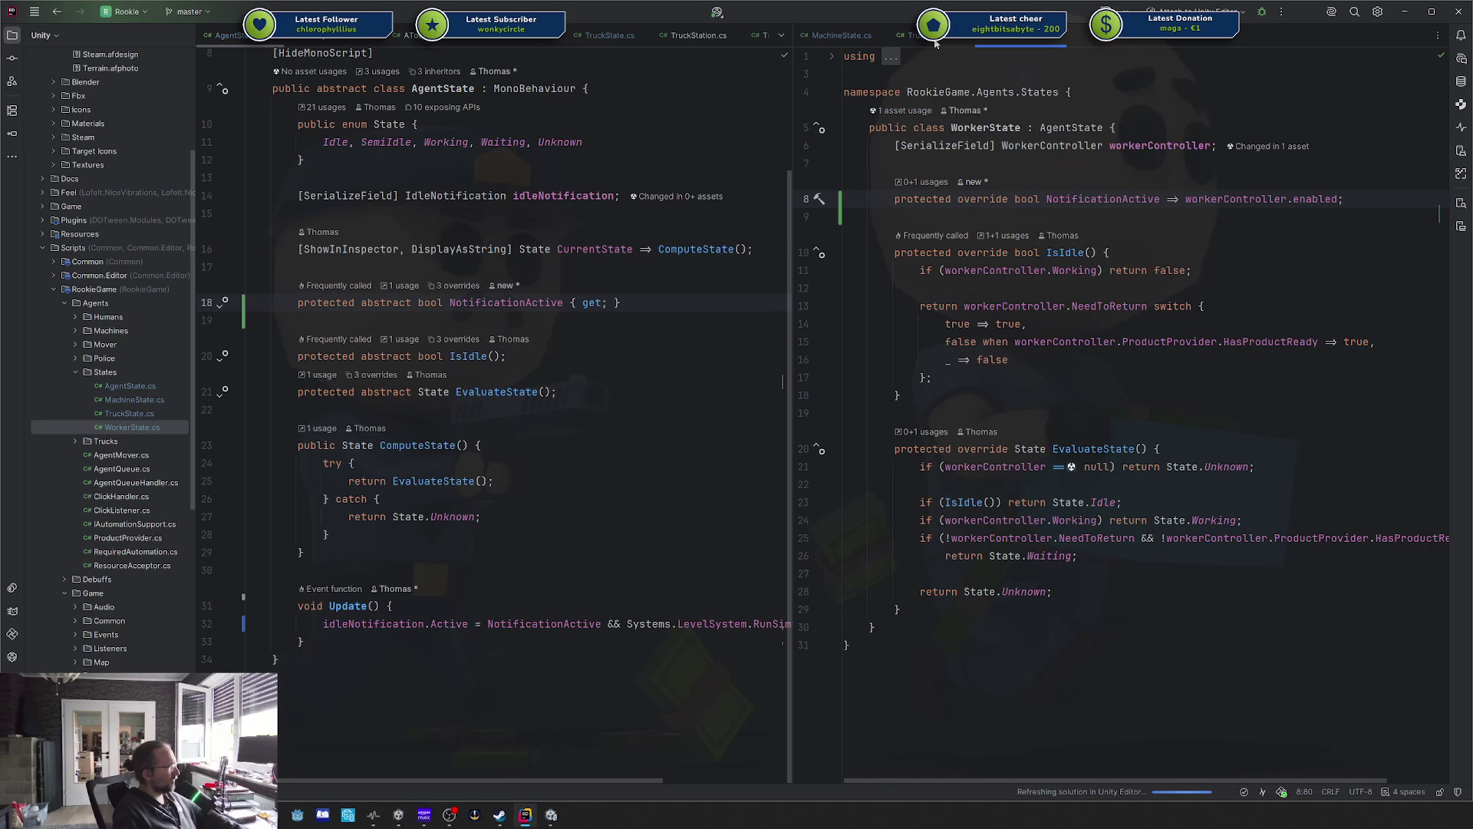
click(931, 37)
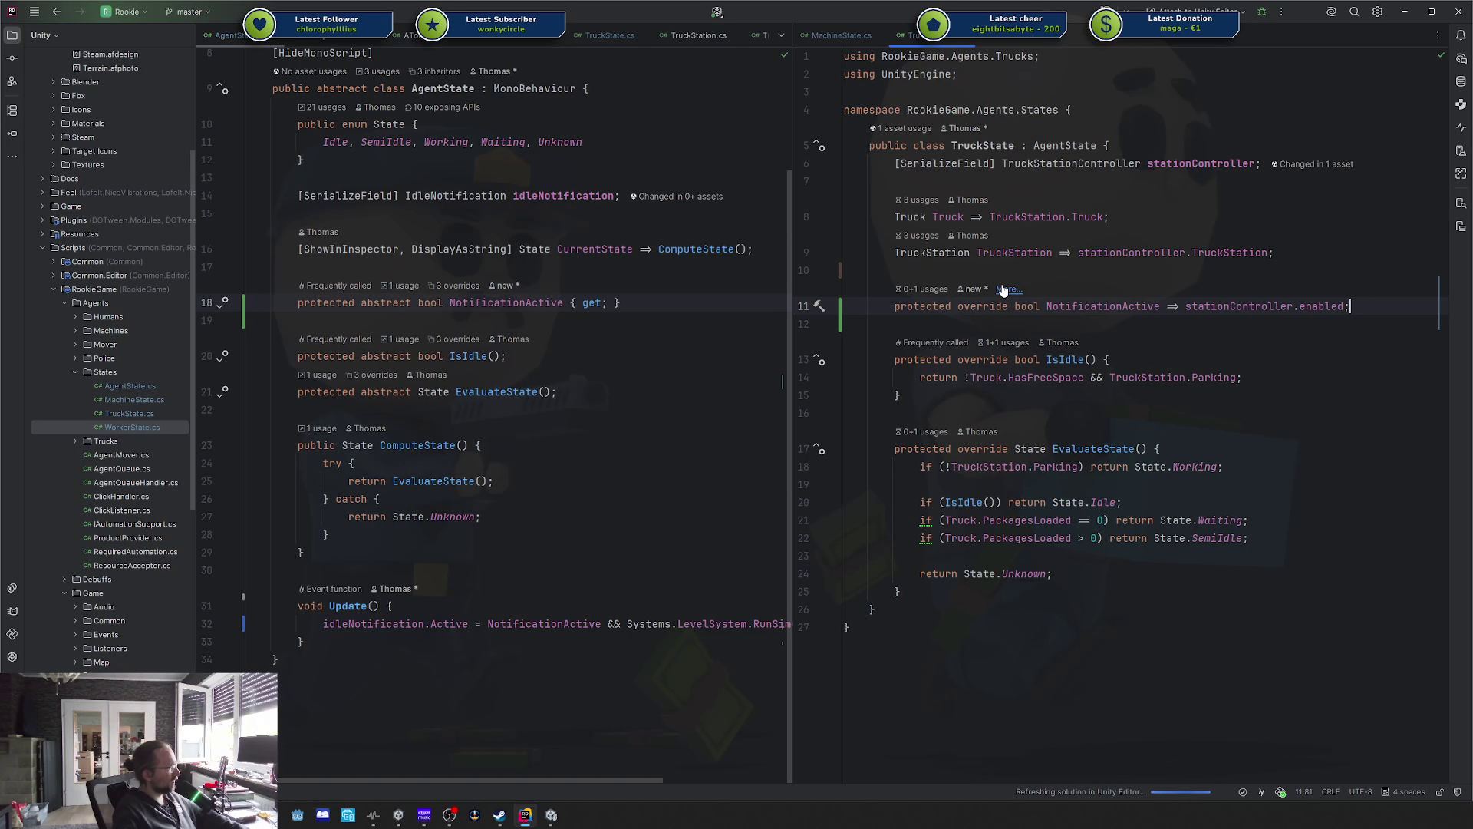
Open the Git version history of TruckStationController.cs.
click(1016, 277)
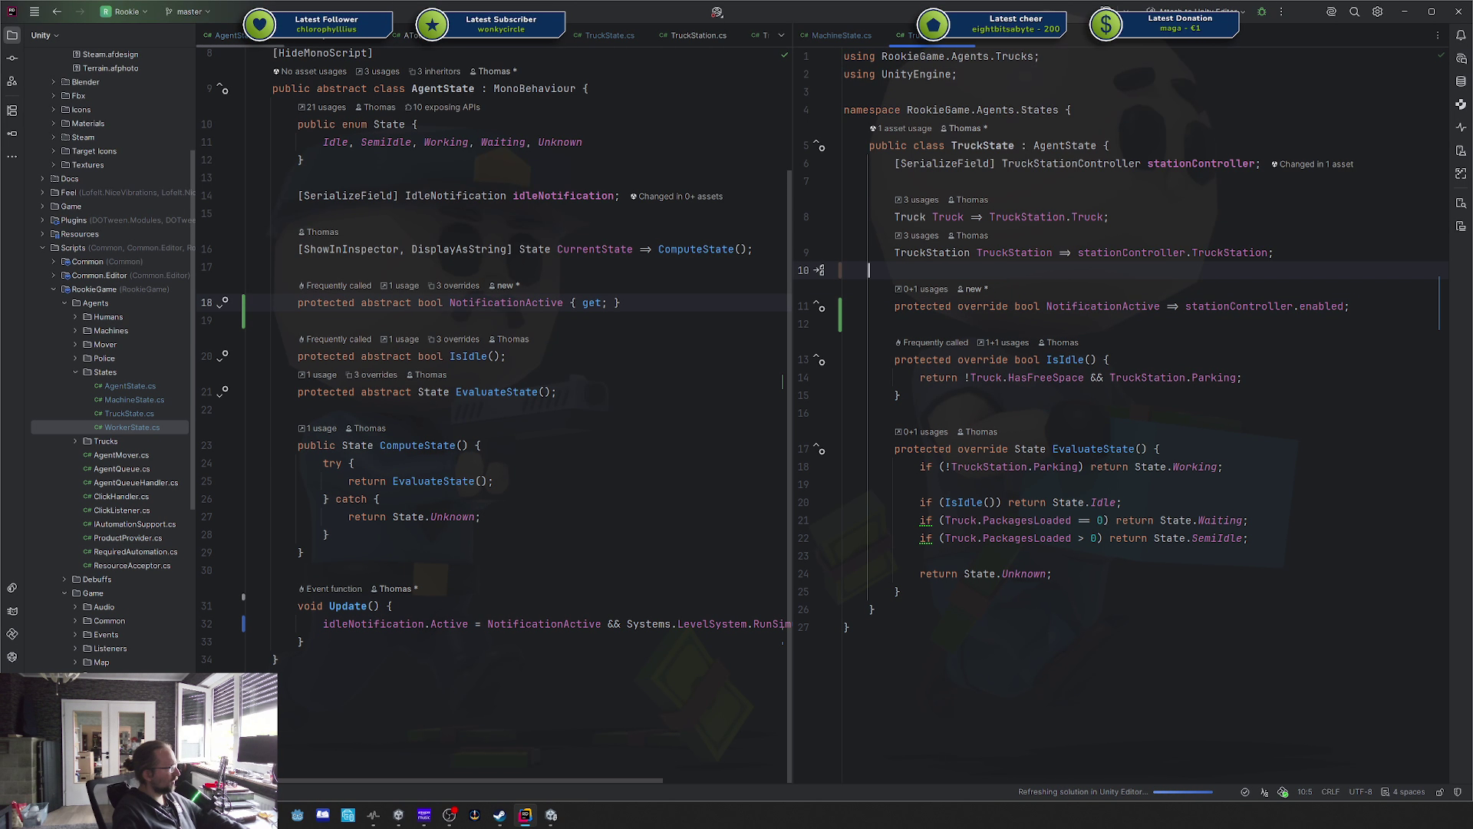
ctrl+click(1051, 164)
right_click(1236, 240)
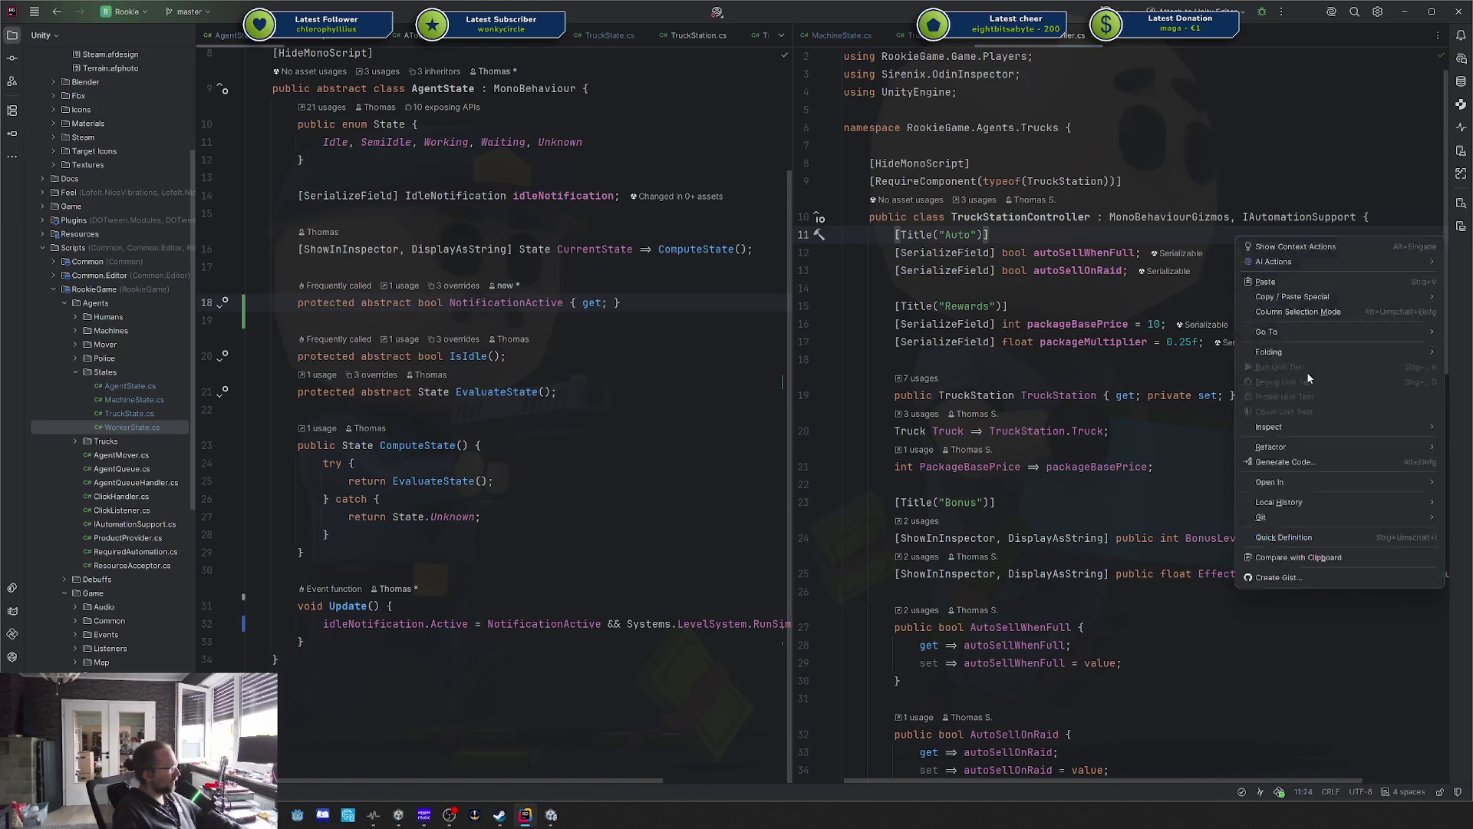
mouse_move(1275, 517)
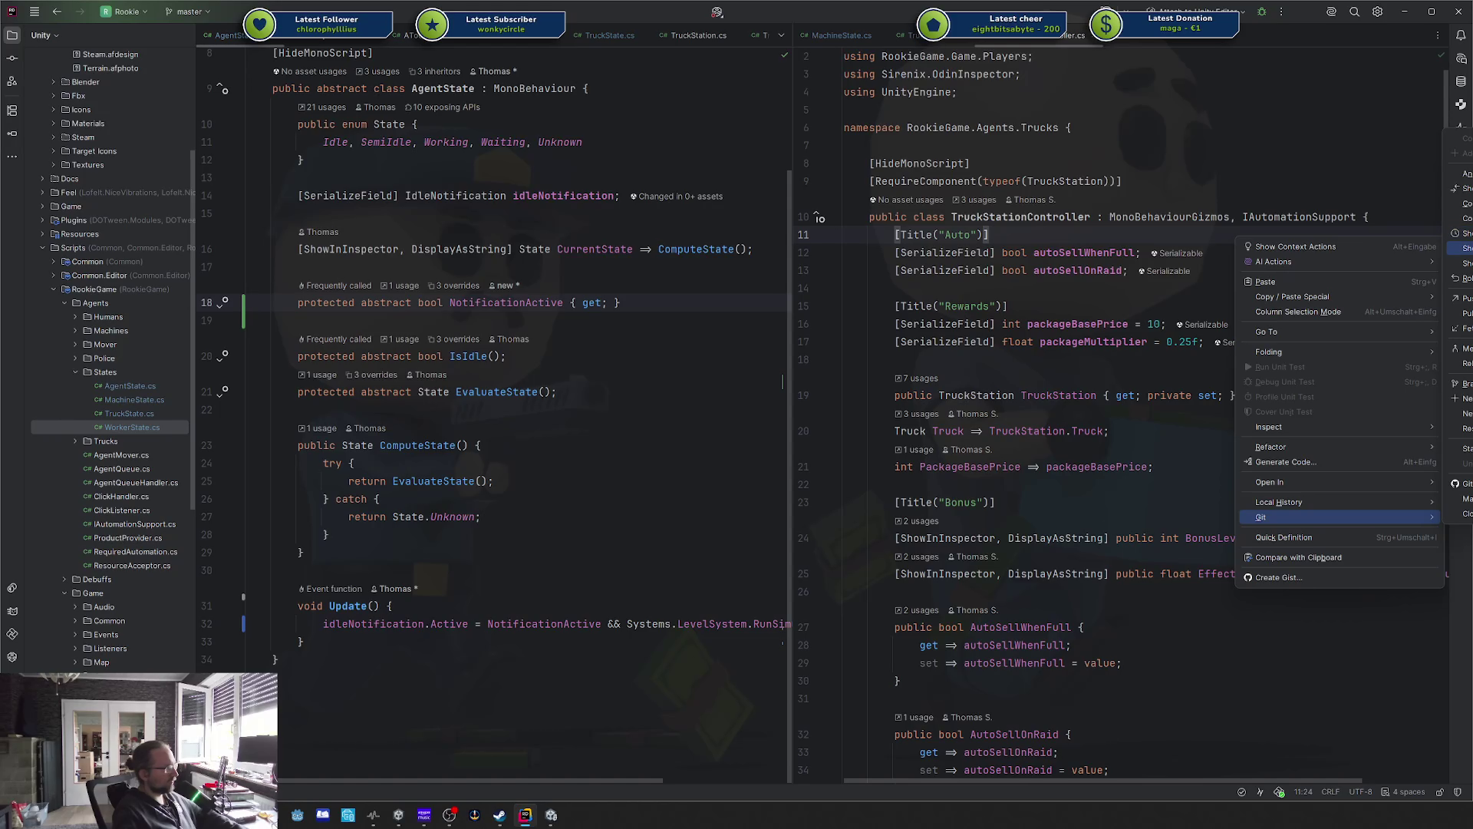
click(1462, 232)
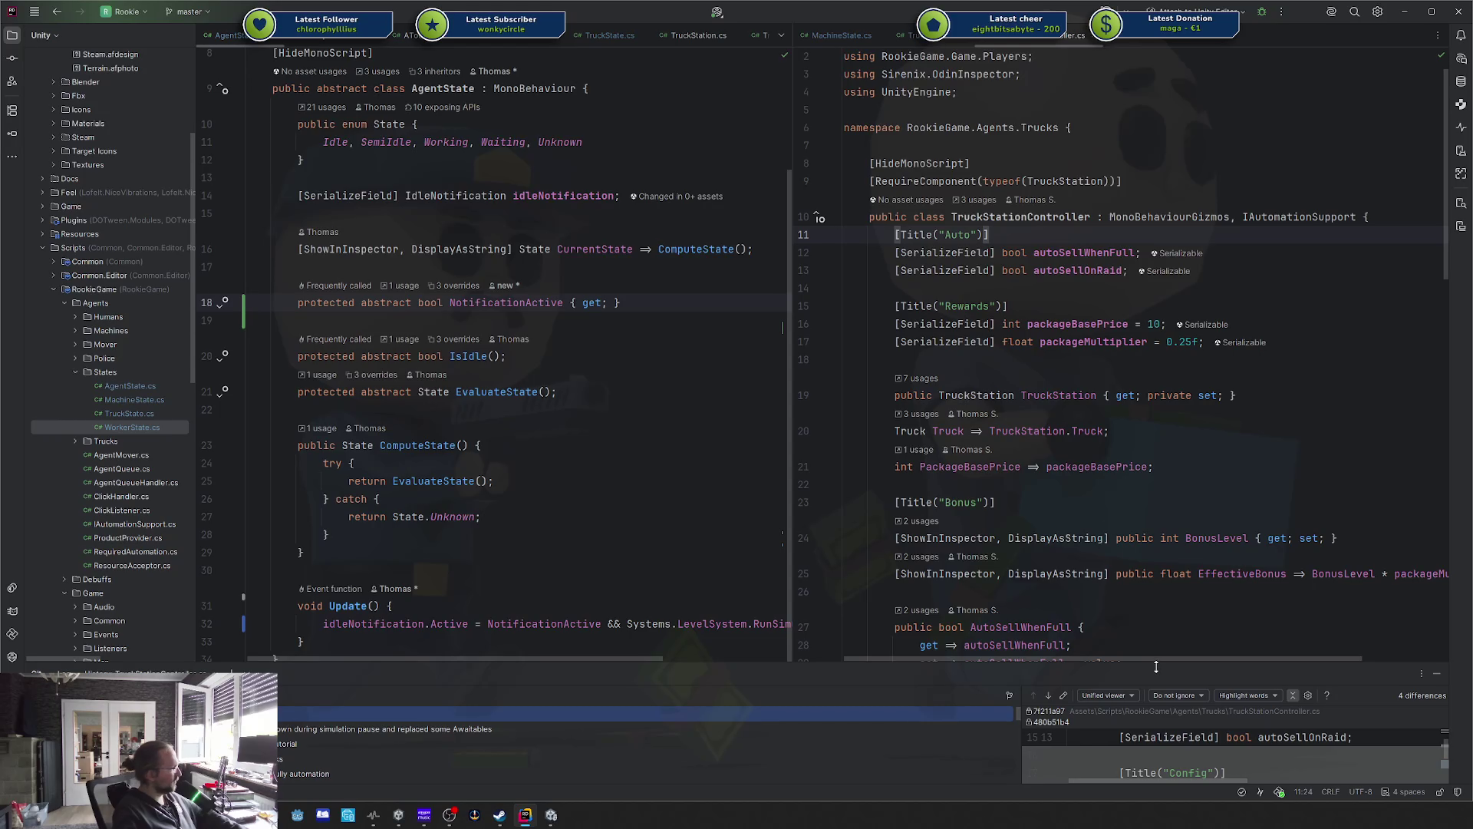
Review the old OnDisable and Update notification code in the diff, then return to Unity.
mouse_move(1156, 667)
mouse_down()
mouse_move(1142, 591)
mouse_move(1153, 499)
mouse_up()
scroll(1177, 603, down, 10)
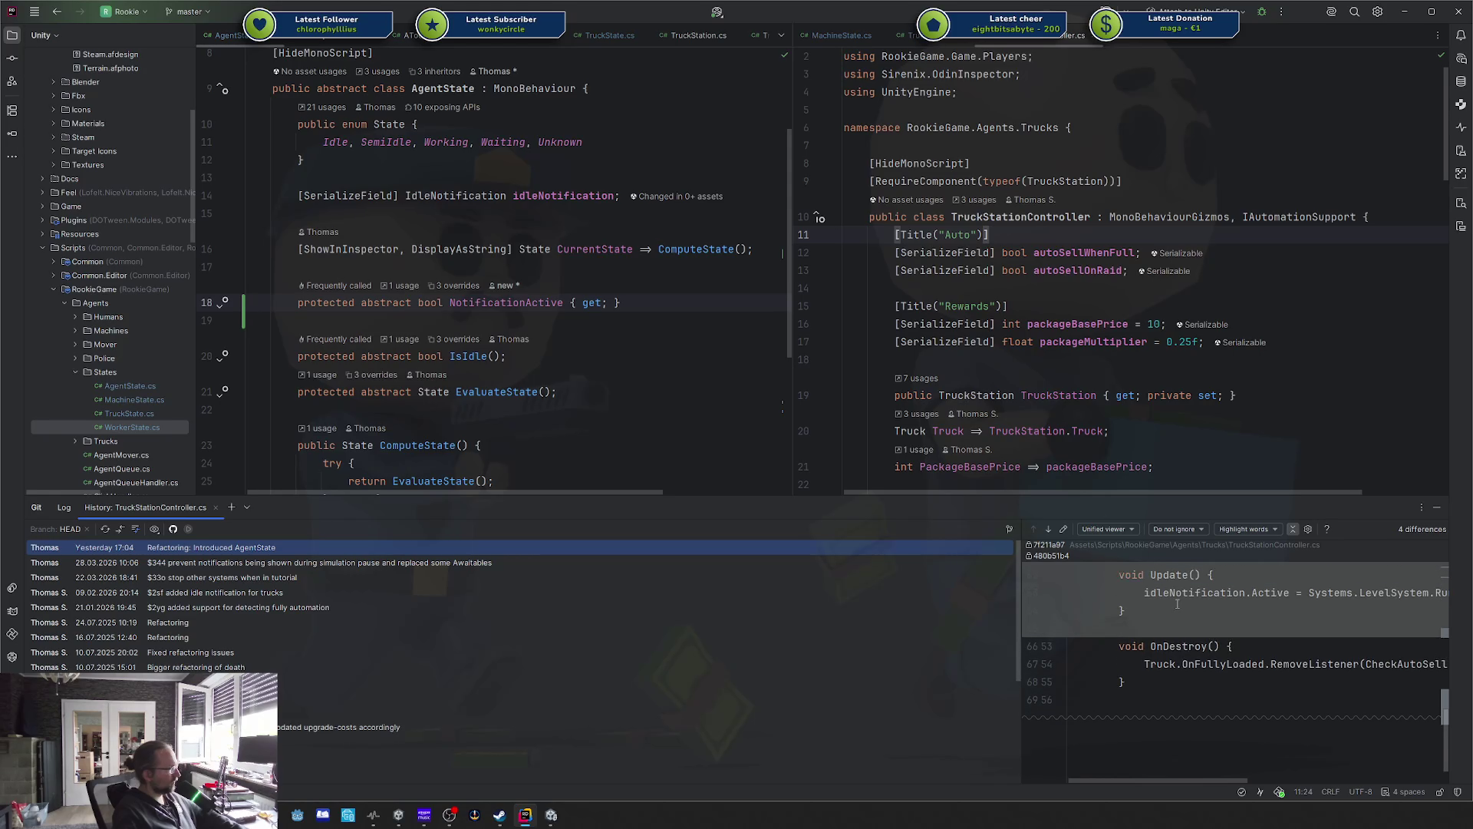
scroll(1182, 611, up, 2)
drag(1243, 658, 1216, 570)
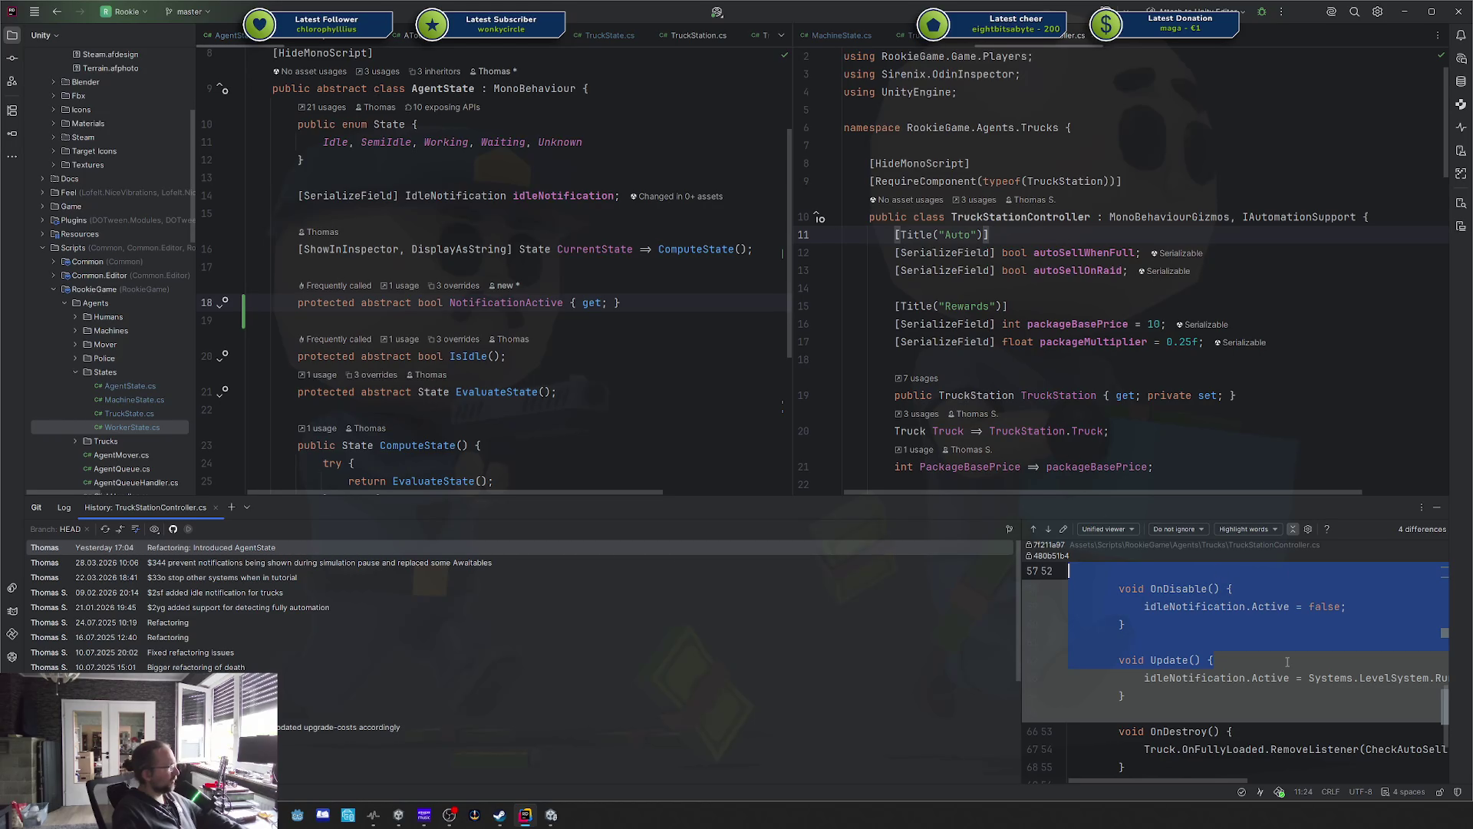
click(1243, 623)
key(shift+Escape)
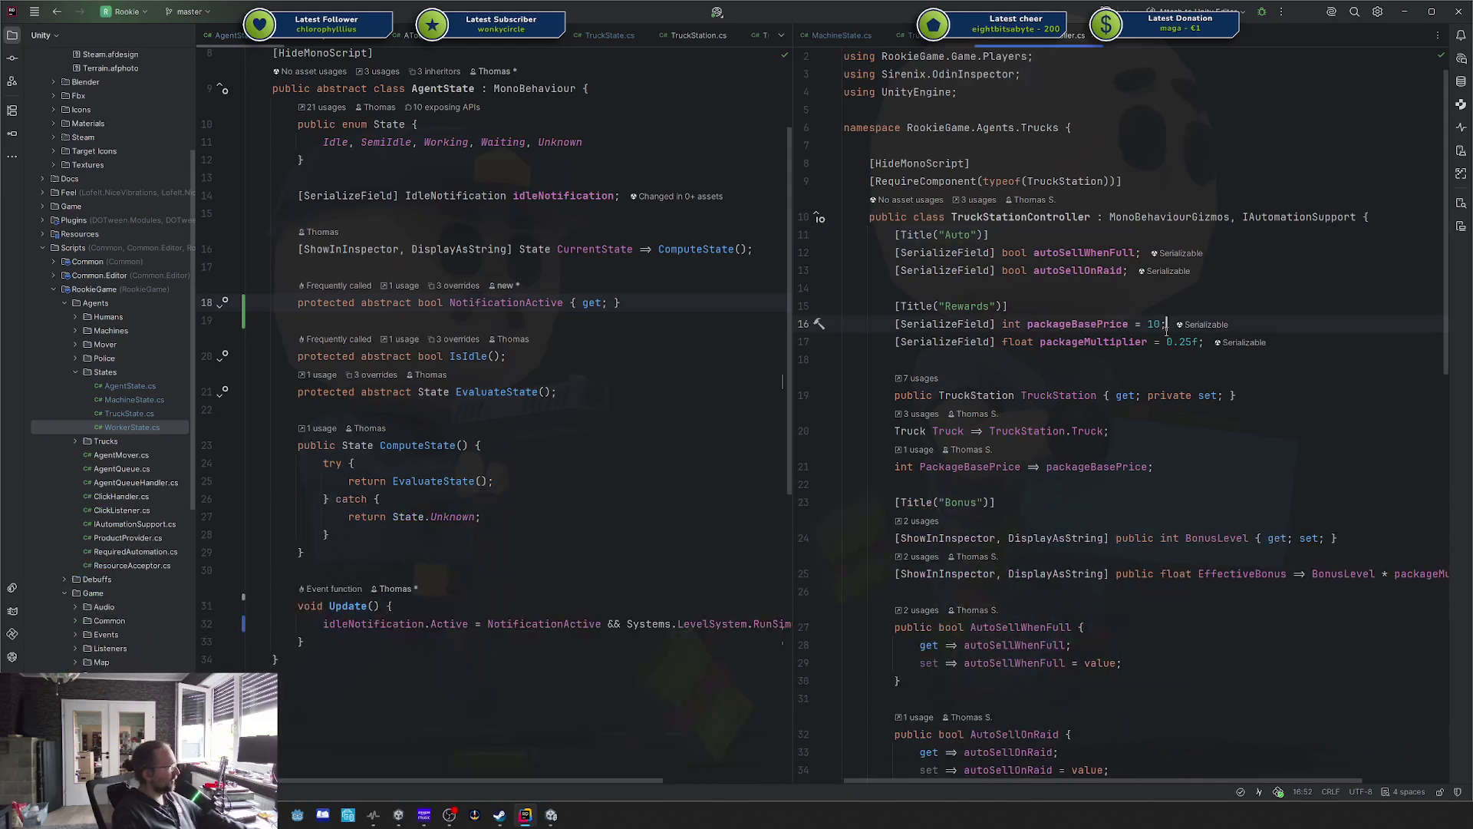
key(alt+Tab)
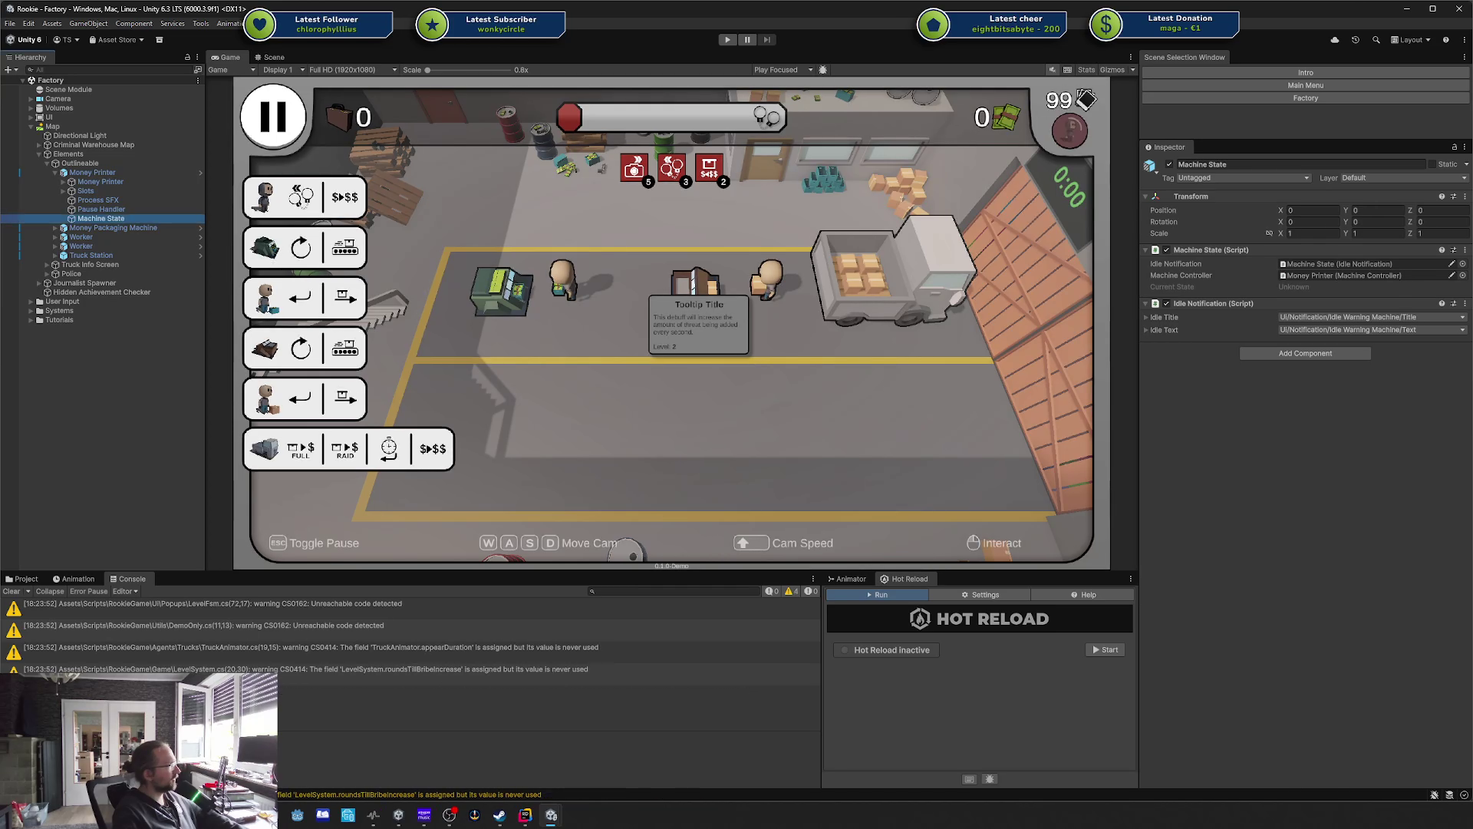
Start play mode on the Factory scene and pay the police bribe.
click(726, 40)
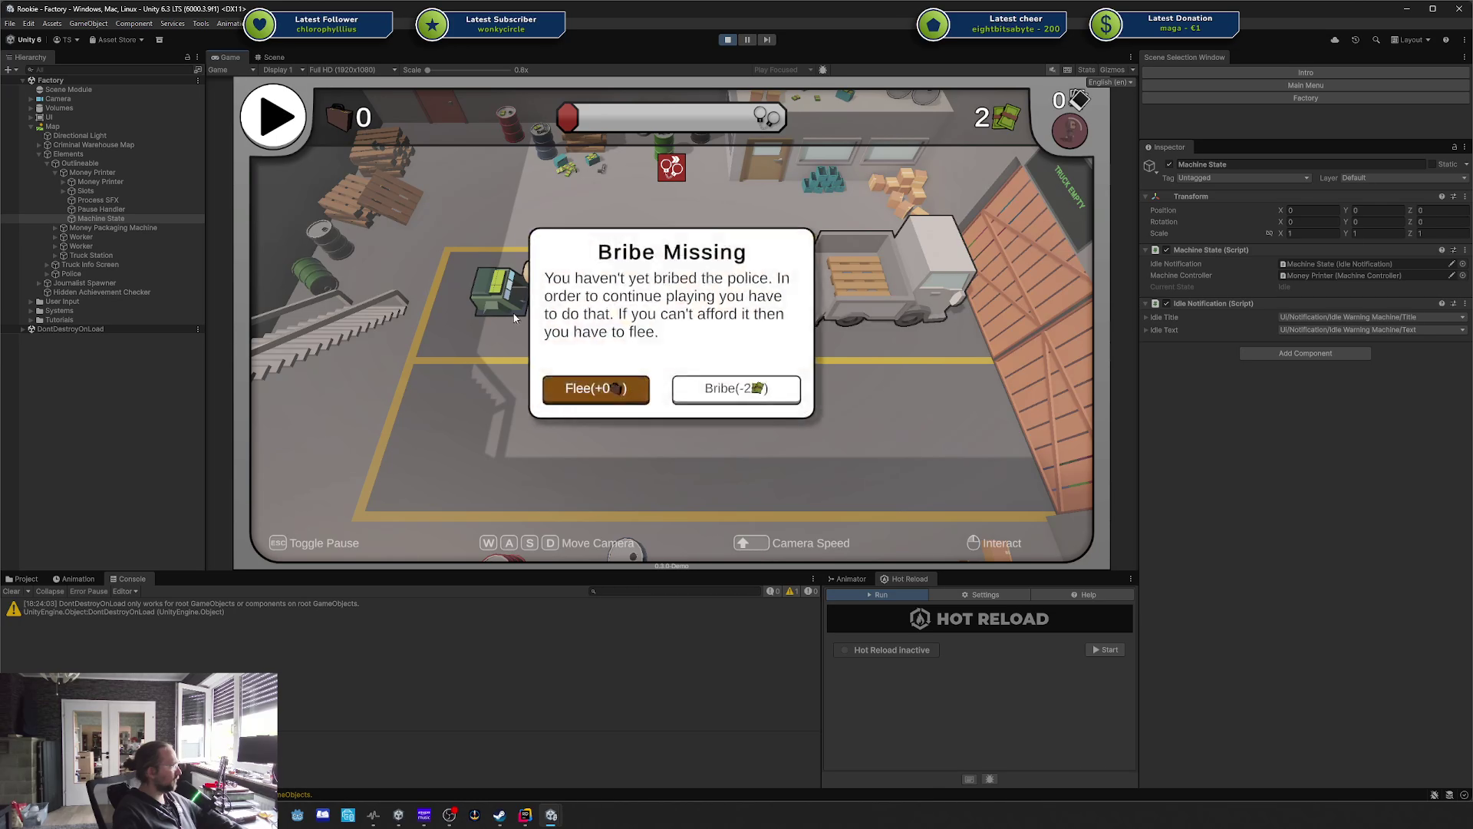
click(737, 392)
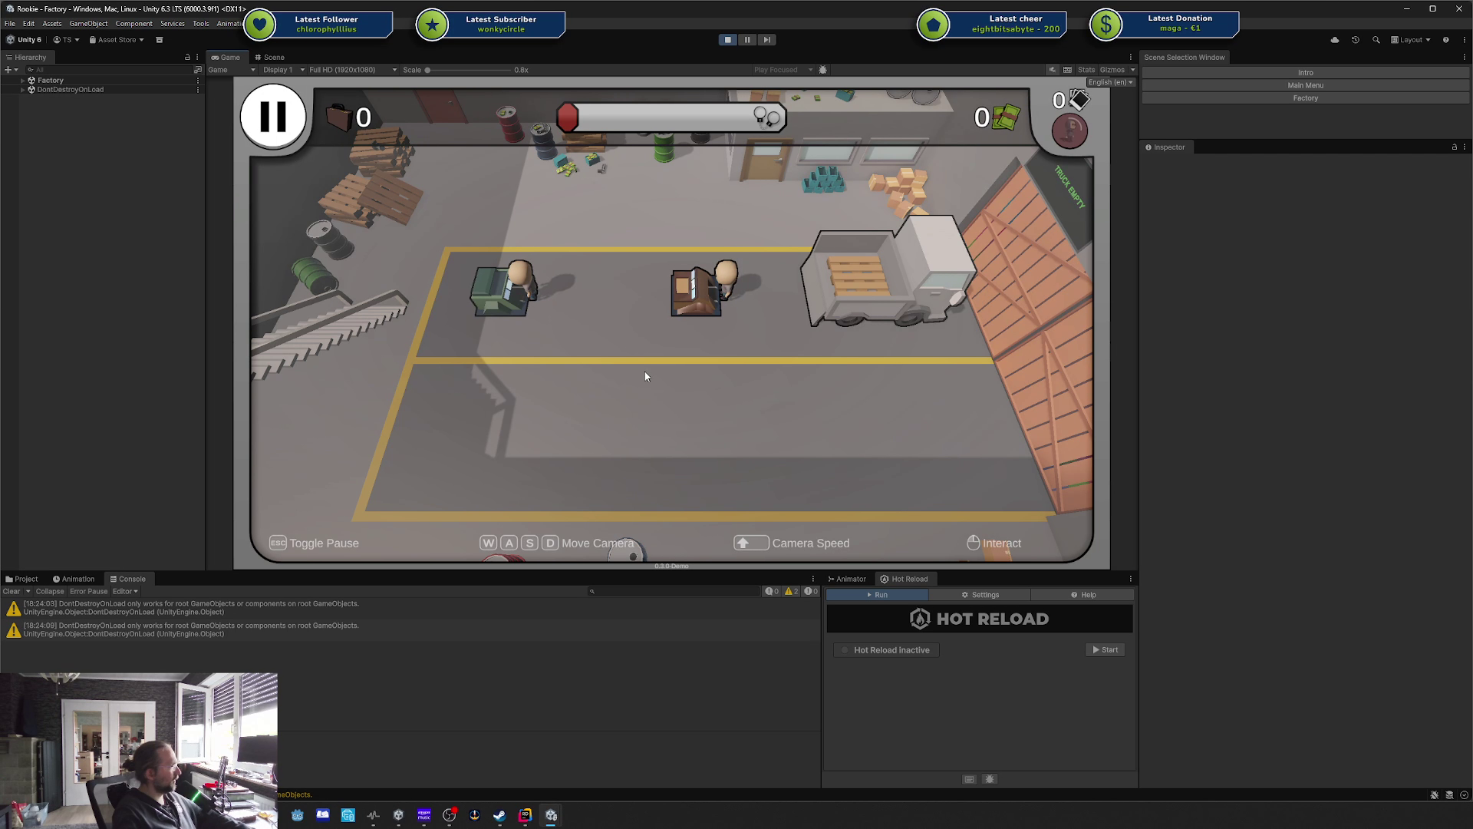
Expand Factory > Map > Elements > Outlineable > Truck Station in the Hierarchy and select Truck.
click(23, 80)
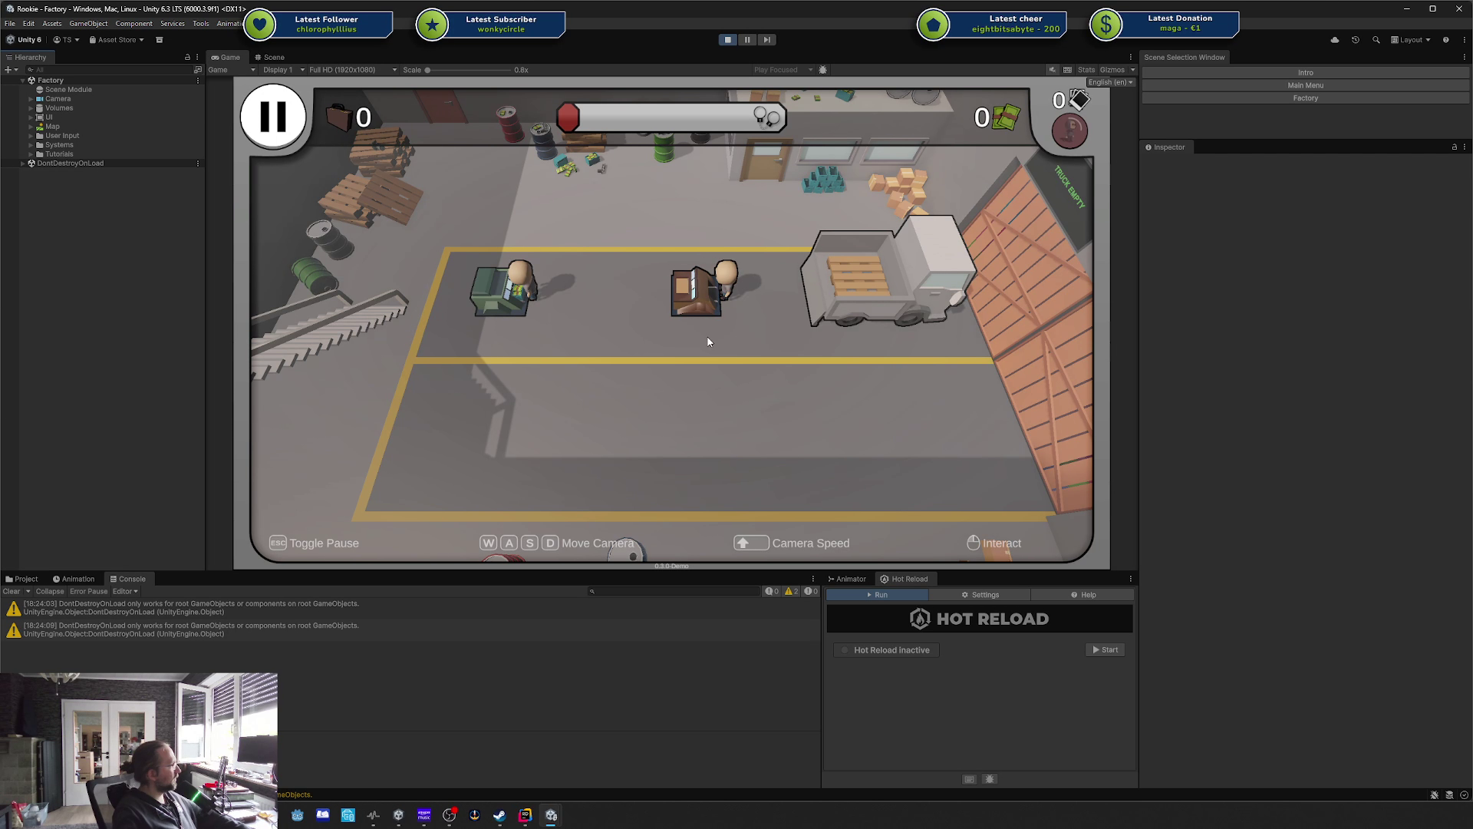
key(Escape)
click(583, 369)
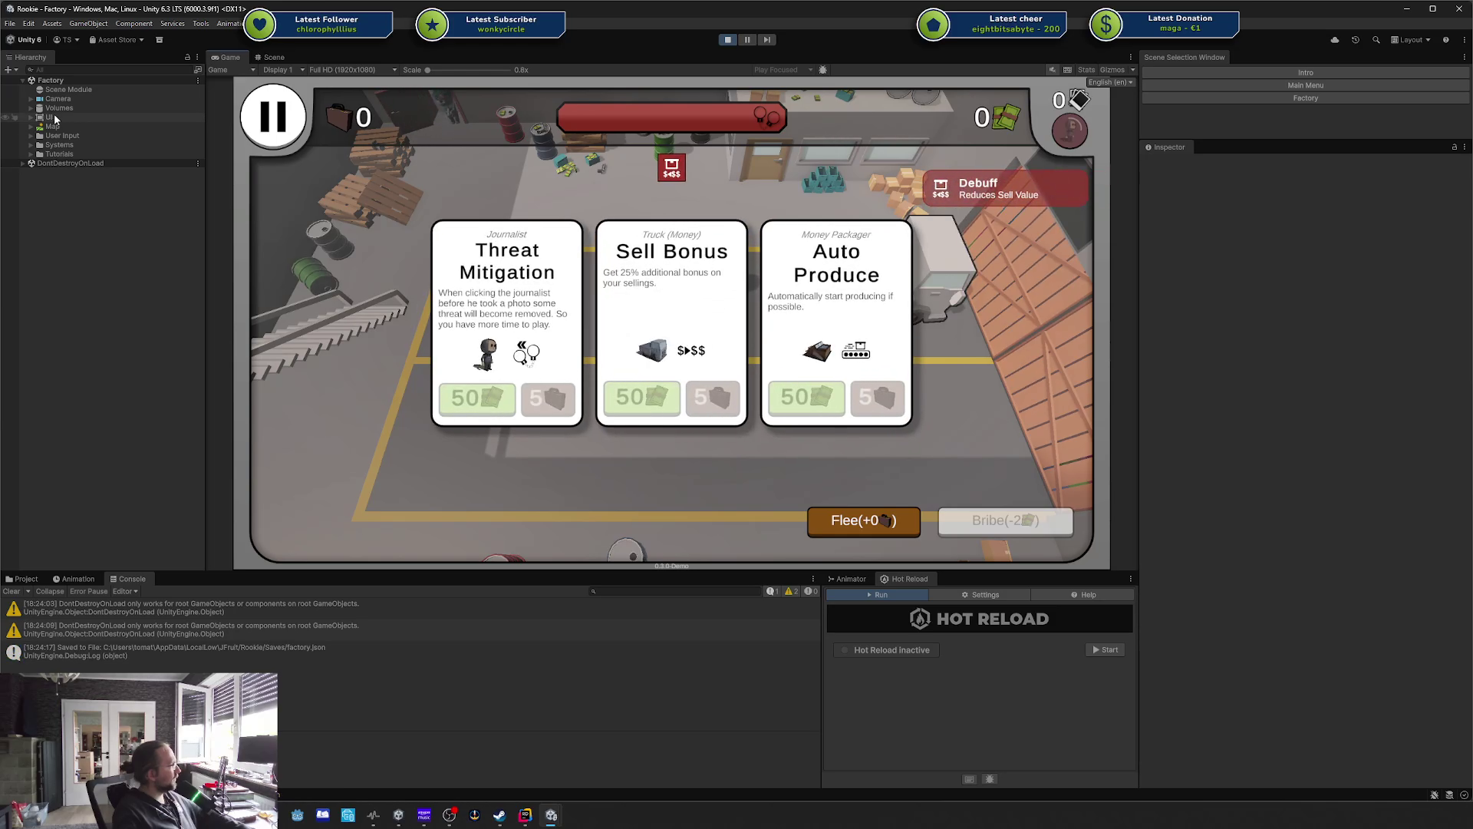
click(30, 126)
click(47, 154)
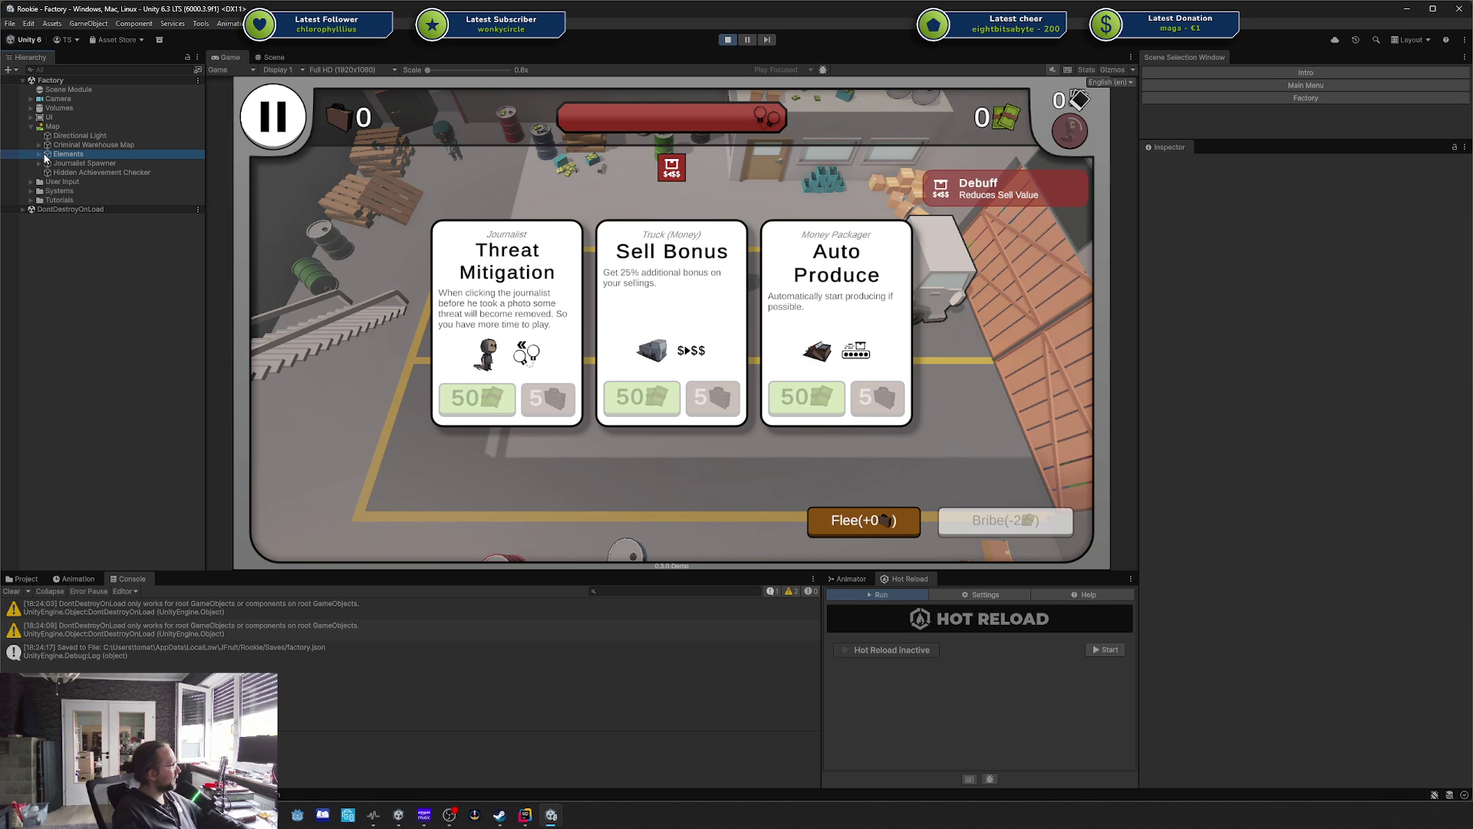
click(39, 155)
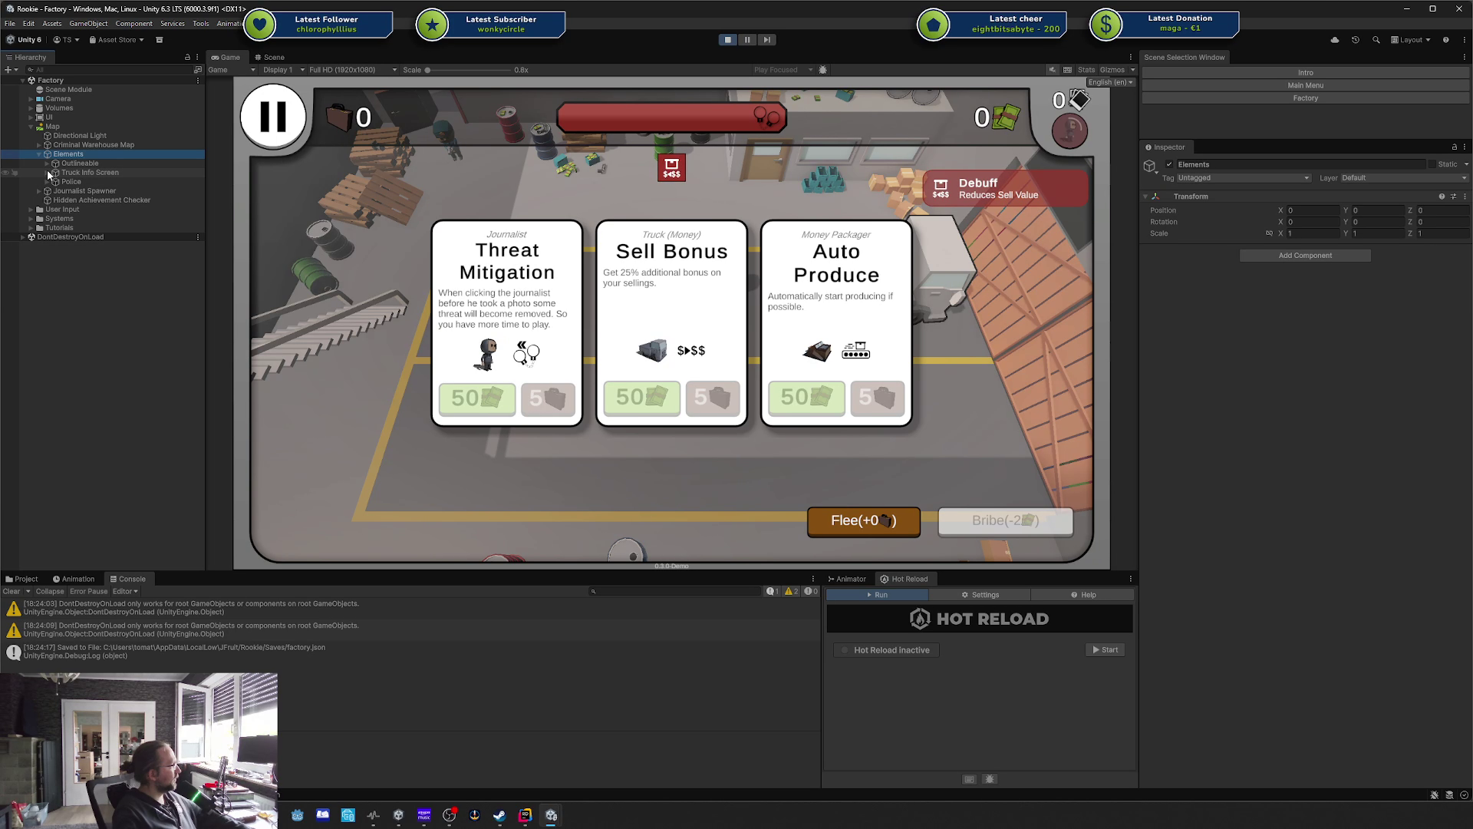
click(47, 173)
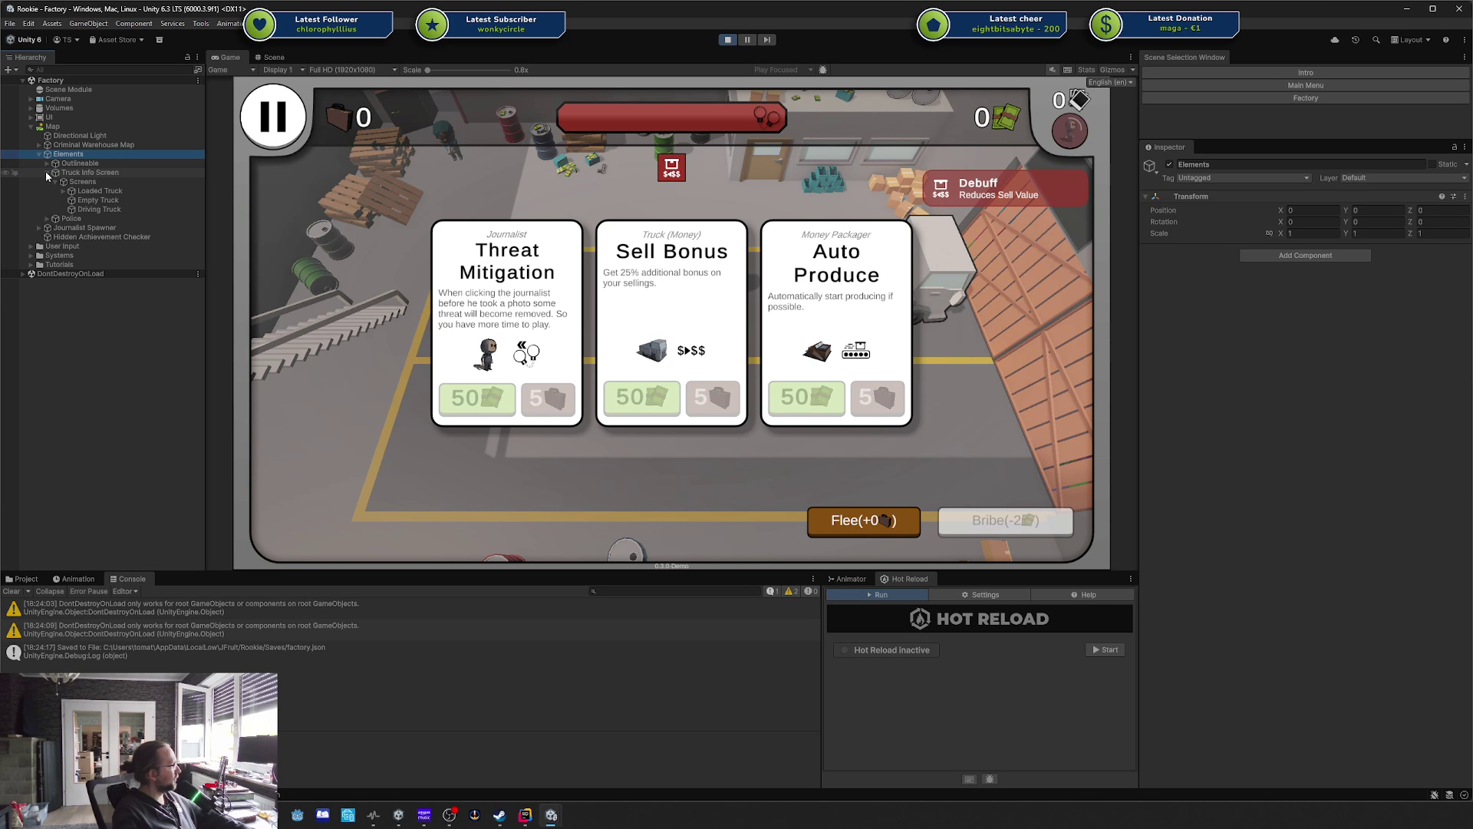
click(48, 173)
click(43, 164)
click(46, 163)
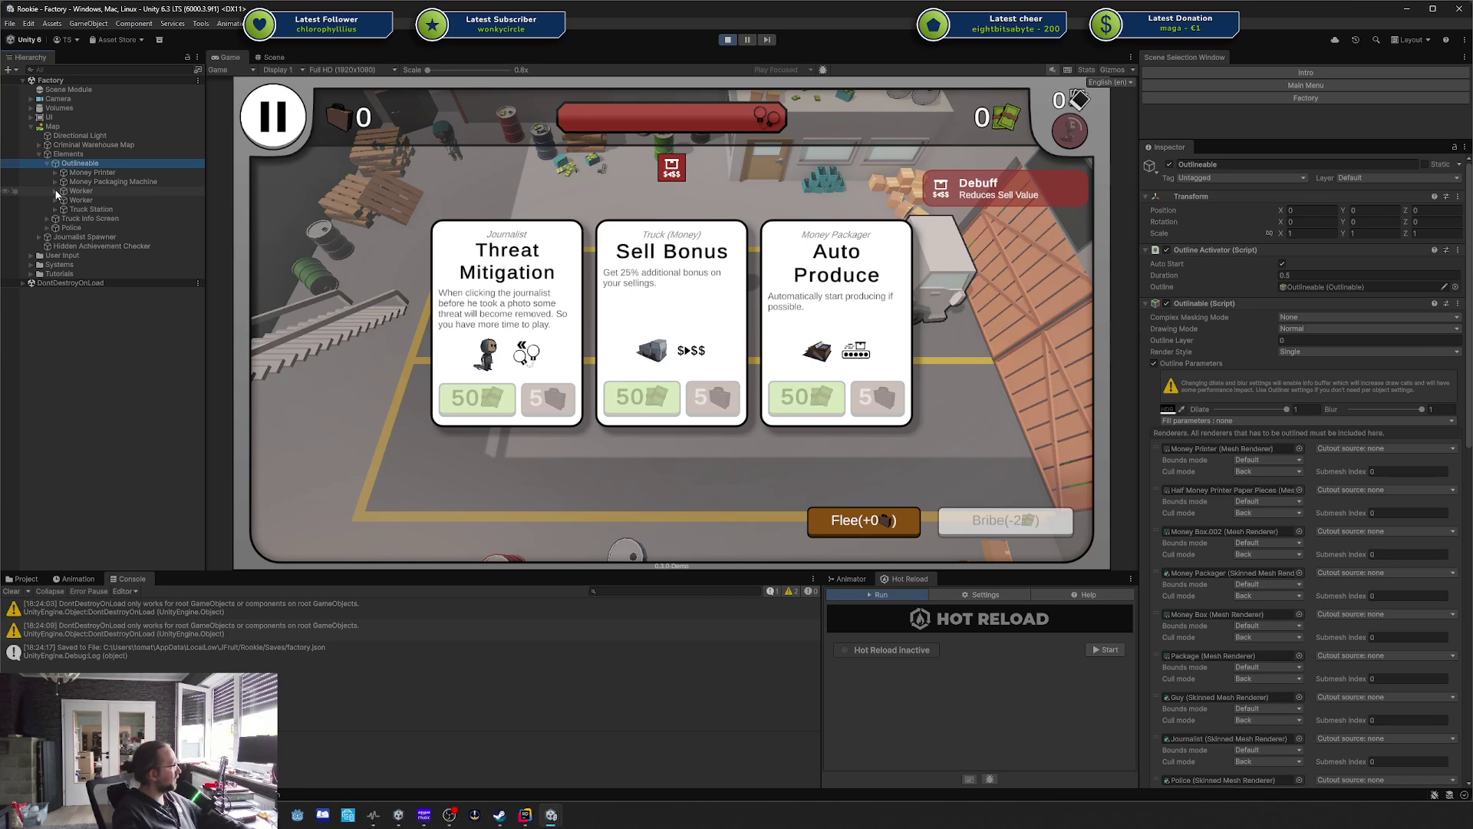
click(55, 210)
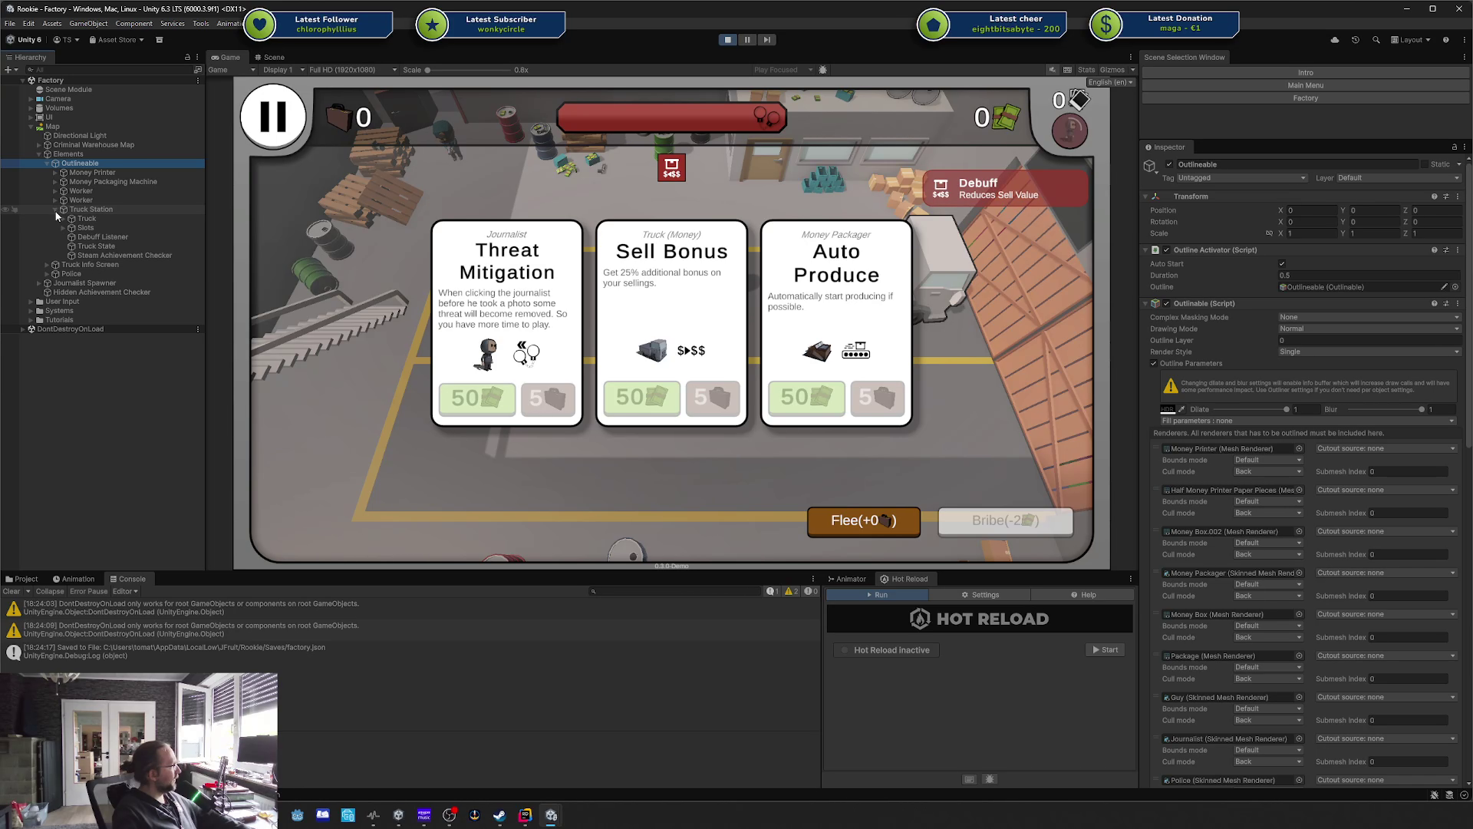
click(83, 219)
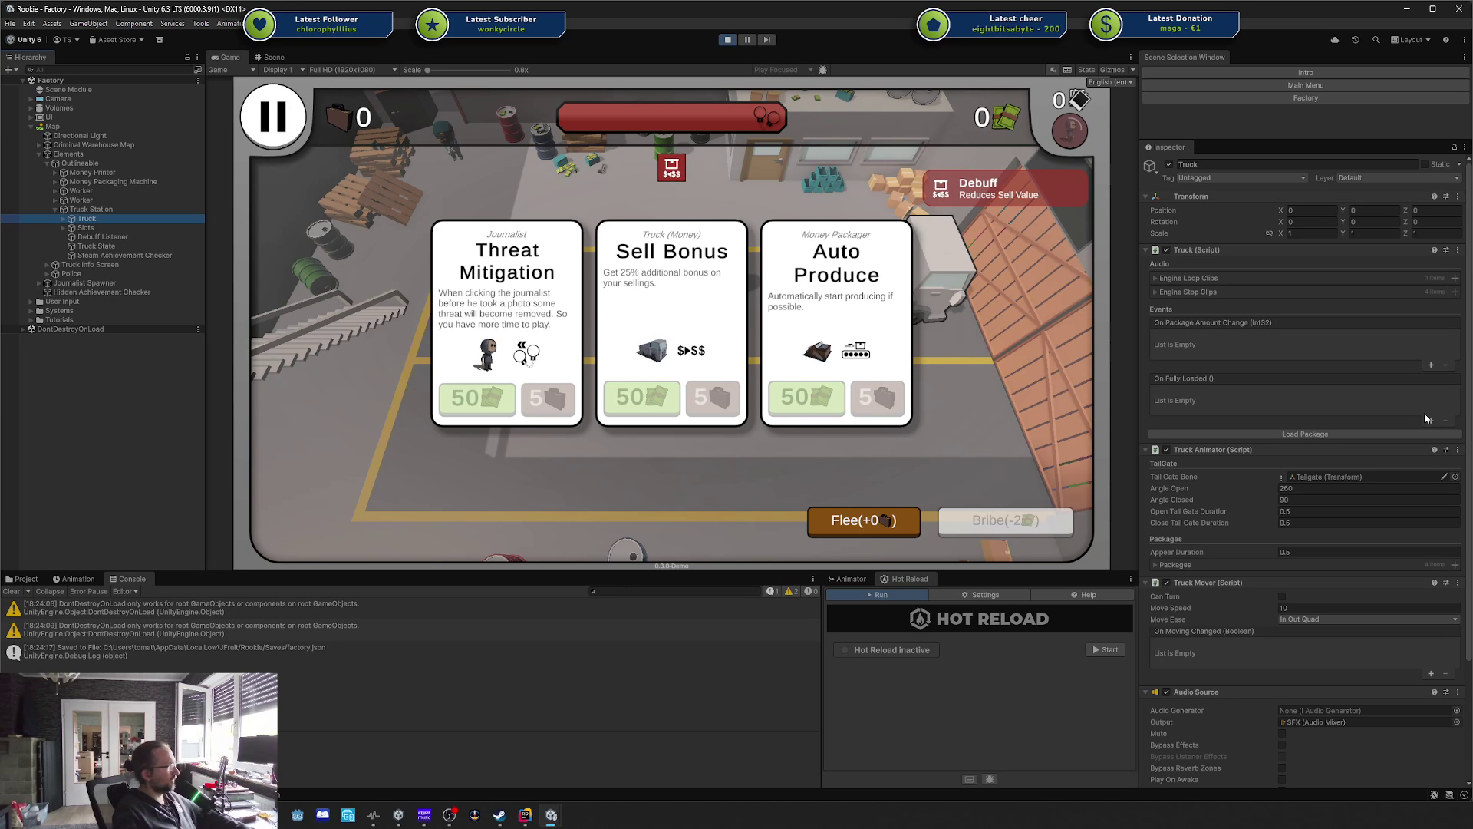
Load three packages onto the truck.
click(1311, 434)
click(1311, 433)
click(1311, 433)
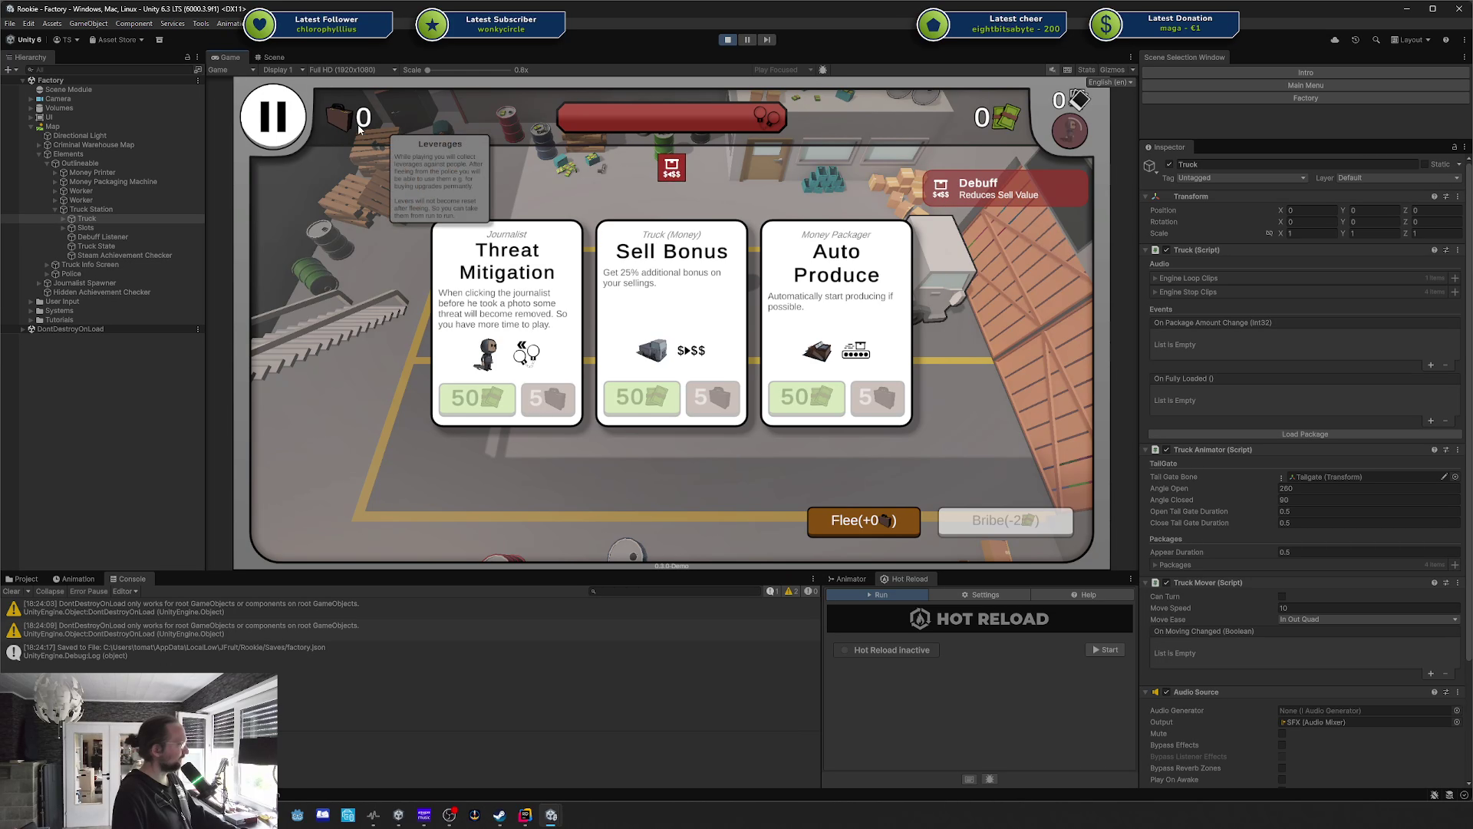
Flee the raid and select Truck under Factory > Map > Elements > Truck Station.
click(879, 511)
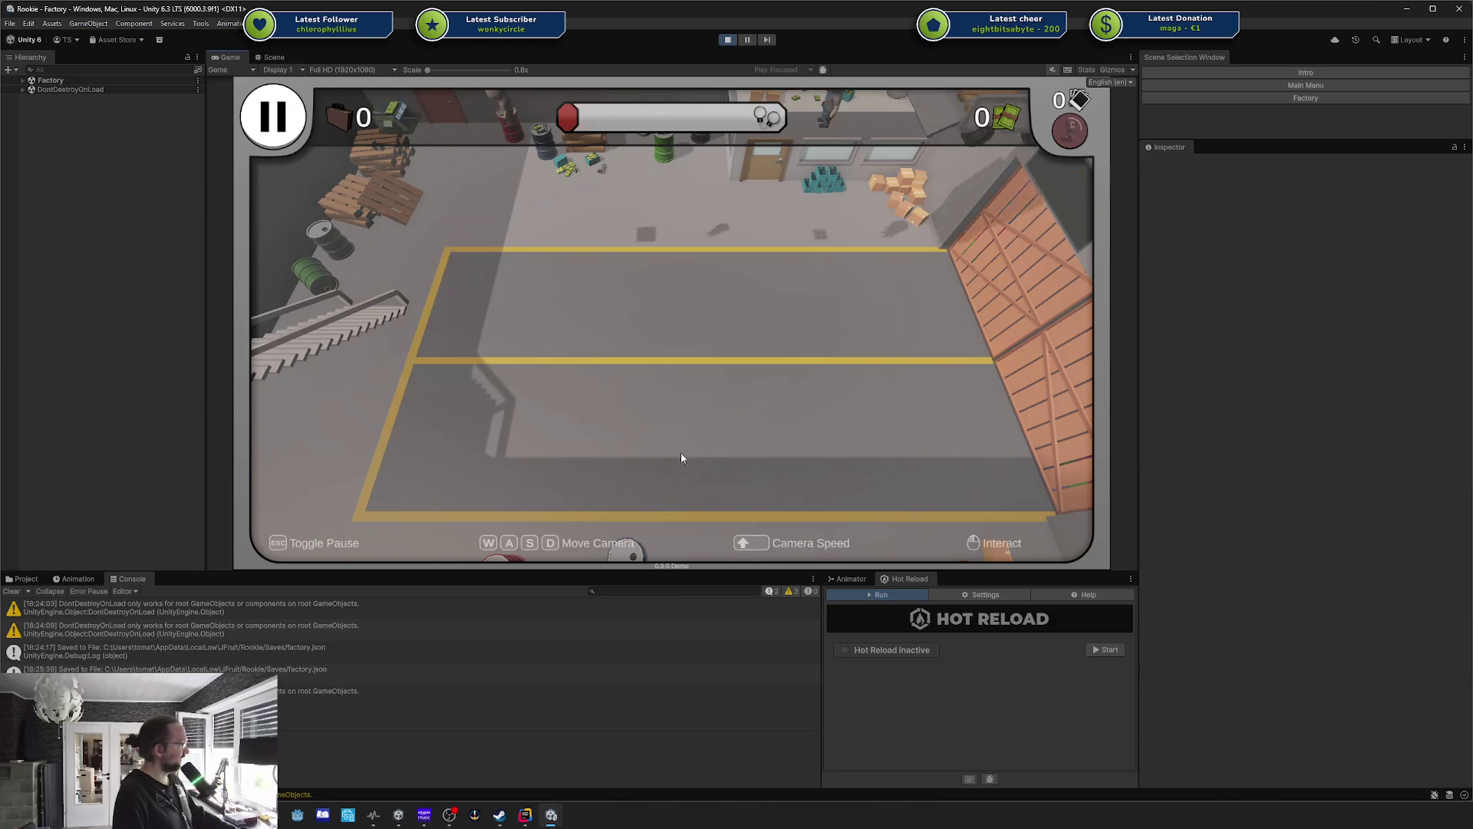
click(23, 79)
click(31, 126)
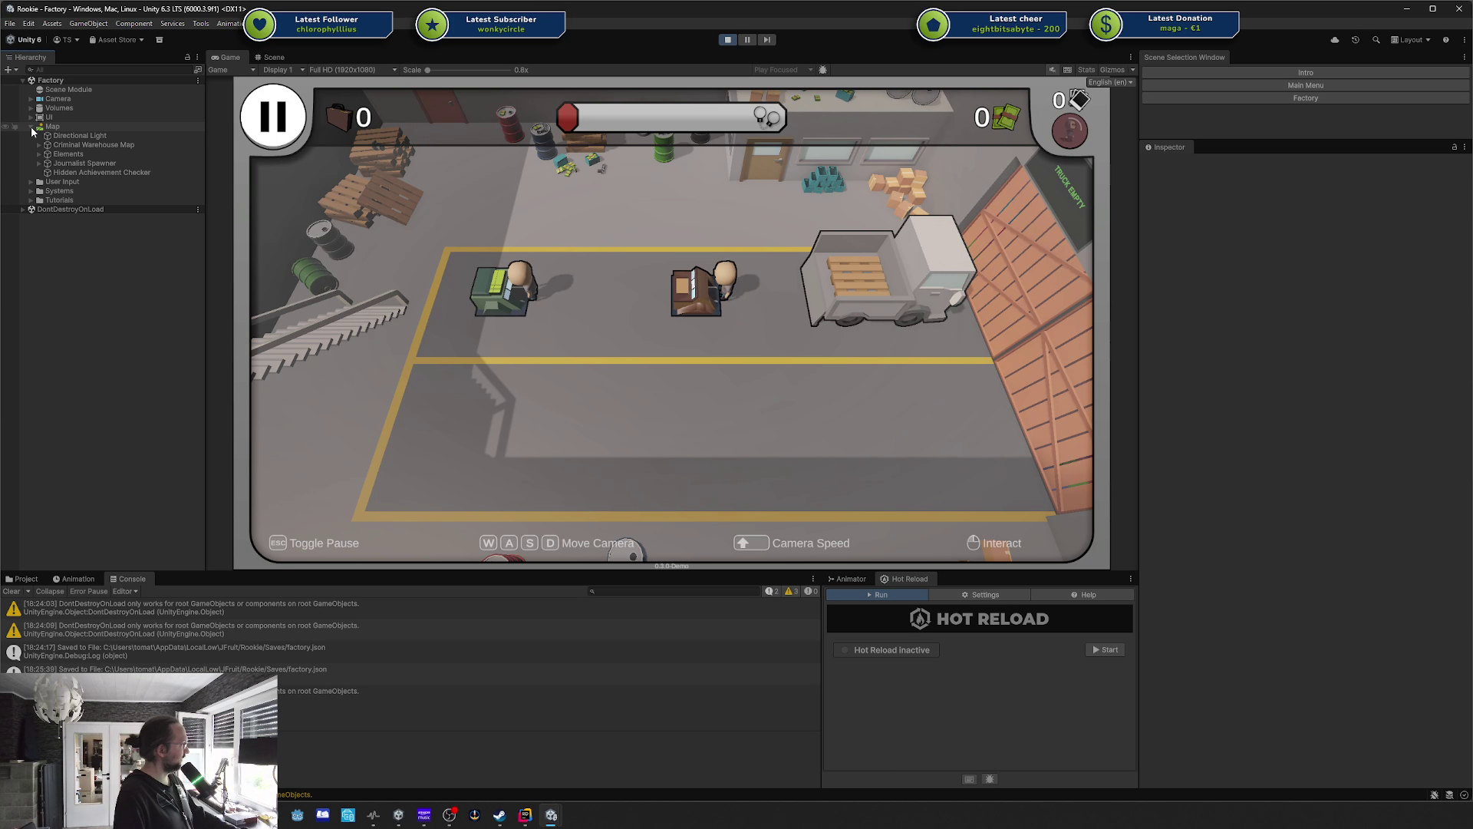
click(39, 153)
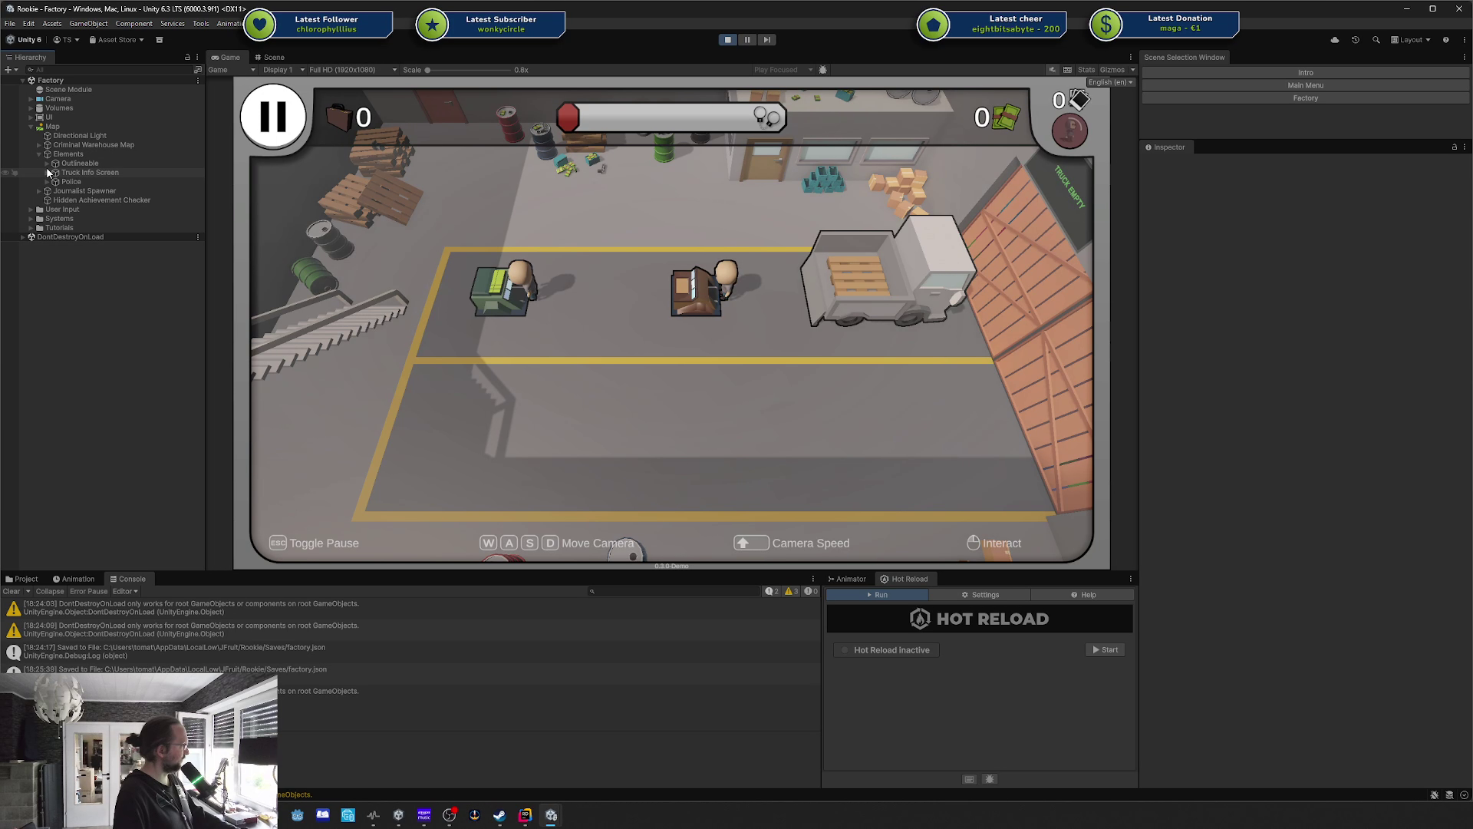
click(47, 163)
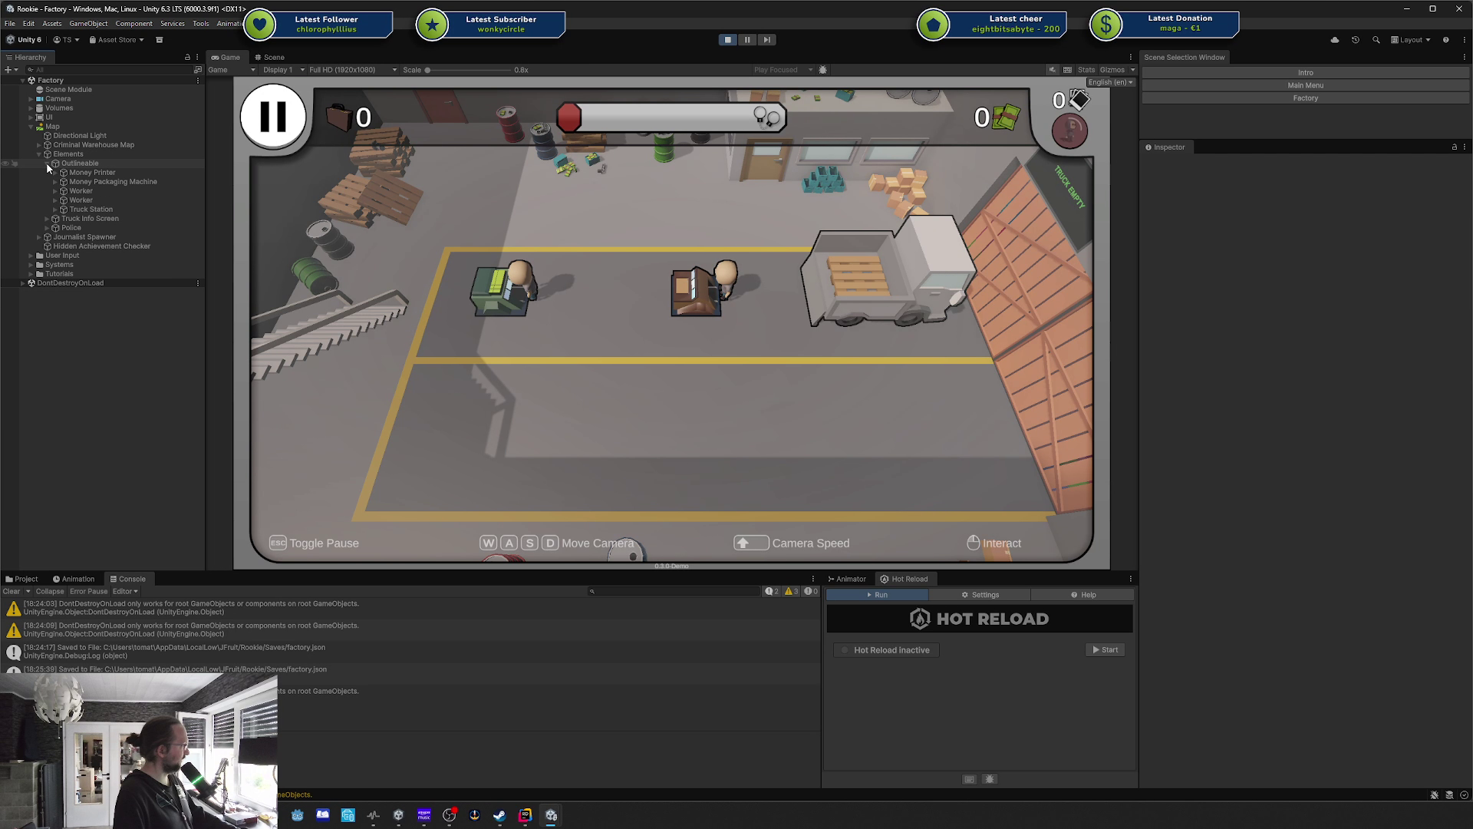
click(54, 209)
click(86, 219)
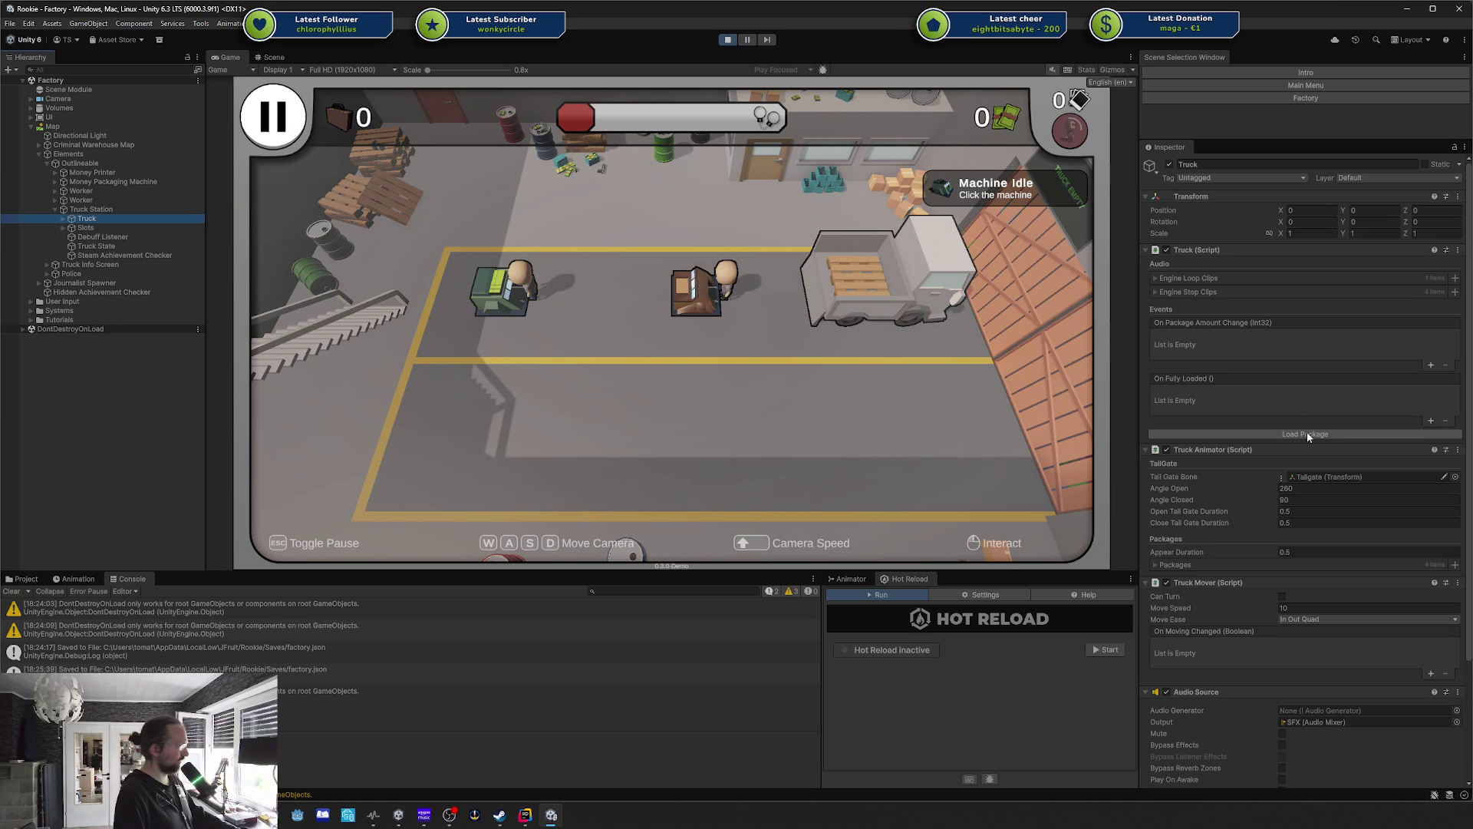
Start the idle money printer, load packages, check the notifications, and stop play mode.
click(524, 277)
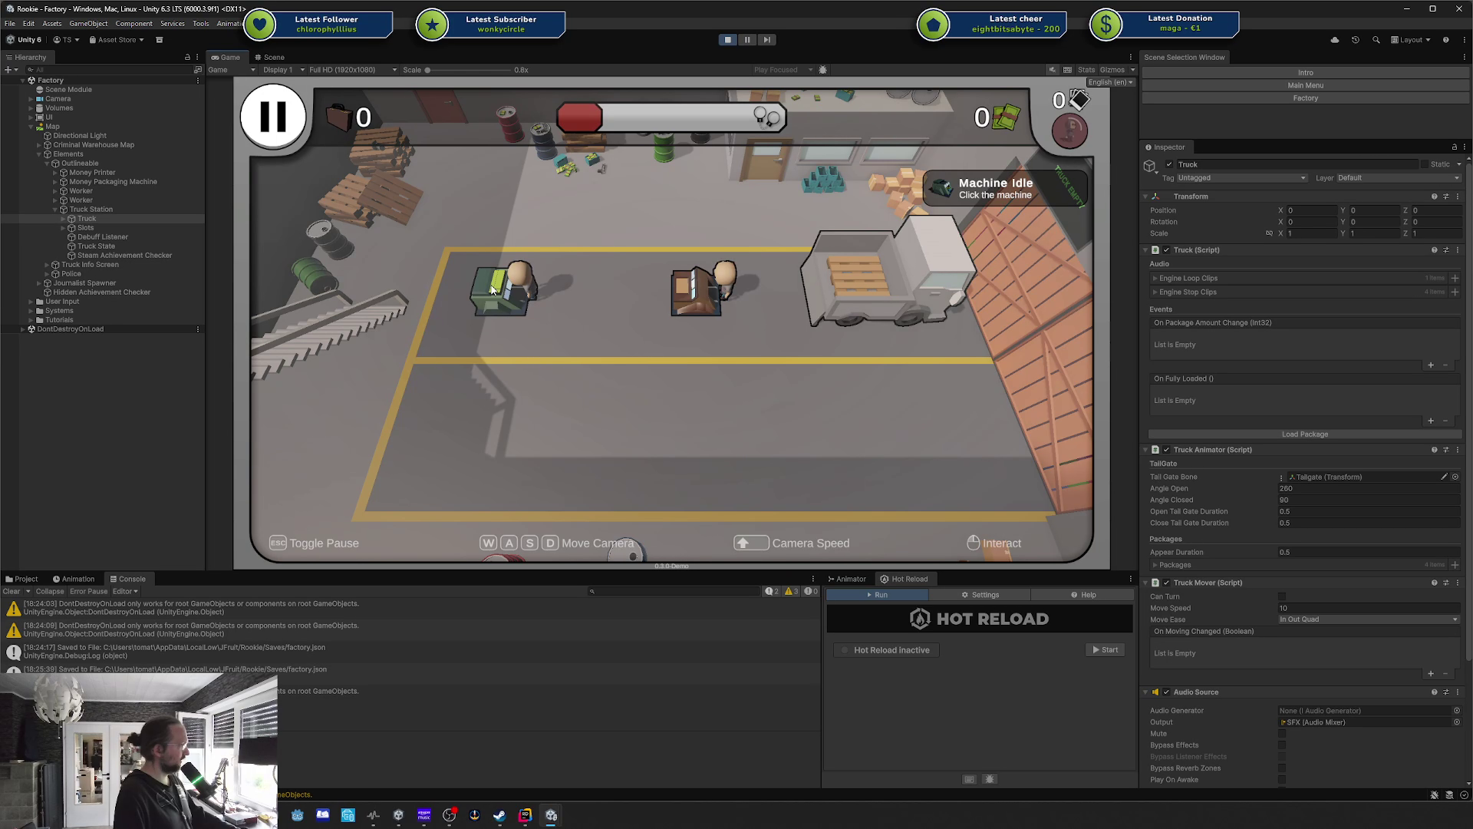
click(1268, 431)
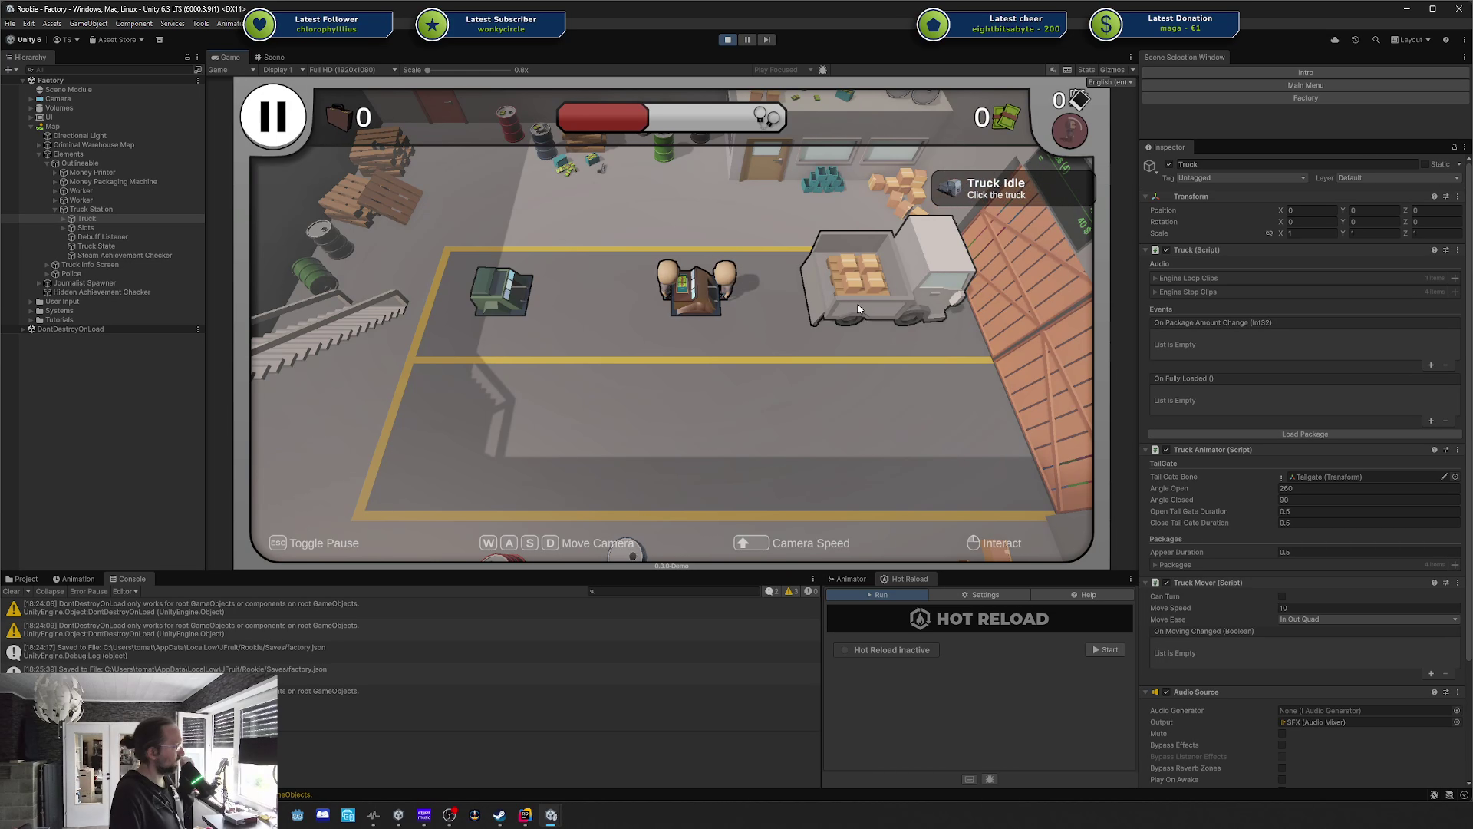
mouse_move(979, 212)
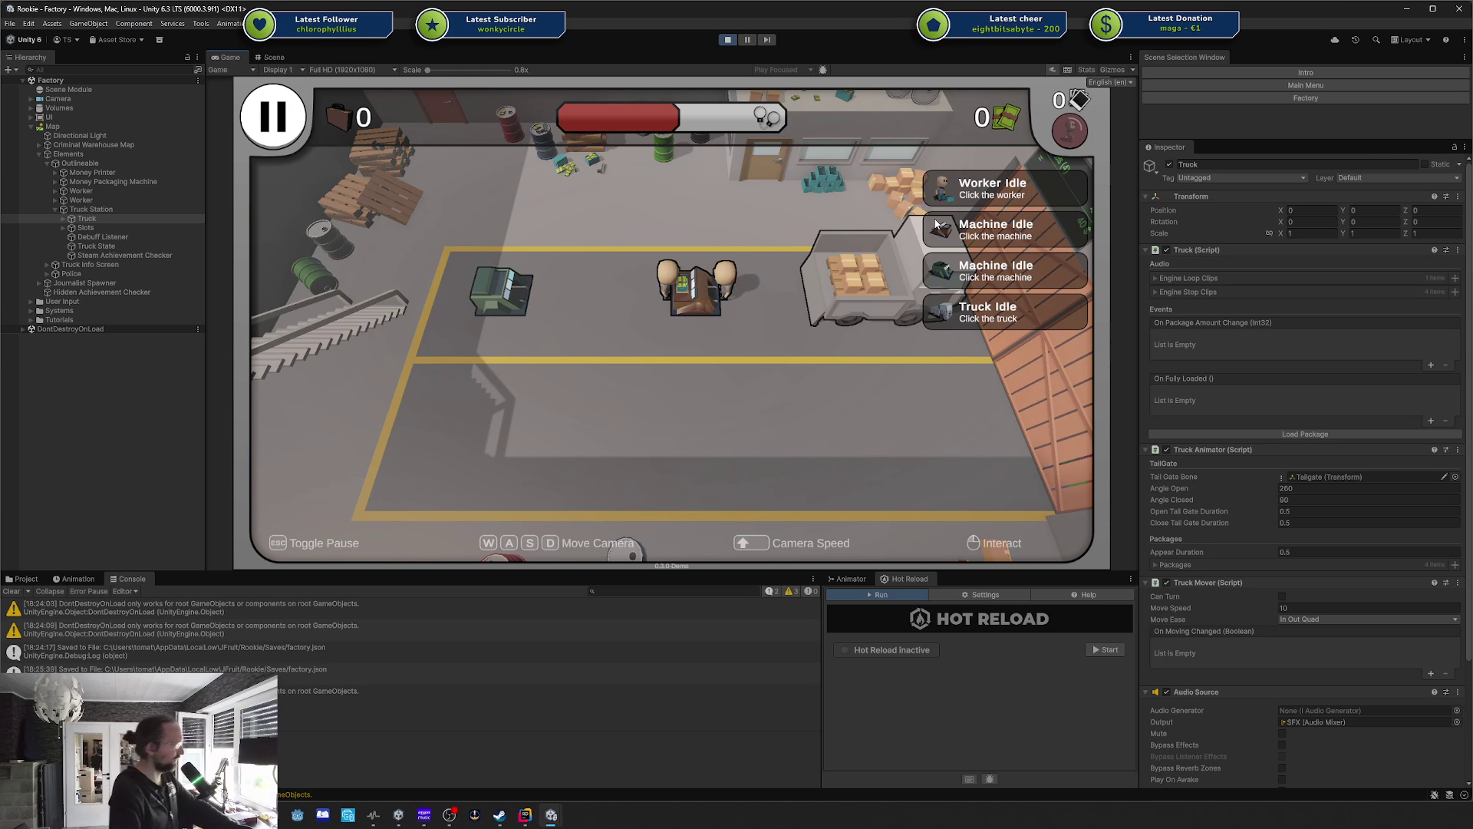
click(725, 40)
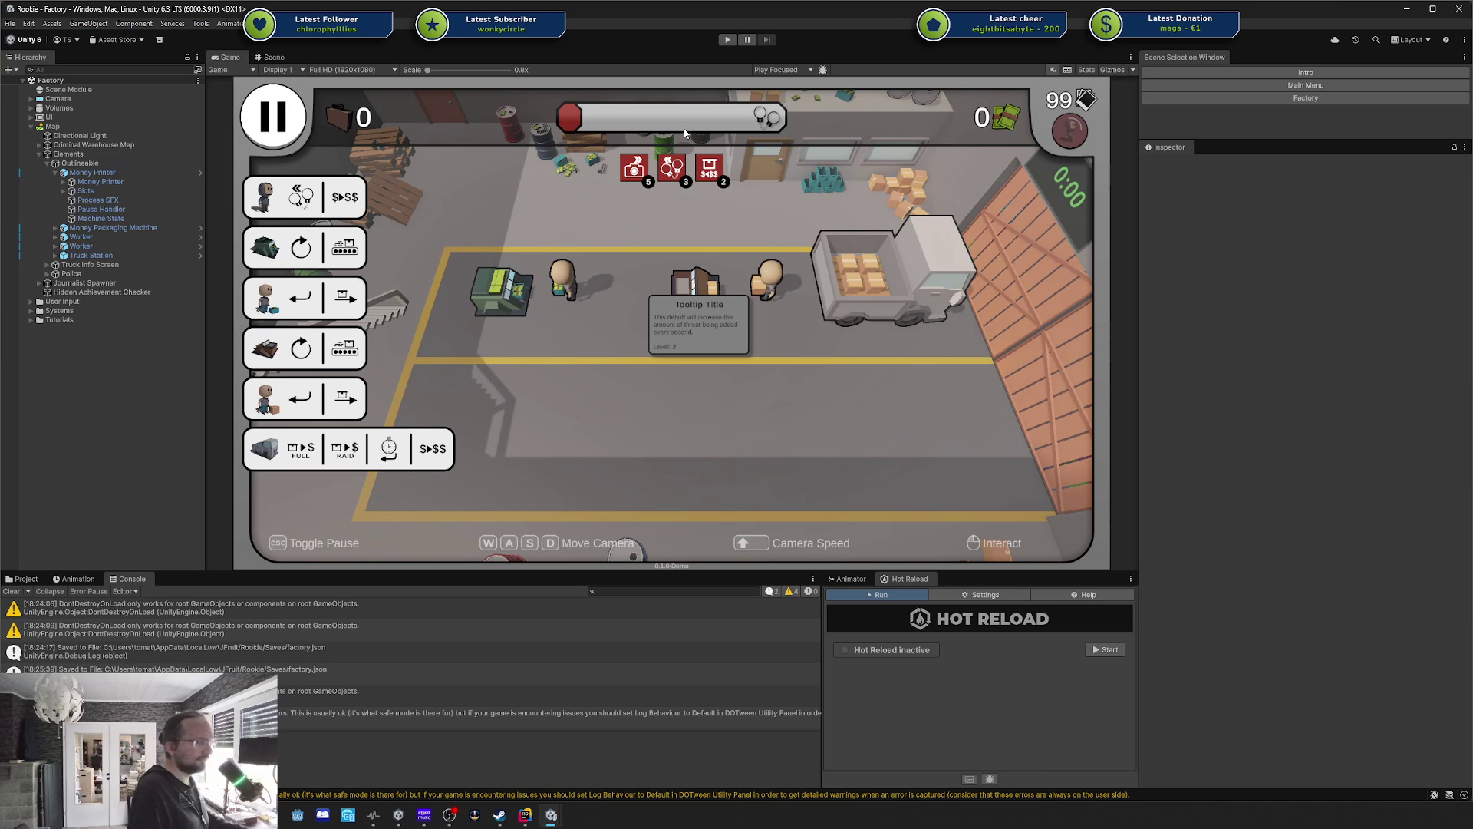
Commit and push the four state scripts with message 'Fixed Bug: notifications weren't disabled on raid'.
click(525, 815)
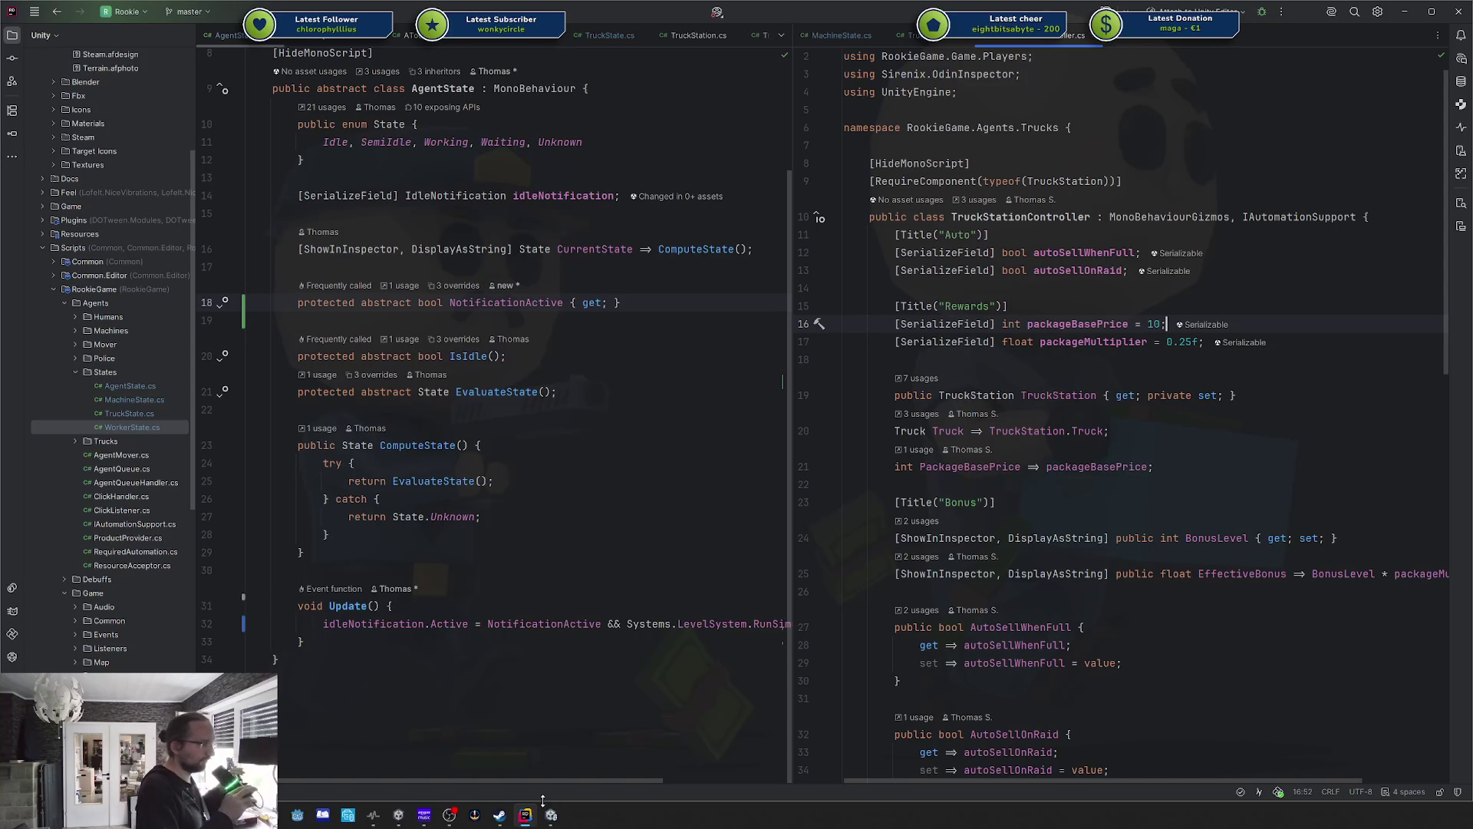
click(1074, 504)
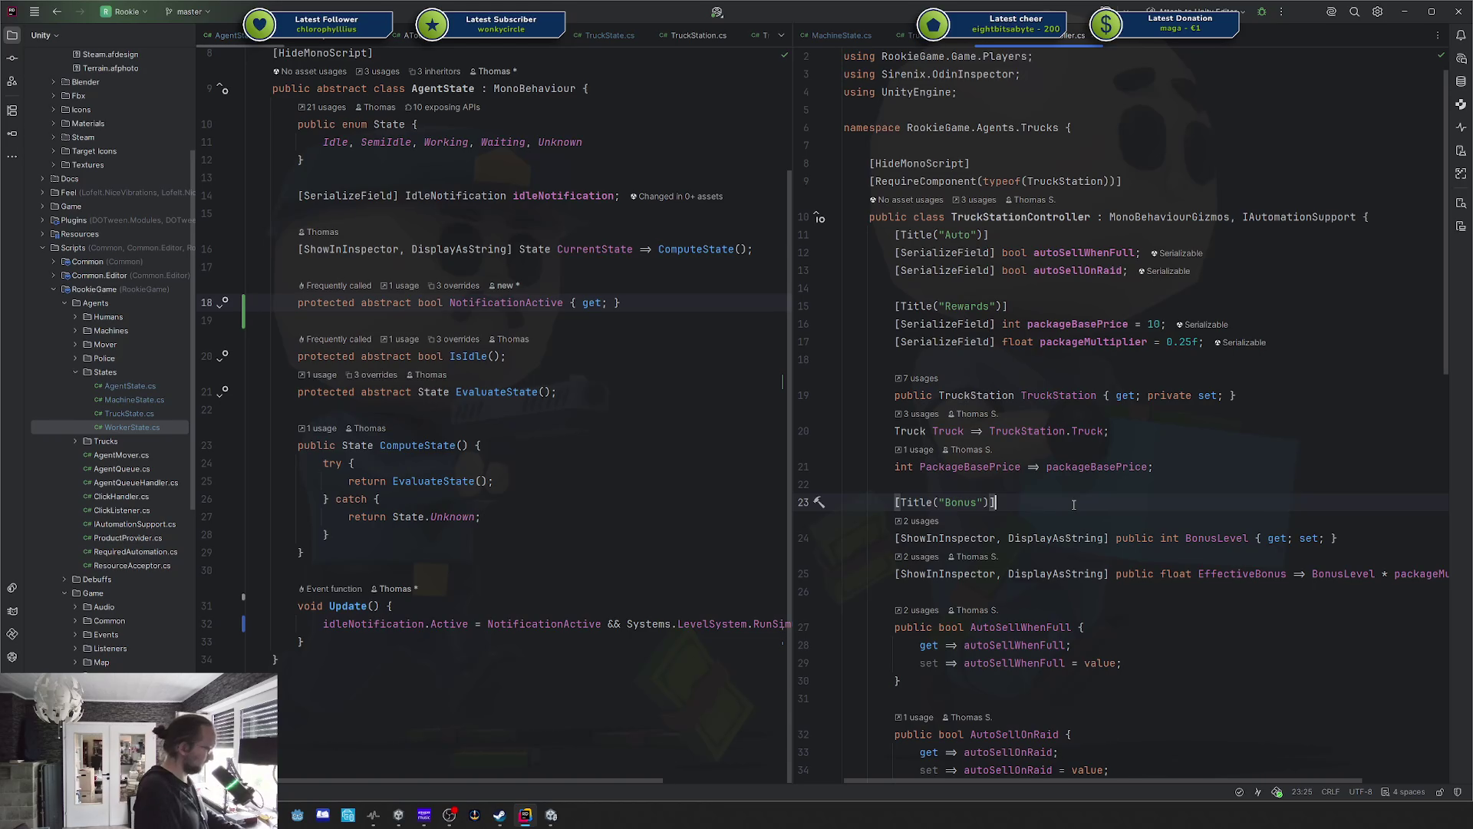
key(ctrl+k)
text(fIXED)
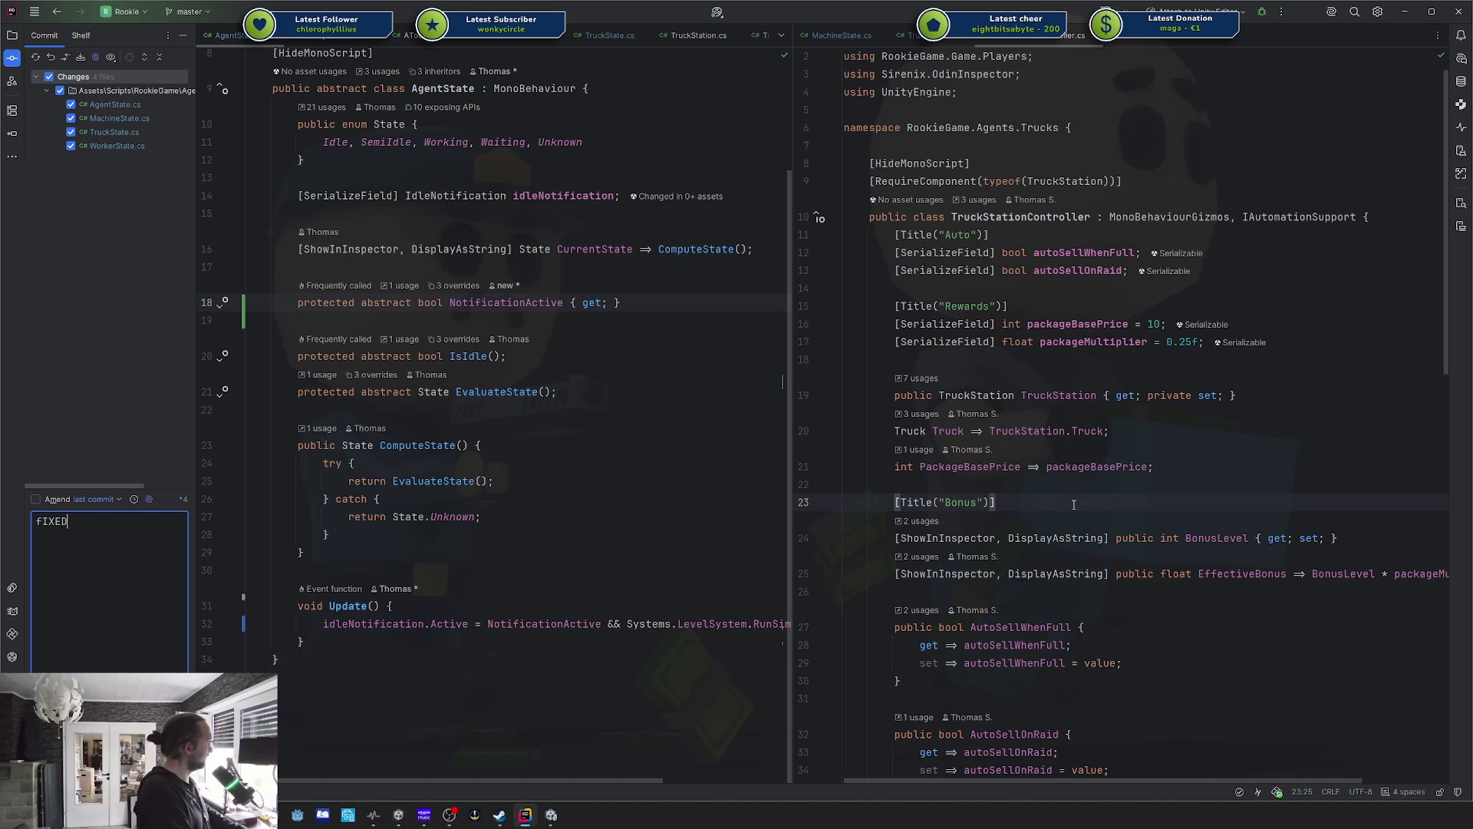
key(BackSpace)
key(BackSpace)
key(BackSpace)
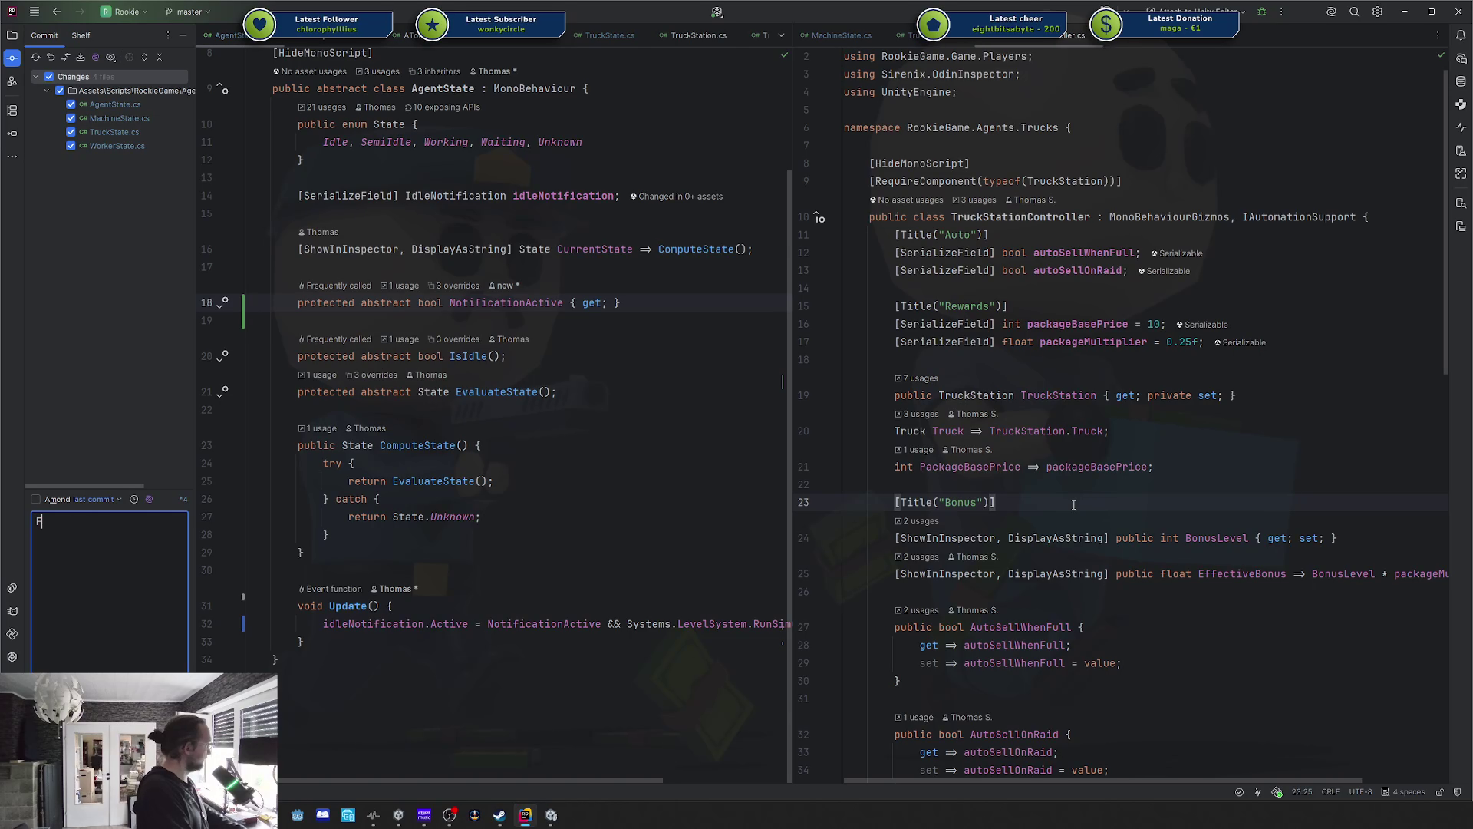
text(Fixed Bug:)
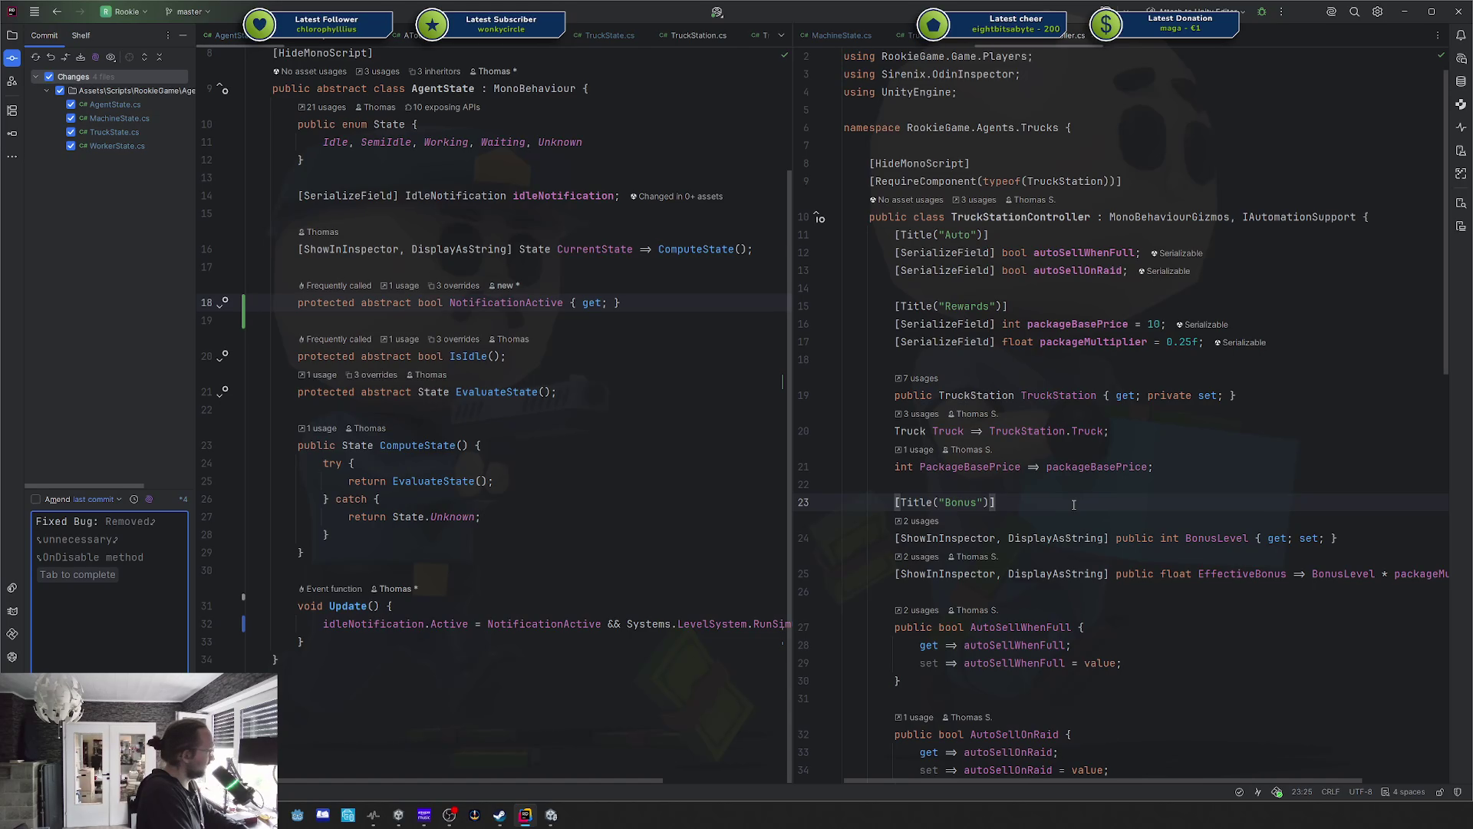
text(not)
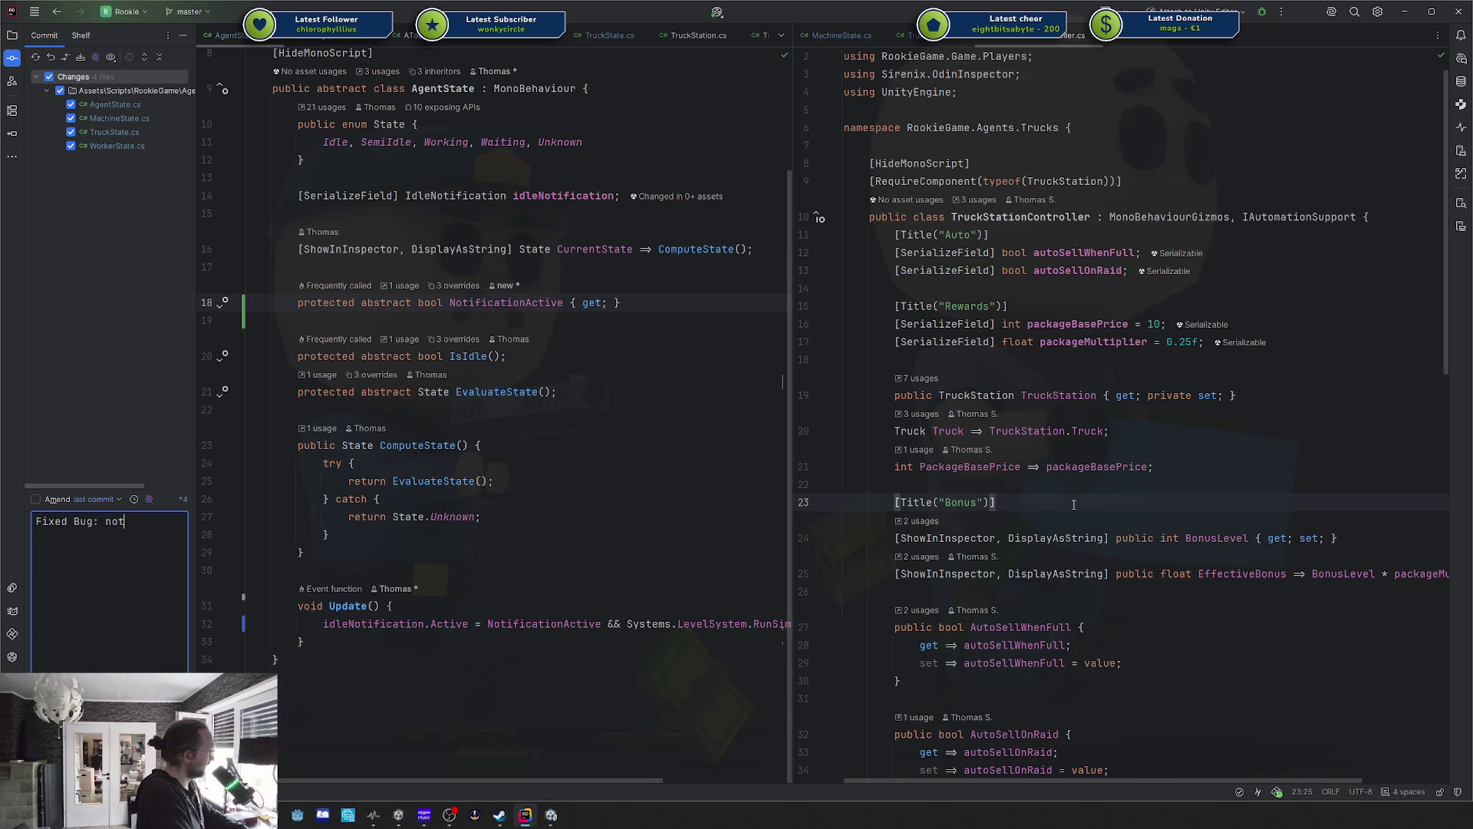
text(ifications wer)
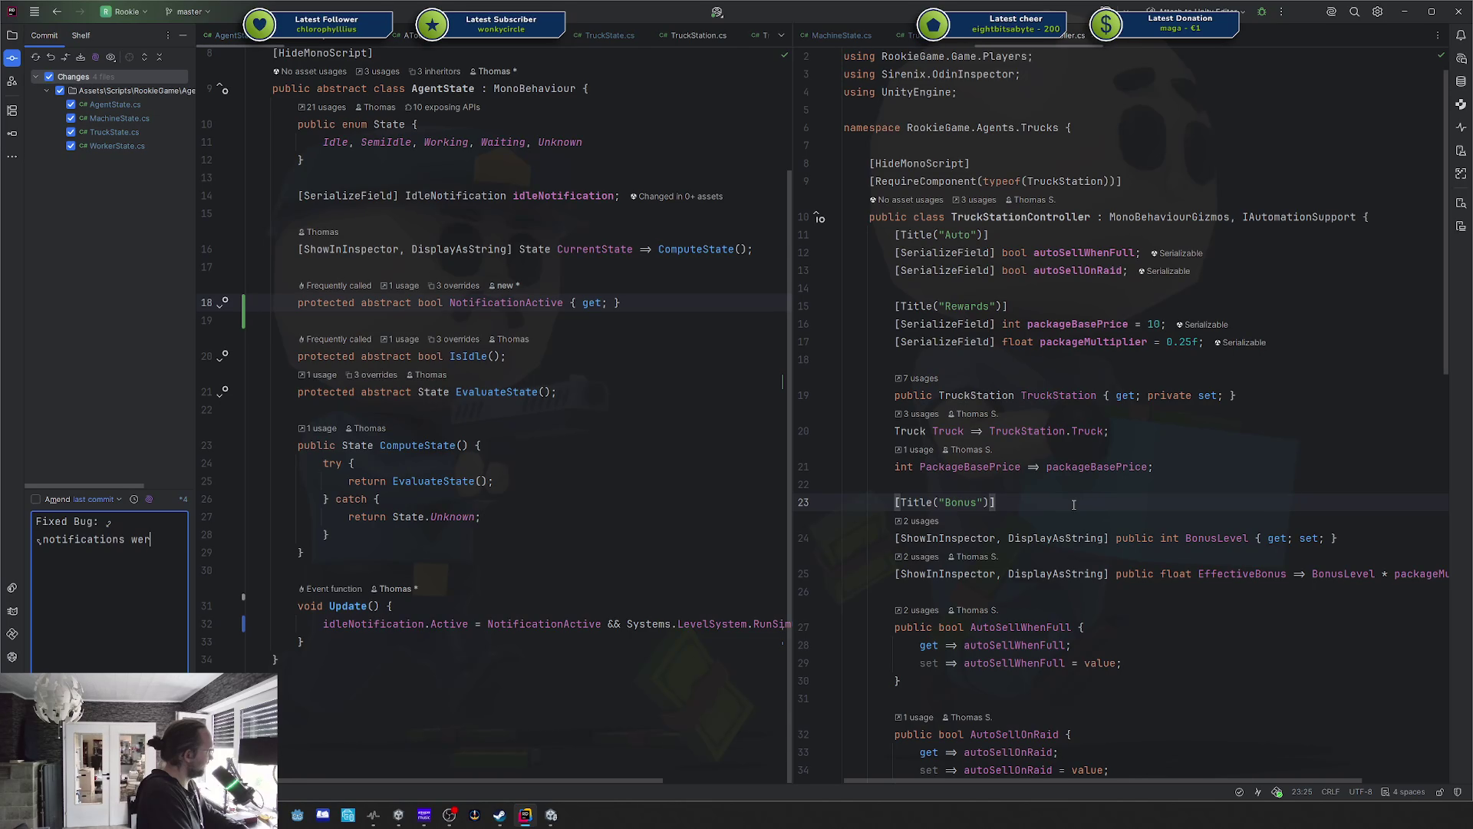
text(en't disabled on )
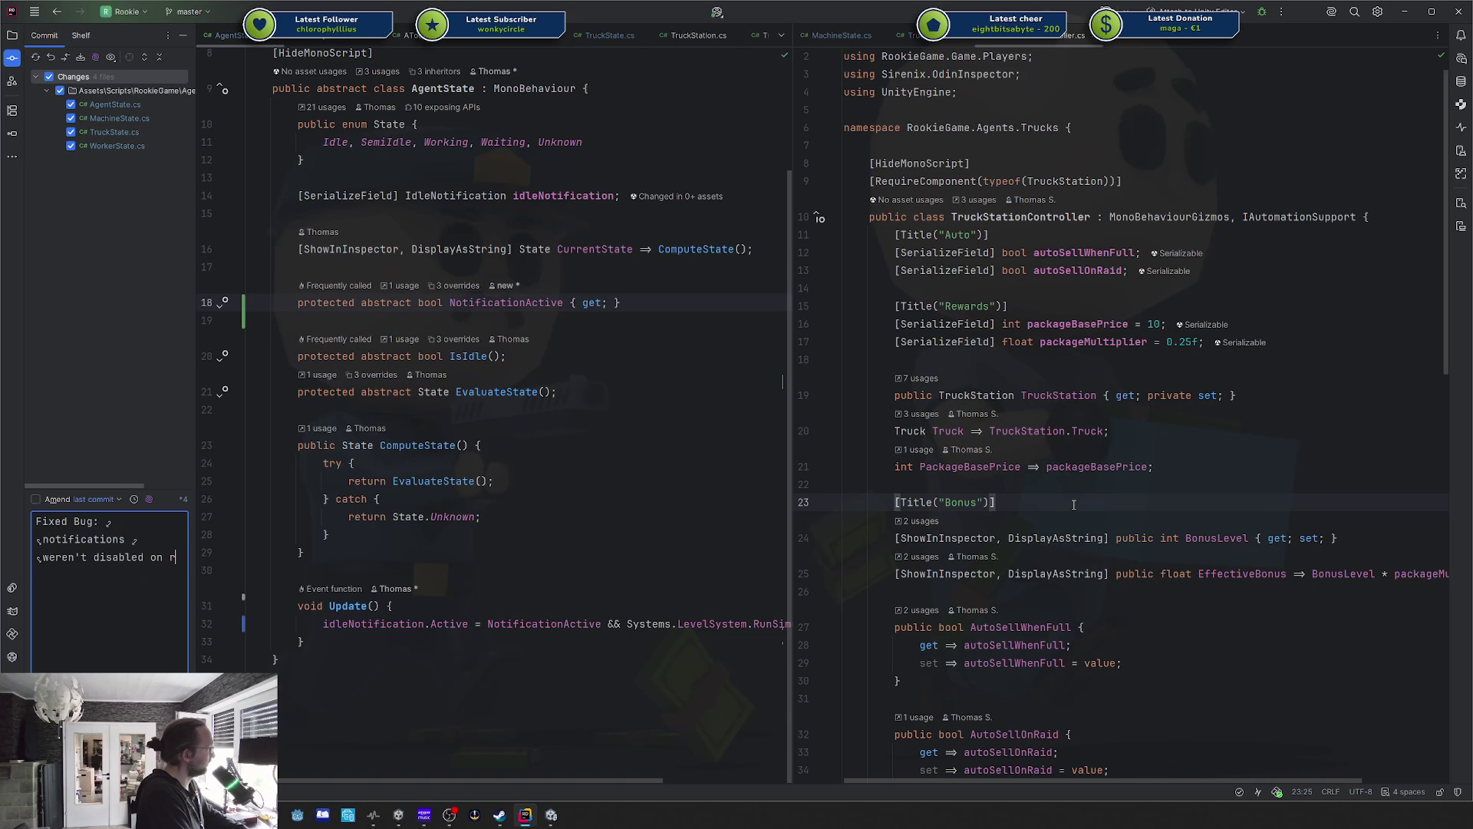
text(raid)
key(ctrl+Return)
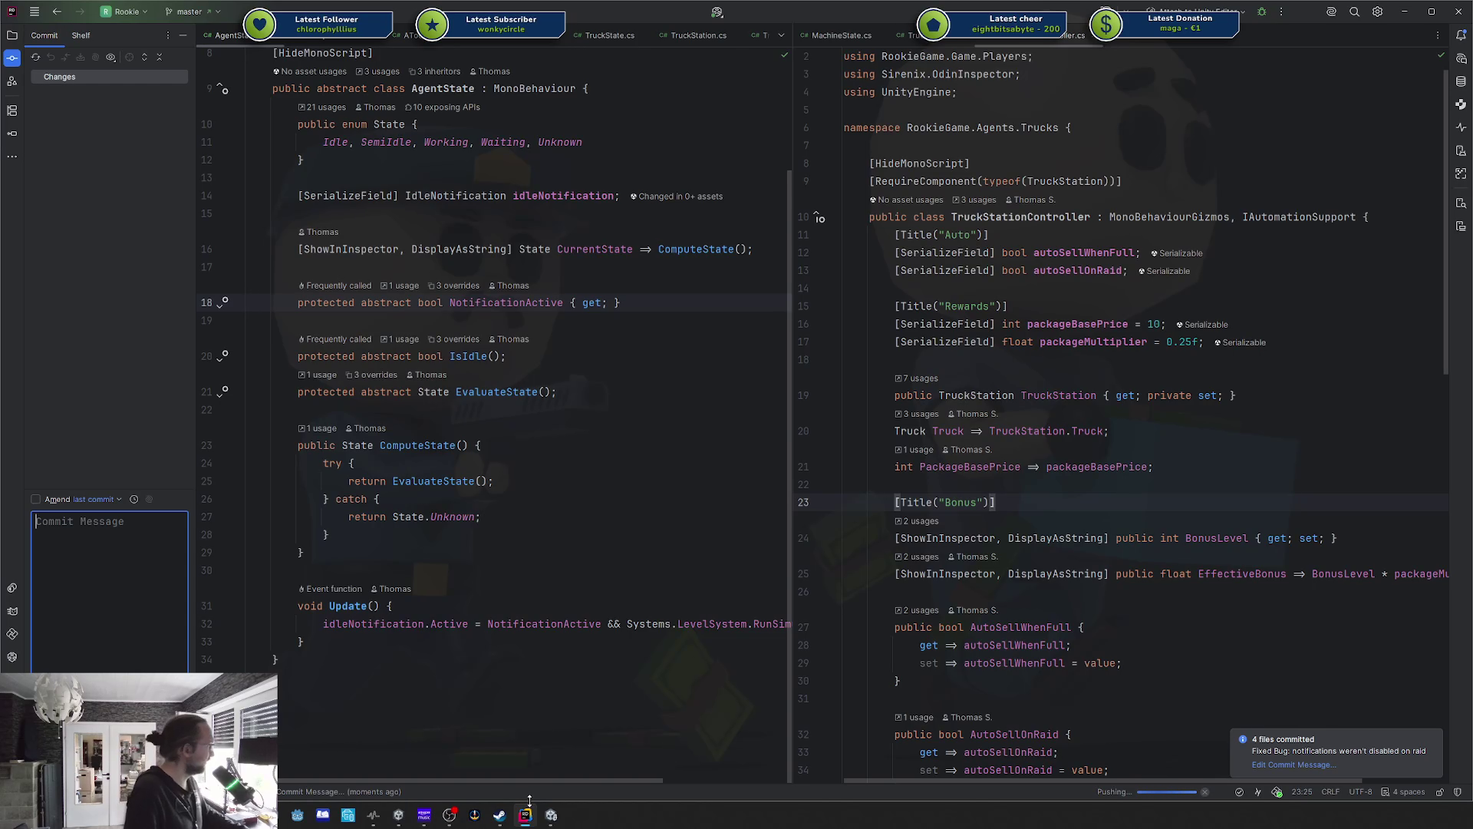
click(551, 815)
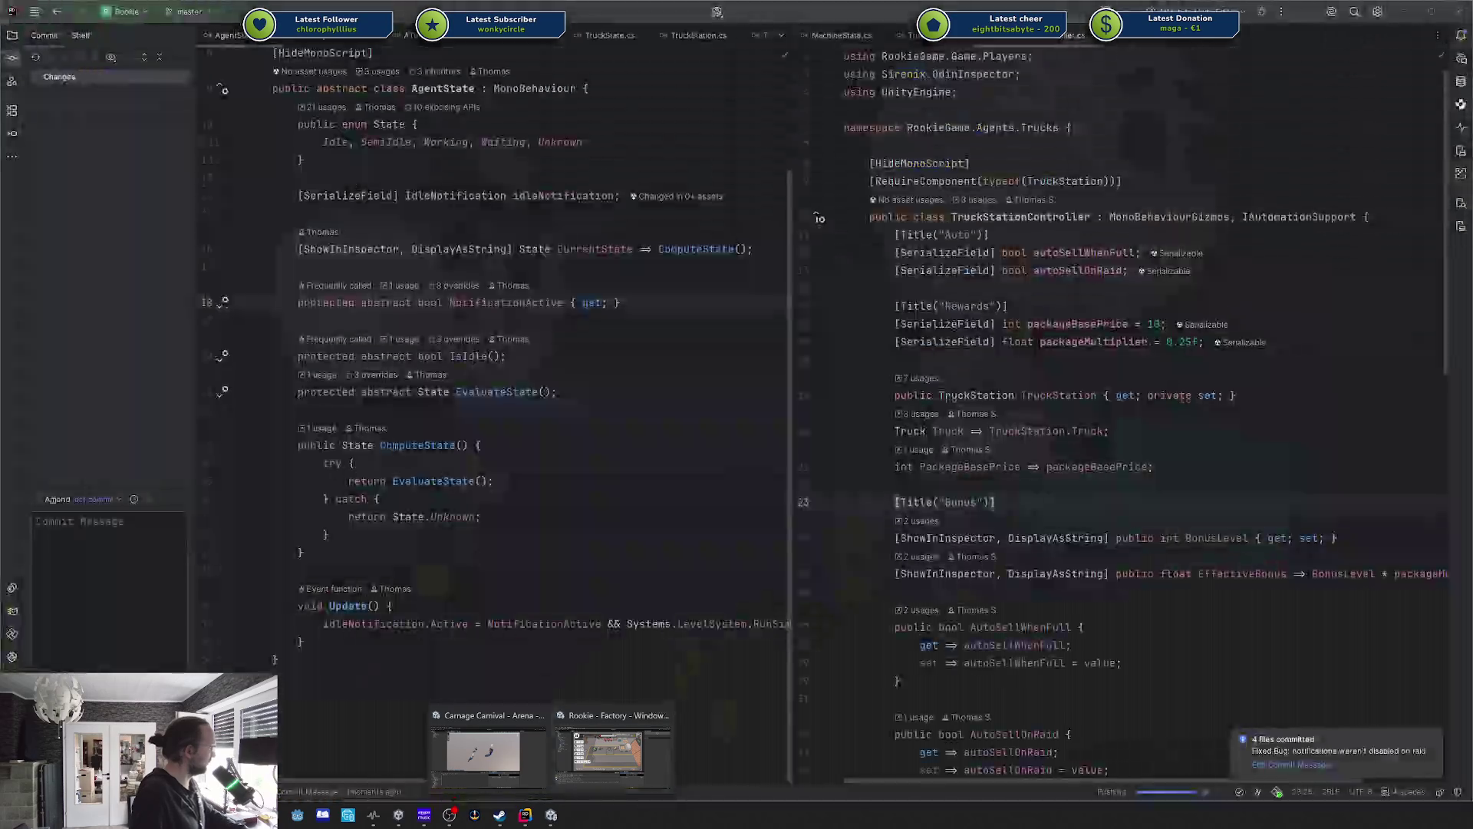
click(353, 462)
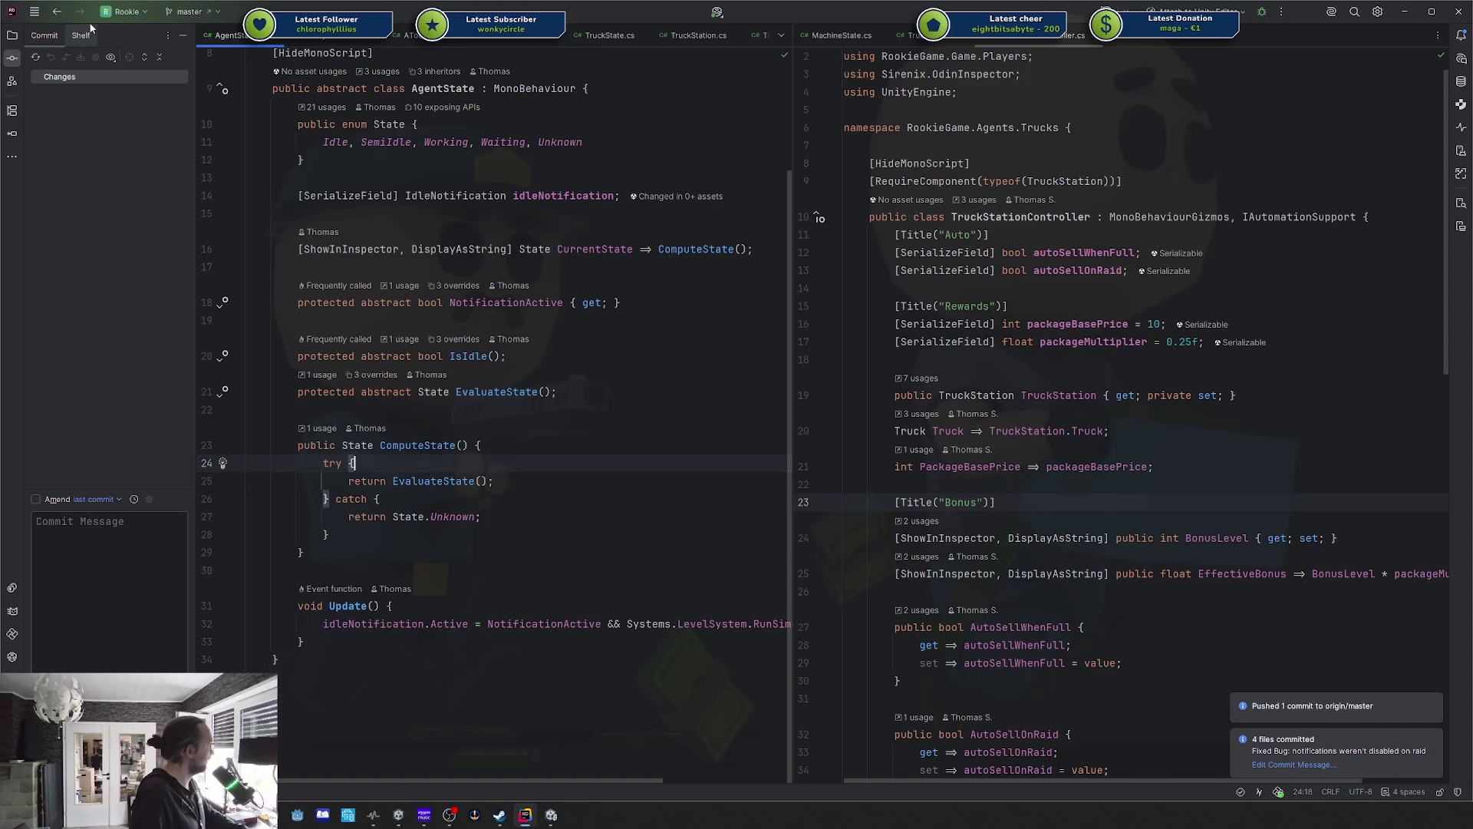
Switch to the Rookie Factory Unity window and enter play mode.
click(551, 815)
click(635, 774)
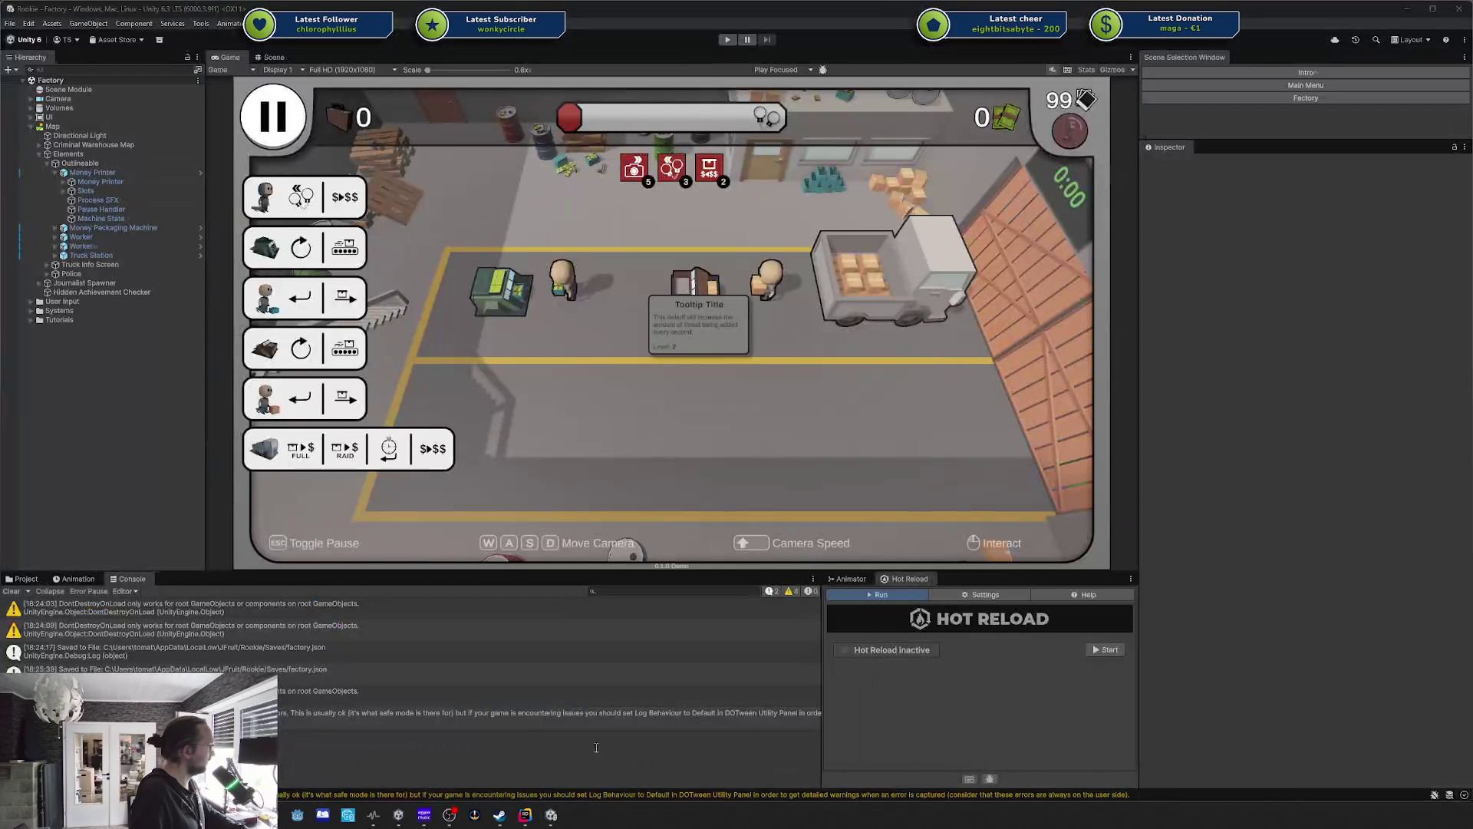
click(745, 40)
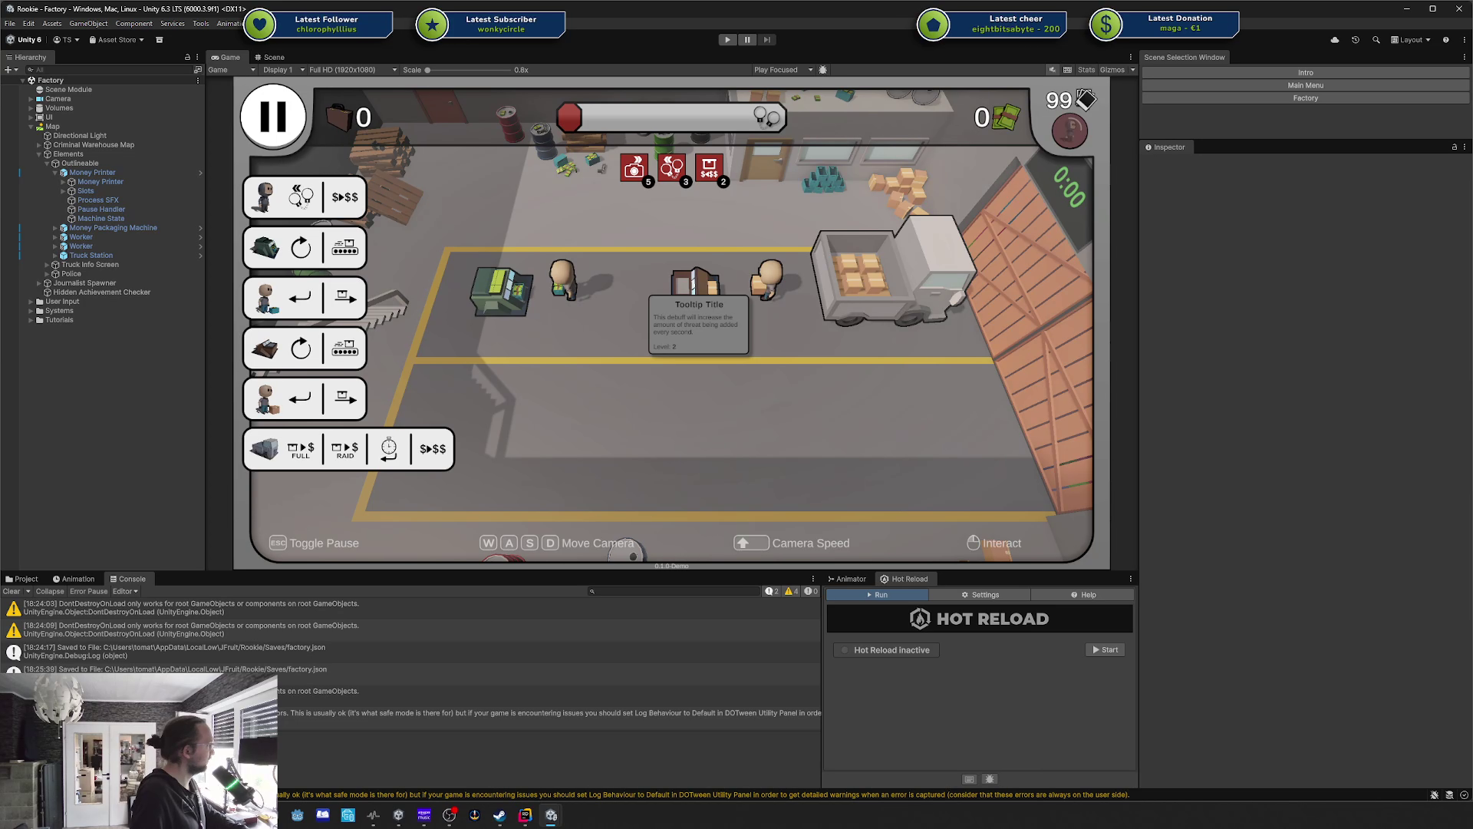
key(ctrl+p)
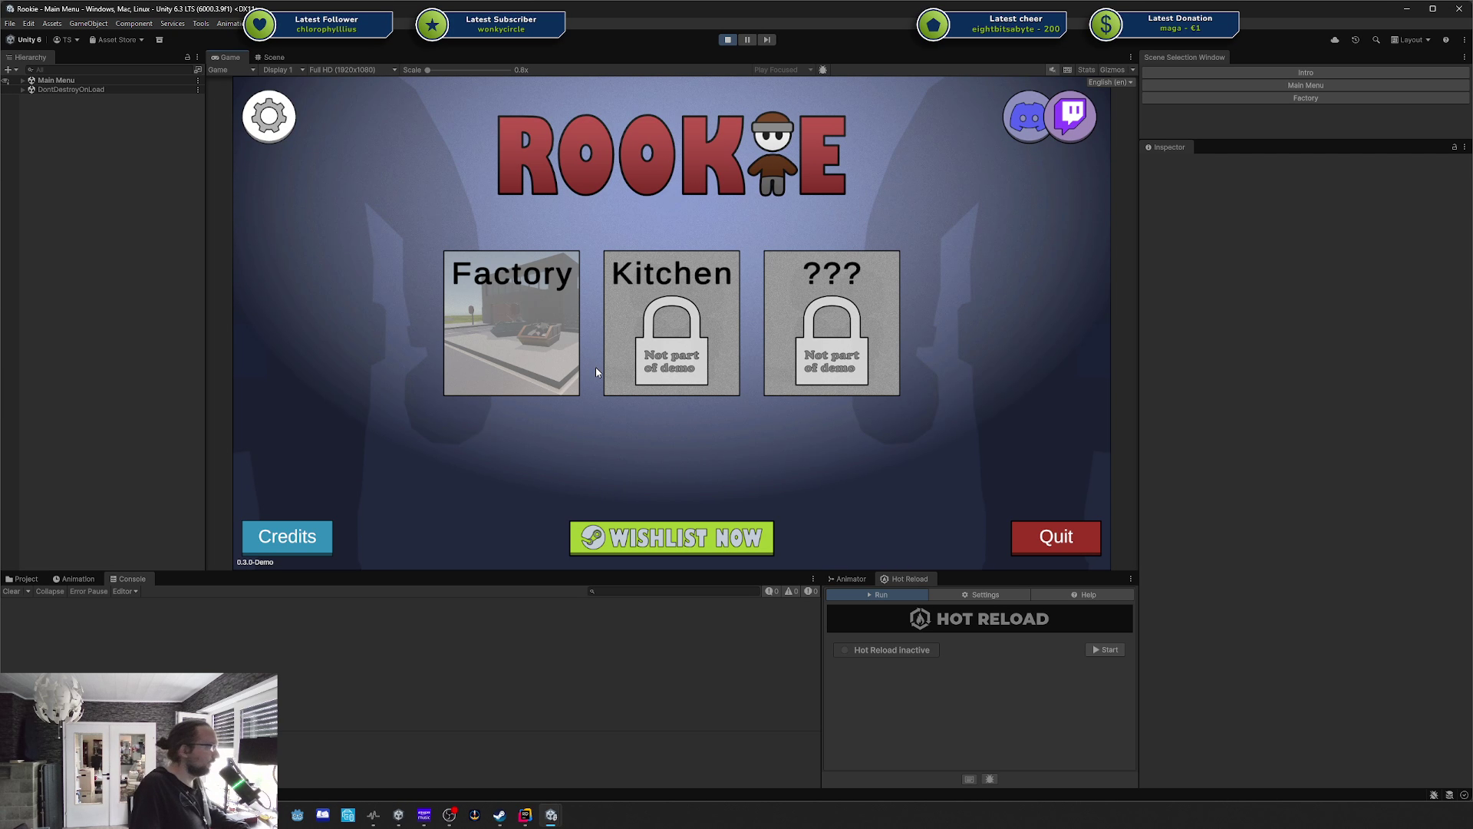
Toggle the Credits button repeatedly to watch the credits panel's open and close transition.
click(295, 537)
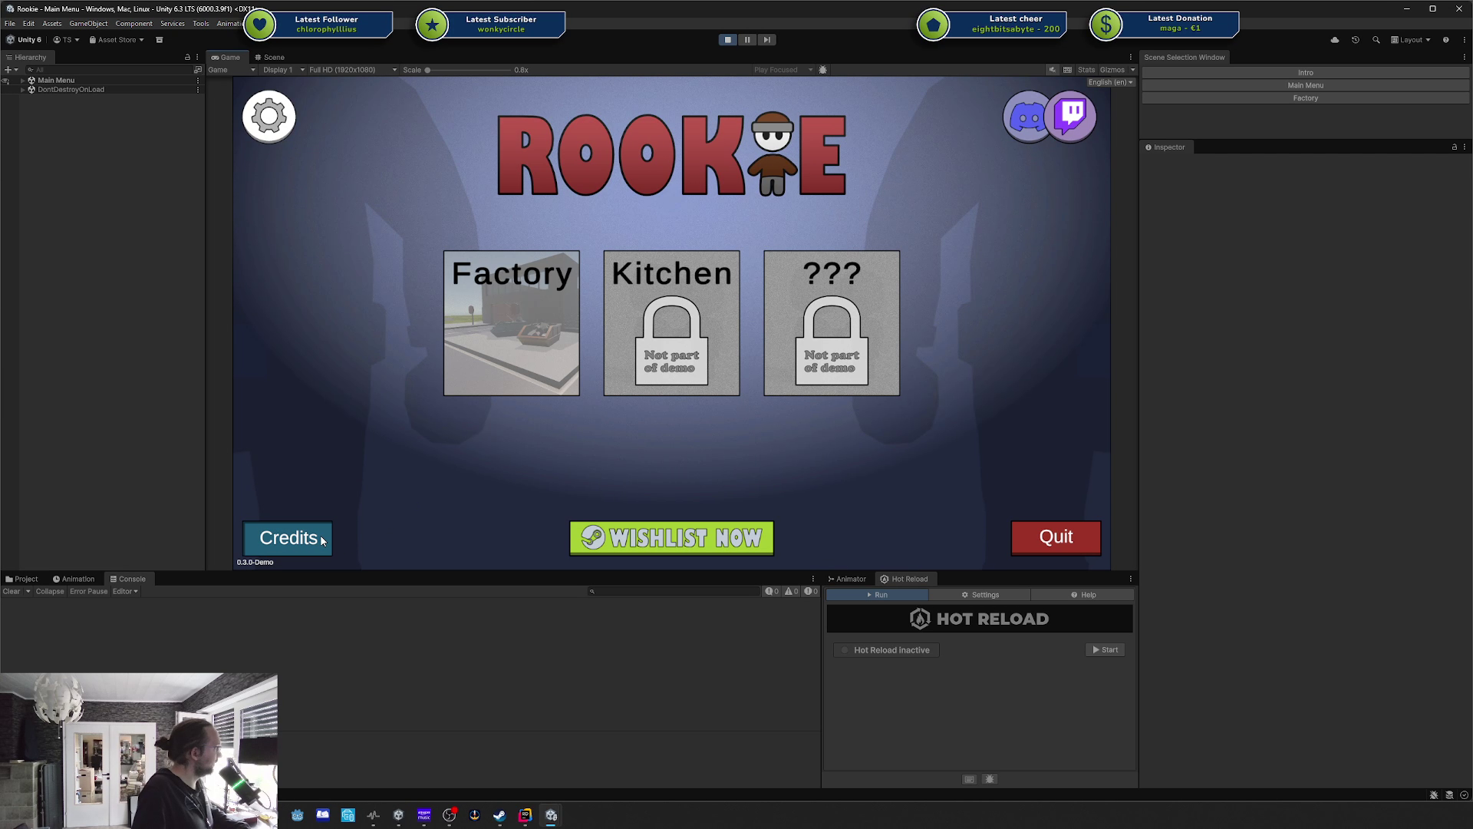
click(307, 539)
click(304, 541)
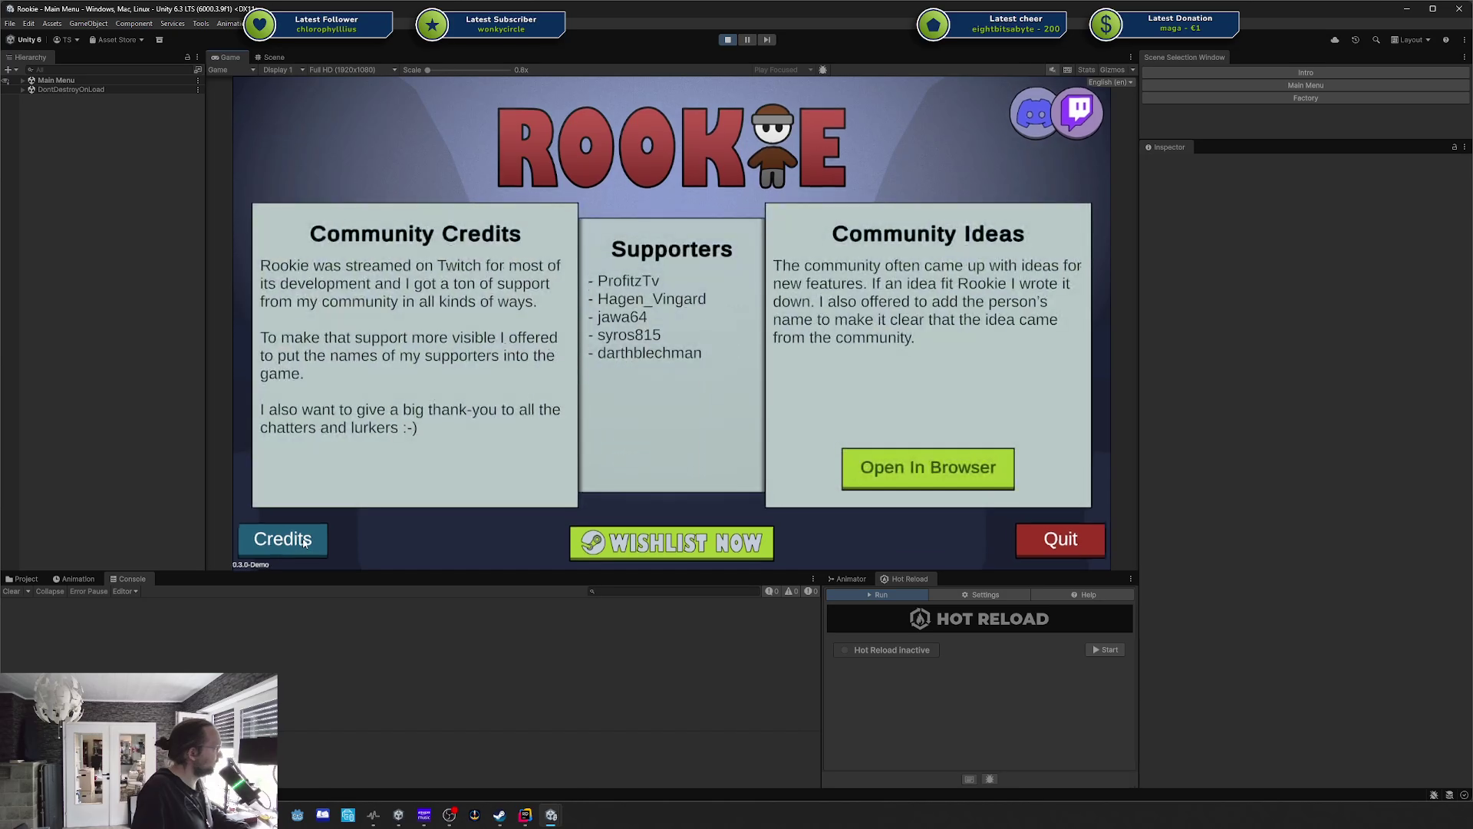
double_click(305, 542)
click(305, 542)
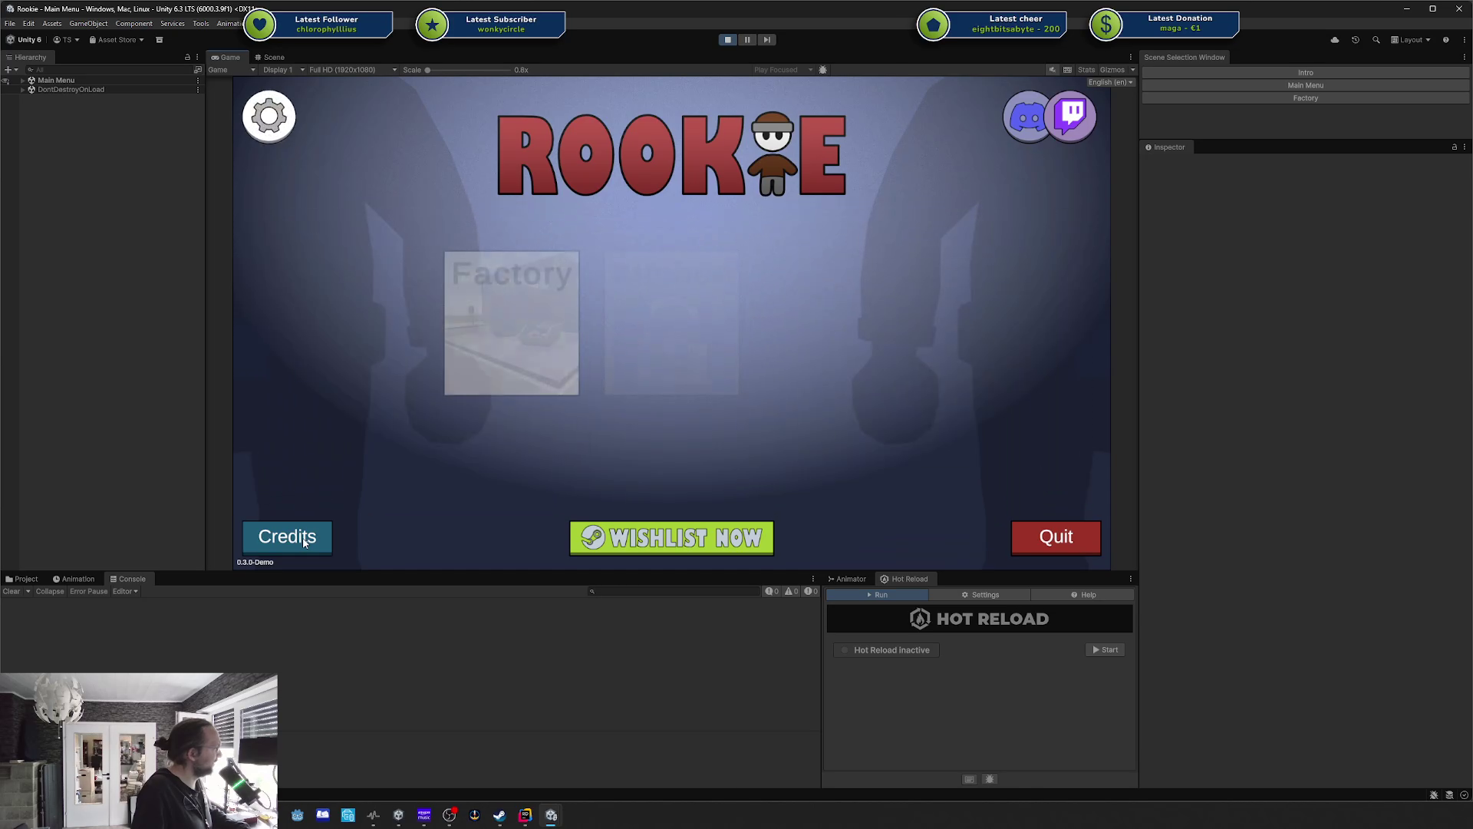
click(304, 541)
click(304, 542)
click(305, 541)
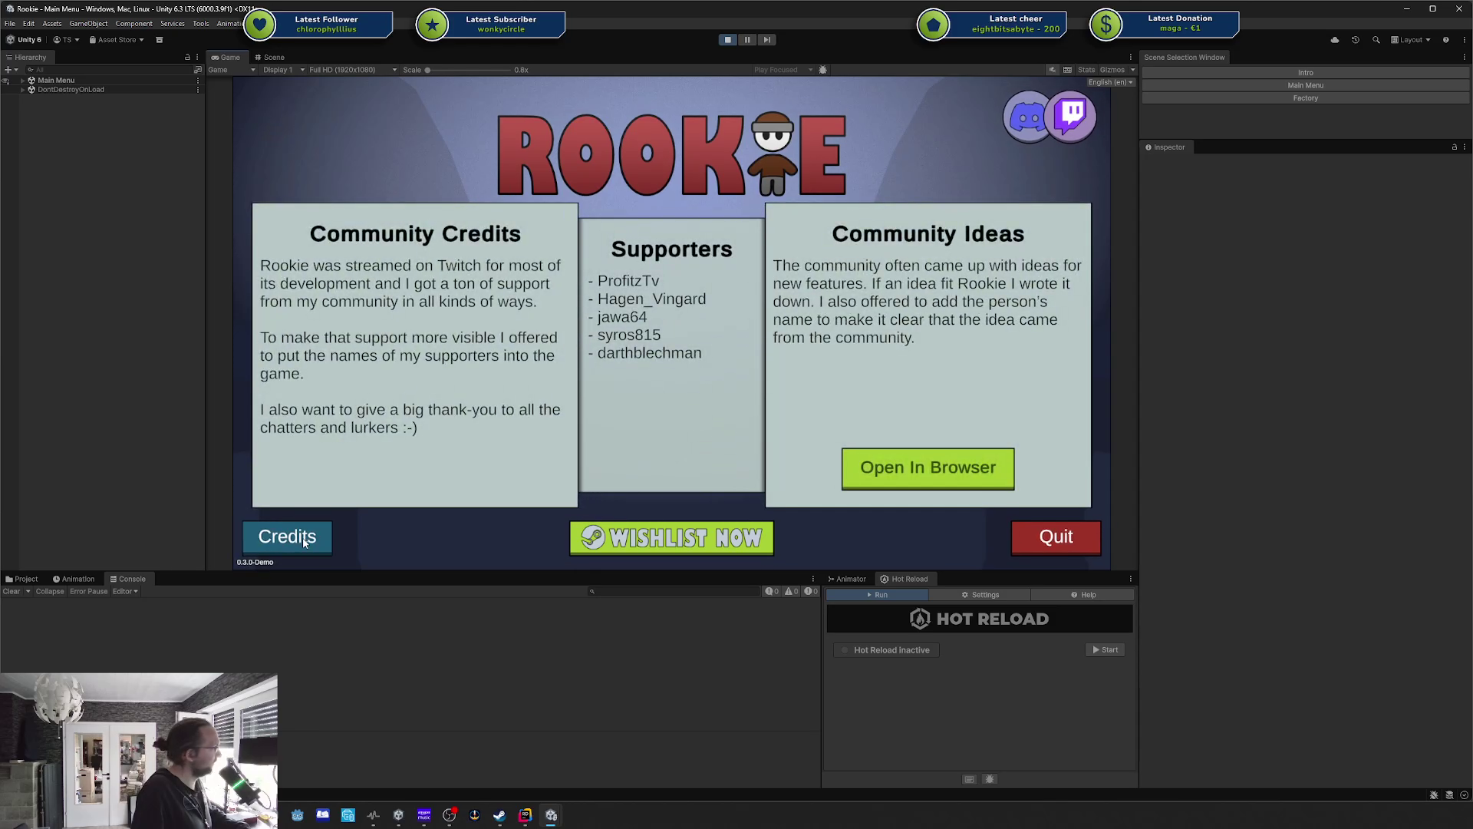
double_click(305, 539)
click(306, 538)
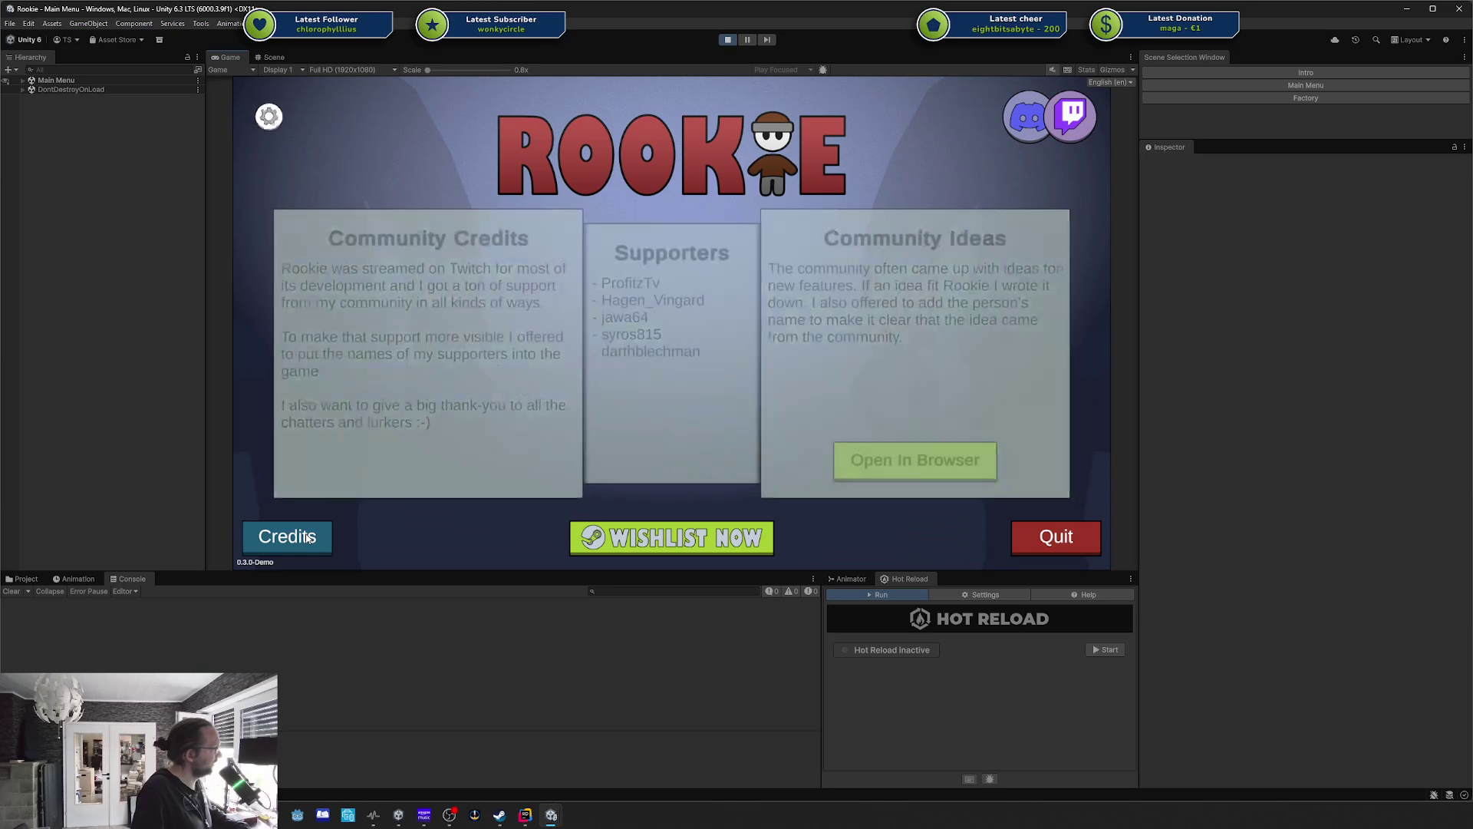
click(305, 538)
click(306, 538)
click(306, 538)
click(306, 538)
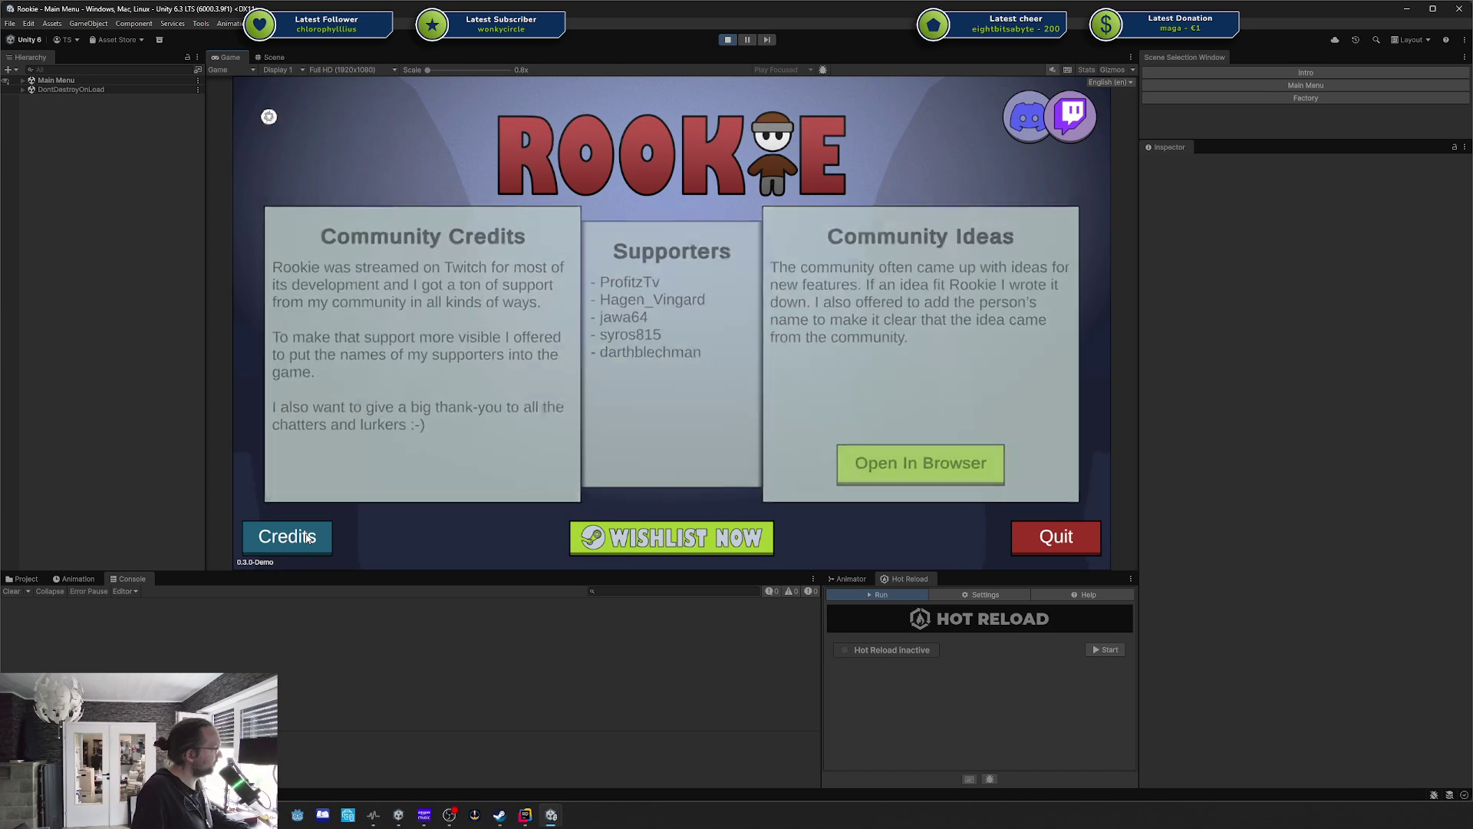
click(306, 538)
click(306, 538)
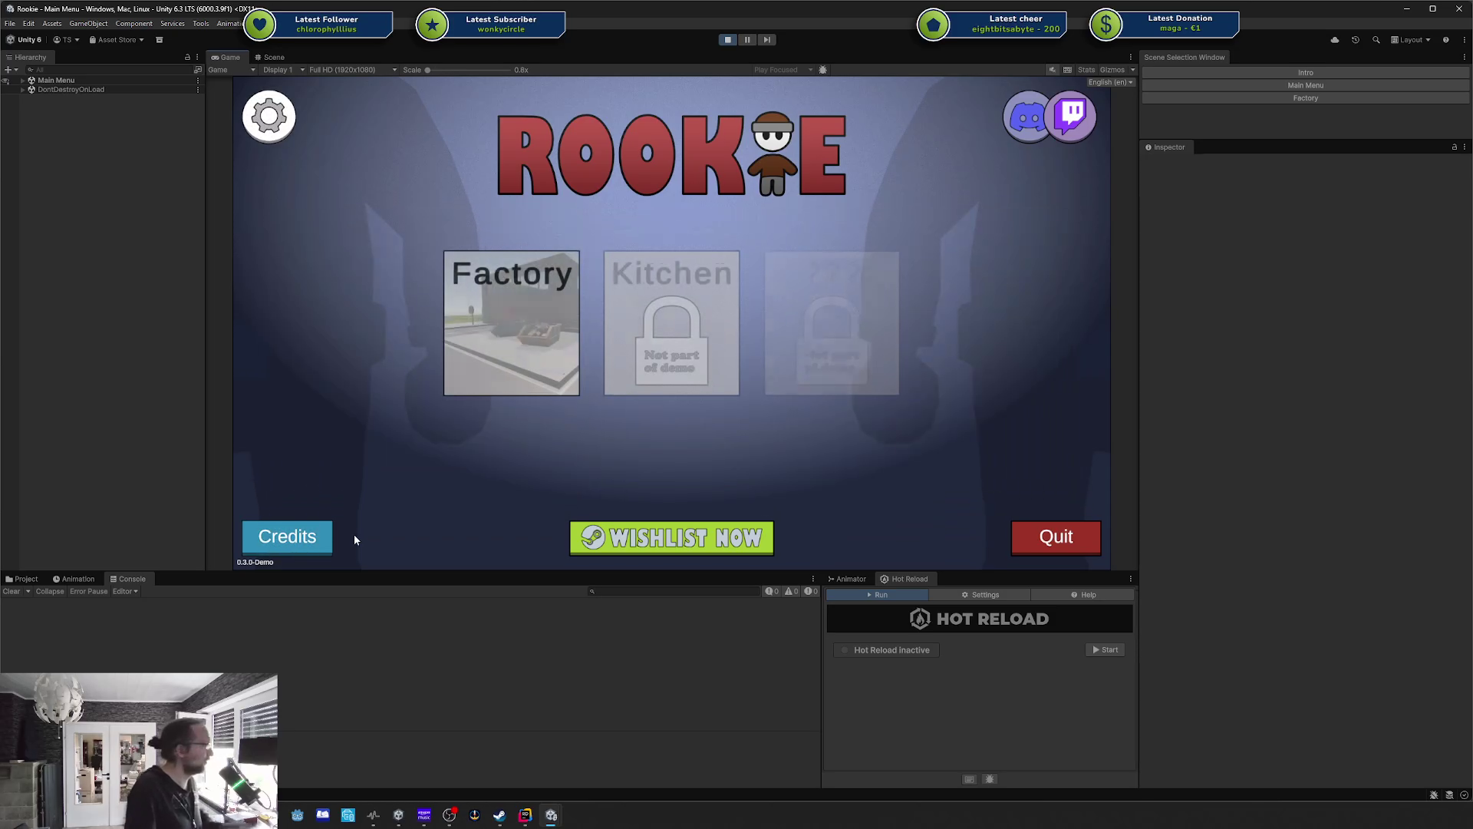
click(315, 545)
click(313, 545)
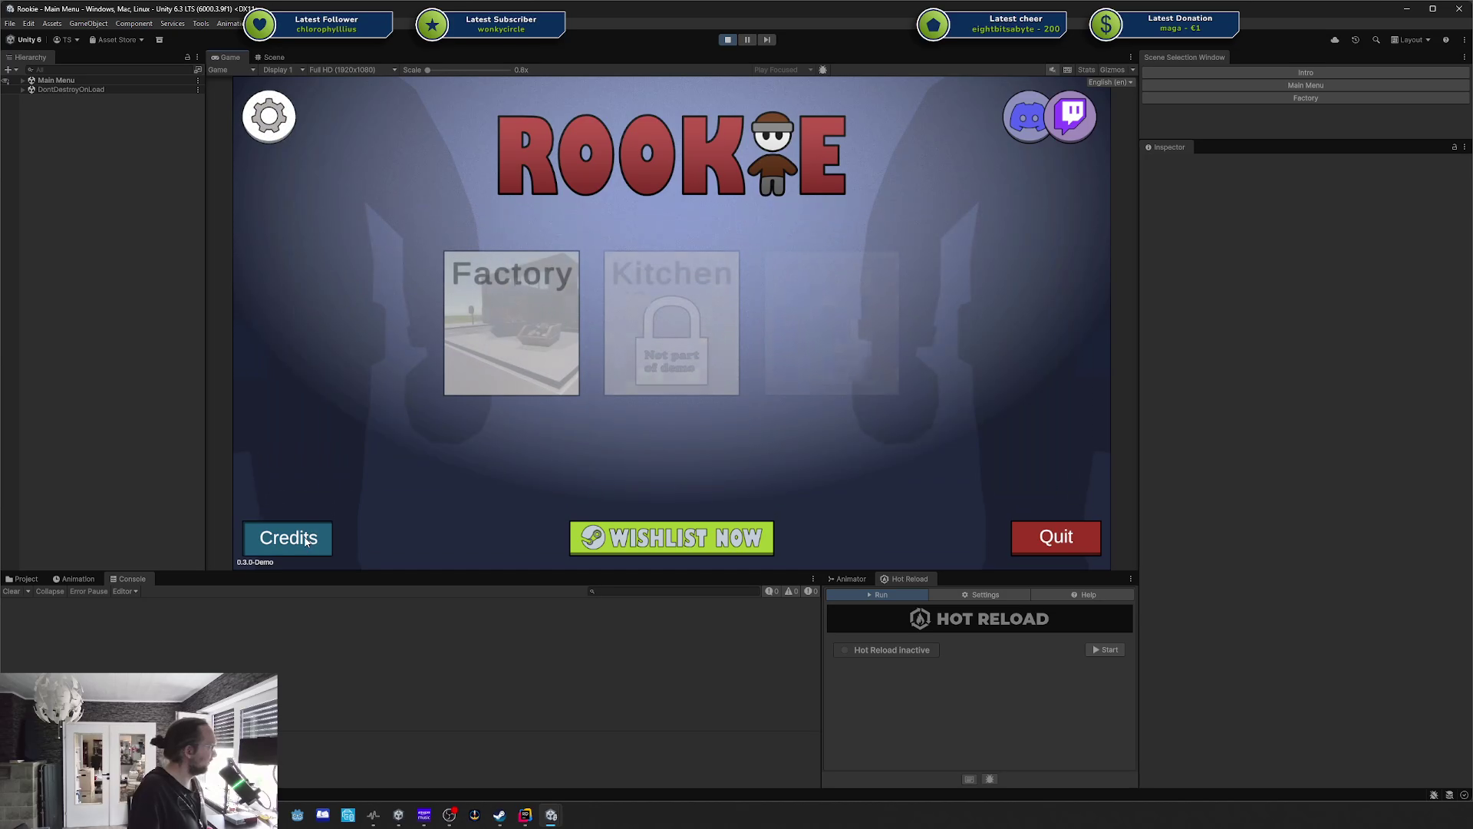
click(307, 541)
click(306, 539)
click(306, 539)
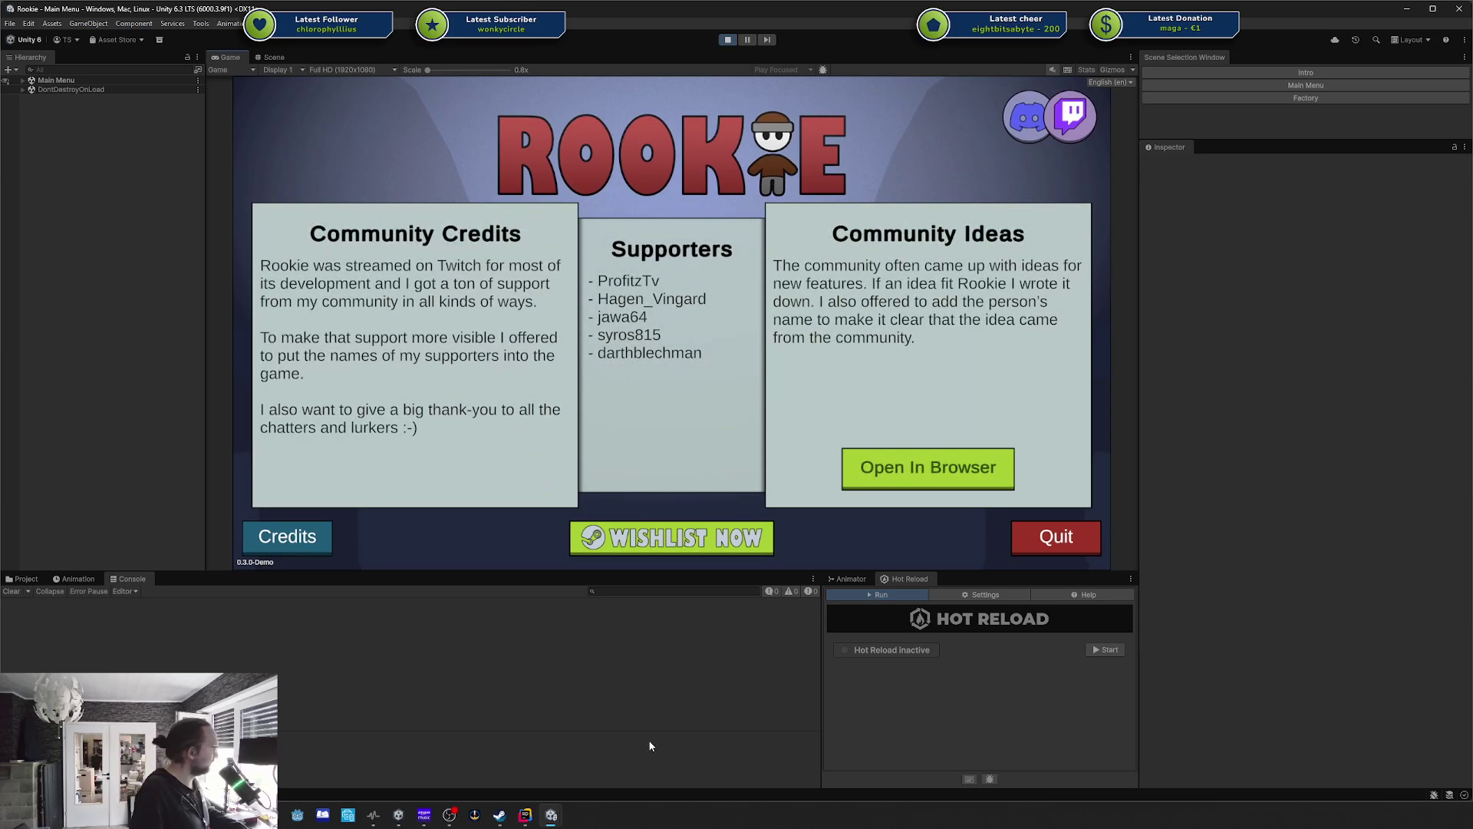
Open the CreditsViewTransition class in Rider via the Ctrl+N class search.
click(524, 815)
key(ctrl+n)
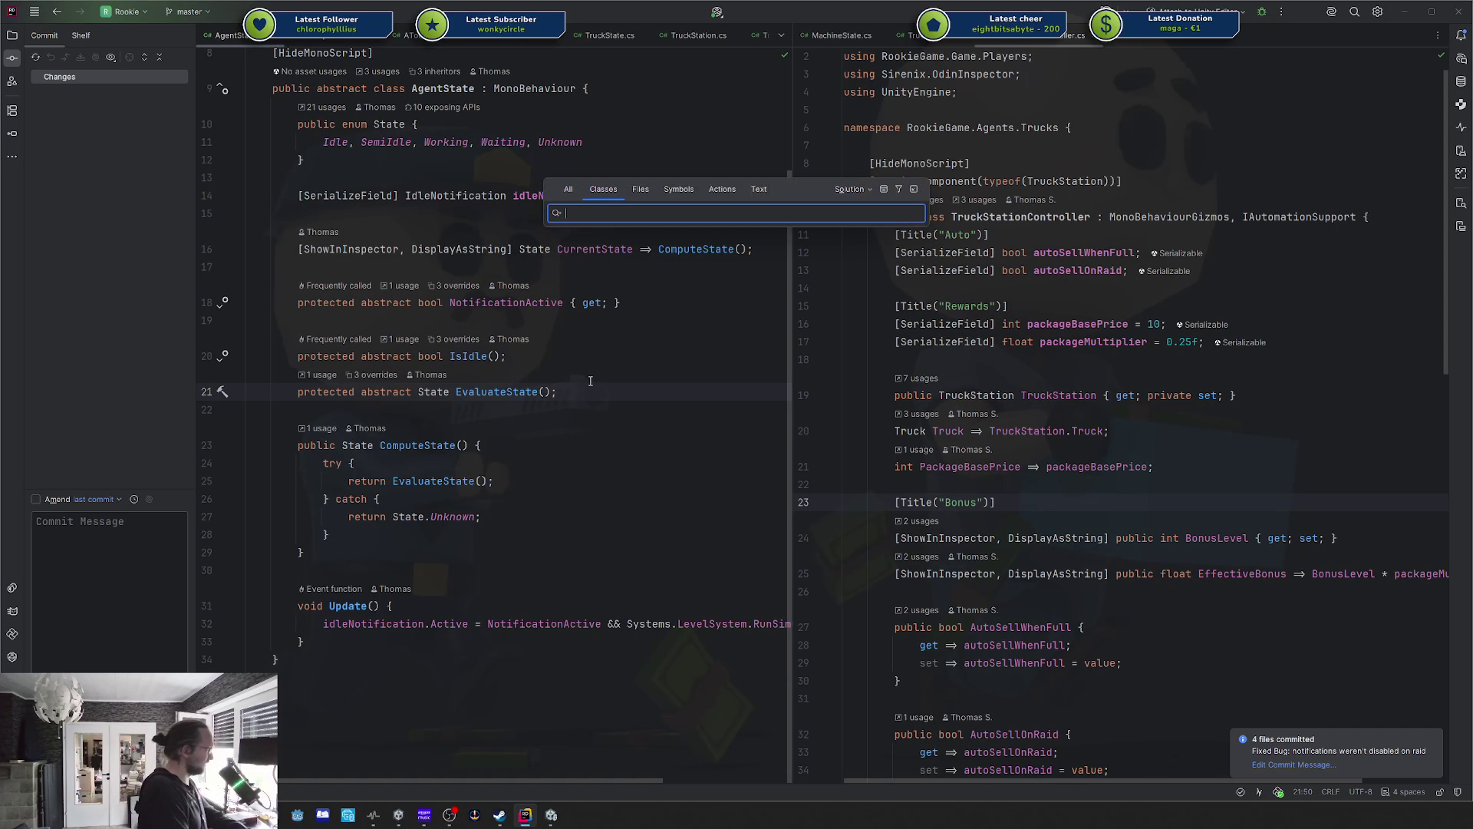
text(CreditsView)
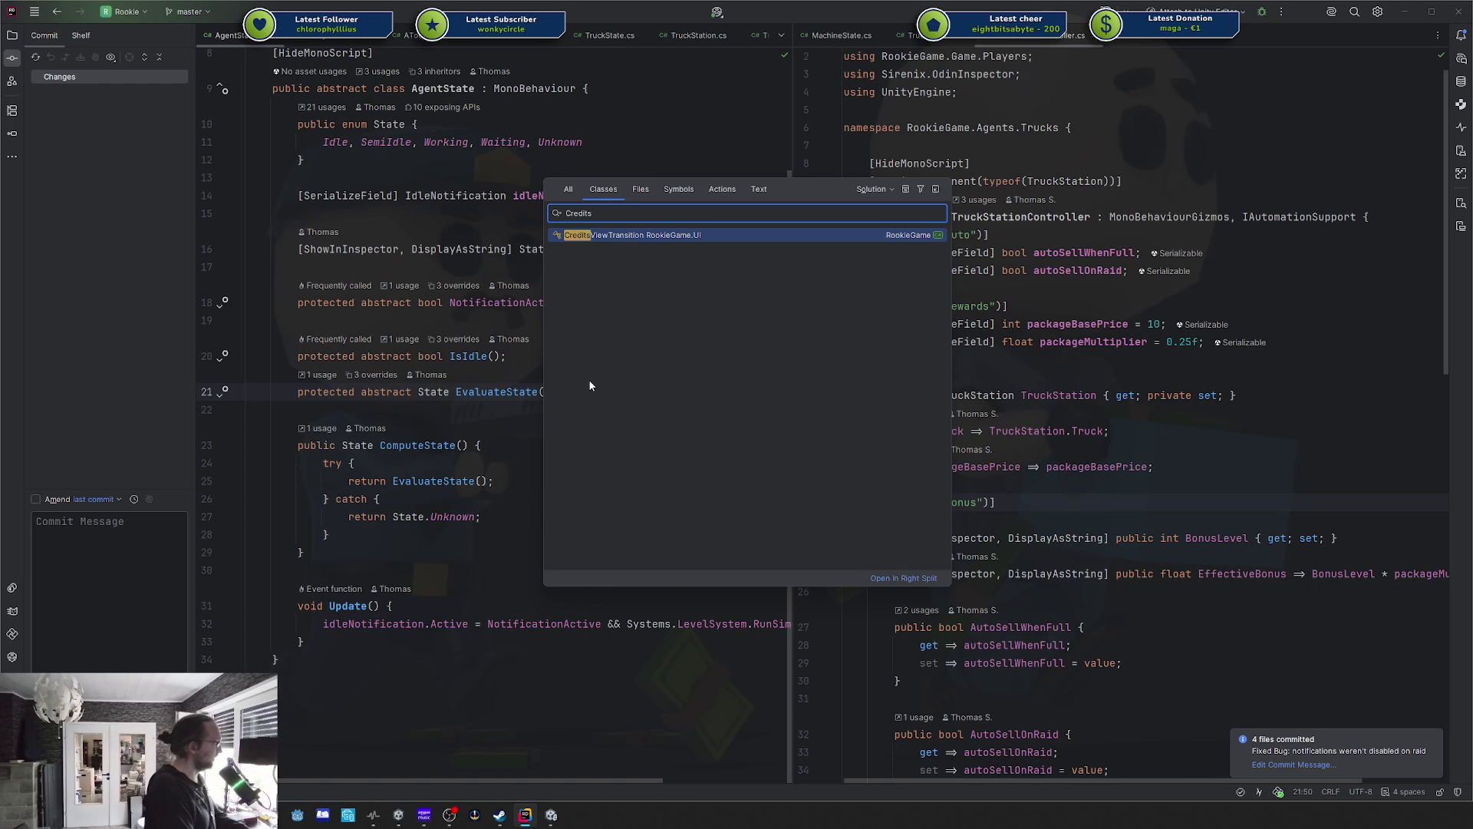
key(Return)
scroll(503, 346, down, 10)
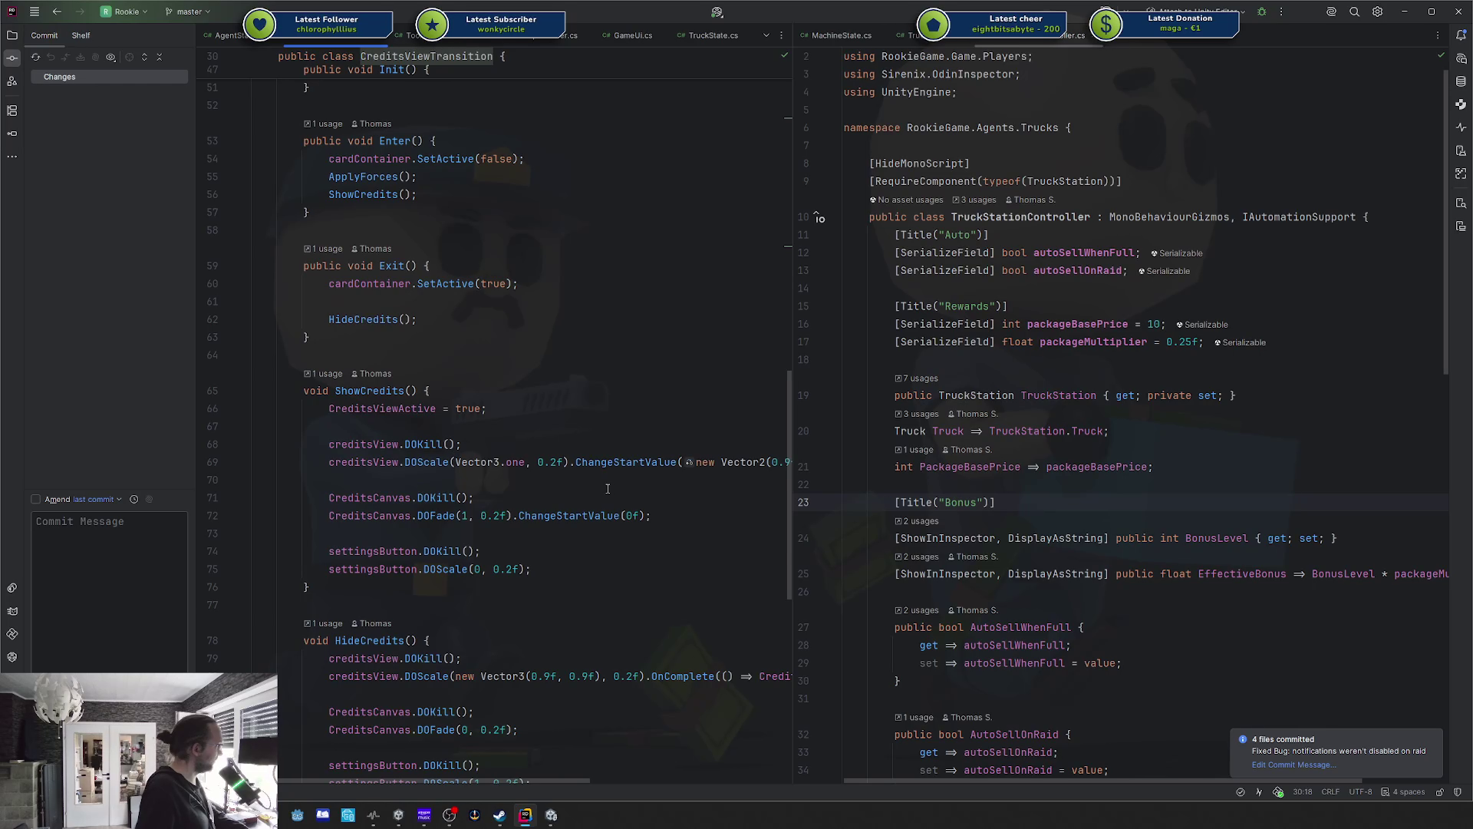
Widen the editor and switch line 69's creditsView scale ease from OutQuad to InQuad.
mouse_move(793, 304)
mouse_down()
mouse_move(1167, 323)
mouse_move(1128, 330)
mouse_up()
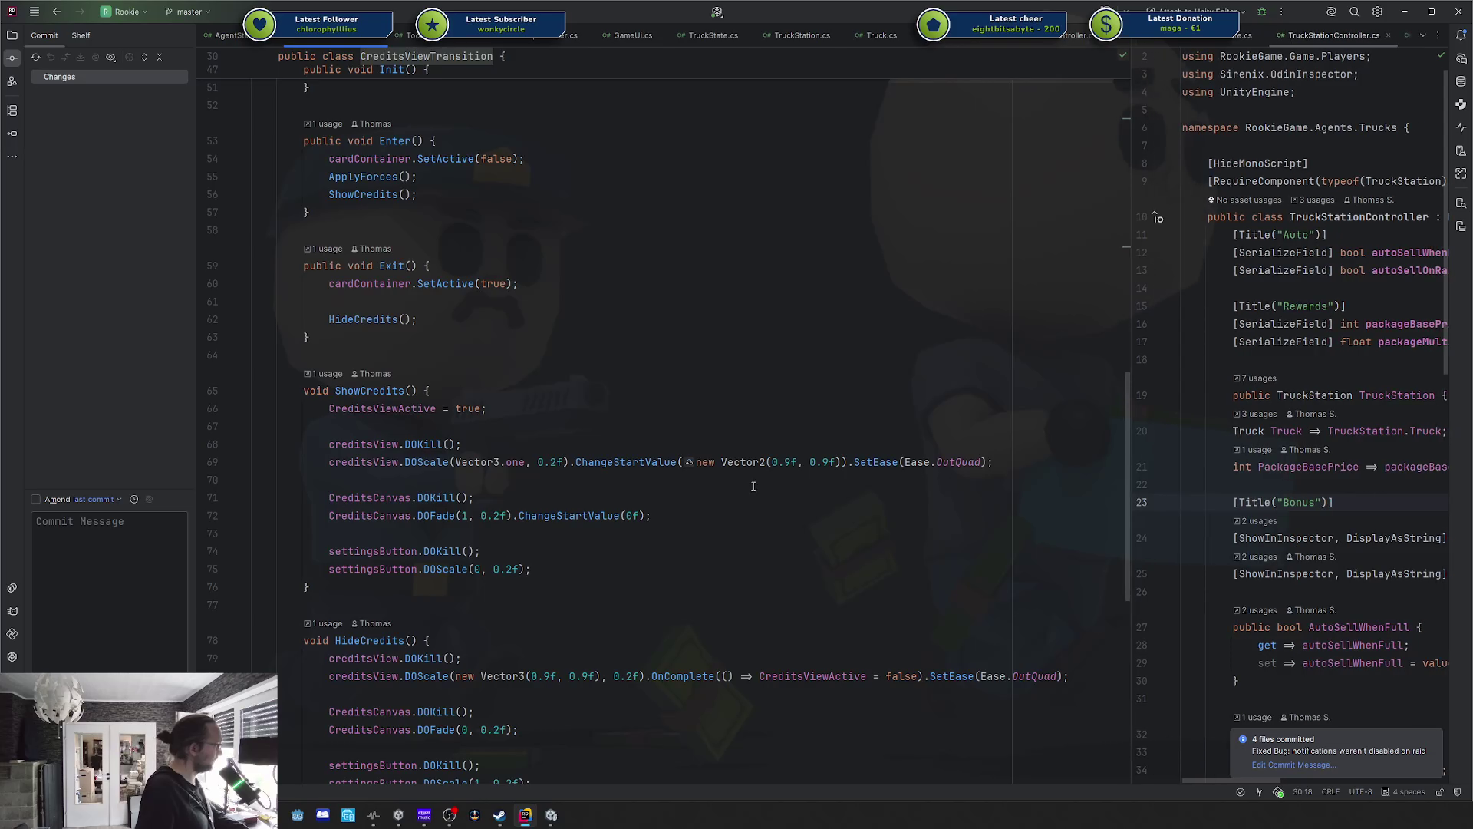
double_click(956, 463)
text(Inqu)
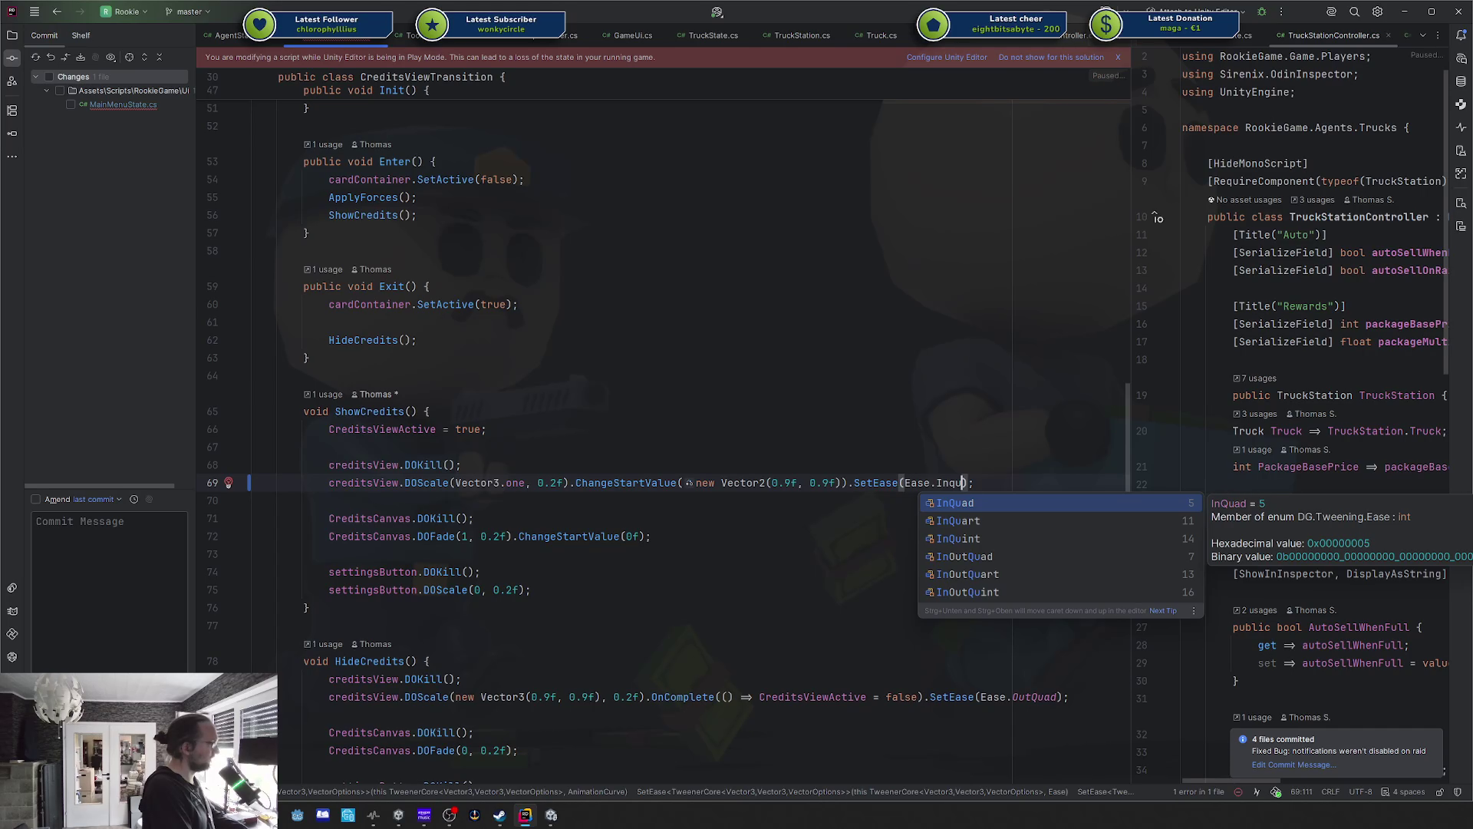
key(Down)
key(Down)
key(Down)
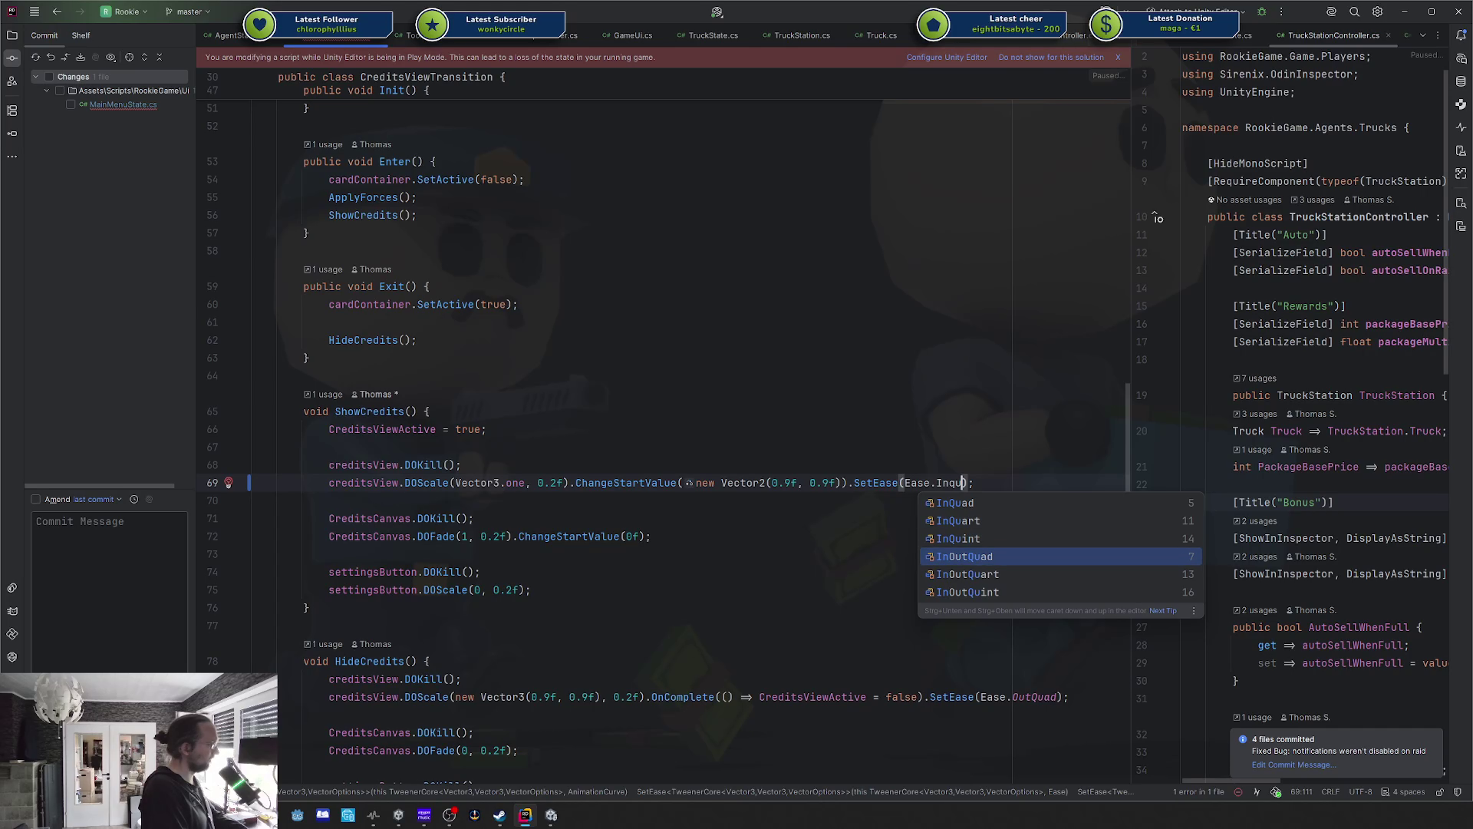
key(Up)
key(Up)
key(Up)
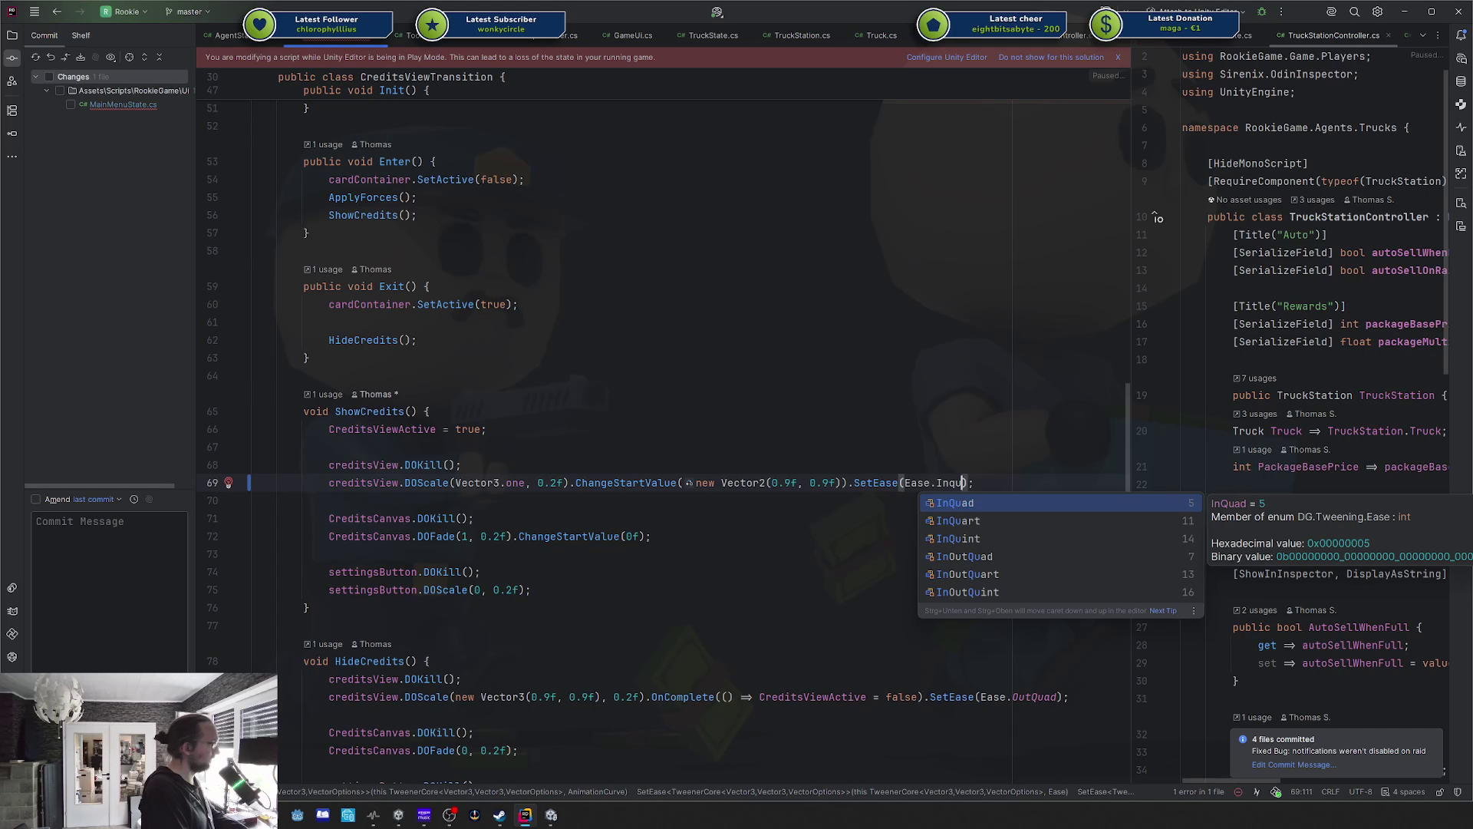
key(Return)
key(alt+Tab)
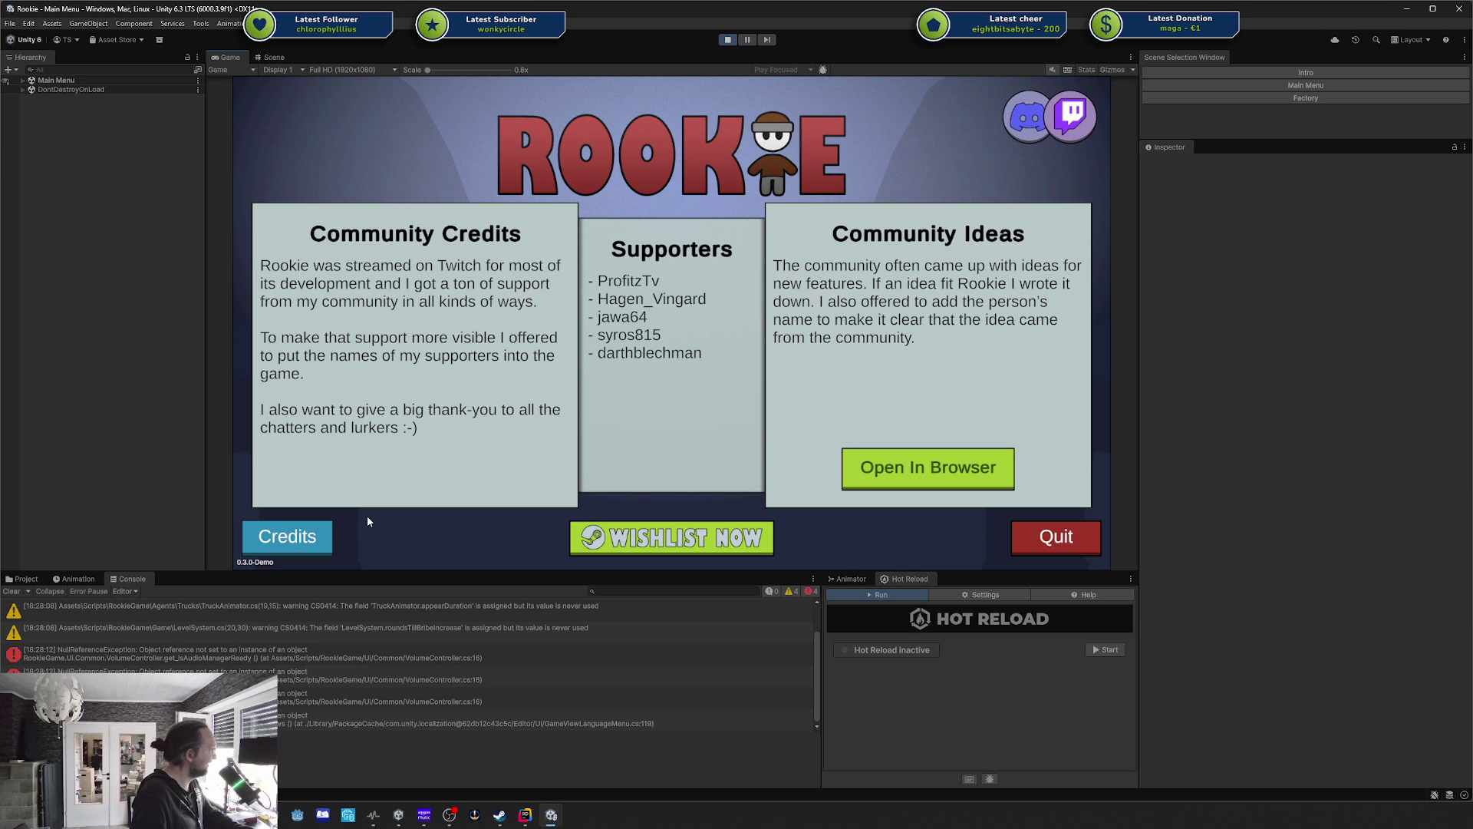
Toggle the Credits panel repeatedly to preview the InQuad opening.
click(316, 539)
click(316, 538)
click(316, 539)
click(316, 540)
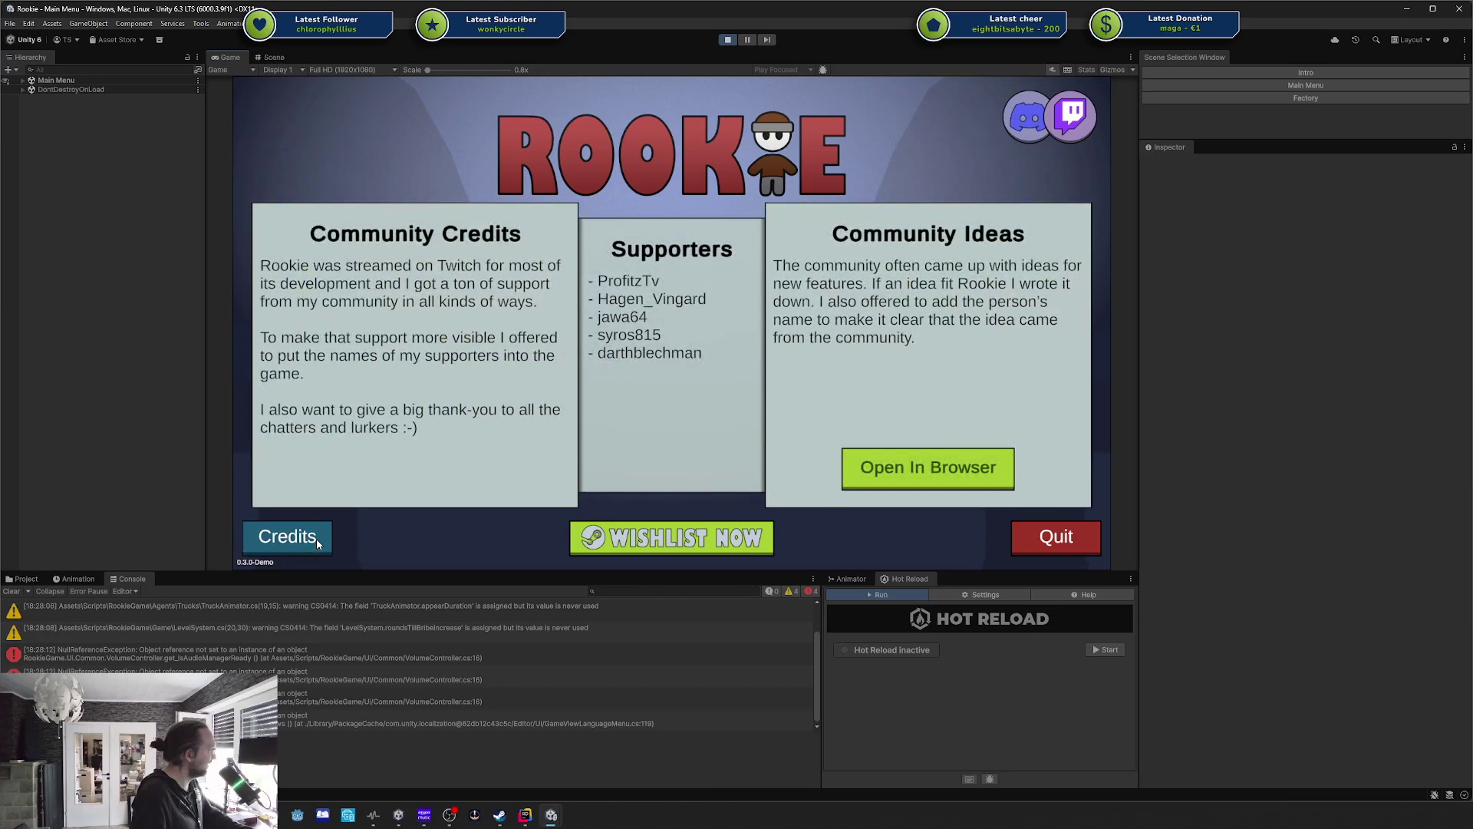
click(316, 540)
click(316, 541)
click(316, 539)
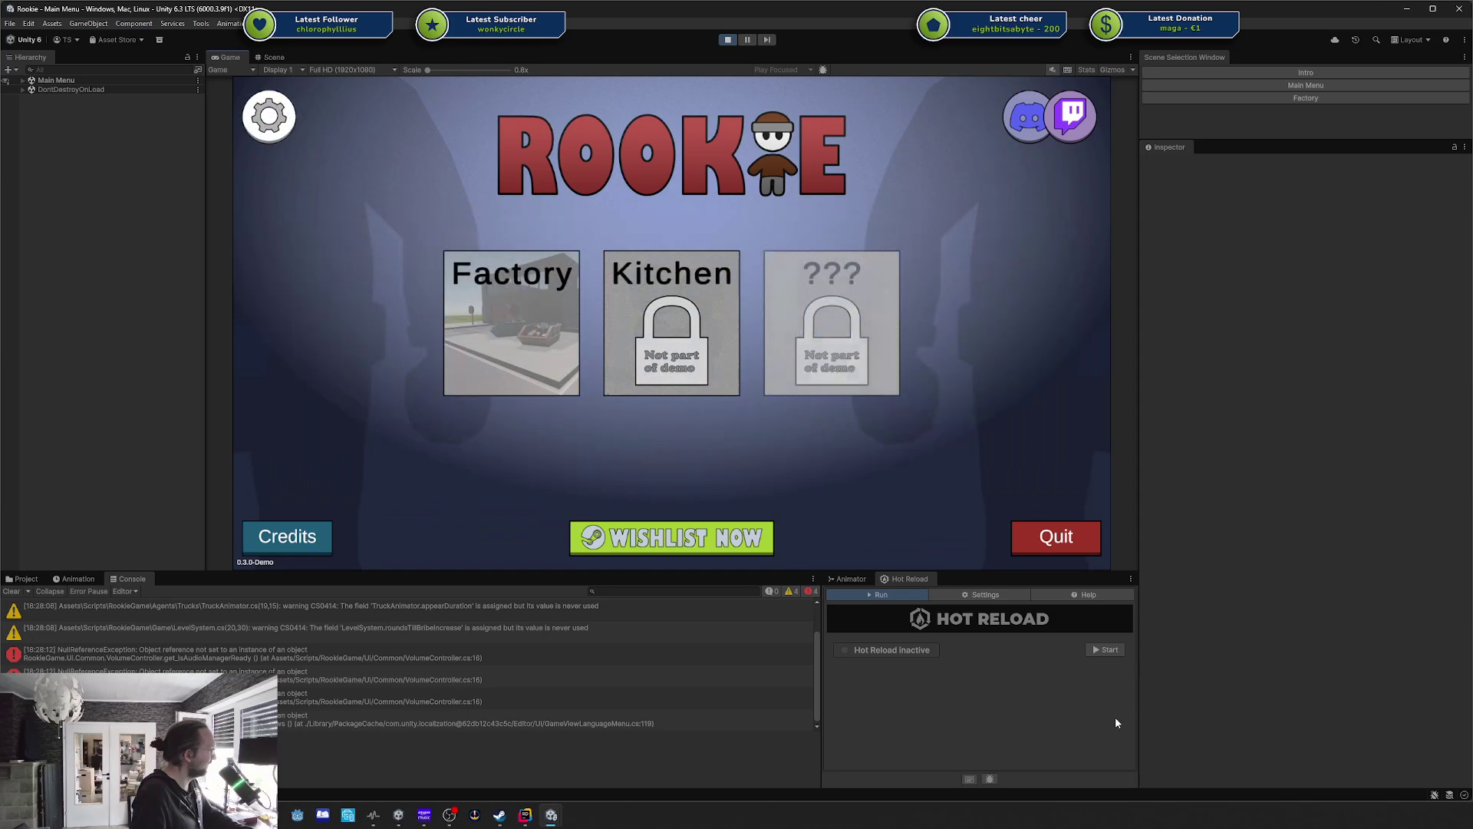
click(330, 536)
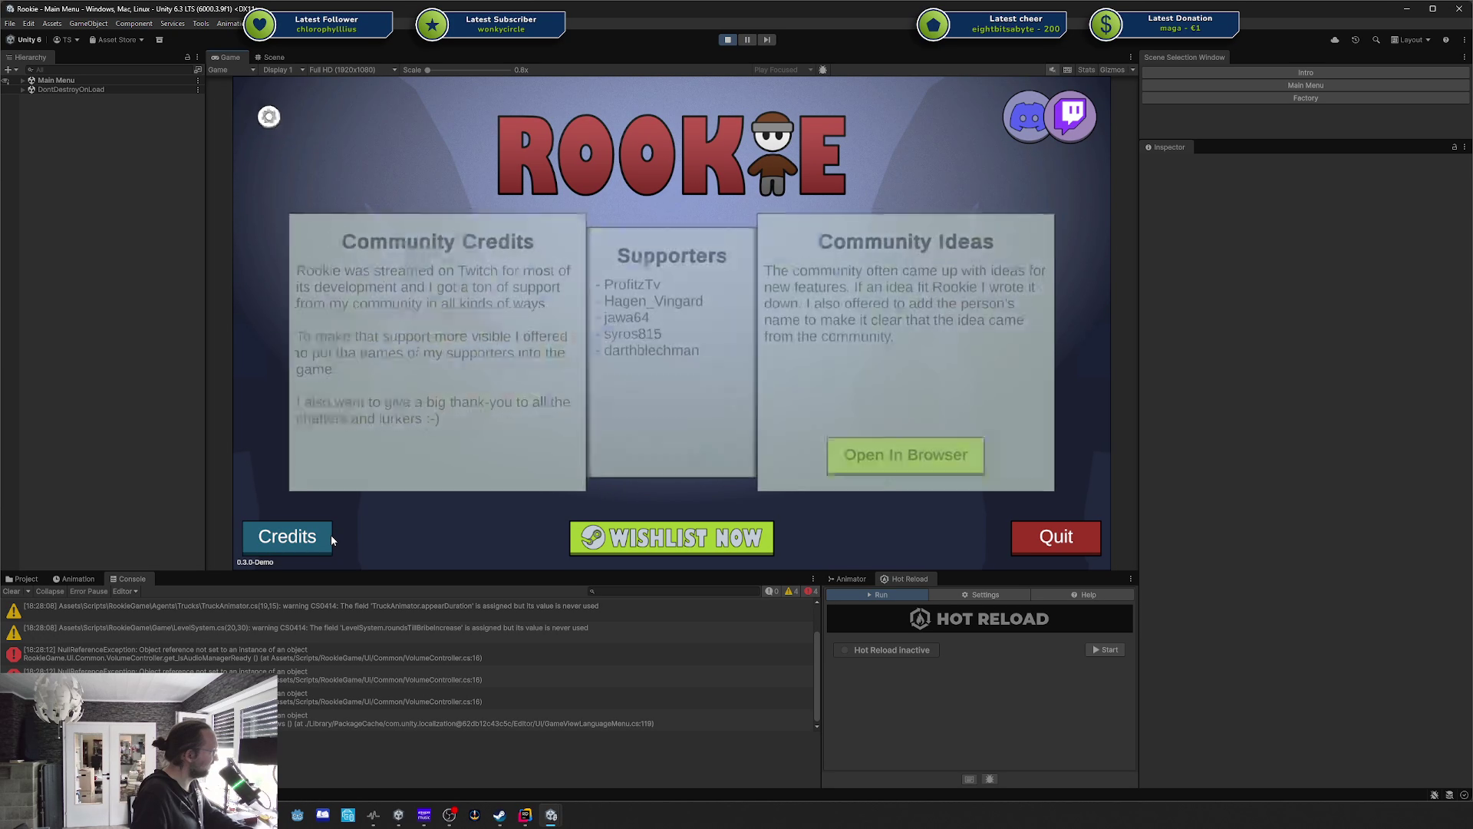
click(330, 536)
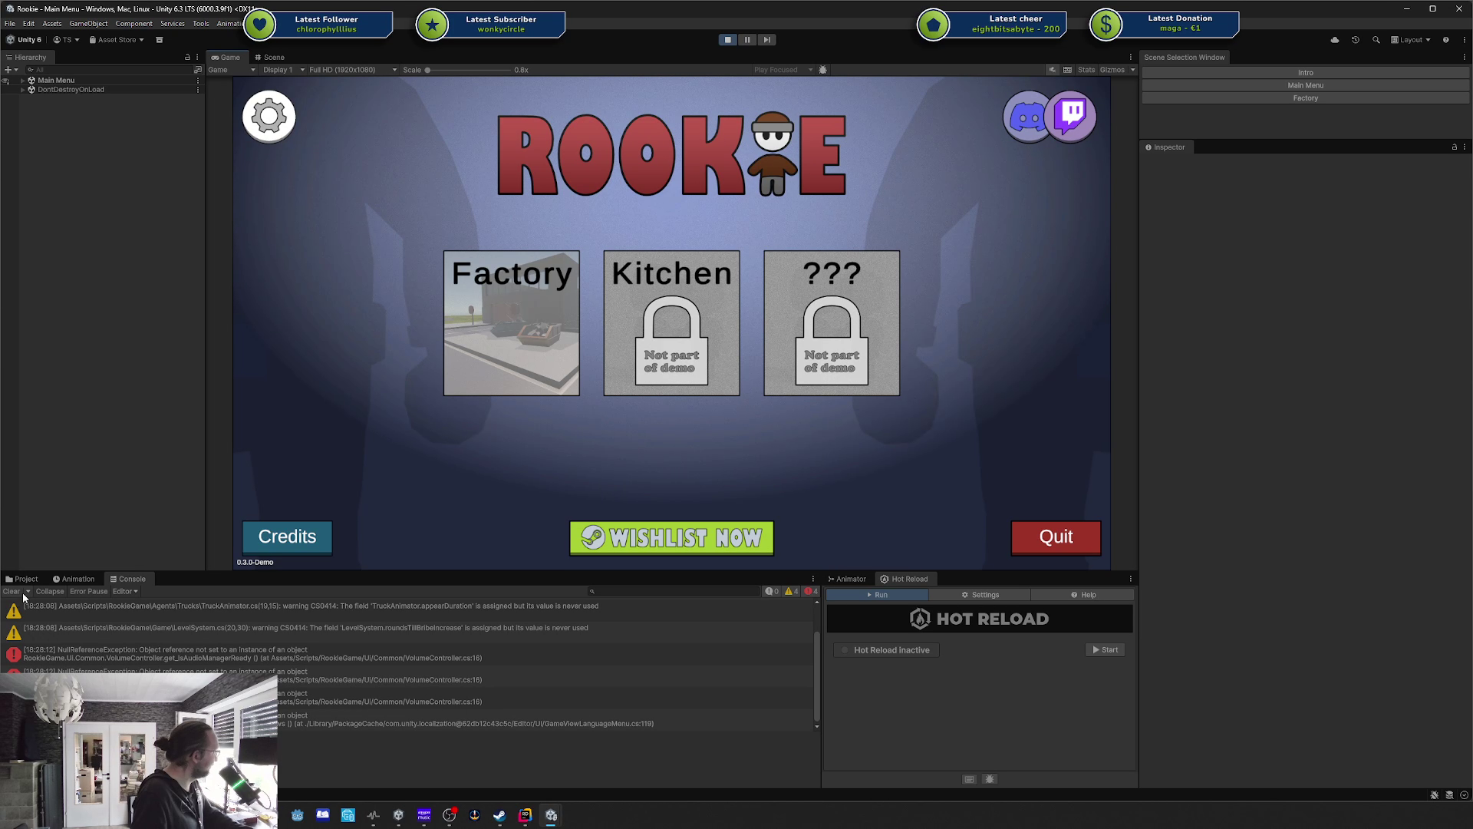
Restart play mode with Hot Reload running and retest the credits transition.
click(725, 41)
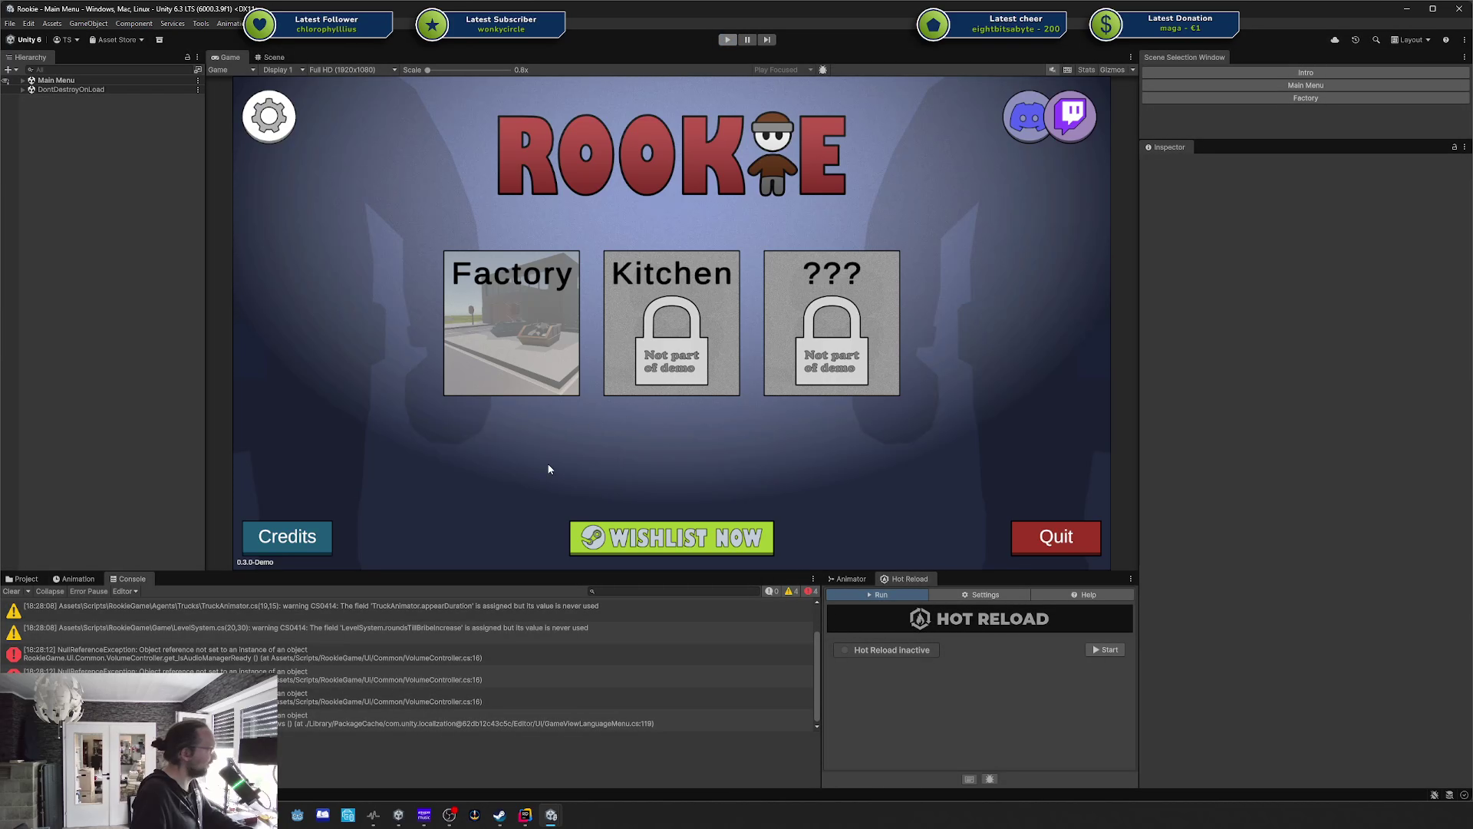
click(1106, 650)
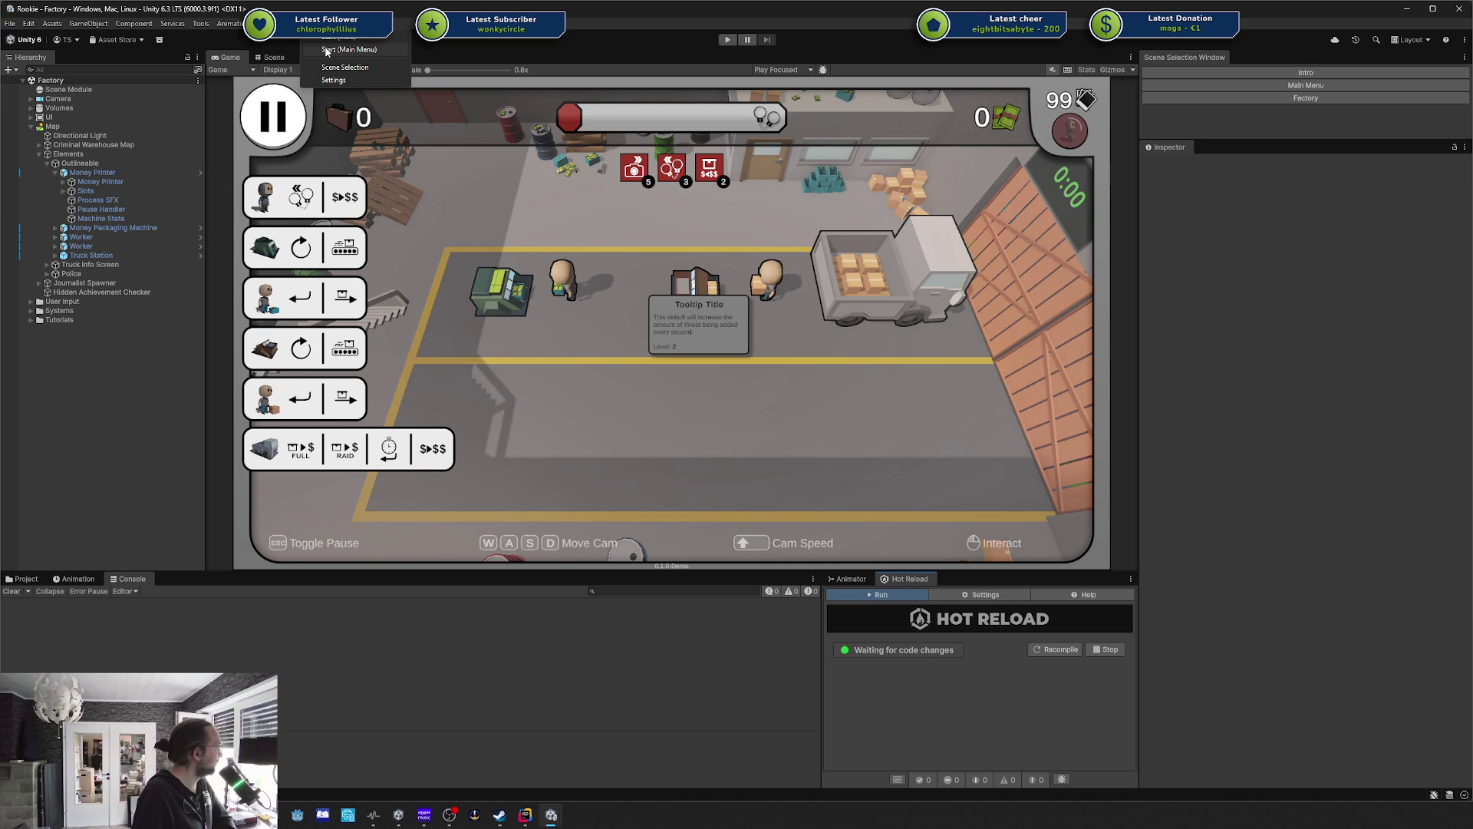
key(ctrl+p)
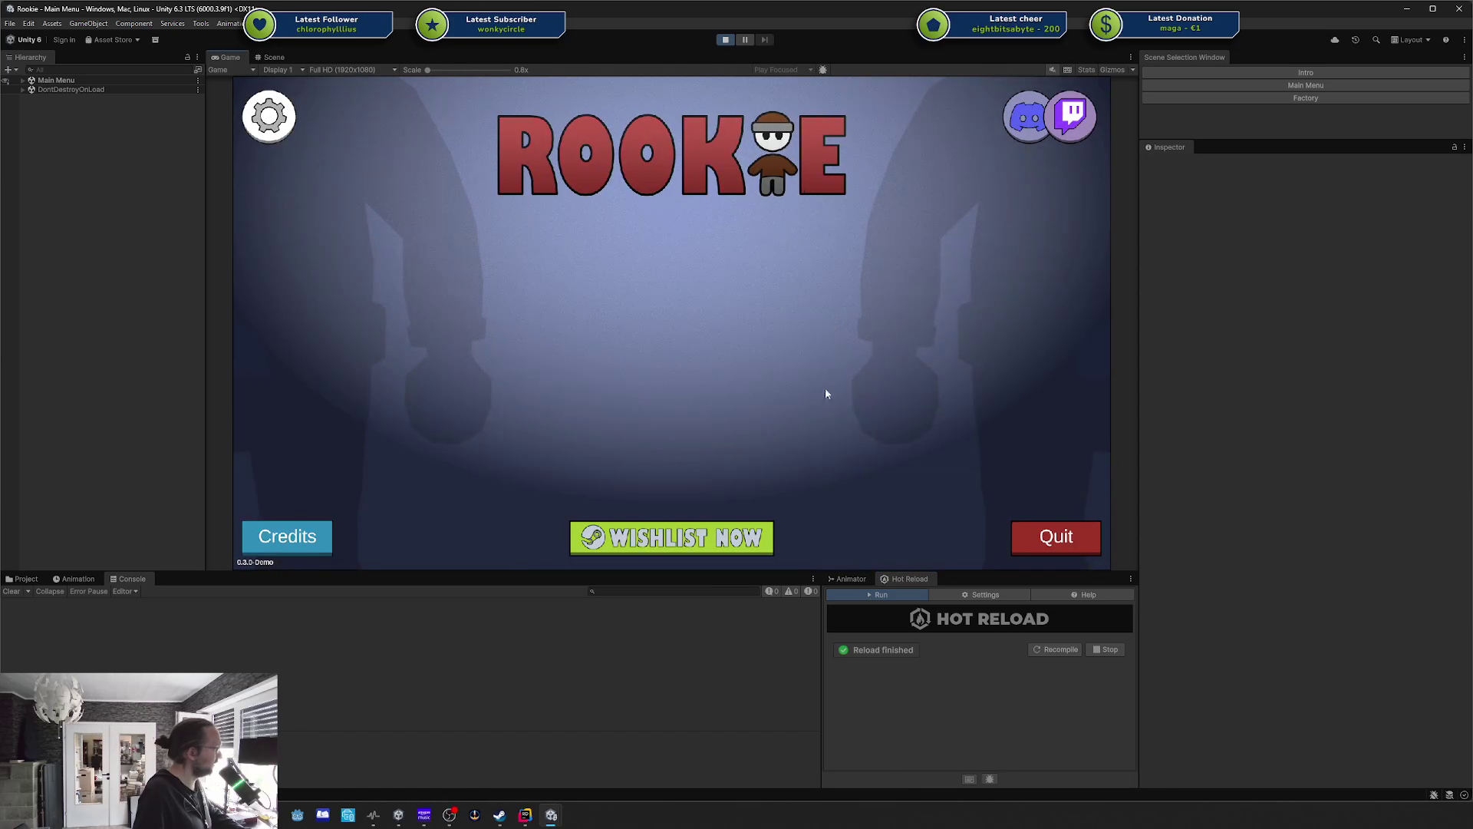
click(326, 541)
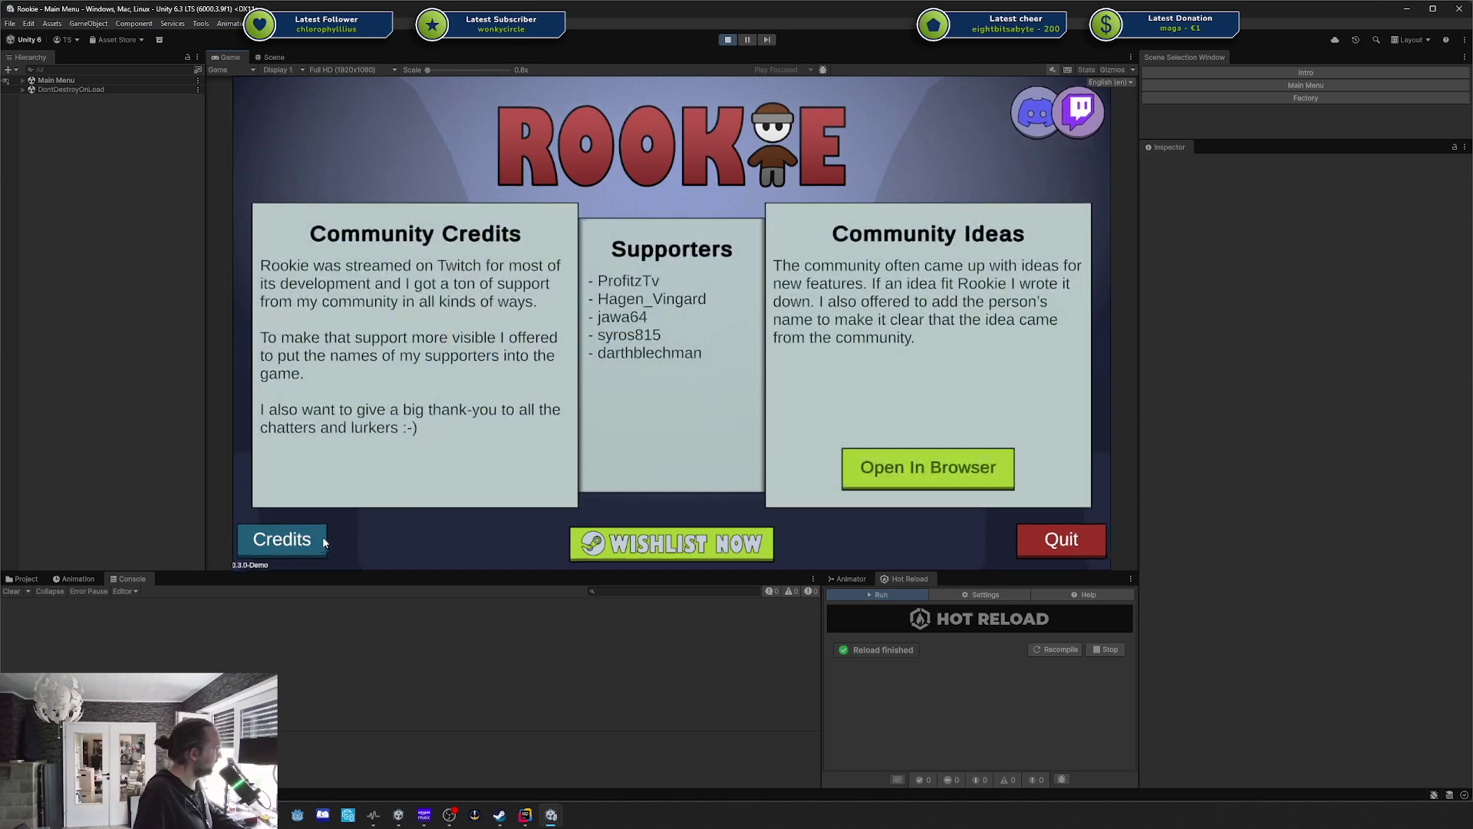
click(323, 542)
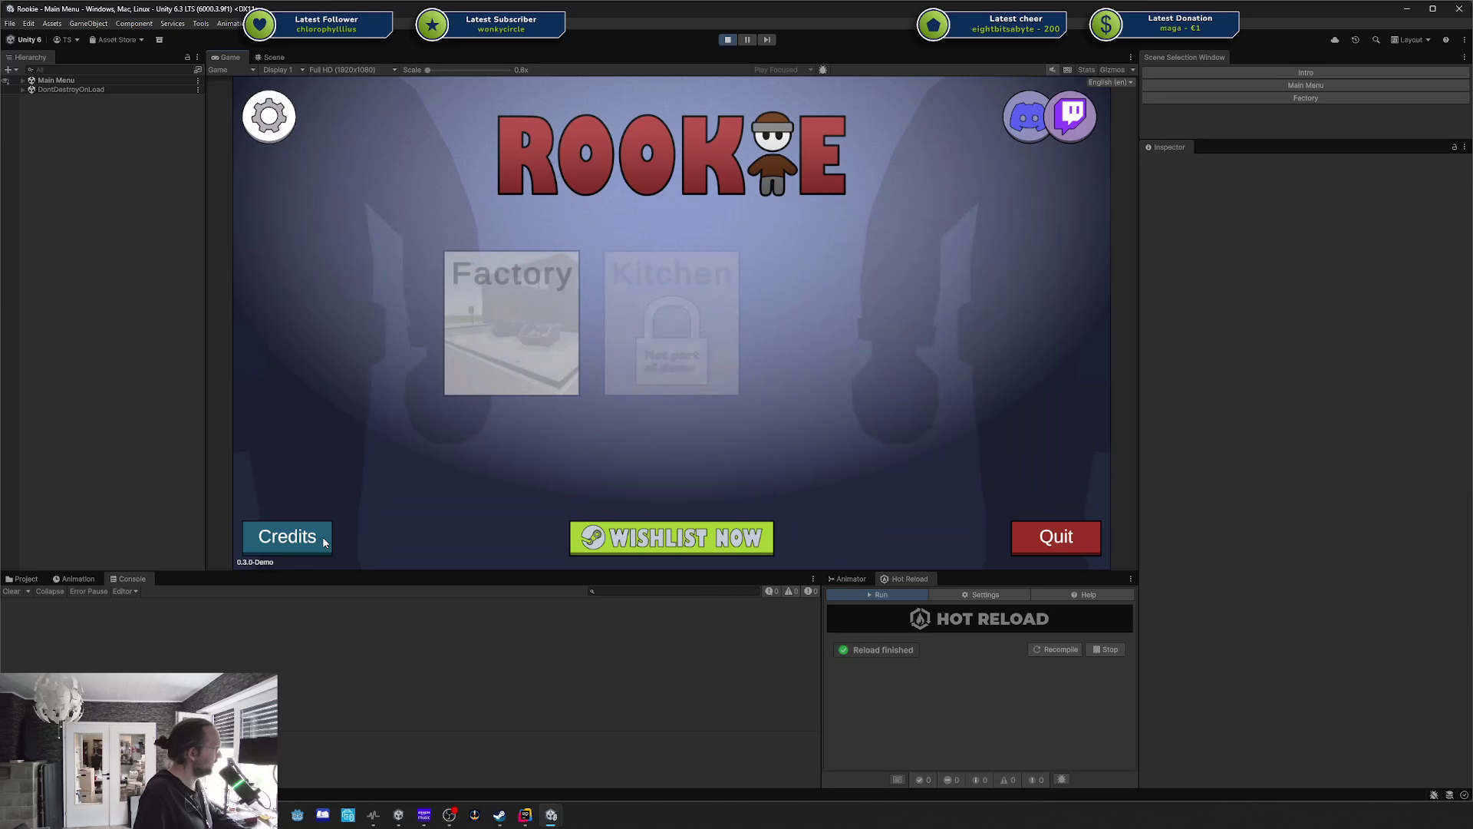
click(323, 542)
click(323, 541)
click(322, 537)
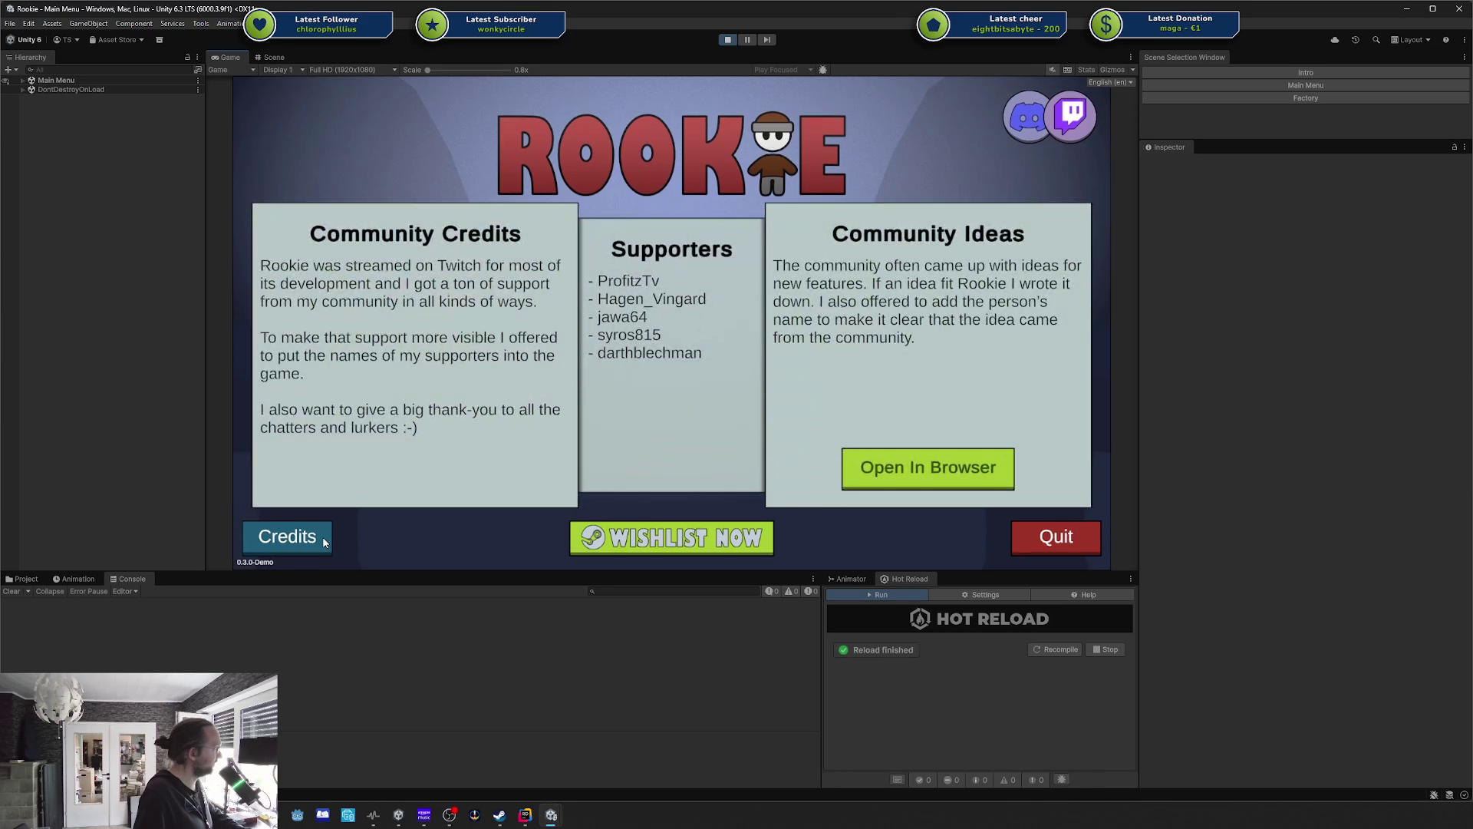
click(322, 537)
key(alt+Tab)
Replace InQuad with OutExpo as line 69's creditsView opening ease via autocomplete.
key(ctrl+BackSpace)
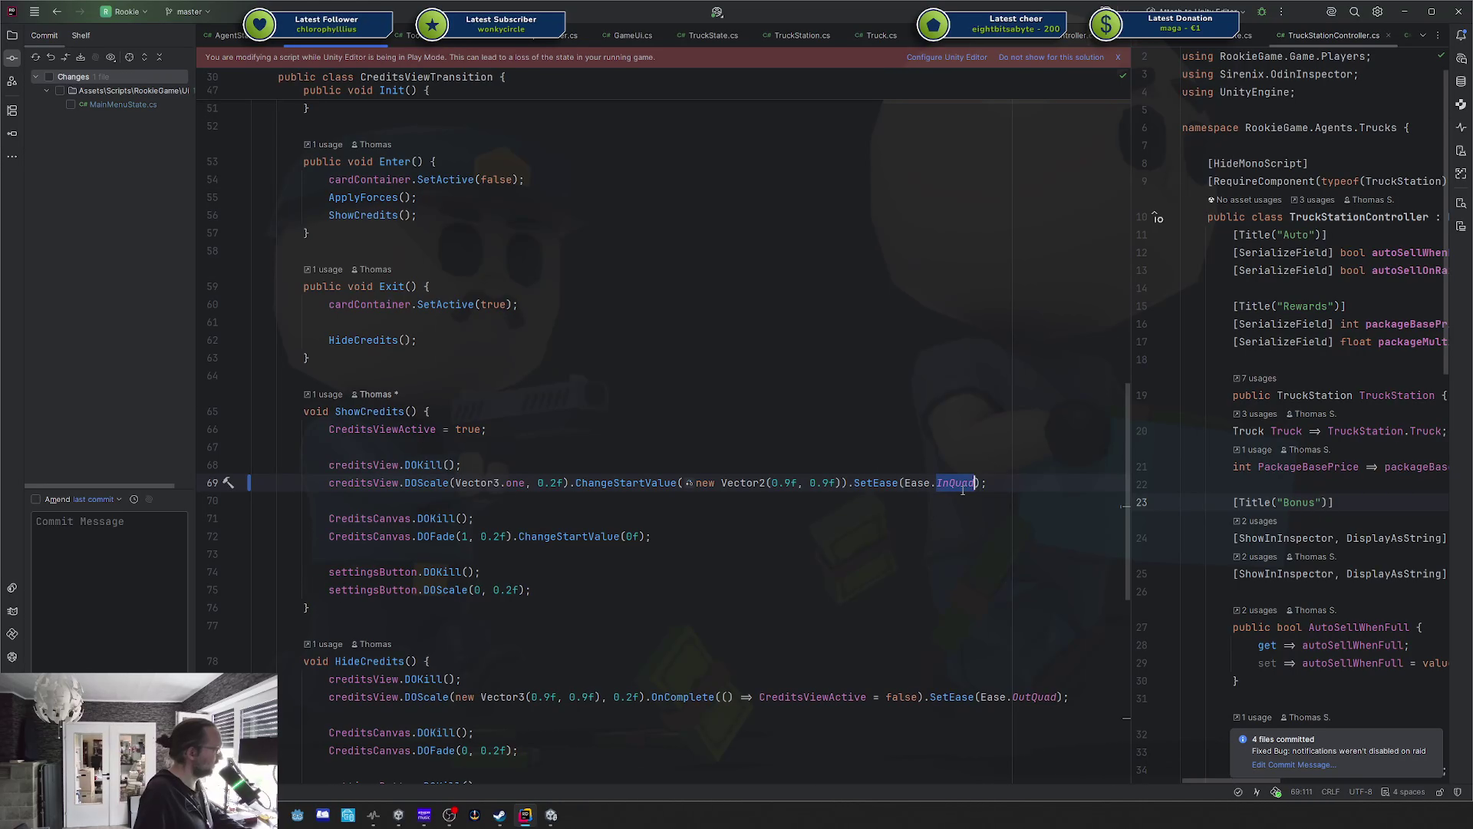
text(Pit)
key(BackSpace)
text(Out)
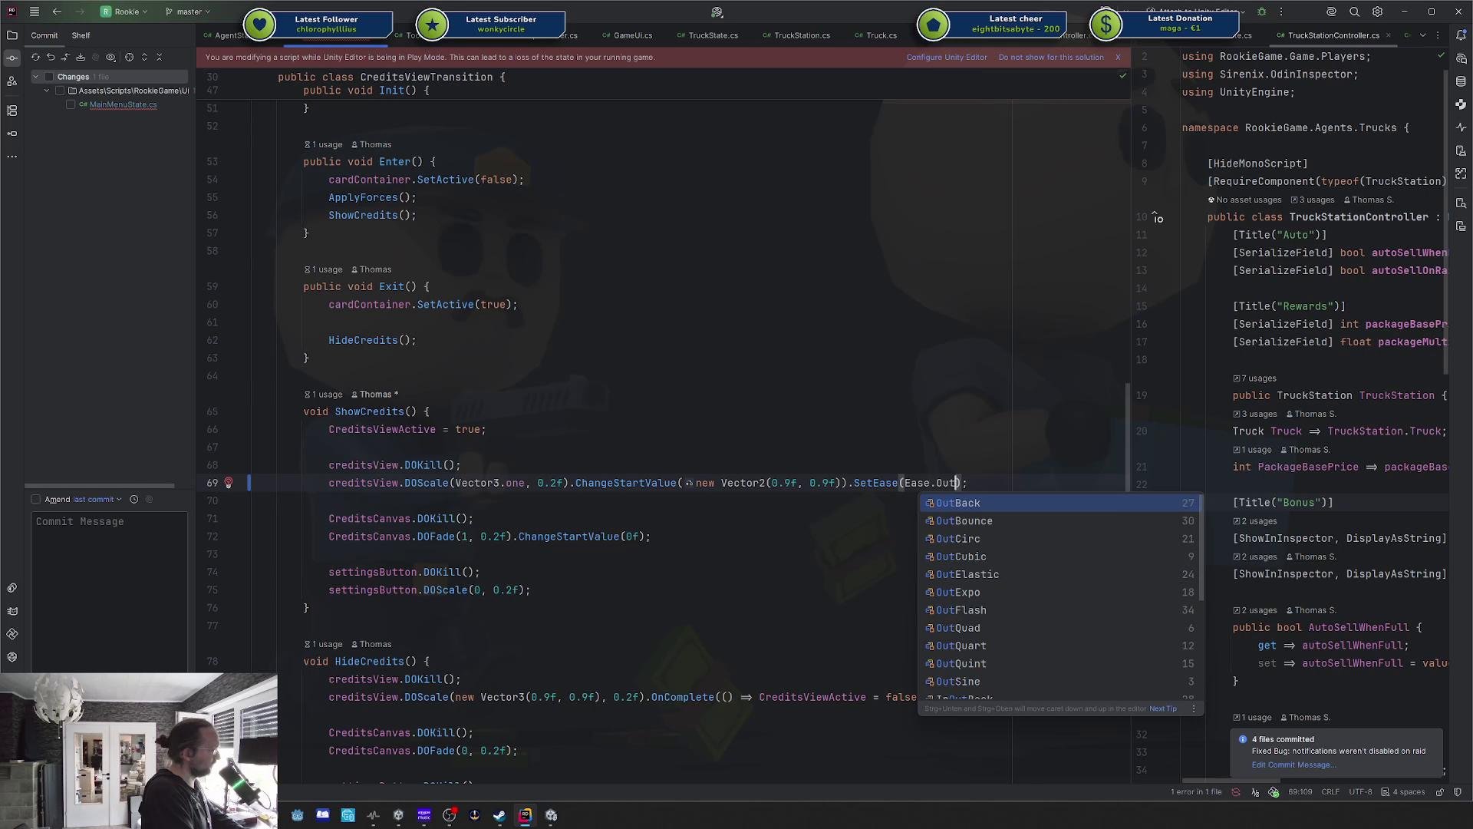
key(Down)
key(Down)
key(Down)
key(Down)
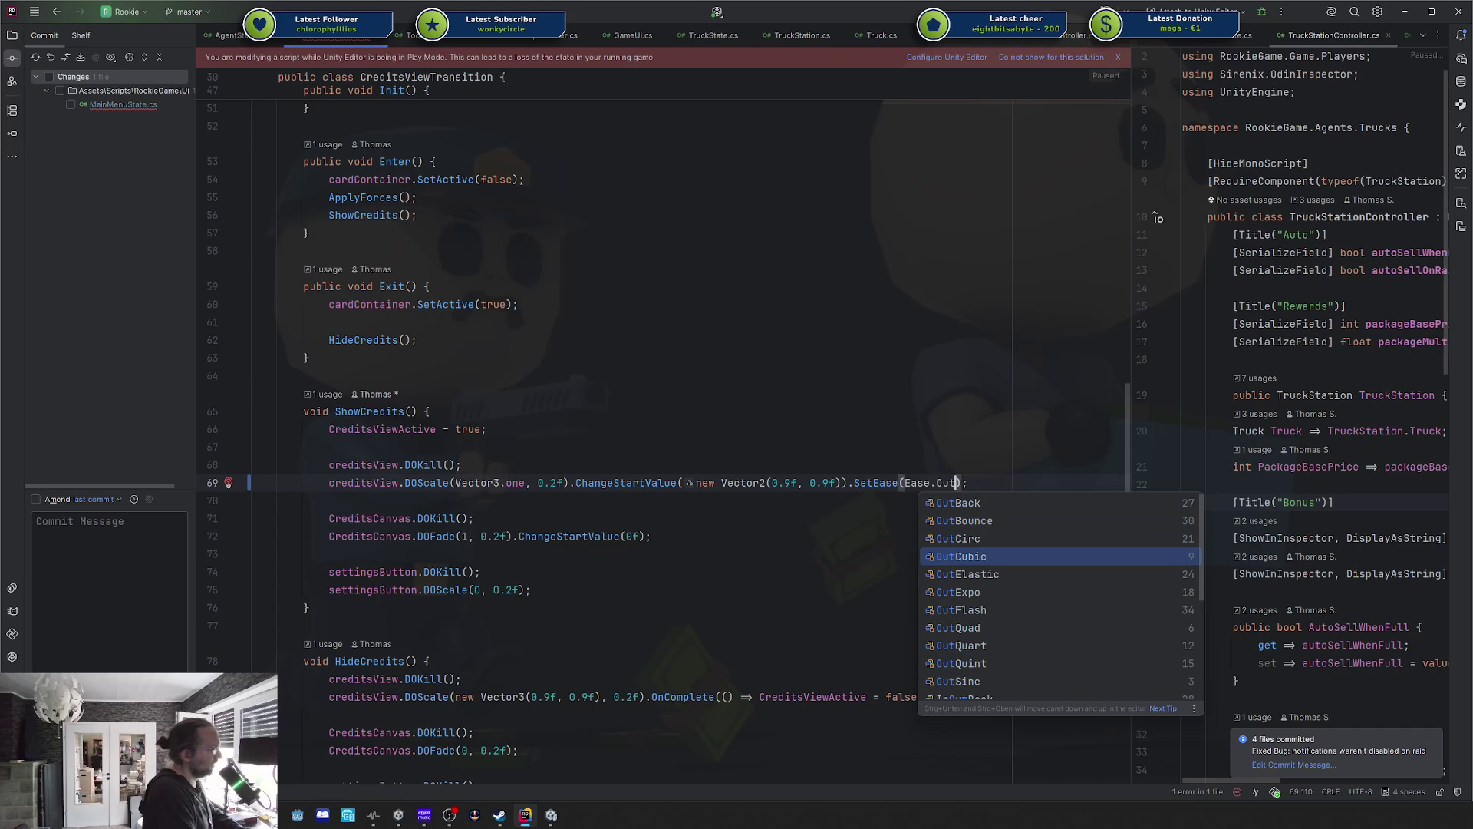
key(Up)
key(Down)
key(Down)
key(Up)
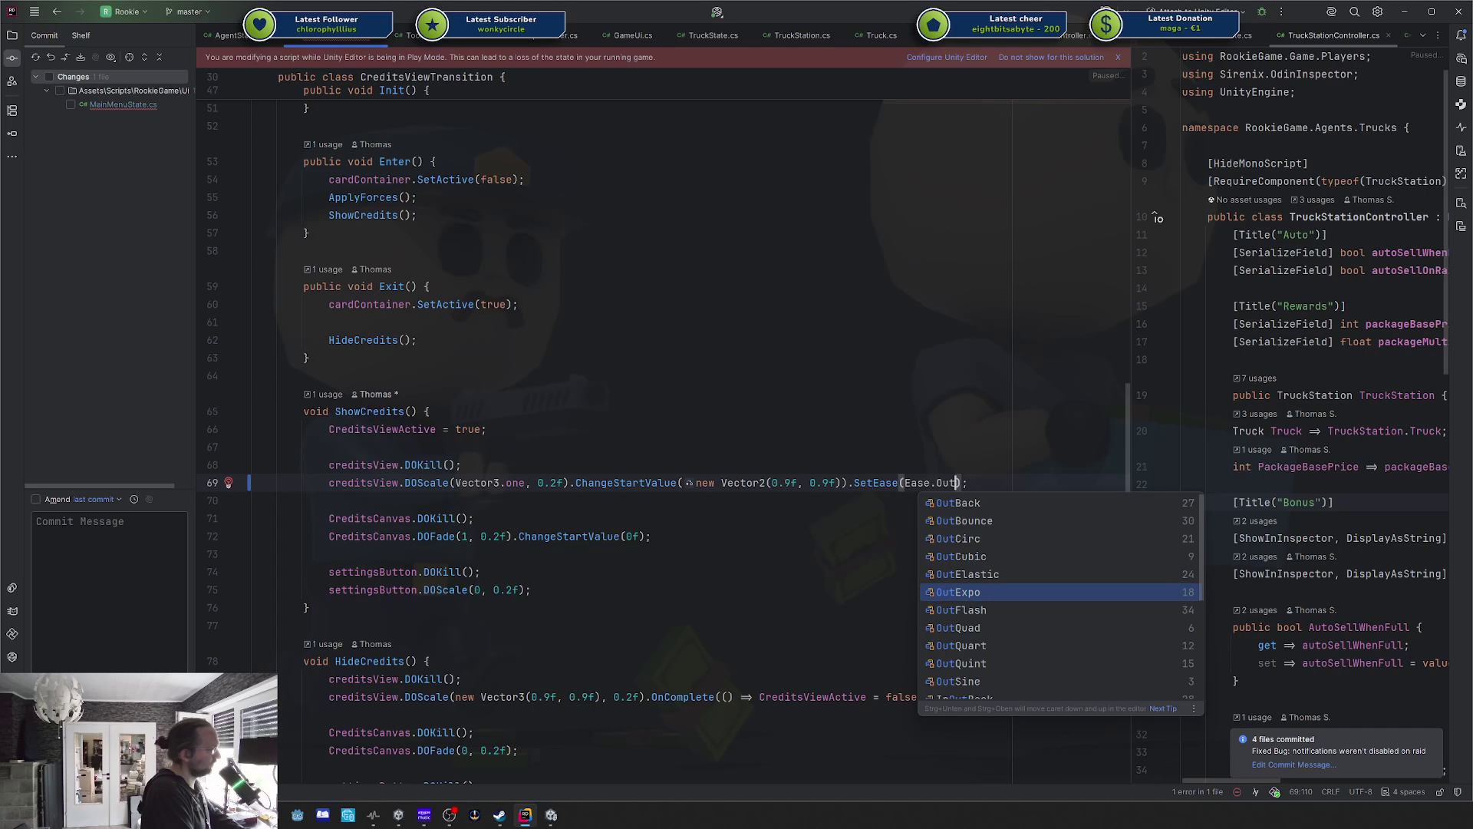
key(Return)
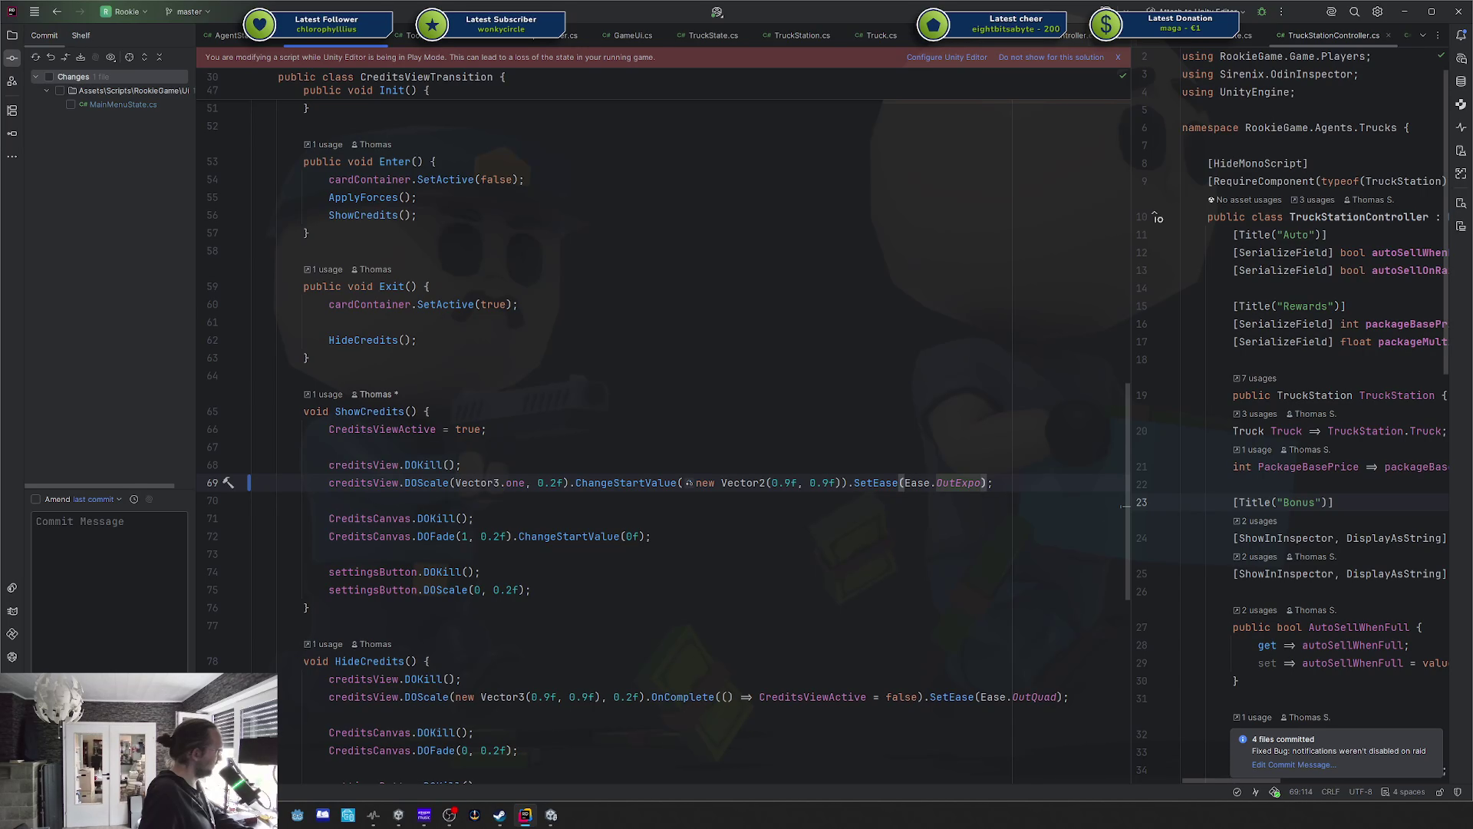
key(alt+Tab)
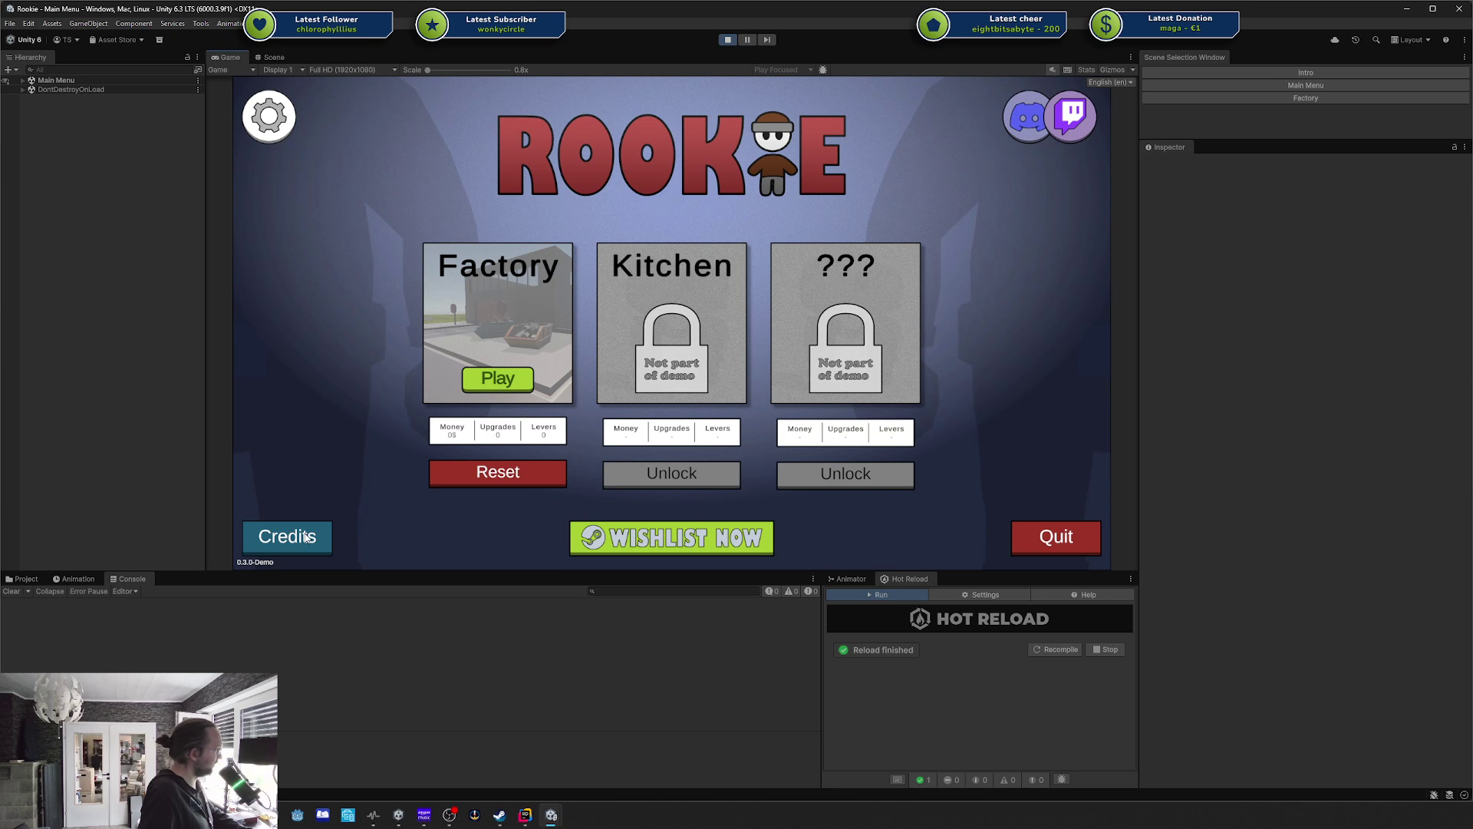
Toggle the Community Credits panel eighteen times to judge the OutExpo opening.
click(303, 538)
click(304, 537)
click(304, 538)
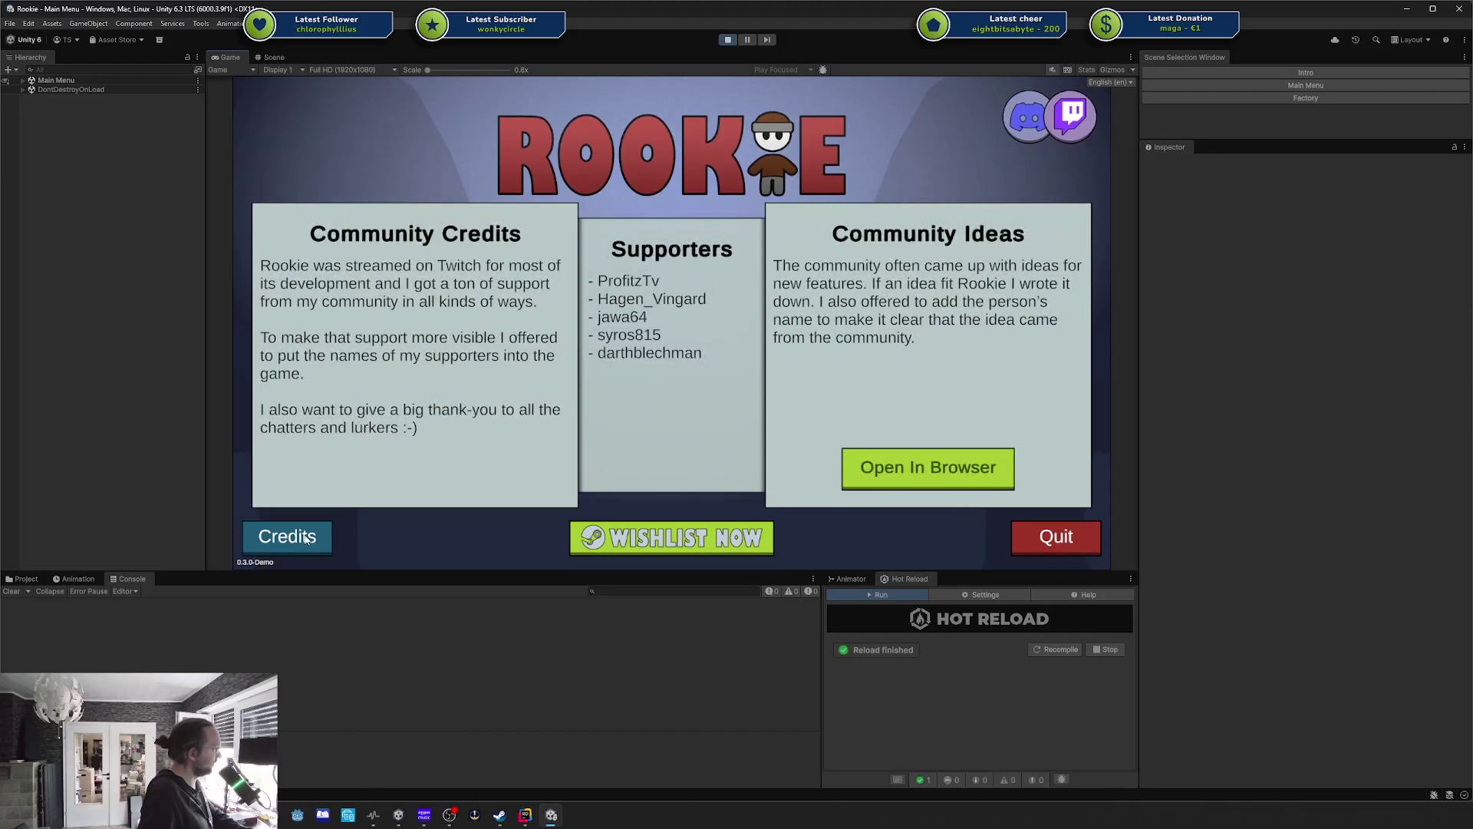
click(305, 538)
click(305, 538)
click(305, 537)
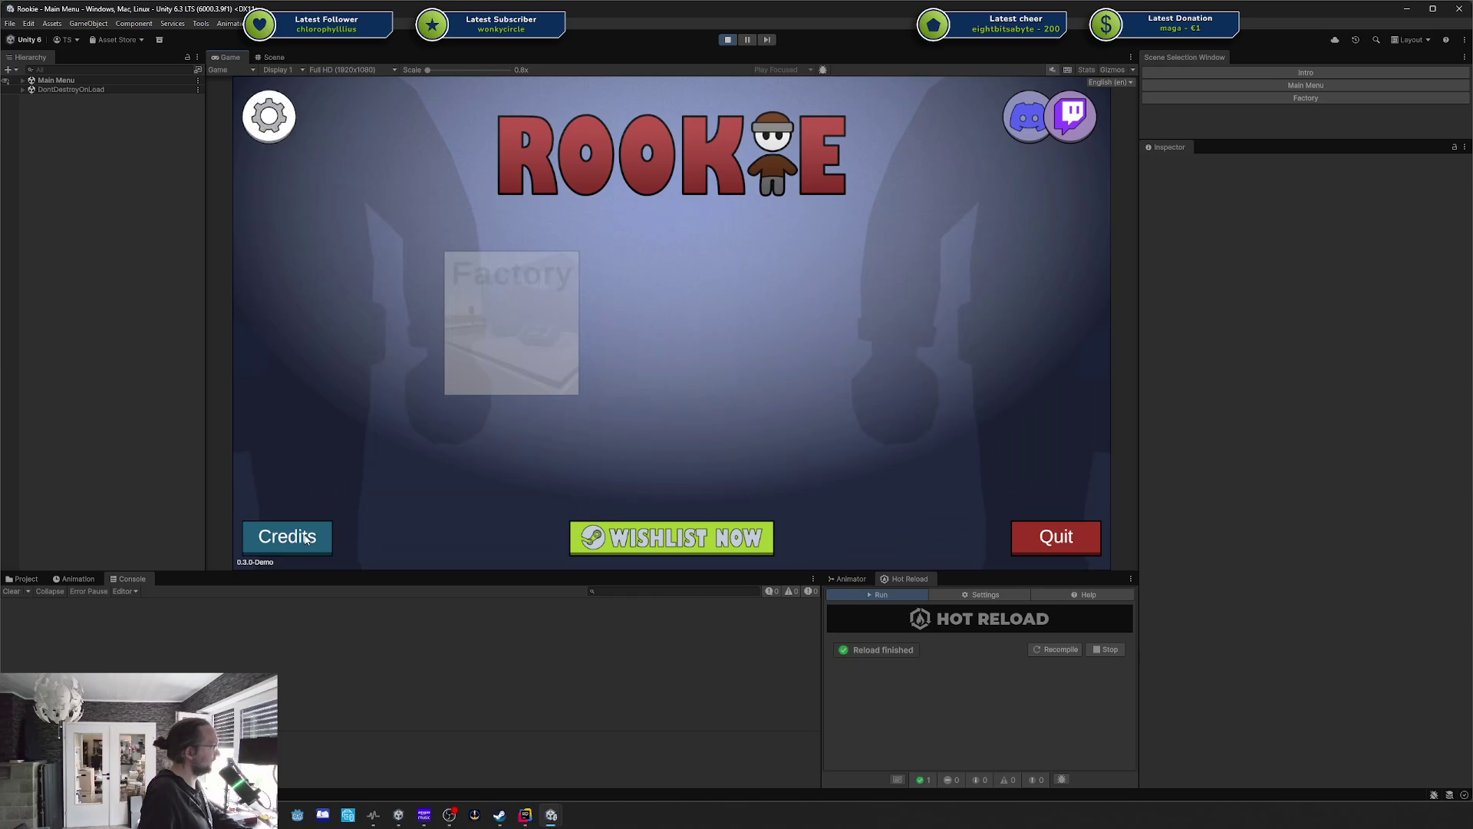
click(304, 538)
click(304, 538)
click(305, 538)
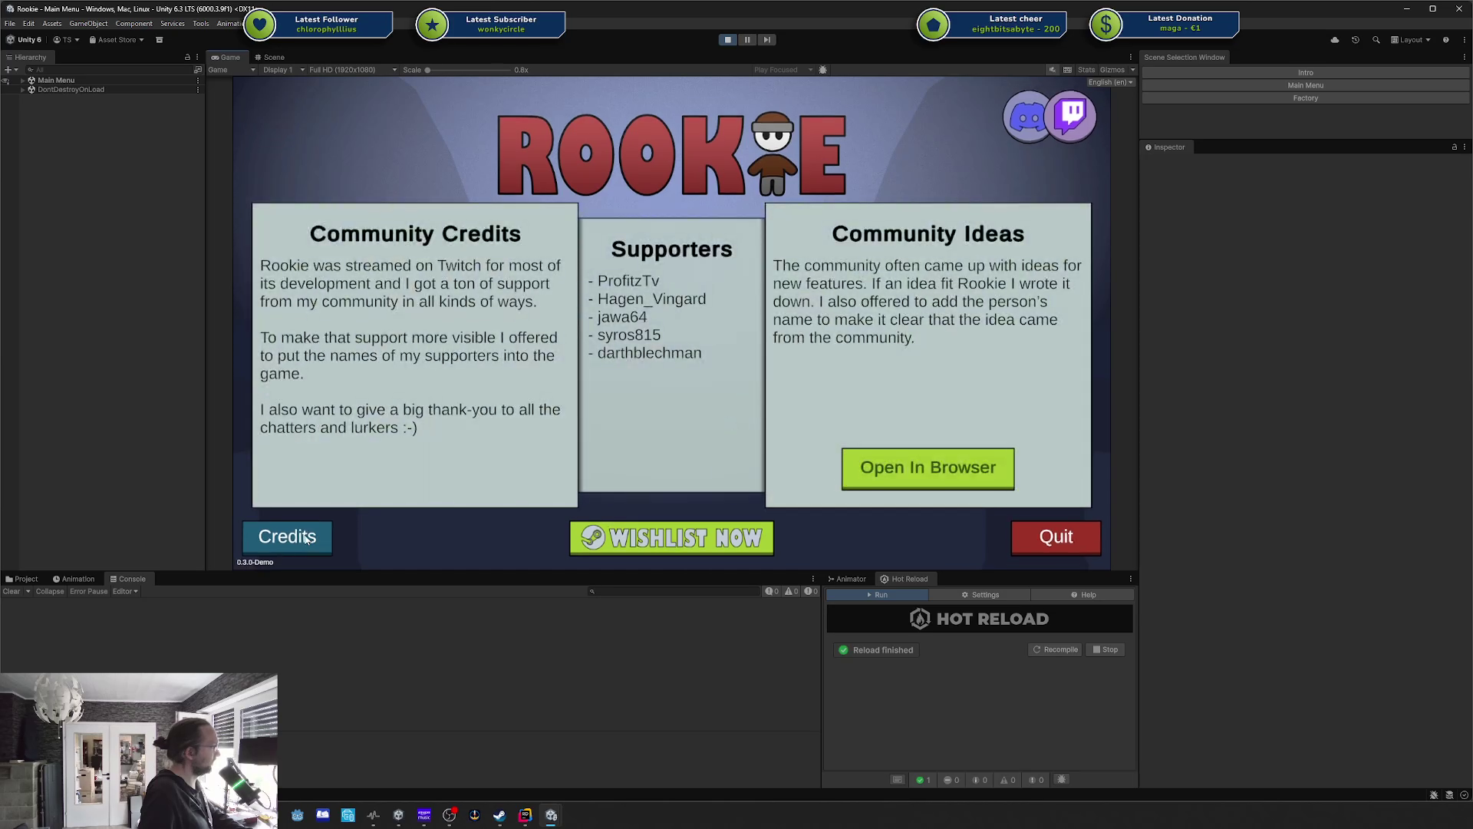
click(304, 537)
click(305, 538)
click(304, 538)
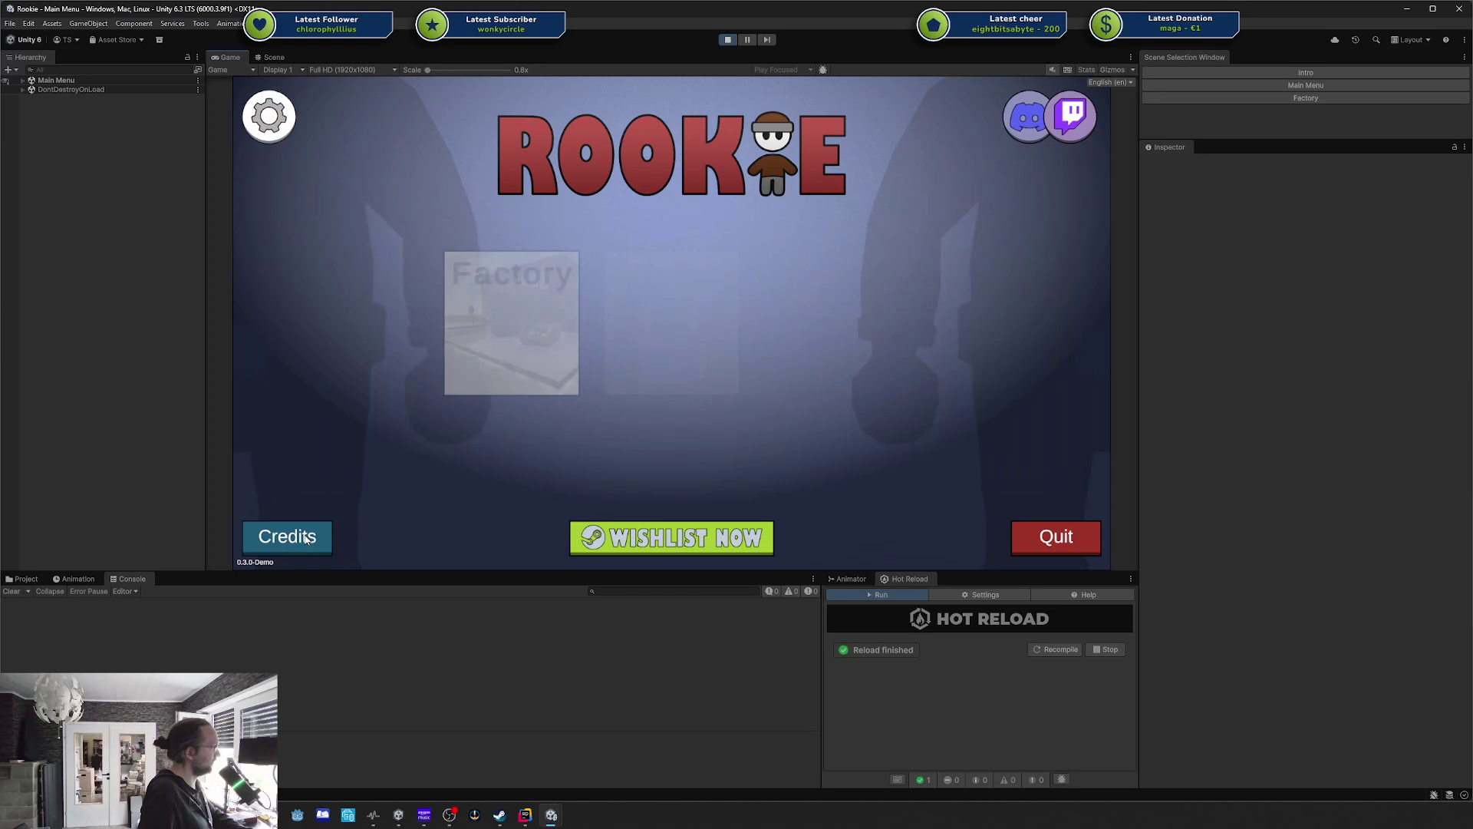
click(304, 538)
click(305, 538)
click(305, 538)
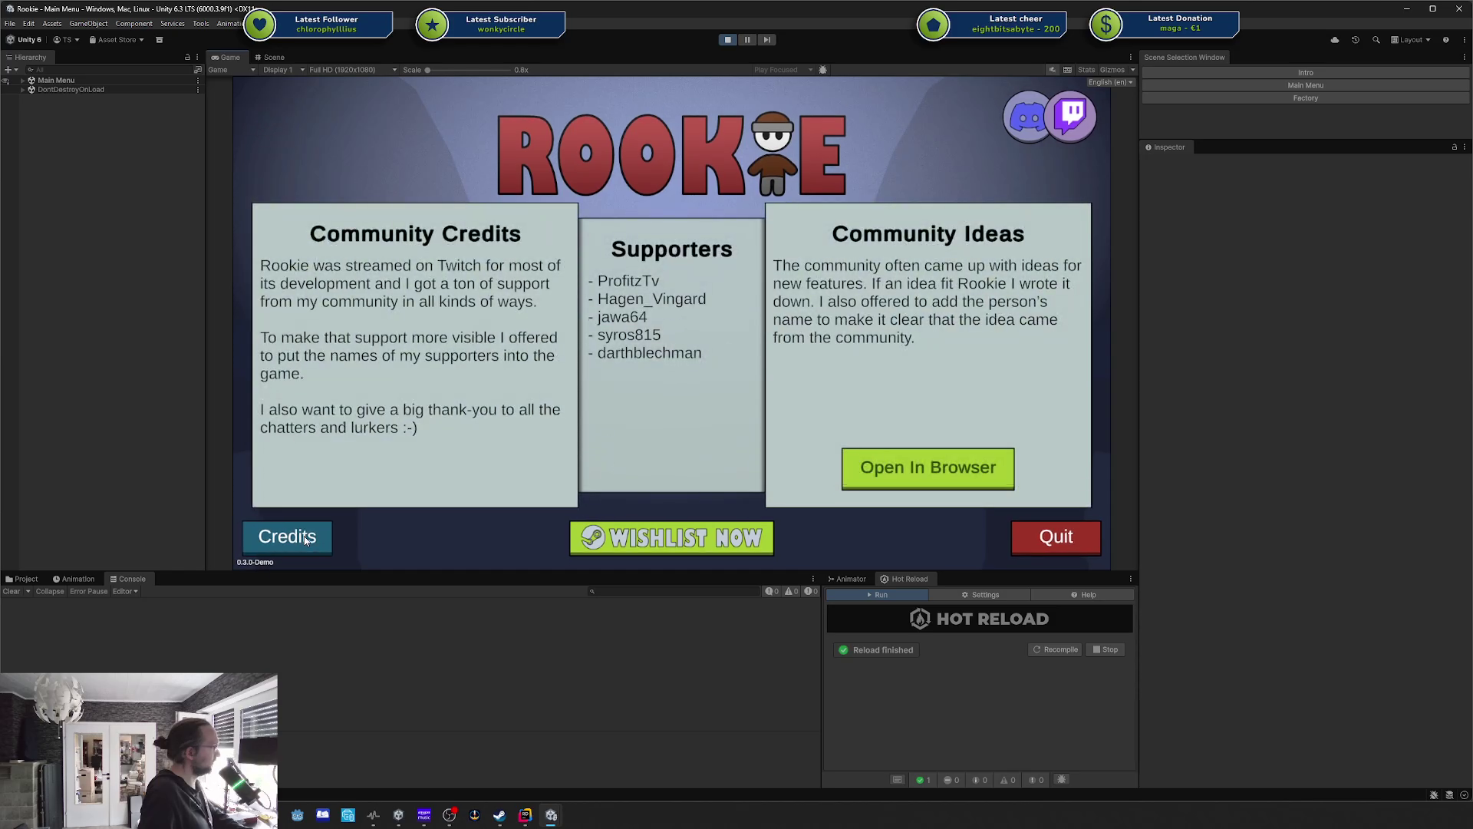
click(305, 538)
click(305, 538)
click(305, 538)
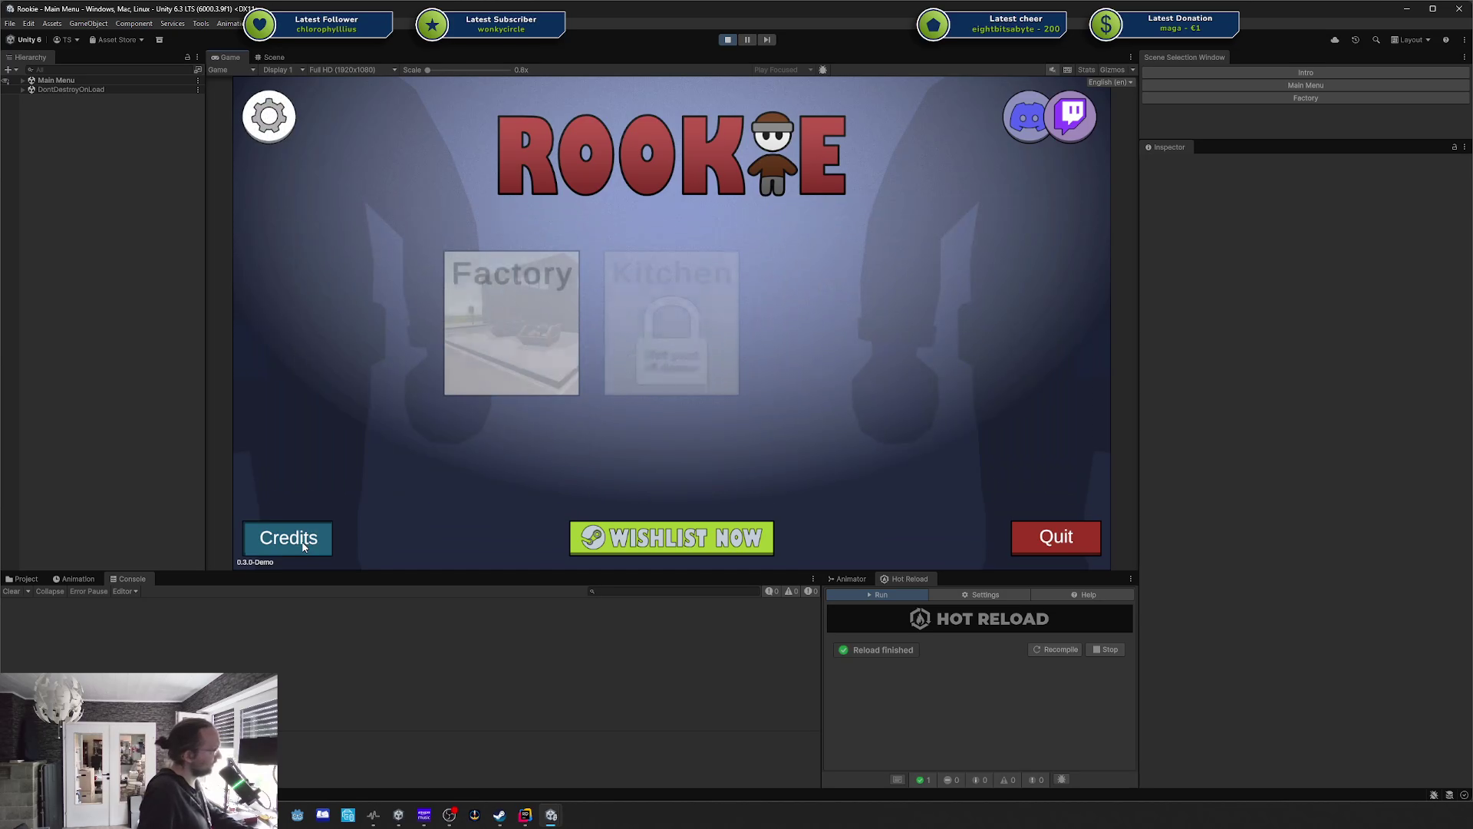
click(304, 537)
key(alt+Tab)
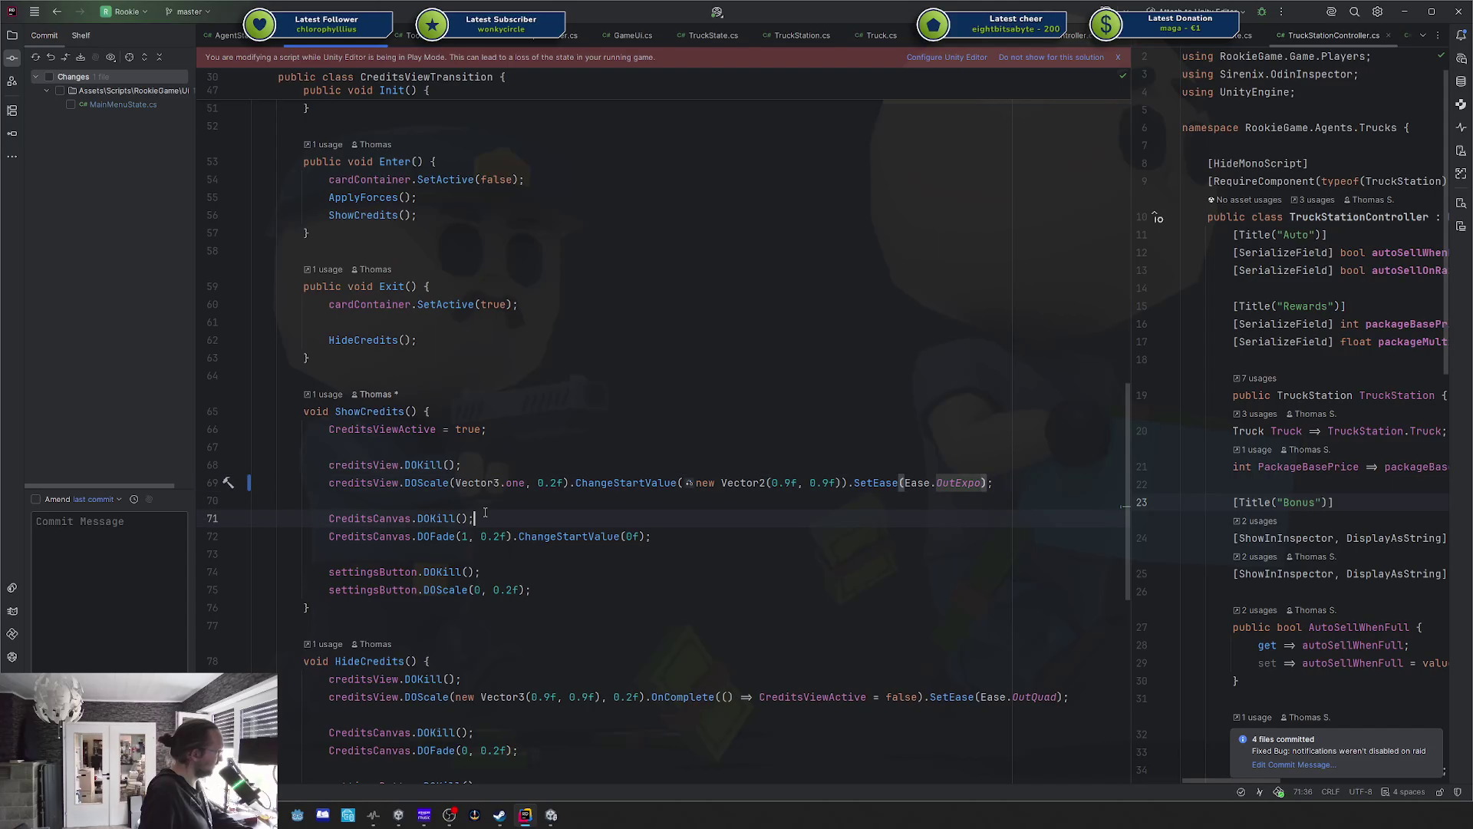
Insert .5 into the 0.2f settingsButton DOScale duration on line 75.
click(448, 589)
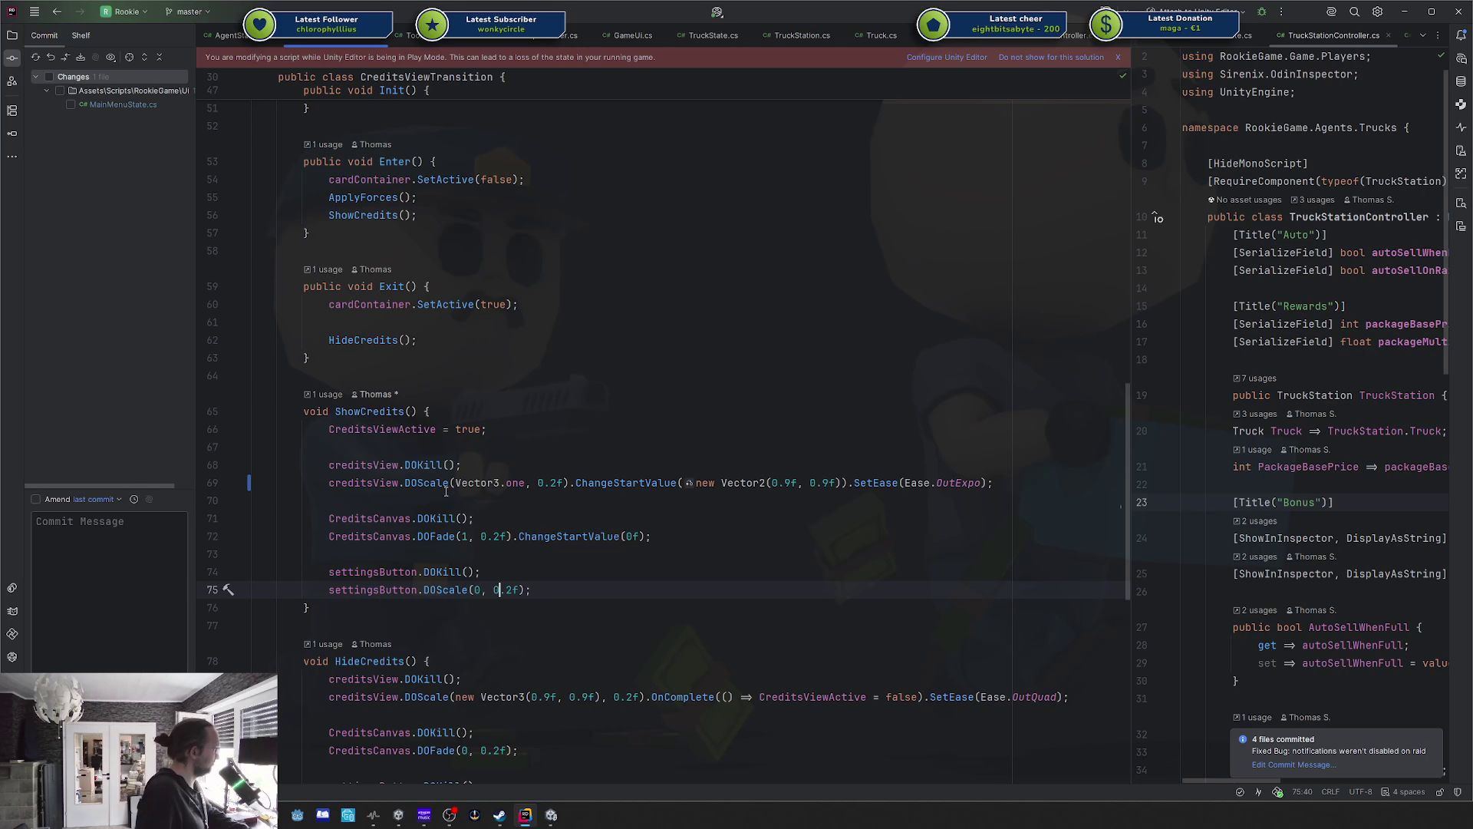
click(507, 589)
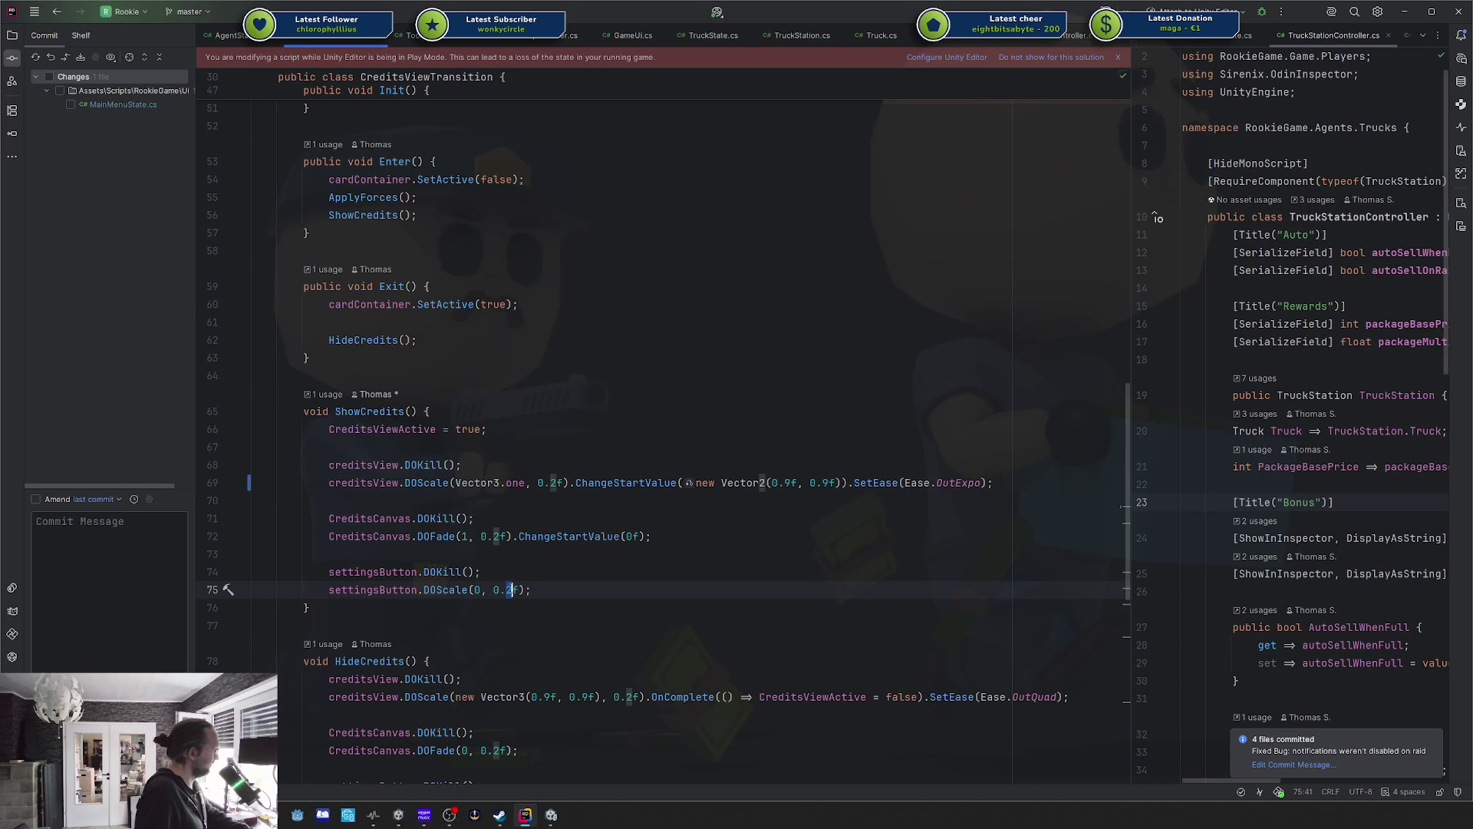
text(.5)
key(alt+Tab)
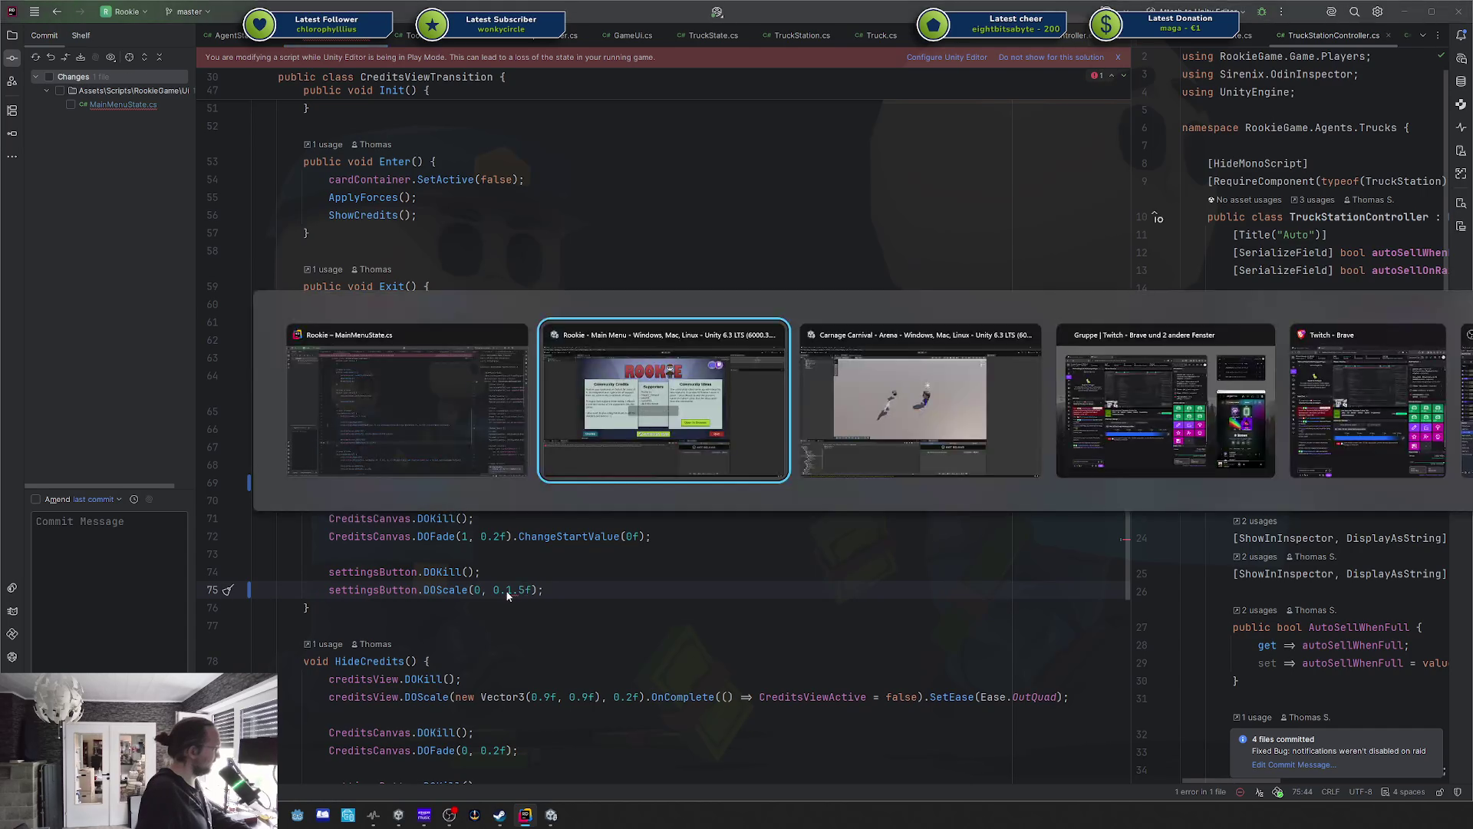
key(Escape)
click(506, 589)
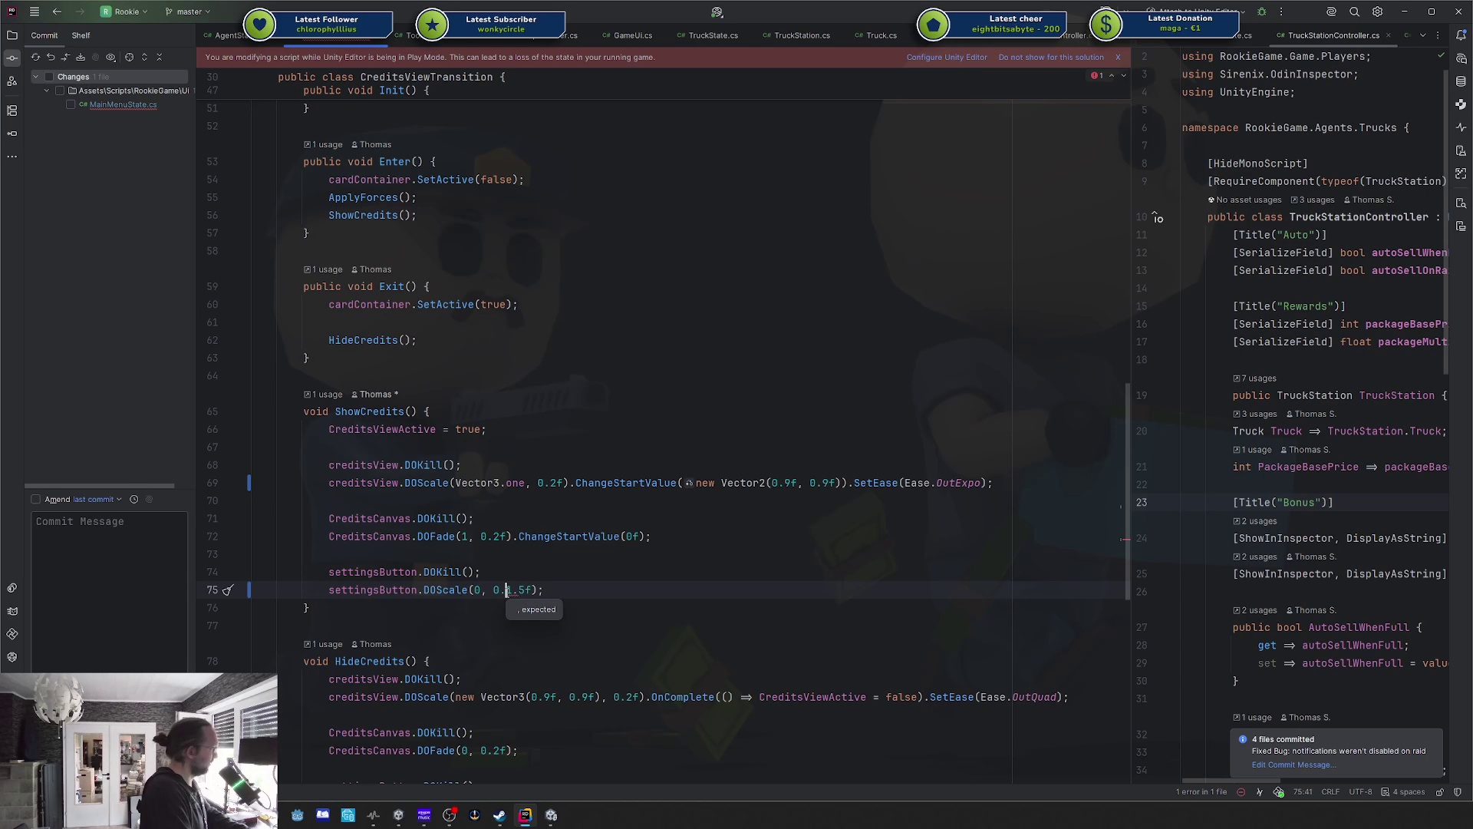
key(alt+Tab)
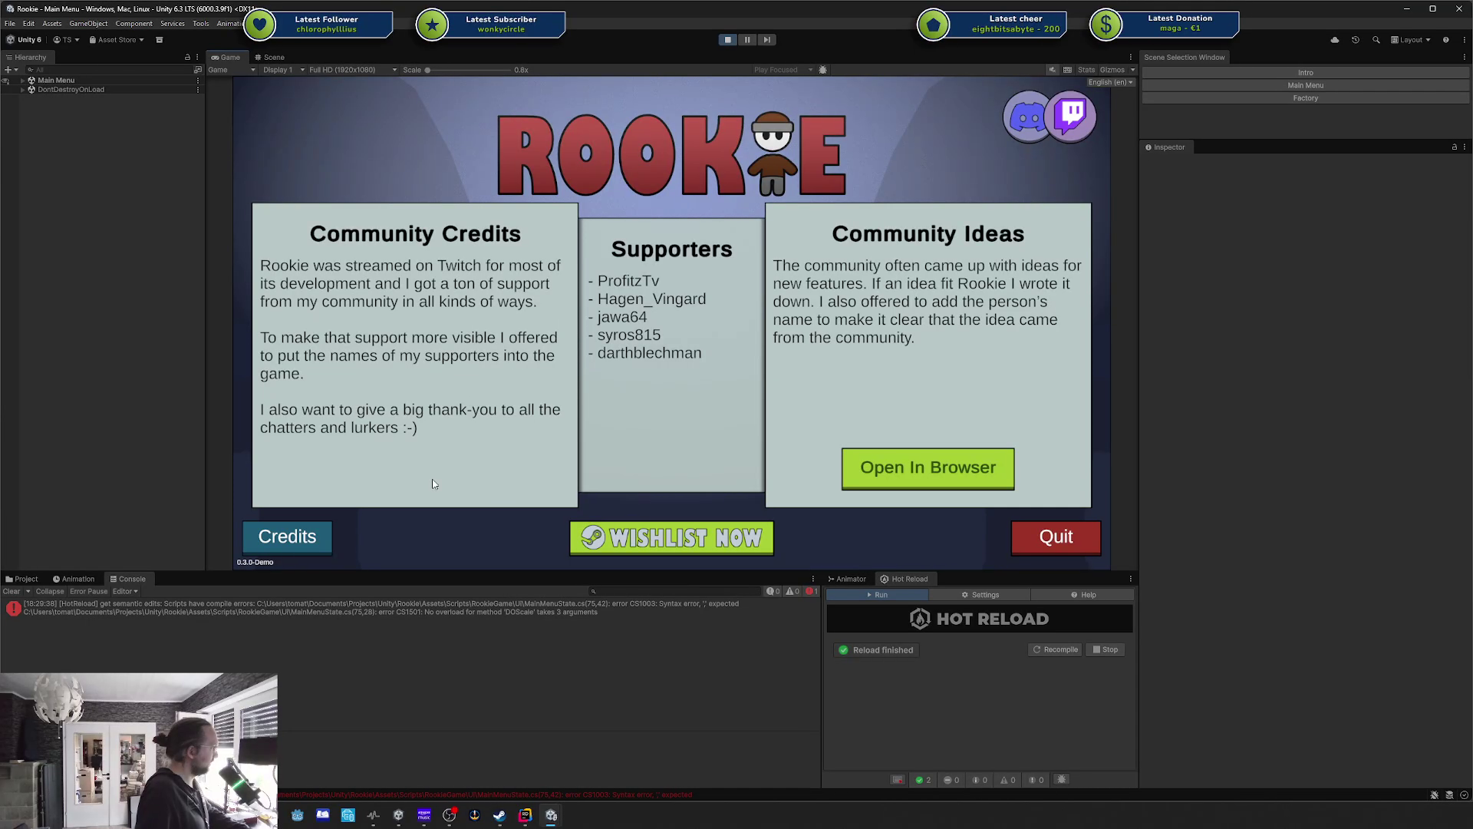
Toggle the Credits panel six more times while the console shows compile errors.
click(309, 547)
click(309, 548)
click(308, 548)
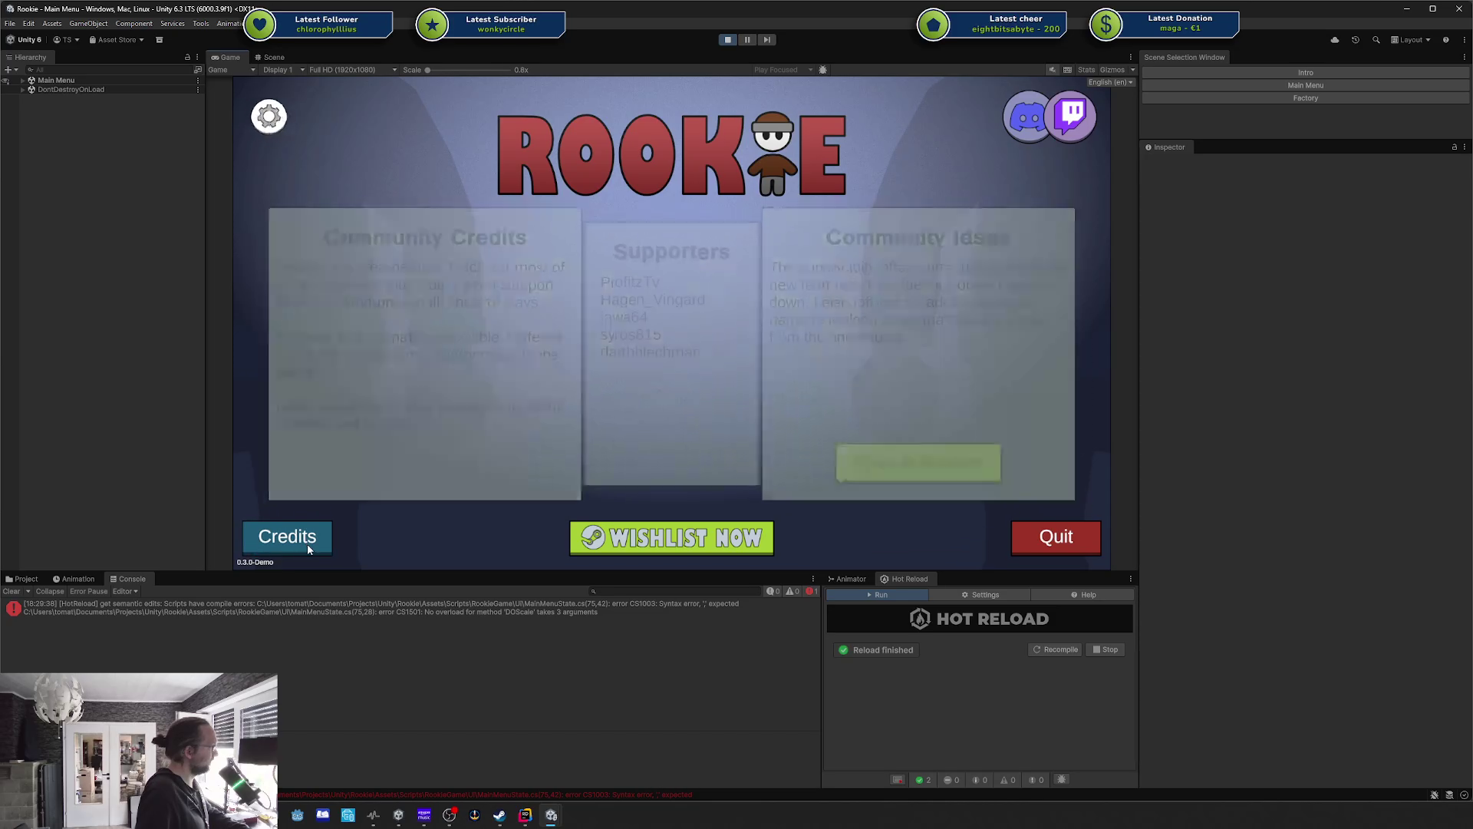
click(308, 548)
click(308, 548)
click(308, 548)
key(alt+Tab)
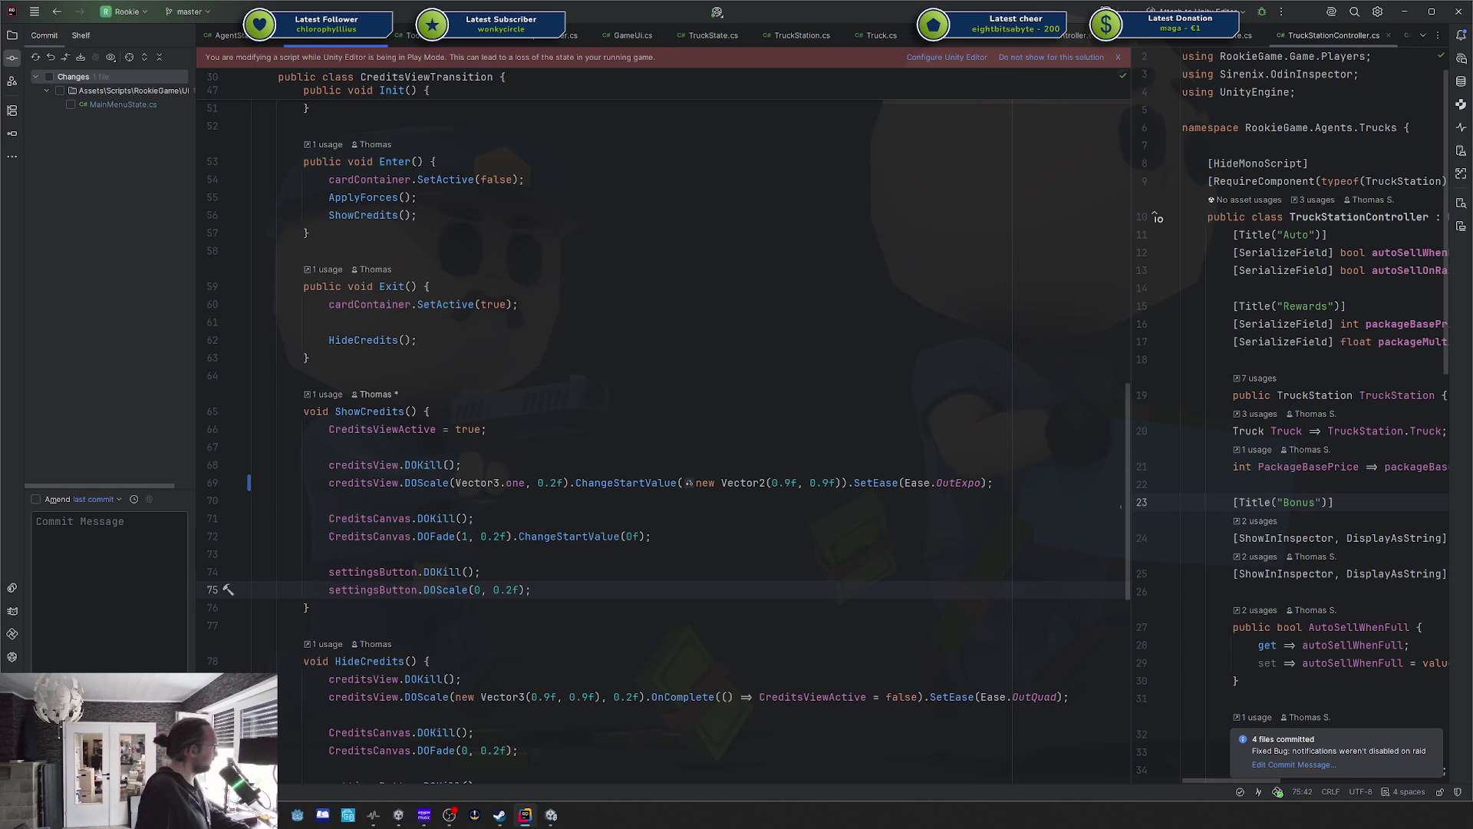
Set the DOScale duration on line 69 and DOFade duration on line 72 to 0.3f.
click(602, 535)
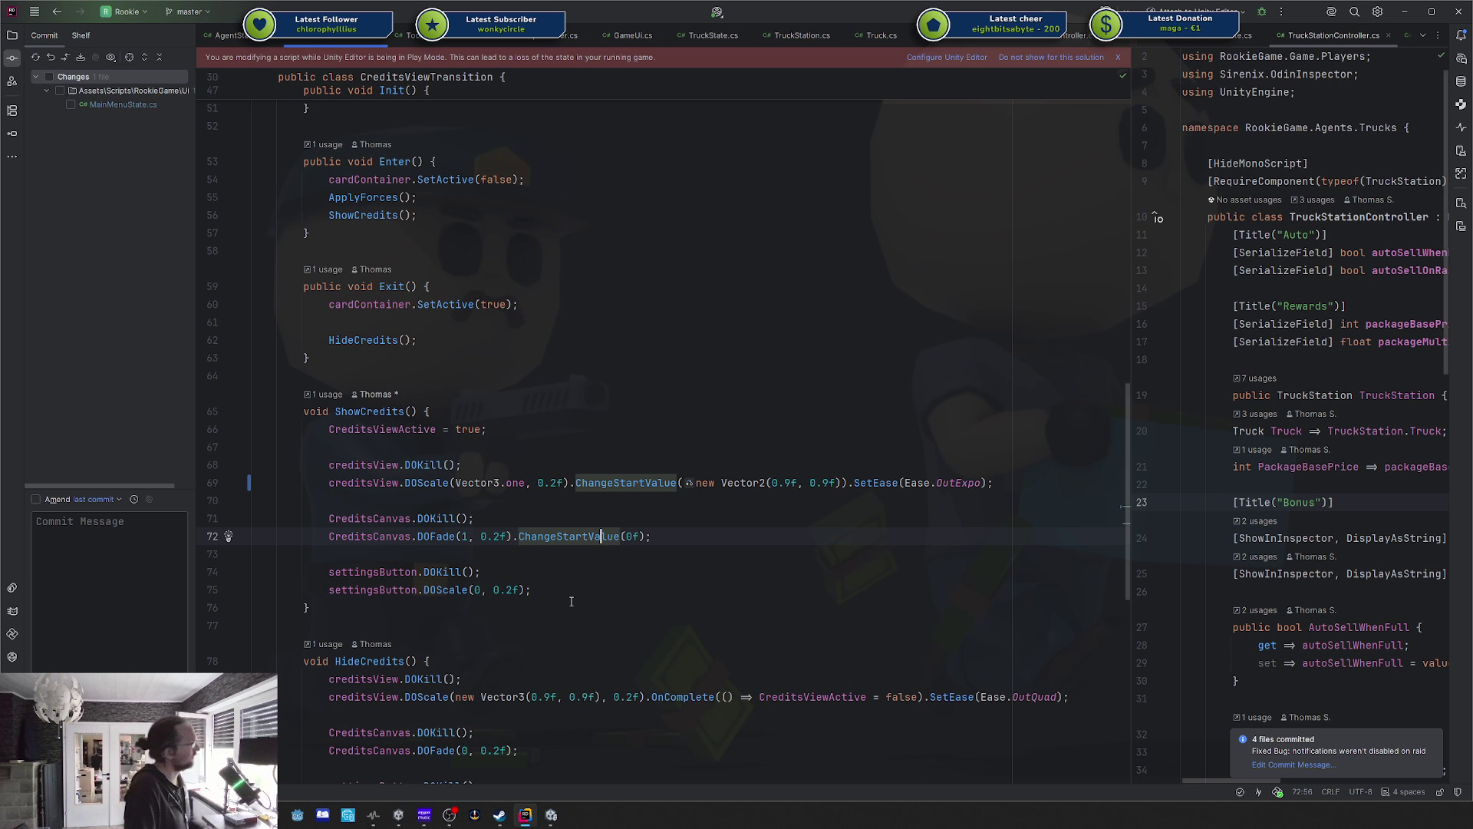
click(556, 482)
text(3)
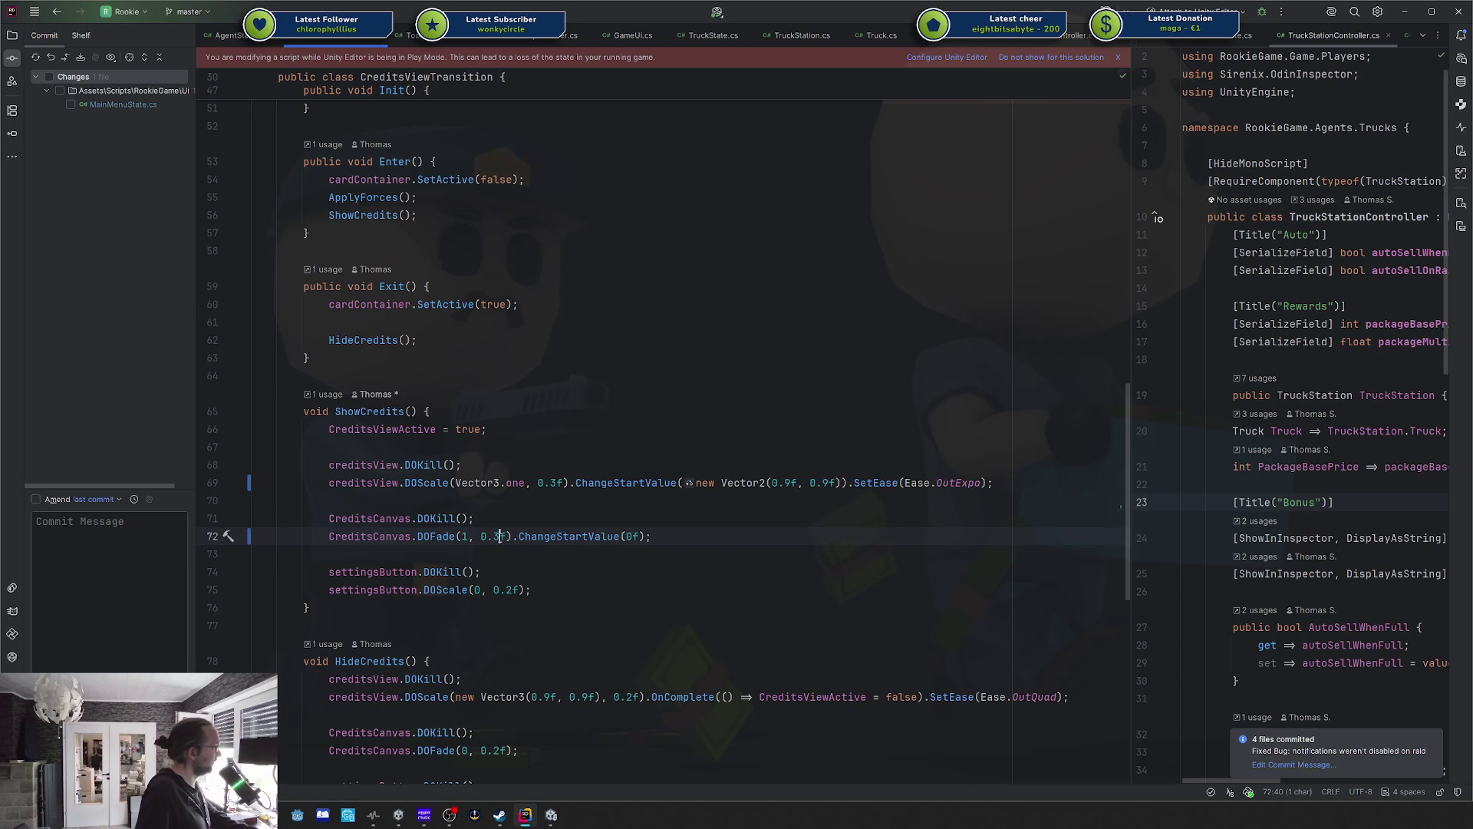
key(alt+Tab)
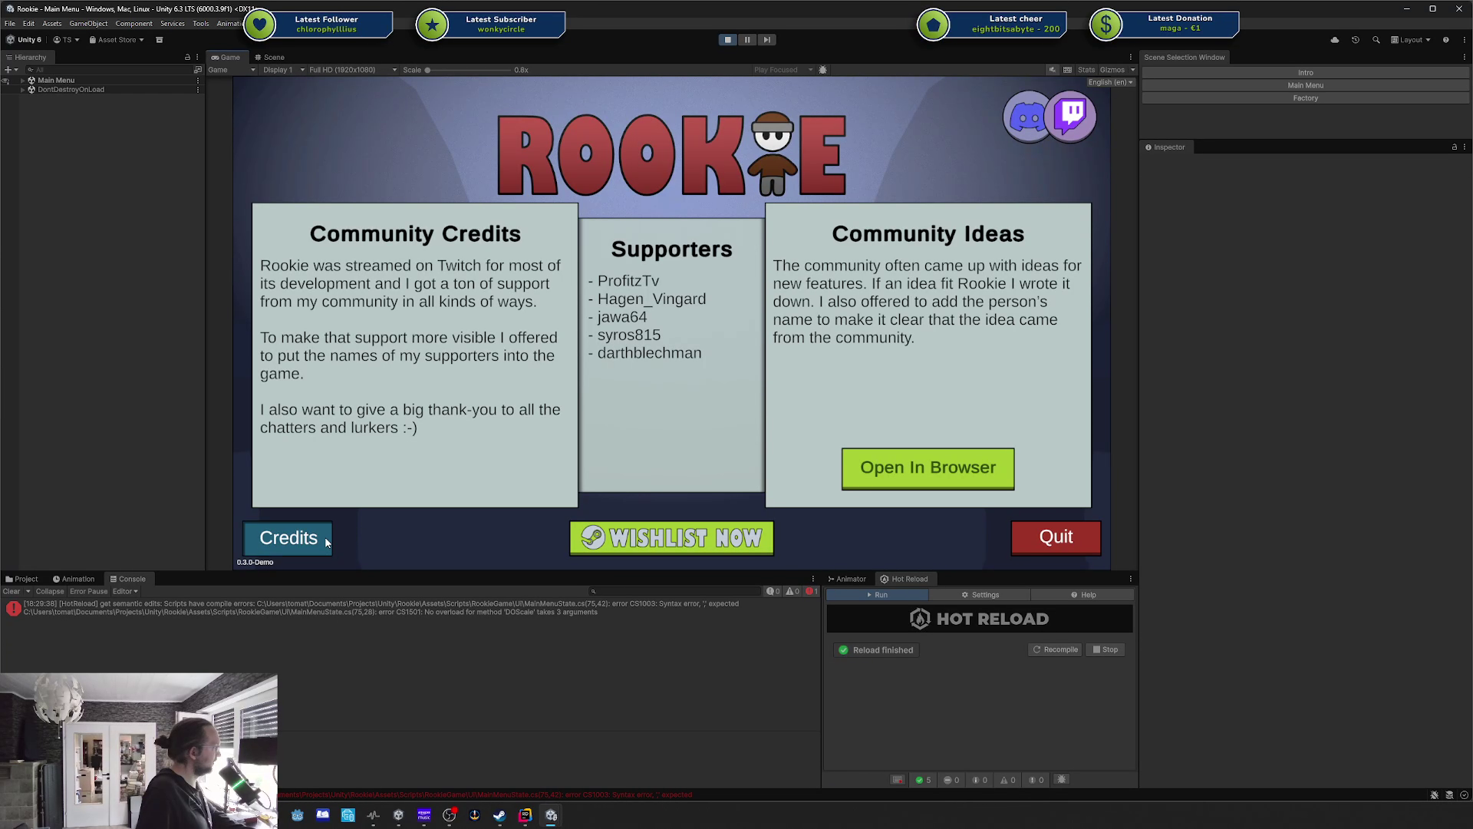
Toggle the Credits panel over thirty times to review the 0.3-second transition.
click(326, 543)
click(304, 537)
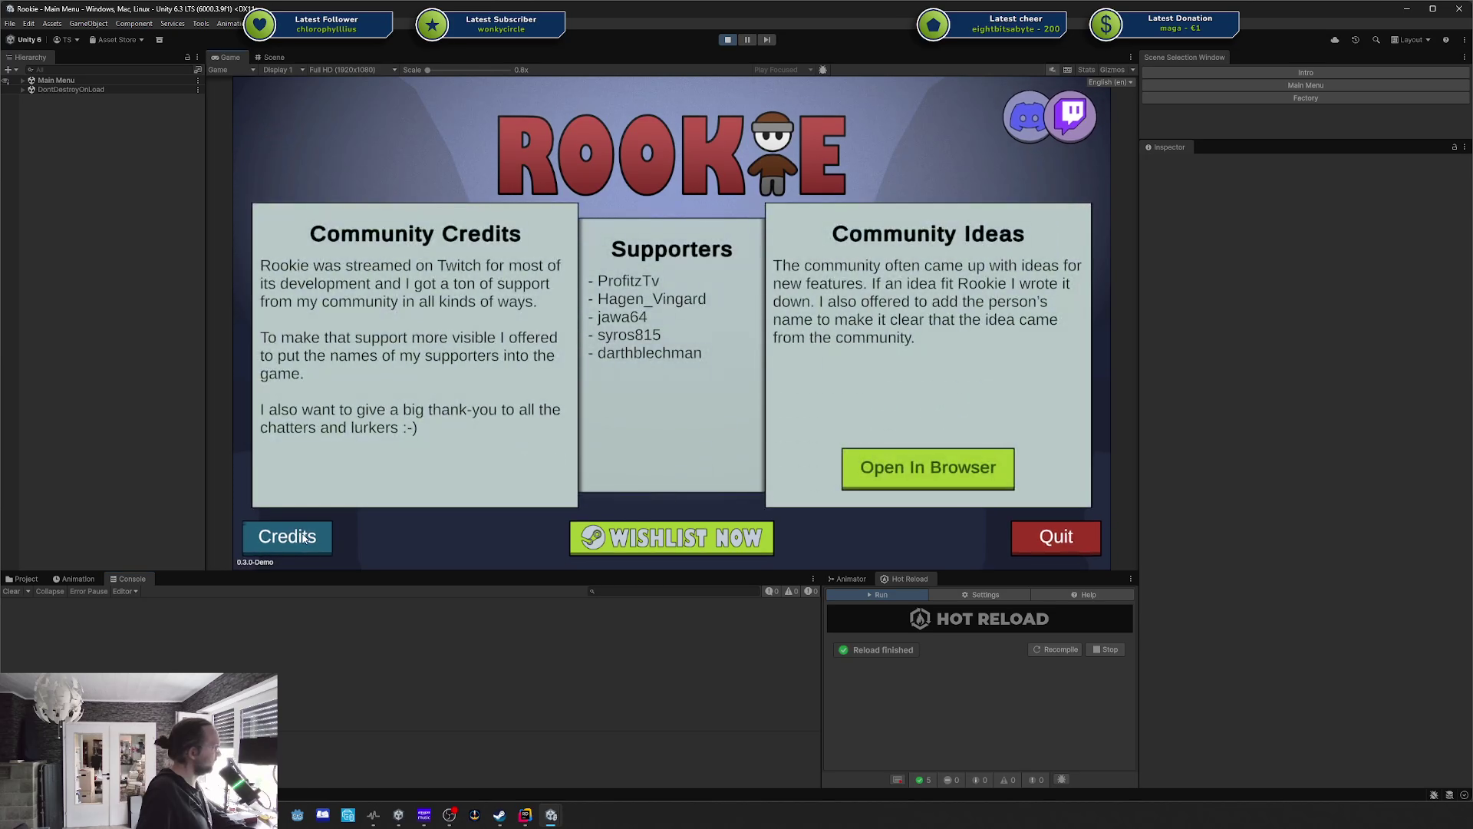
click(304, 538)
click(304, 537)
click(304, 538)
click(304, 538)
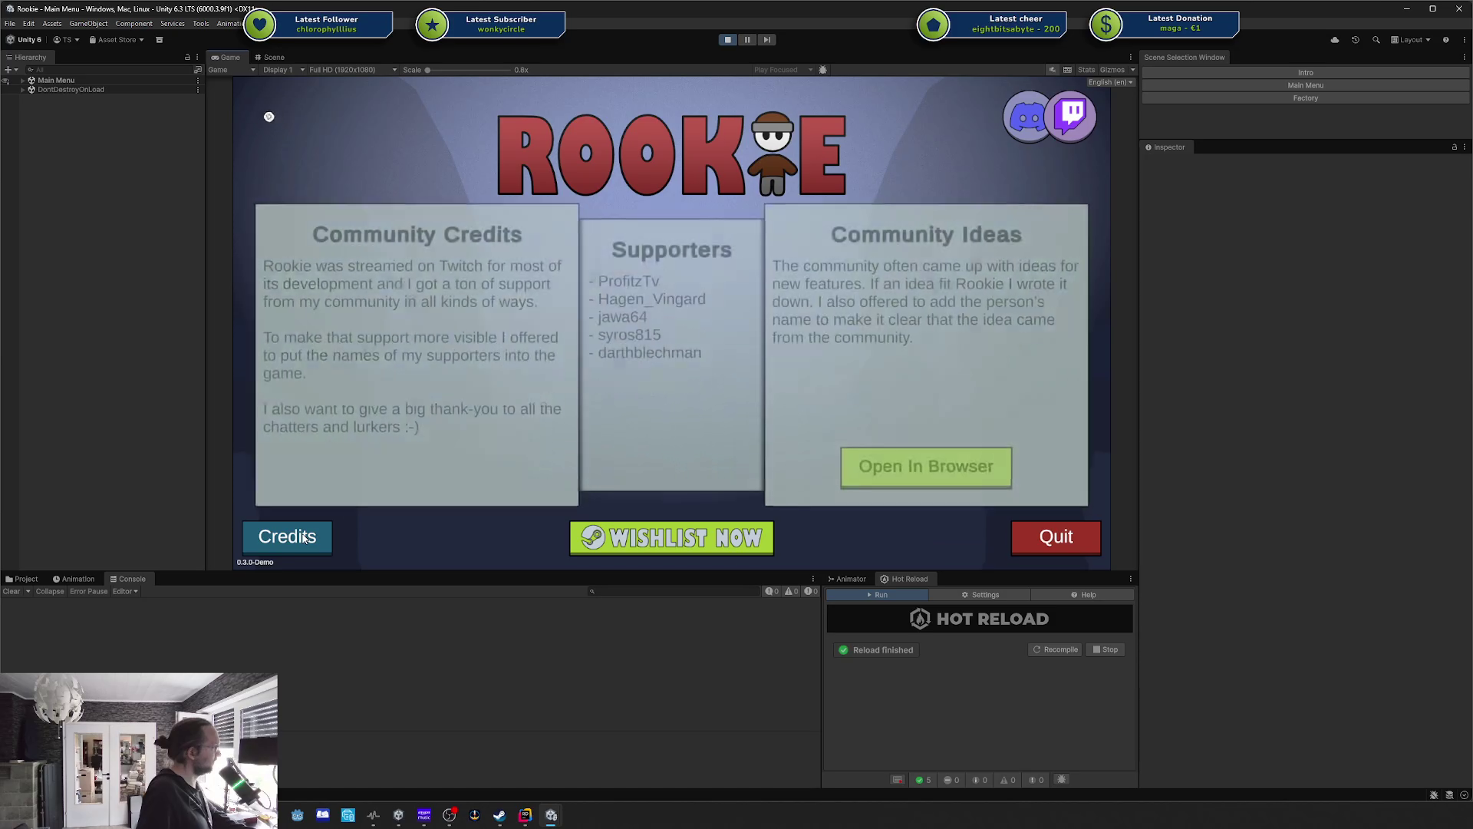
click(304, 537)
click(304, 537)
click(304, 537)
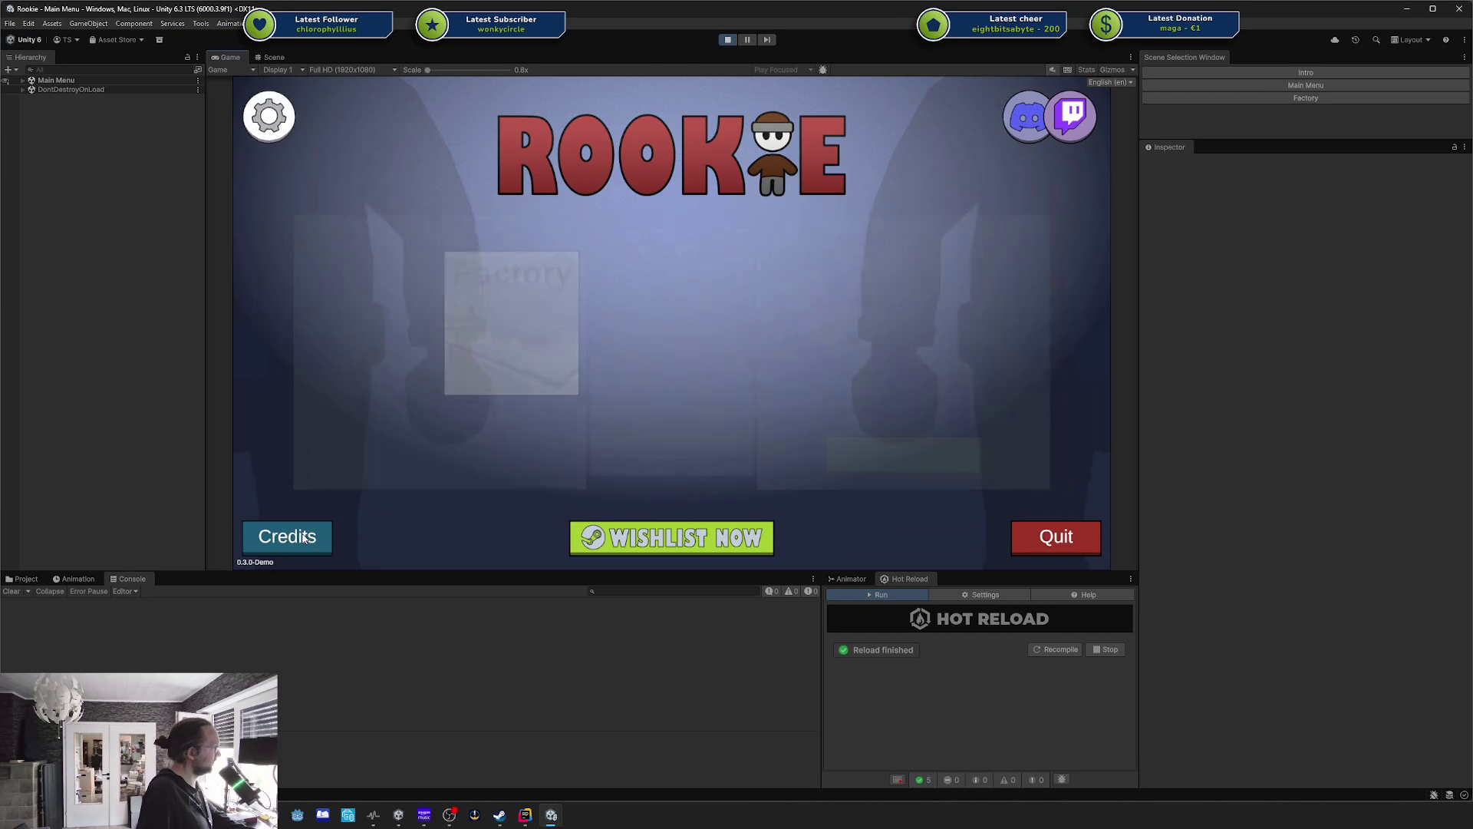
click(304, 537)
click(304, 537)
click(304, 537)
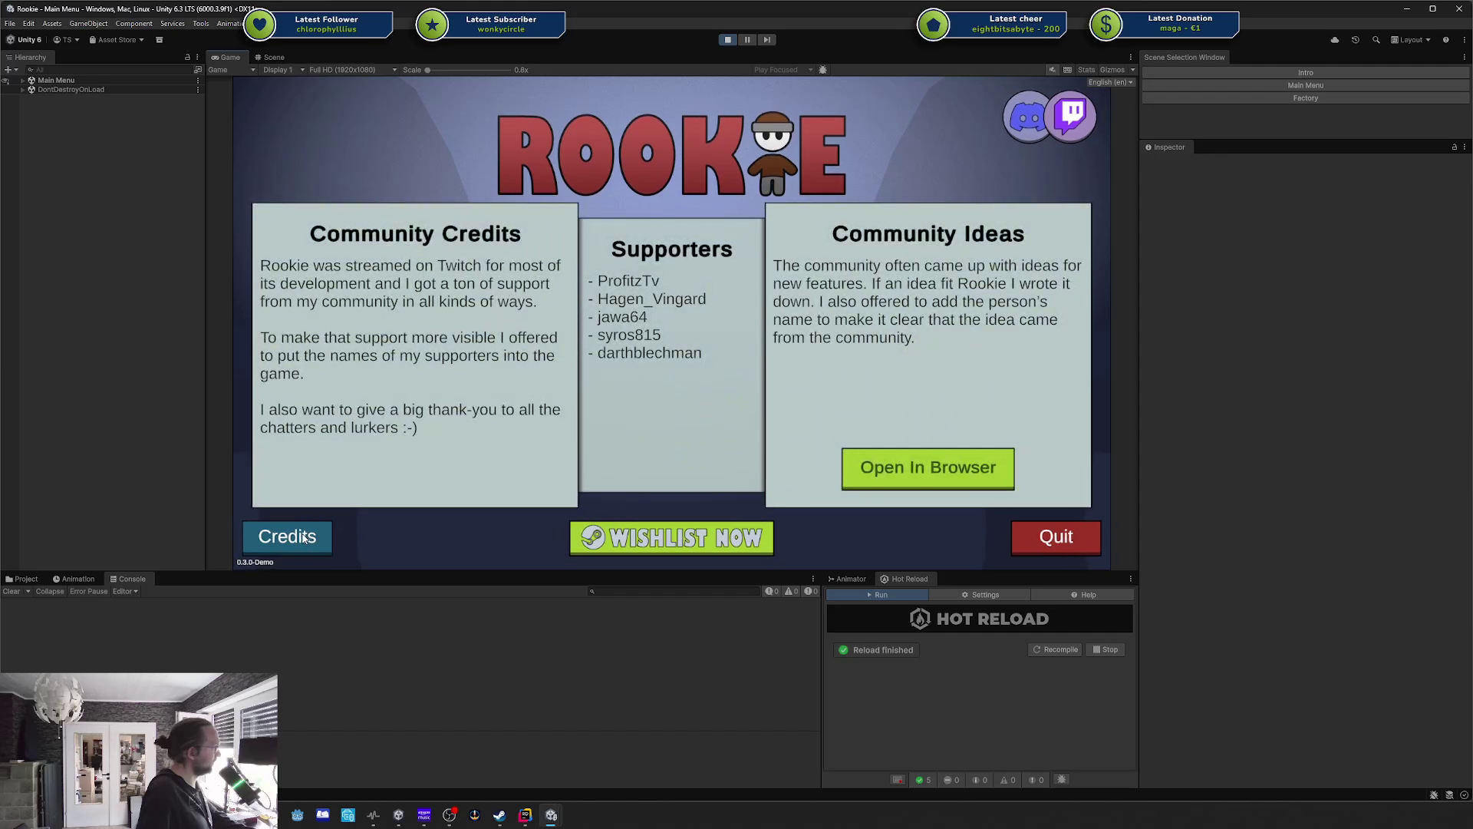
click(304, 537)
click(304, 537)
click(304, 537)
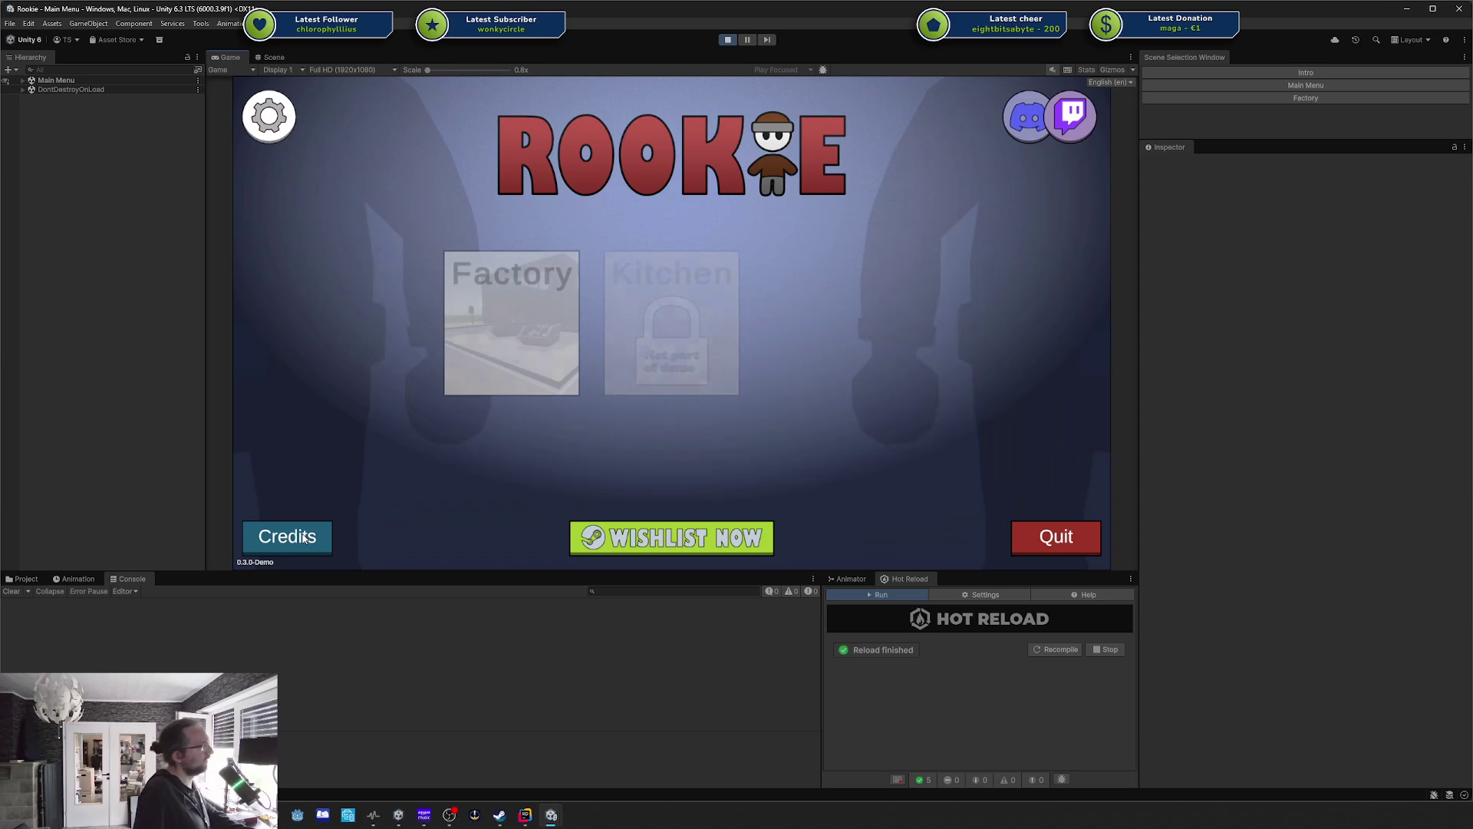
click(304, 537)
click(304, 537)
click(304, 537)
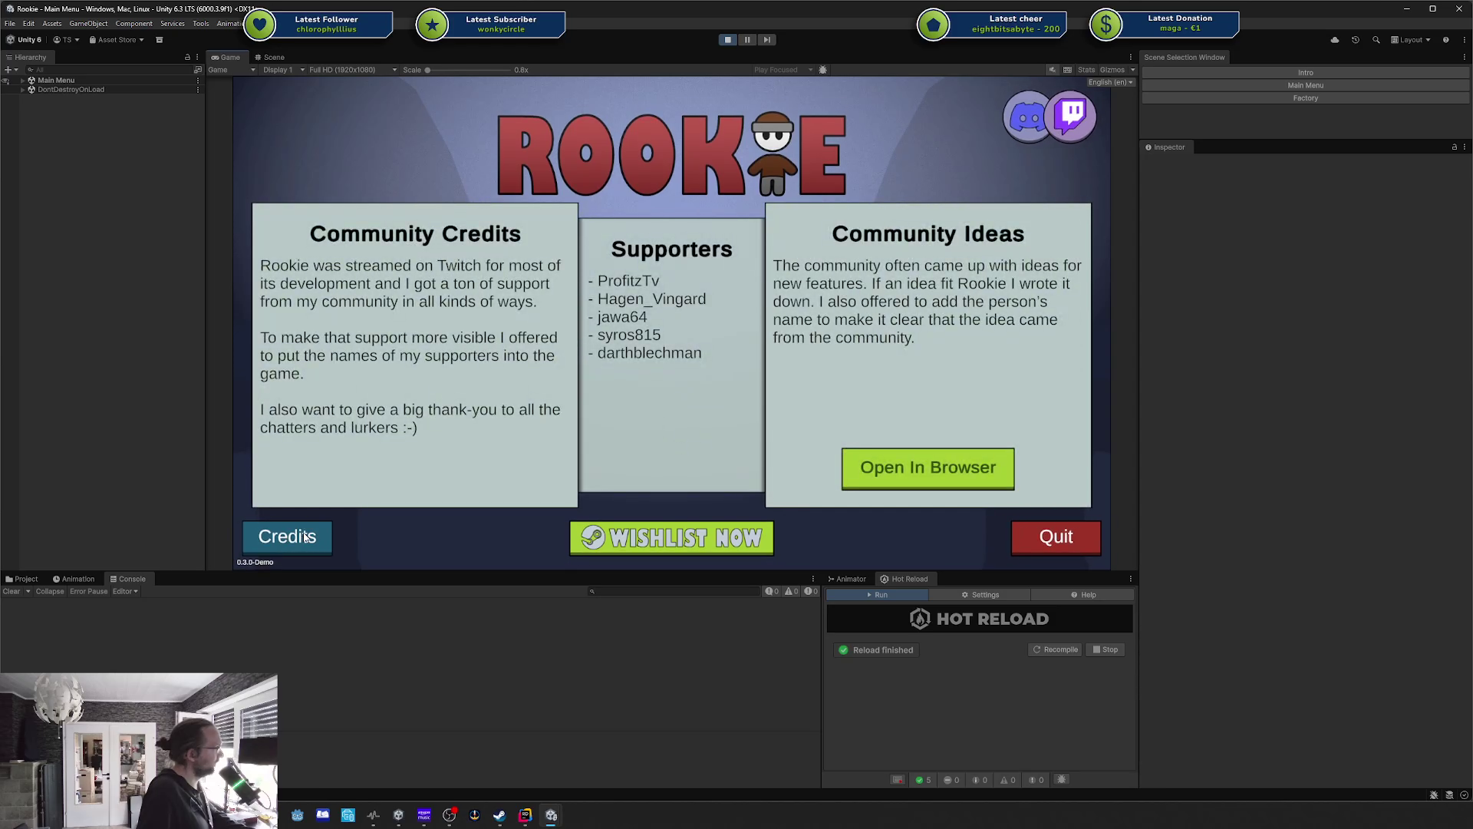
click(304, 537)
click(304, 537)
click(304, 537)
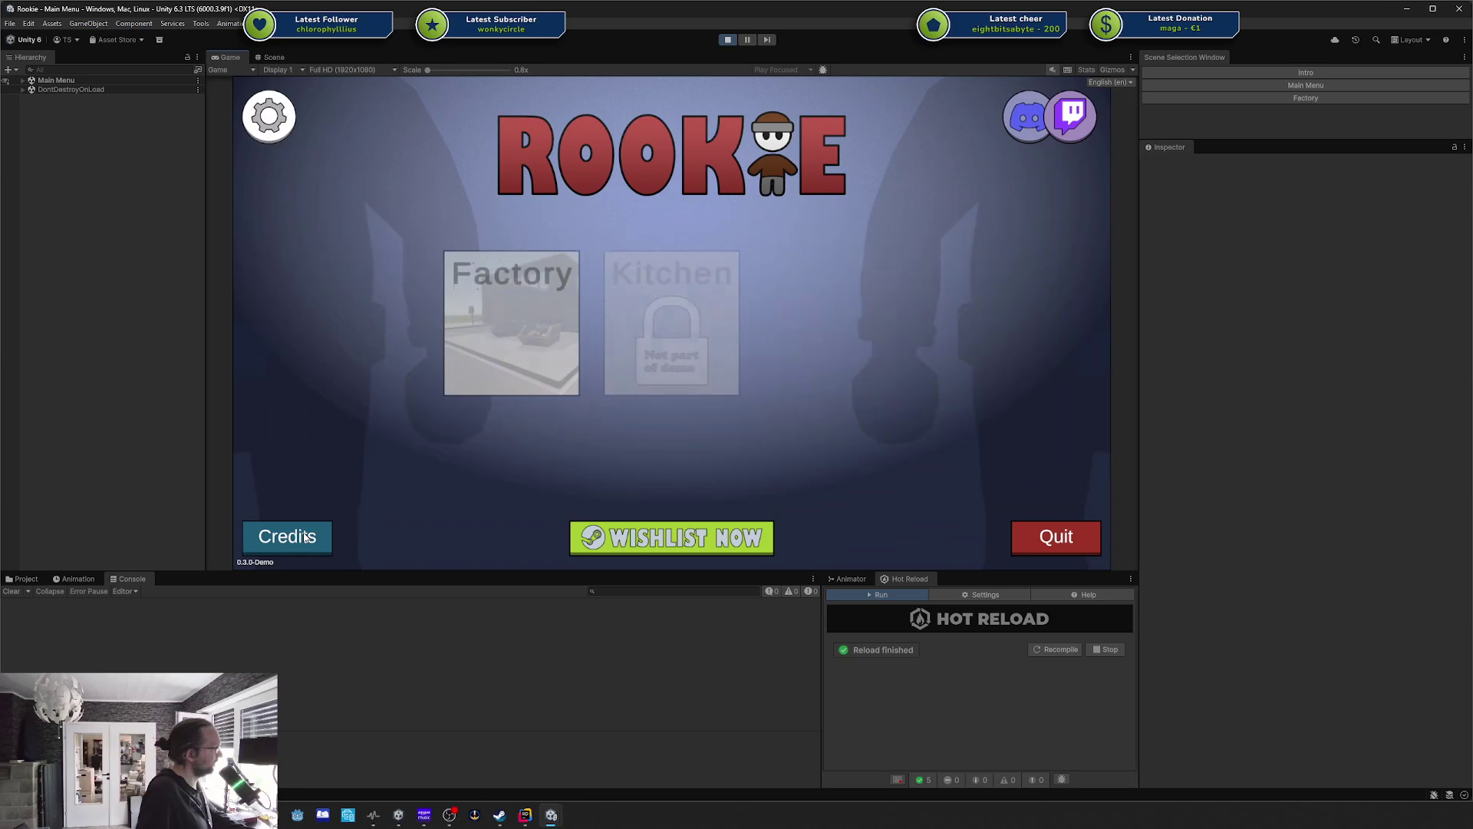
click(304, 537)
click(303, 538)
click(304, 537)
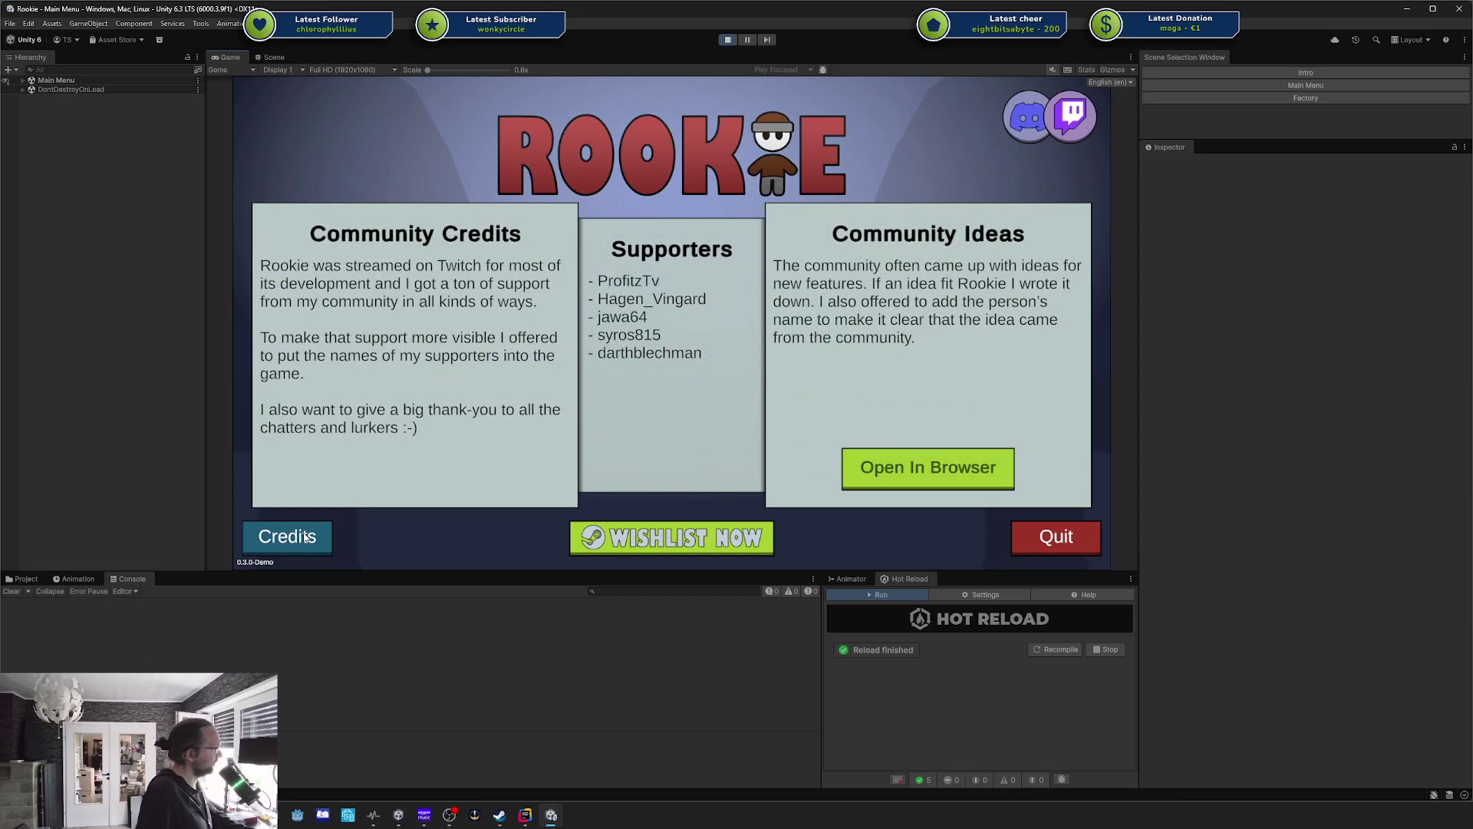
click(304, 537)
click(304, 537)
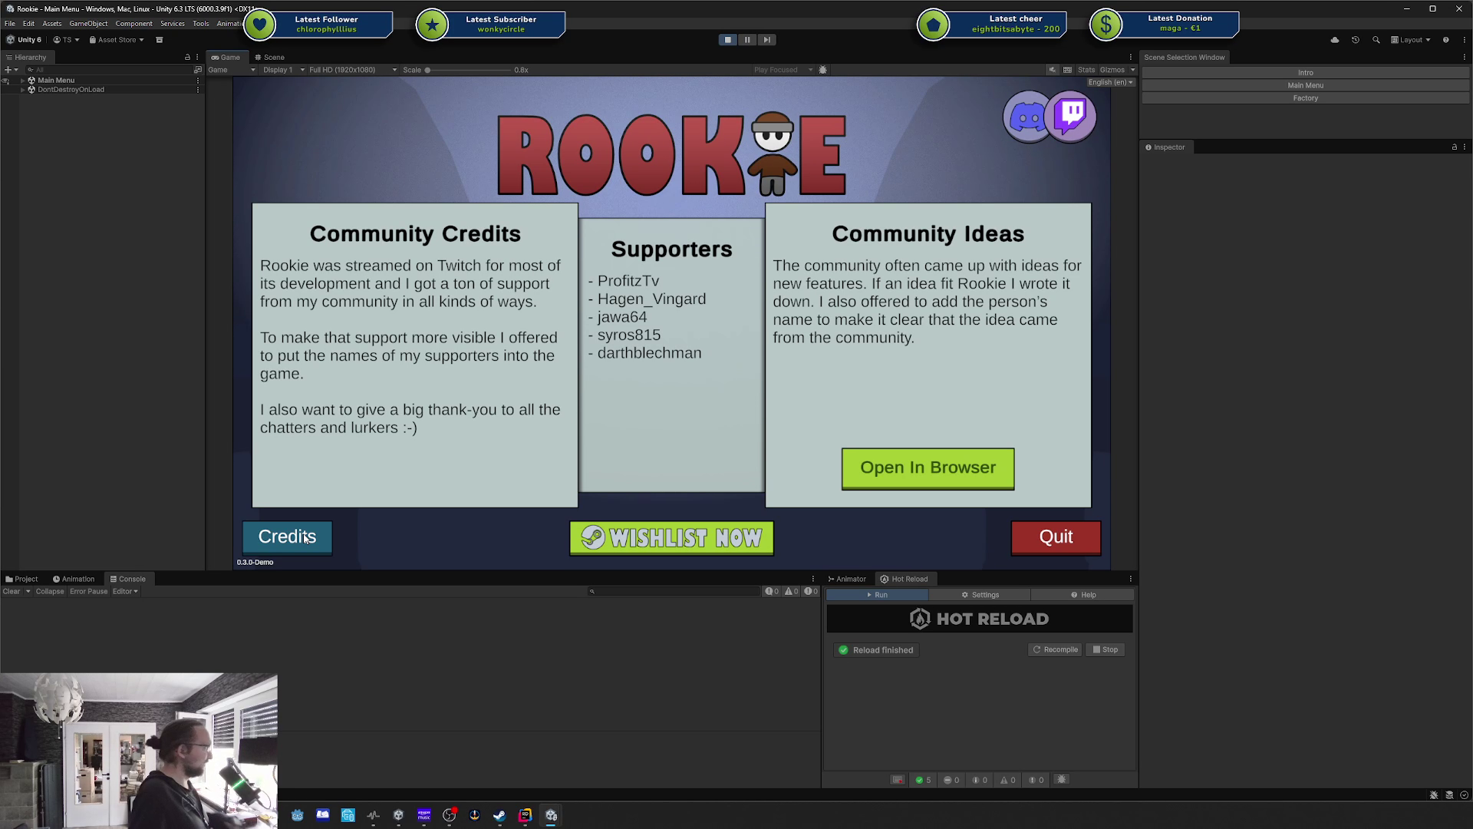
click(305, 538)
click(309, 537)
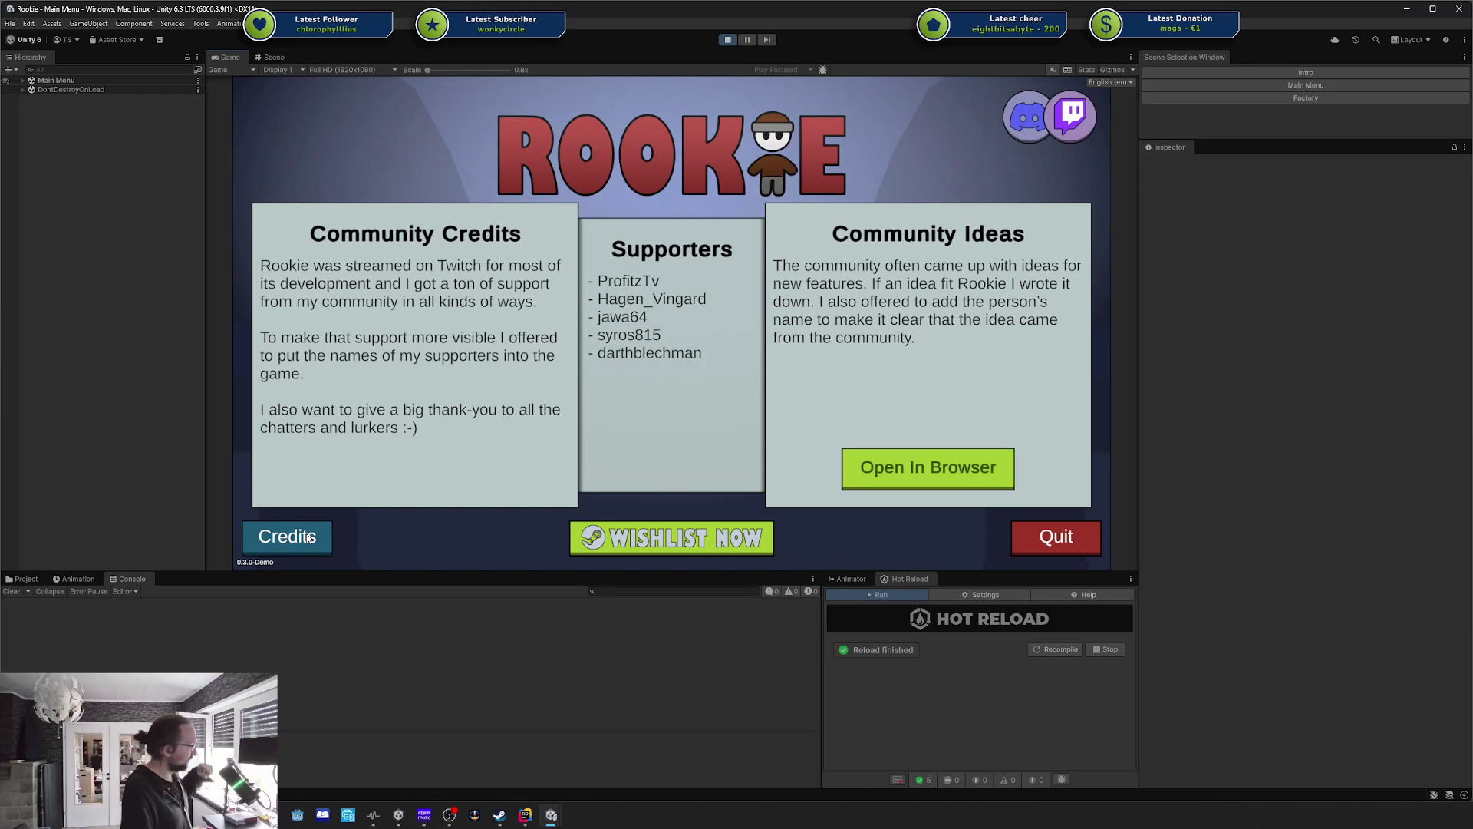
click(309, 537)
click(309, 537)
click(308, 537)
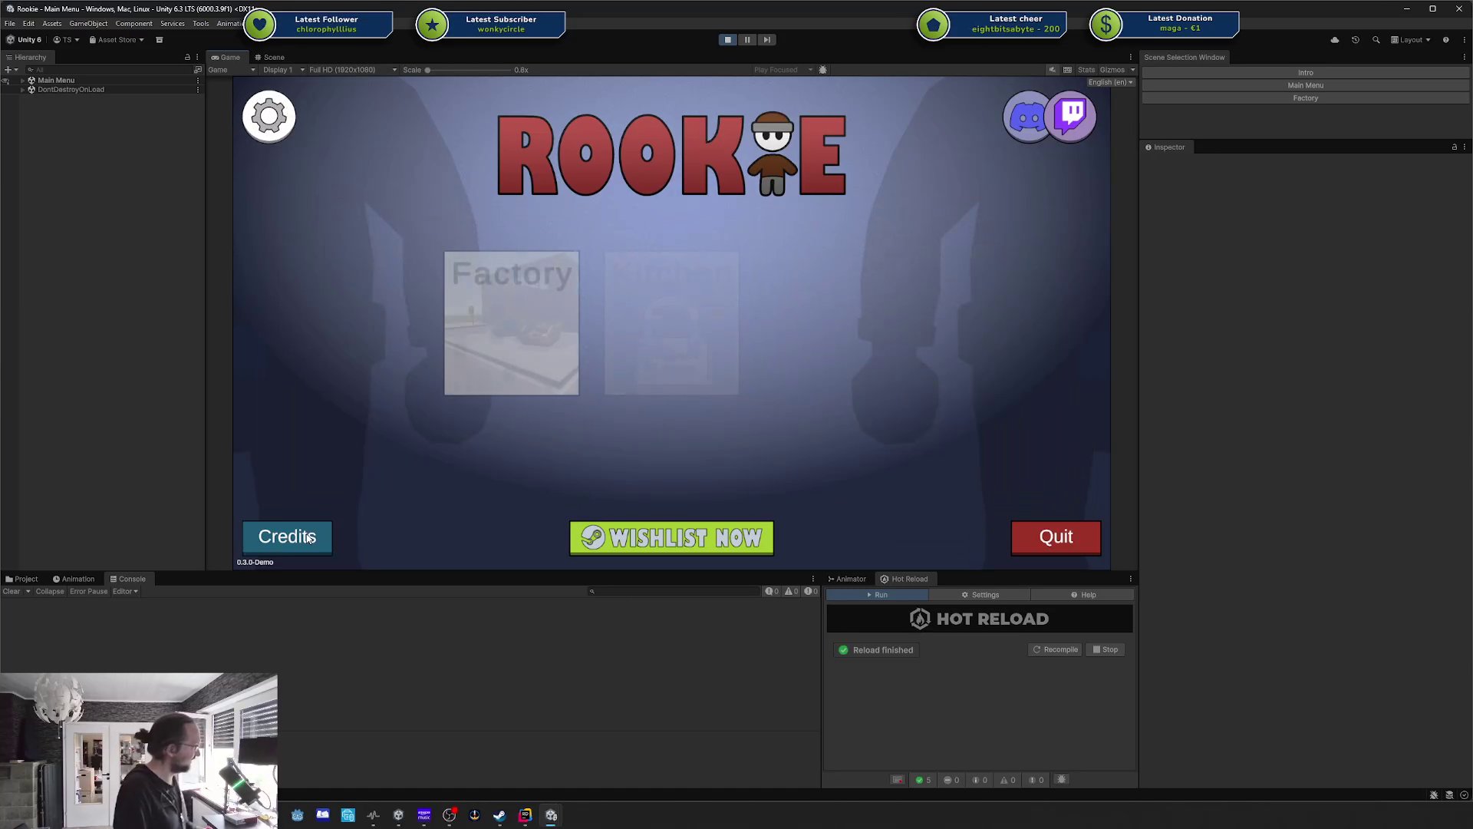
click(309, 537)
click(536, 816)
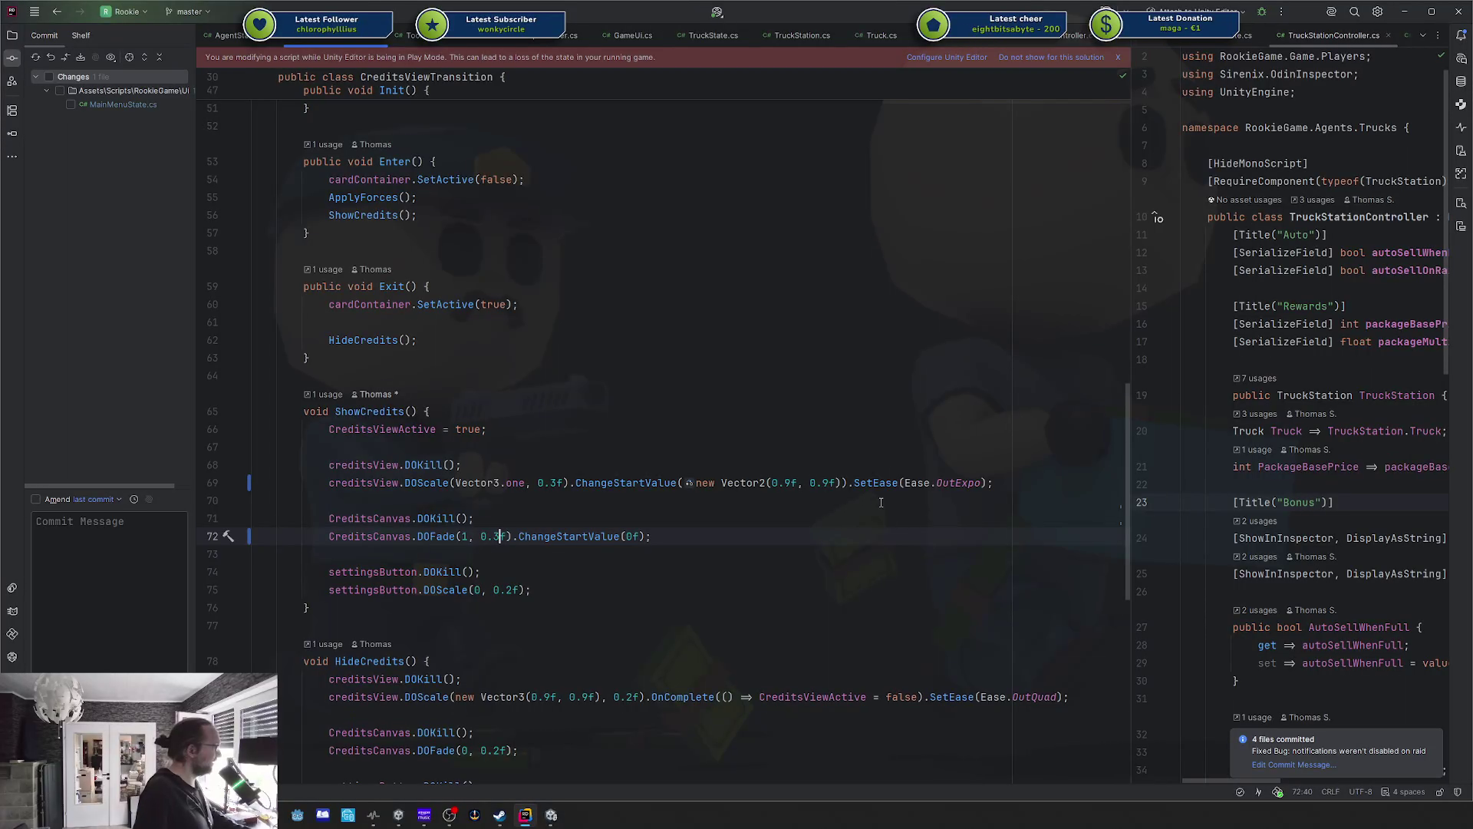
Change line 69's ease to Ease.InOutQuad and preview the credits transition in the running game.
double_click(930, 482)
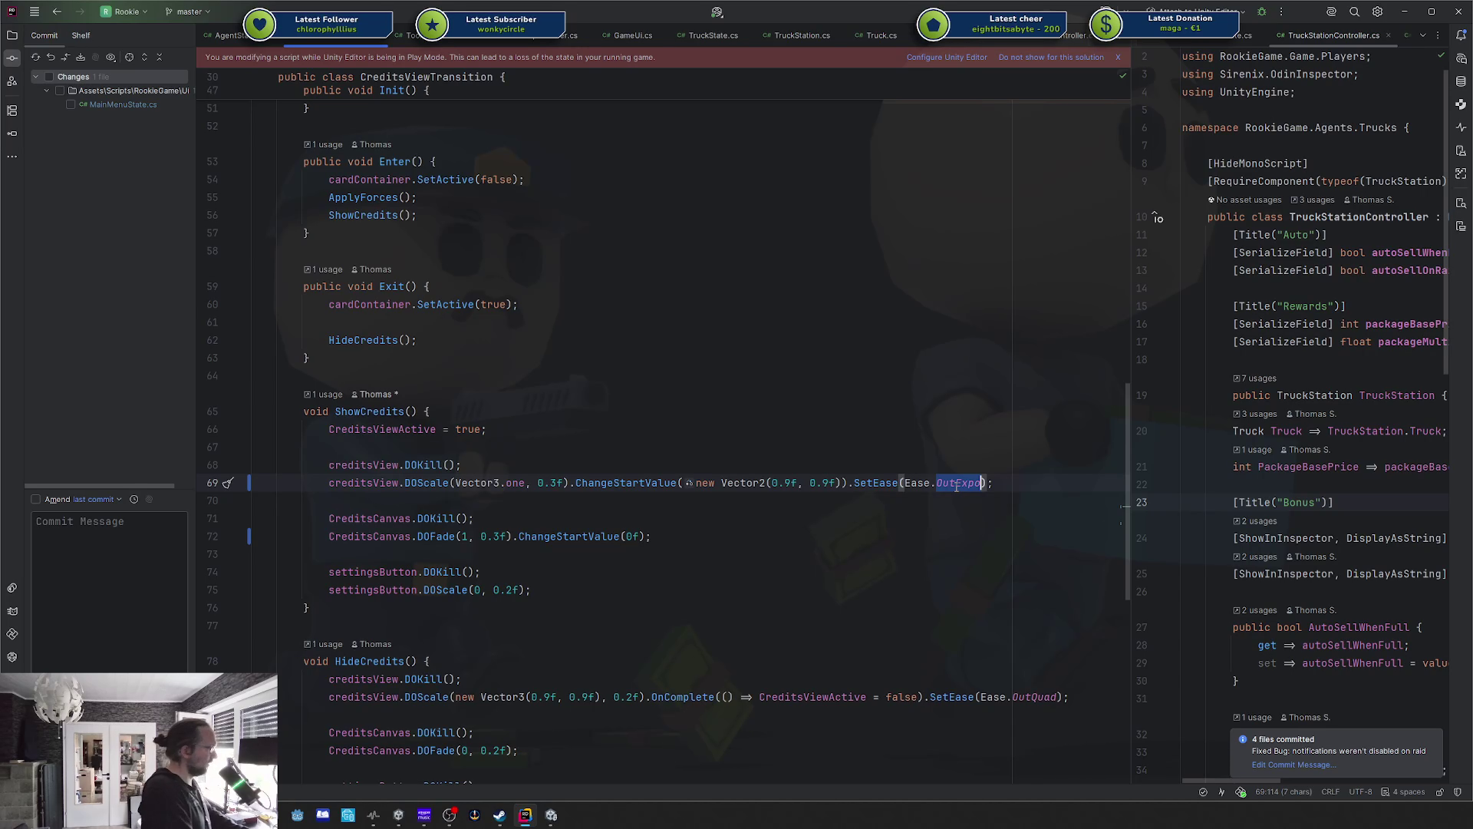
text(Inoutqu)
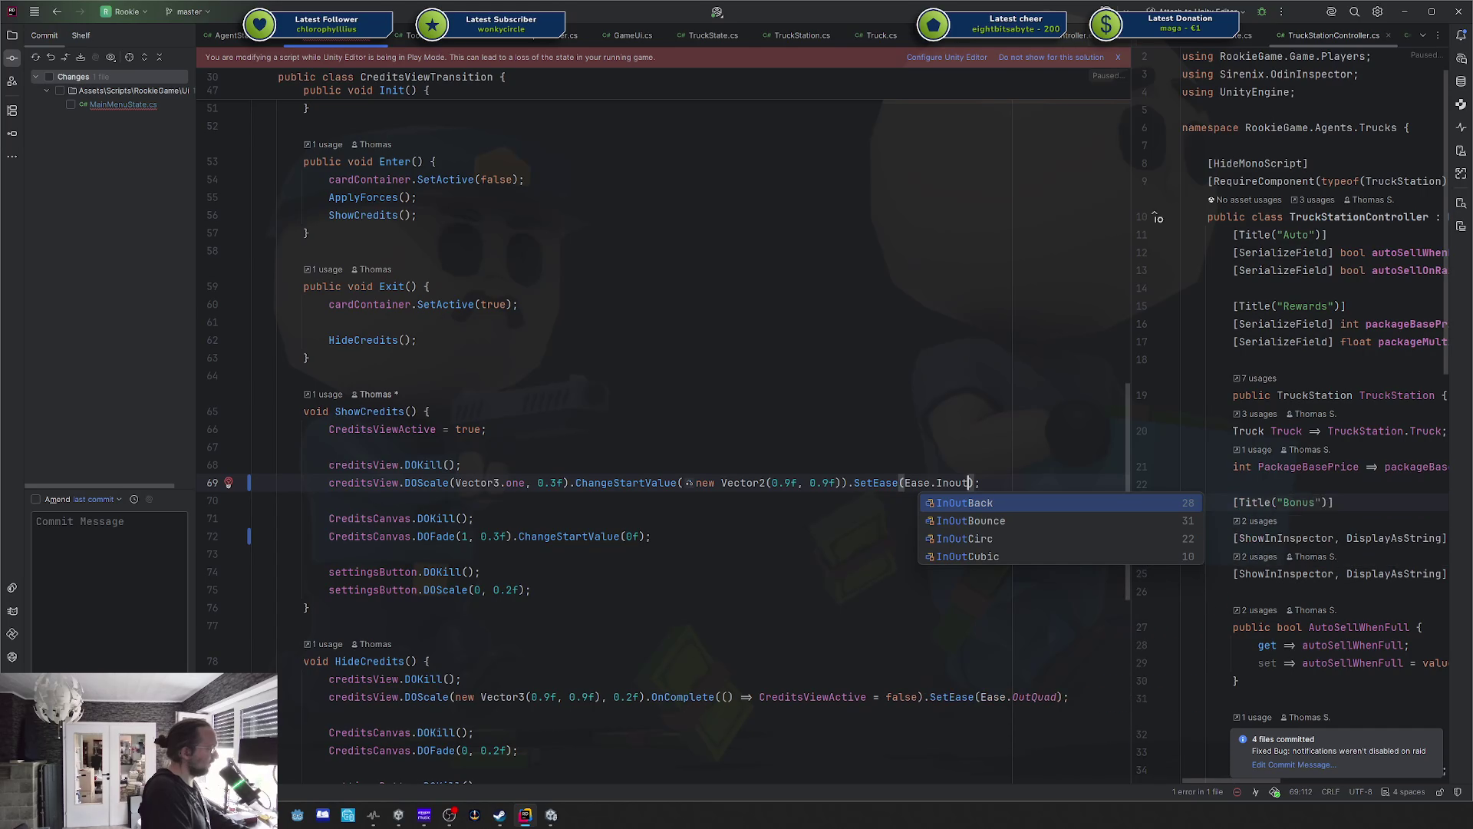
key(Return)
key(alt+Tab)
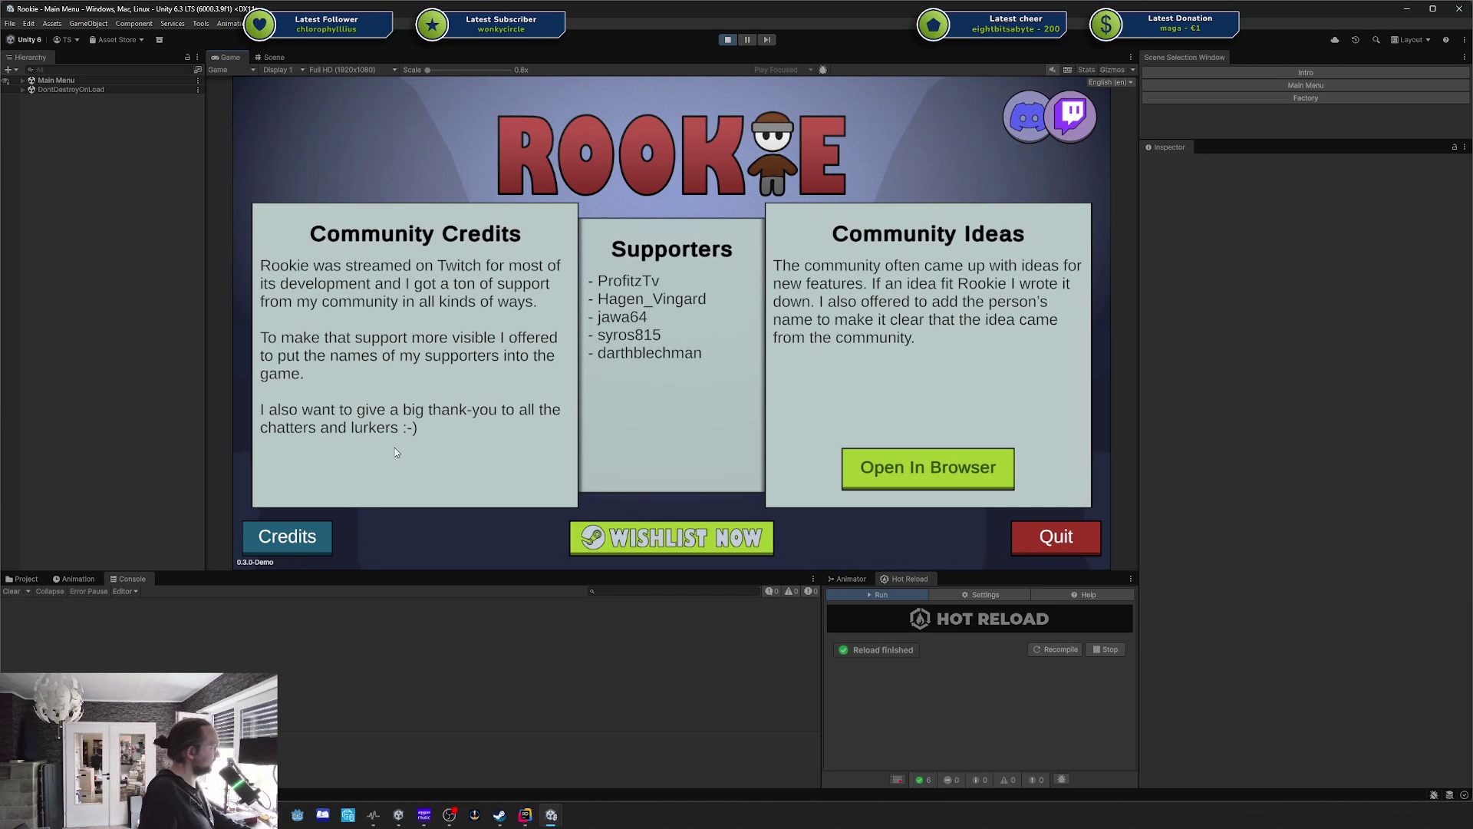
click(257, 540)
click(273, 541)
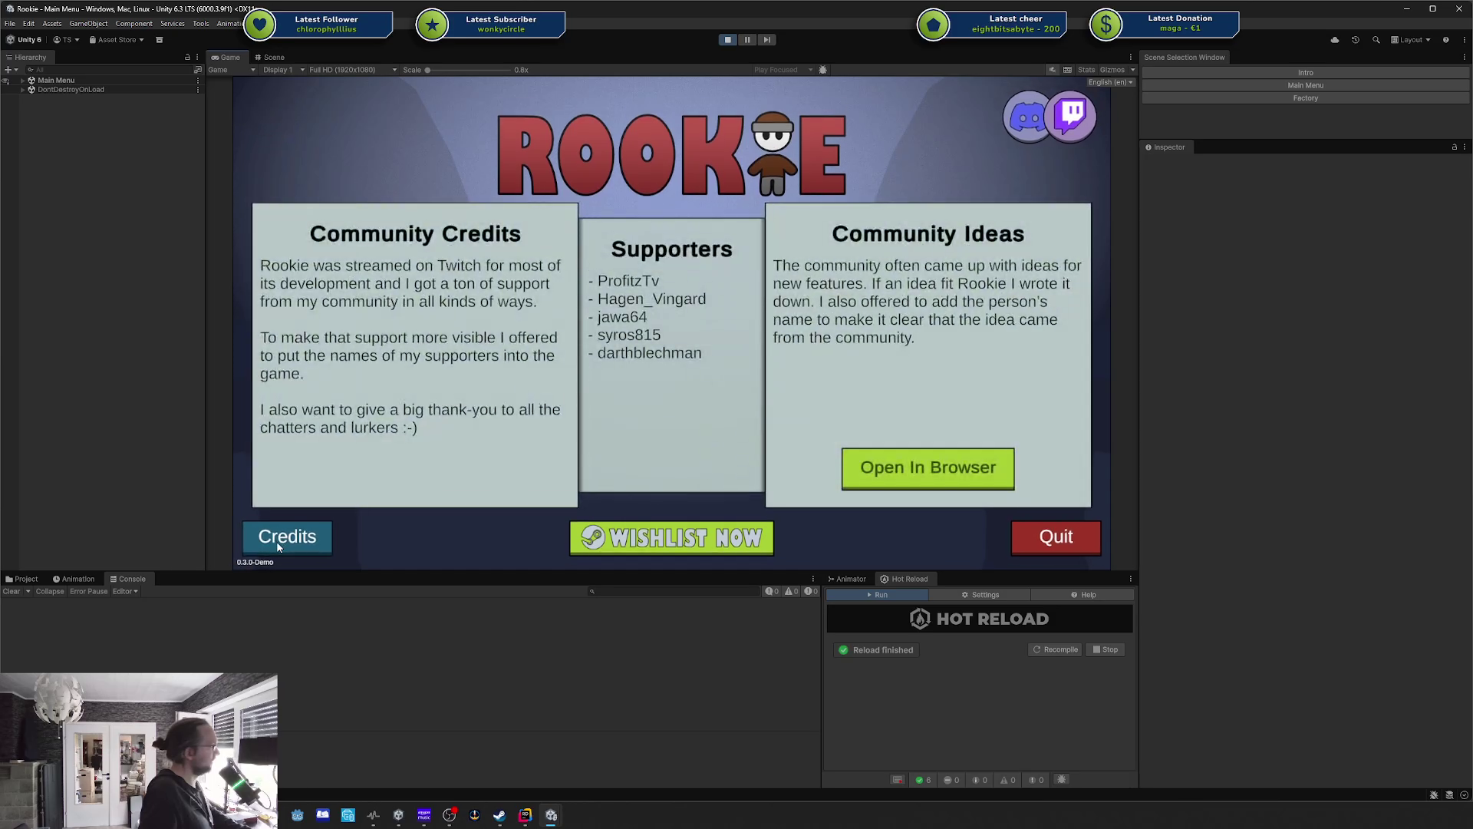
click(277, 545)
click(277, 543)
click(276, 541)
click(276, 541)
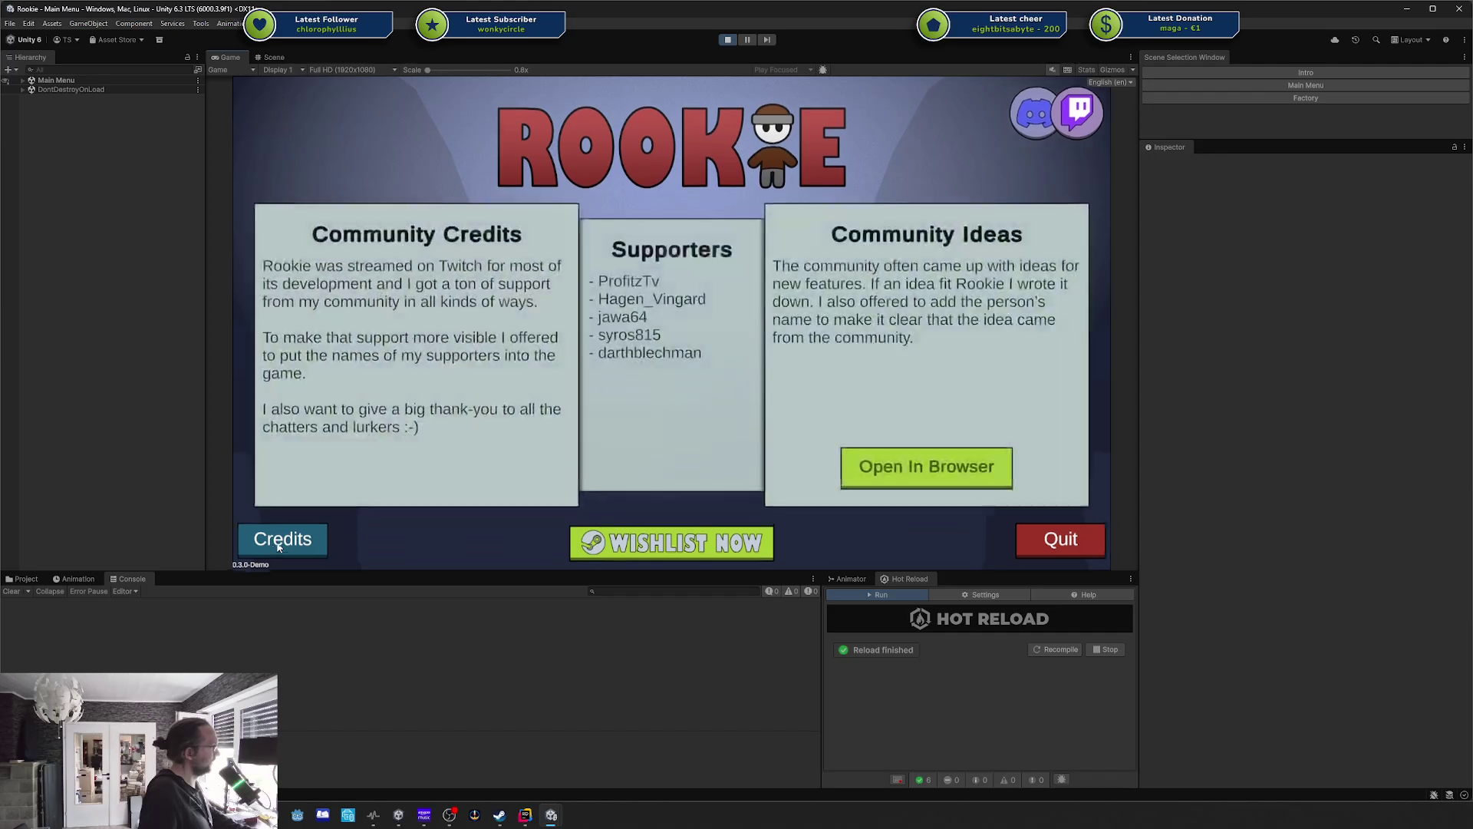
Erase InOutQuad, begin typing InBounce, and retest the credits panel toggle repeatedly in Unity.
key(alt+Tab)
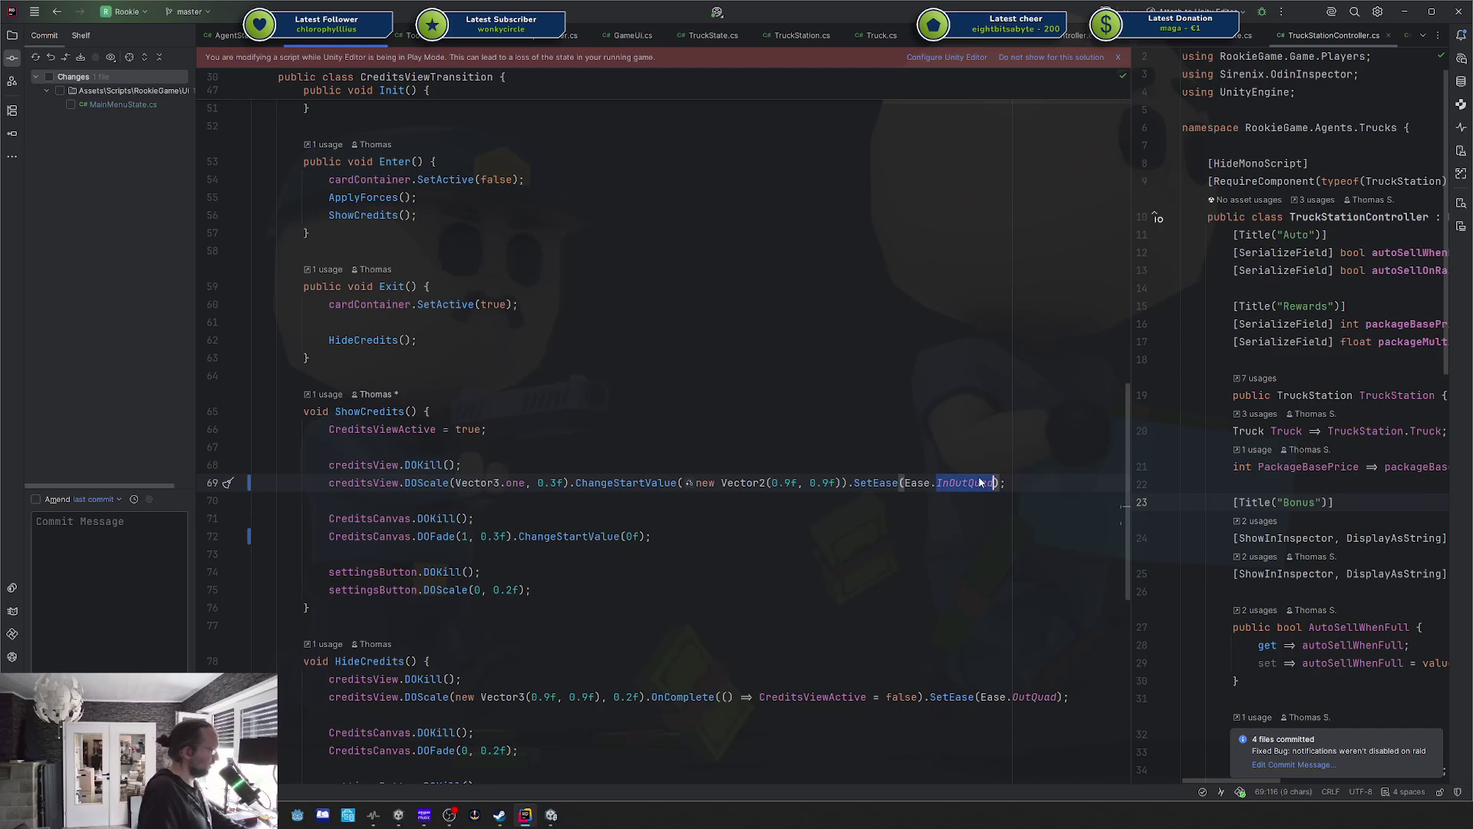
key(ctrl+BackSpace)
text(In)
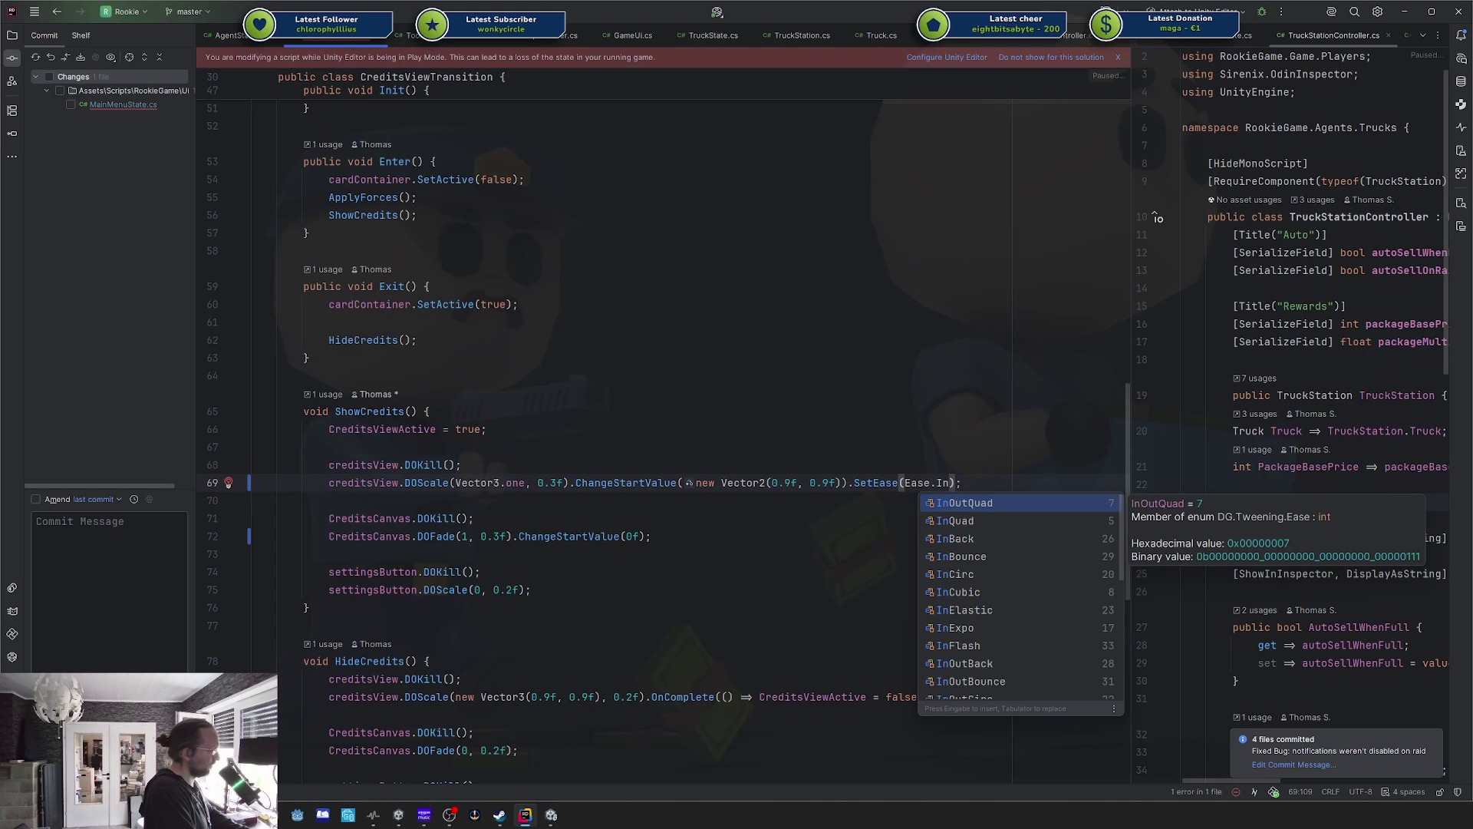
text(bou)
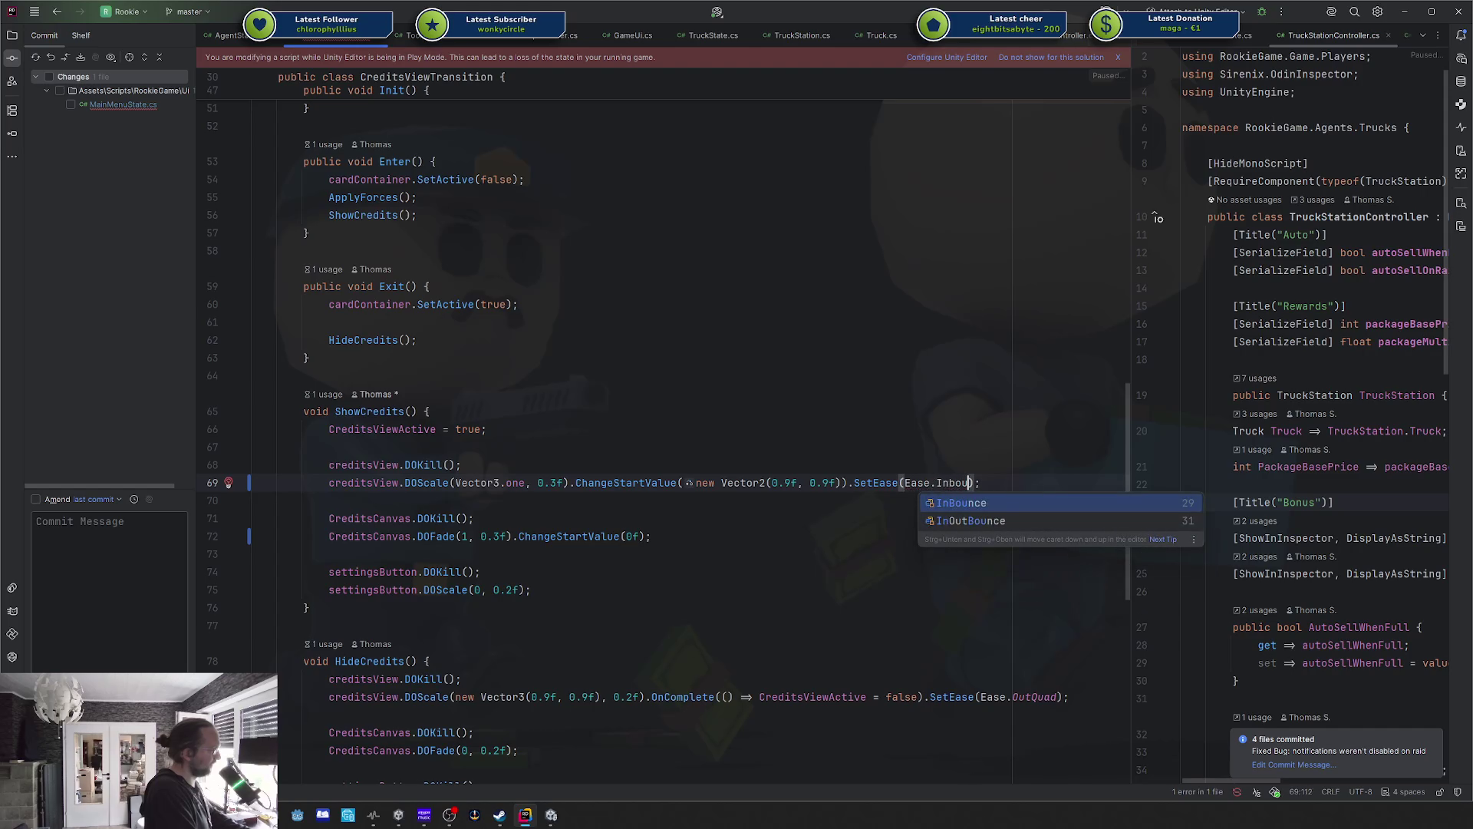
key(Escape)
key(alt+Tab)
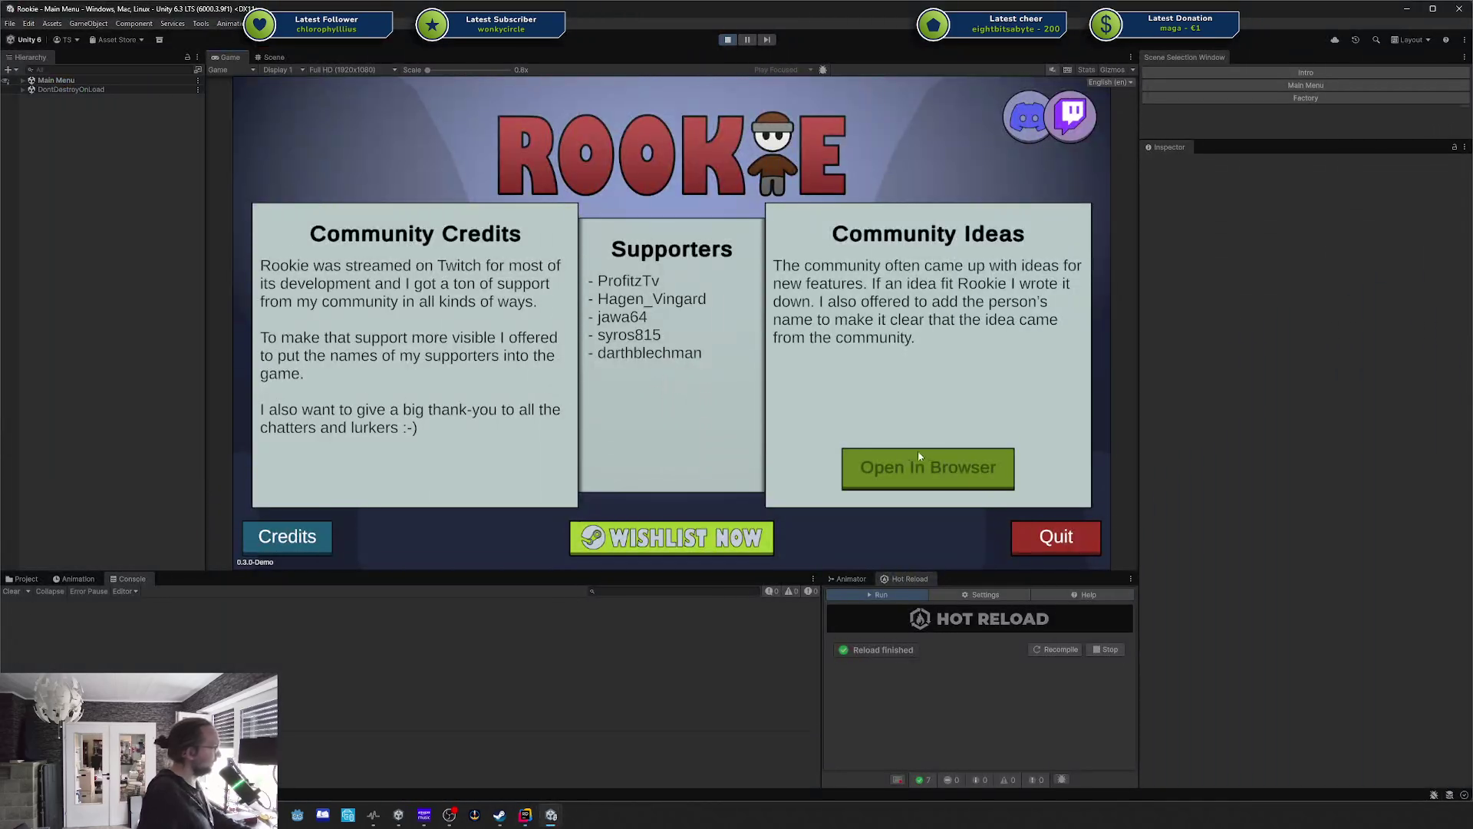
click(324, 542)
click(324, 542)
click(324, 541)
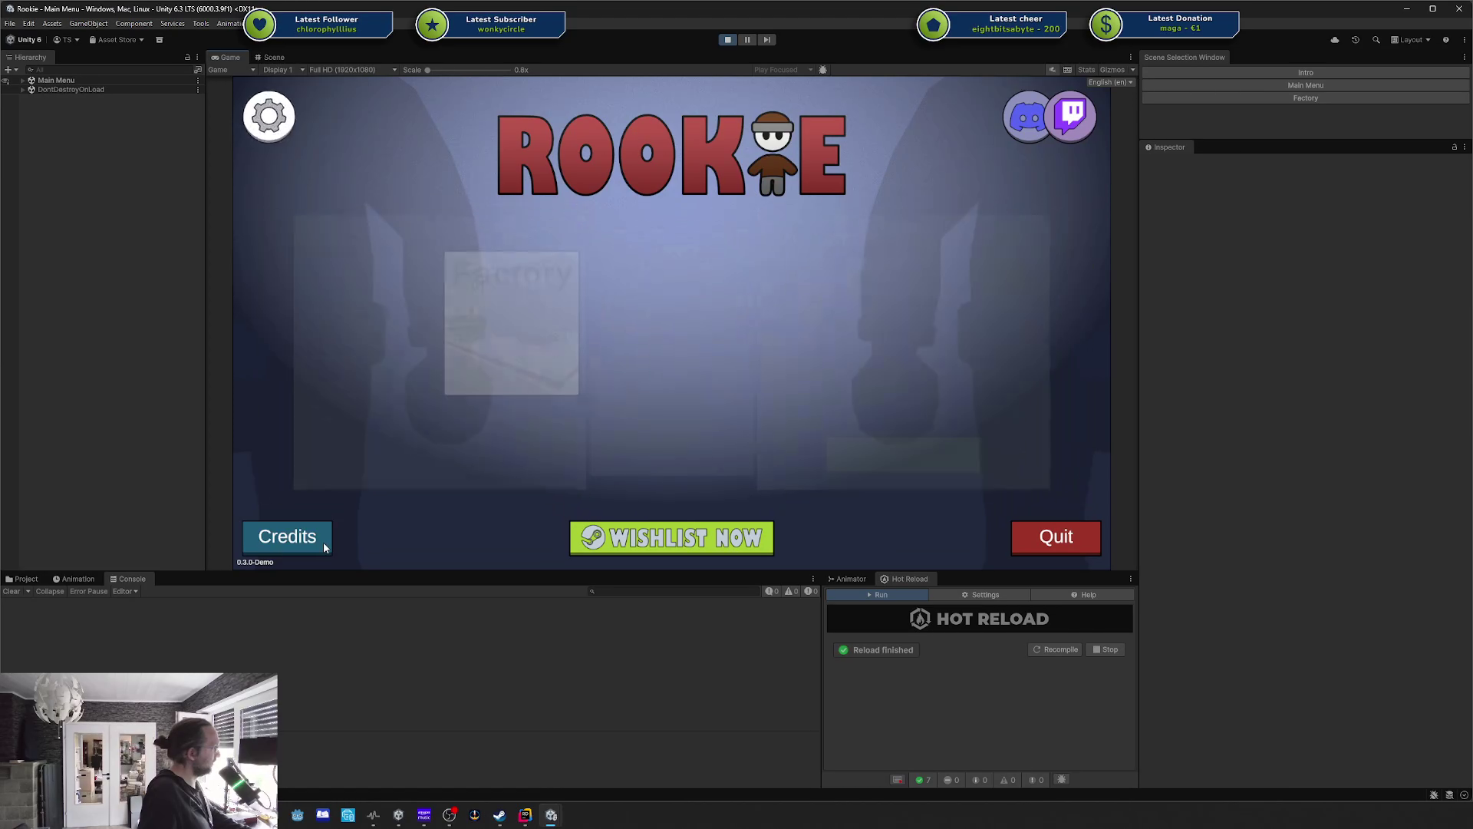
click(324, 542)
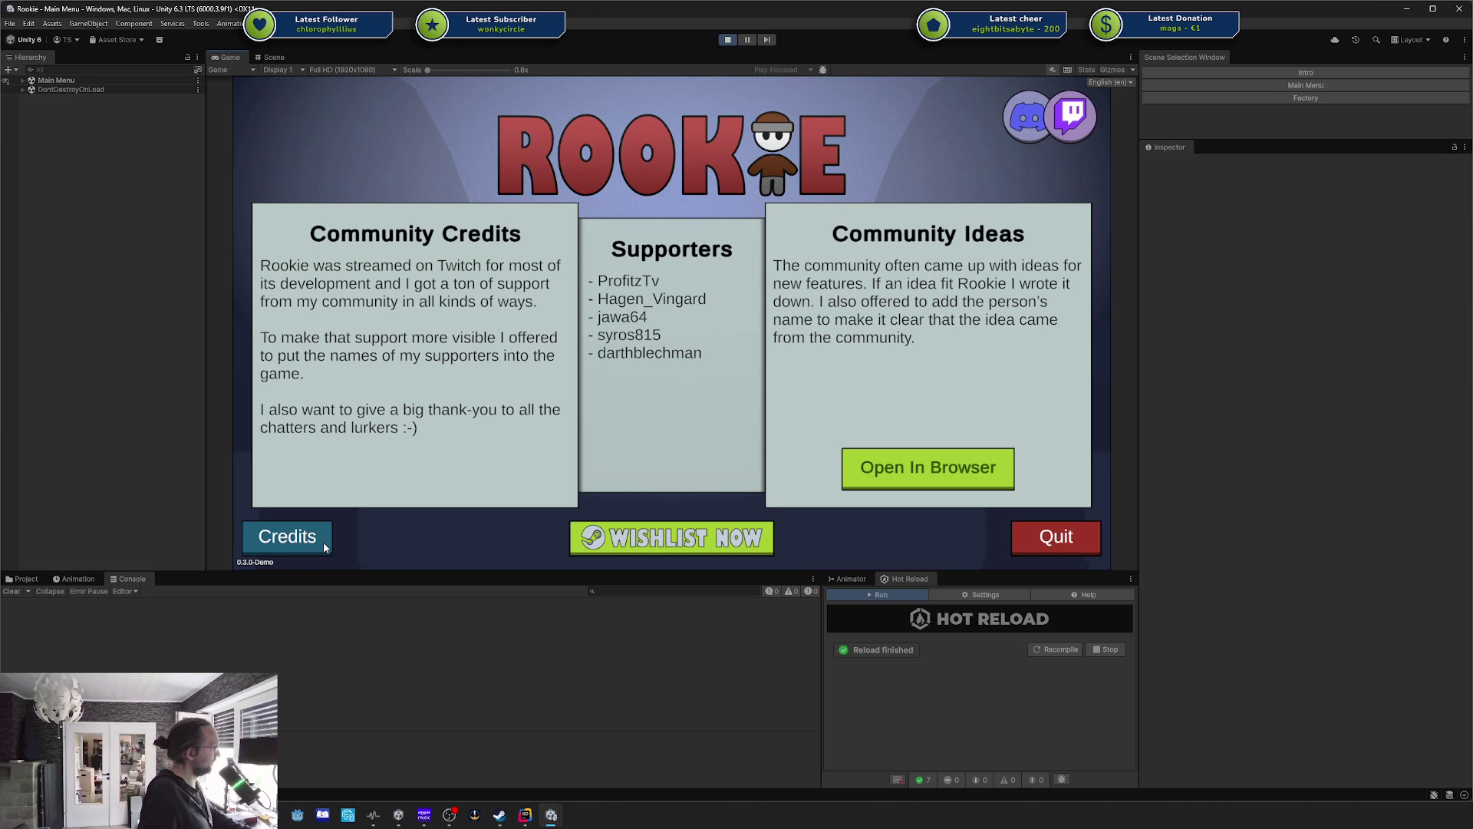
click(324, 542)
click(324, 542)
click(324, 542)
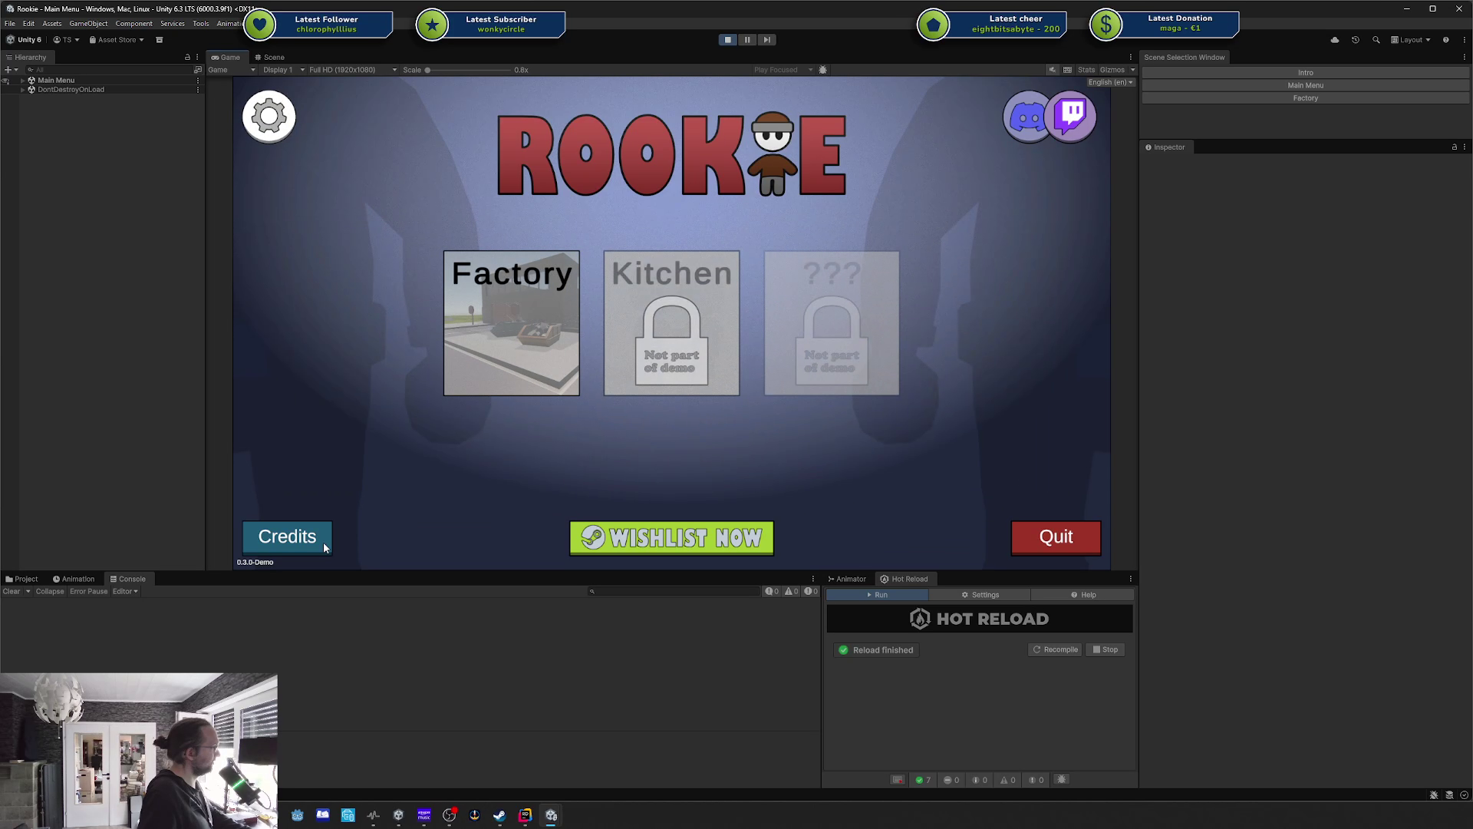
click(324, 542)
click(324, 542)
click(324, 542)
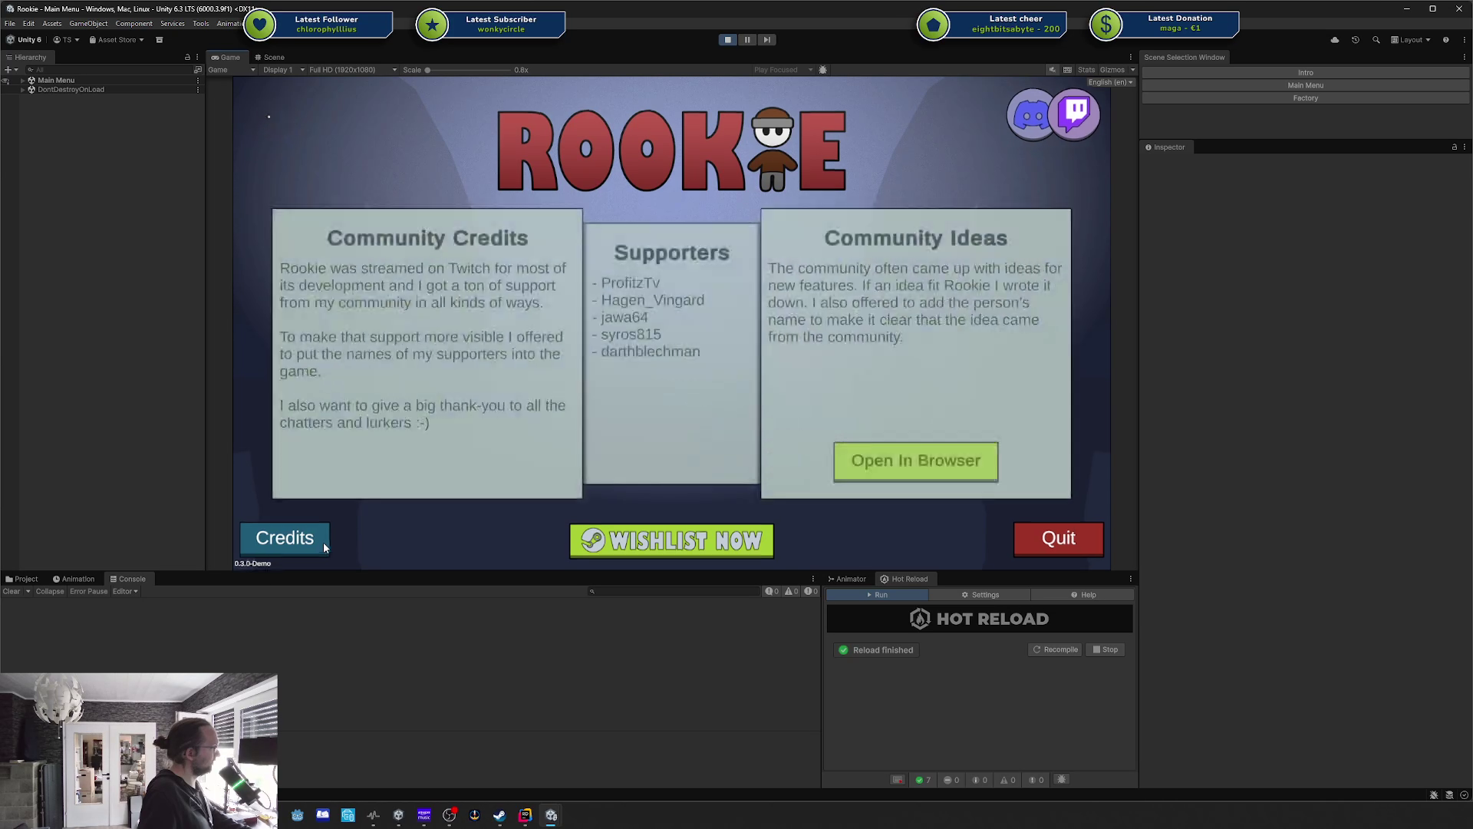
click(323, 542)
click(323, 542)
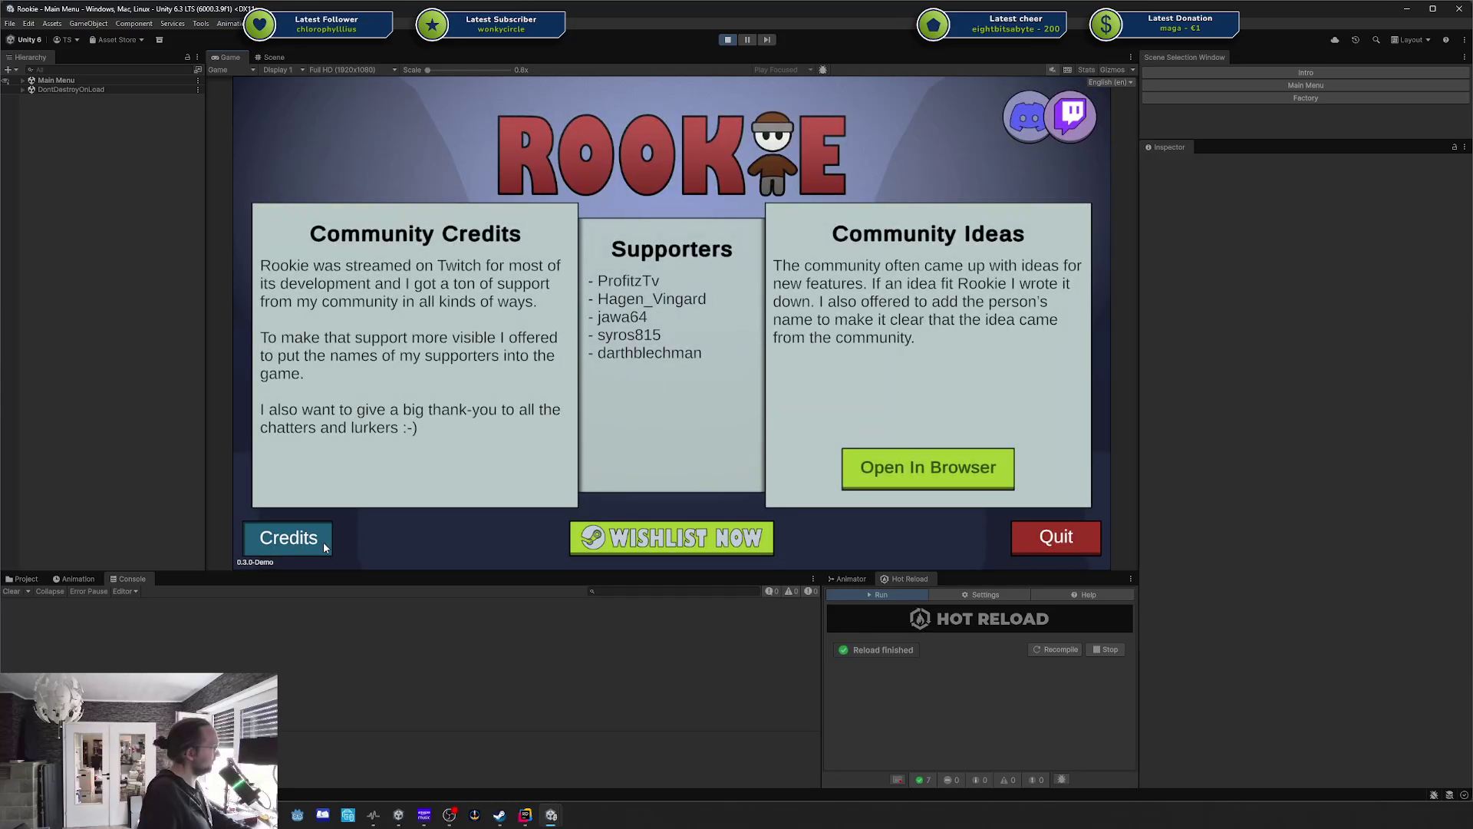
click(324, 542)
click(324, 542)
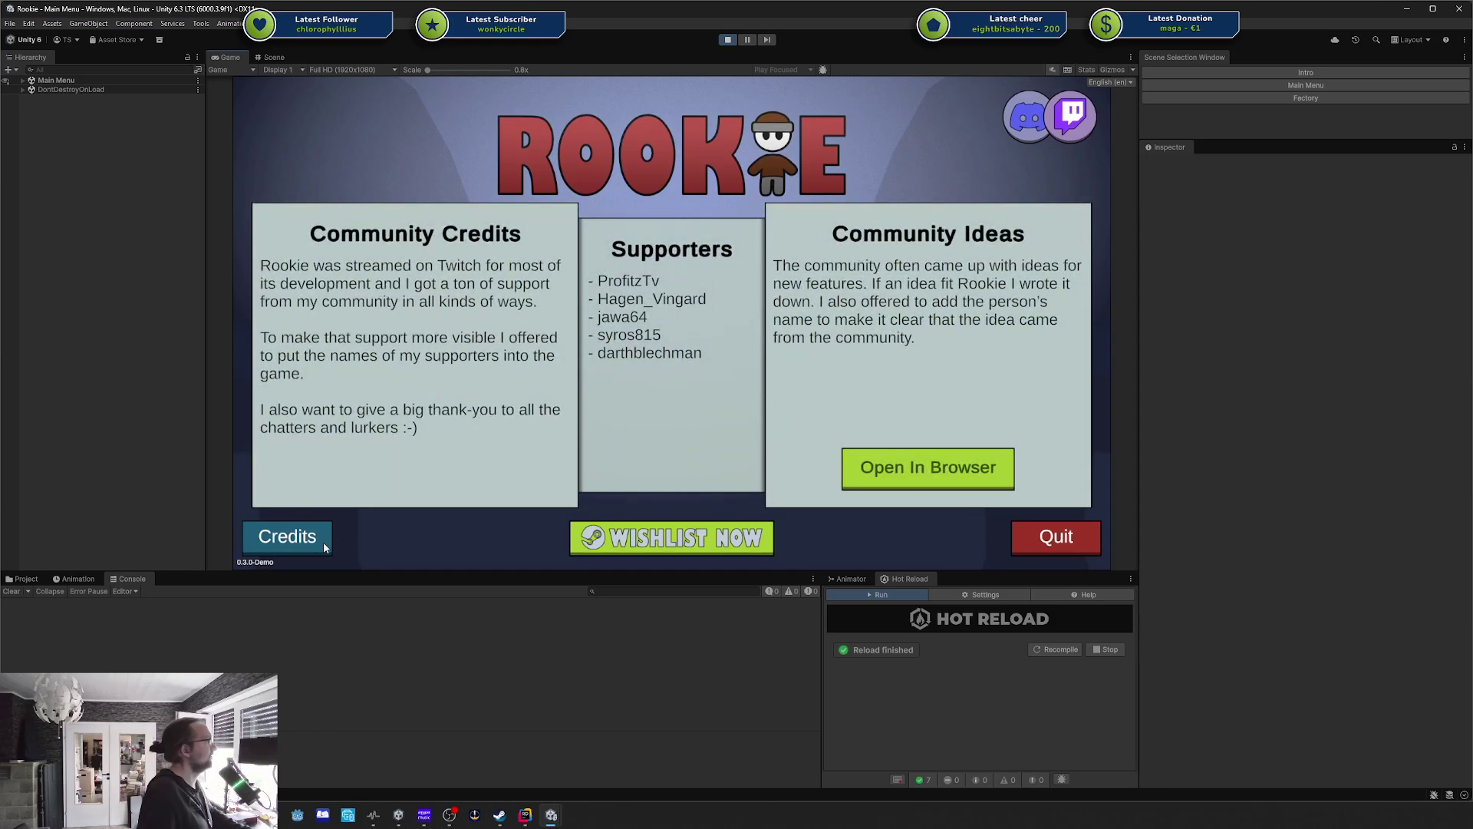
click(324, 542)
click(324, 542)
click(323, 542)
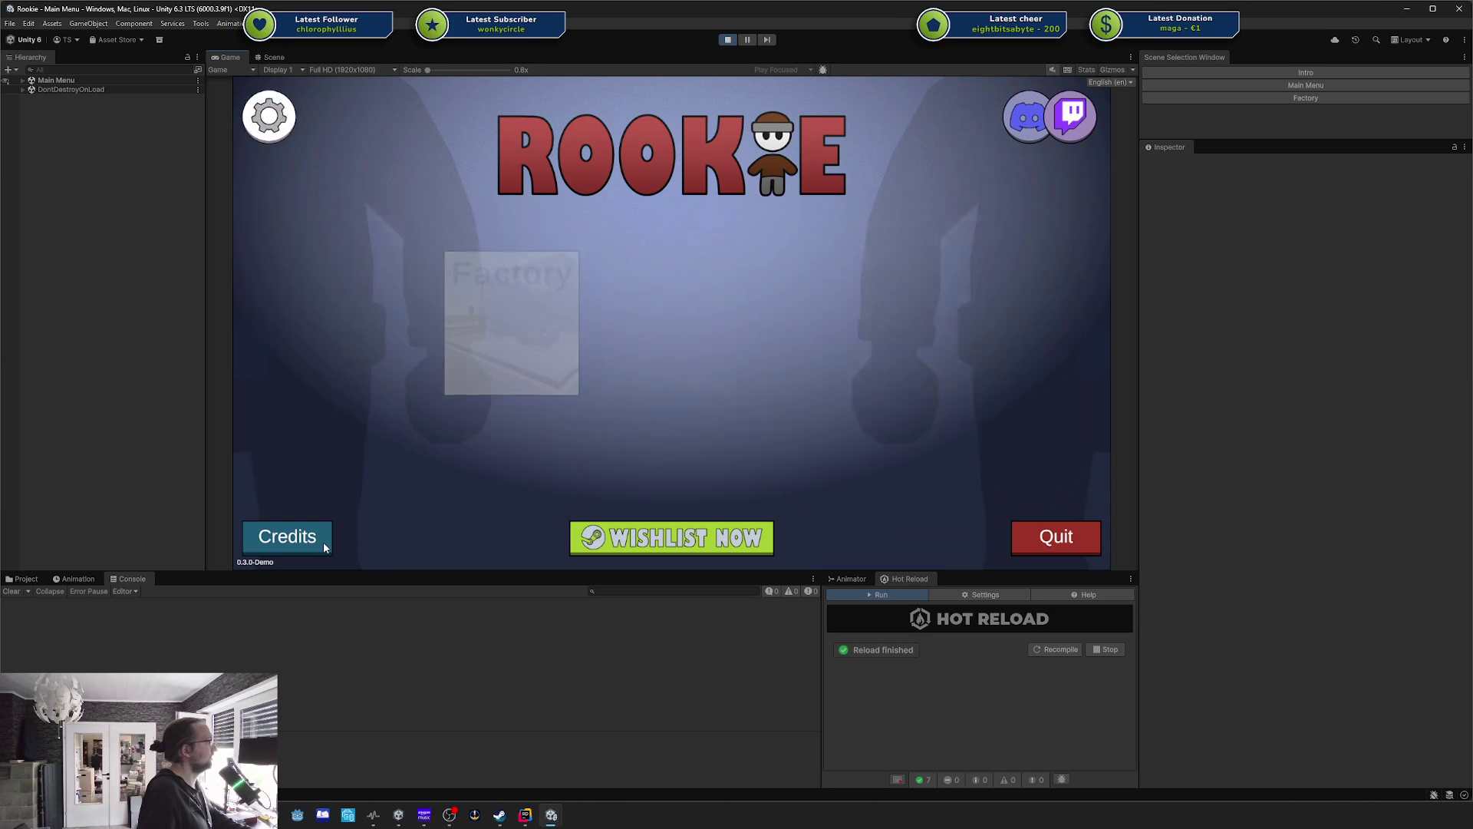
click(323, 542)
click(324, 542)
click(323, 542)
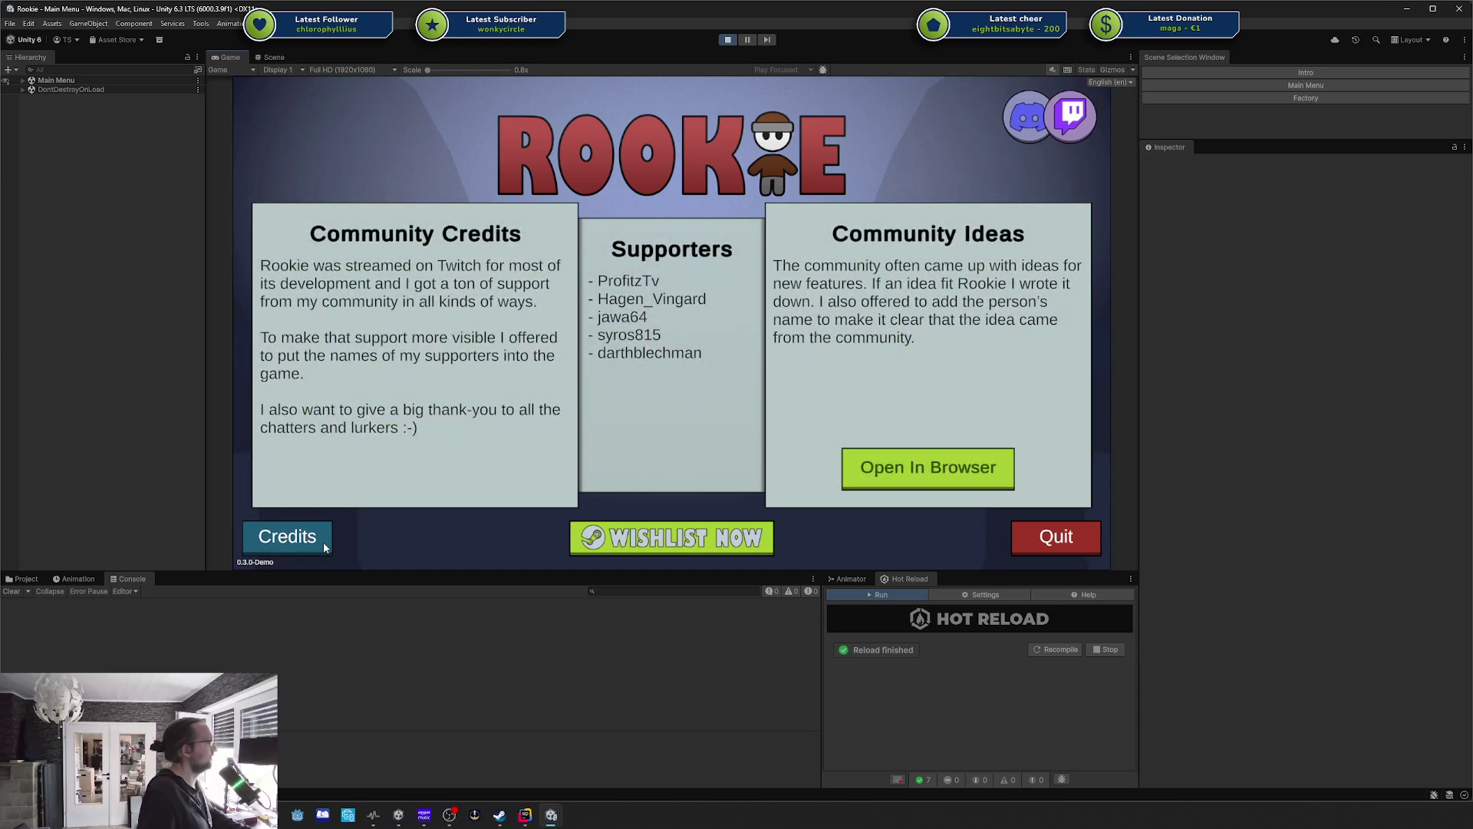
Complete the ease as Ease.InBounce and preview the bounce by toggling the credits panel.
key(alt+Tab)
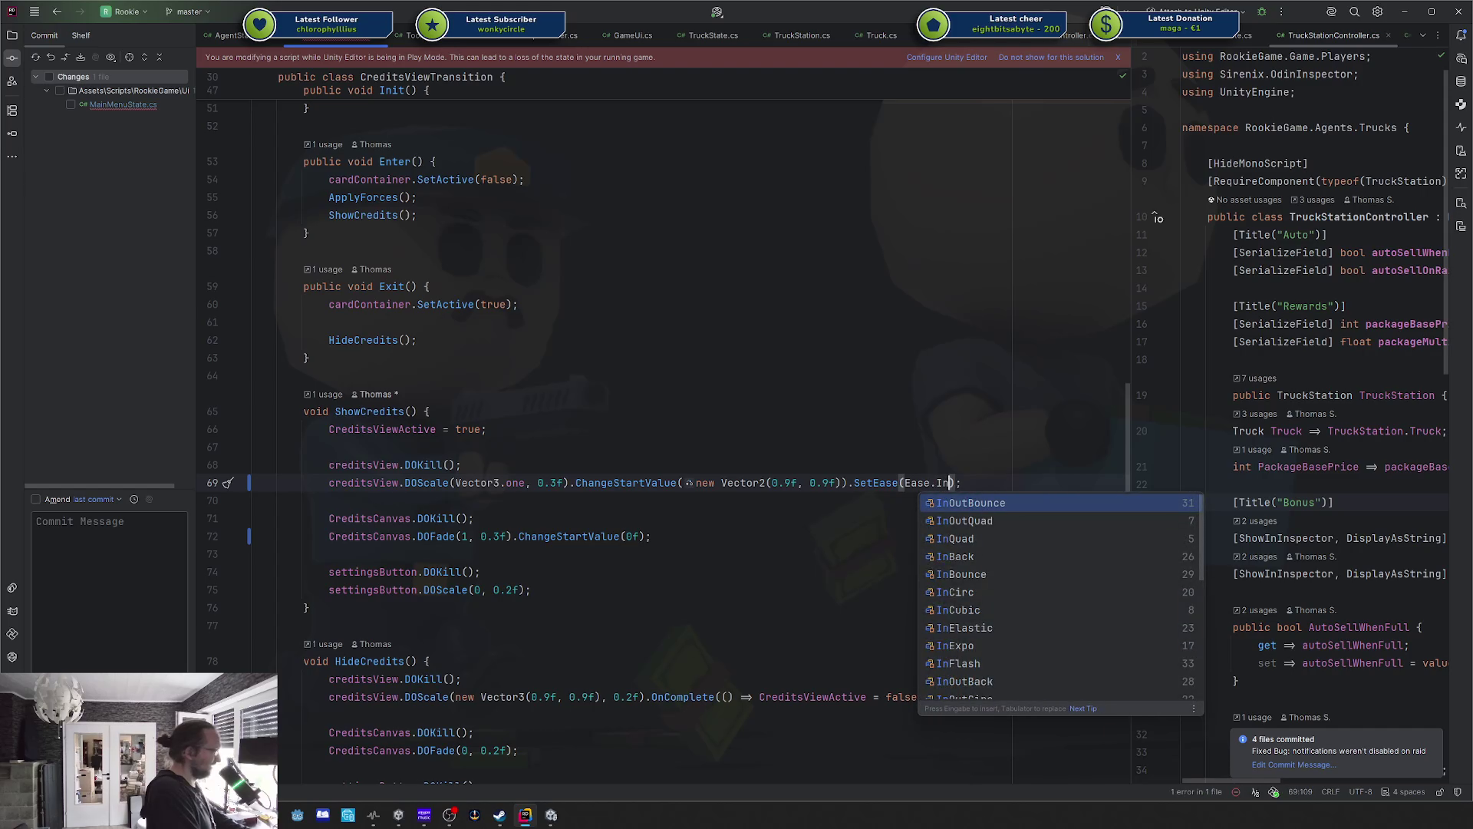
text(nBo)
key(Return)
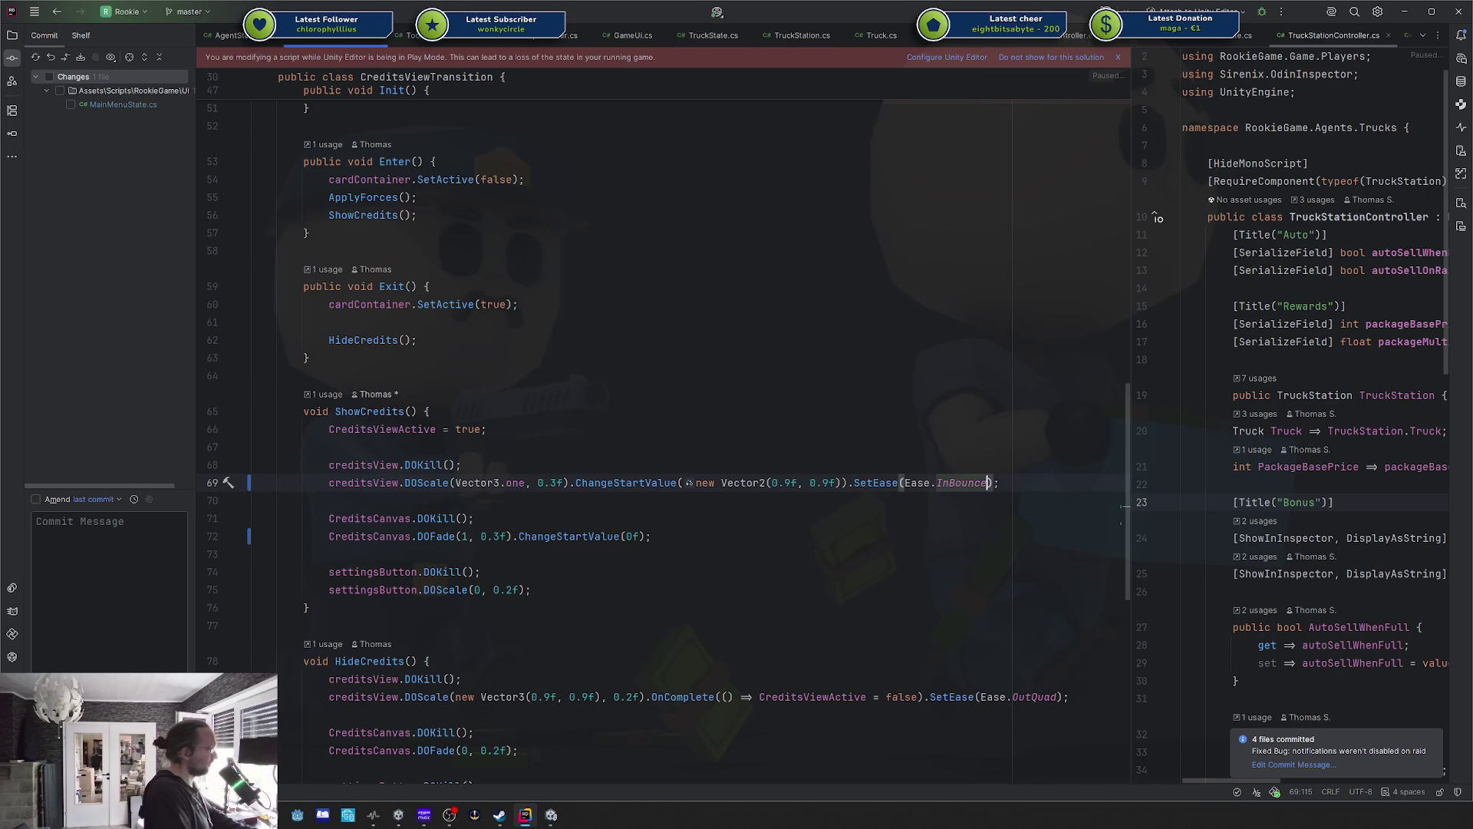
key(alt+Tab)
click(320, 538)
click(319, 538)
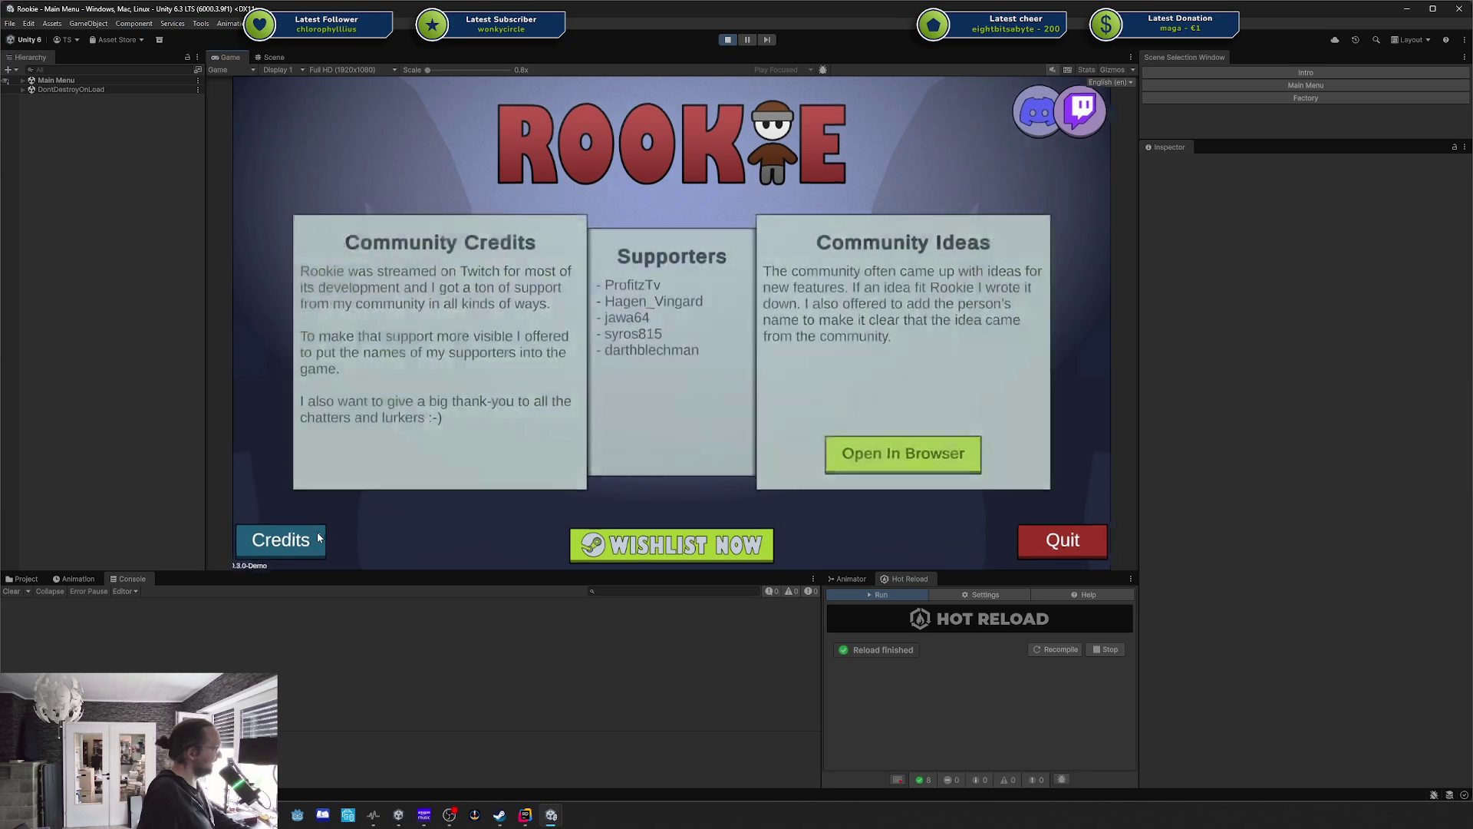
click(319, 538)
click(319, 538)
click(319, 538)
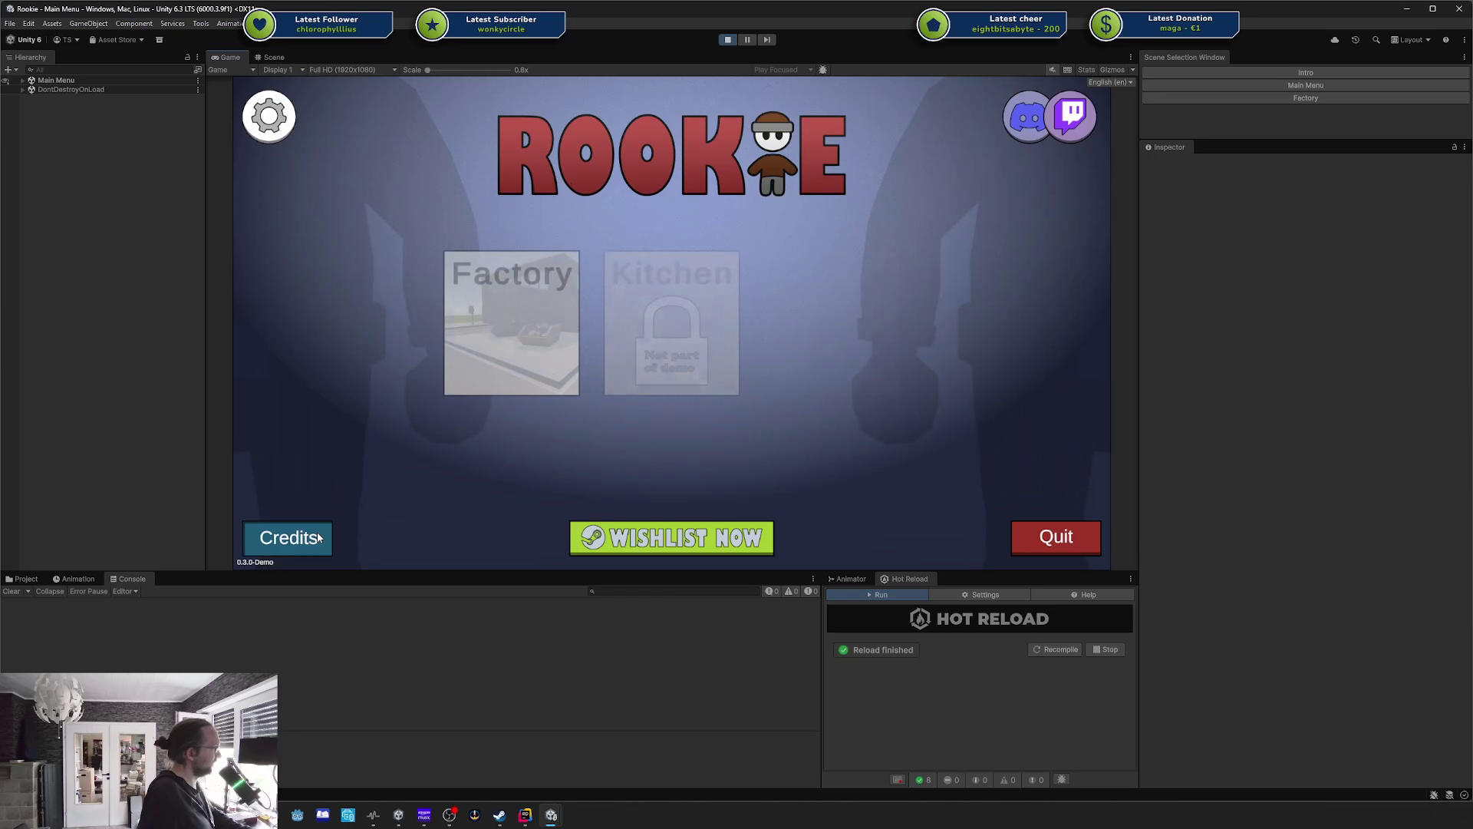
click(319, 538)
click(319, 538)
click(319, 538)
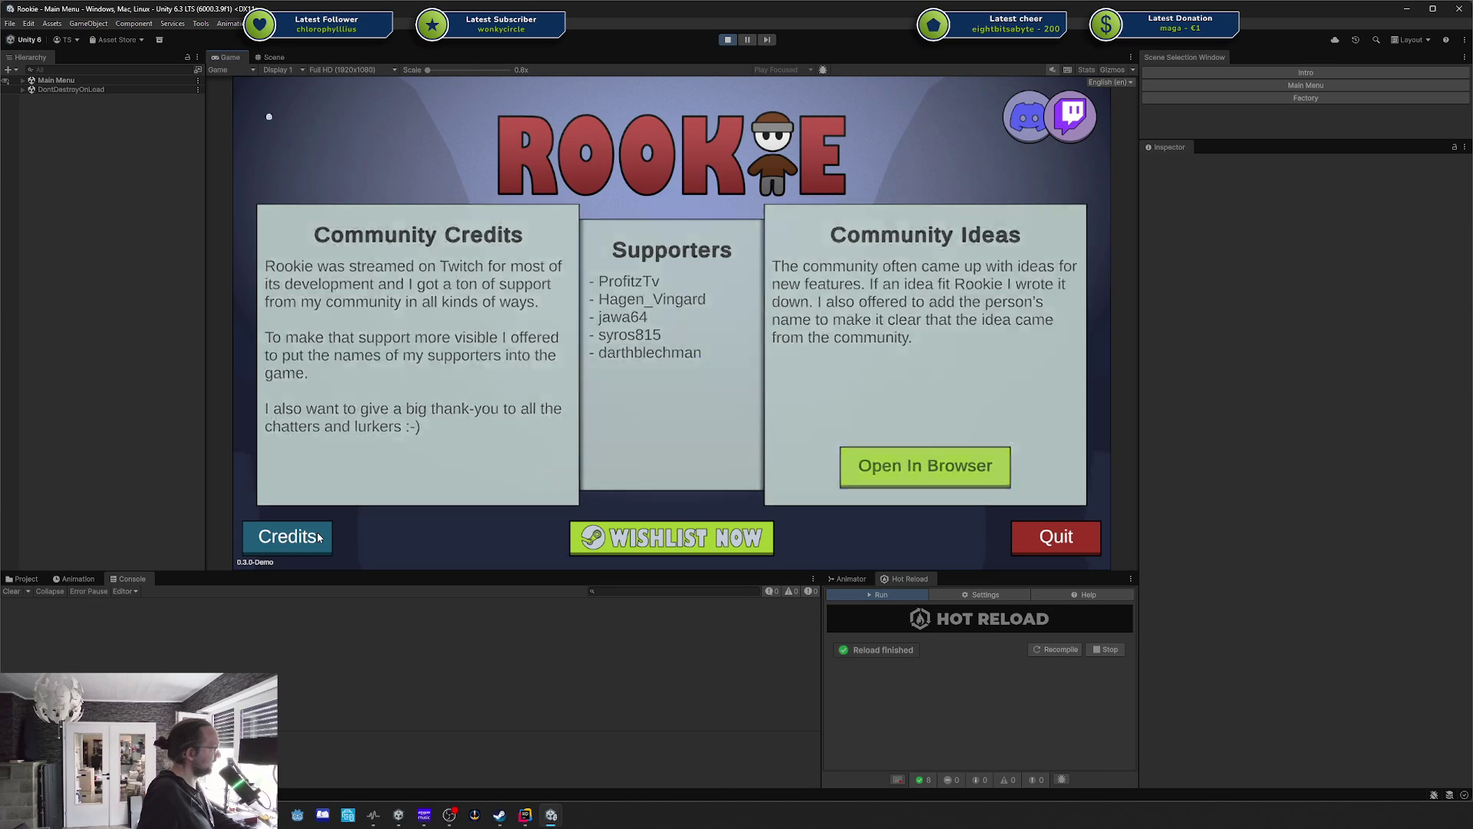
click(319, 538)
click(319, 538)
key(alt+Tab)
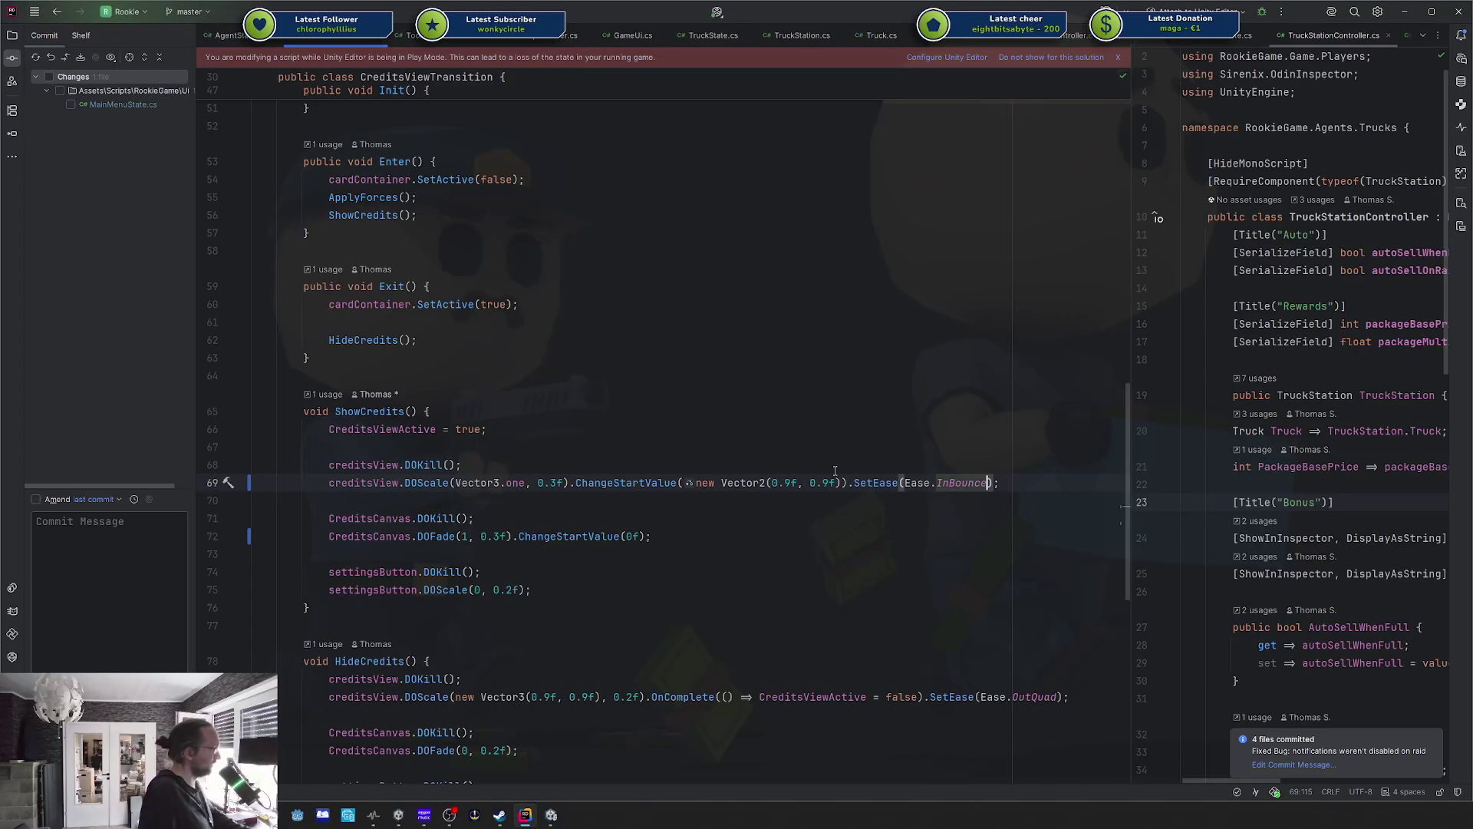
Switch the ease to OutBounce and test the credits open/close transition in the game.
text(PitOutboun)
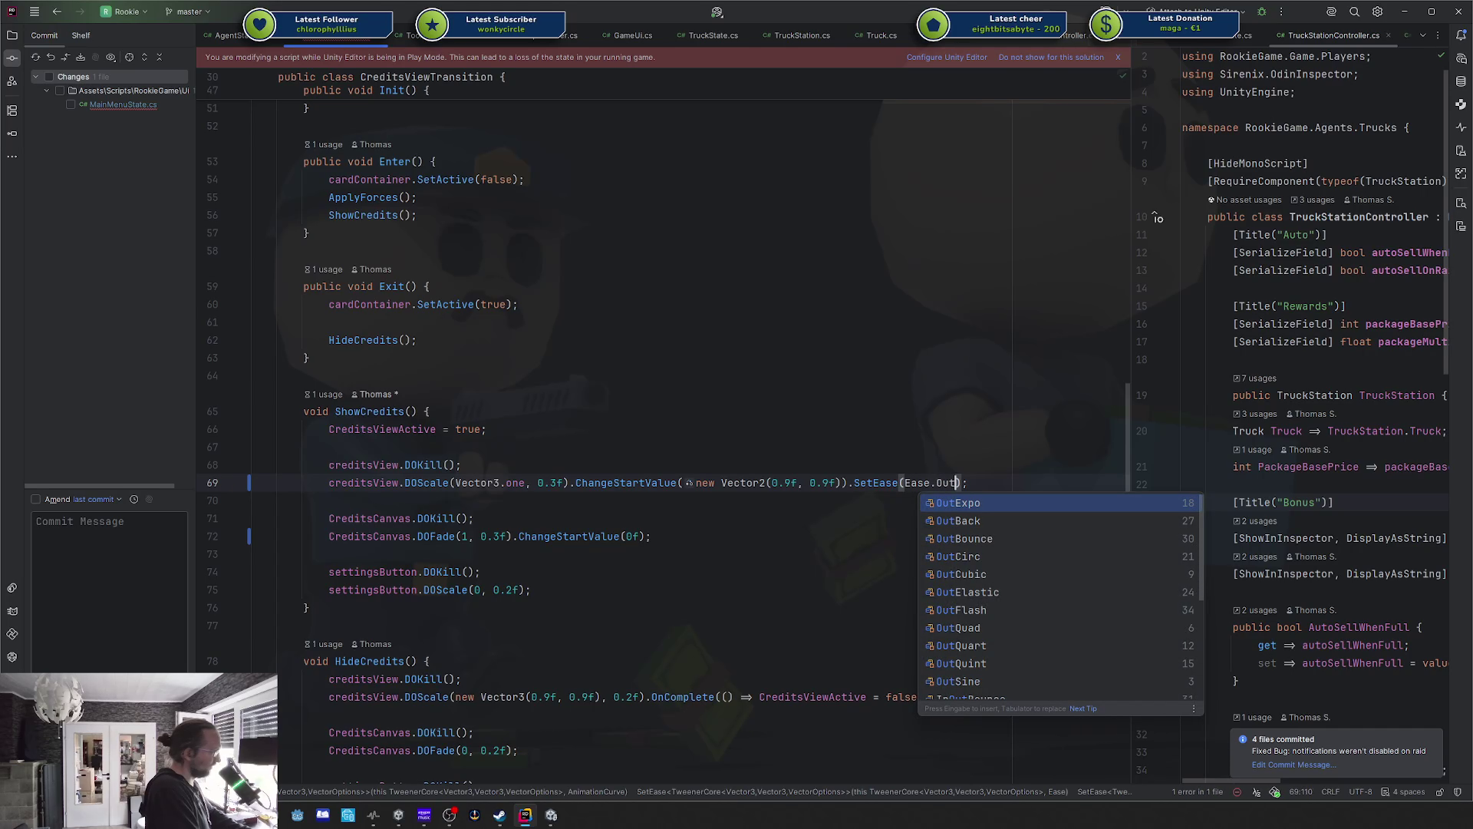
key(alt+Tab)
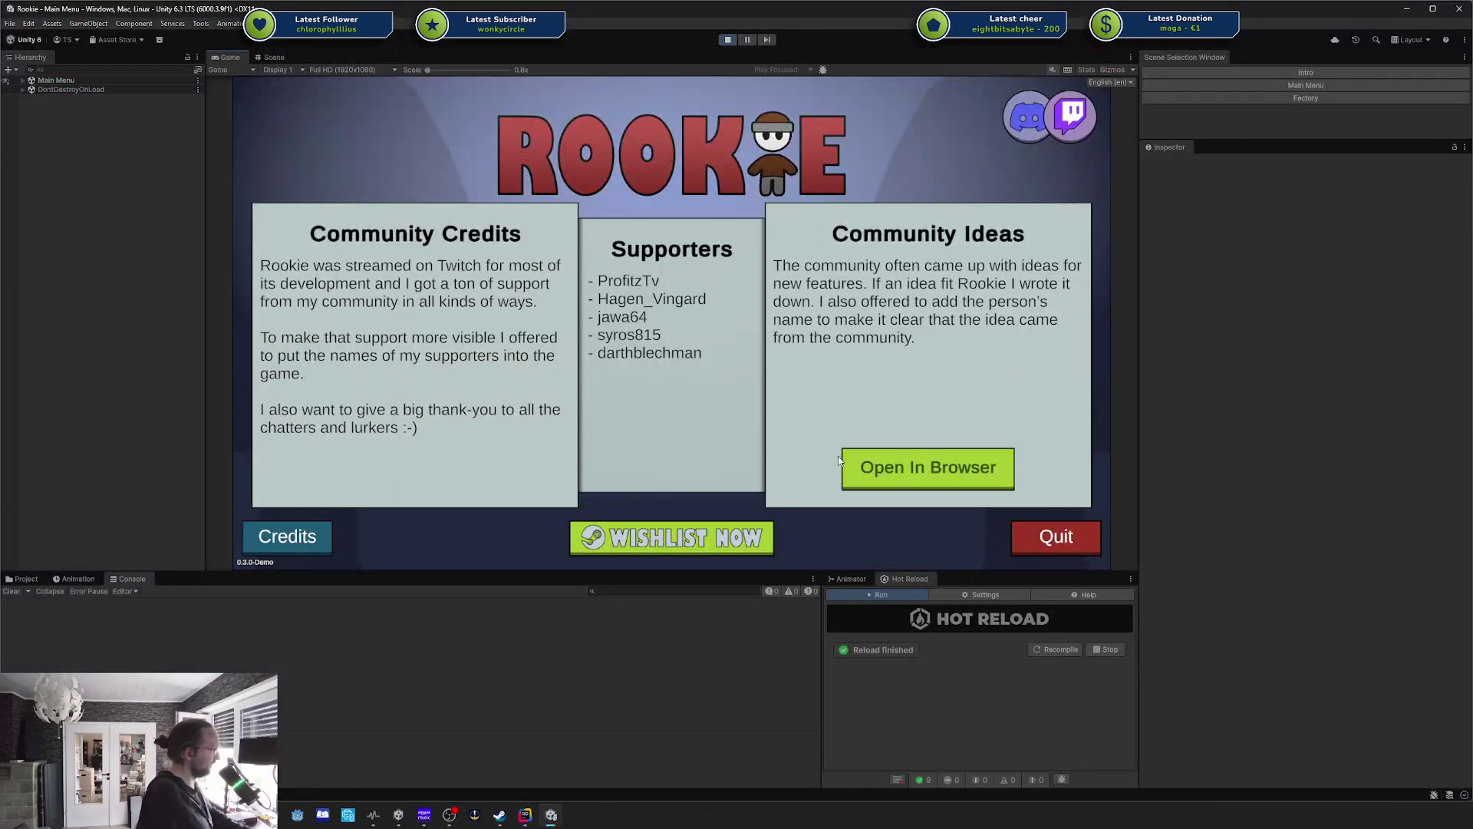
click(303, 537)
click(305, 539)
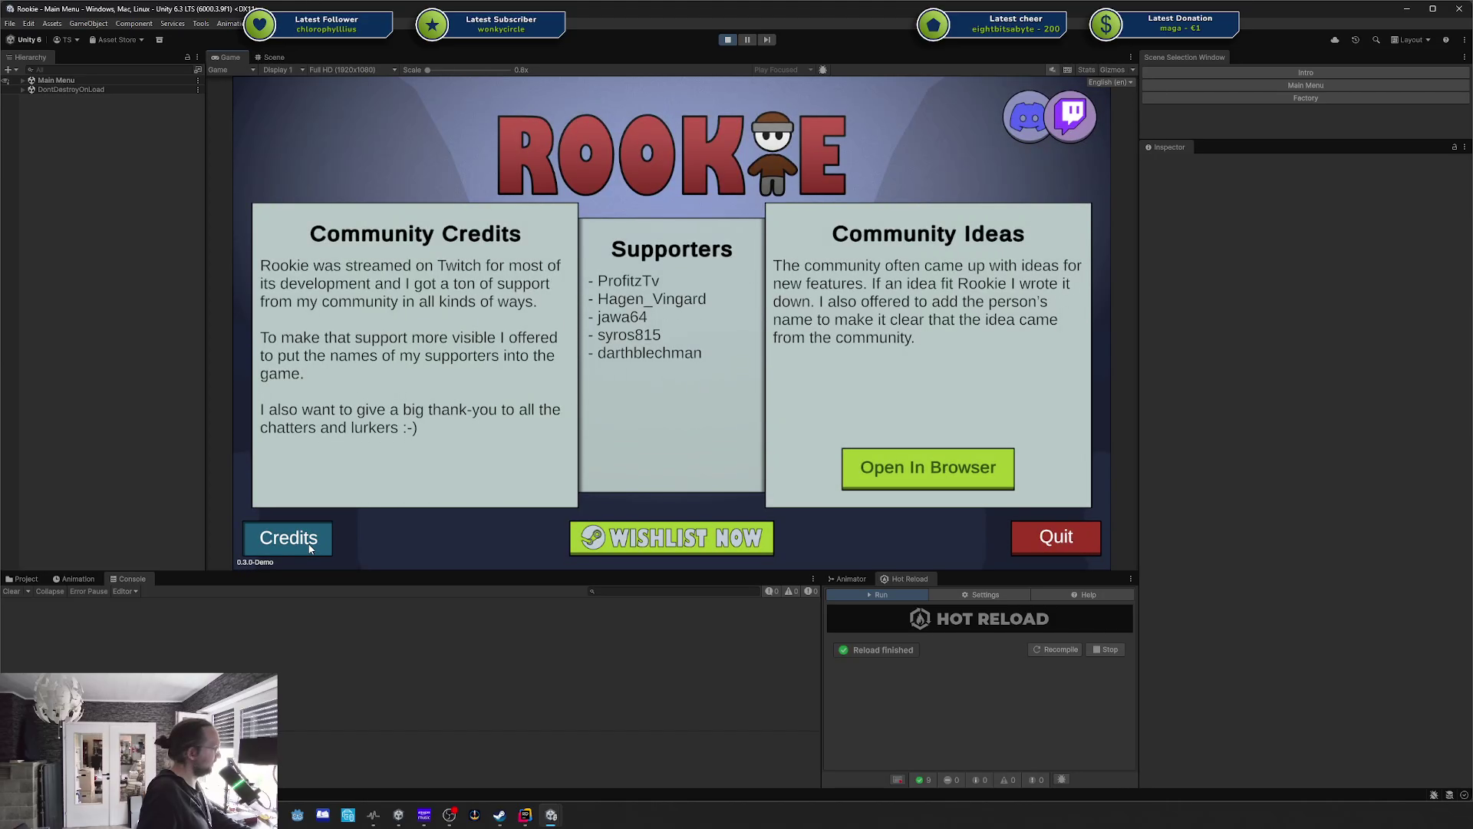
click(309, 546)
click(309, 548)
click(309, 548)
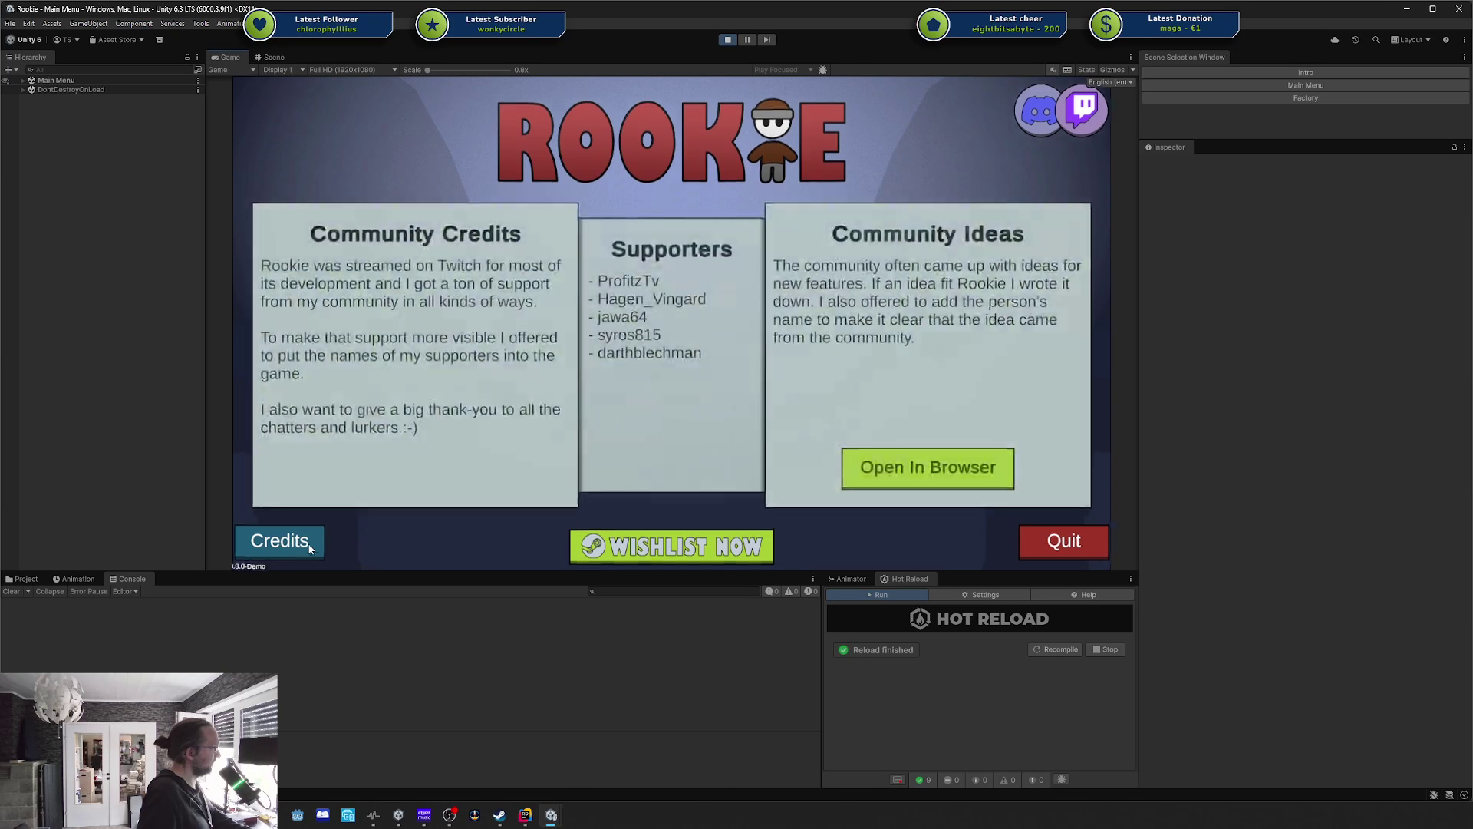
click(309, 547)
click(309, 548)
click(310, 547)
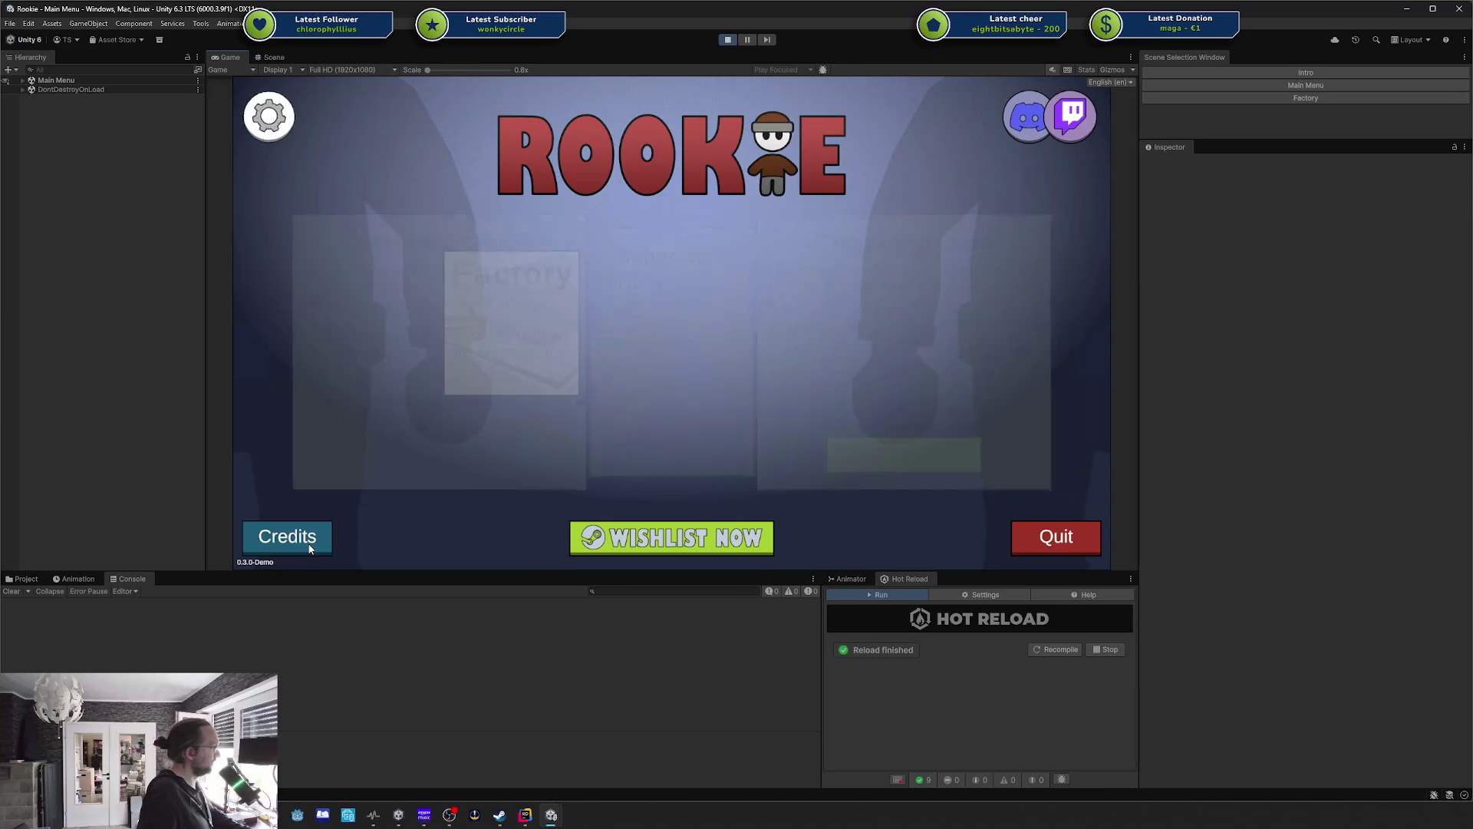
click(310, 548)
Keep toggling the credits view mid-transition, finishing back on the level select.
click(310, 547)
click(309, 548)
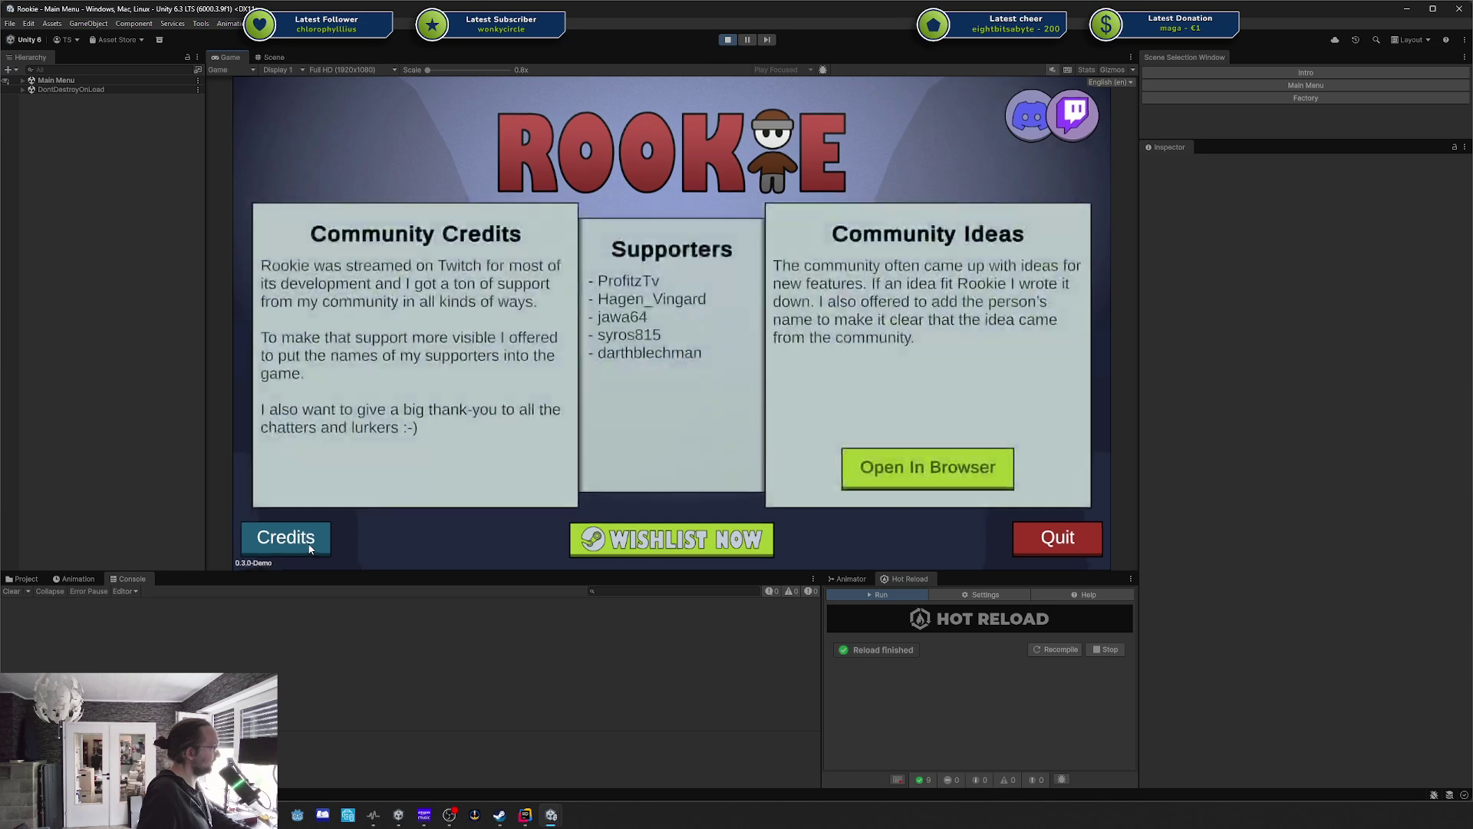
click(309, 548)
click(309, 548)
click(309, 548)
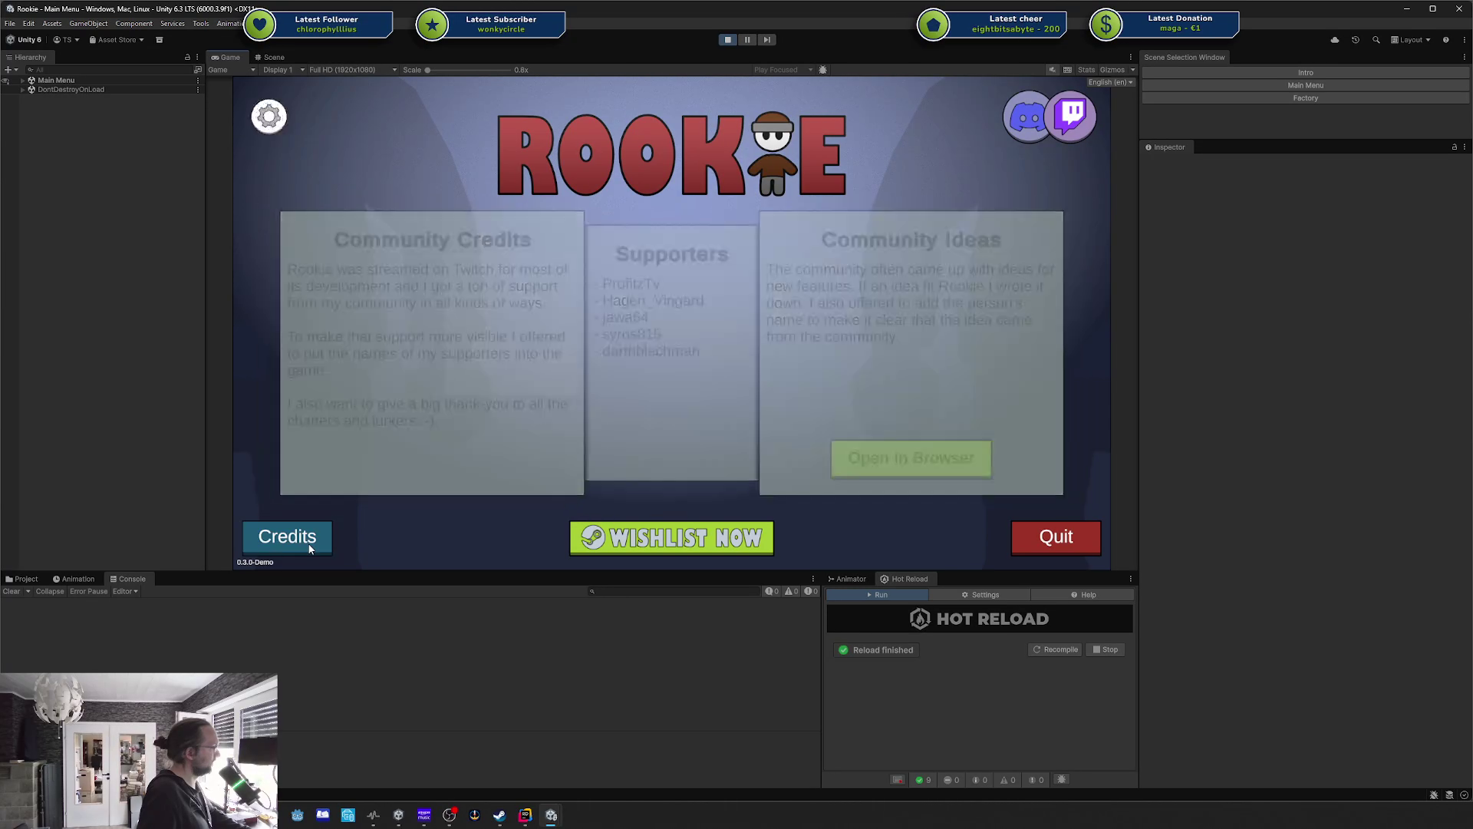
click(310, 548)
click(309, 548)
click(309, 548)
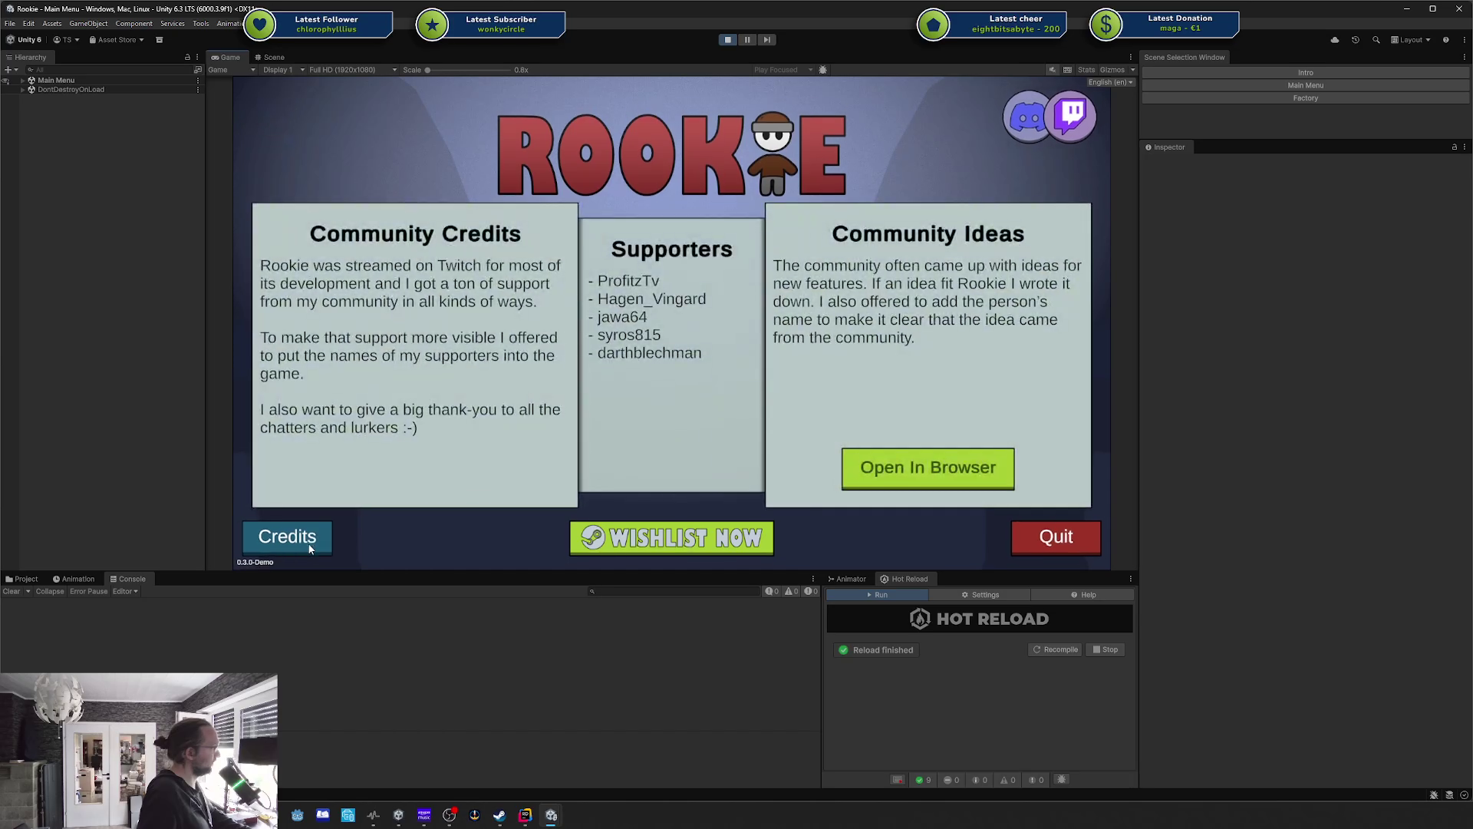
click(310, 547)
click(309, 548)
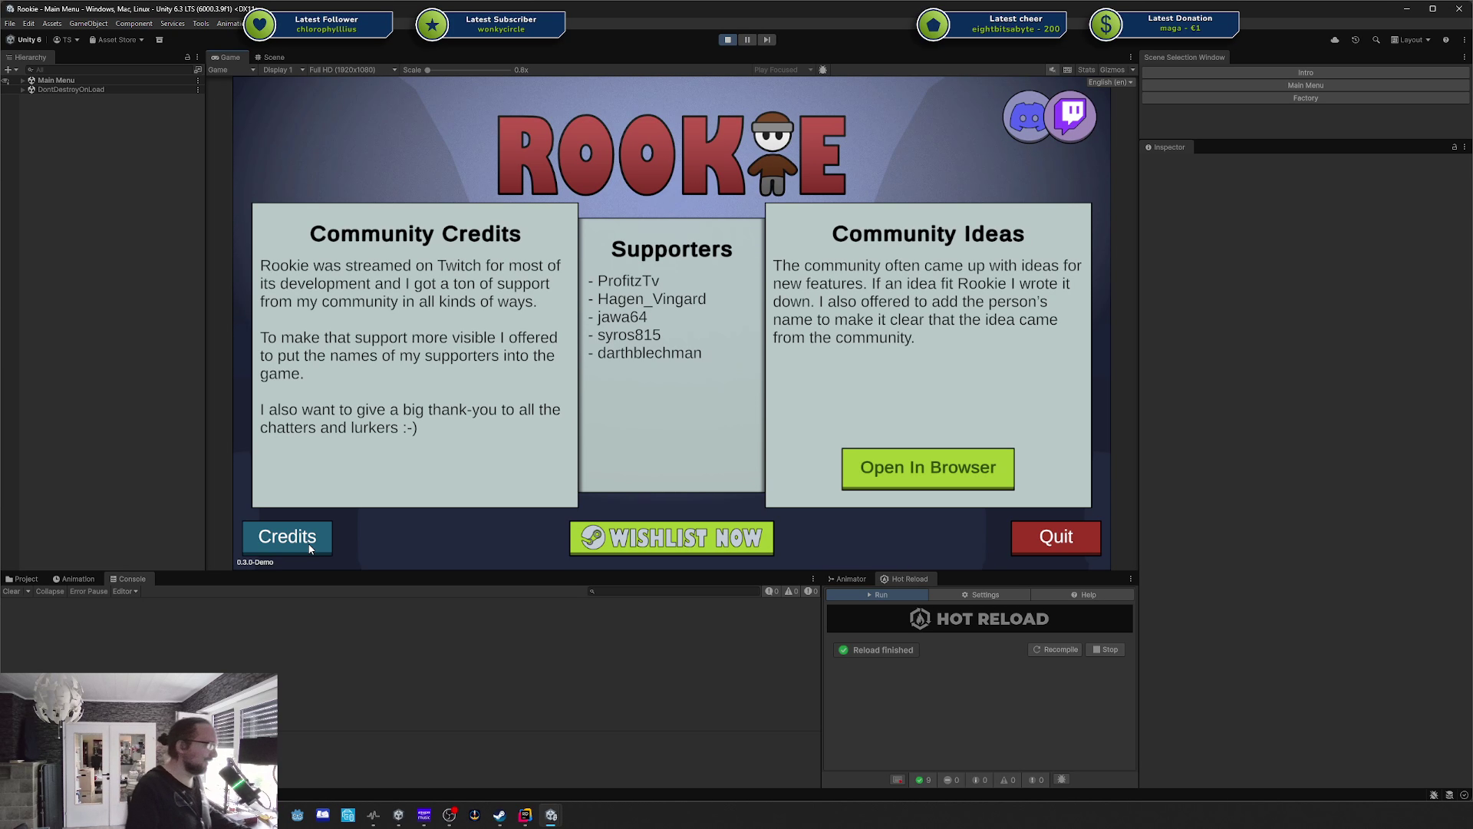
click(309, 548)
click(309, 548)
click(309, 548)
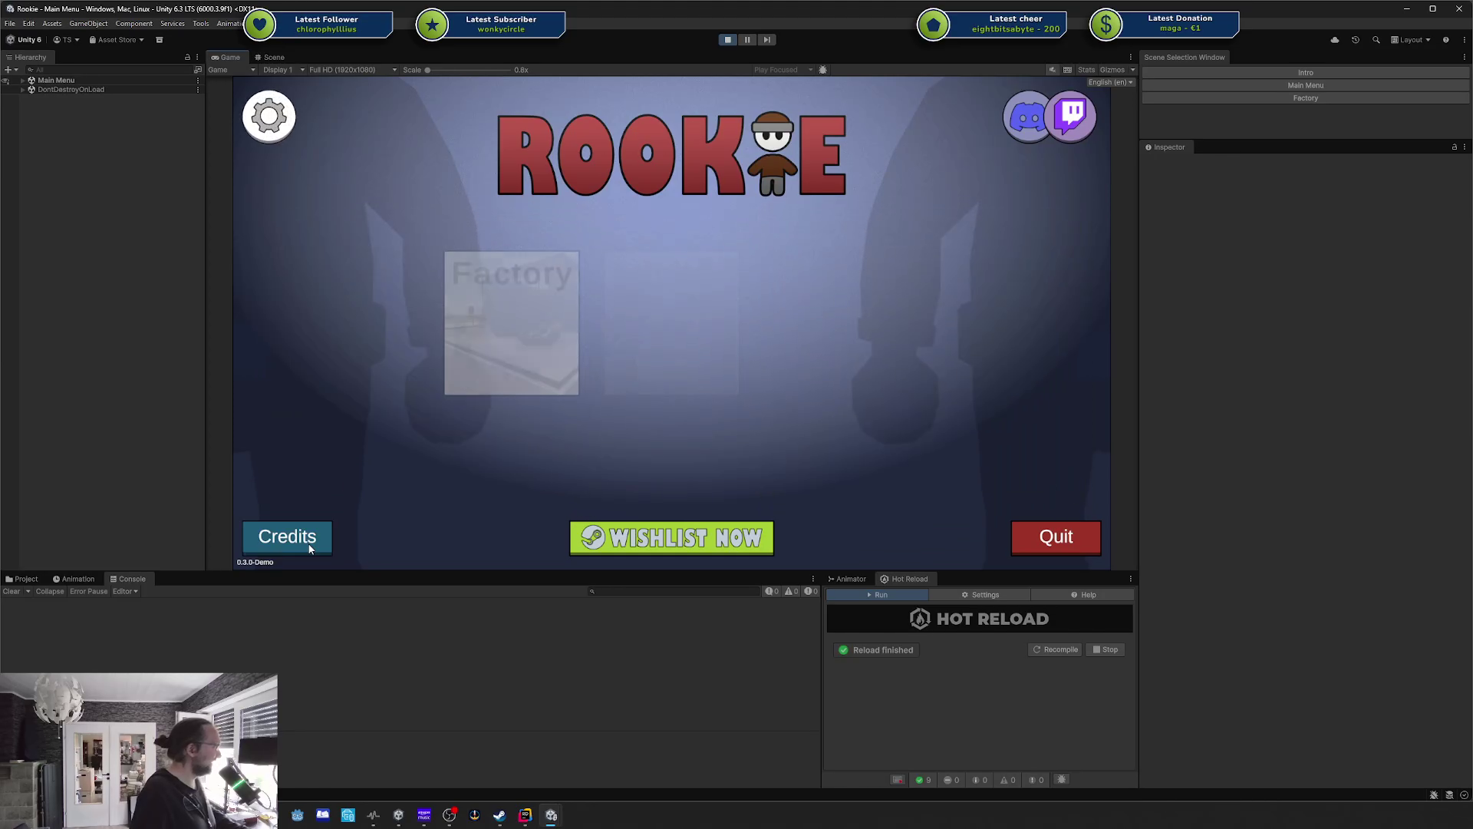
click(309, 548)
click(309, 548)
click(309, 547)
click(309, 548)
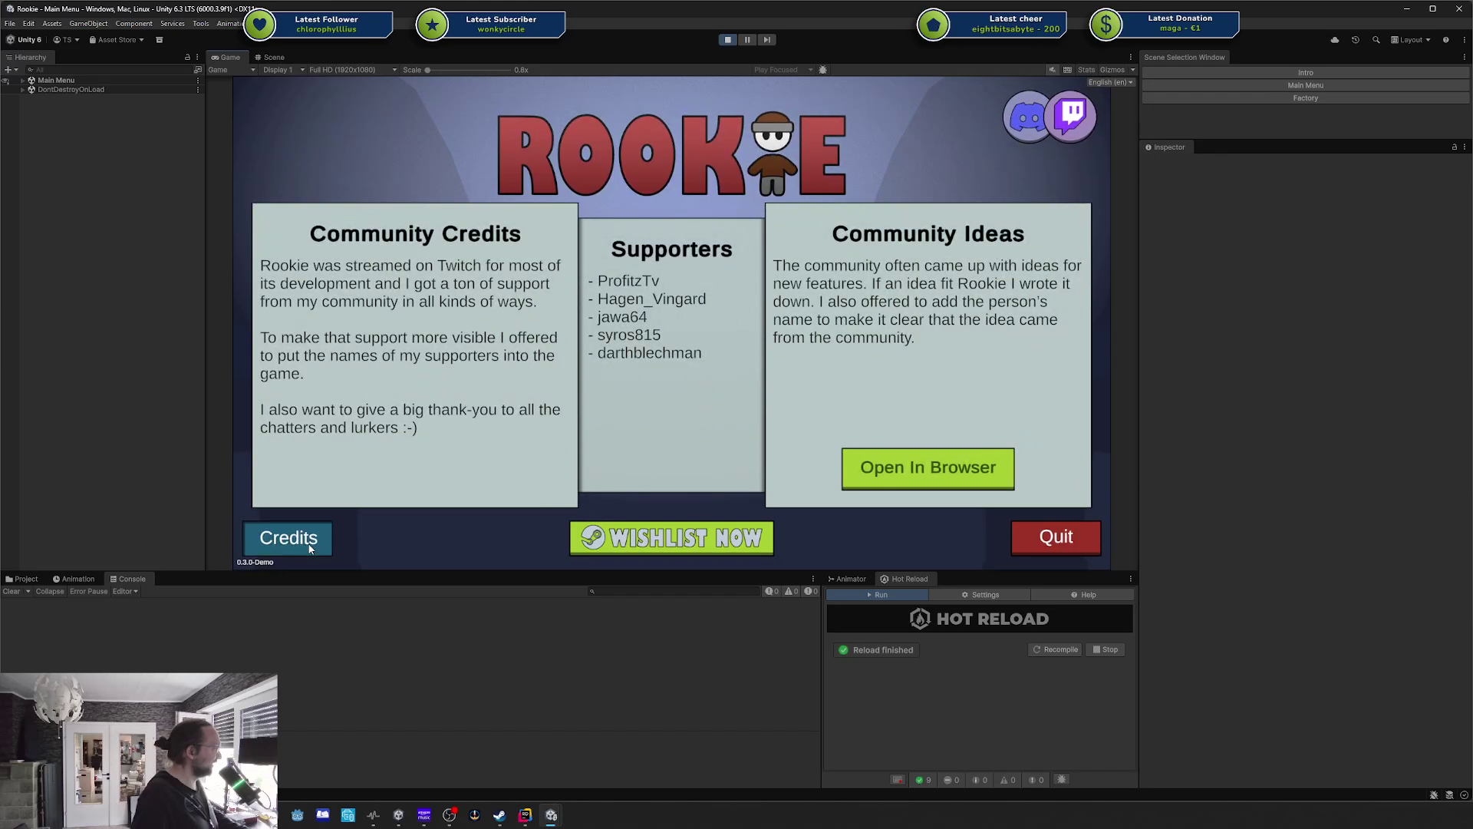
click(310, 548)
click(309, 548)
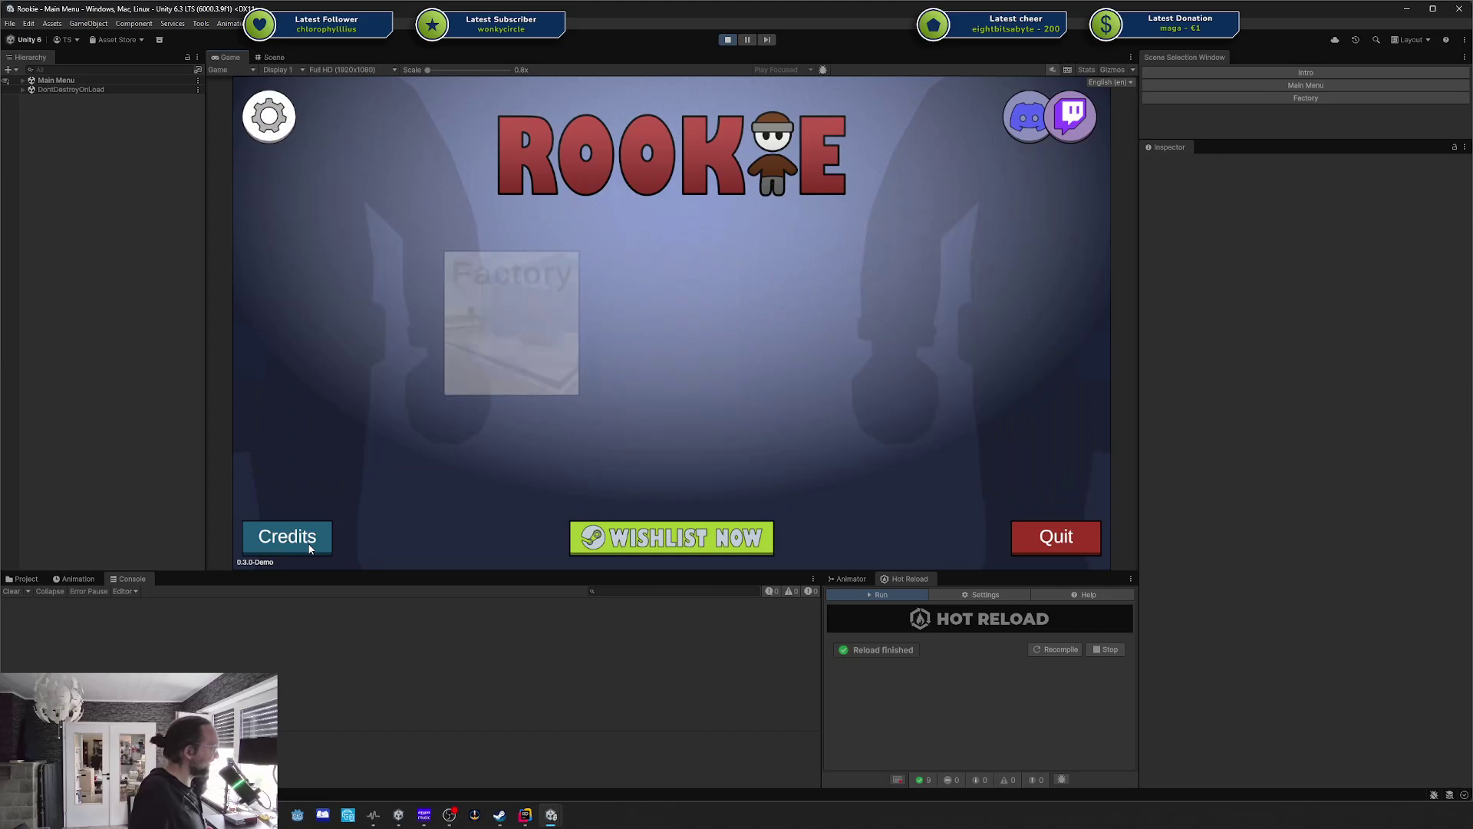
click(309, 547)
click(309, 548)
click(309, 547)
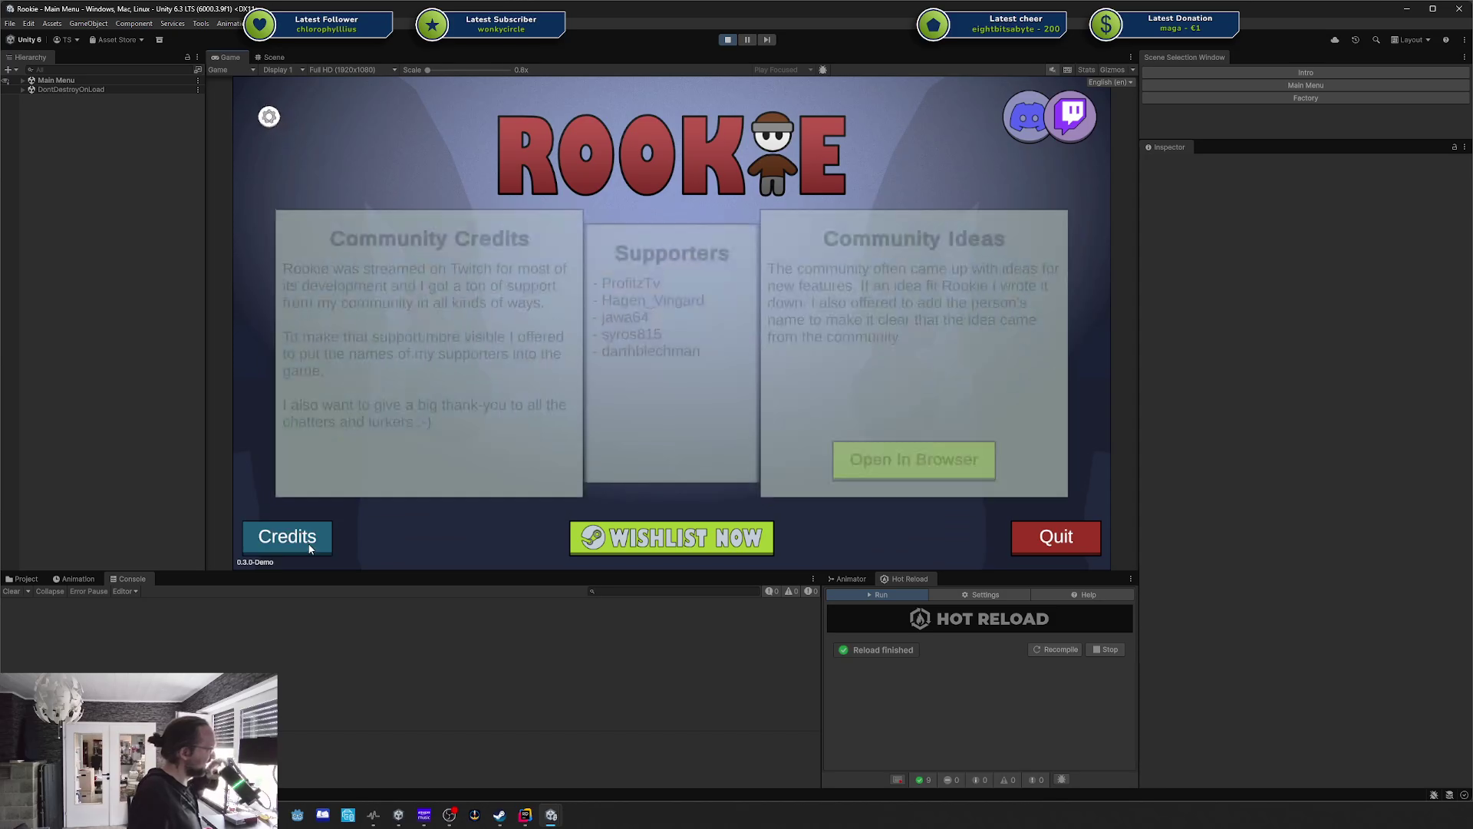
click(310, 548)
click(310, 548)
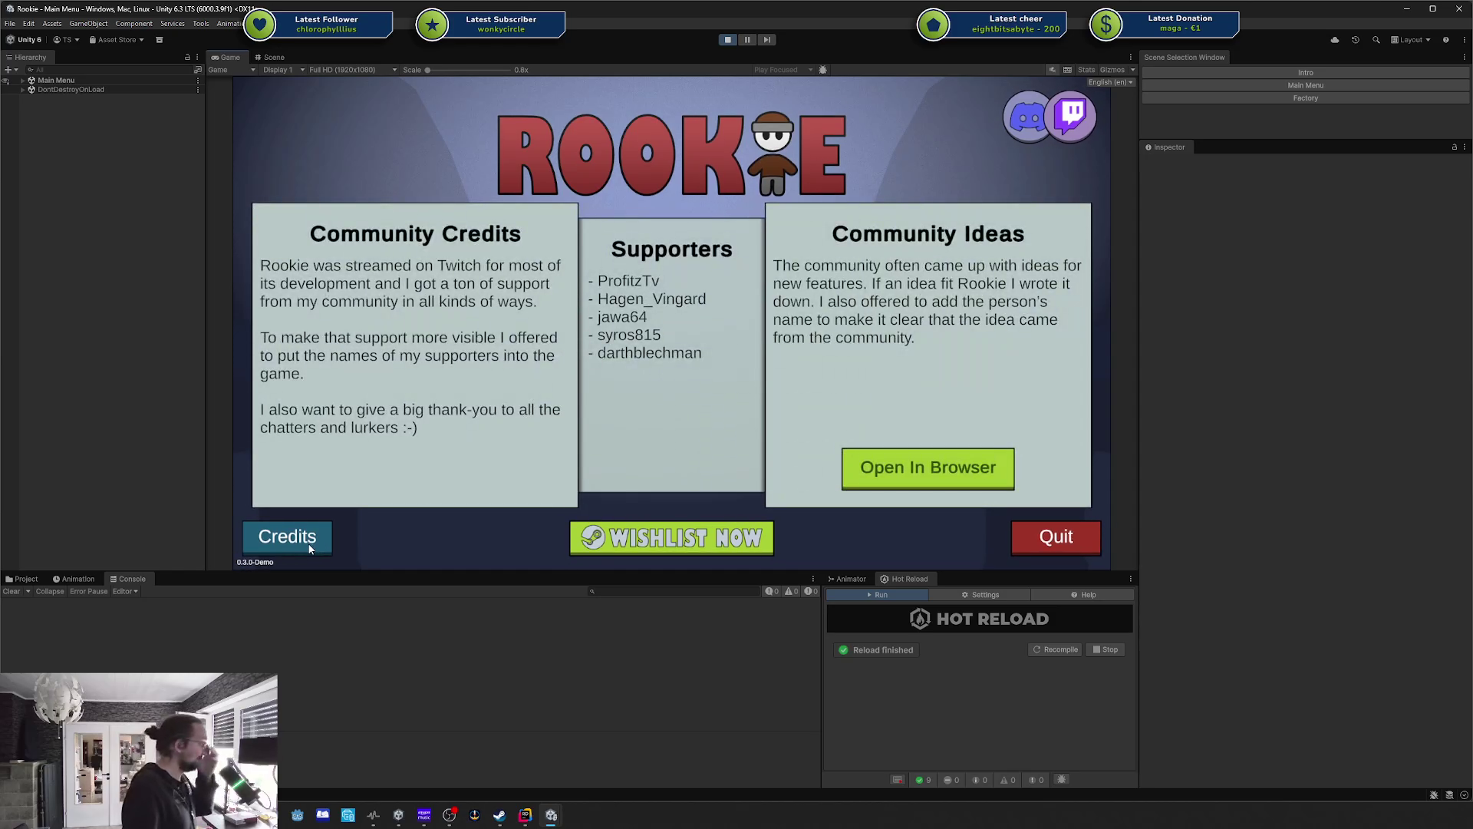
click(309, 548)
click(310, 548)
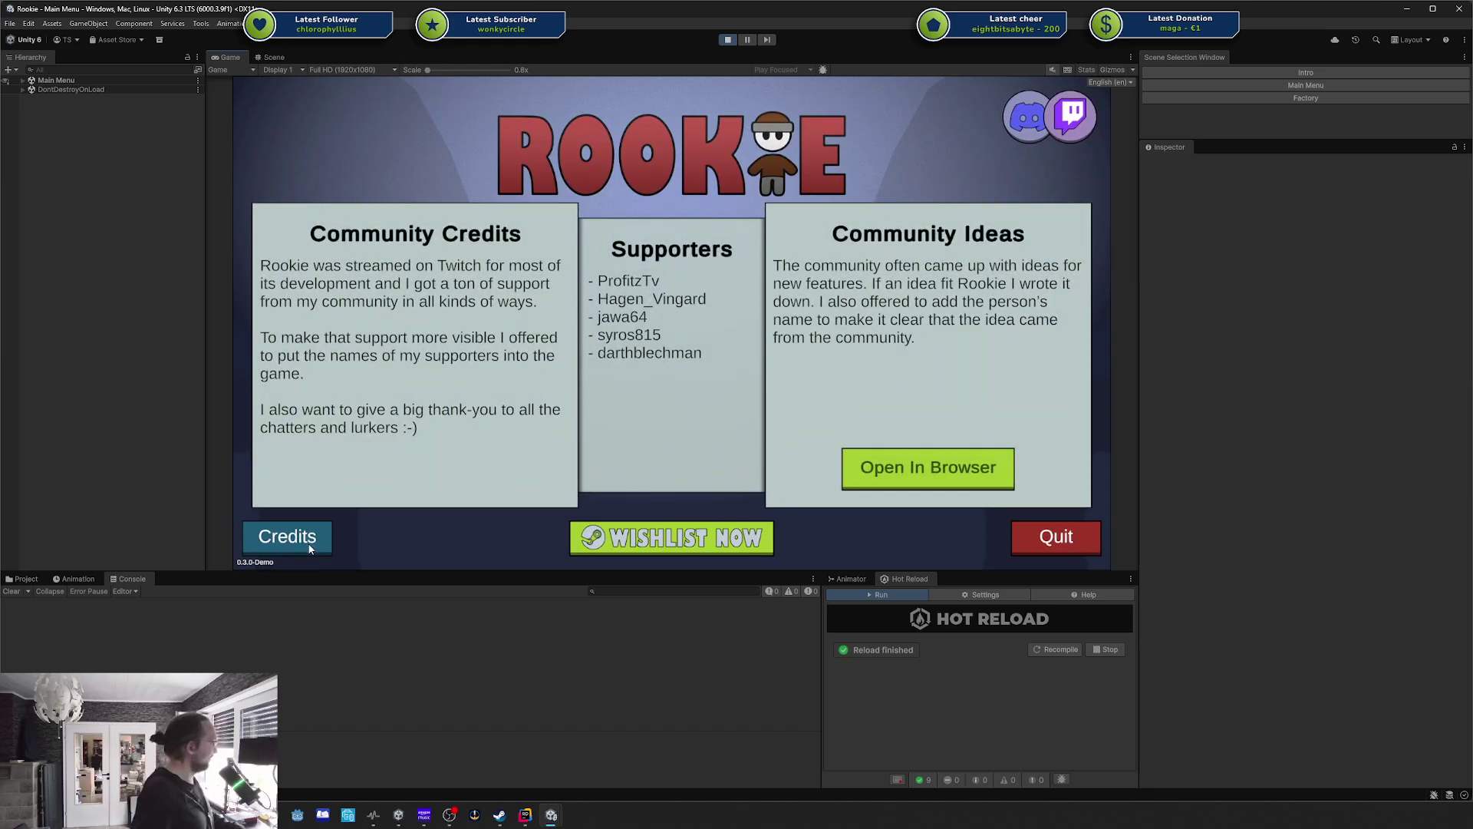
key(alt+Tab)
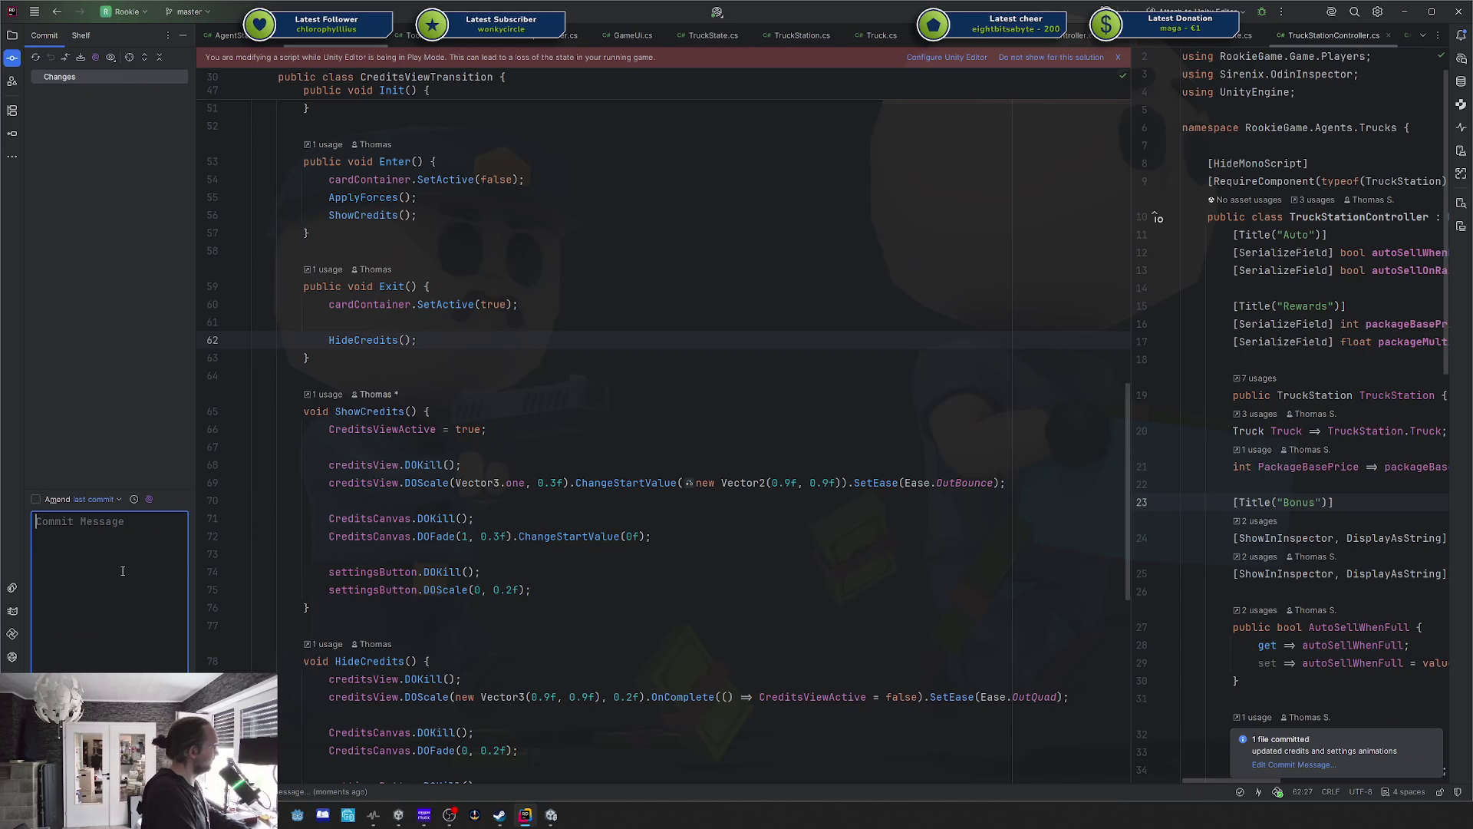
Go back to the running Unity game and toggle the credits view twice to retest it.
key(alt+Tab)
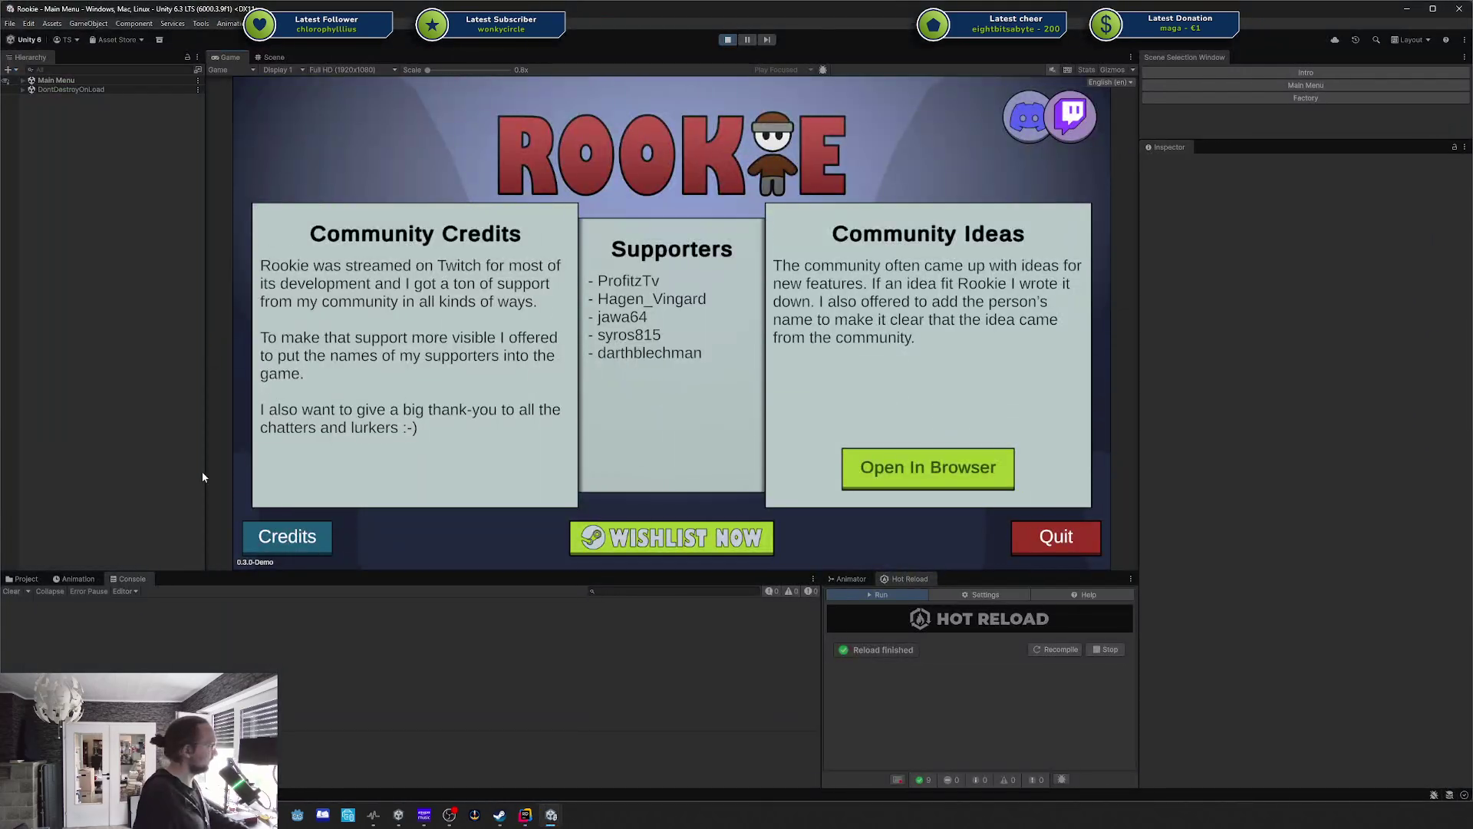
click(300, 538)
click(300, 538)
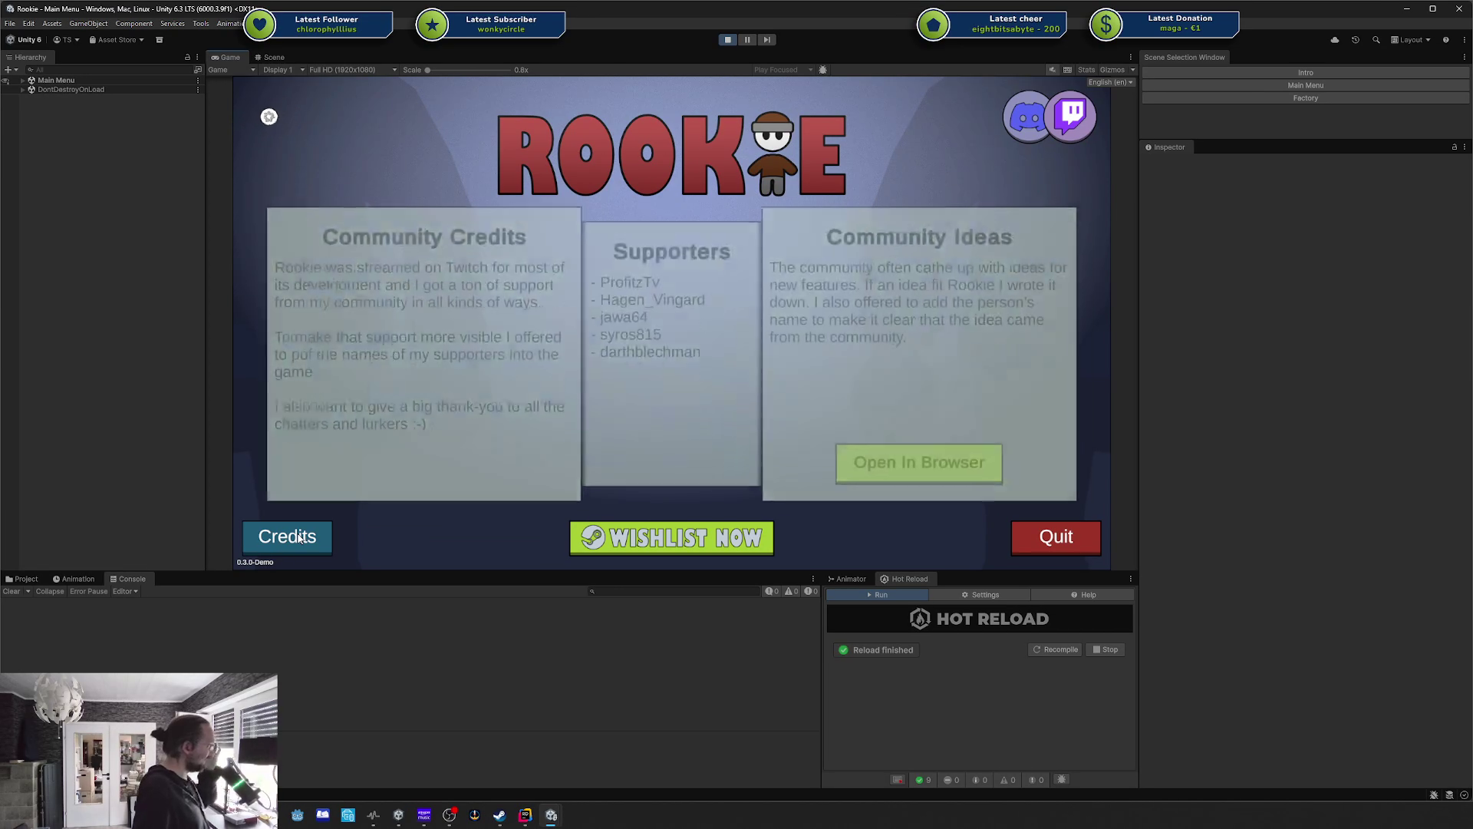
Rapidly toggle the credits view over the level cards to stress-test its fade.
click(299, 537)
click(299, 537)
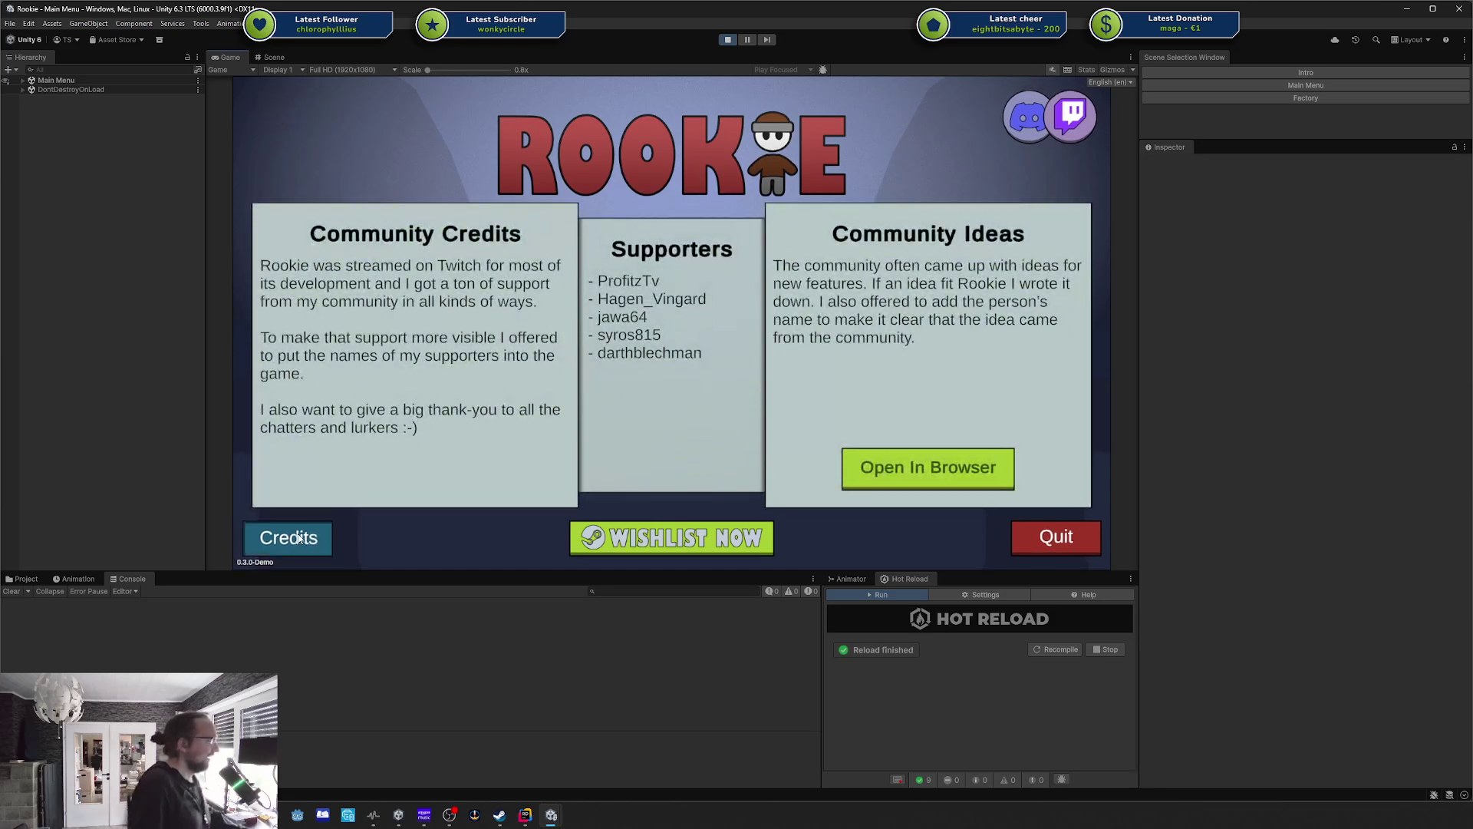
click(299, 538)
click(299, 537)
click(300, 538)
click(300, 537)
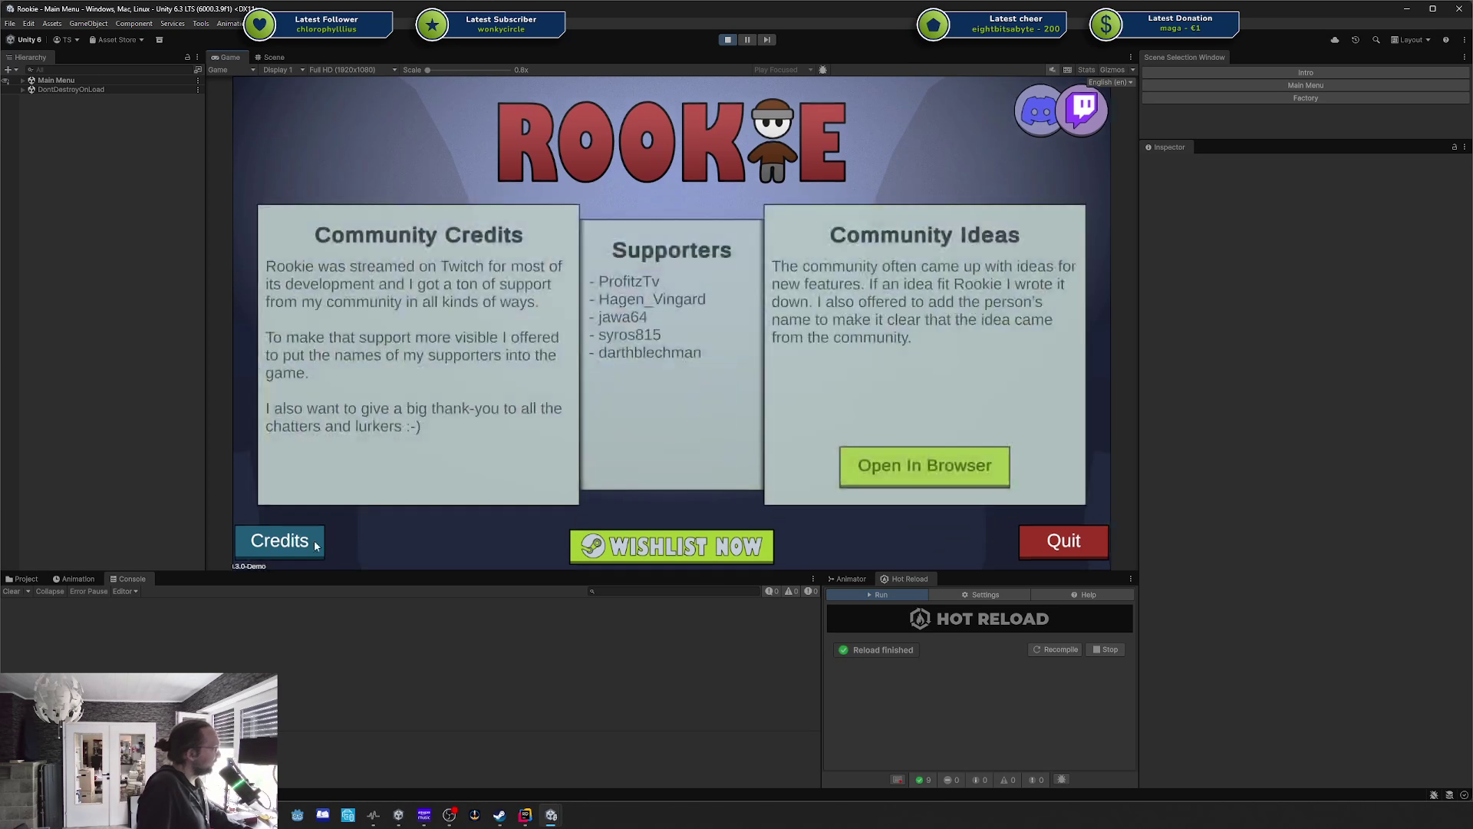
click(310, 541)
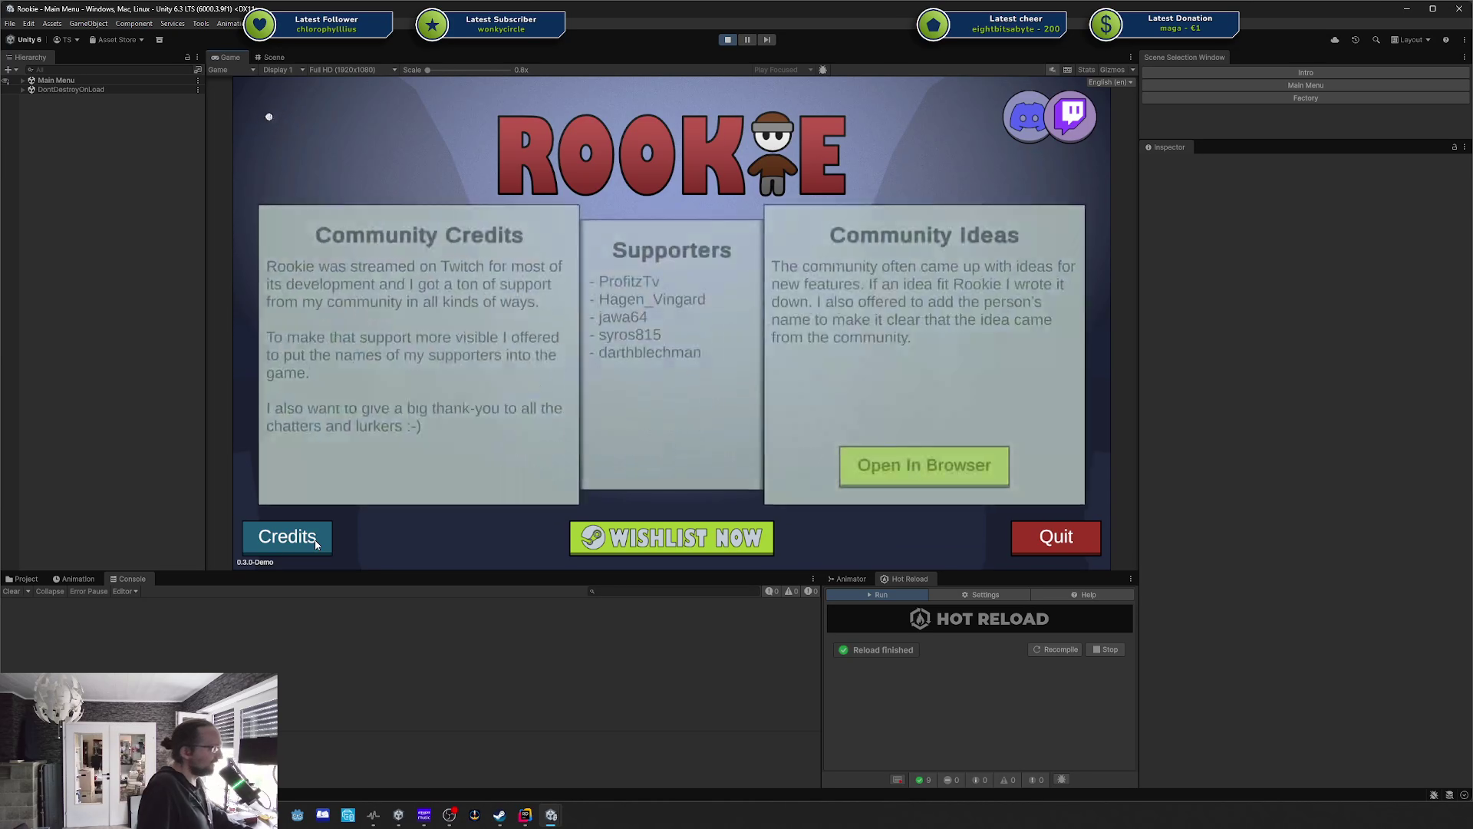
click(316, 543)
click(315, 543)
click(316, 543)
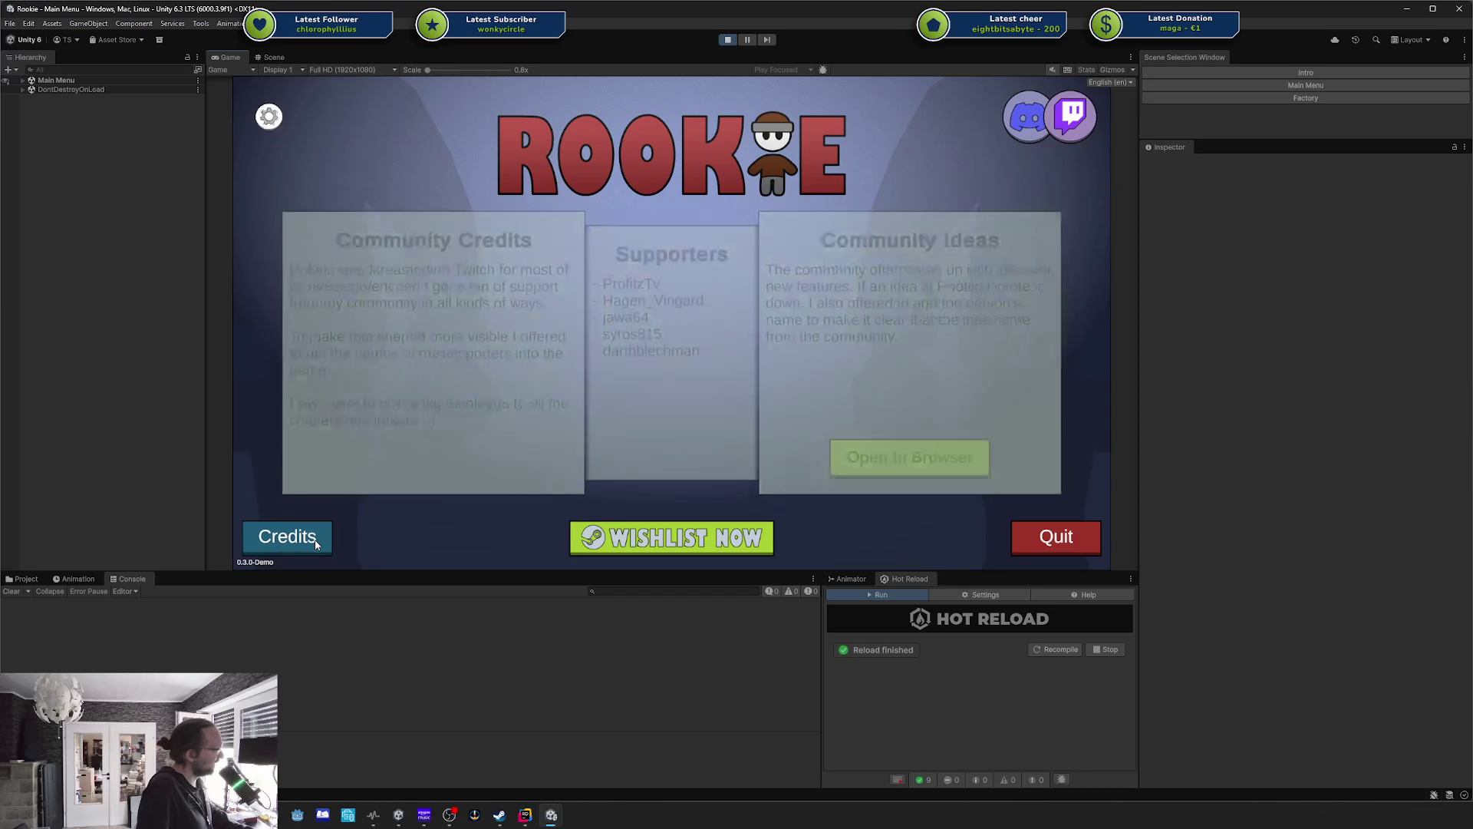
click(316, 544)
click(315, 543)
click(315, 543)
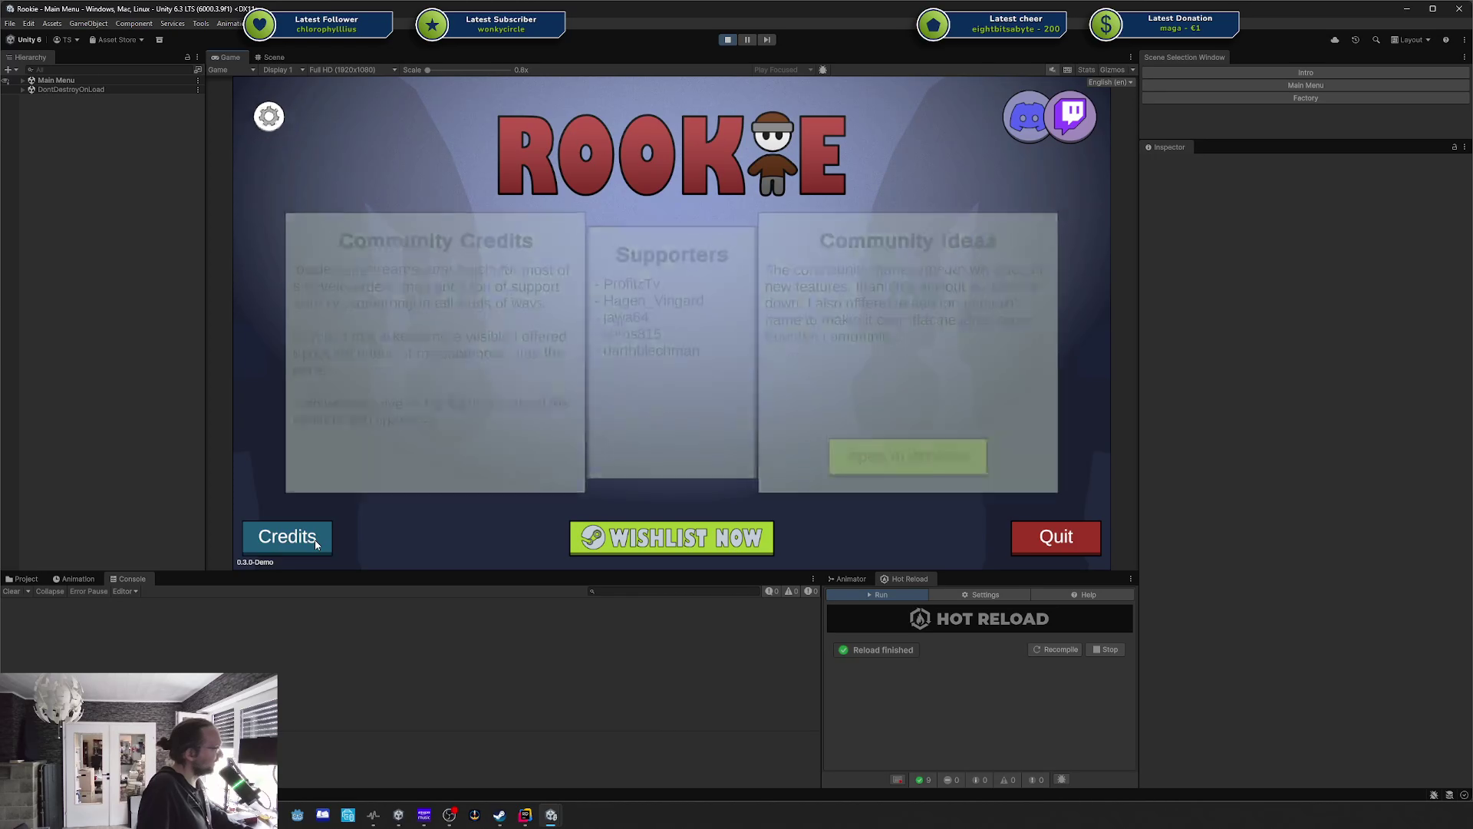
click(316, 543)
click(316, 544)
click(316, 543)
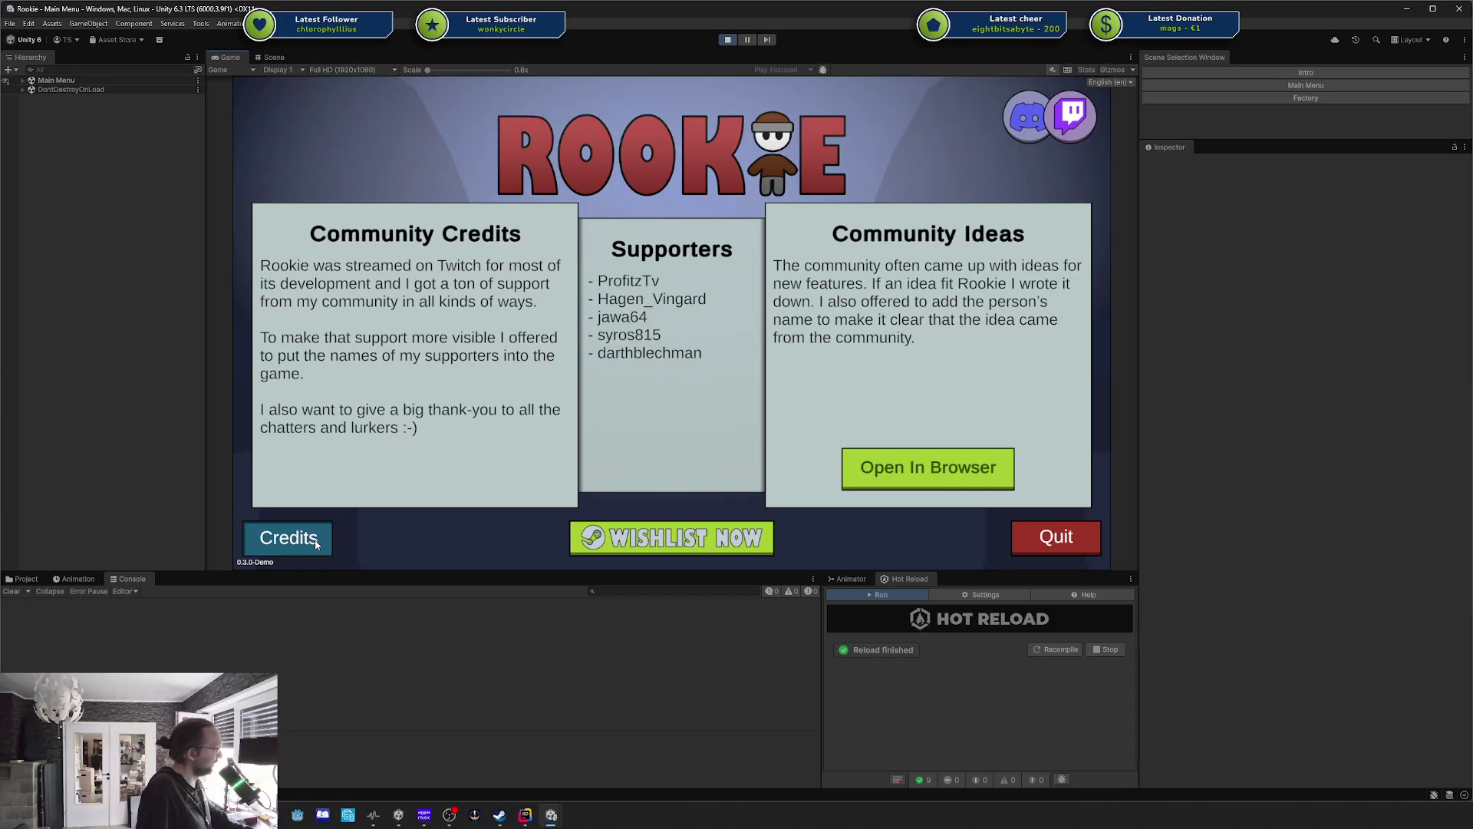
click(316, 543)
click(316, 543)
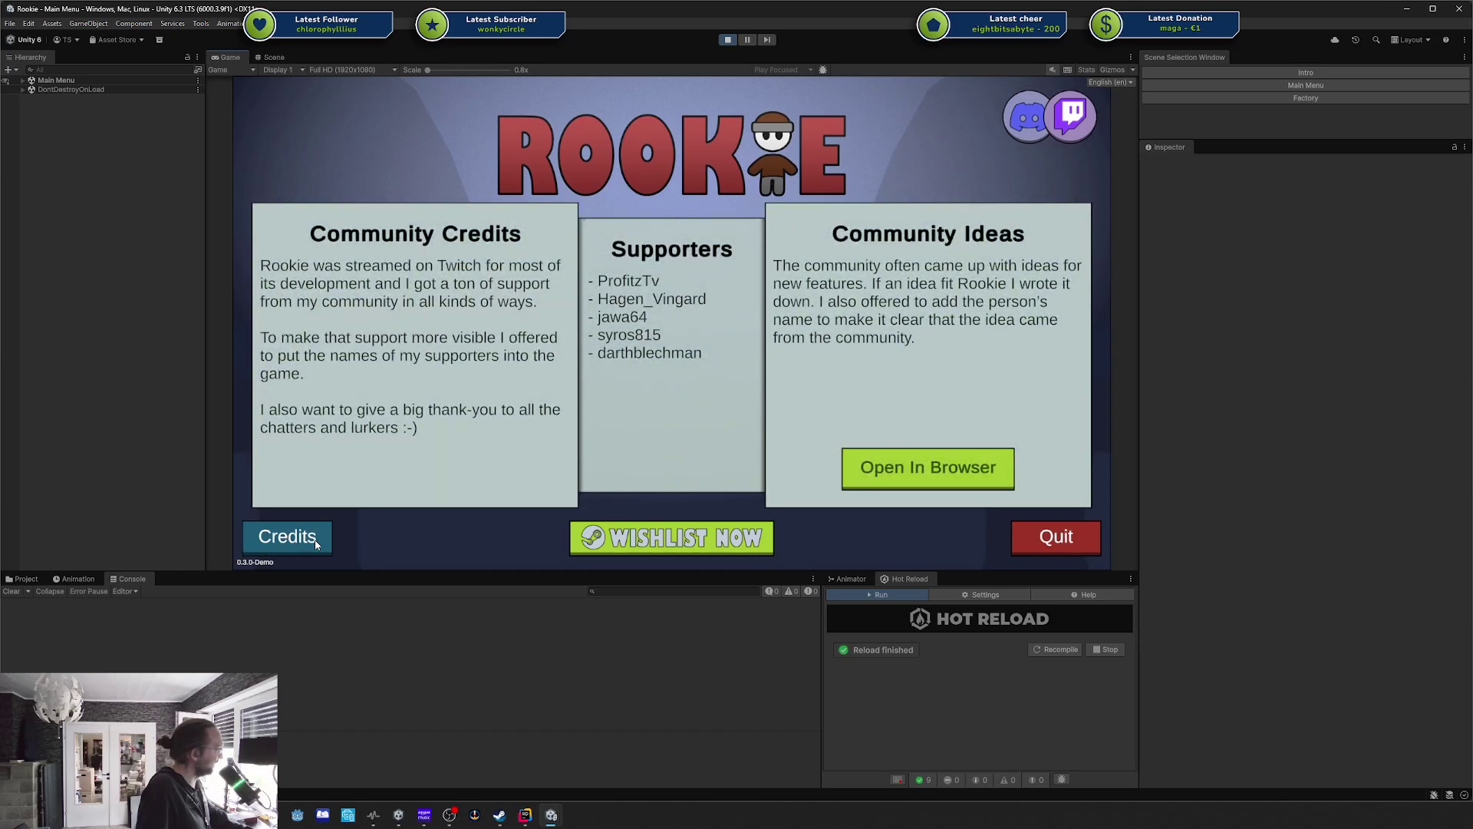
click(316, 543)
click(316, 544)
click(316, 544)
click(315, 543)
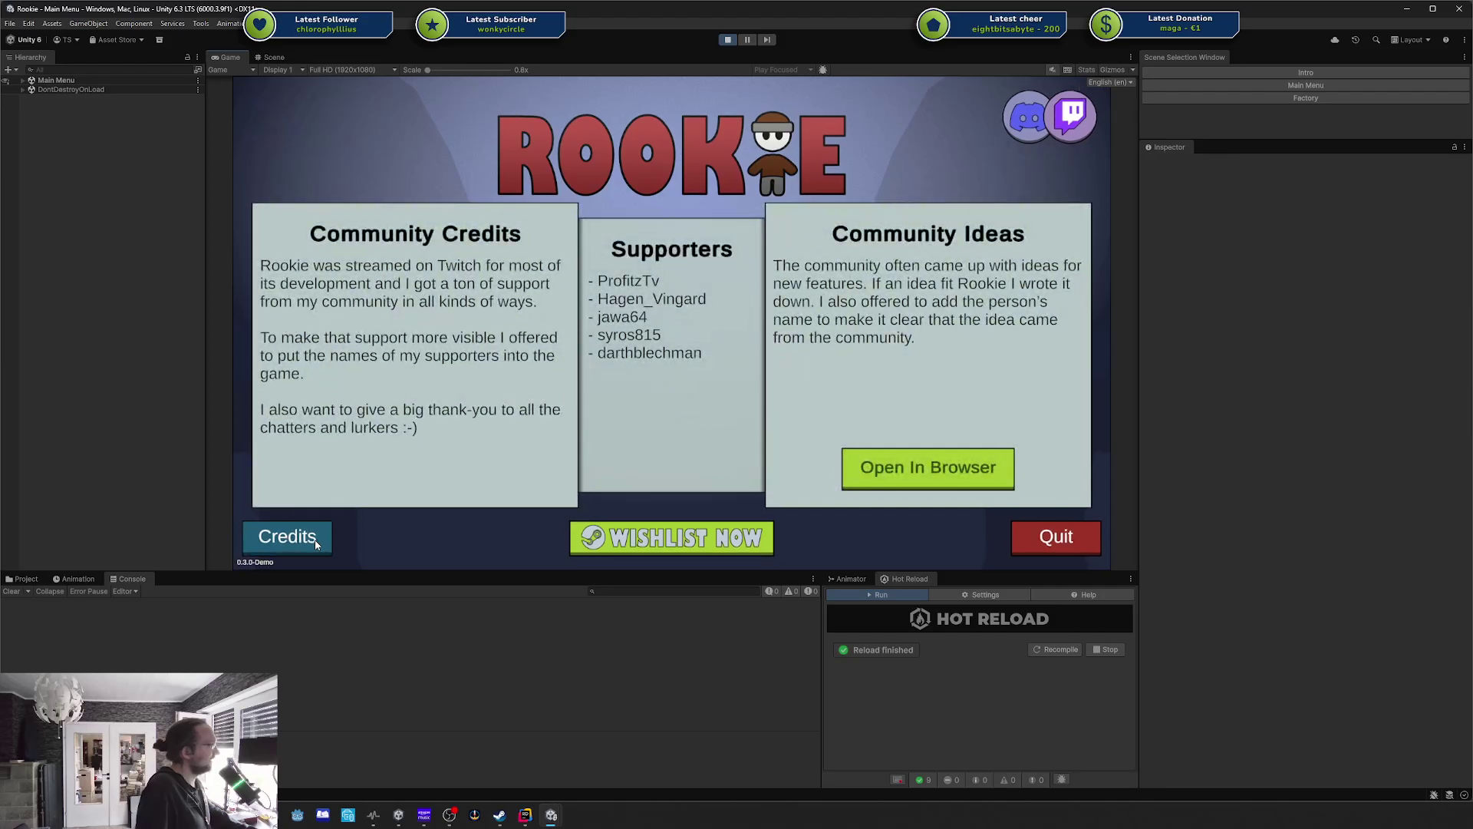
click(316, 543)
click(315, 543)
click(315, 543)
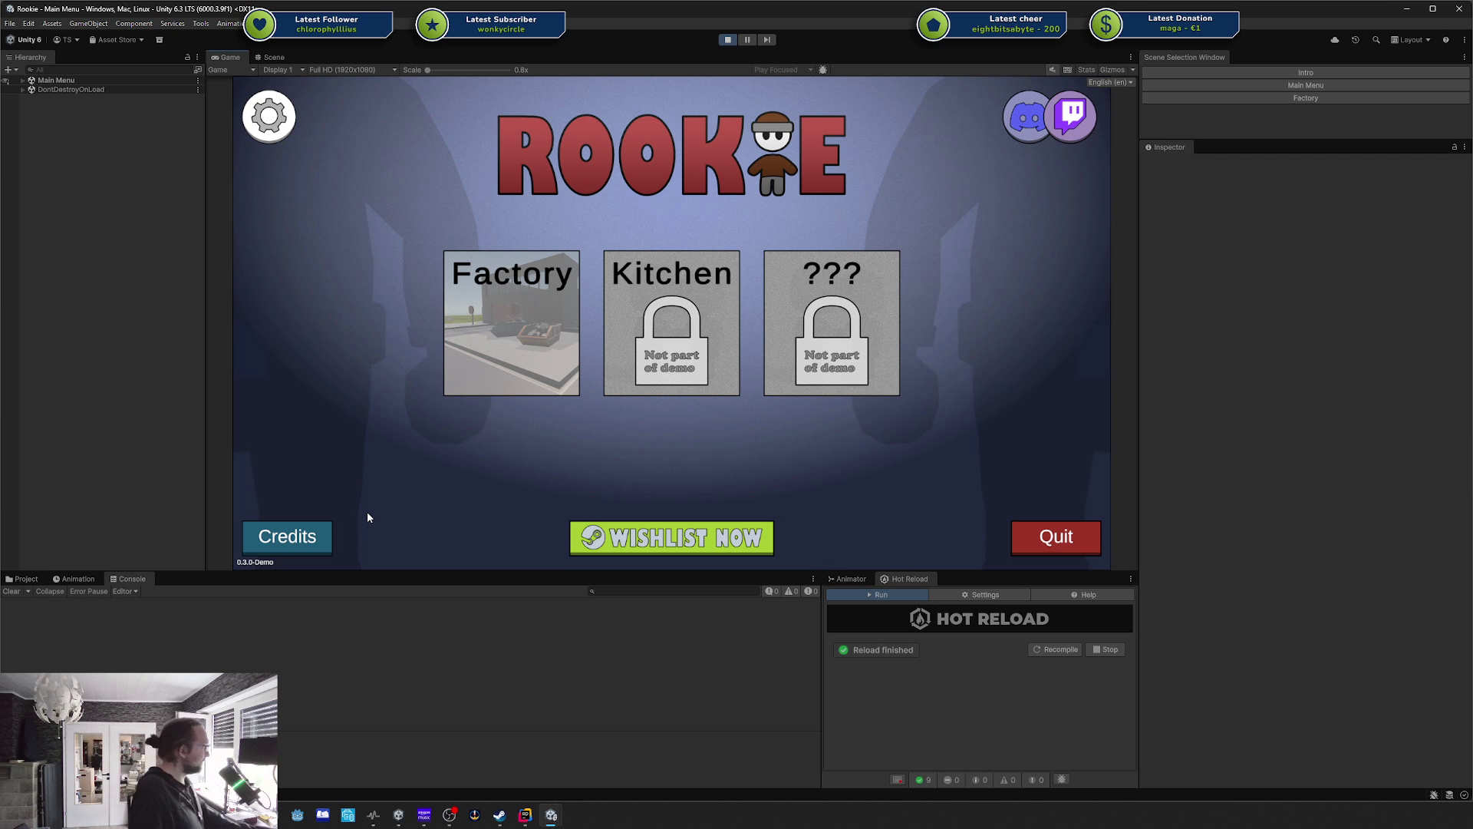
Toggle the credits view again repeatedly to recheck its open and close easing.
click(306, 524)
click(326, 531)
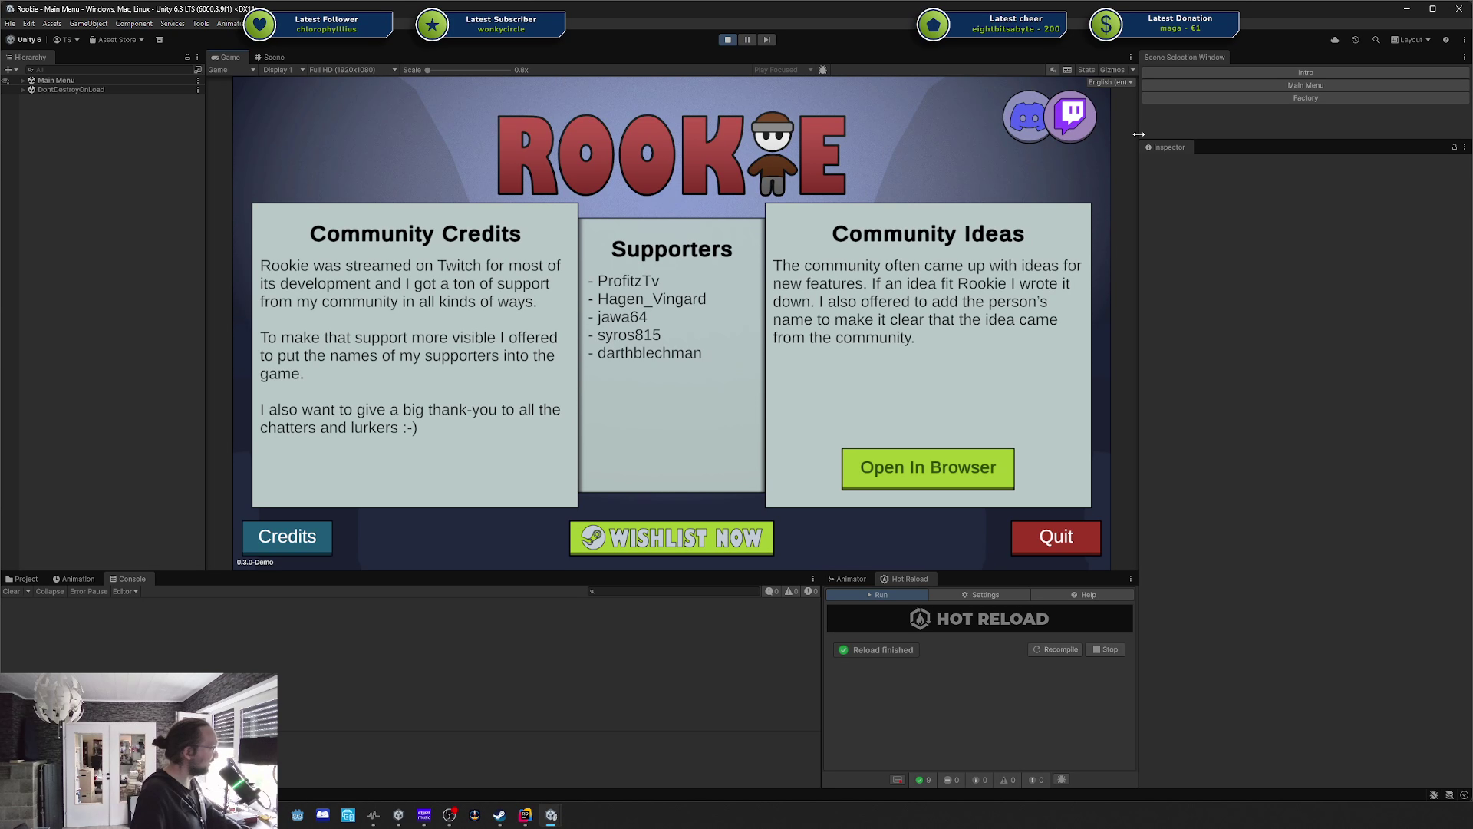
click(328, 532)
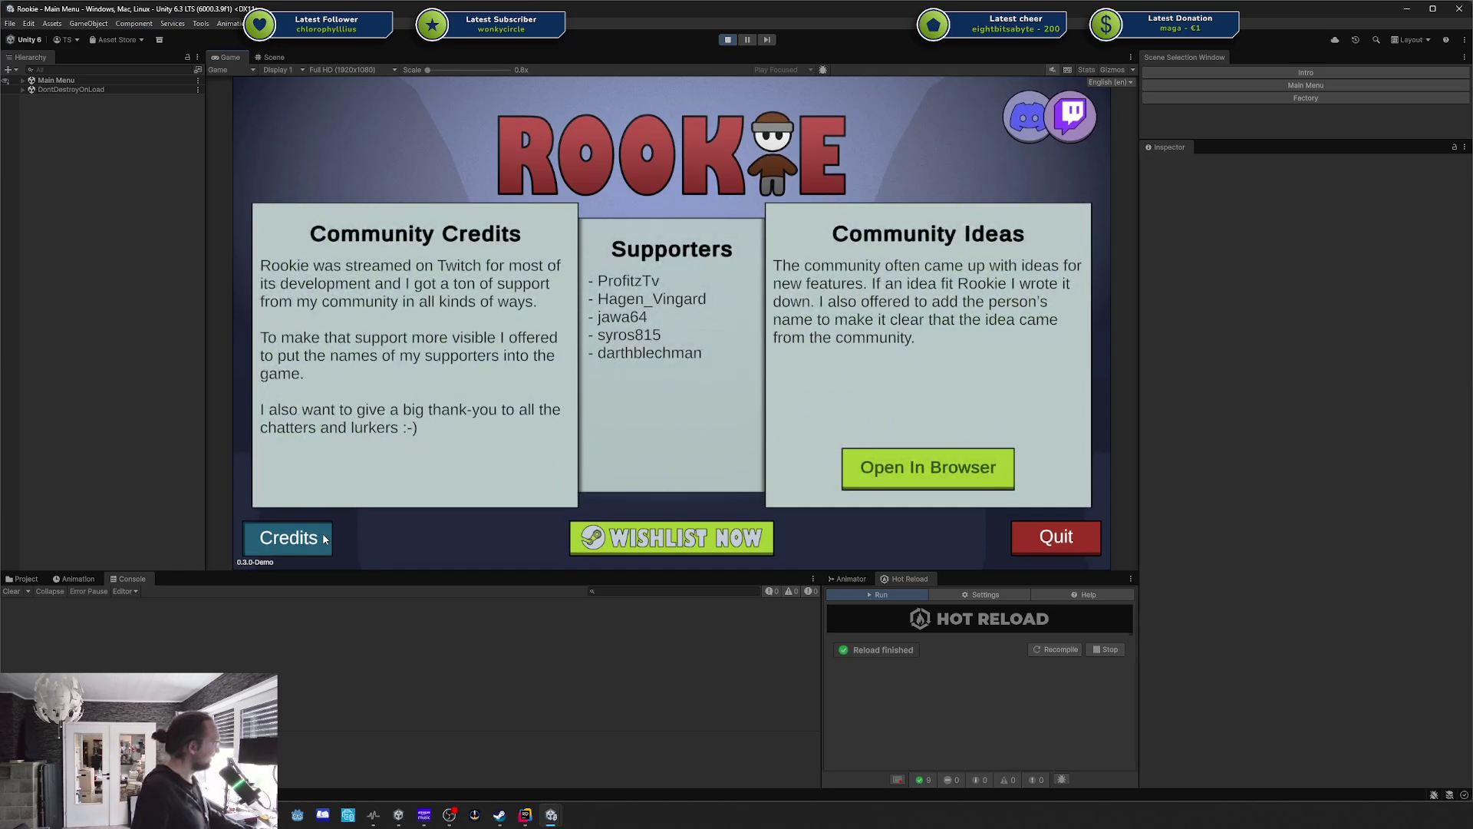
click(324, 537)
click(324, 537)
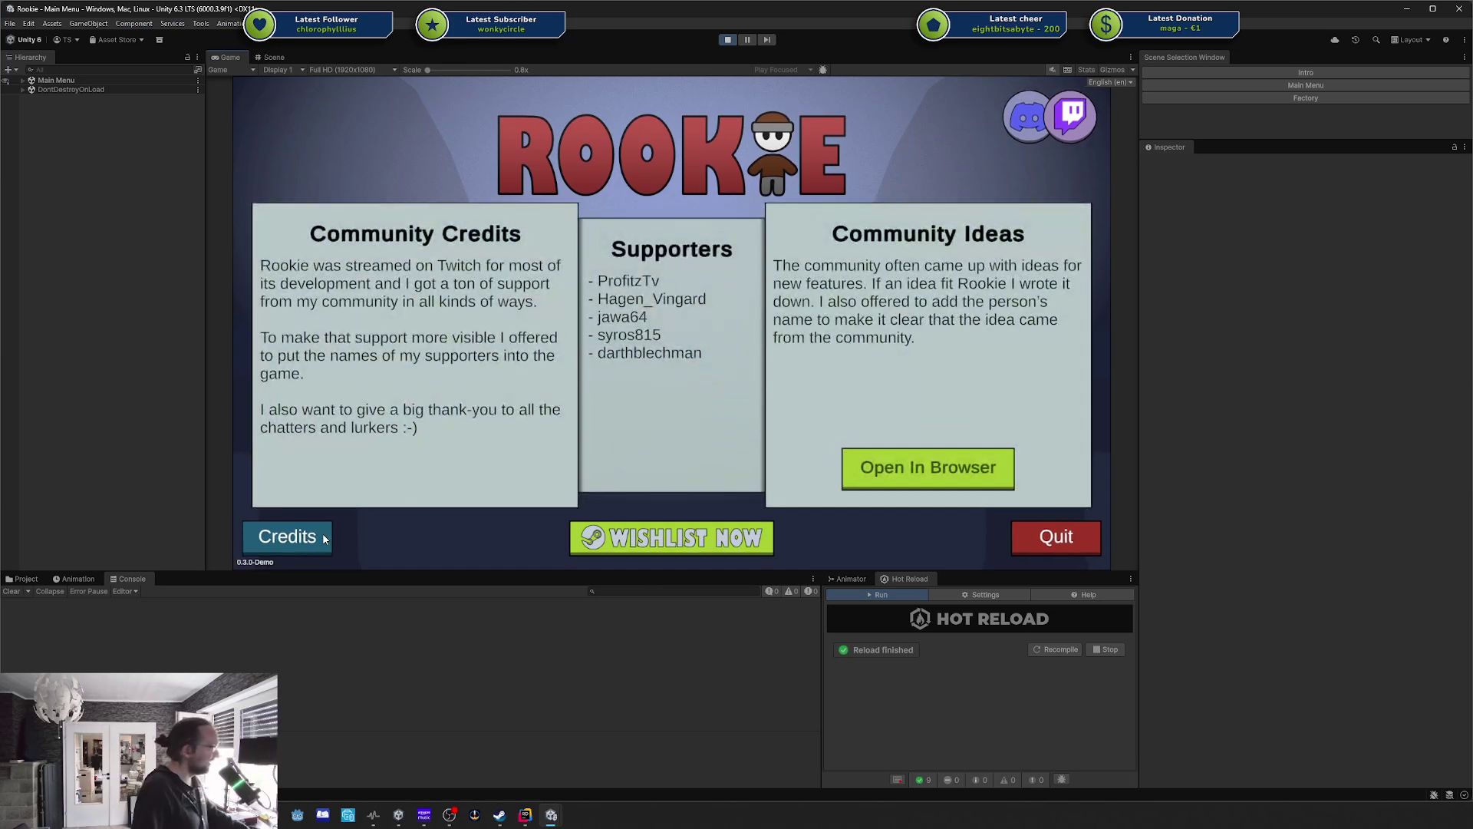
click(322, 536)
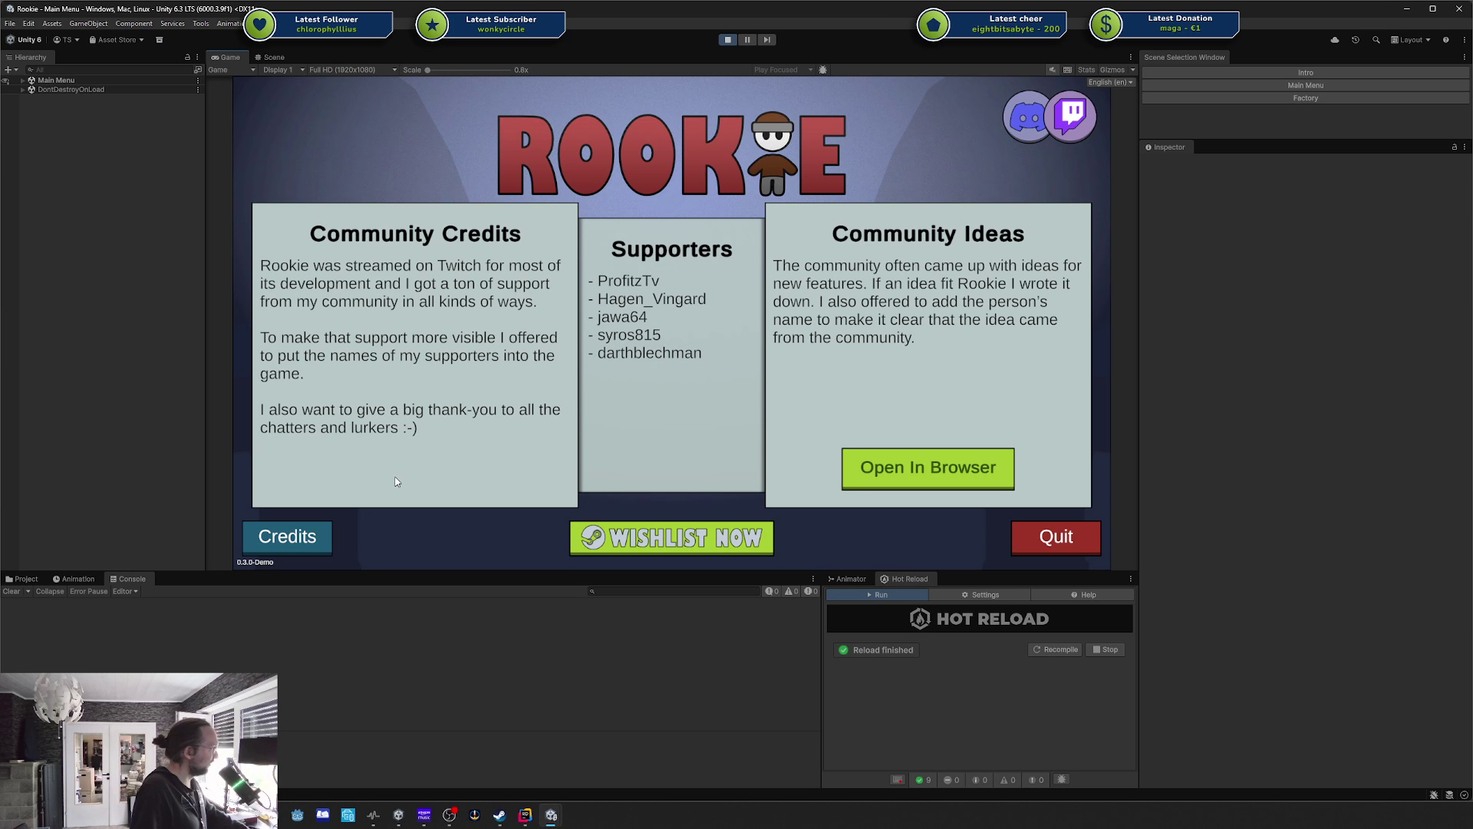
click(323, 535)
click(323, 534)
click(323, 534)
click(322, 534)
click(323, 534)
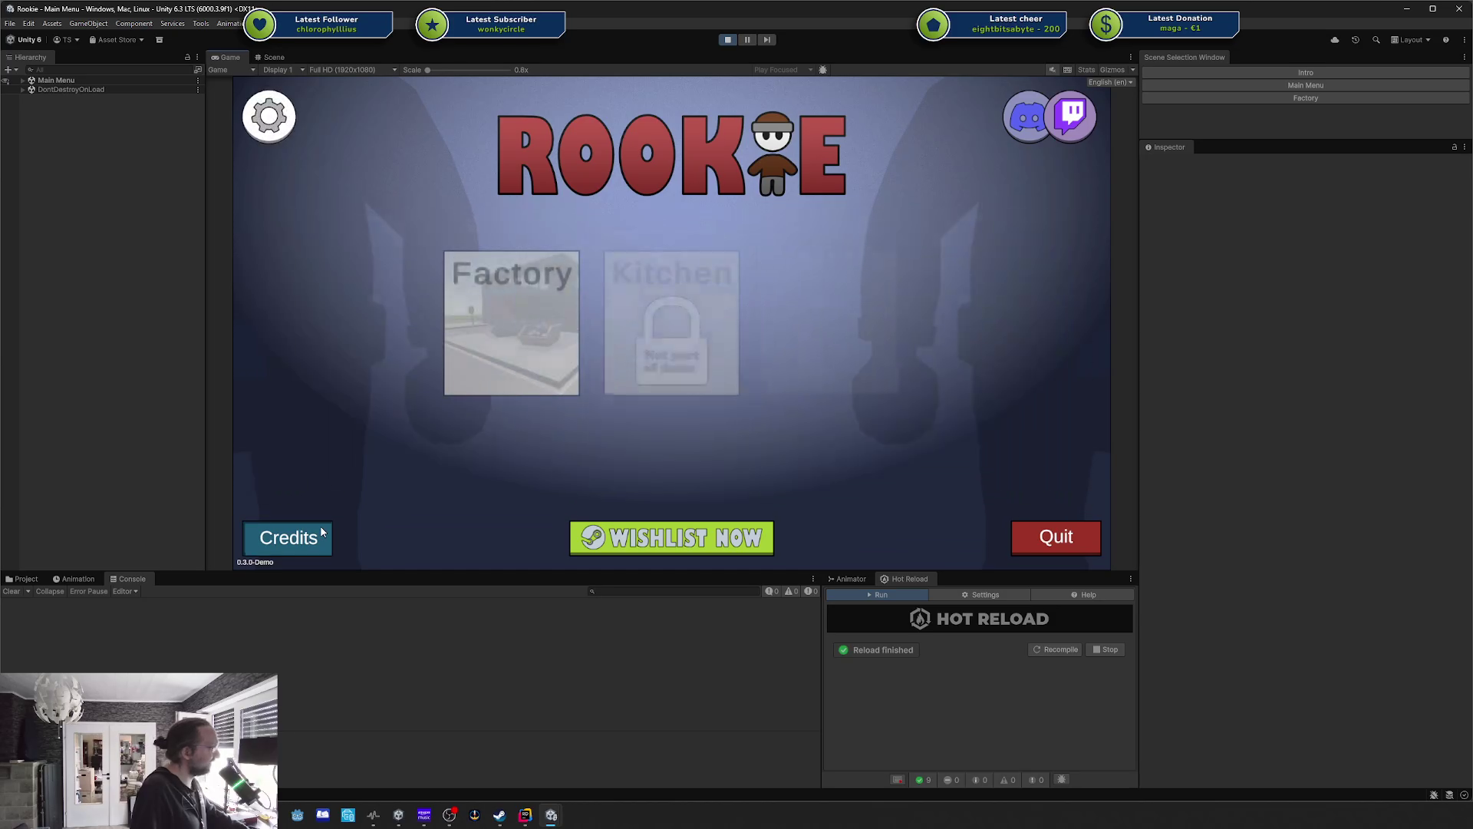
click(320, 528)
click(320, 527)
click(321, 528)
click(321, 528)
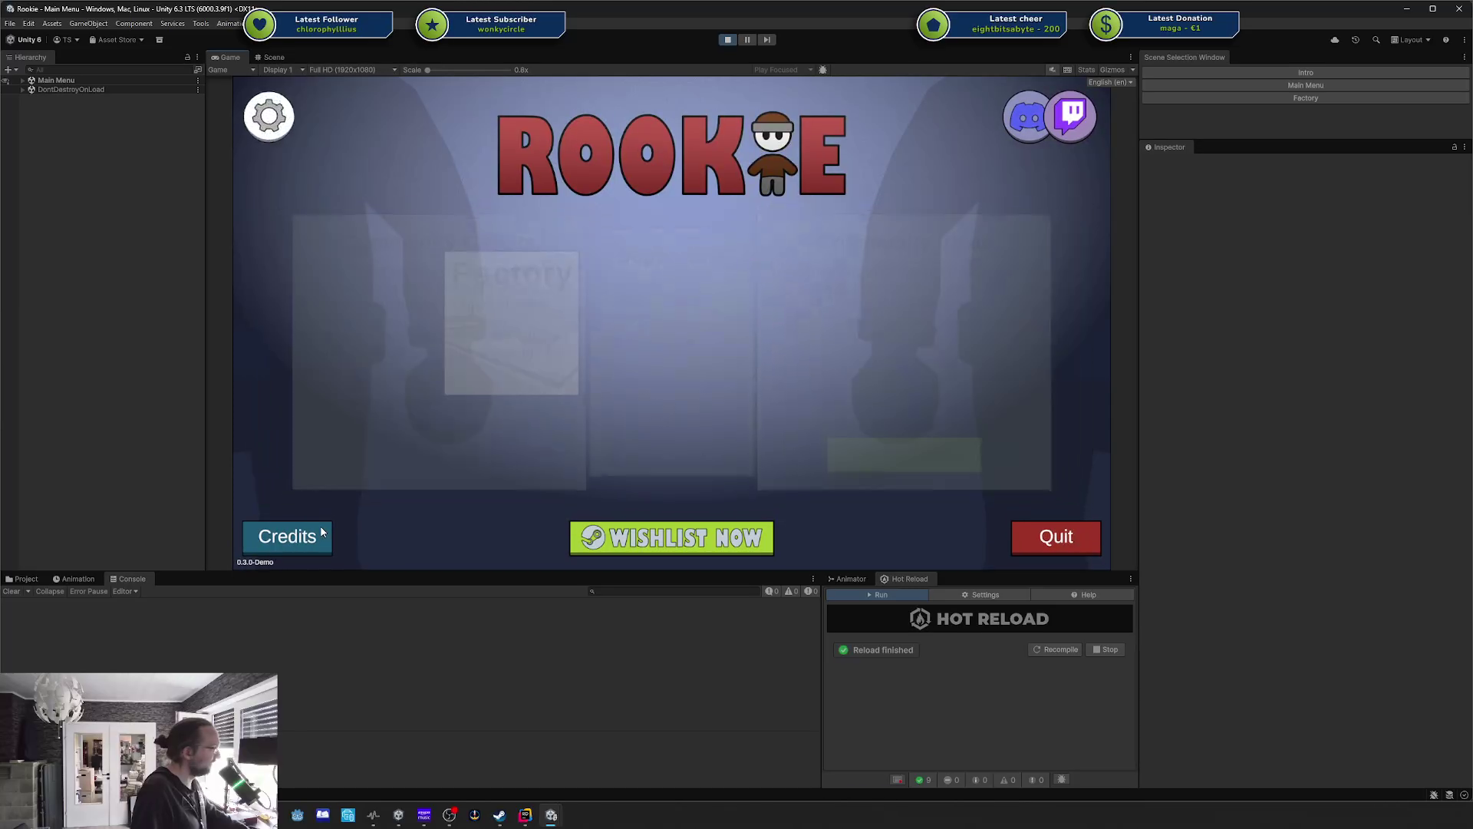
click(321, 529)
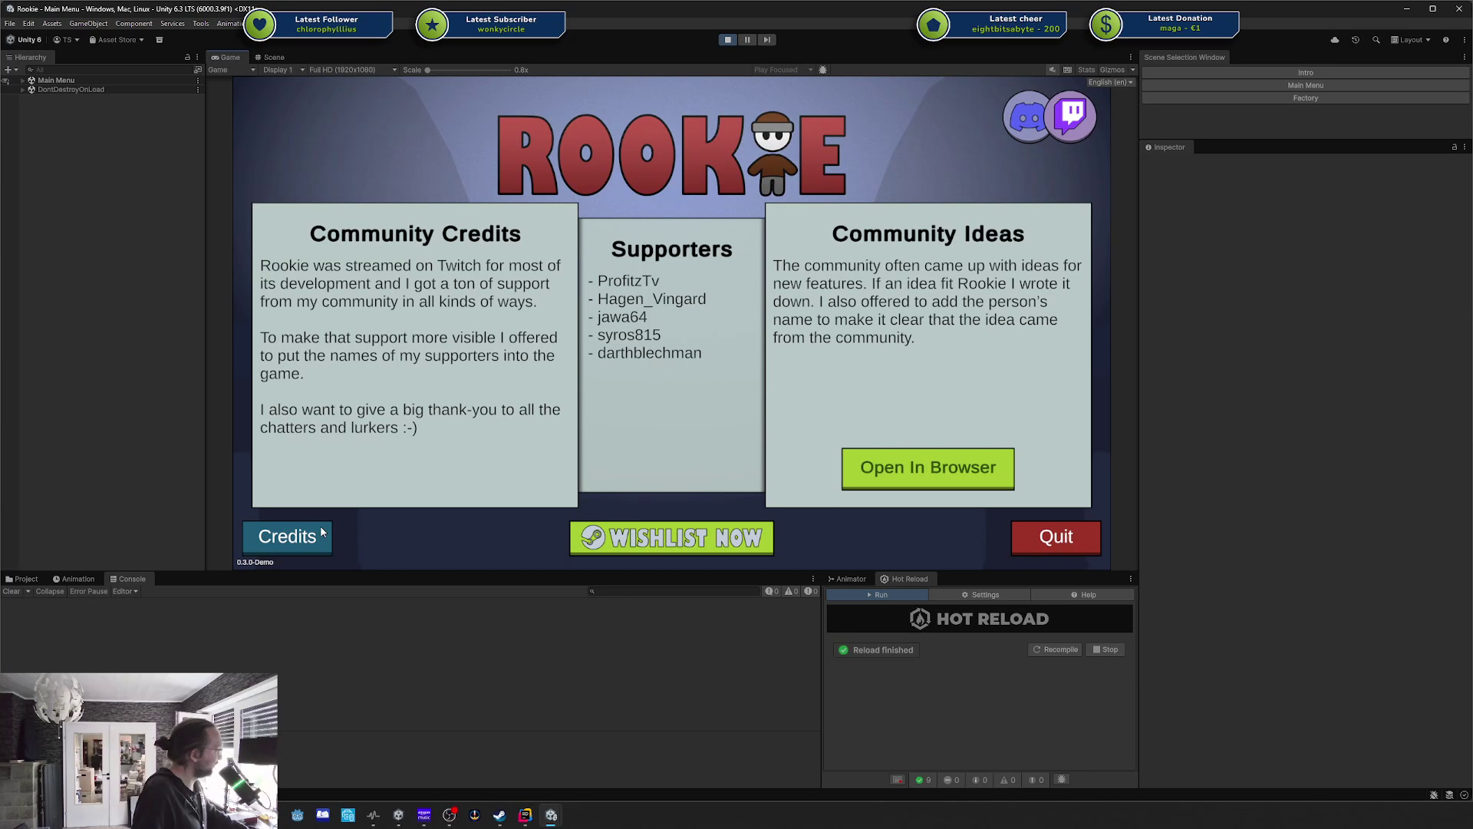
click(322, 529)
click(322, 529)
click(321, 530)
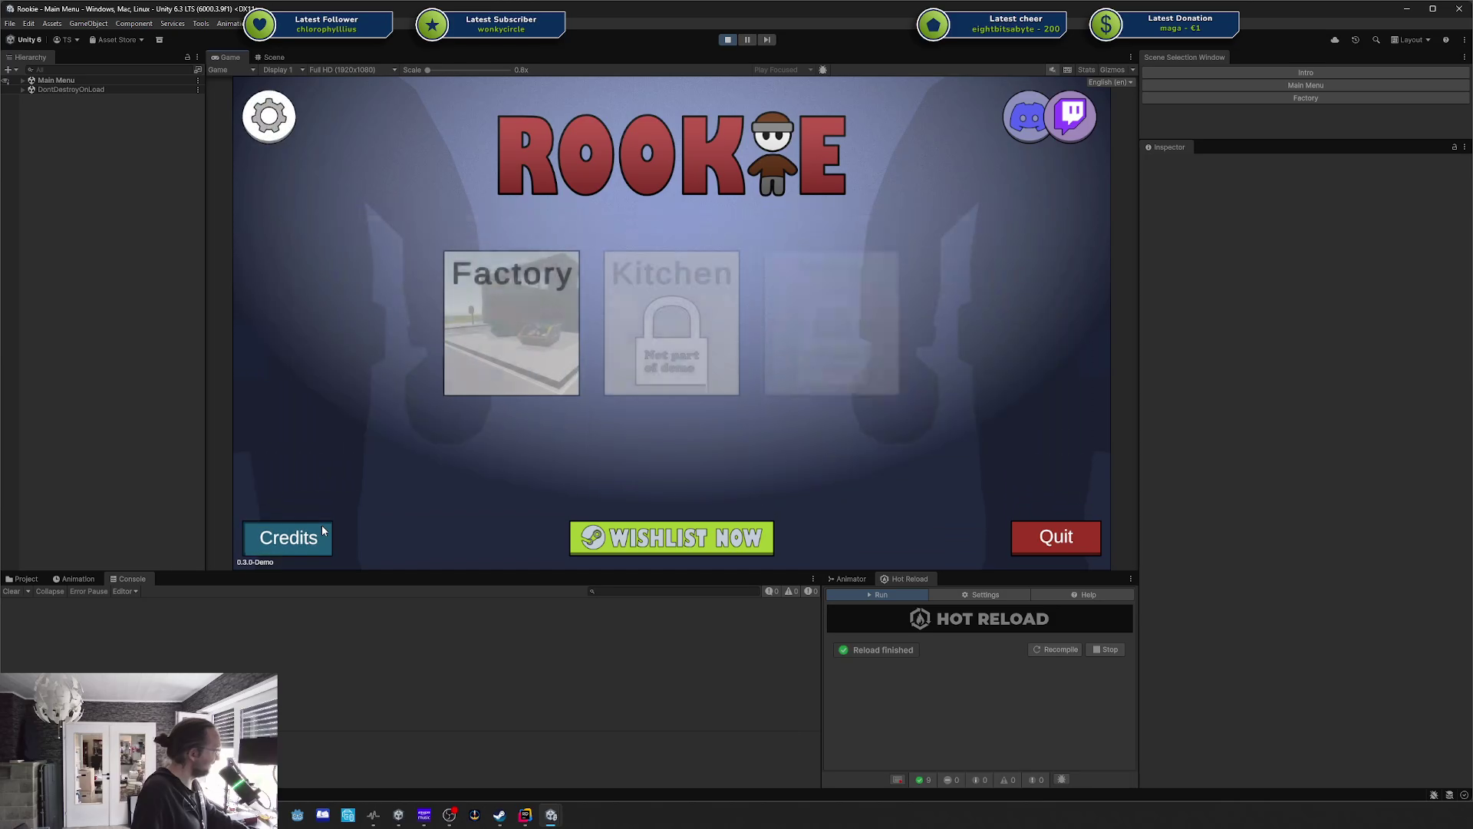
click(322, 530)
click(322, 530)
click(323, 530)
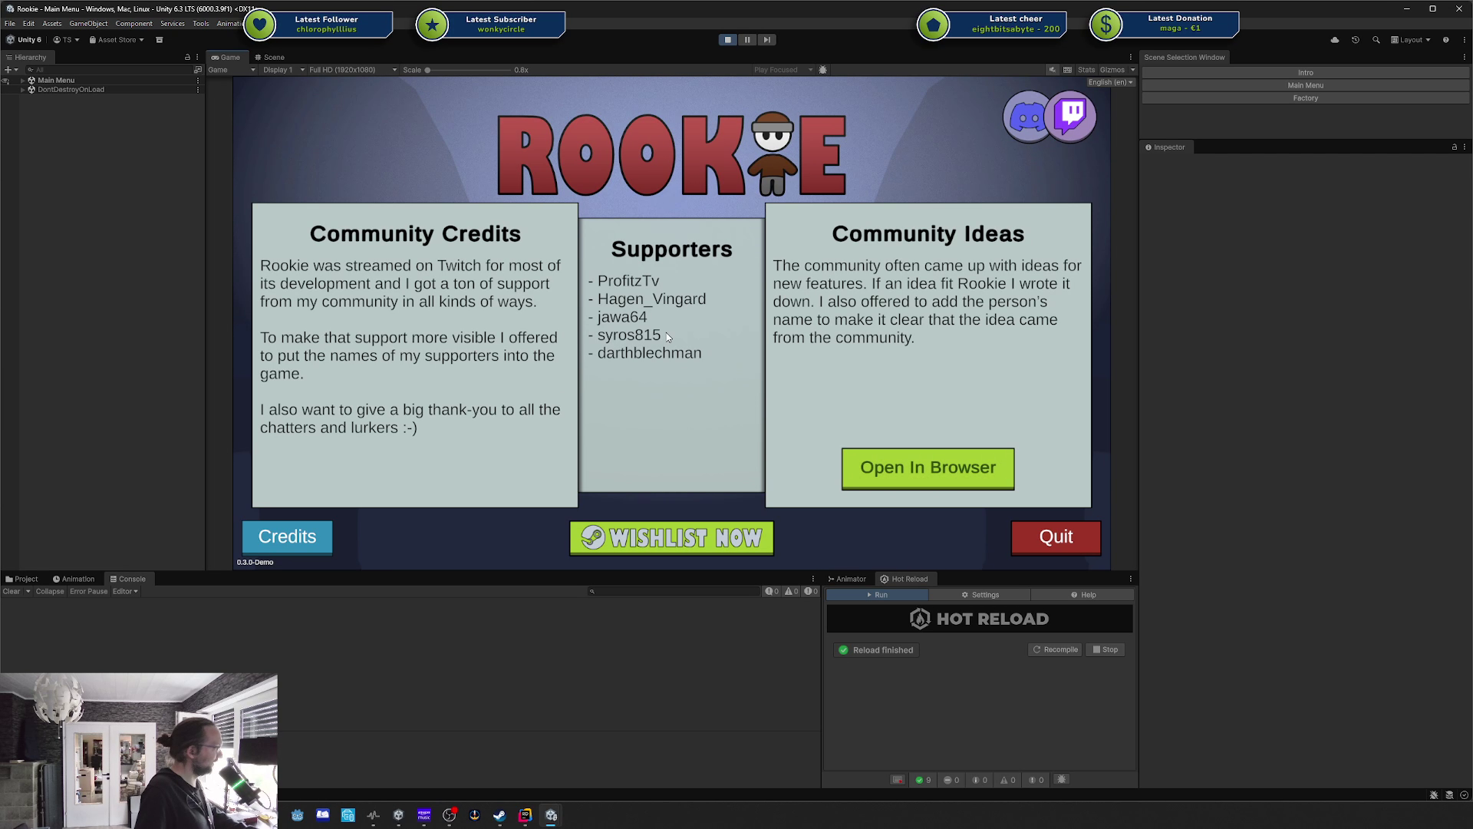
click(328, 535)
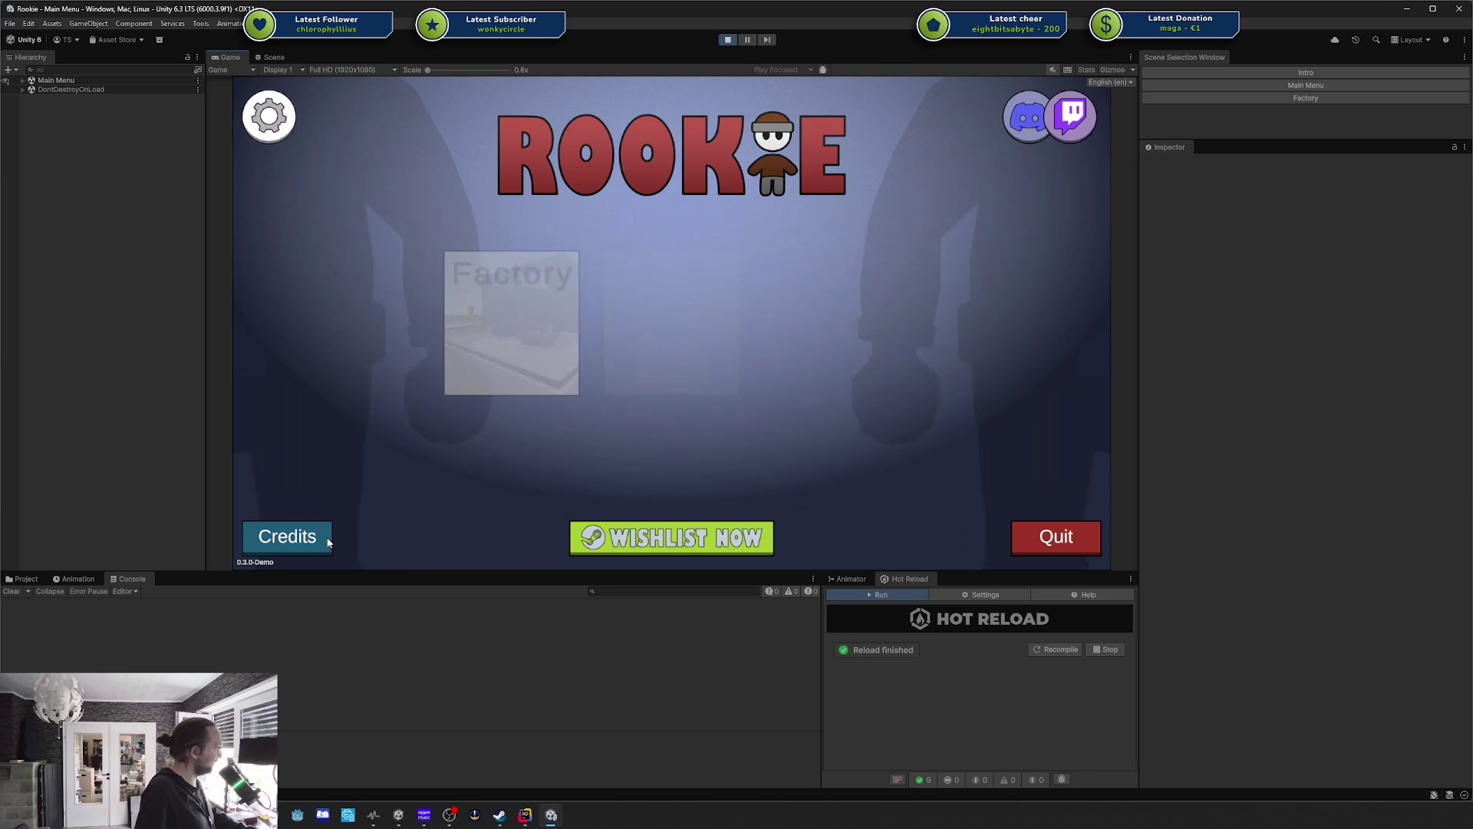
Review the upperPanels and lowerPanels force lines in ApplyForces.
click(525, 815)
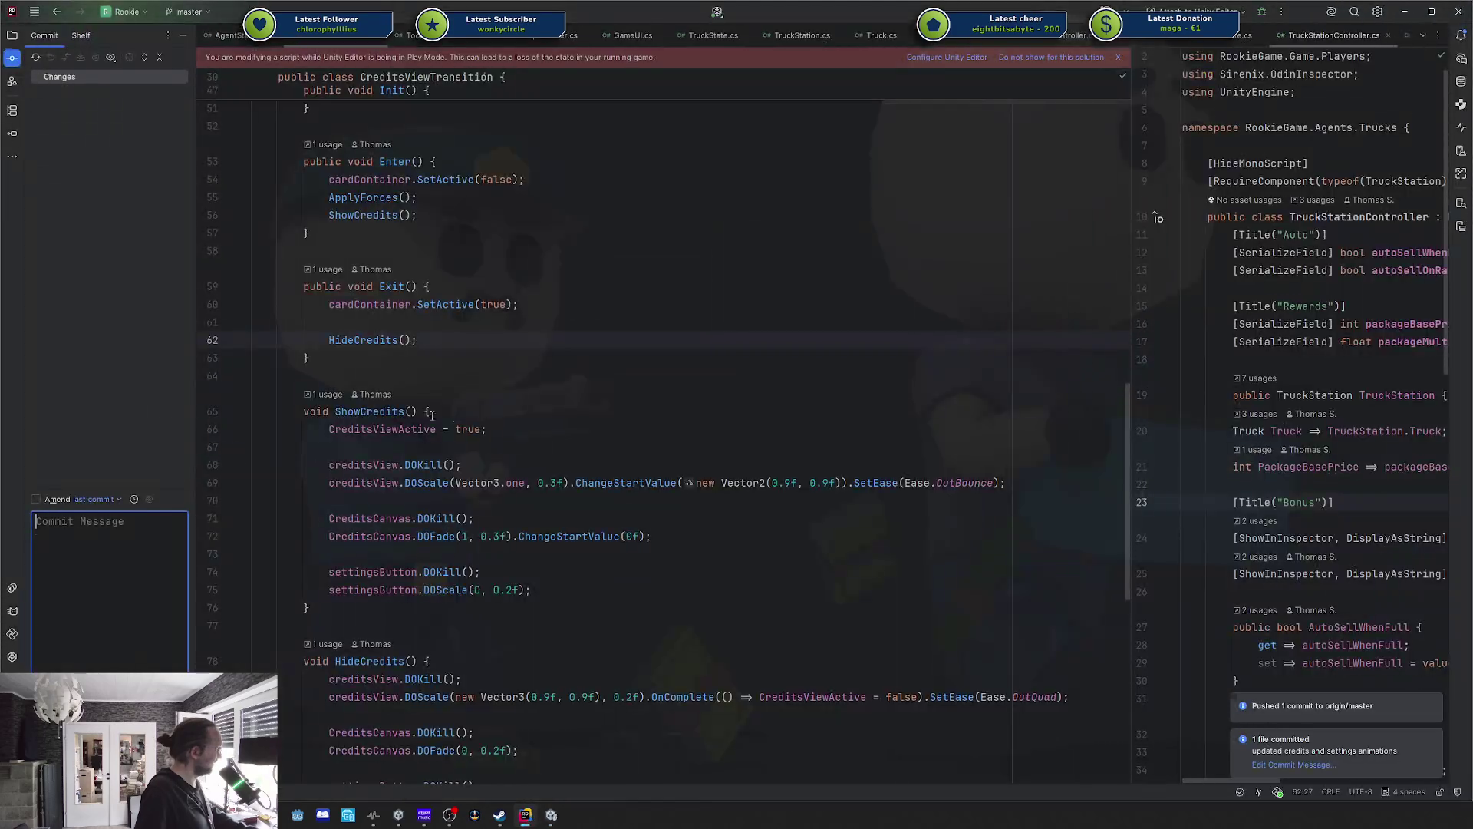
scroll(281, 280, down, 2)
click(328, 294)
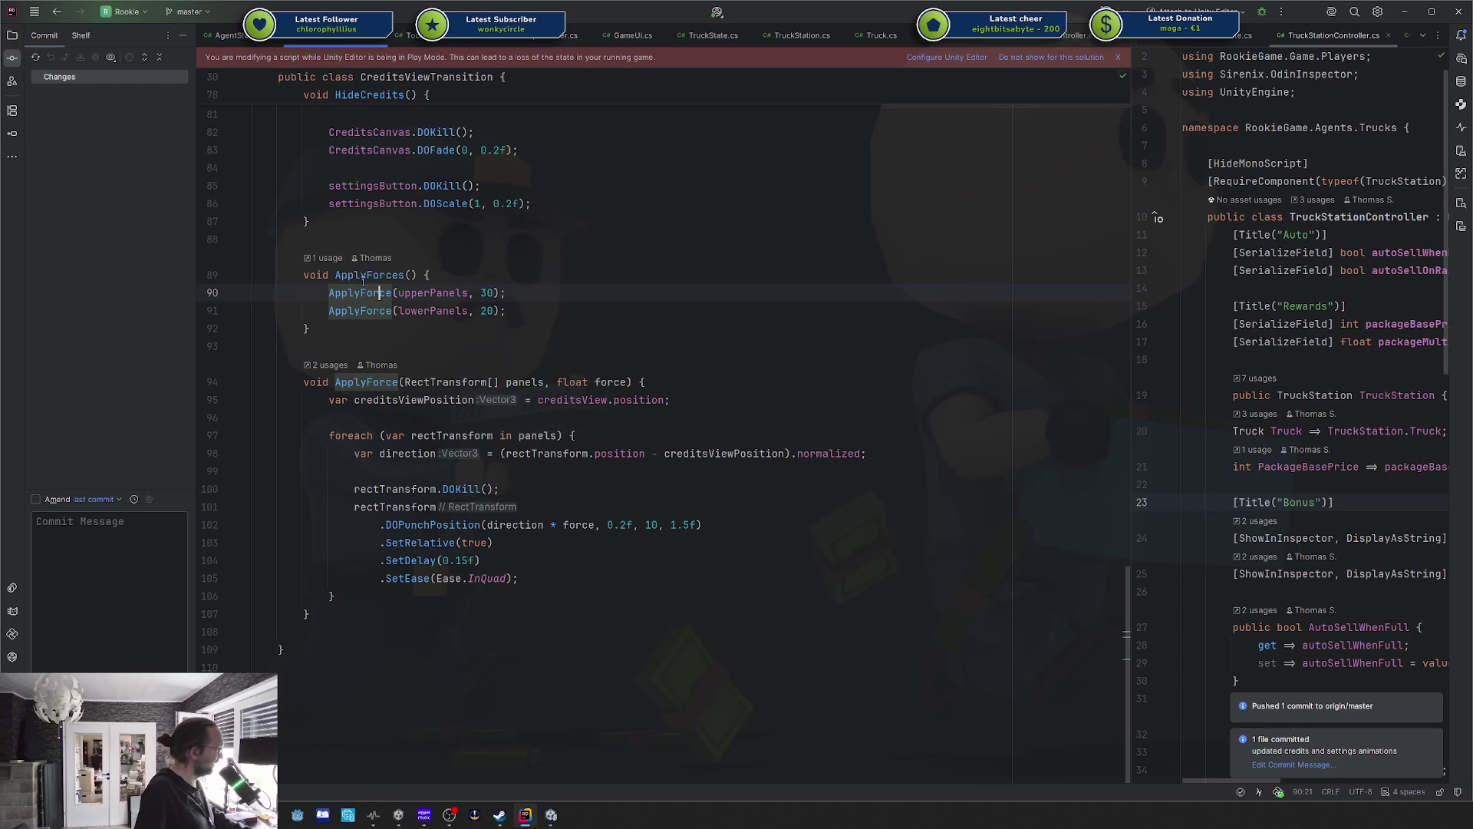
key(End)
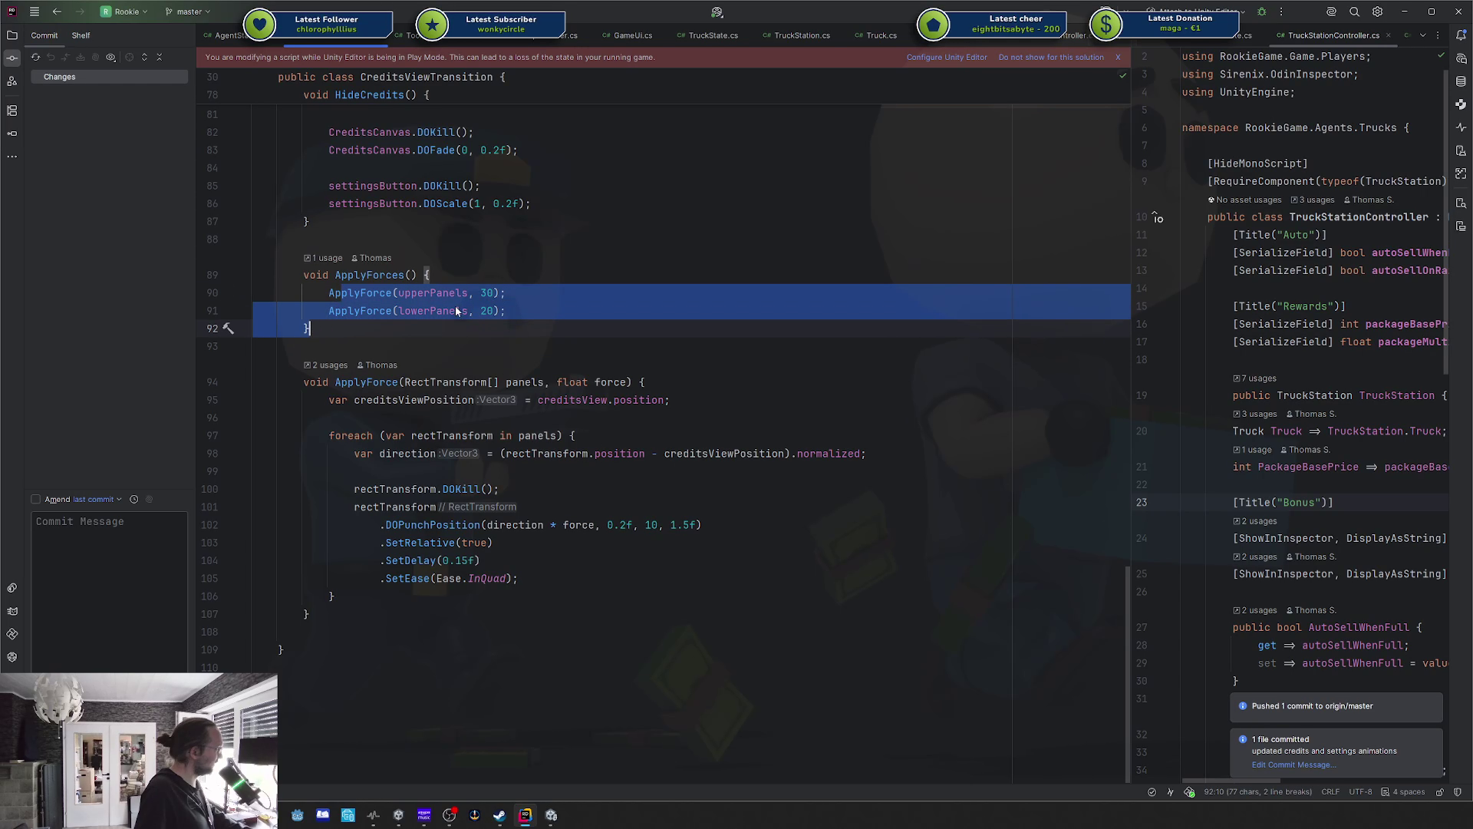
double_click(430, 293)
double_click(428, 310)
Select the credits transition field declaration and the nearby panel code.
scroll(428, 313, up, 8)
scroll(428, 313, up, 20)
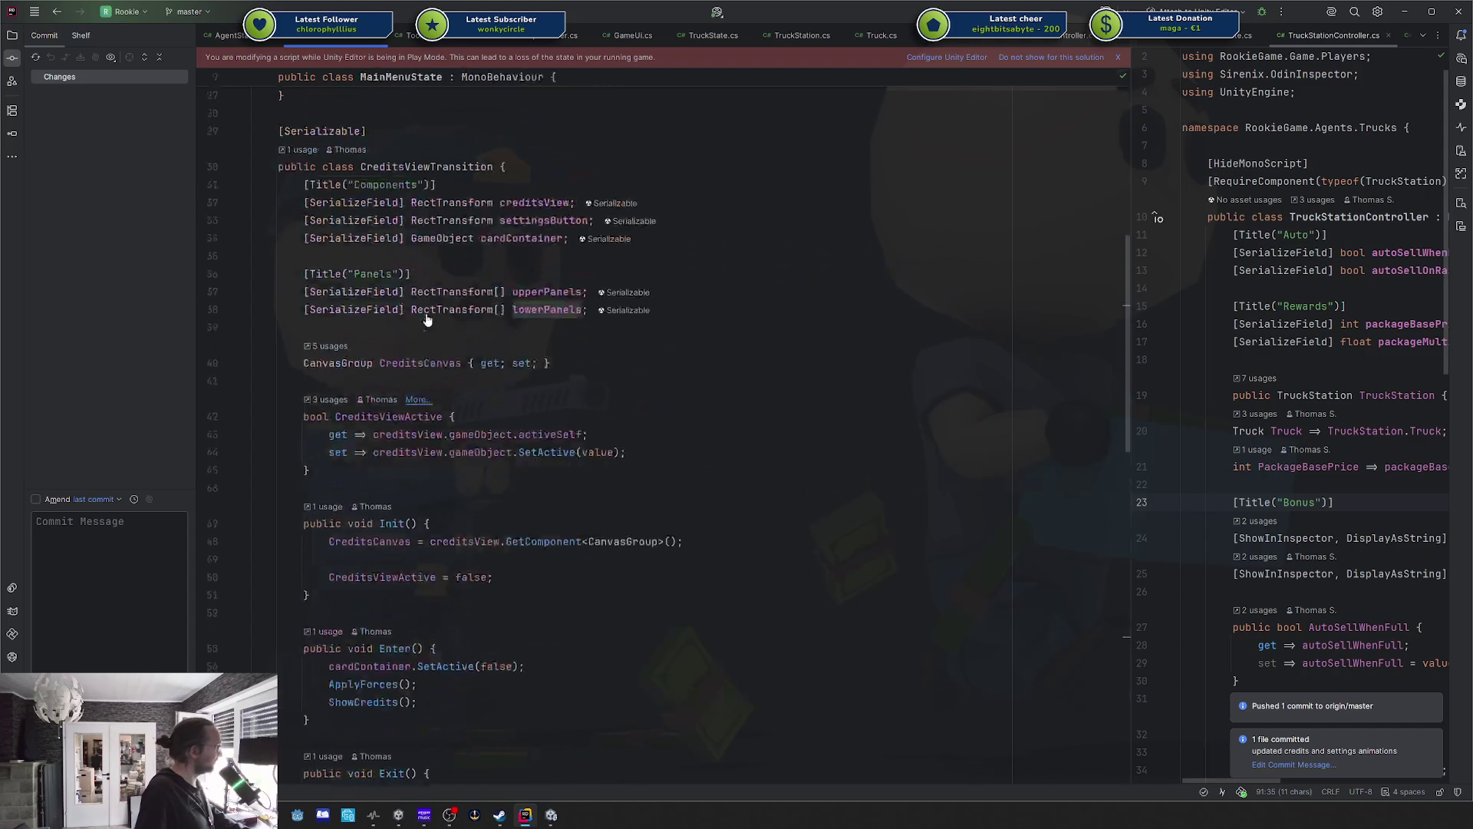
drag(484, 257, 687, 259)
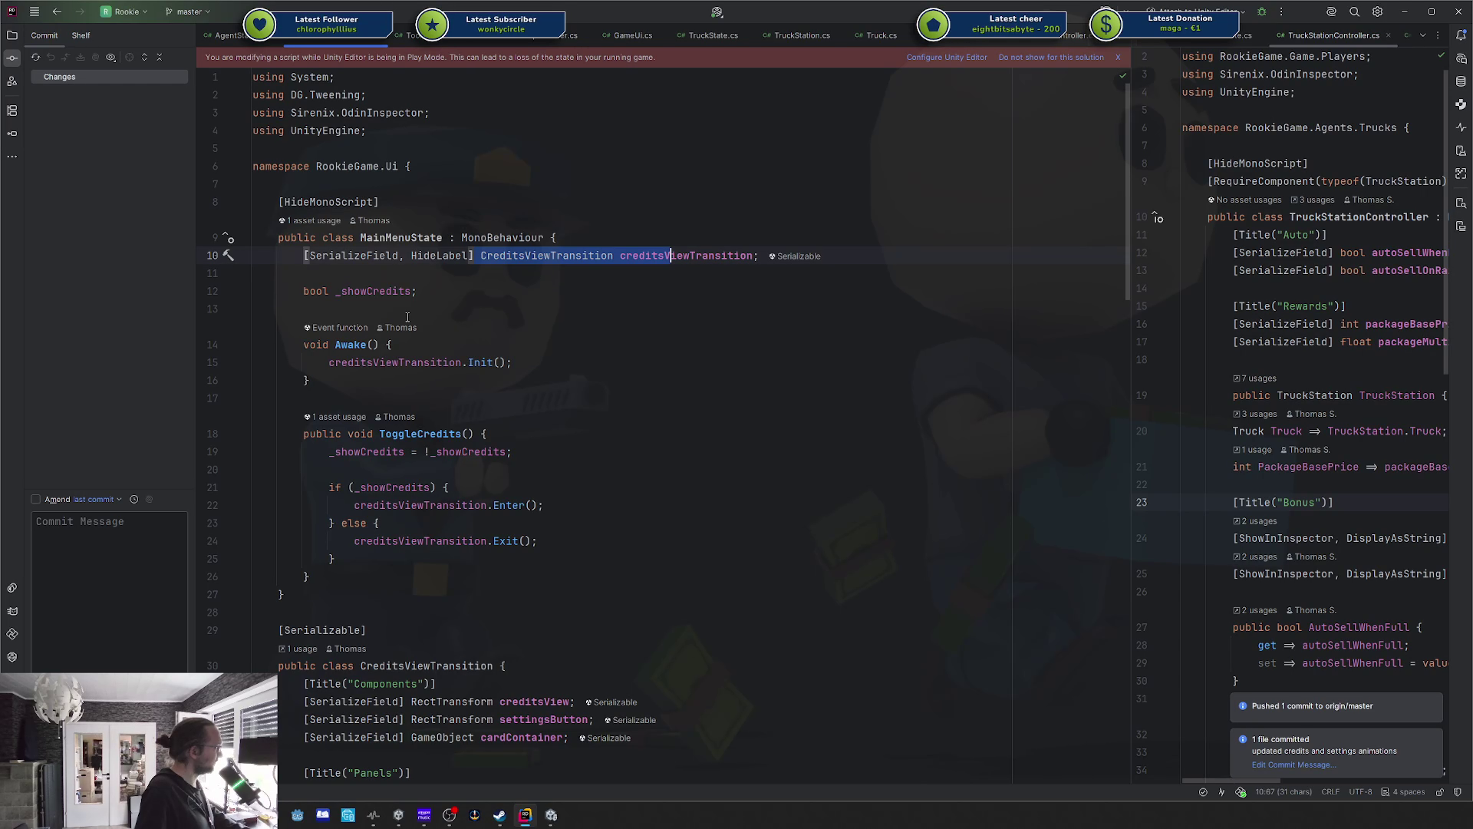
scroll(408, 317, down, 6)
drag(412, 470, 590, 488)
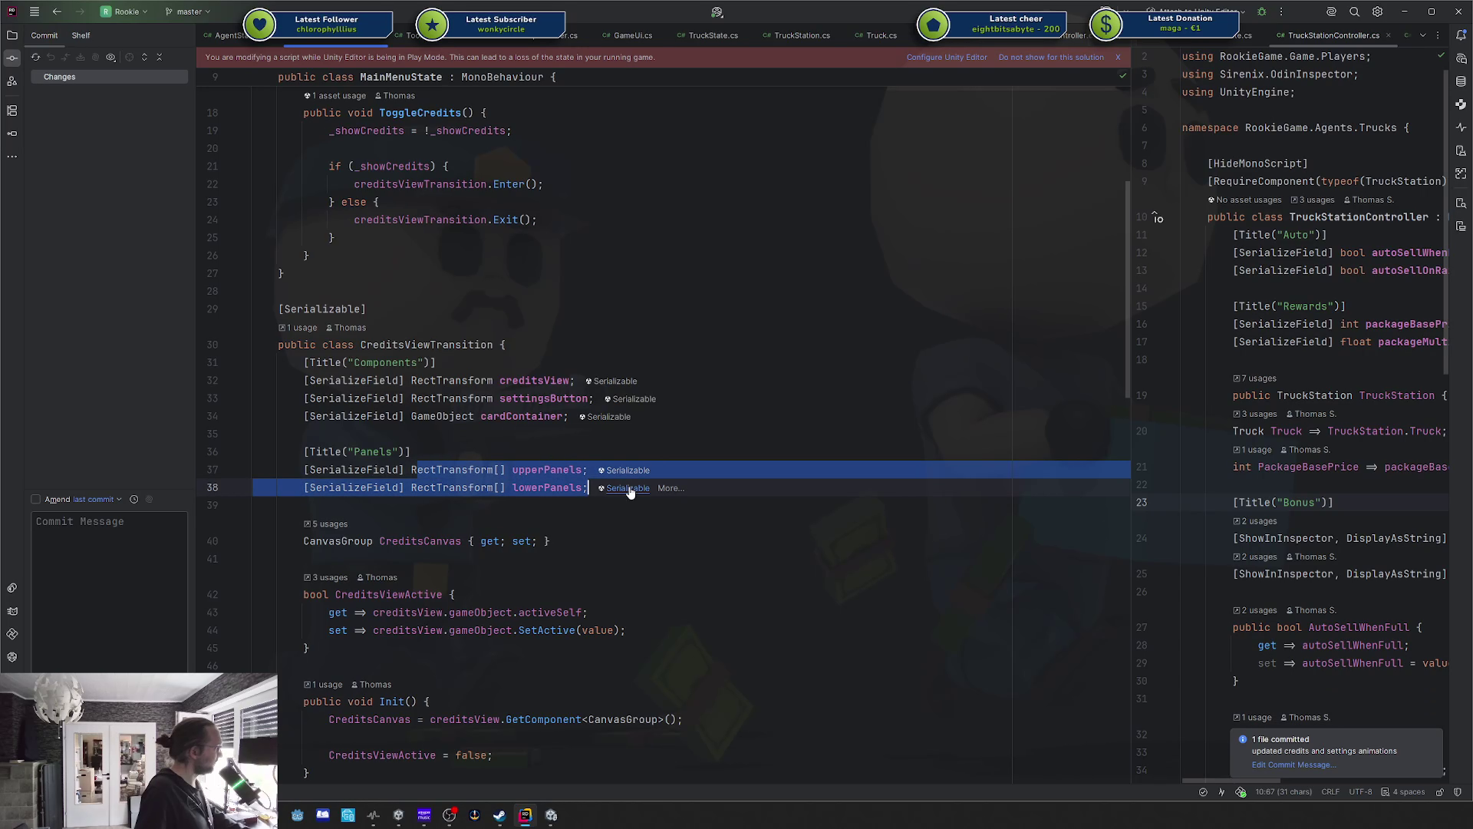
scroll(601, 517, down, 20)
Select the direction calculation and the DOPunchPosition call on line 102.
key(Down)
key(Down)
key(Down)
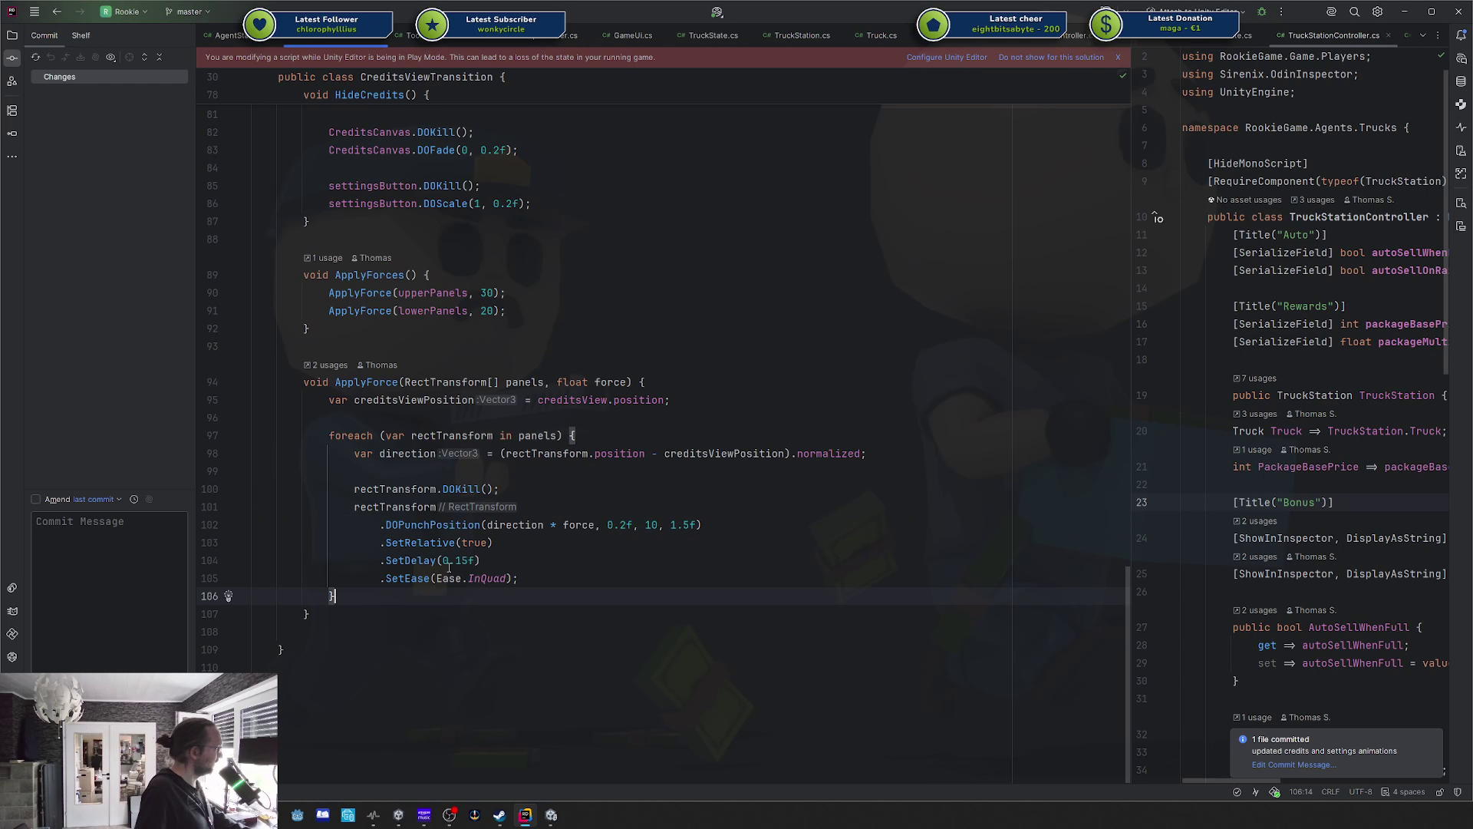
click(544, 454)
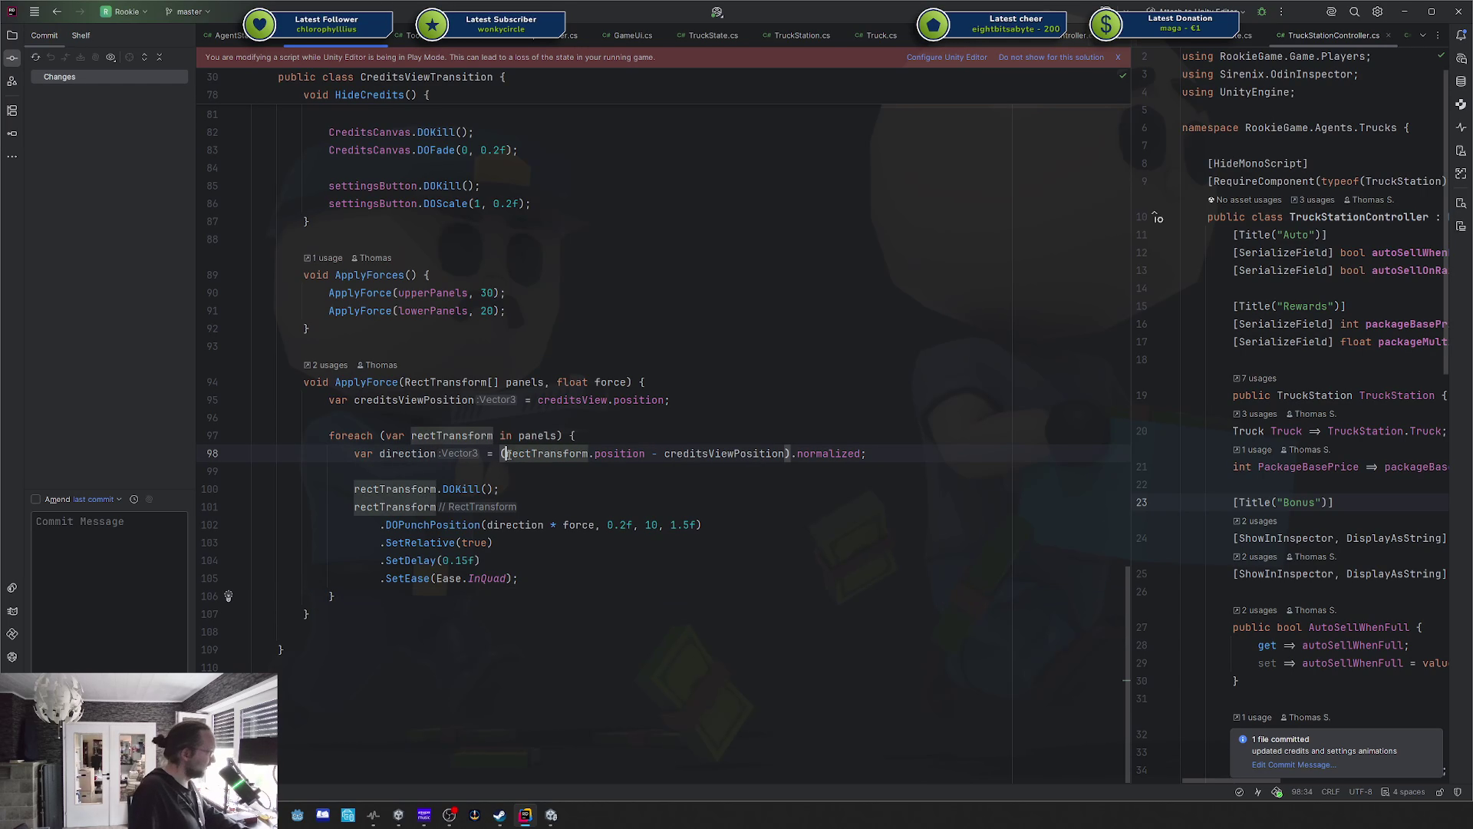
double_click(402, 453)
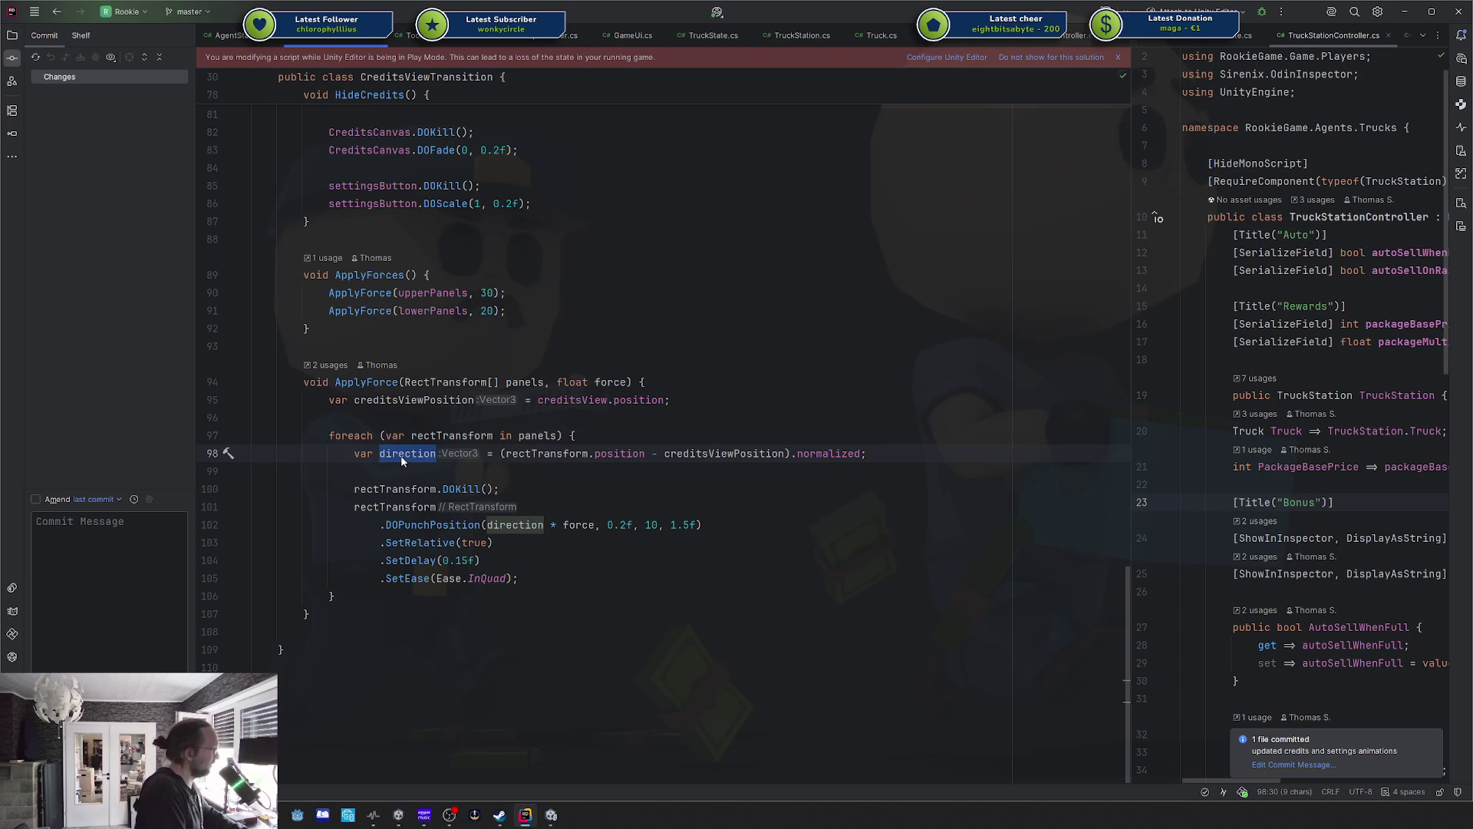
key(shift+End)
key(Down)
key(Down)
key(Down)
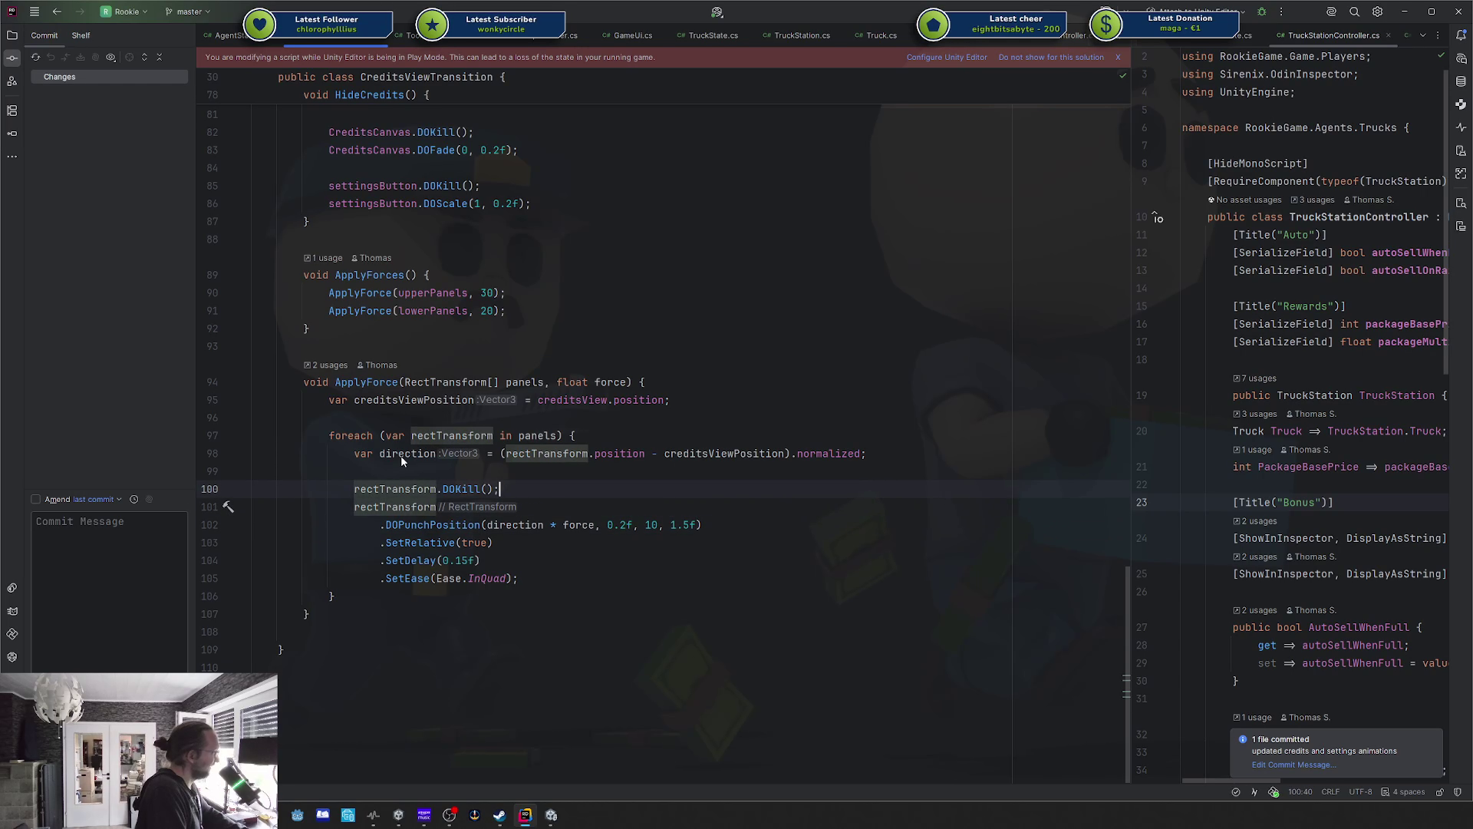
key(shift+Home)
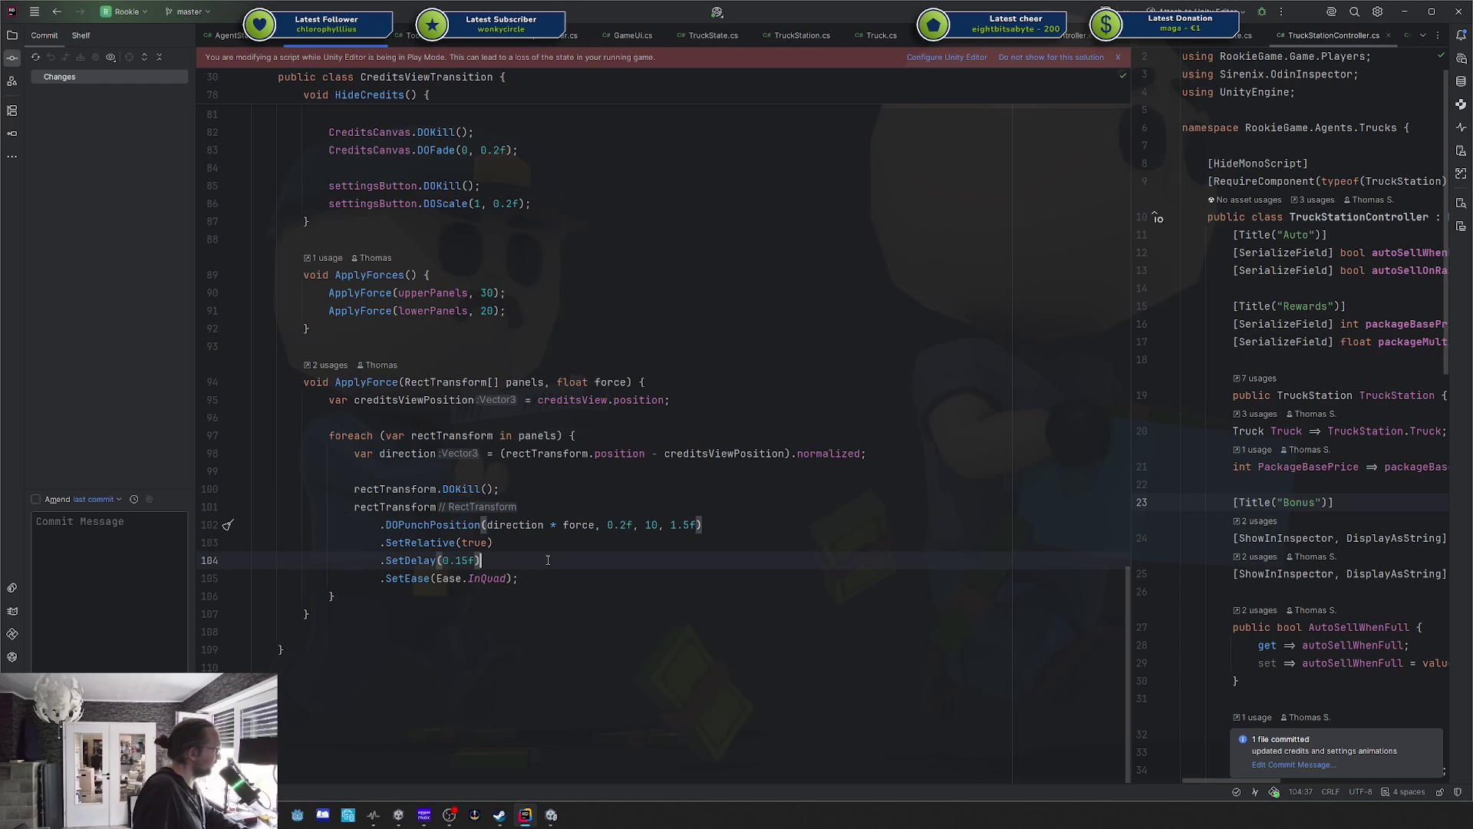
Mark the SetRelative line, then close the credits view in the running Unity game.
click(488, 543)
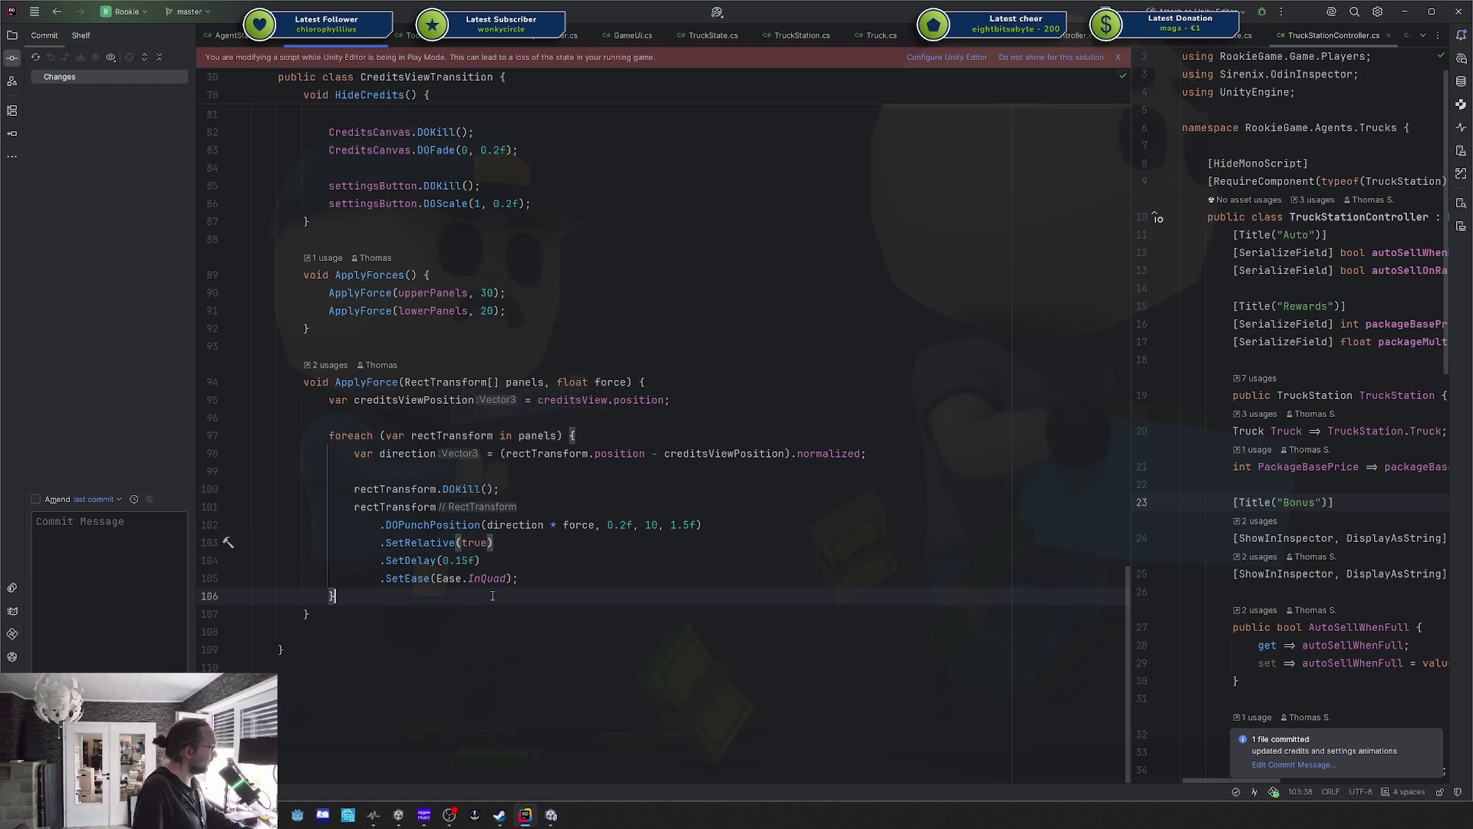
key(alt+Tab)
click(313, 539)
Toggle the credits view on and off three times to watch the transition, then stop play mode.
click(314, 539)
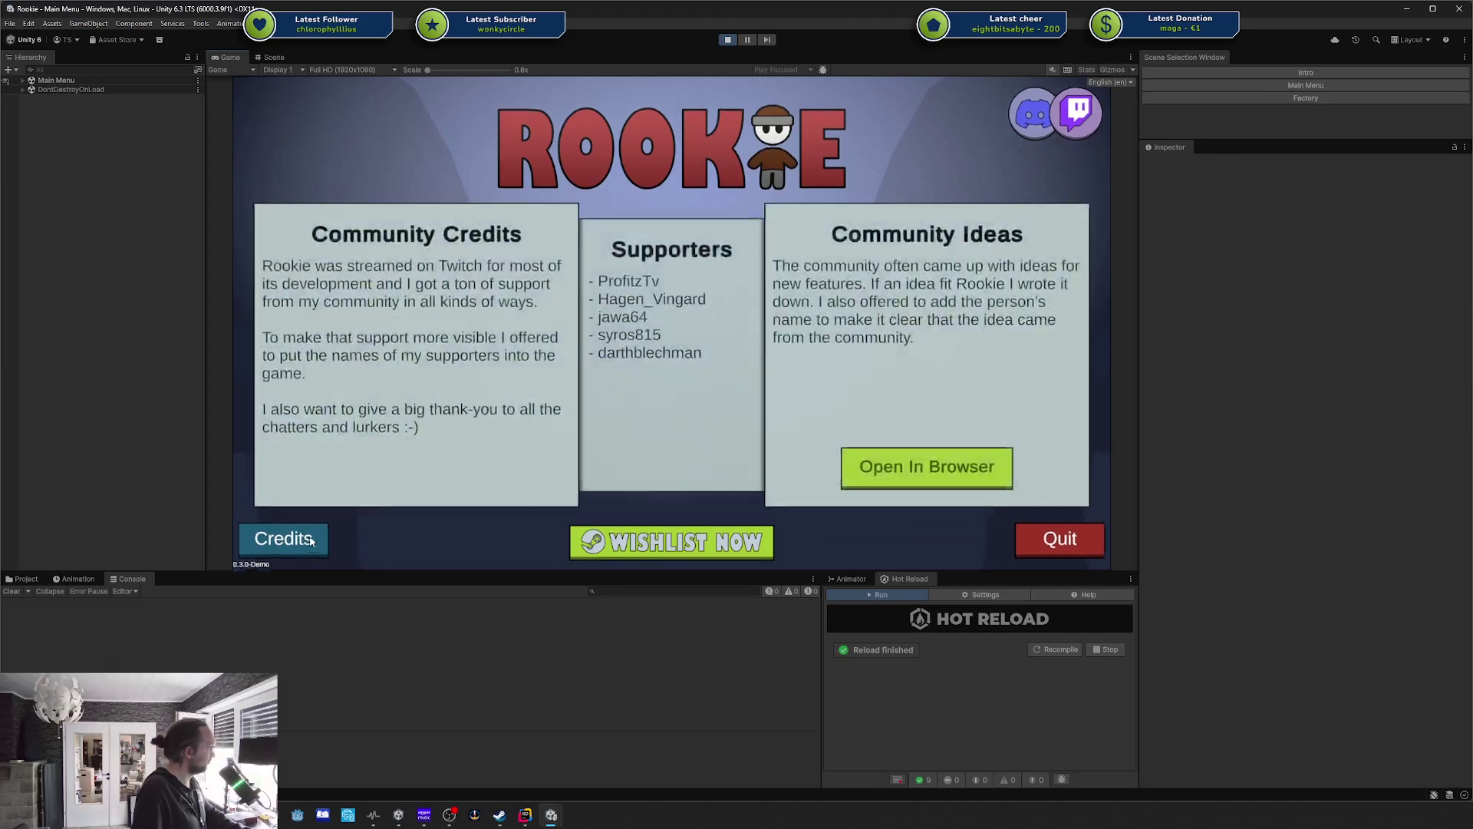
click(313, 538)
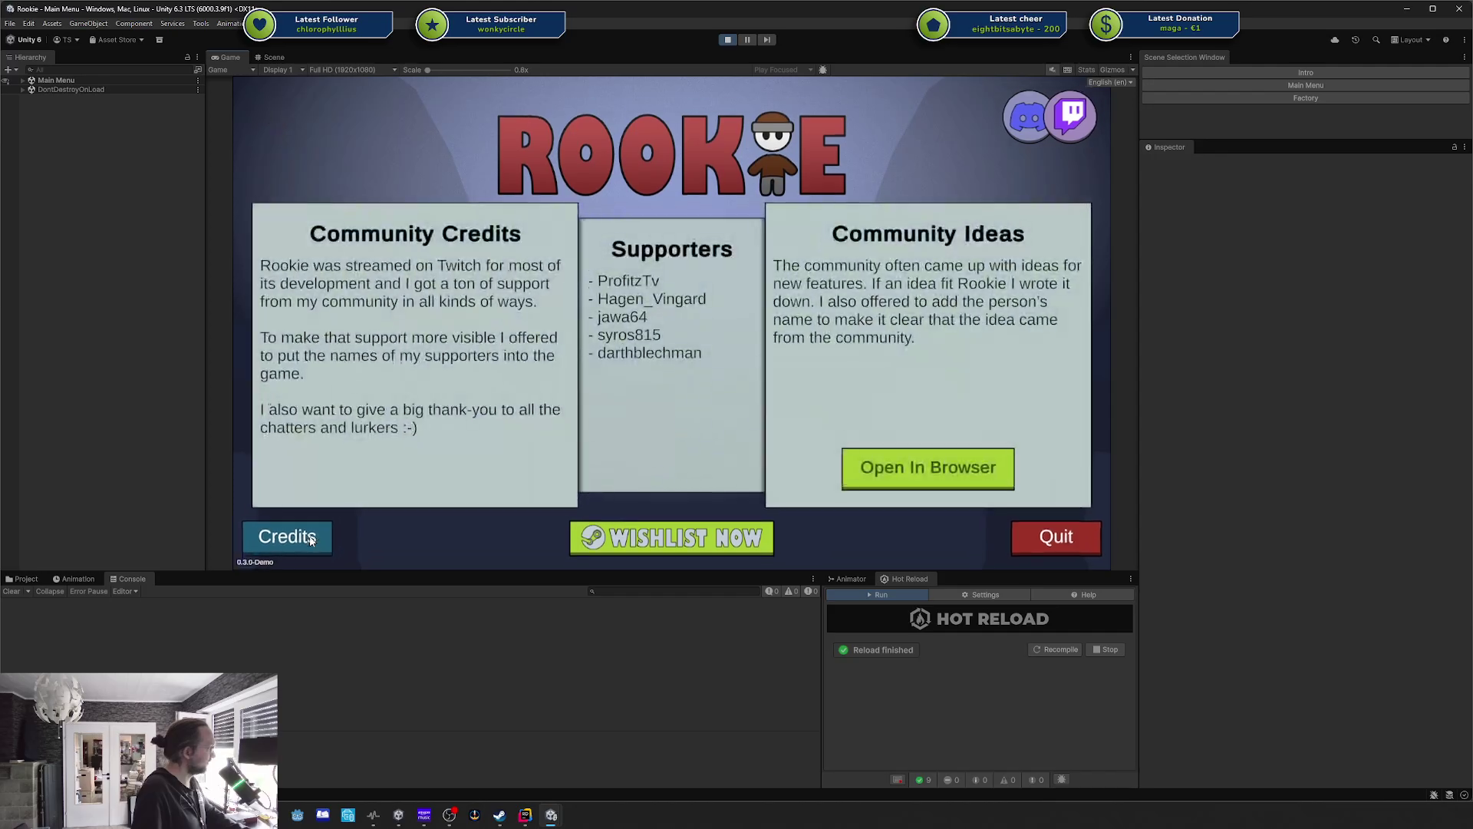
click(313, 539)
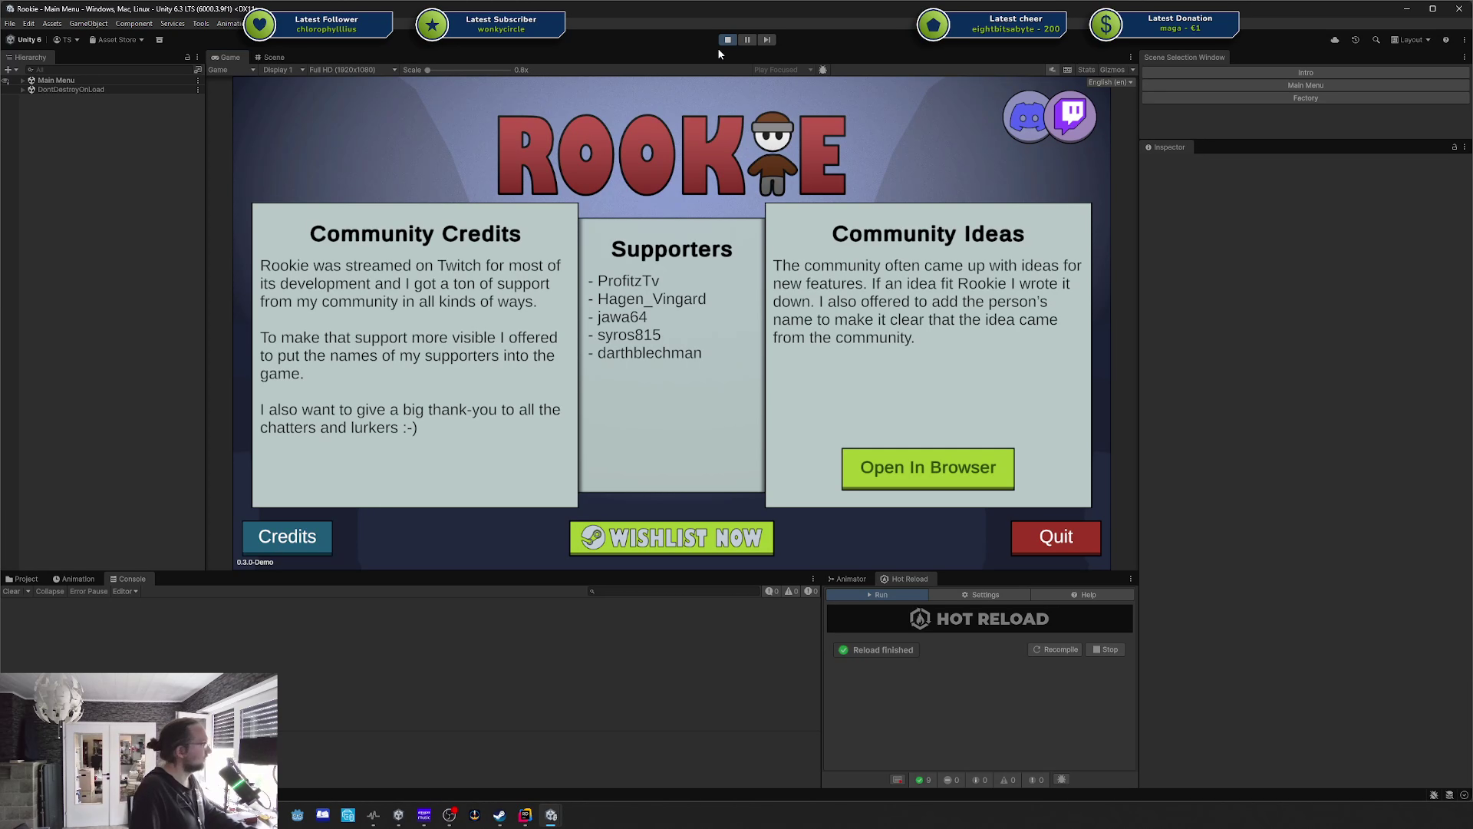
click(727, 40)
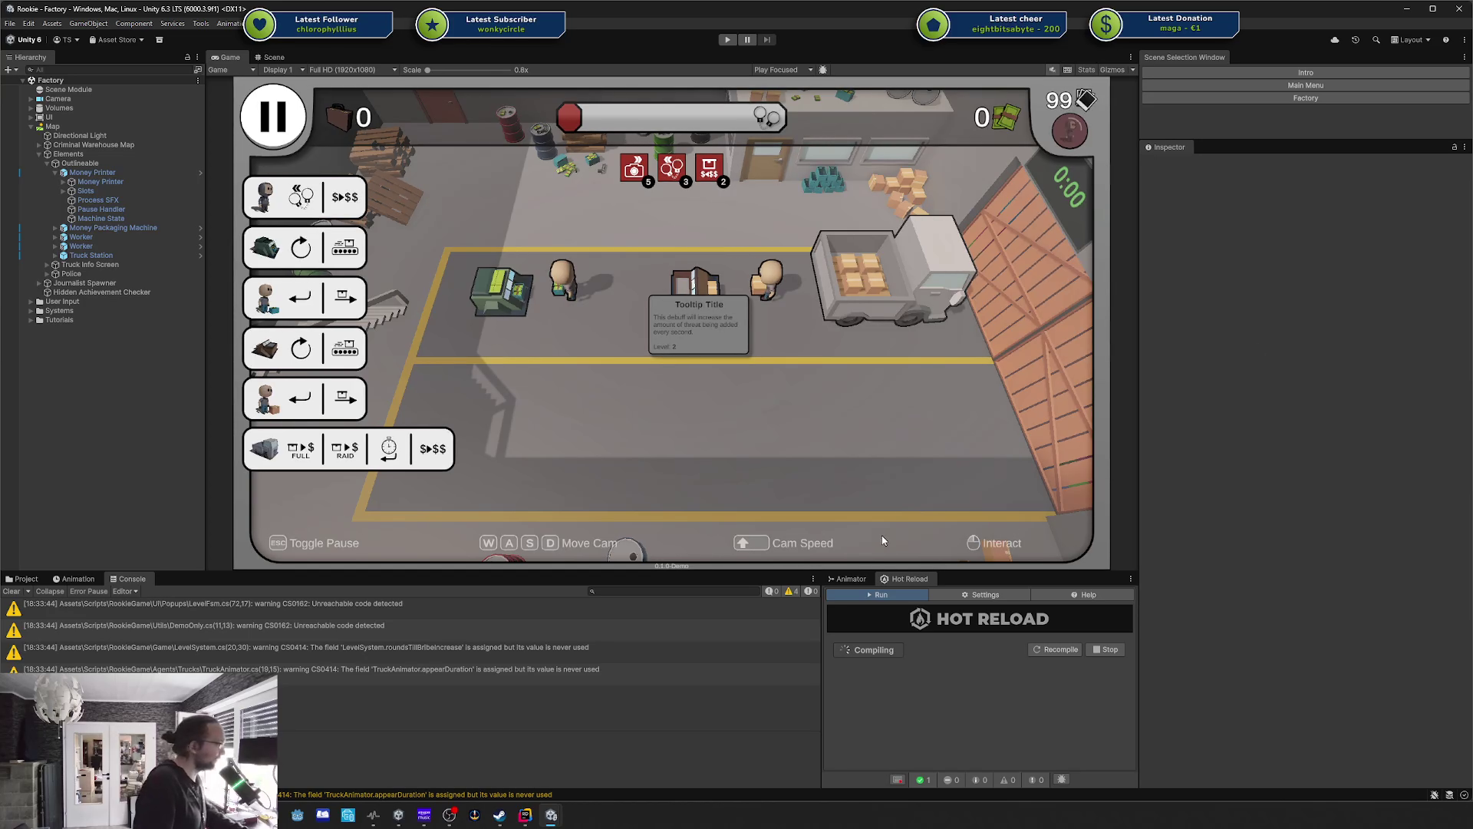
click(525, 815)
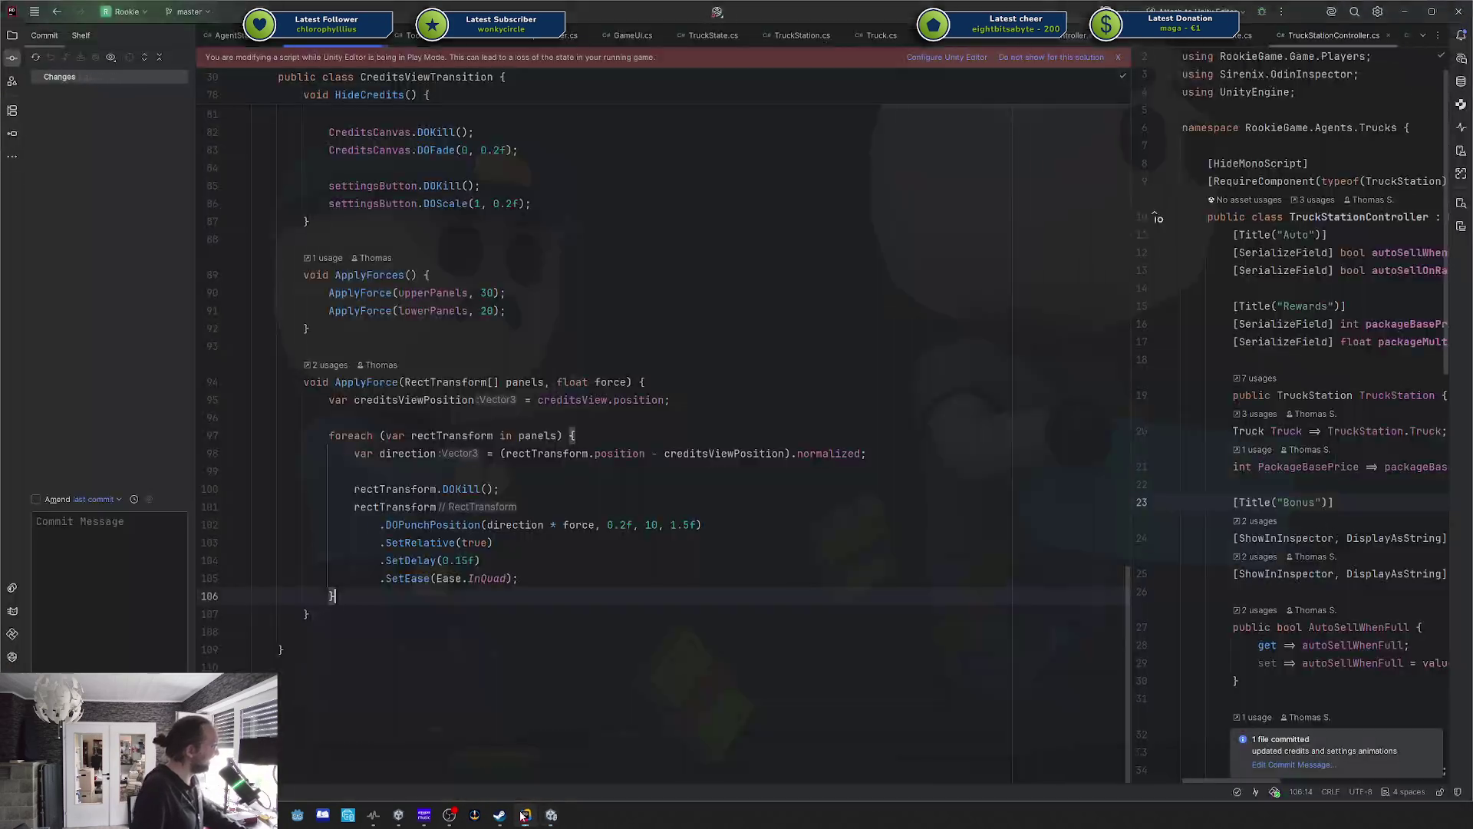
click(692, 472)
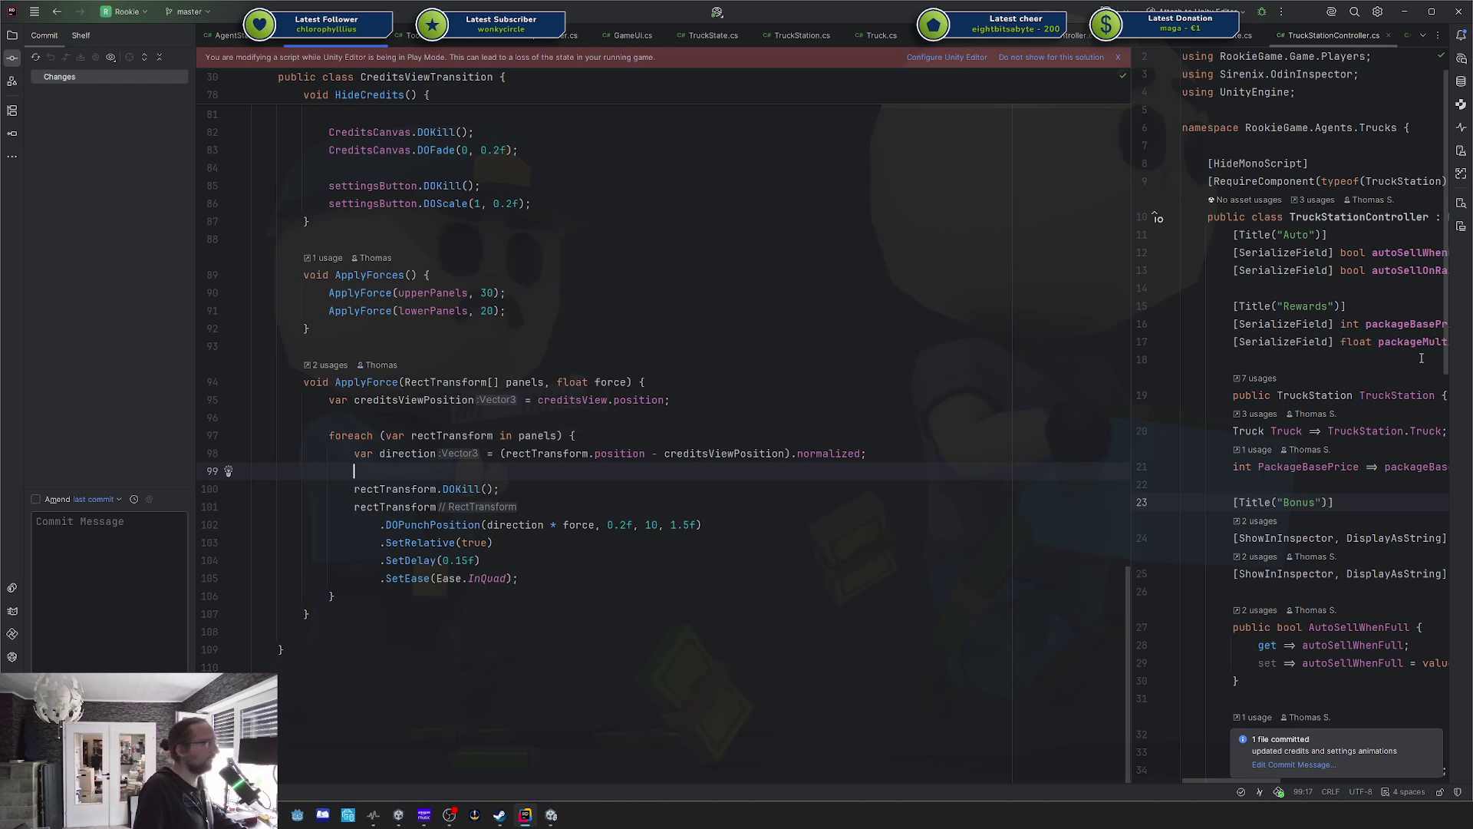
click(1012, 333)
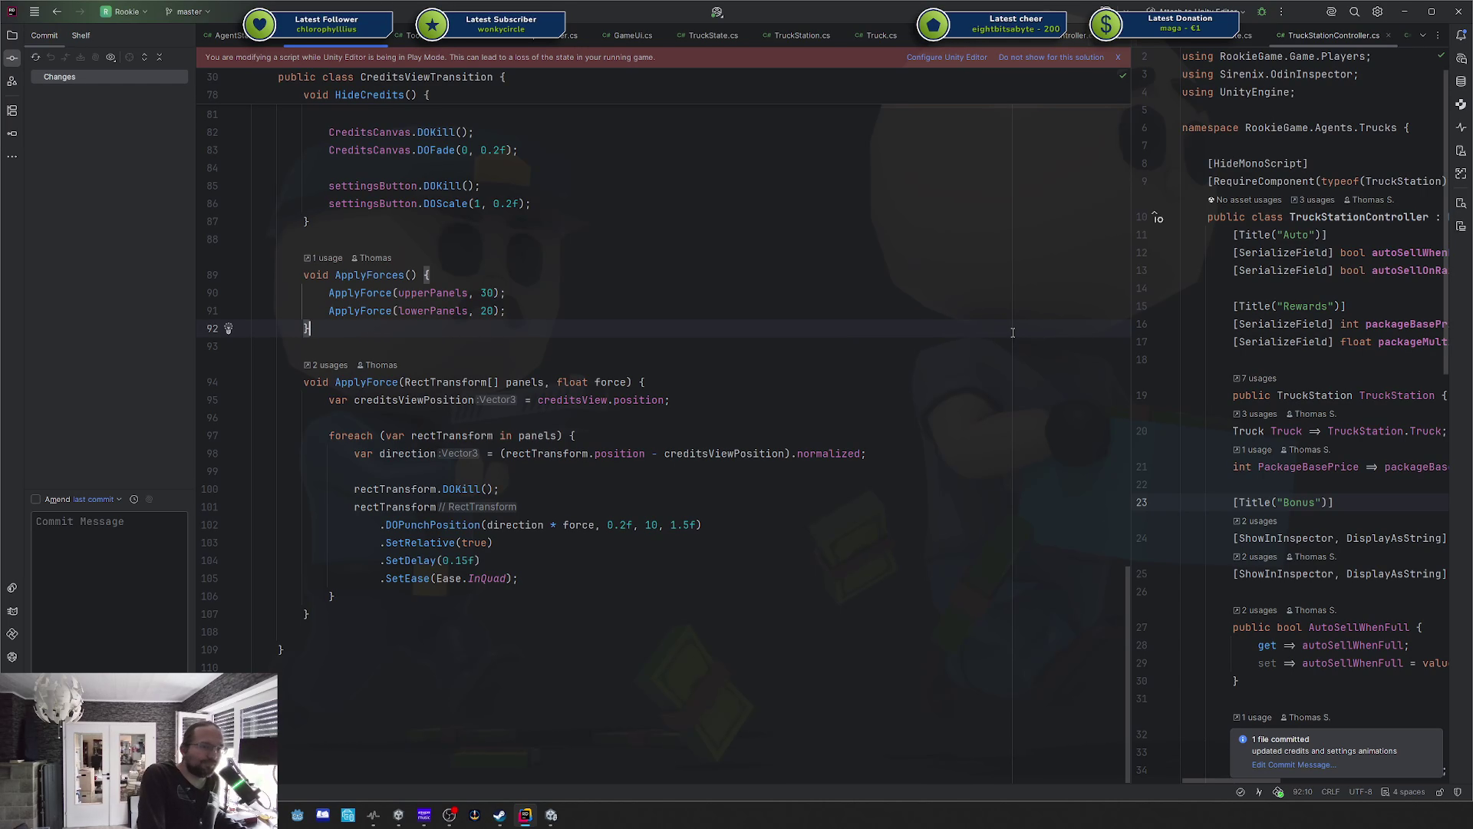
click(979, 338)
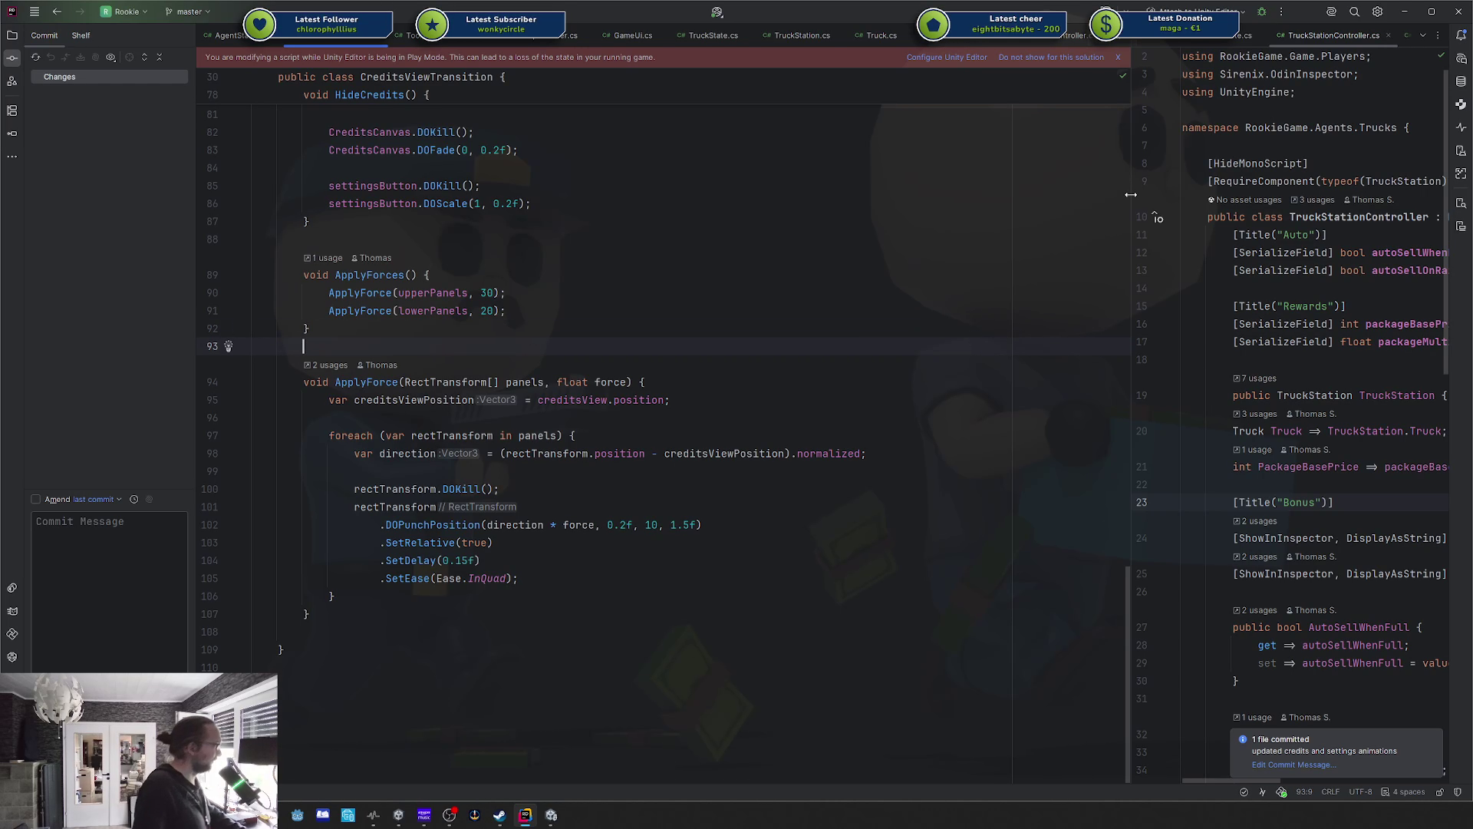
Open the Carnage Carnival solution from the recent solutions list in the current window.
click(188, 12)
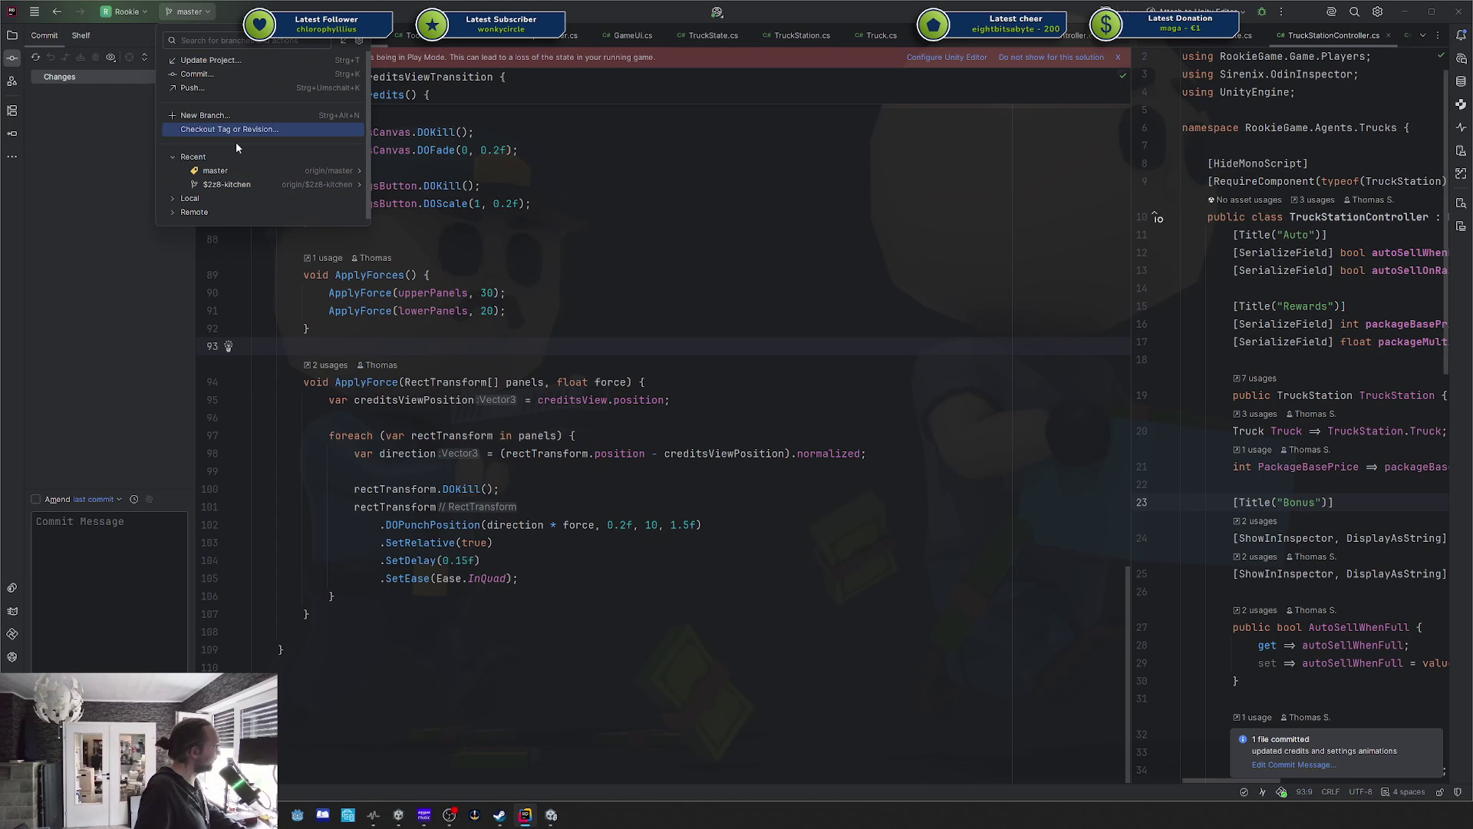
click(123, 12)
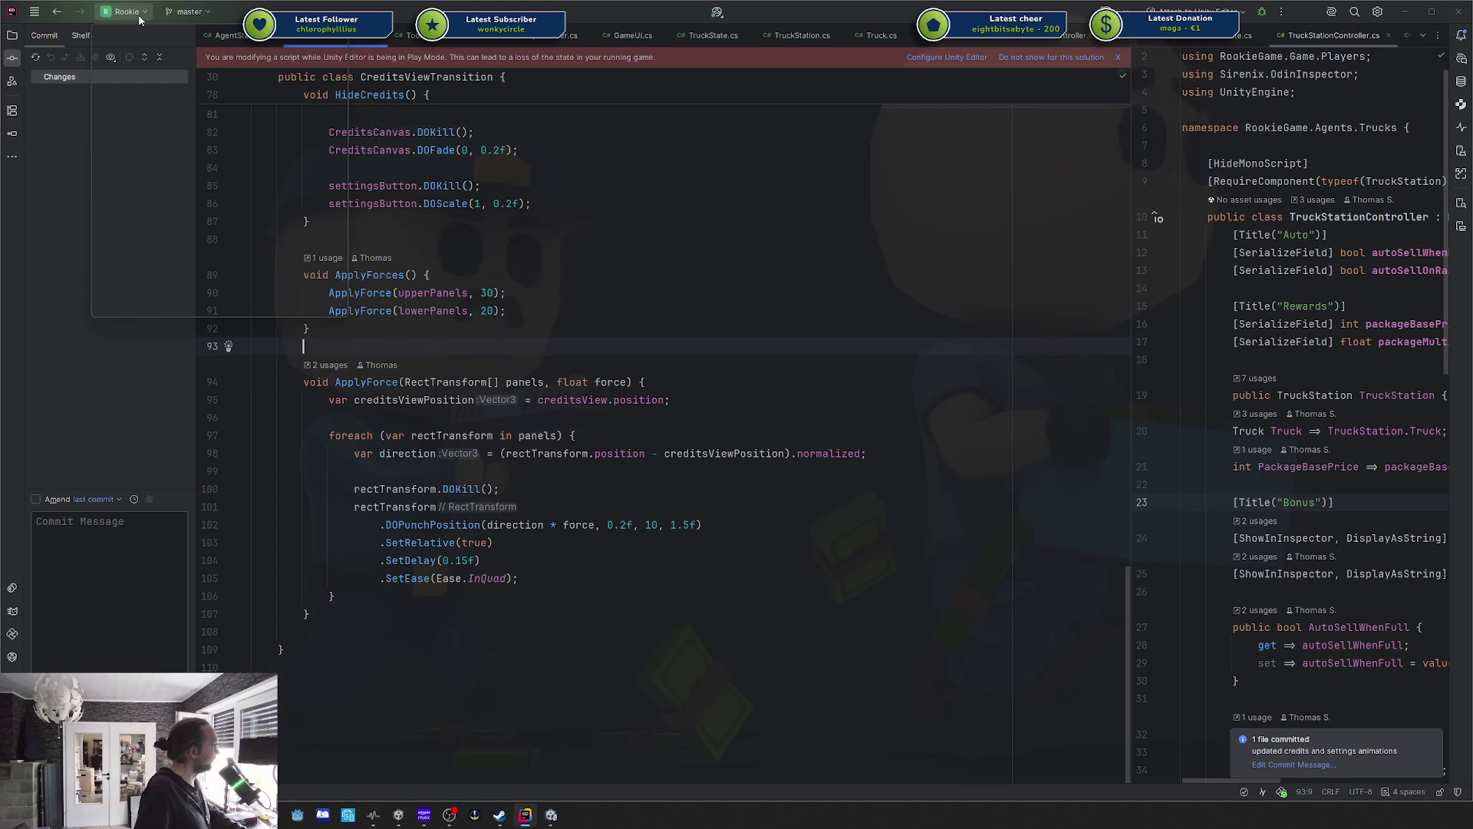
click(158, 146)
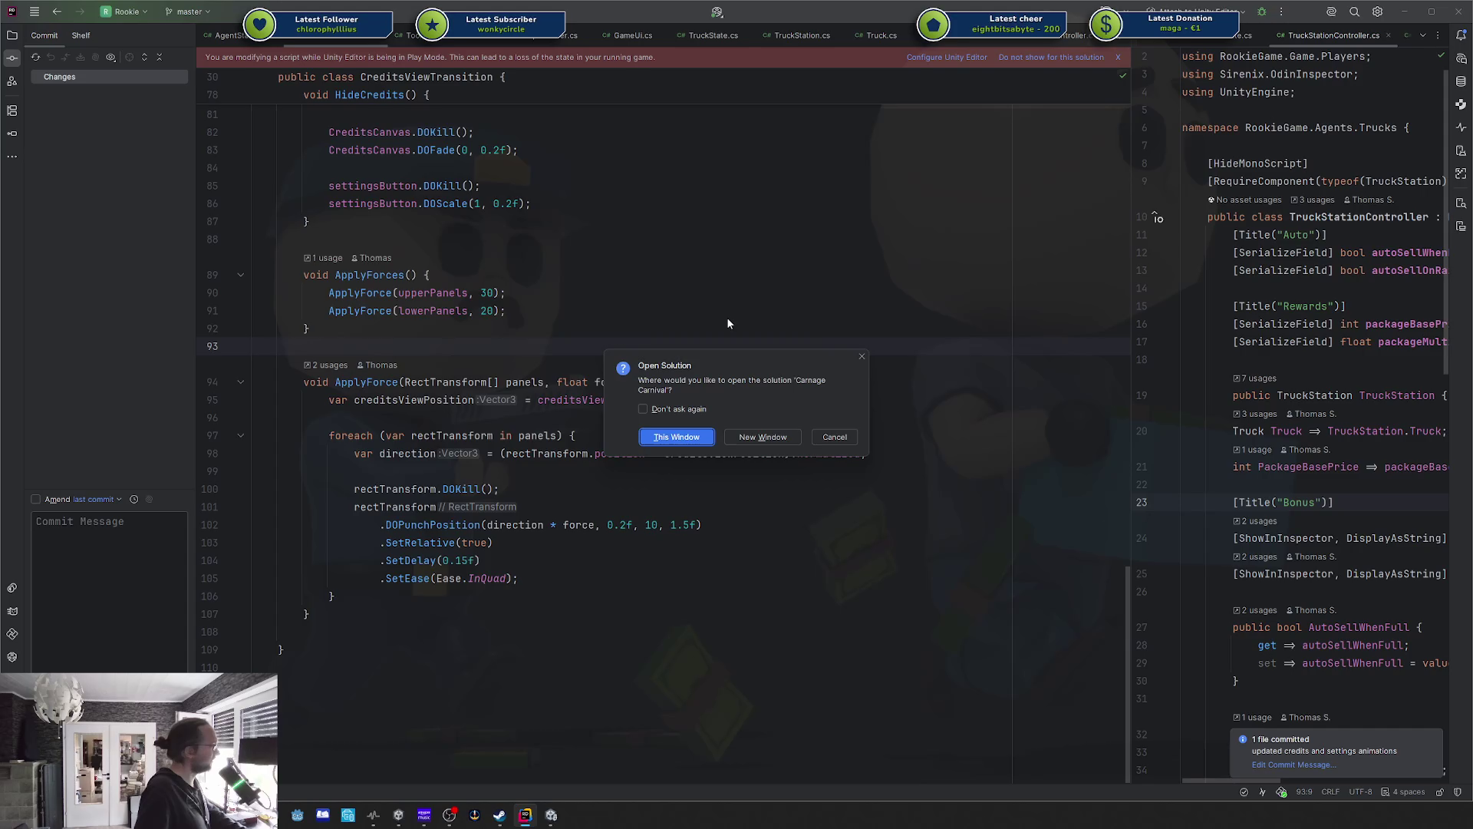
click(688, 437)
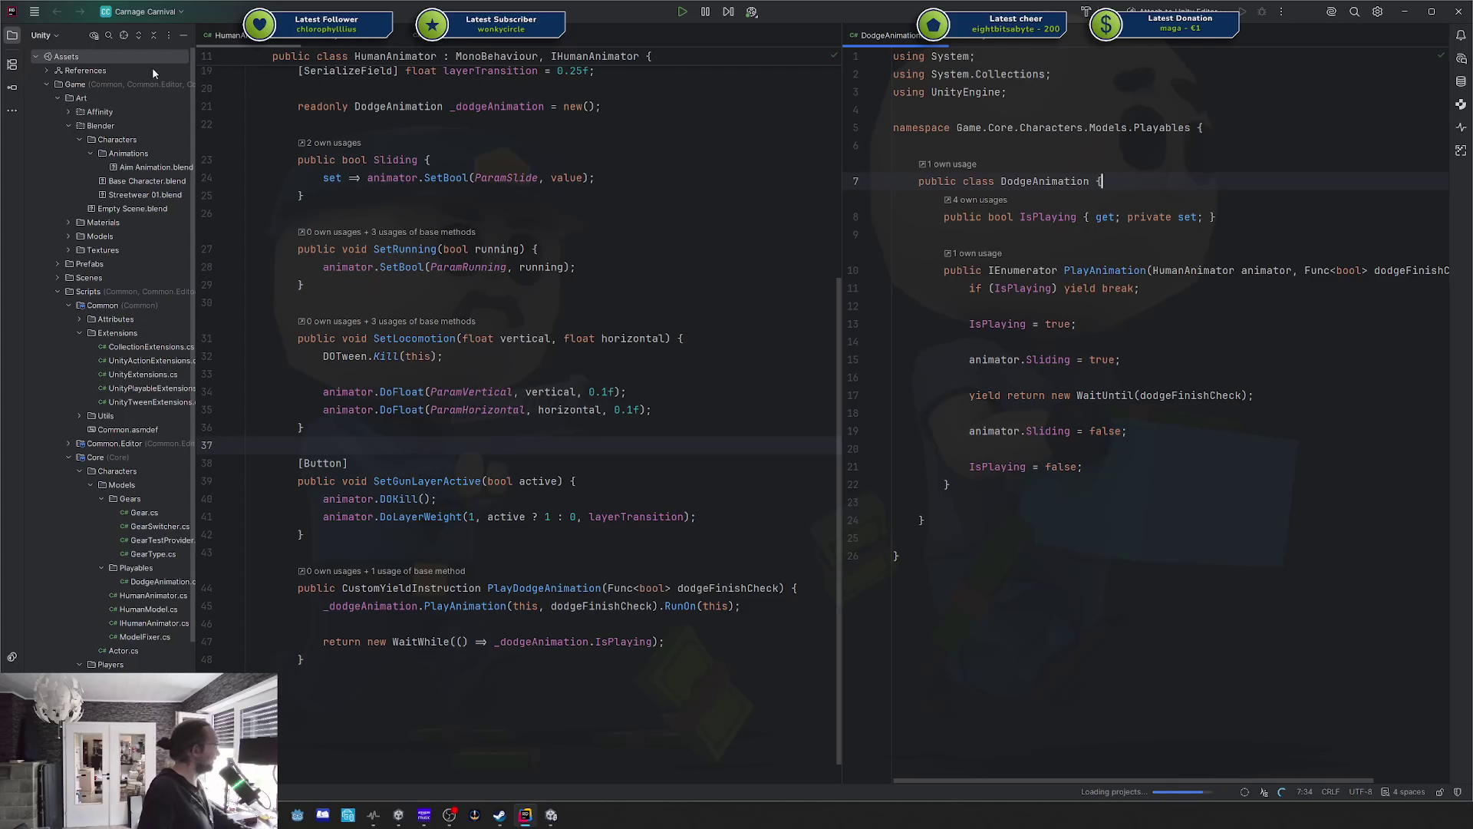
Widen the project tree and the DodgeAnimation code pane.
drag(195, 114, 234, 113)
click(988, 306)
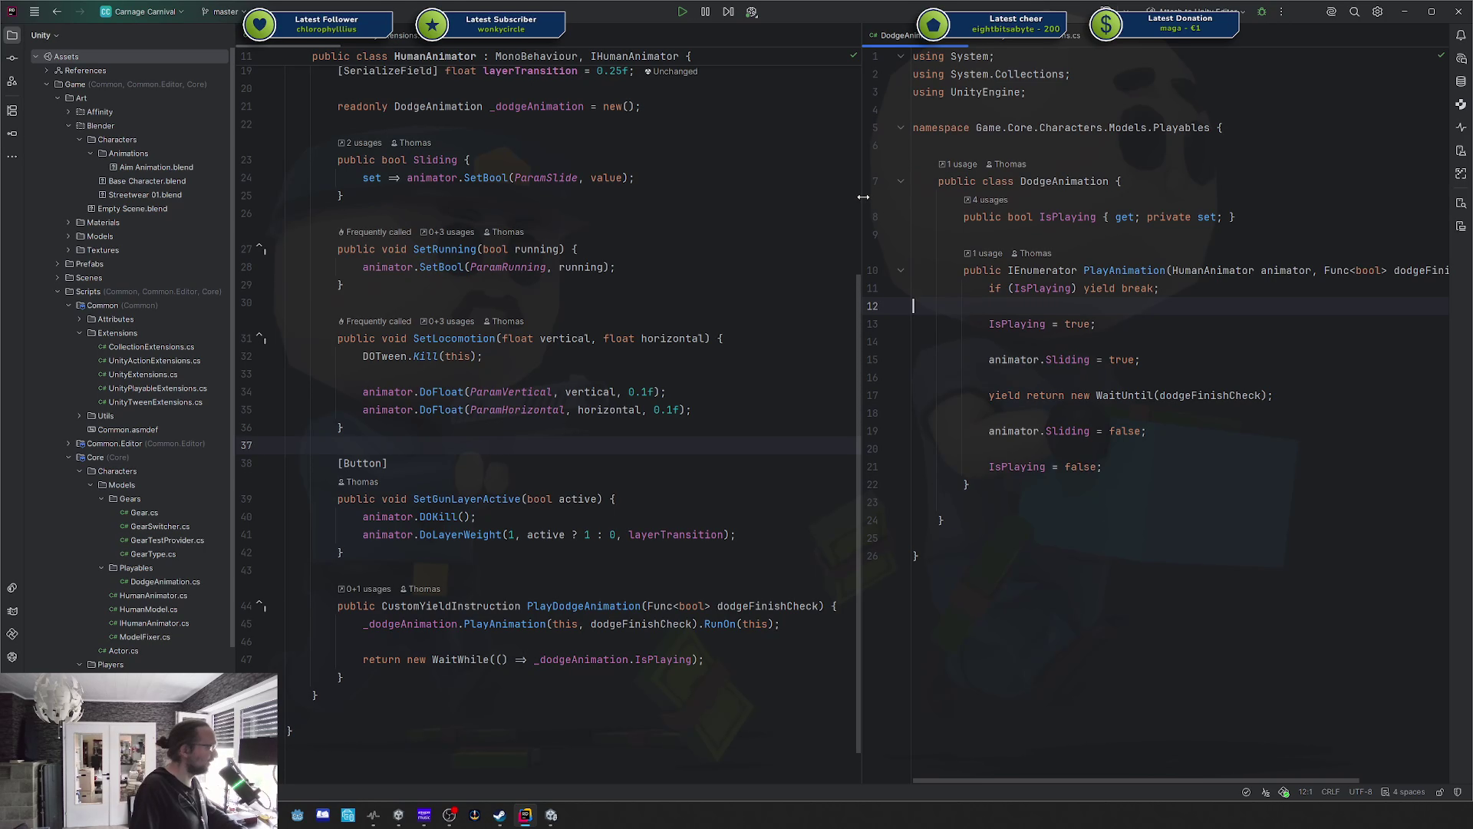
drag(861, 198, 812, 198)
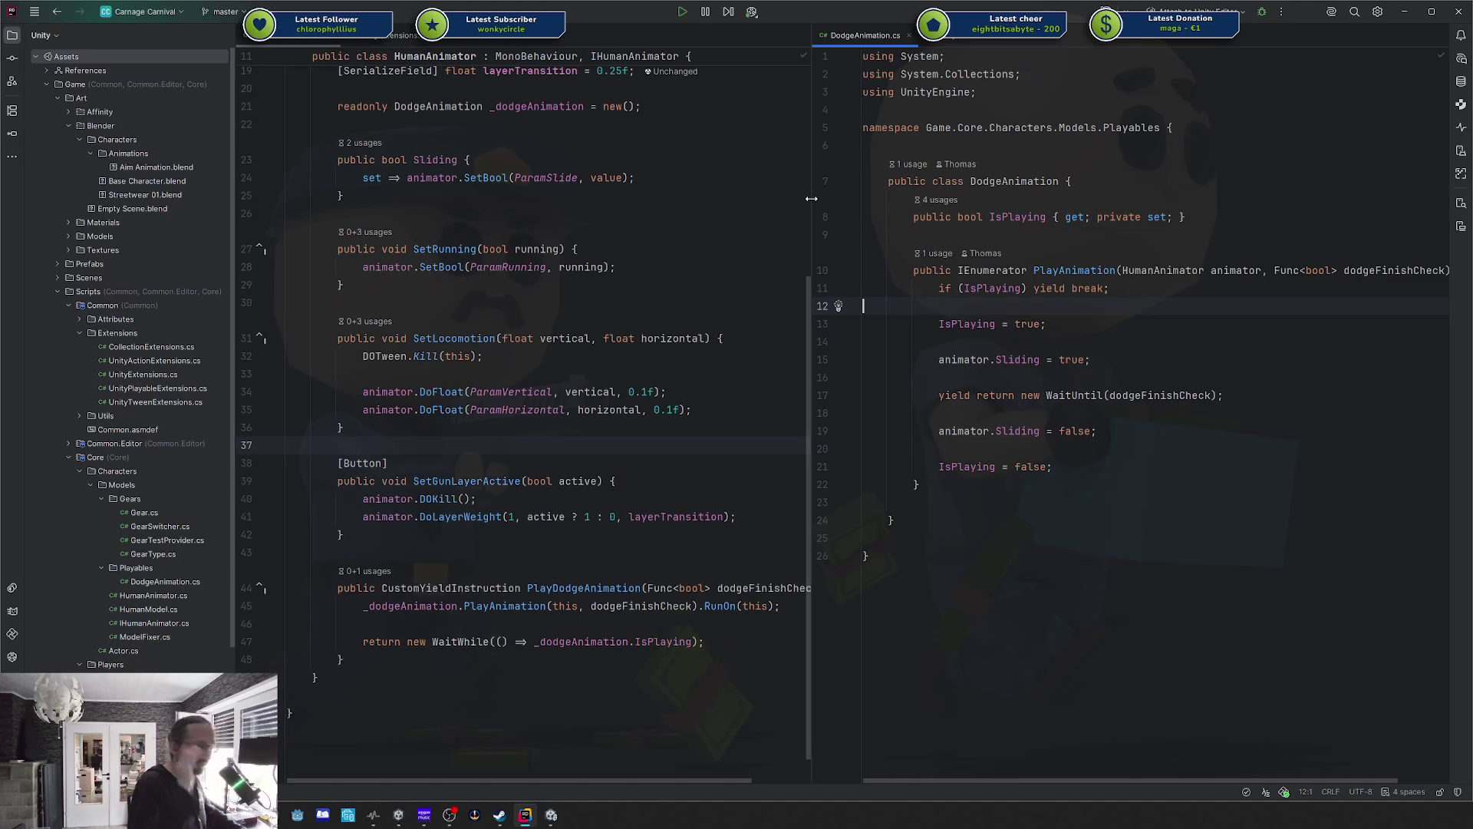
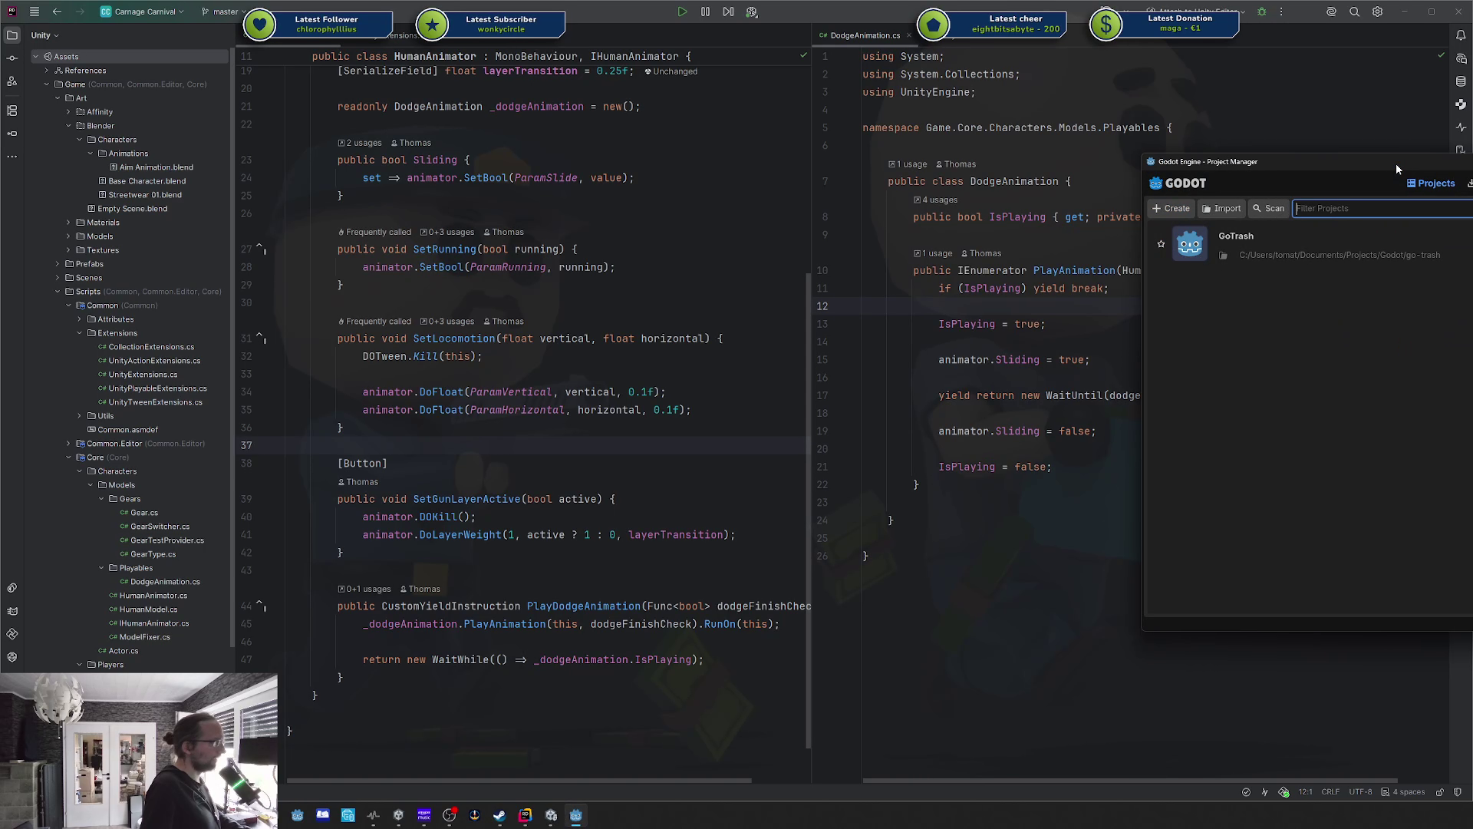
Open the GoTrash project from the Project Manager so its player scene shows.
double_click(947, 255)
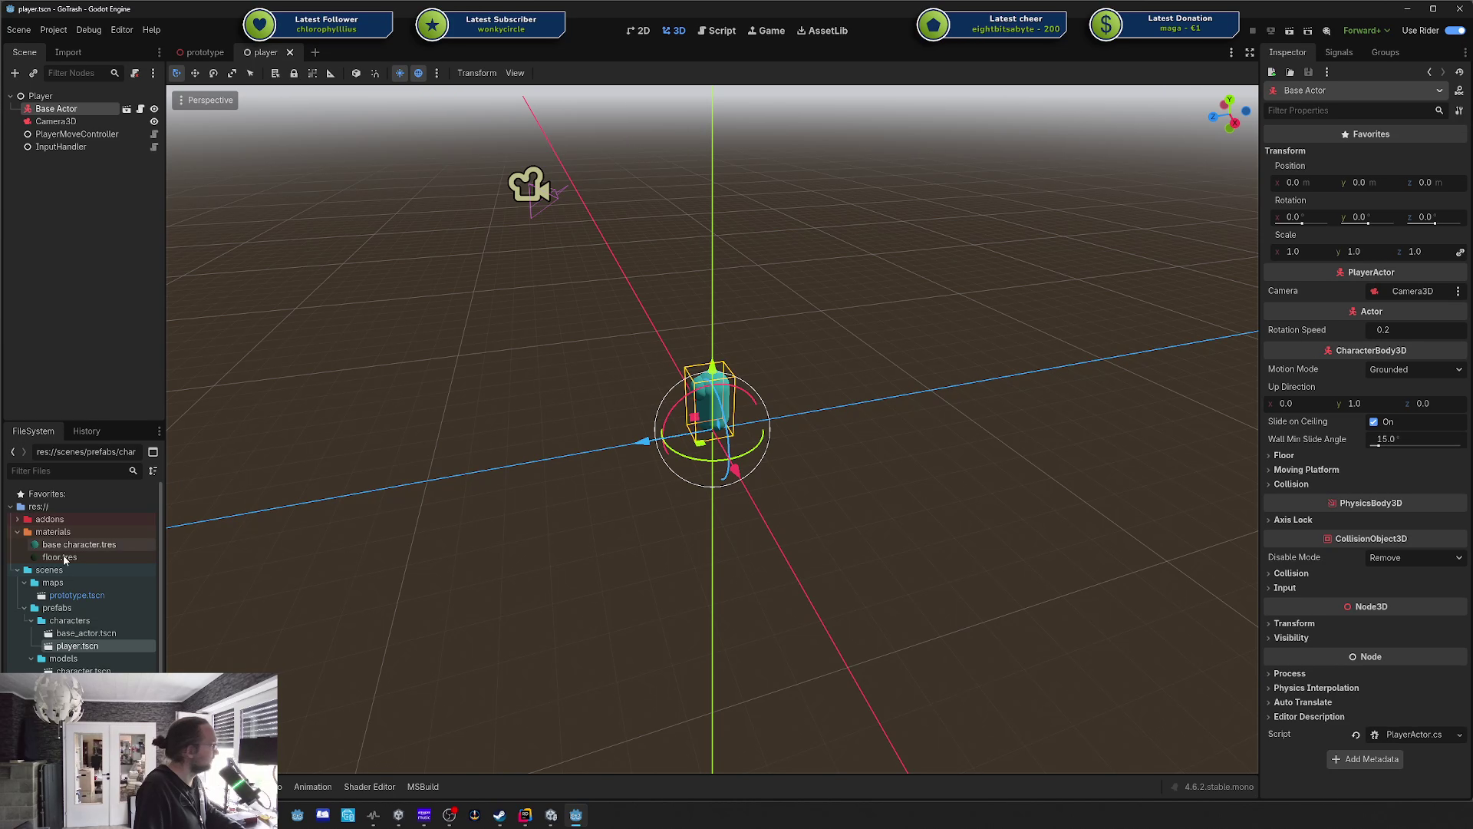
scroll(66, 612, down, 3)
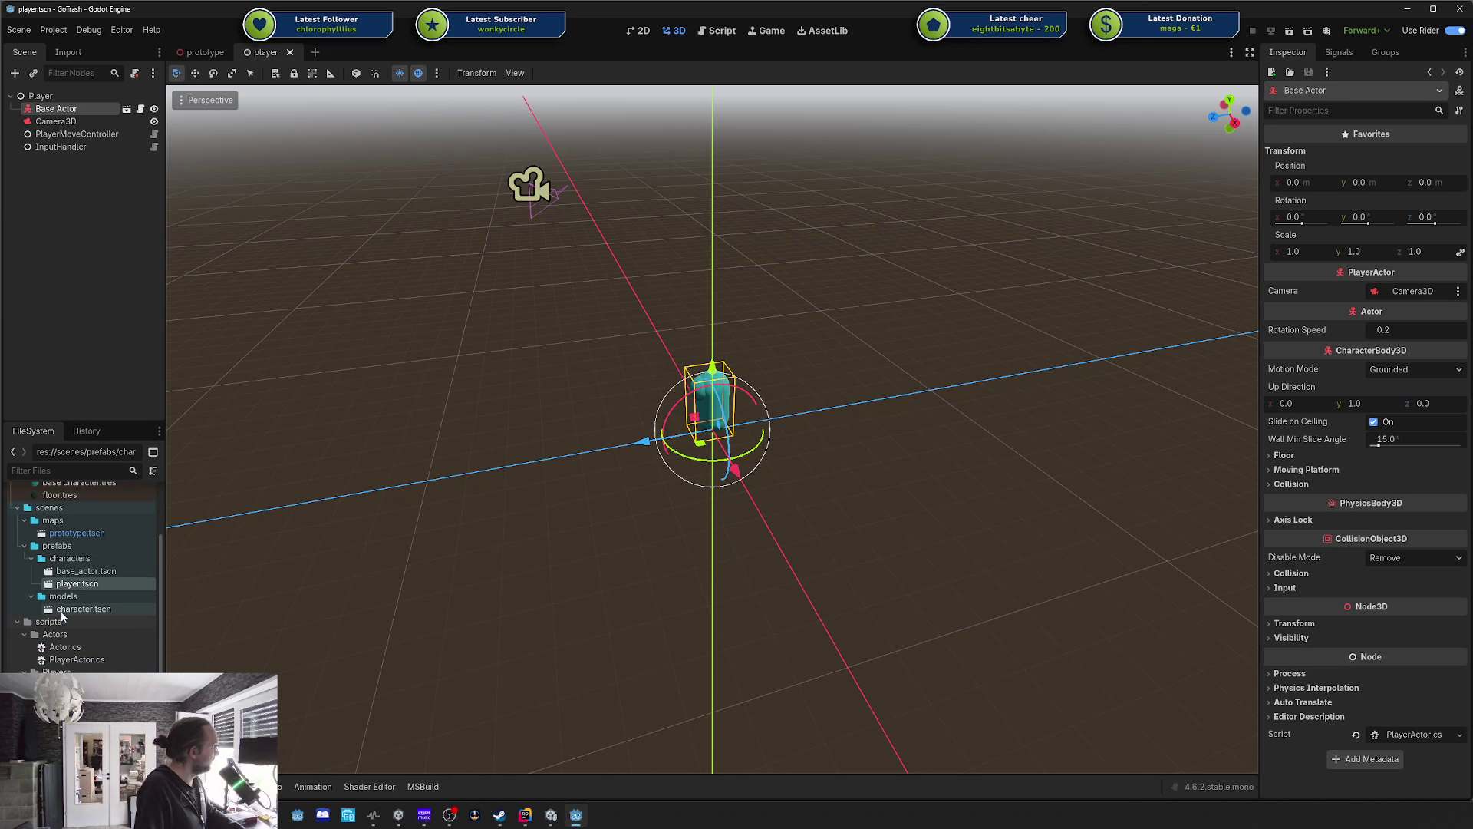
Start a new script in the Actors folder with GDScript as the language.
right_click(81, 634)
mouse_move(174, 597)
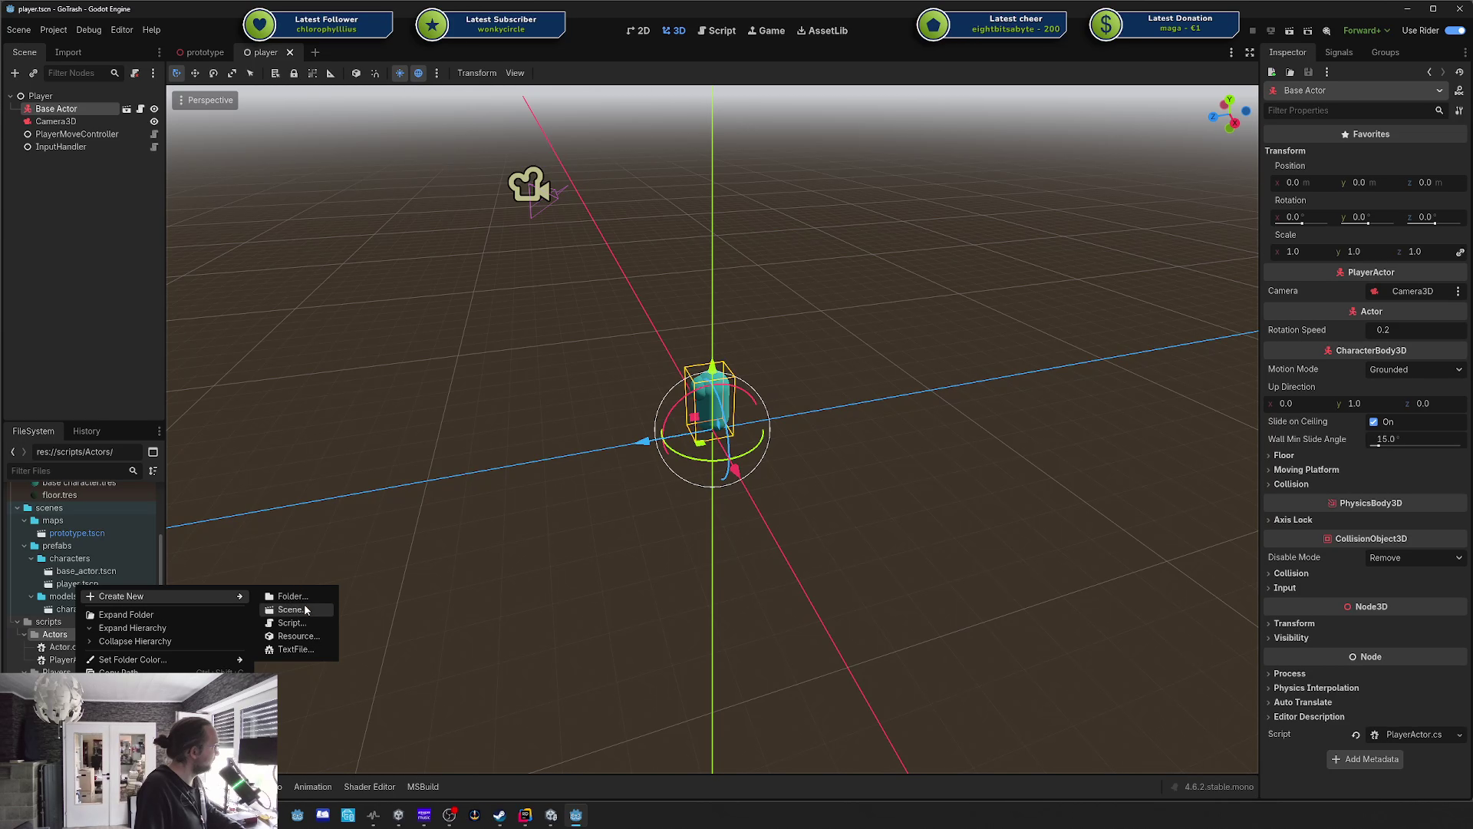
click(298, 622)
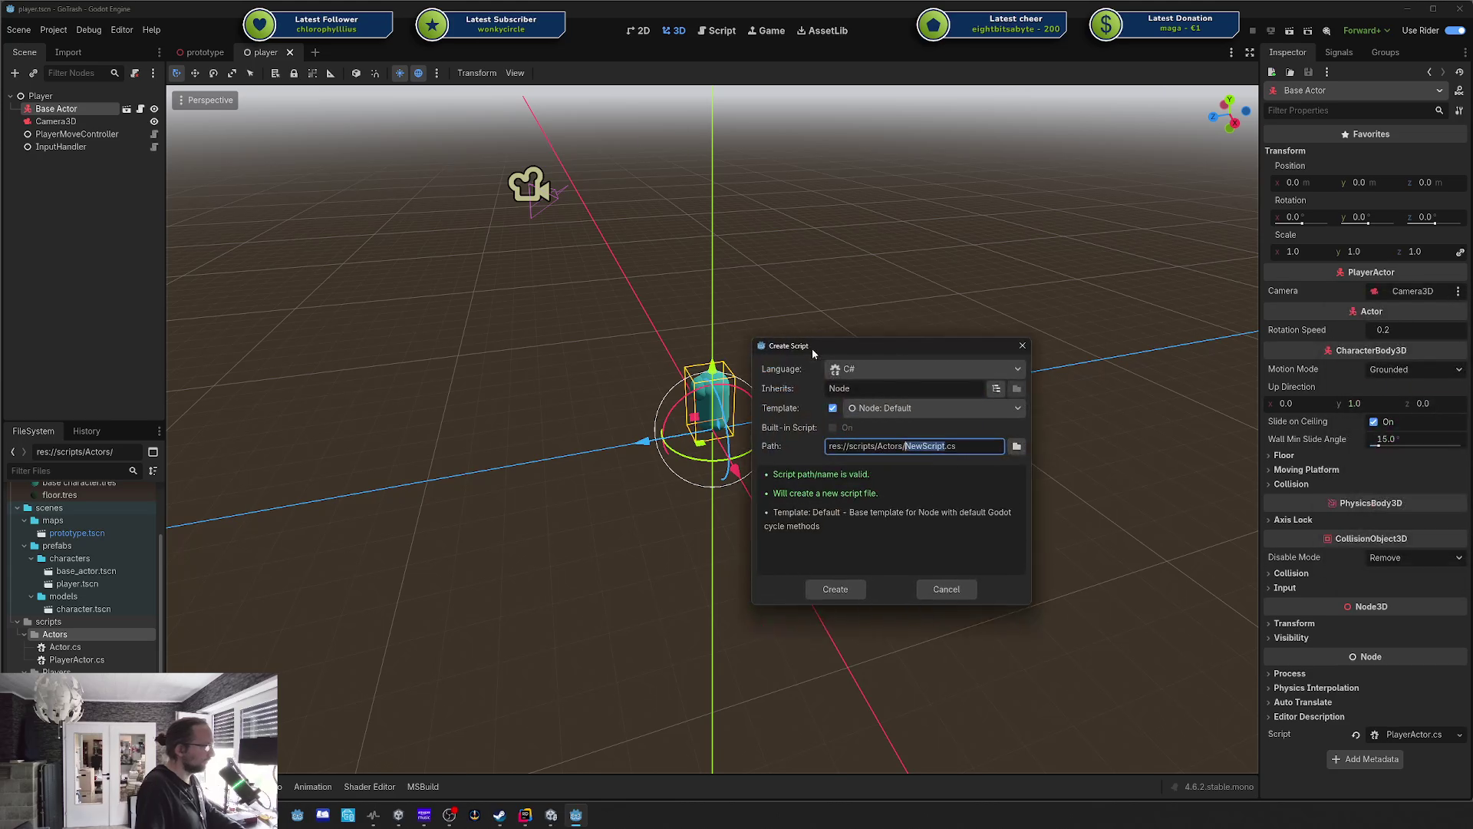
click(914, 369)
click(907, 391)
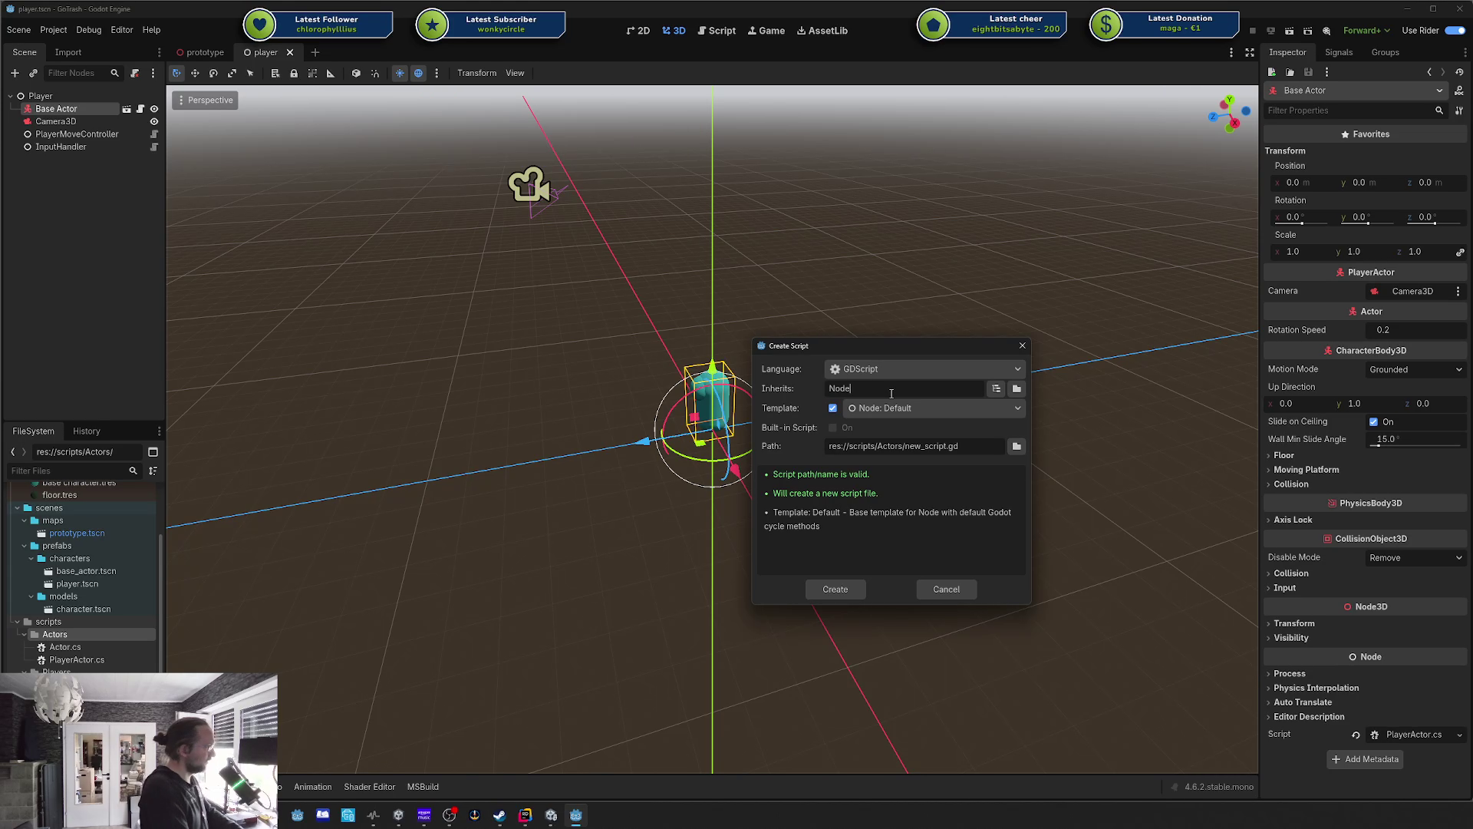
Fix the mistyped class text, name the script my_listener.gd, and create it.
key(BackSpace)
key(BackSpace)
key(BackSpace)
key(BackSpace)
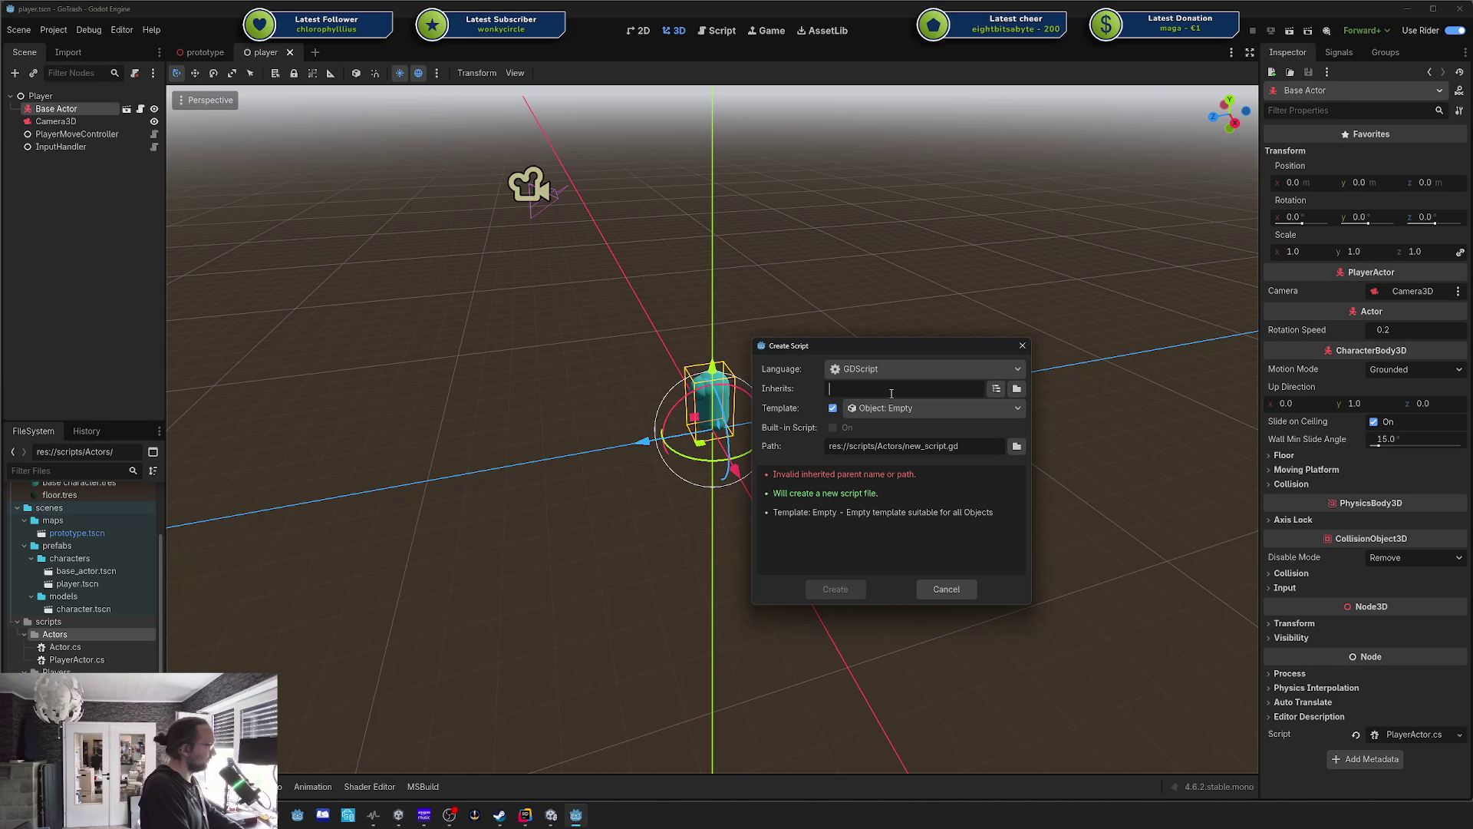
text(my_listener)
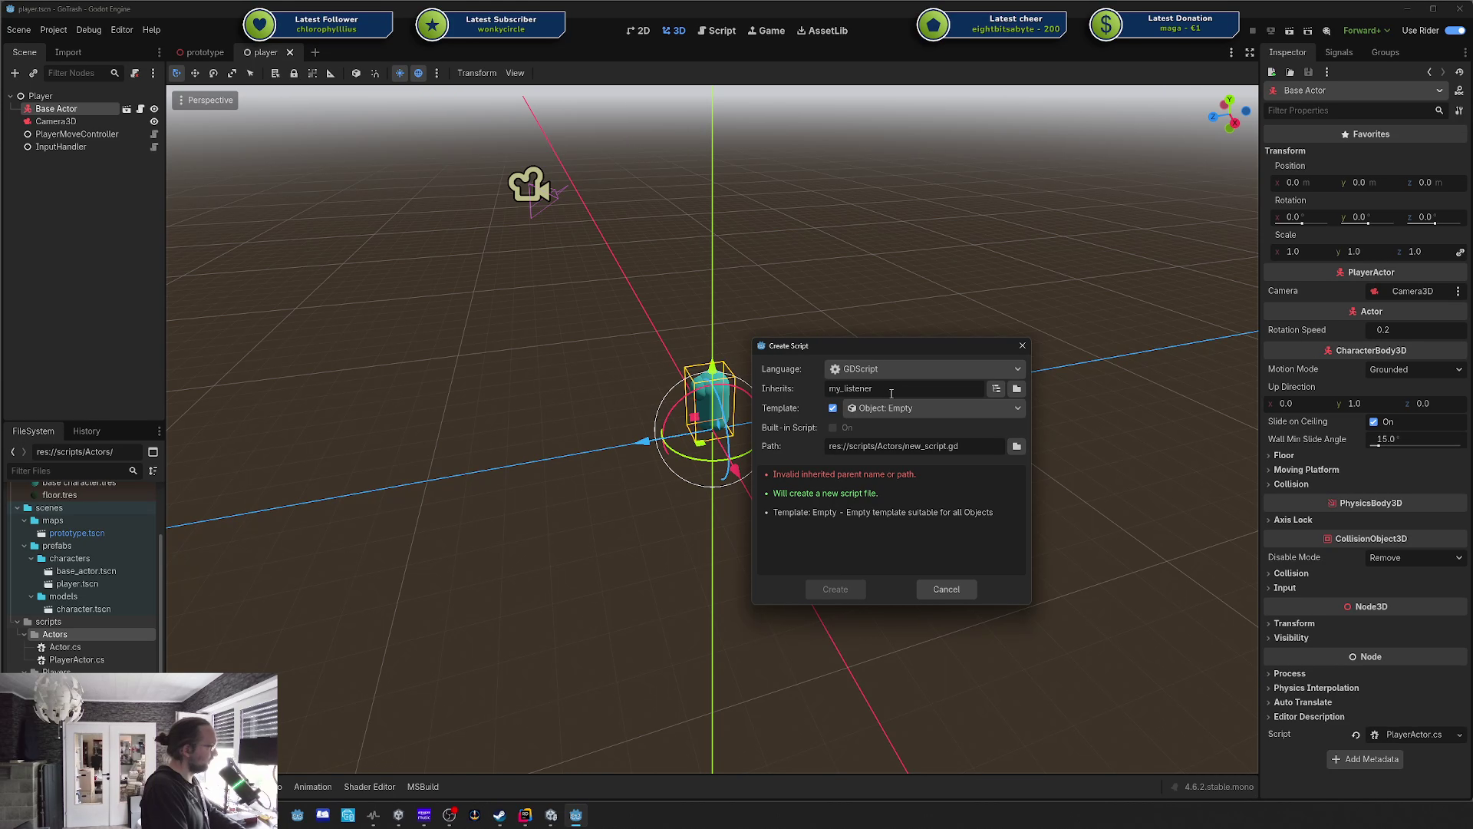
key(ctrl+a)
key(BackSpace)
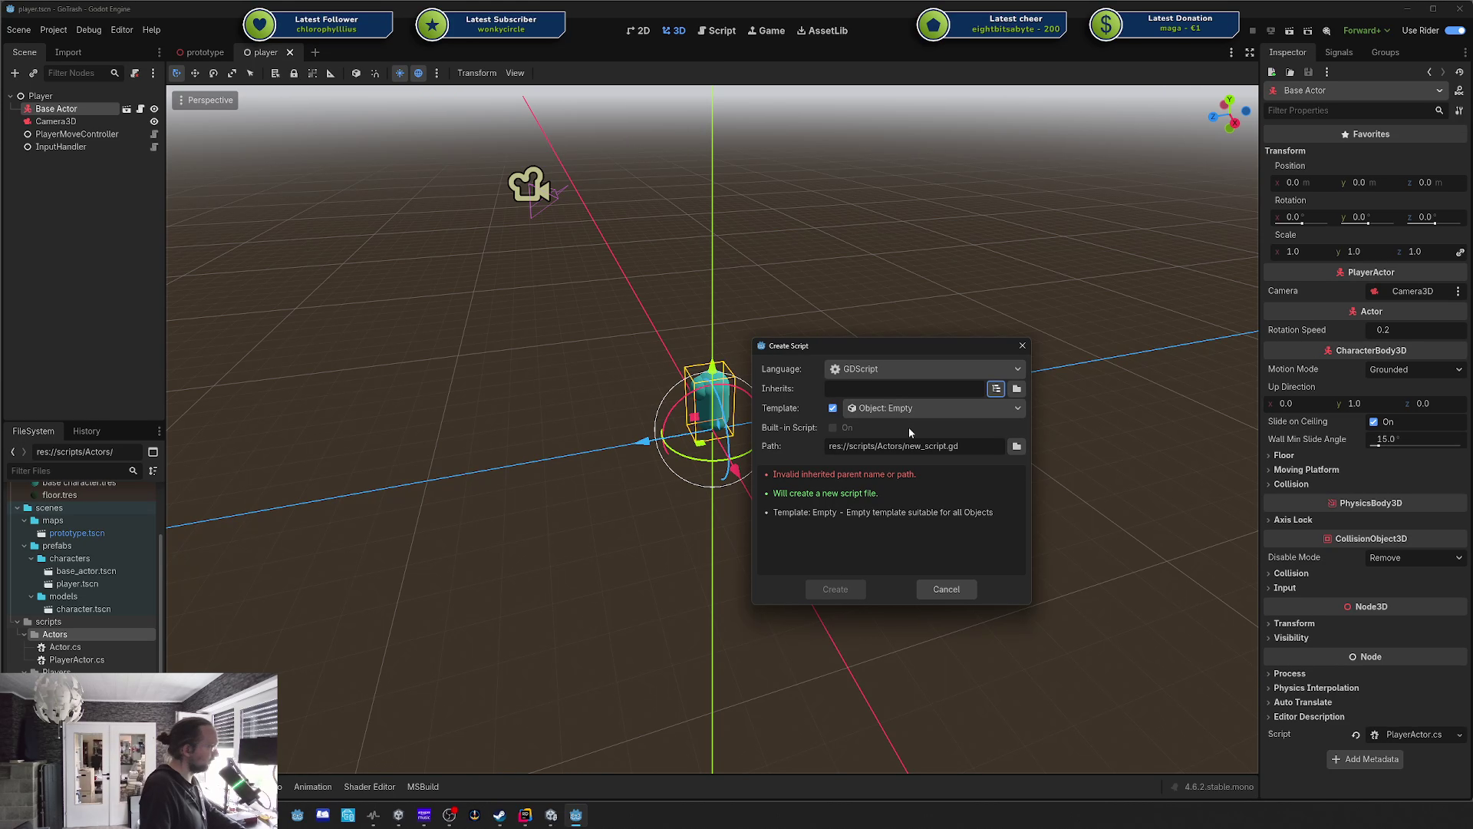
double_click(927, 448)
text(my_listener)
text(Node)
key(Return)
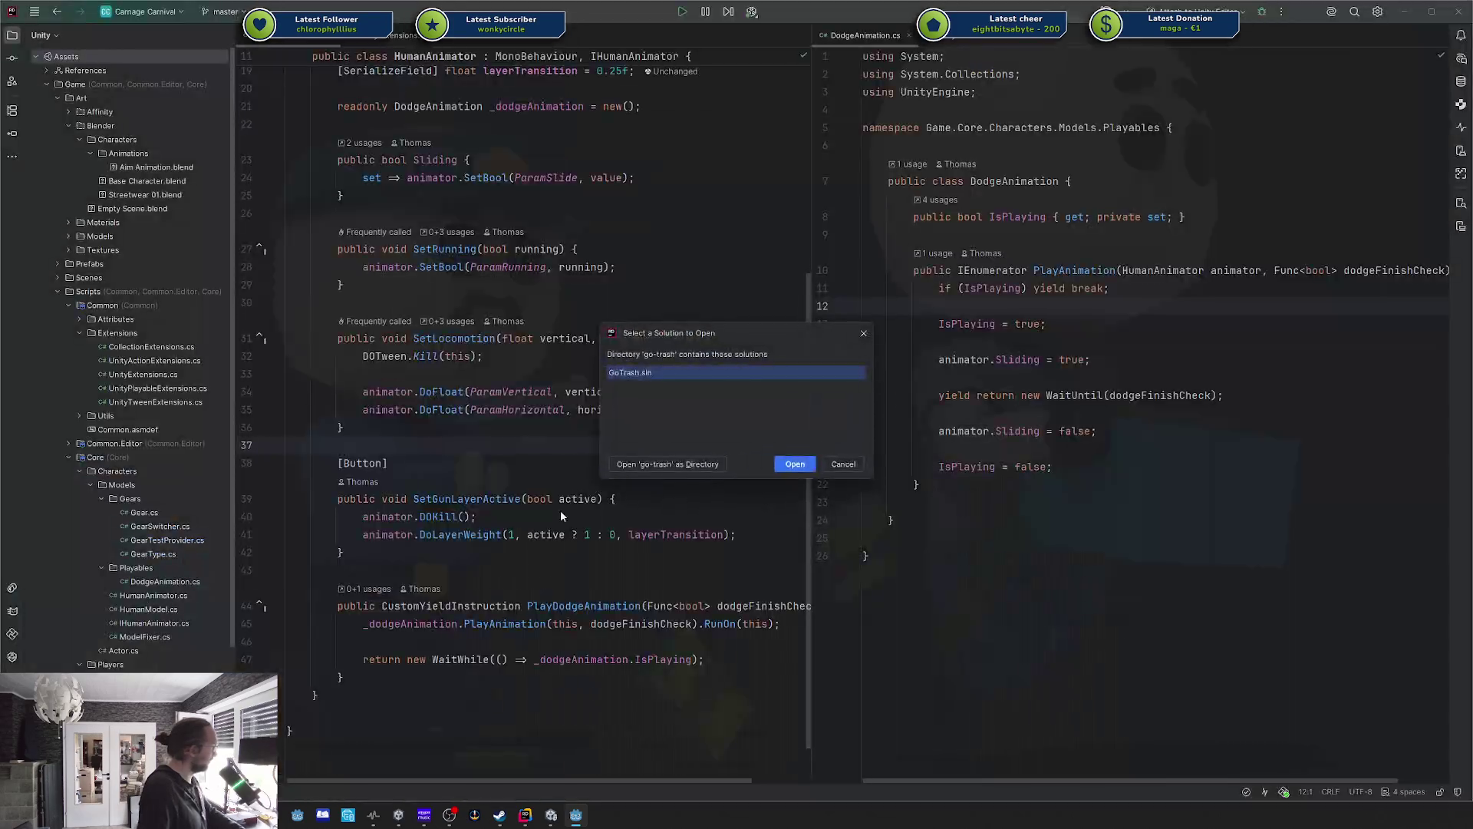
Open the GoTrash solution in Rider to see the script's extends Node template.
click(843, 463)
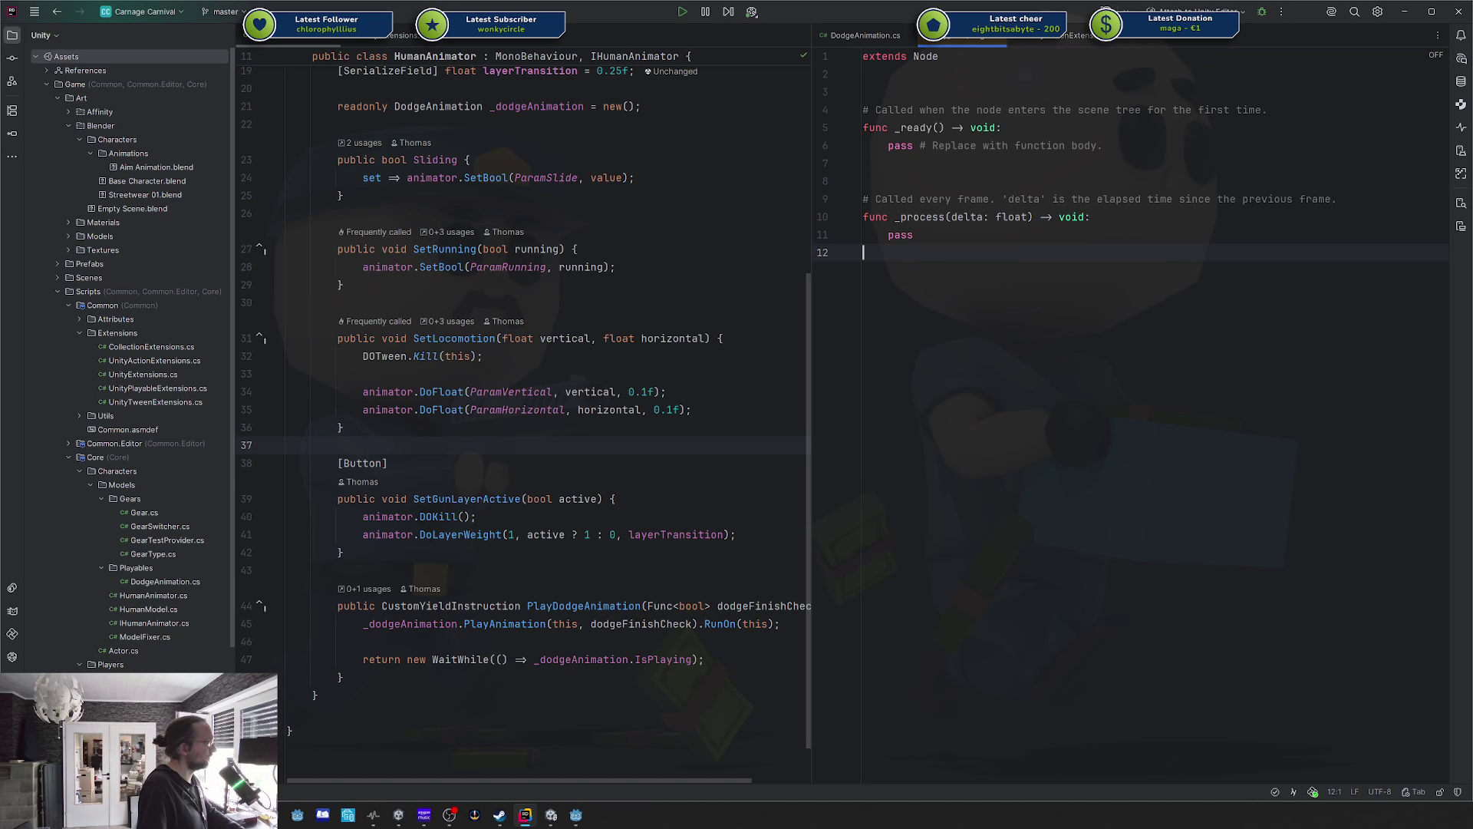
key(alt+Tab)
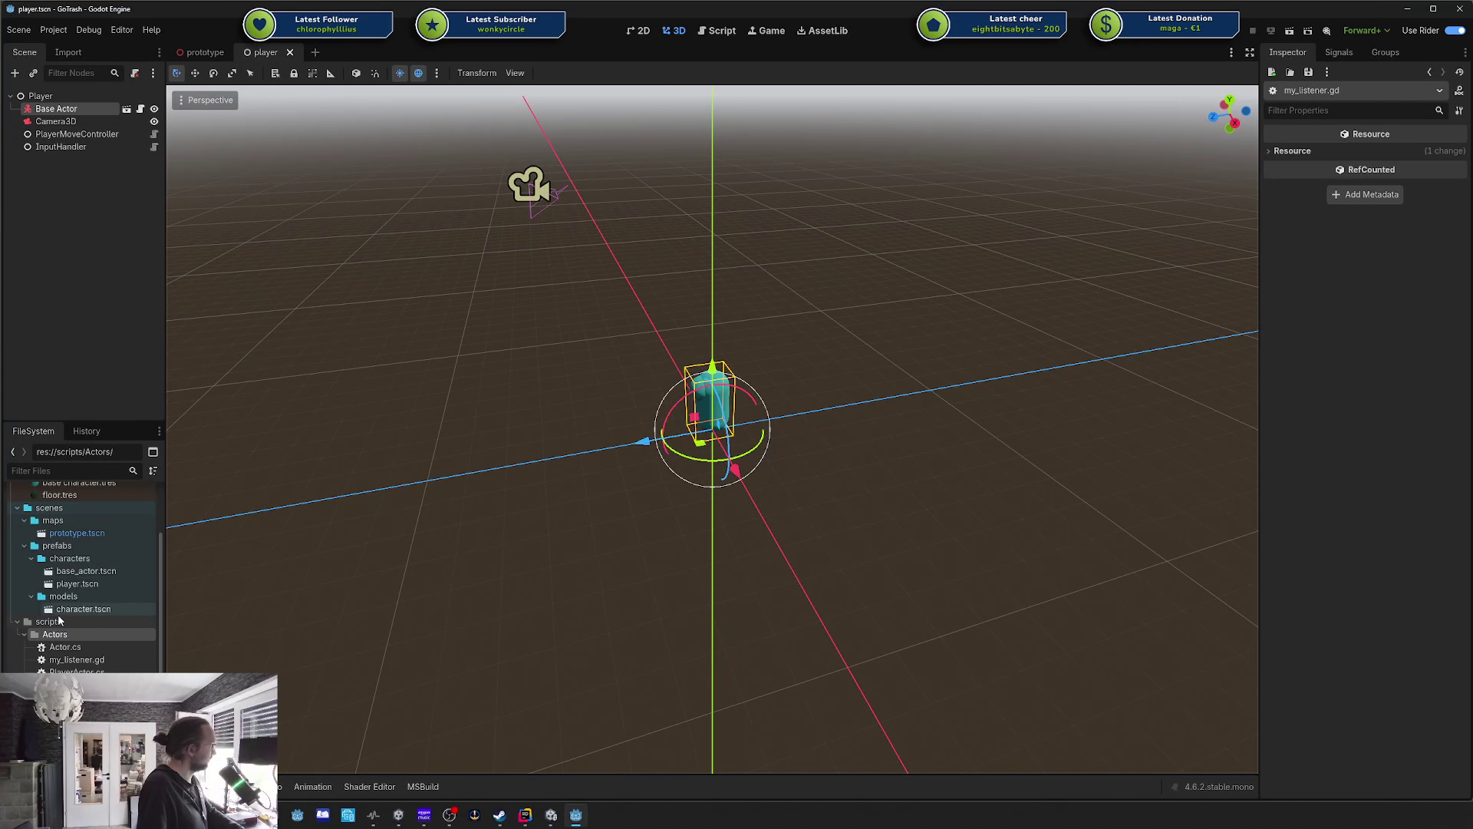
click(86, 651)
double_click(86, 652)
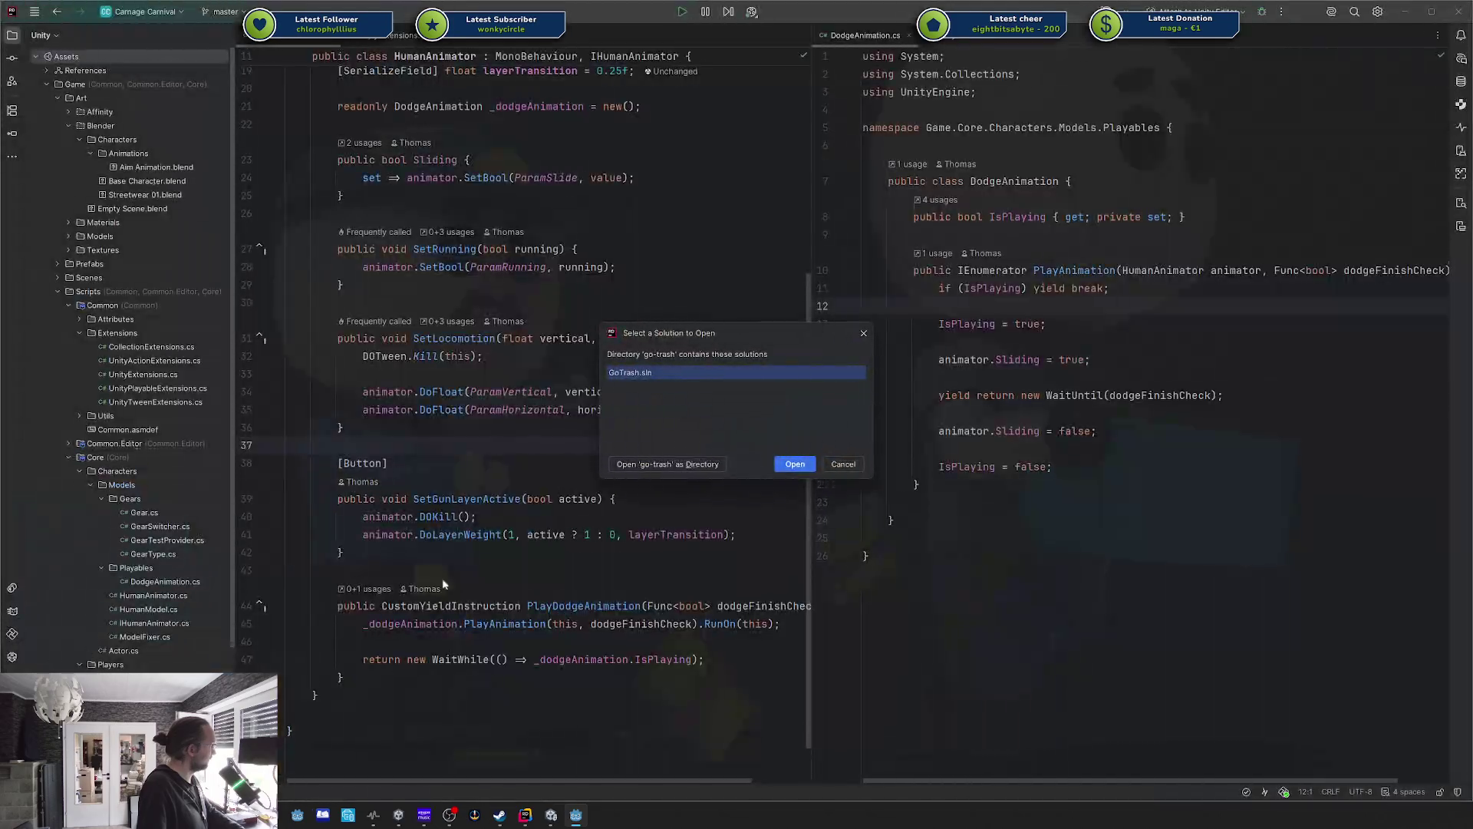
key(Return)
key(alt+Tab)
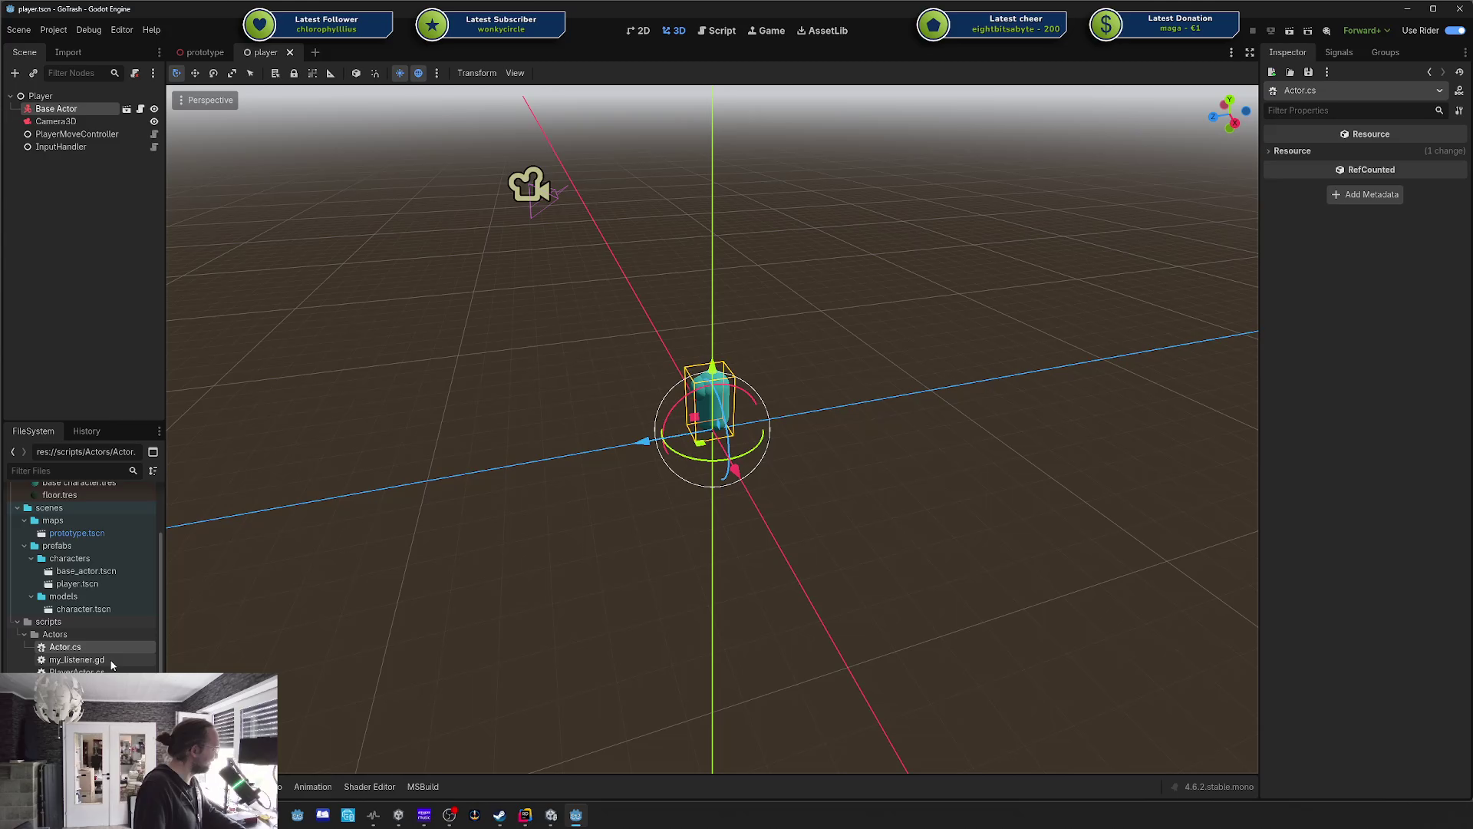
Reopen my_listener.gd in the external editor and dismiss Rider's solution prompt.
double_click(92, 652)
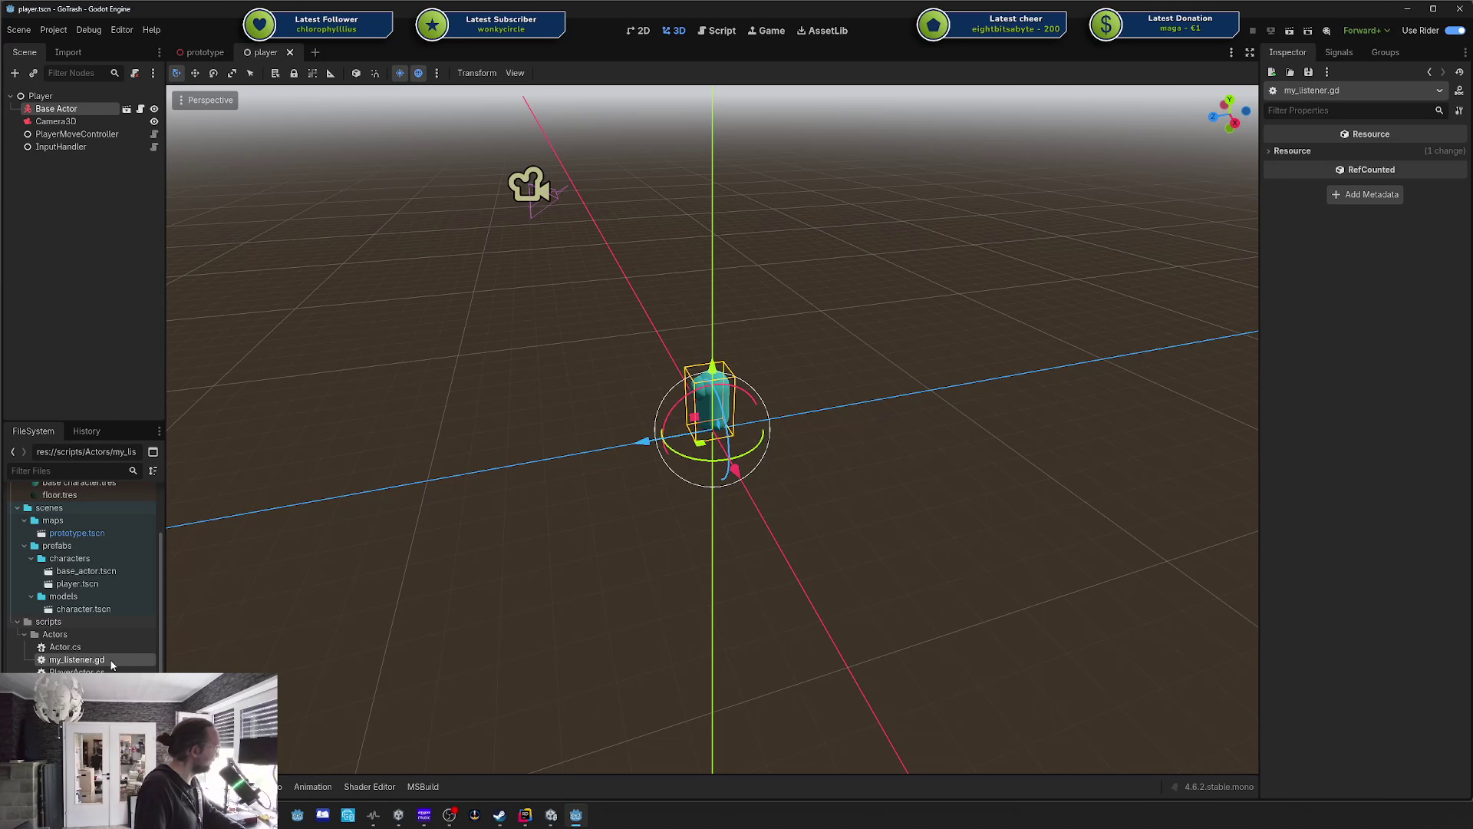
click(843, 464)
key(alt+Tab)
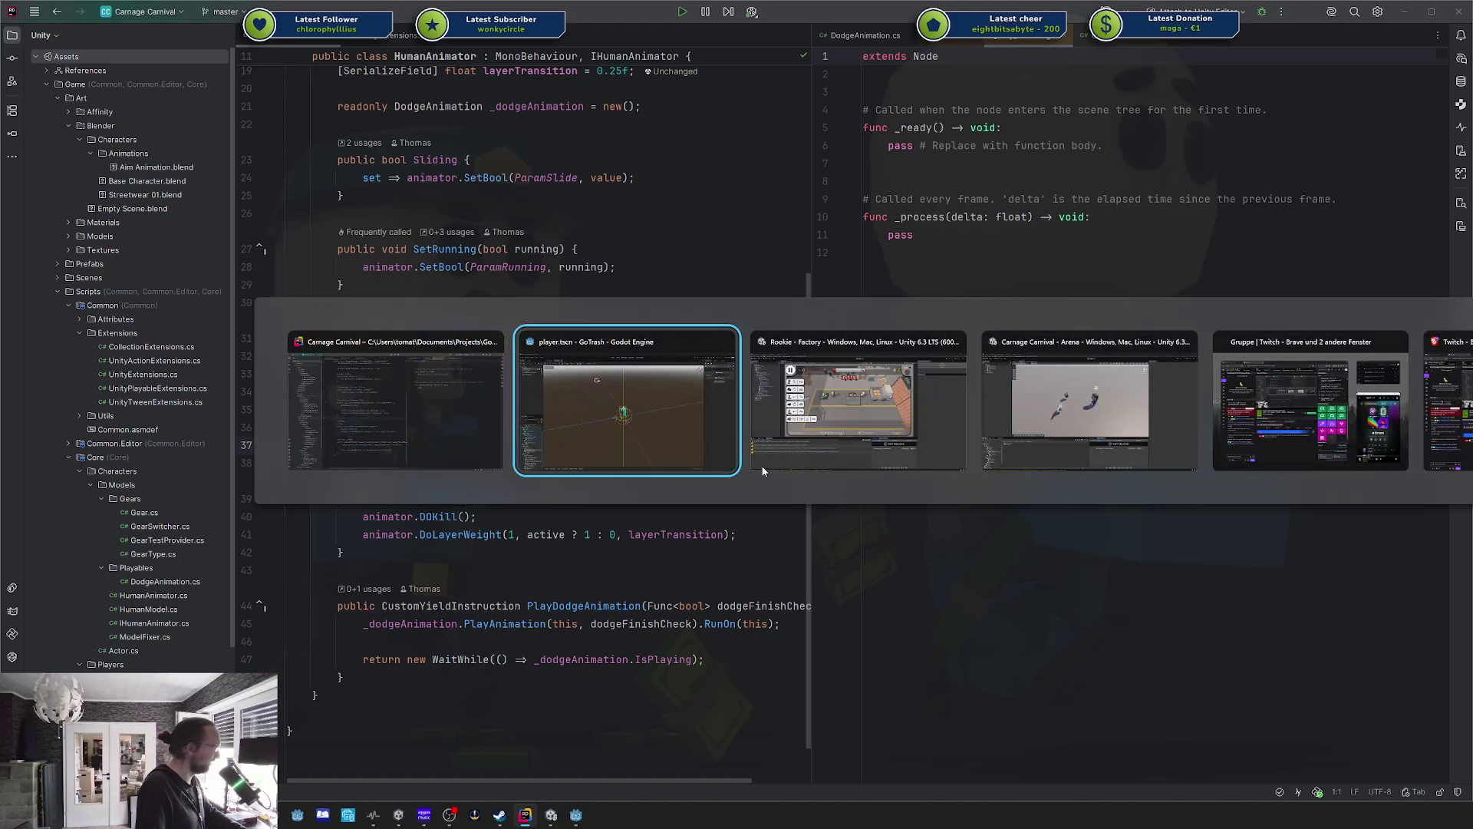
click(122, 29)
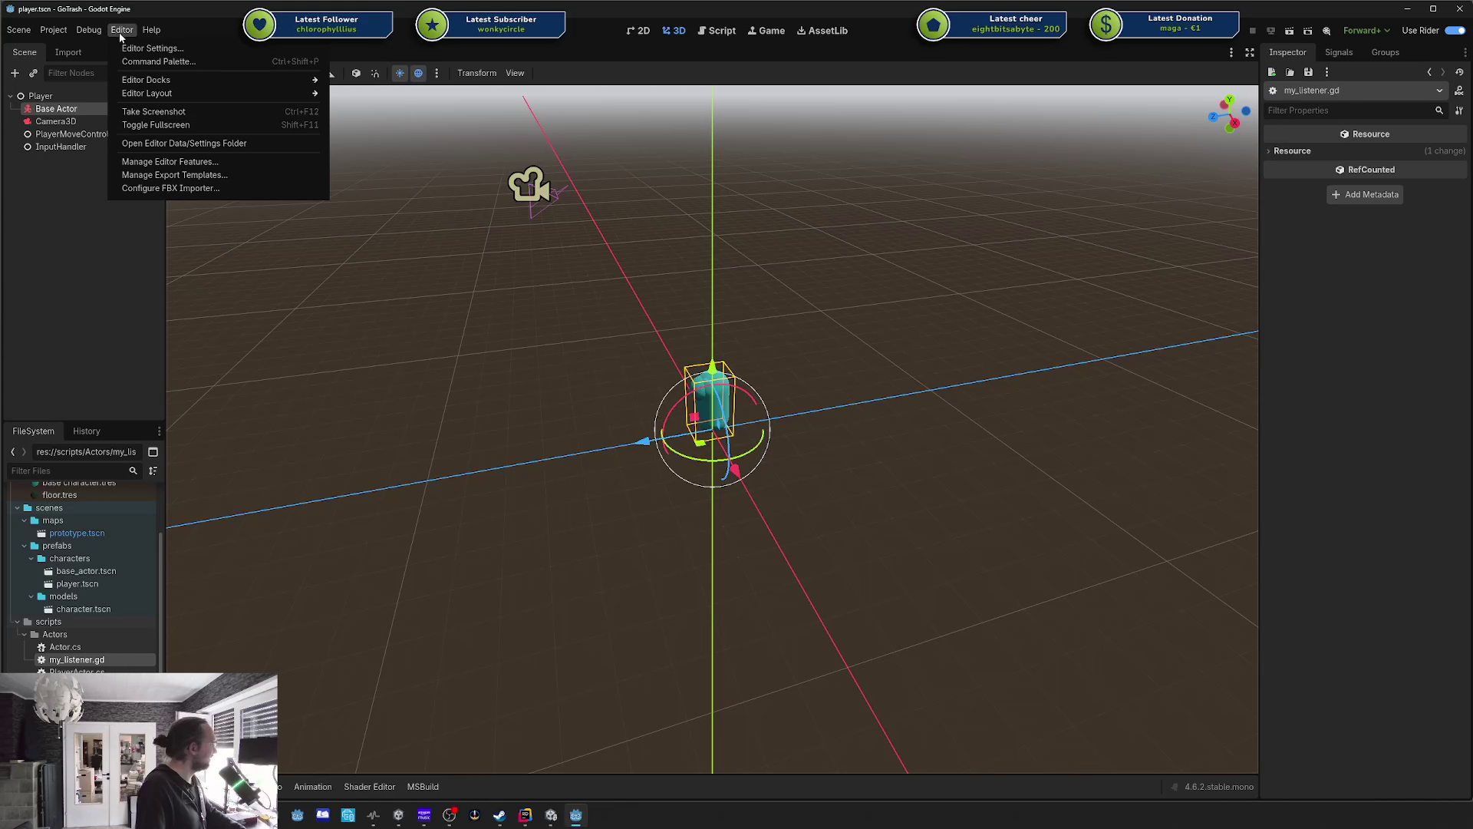
Browse the Editor Settings' external text editor options, including the advanced ones.
click(964, 149)
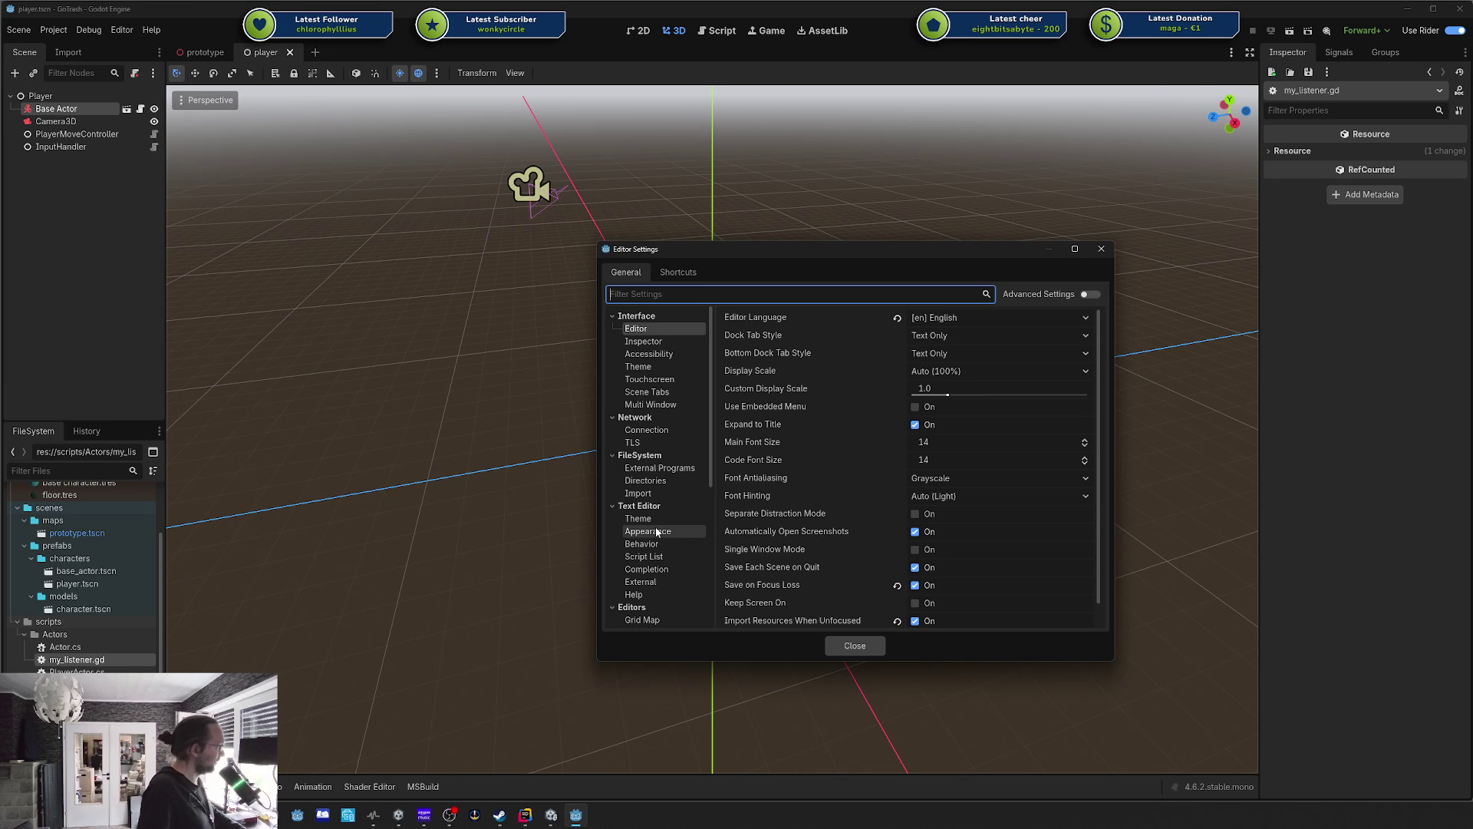
scroll(656, 541, down, 3)
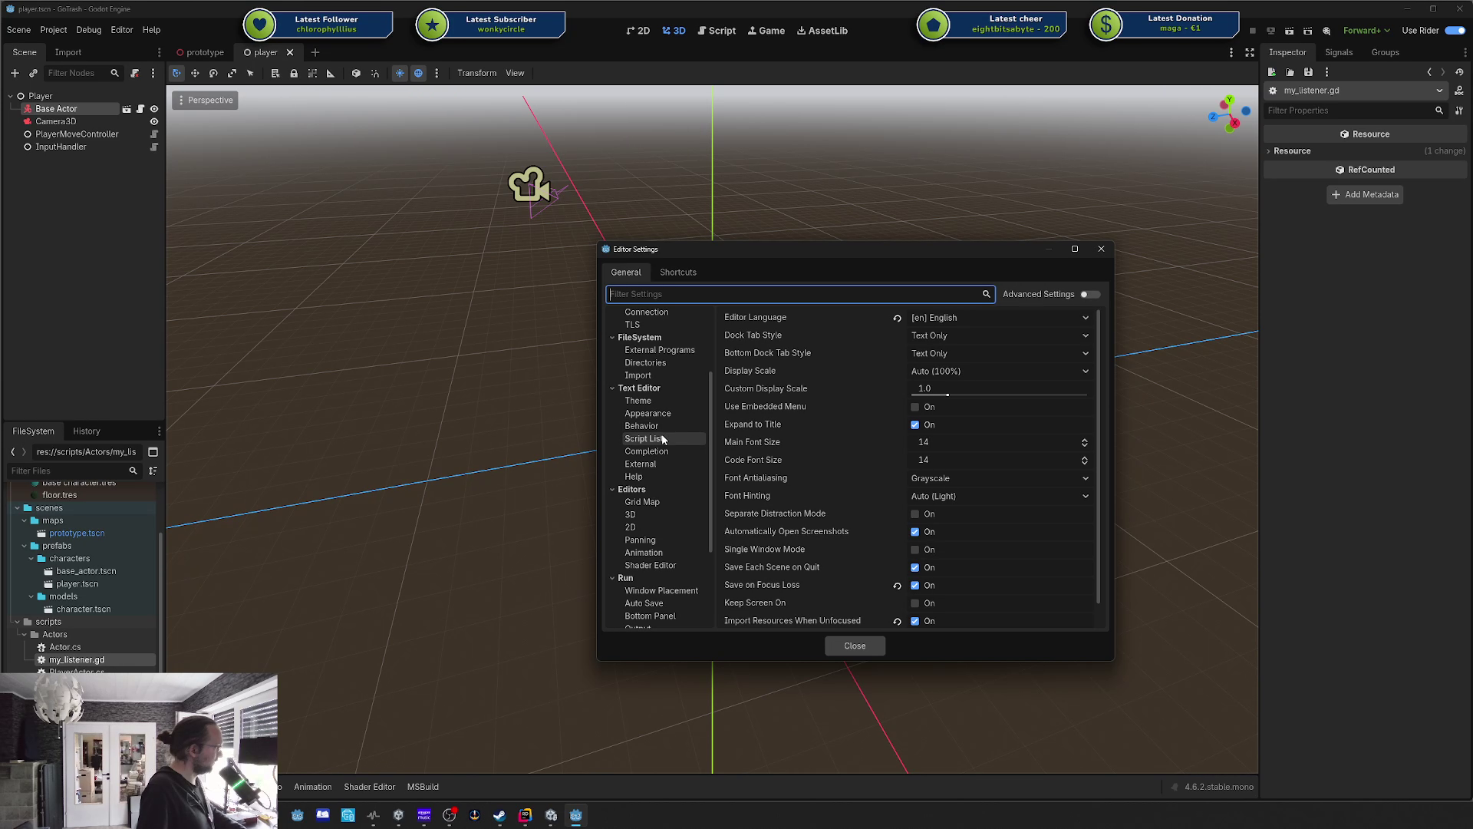
click(650, 464)
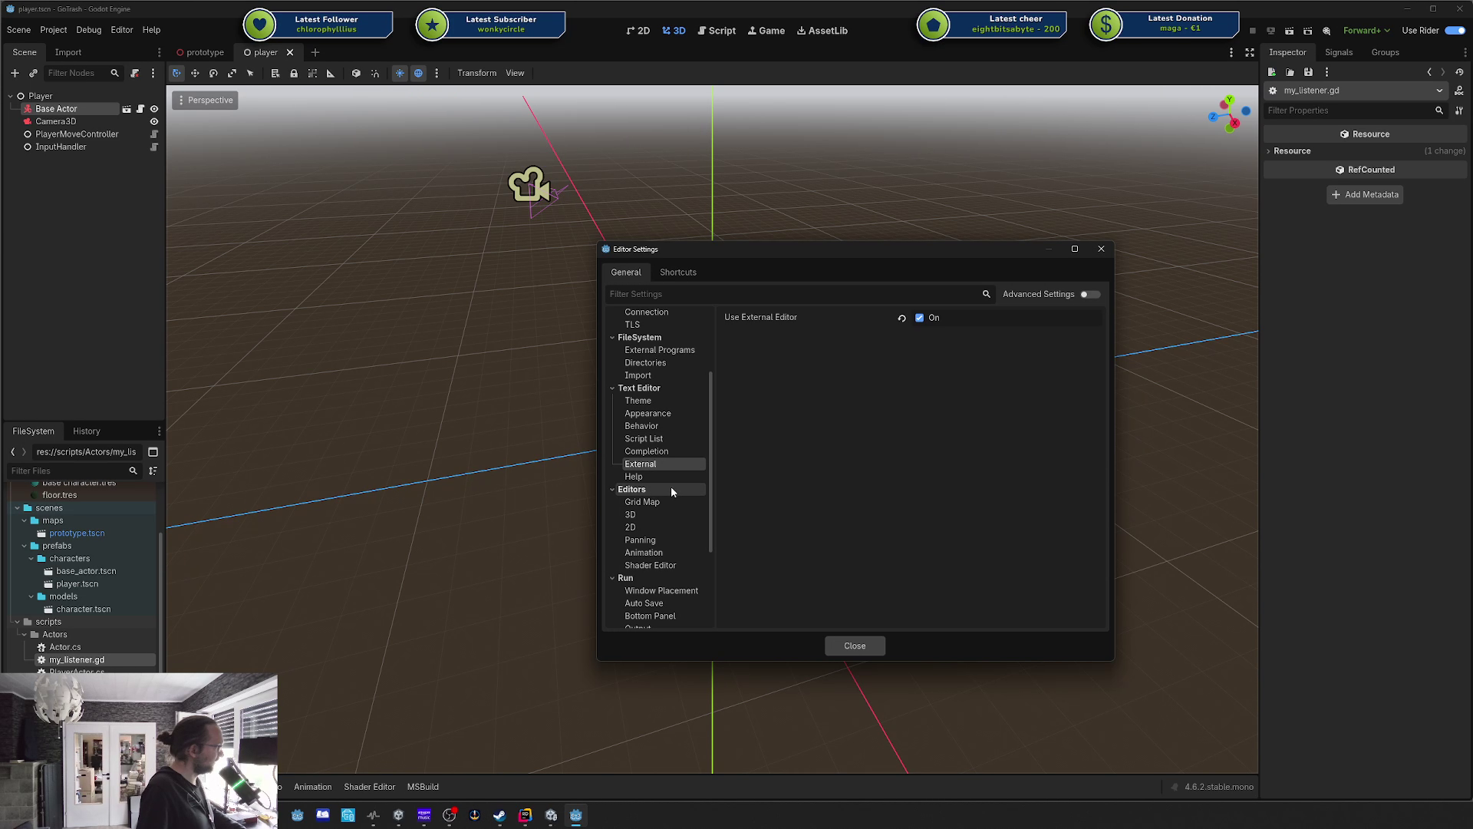
scroll(672, 491, down, 3)
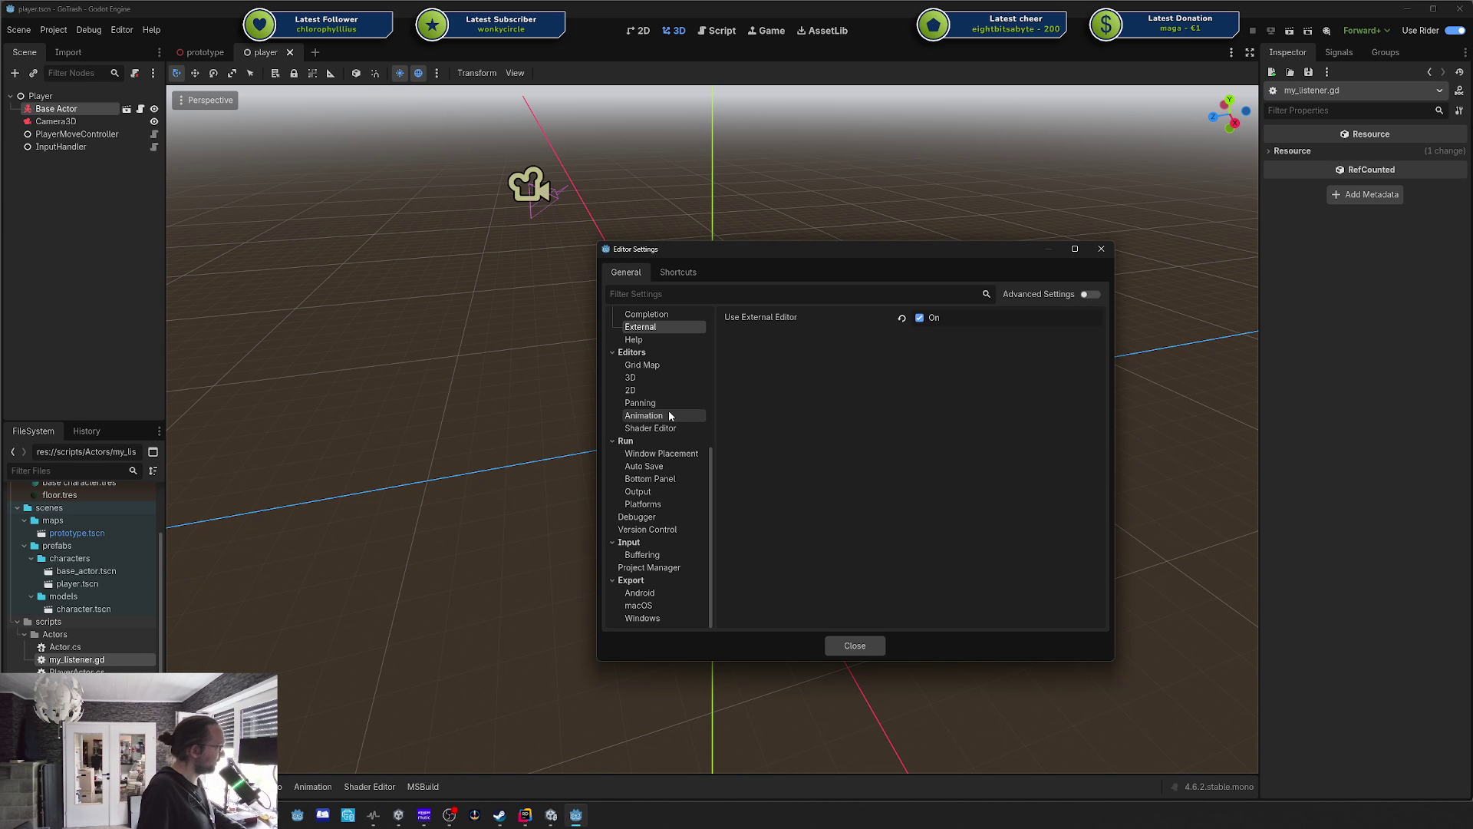
scroll(669, 415, up, 2)
click(1455, 37)
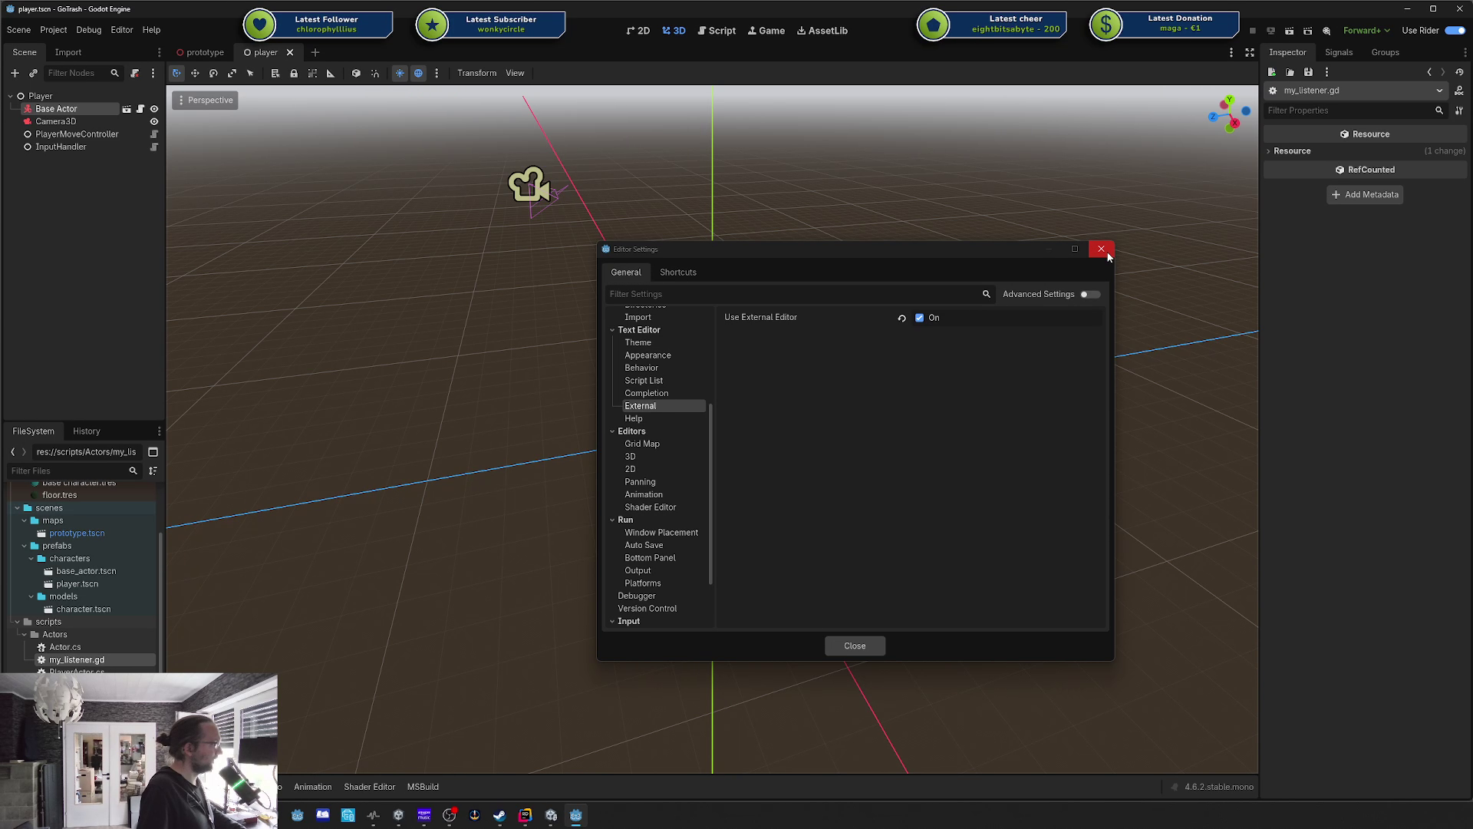
click(1084, 296)
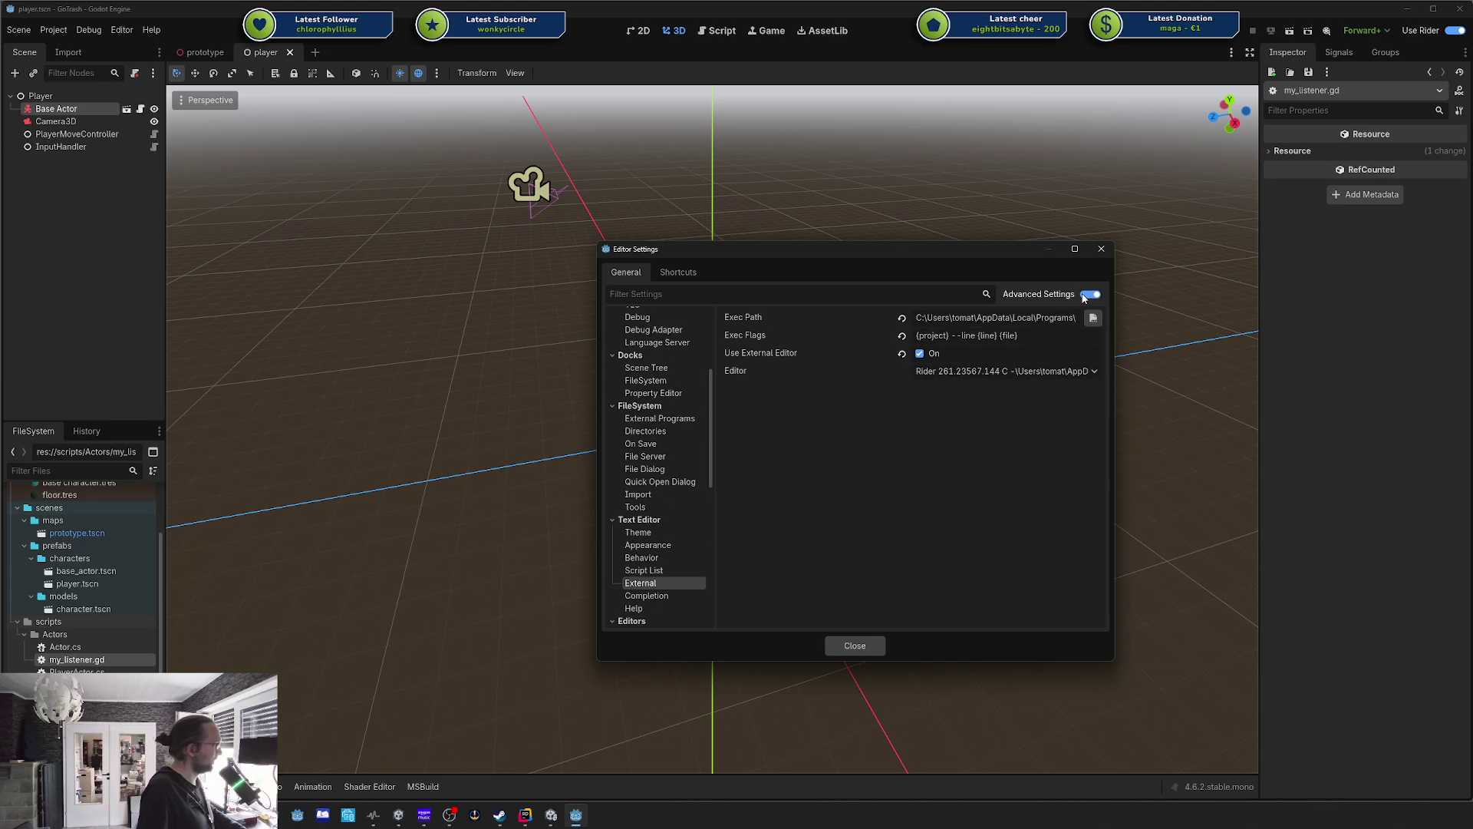
click(1085, 296)
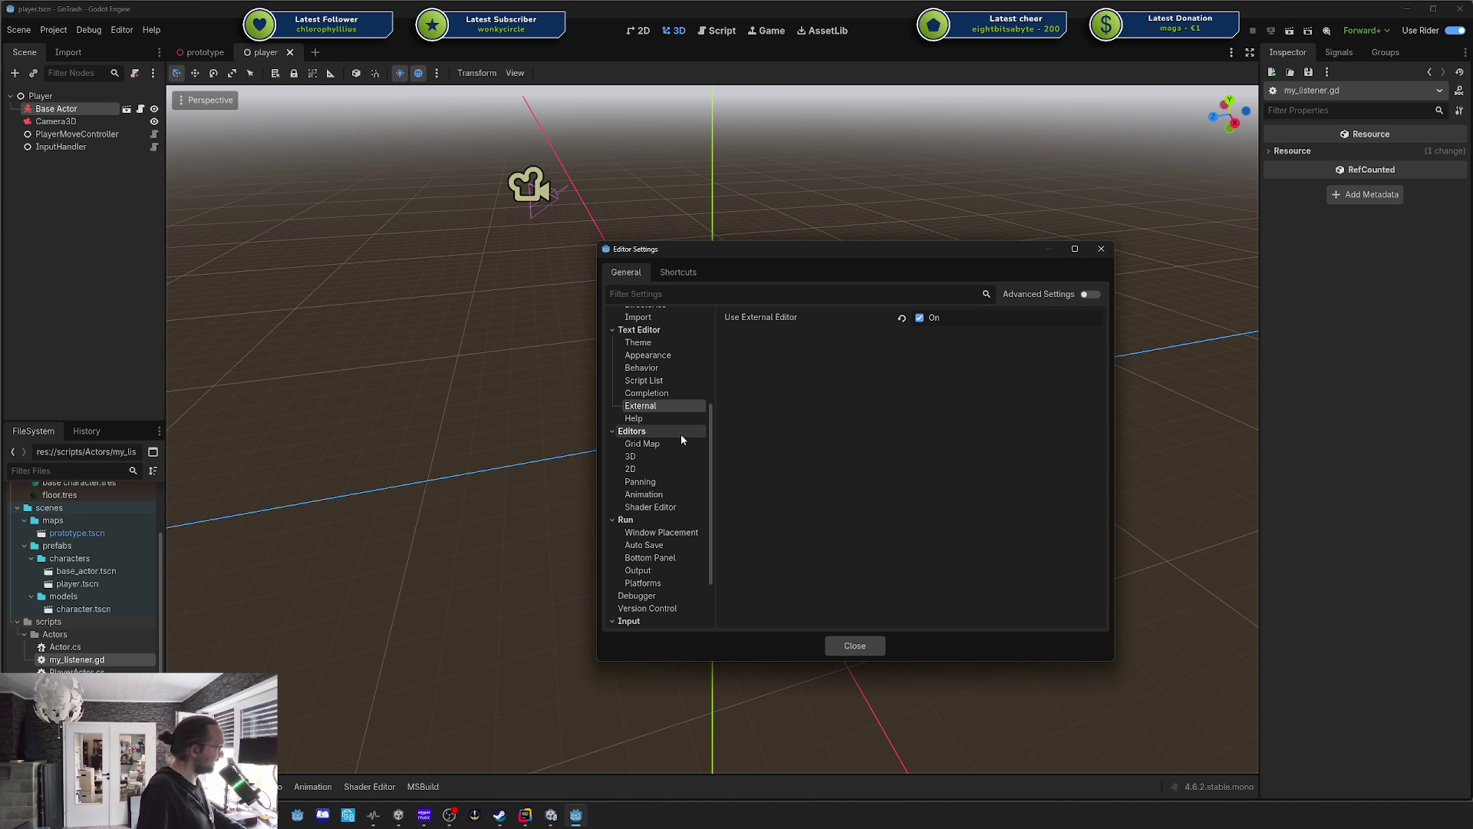
Search settings for 'dotnet', check Dotnet > Editor's External Editor, then close.
click(691, 293)
text(c)
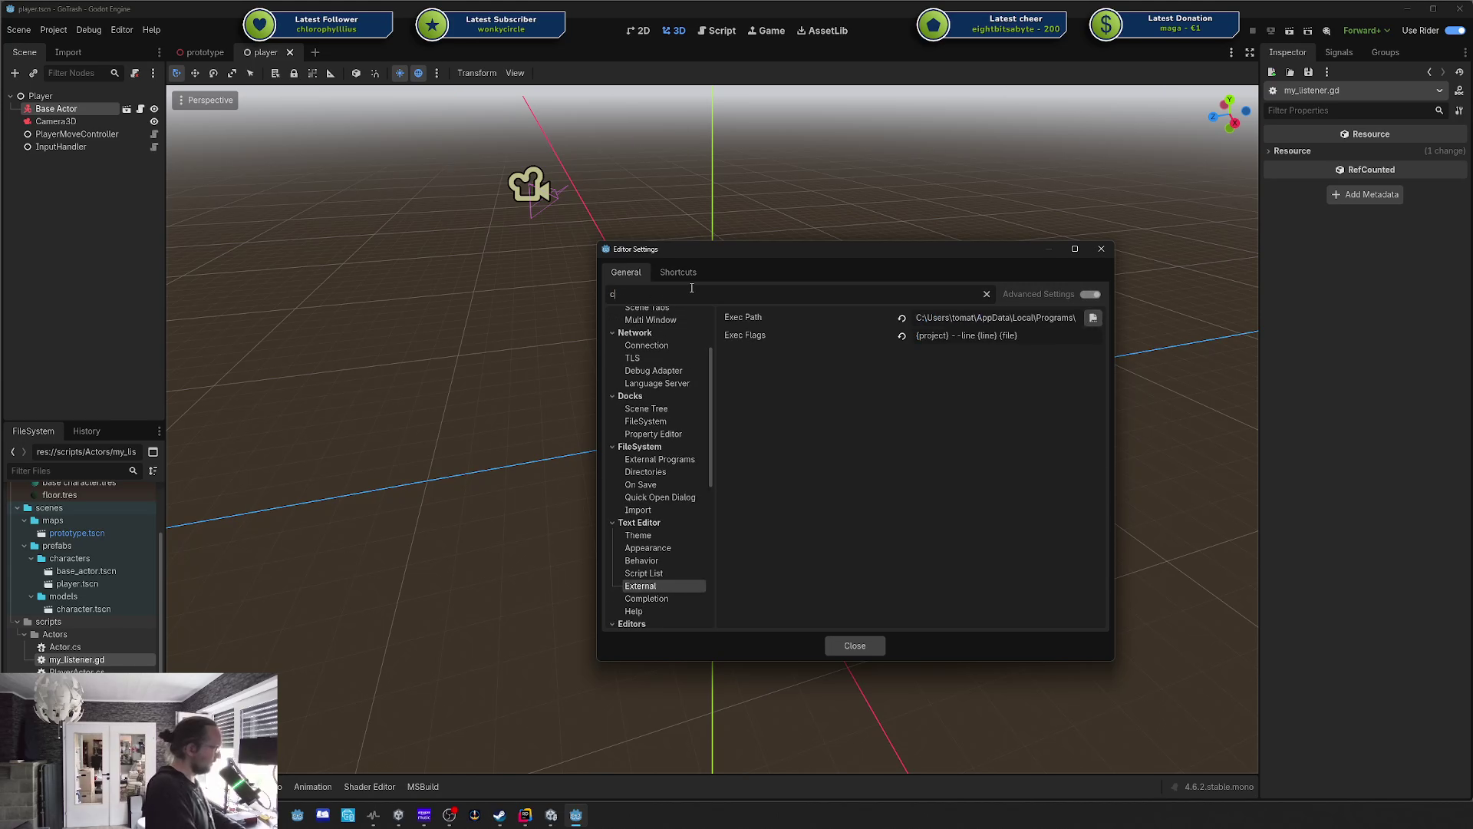
text(sharp)
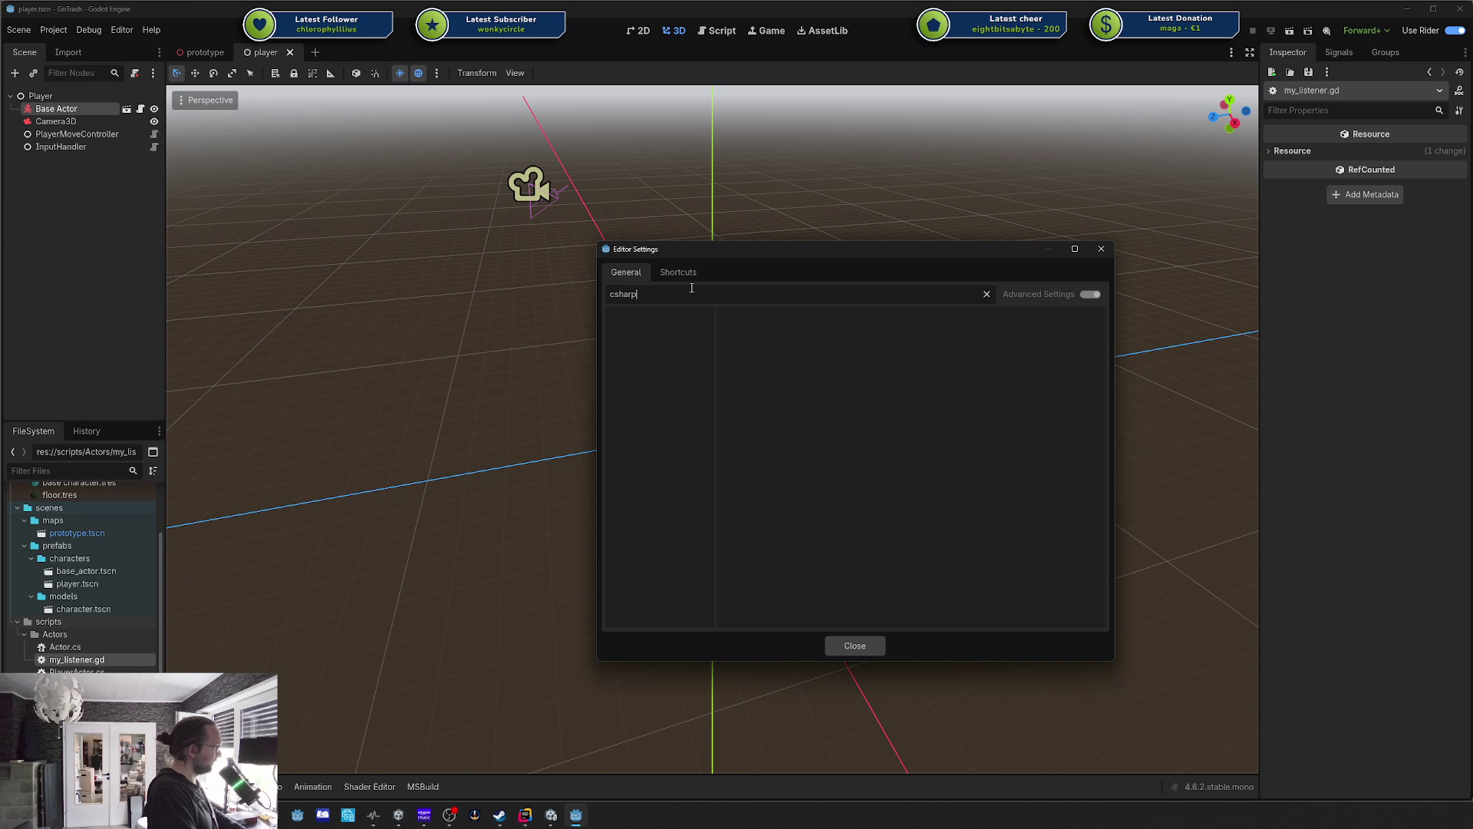
key(BackSpace)
key(BackSpace)
key(BackSpace)
text(dotne)
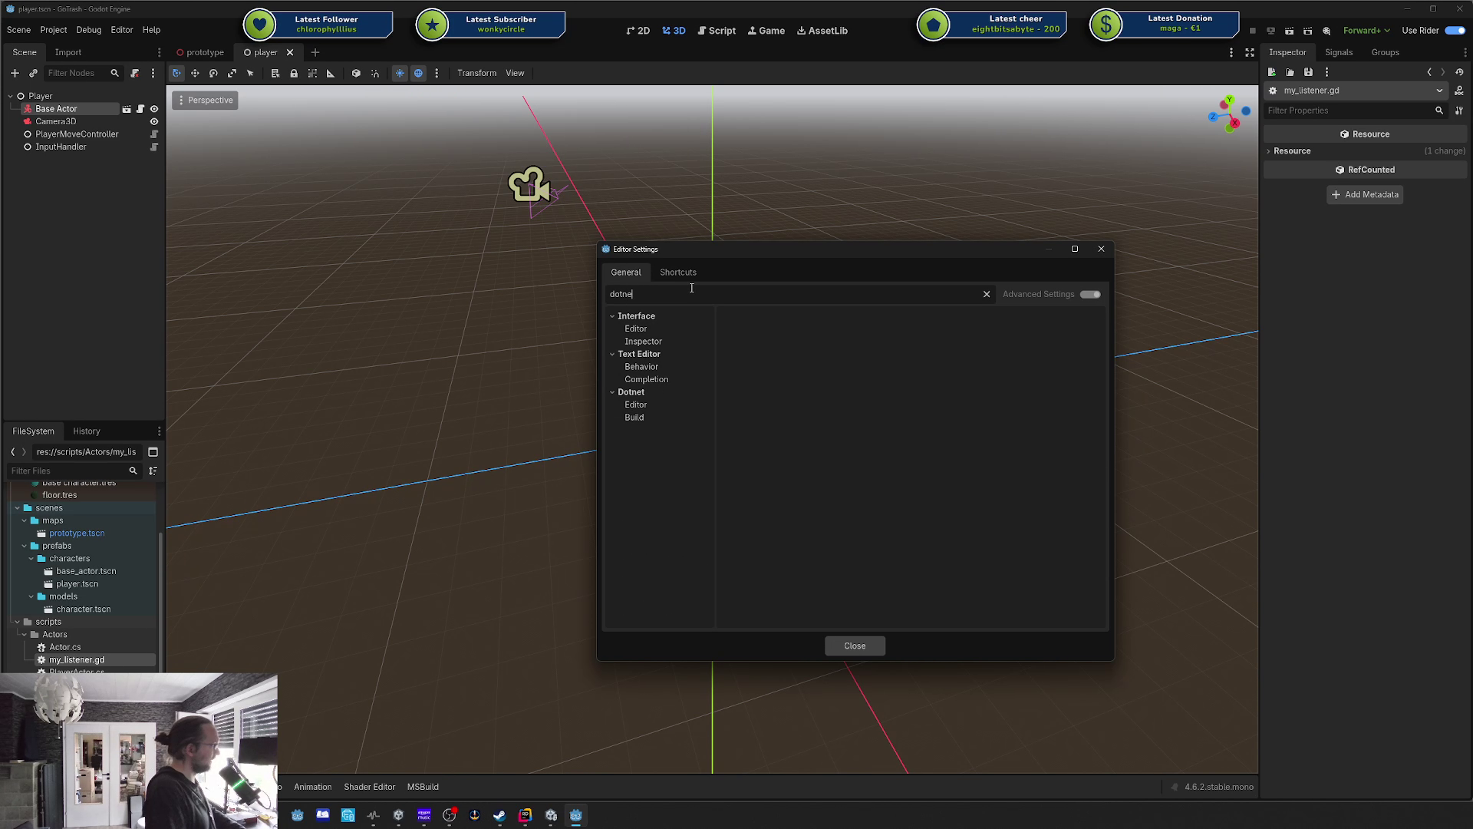
click(668, 406)
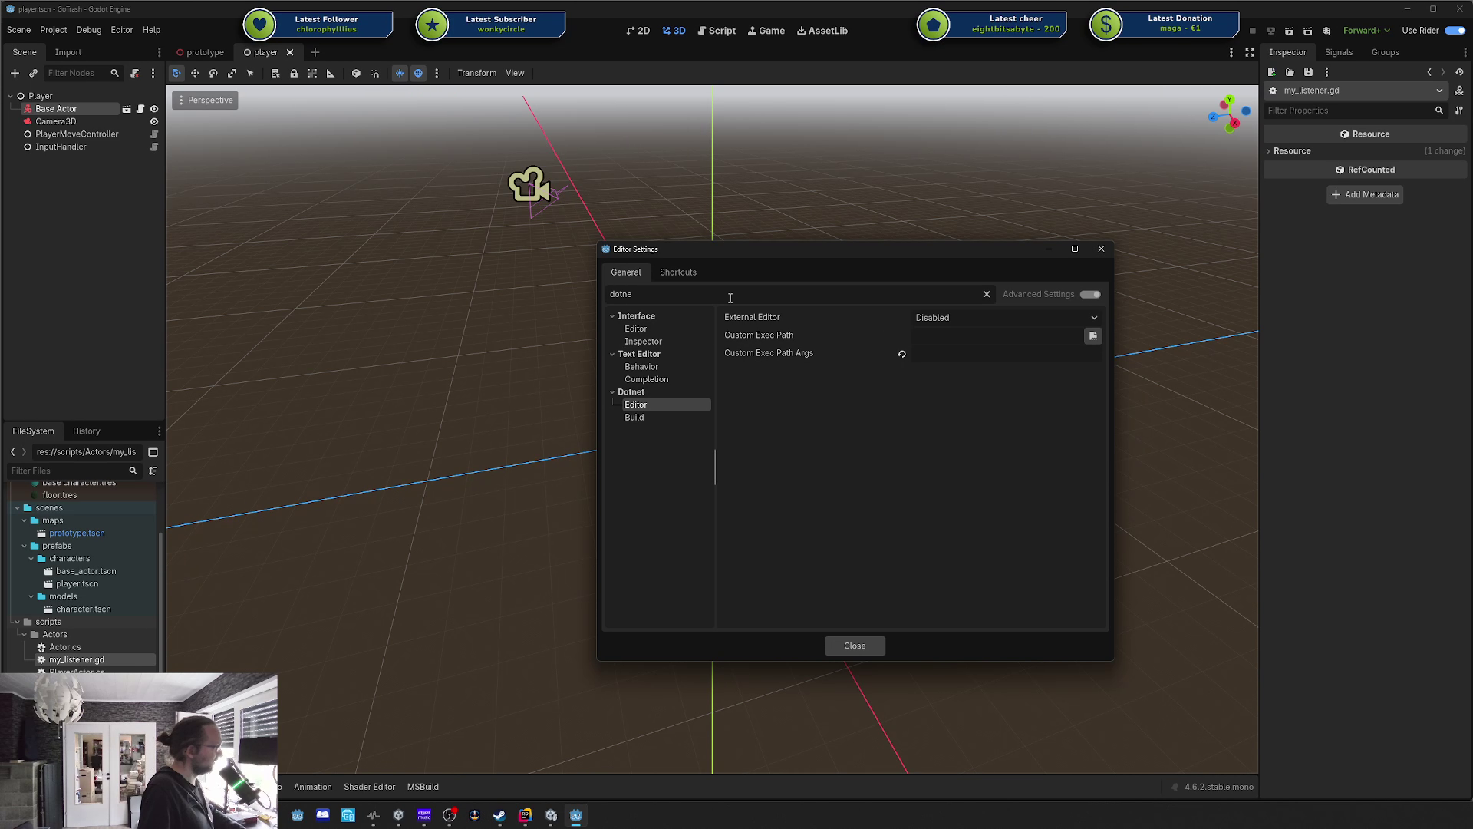
click(1100, 248)
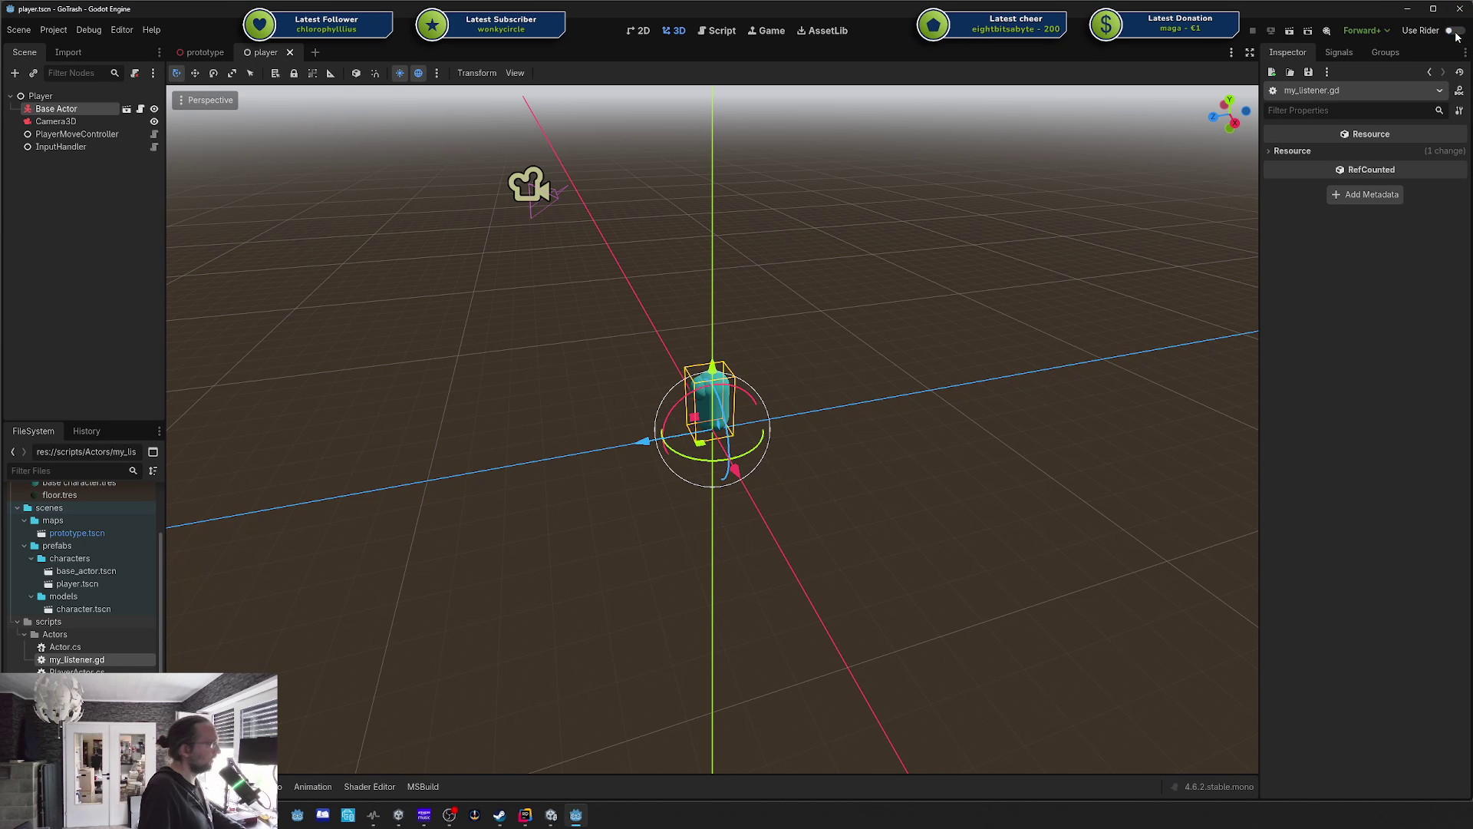
Look through GoTrash's Project Settings under General > Config and close them.
click(54, 30)
key(Escape)
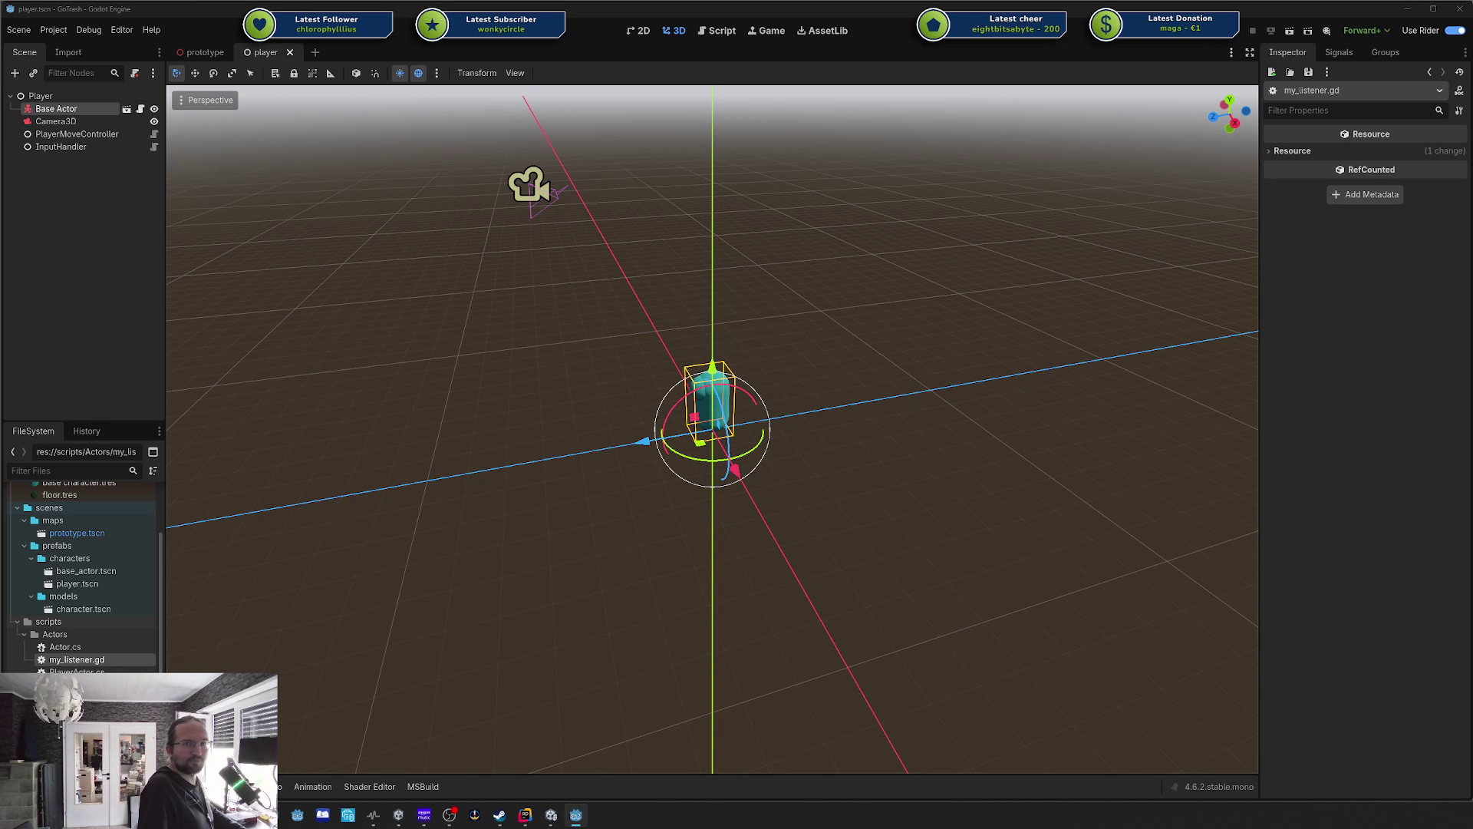
key(super)
key(Escape)
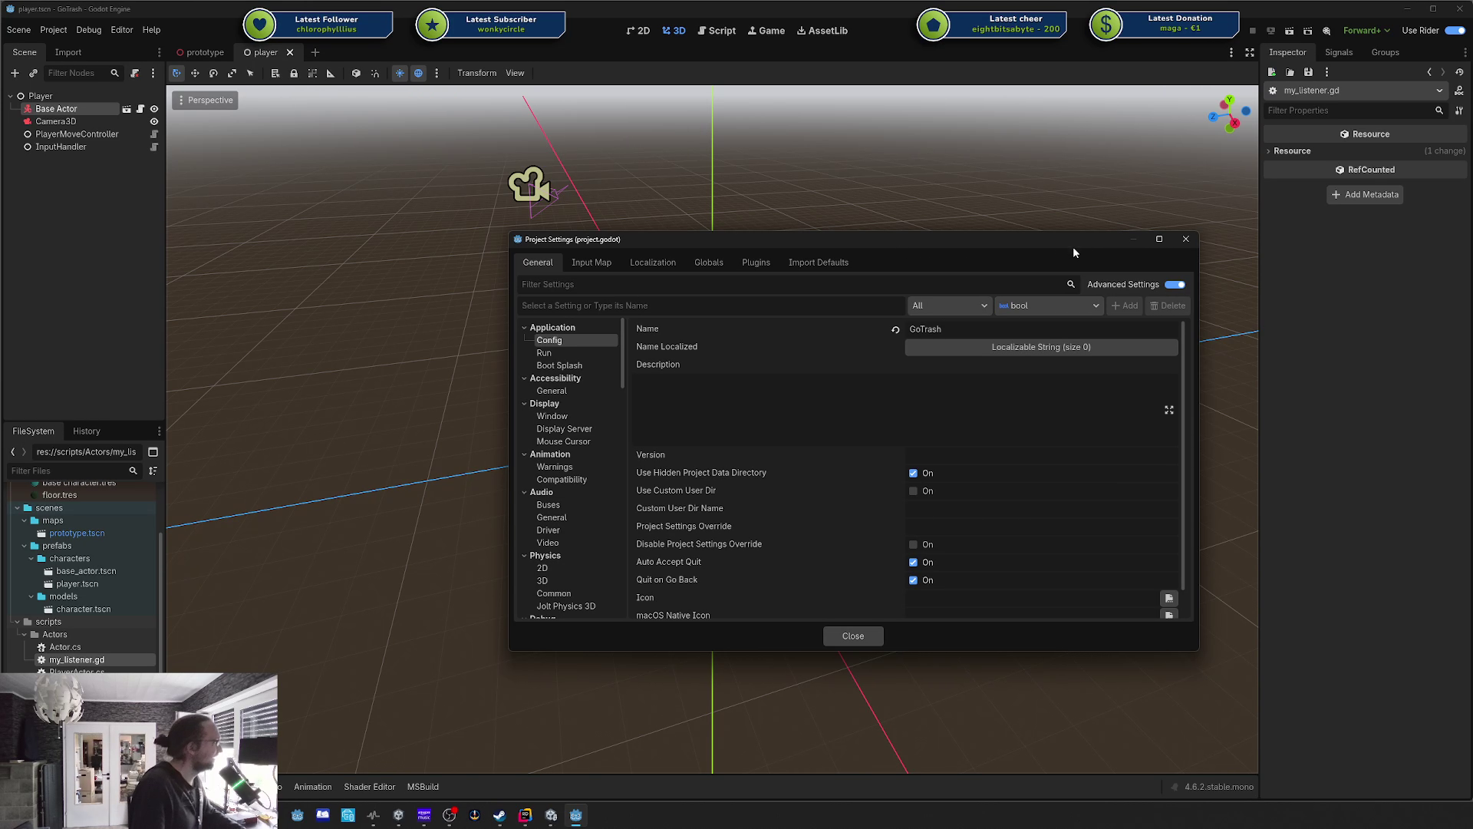
click(1185, 241)
click(122, 29)
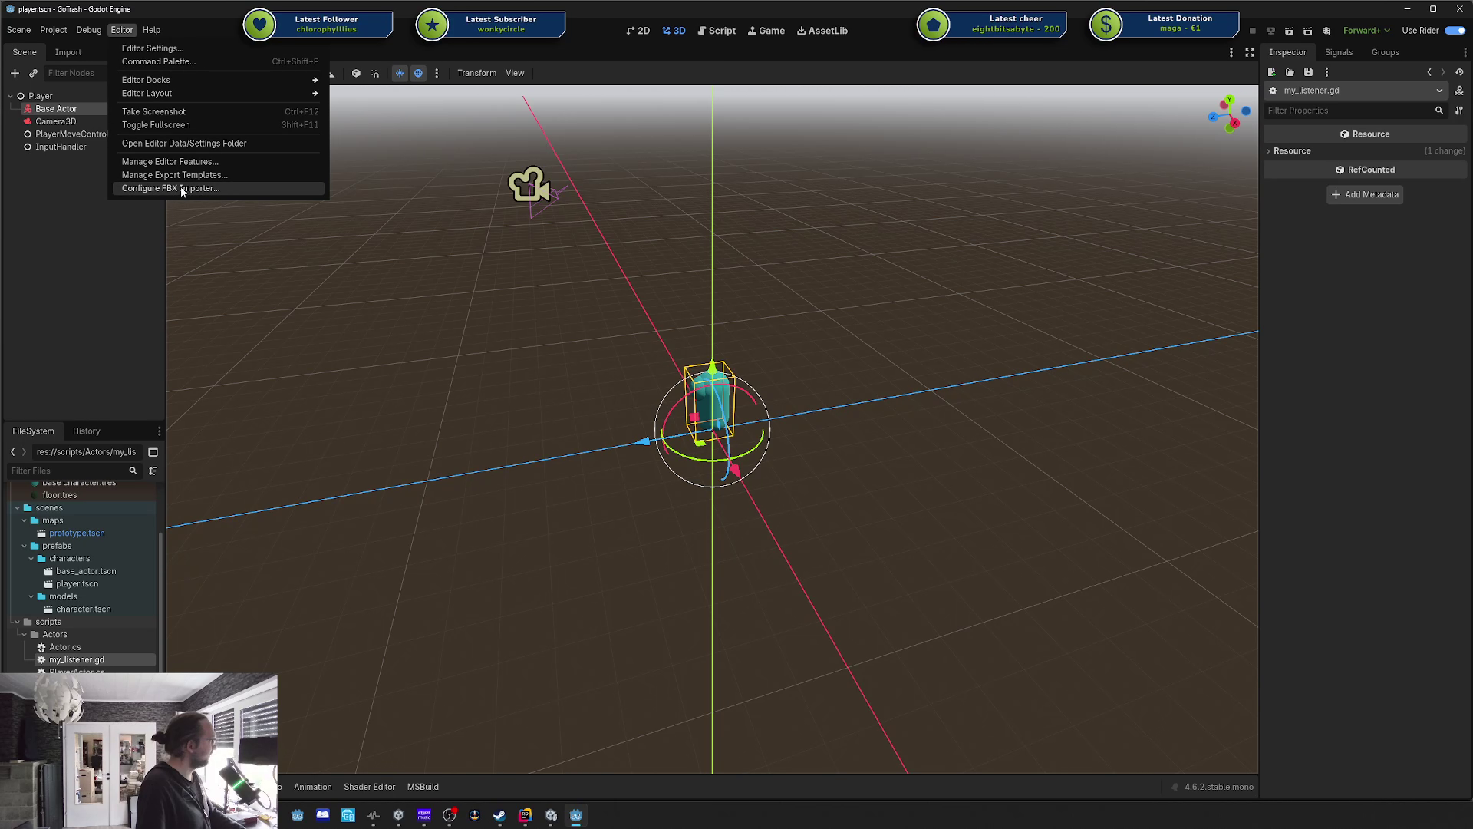
Search Editor Settings for 'external' and compare Text Editor External with Dotnet Editor.
click(181, 50)
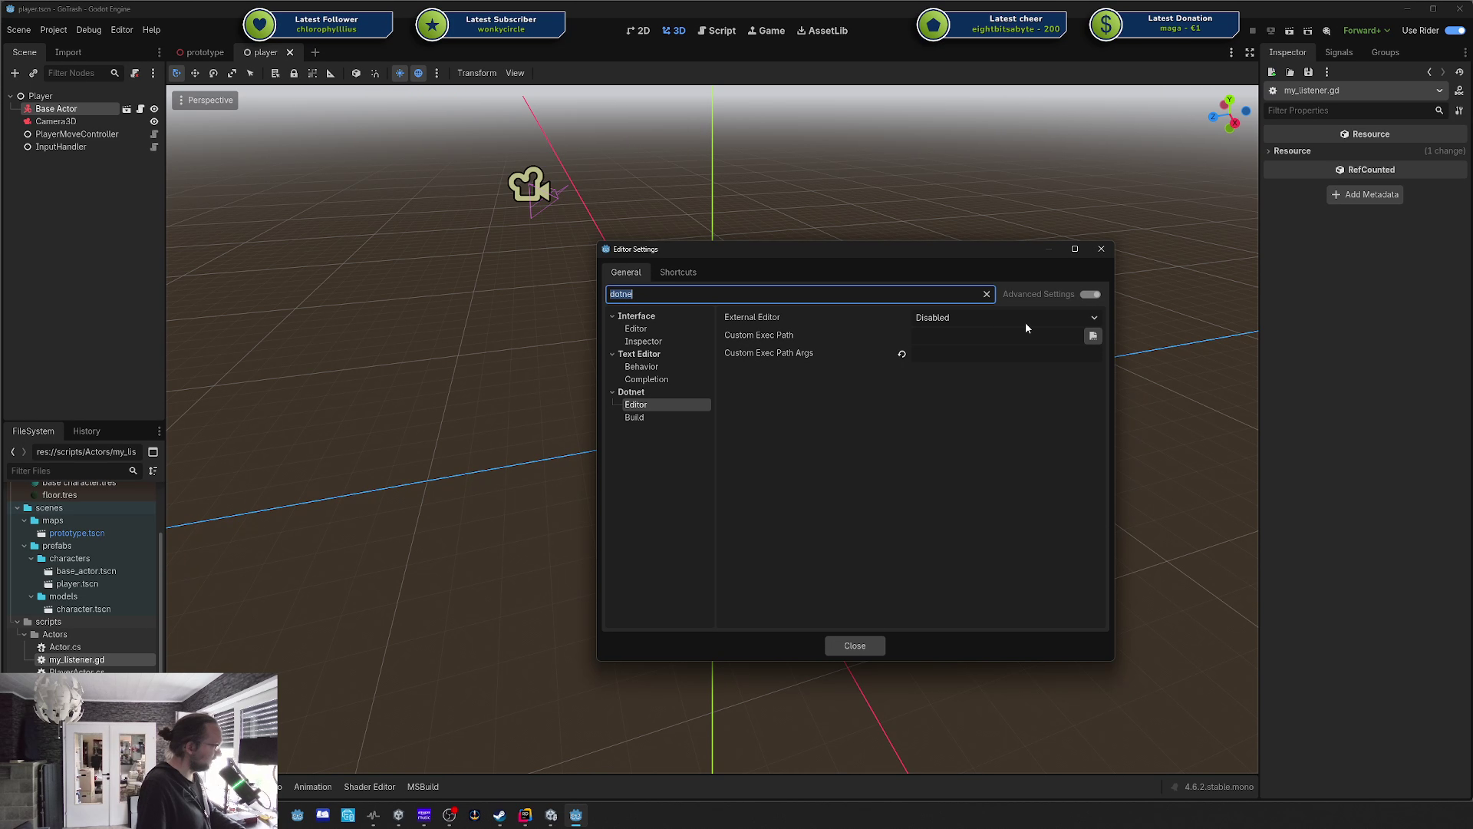
click(649, 366)
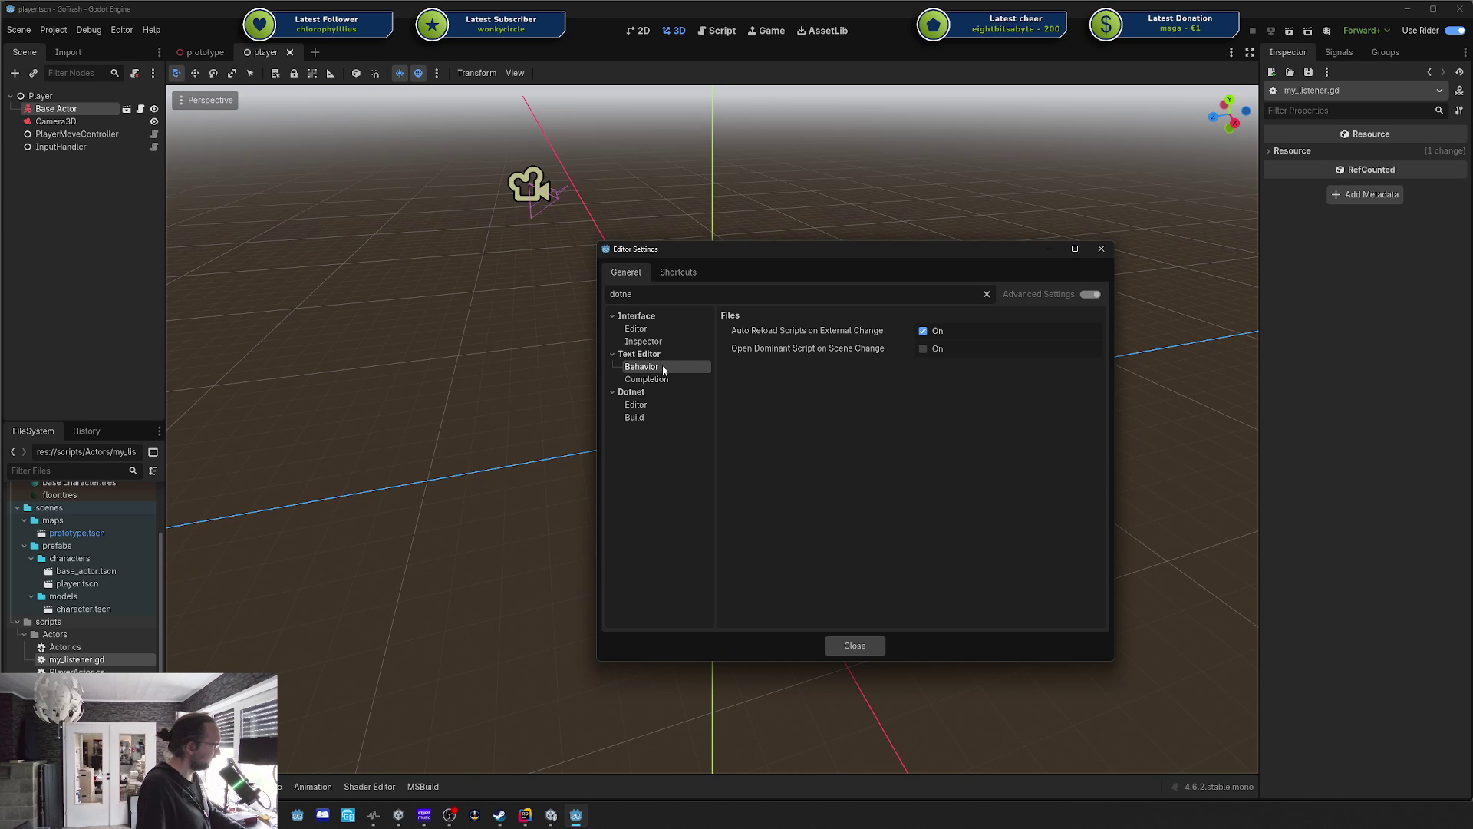
click(666, 379)
click(652, 405)
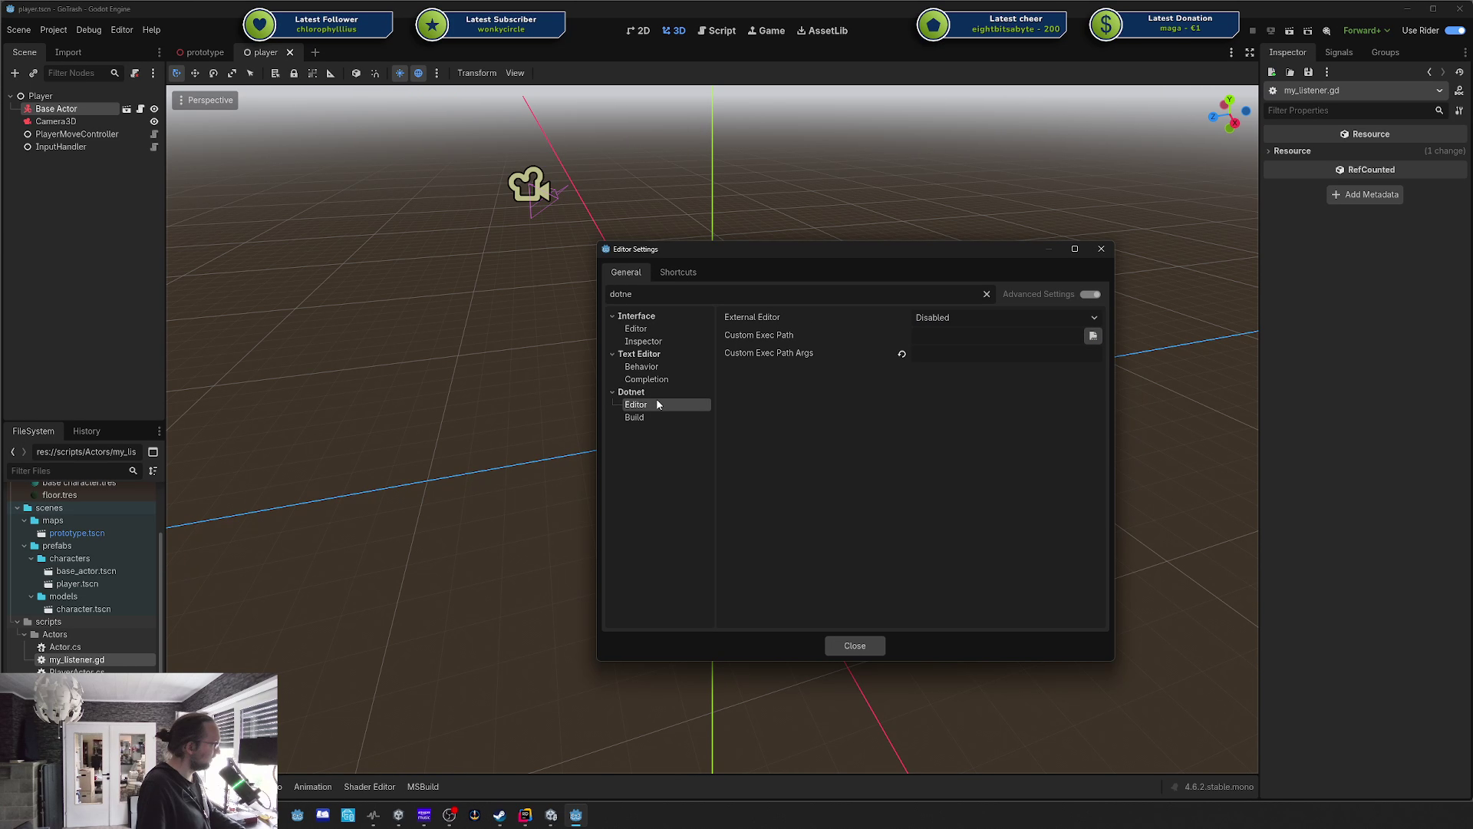
double_click(681, 293)
text(ext)
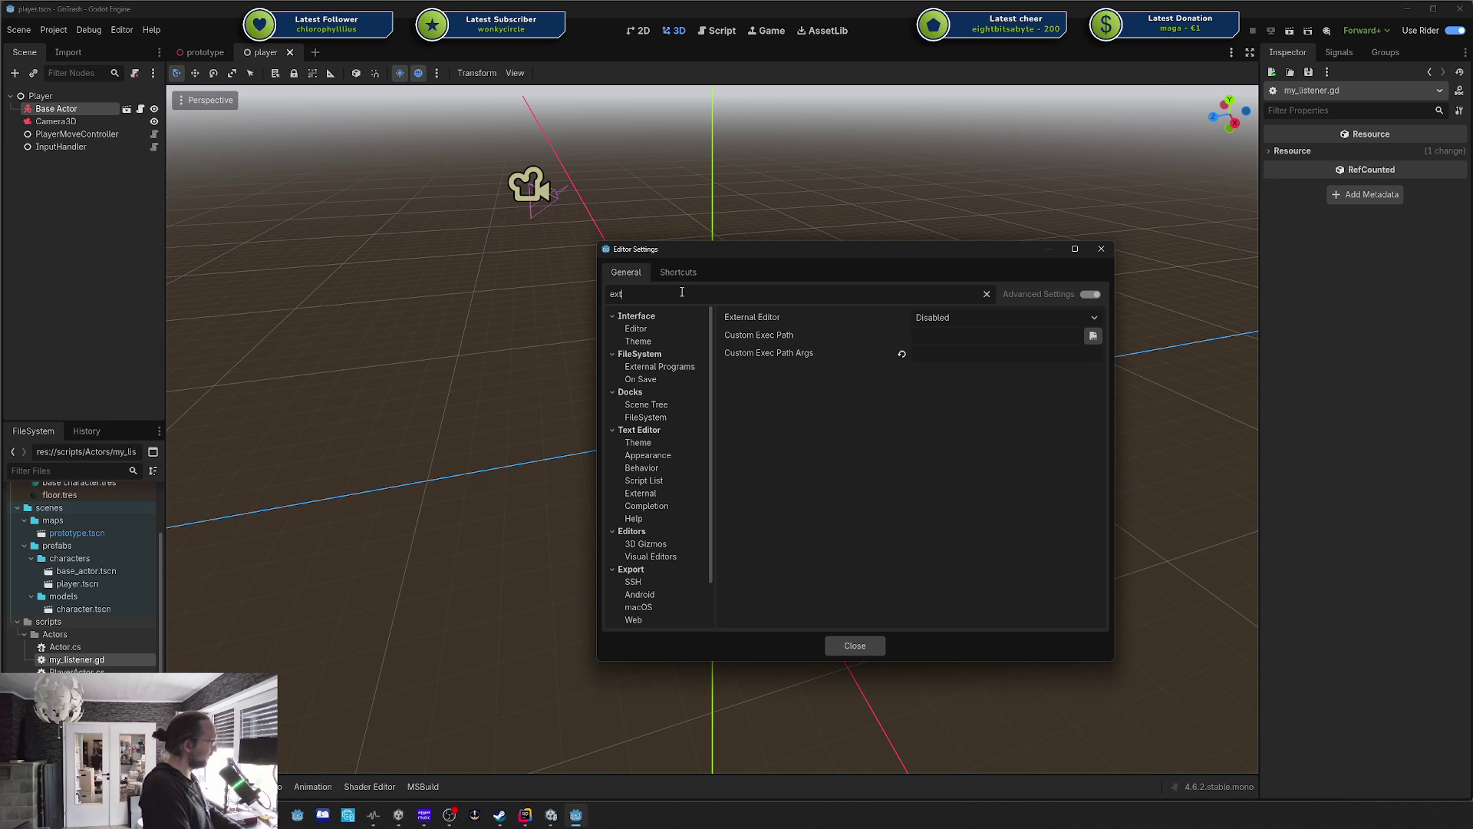
text(ernal)
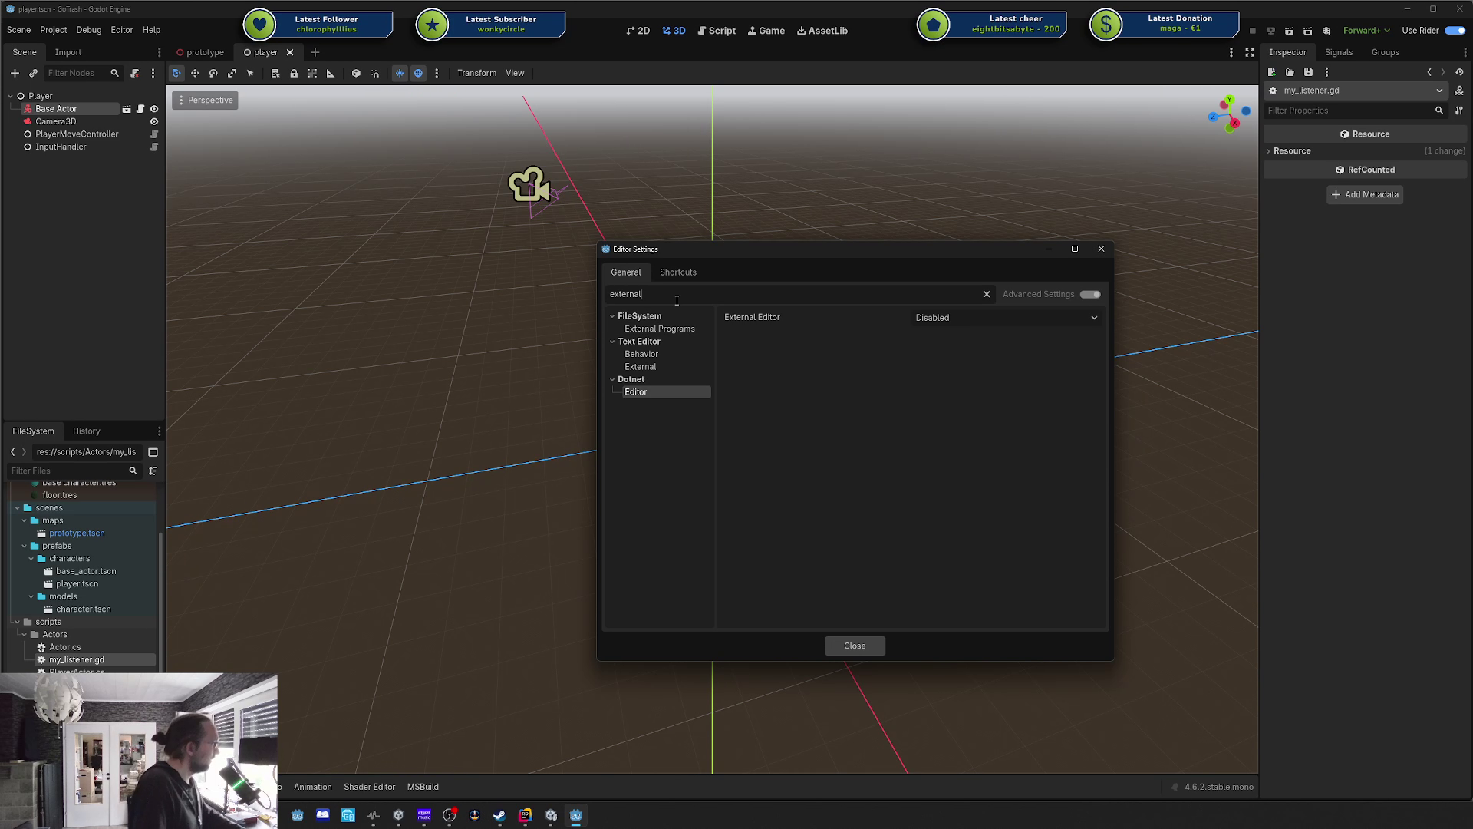
click(658, 328)
click(656, 354)
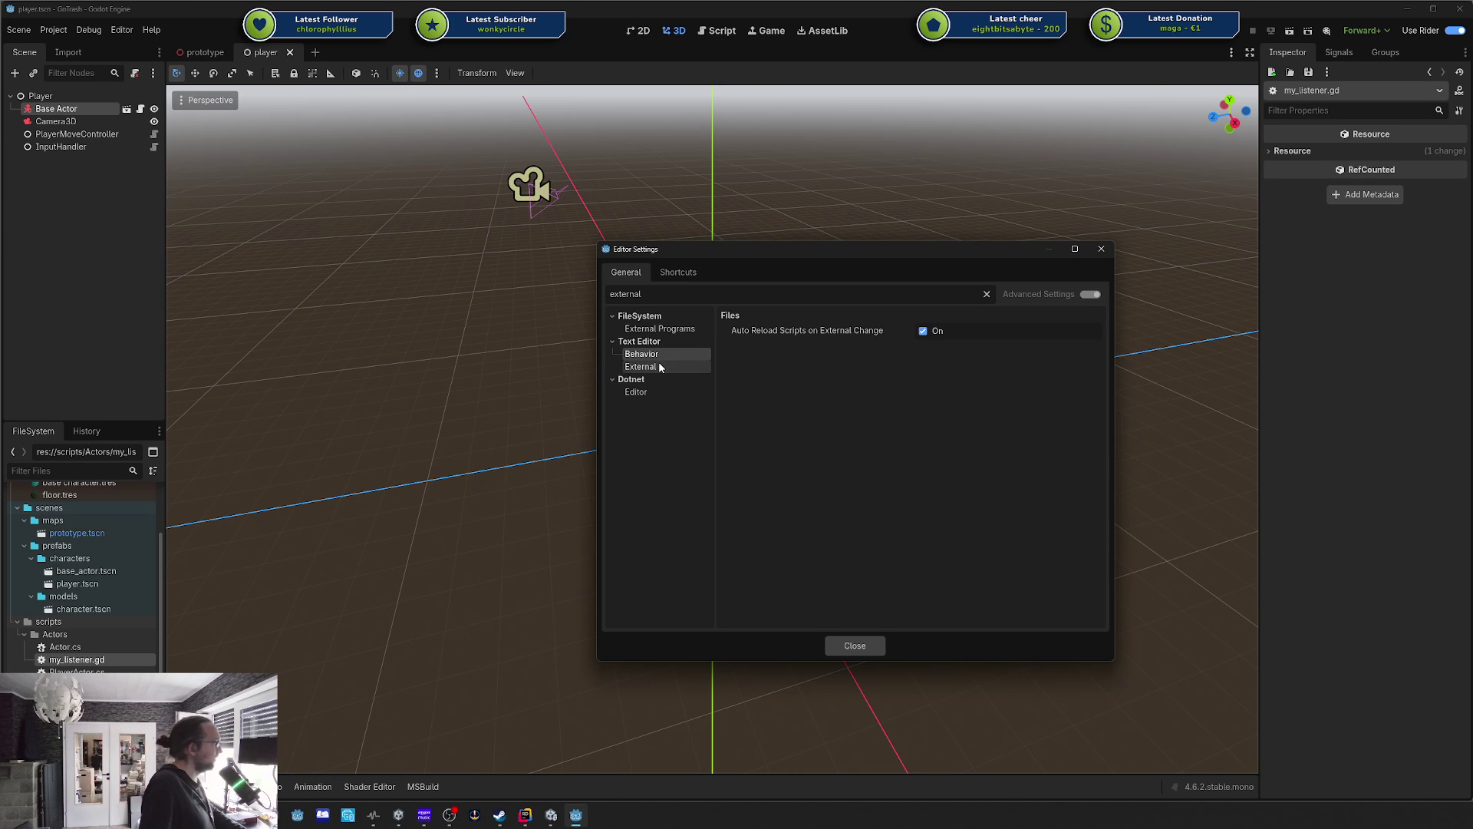
click(659, 367)
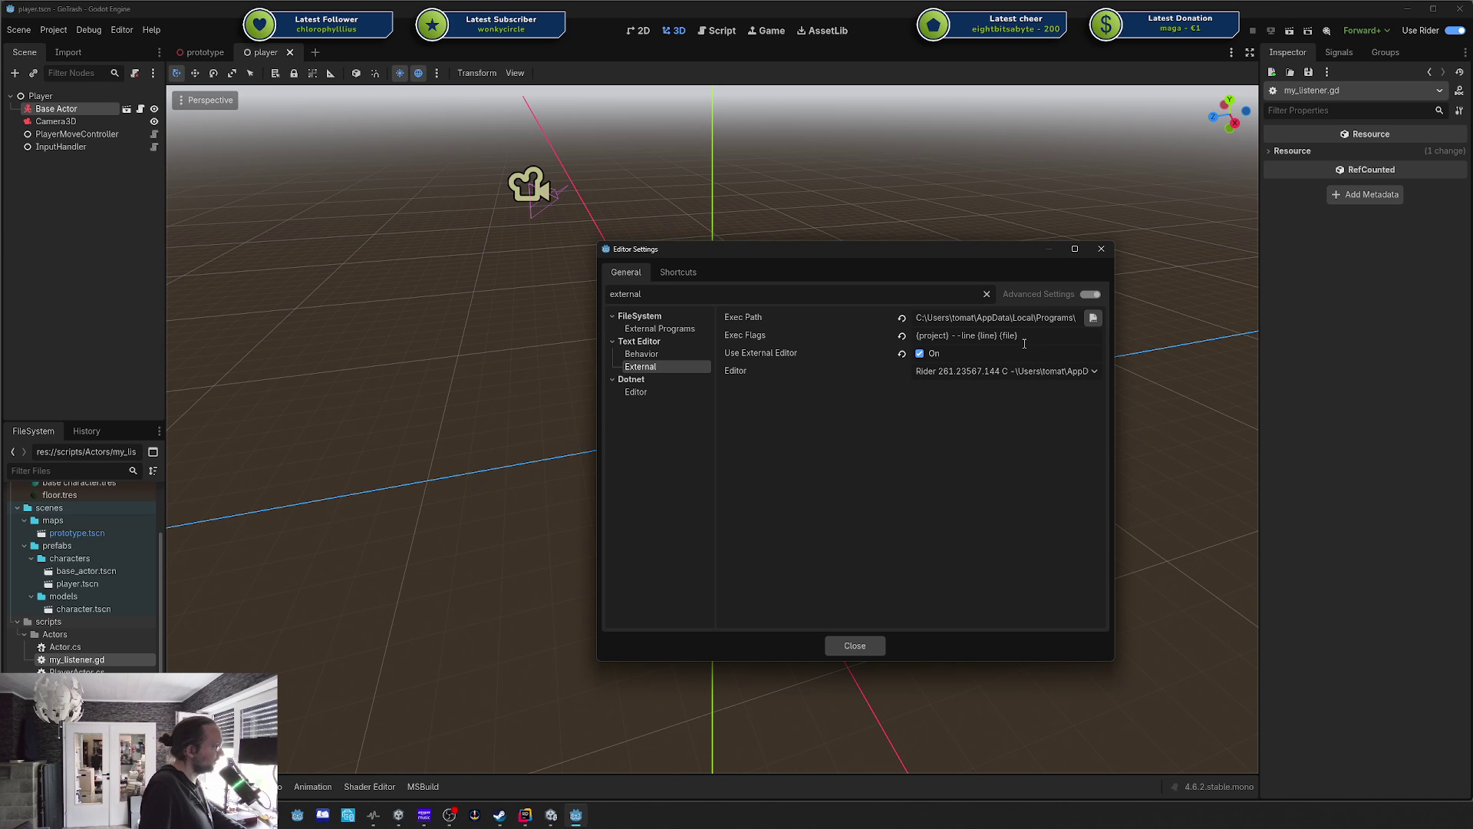
click(645, 391)
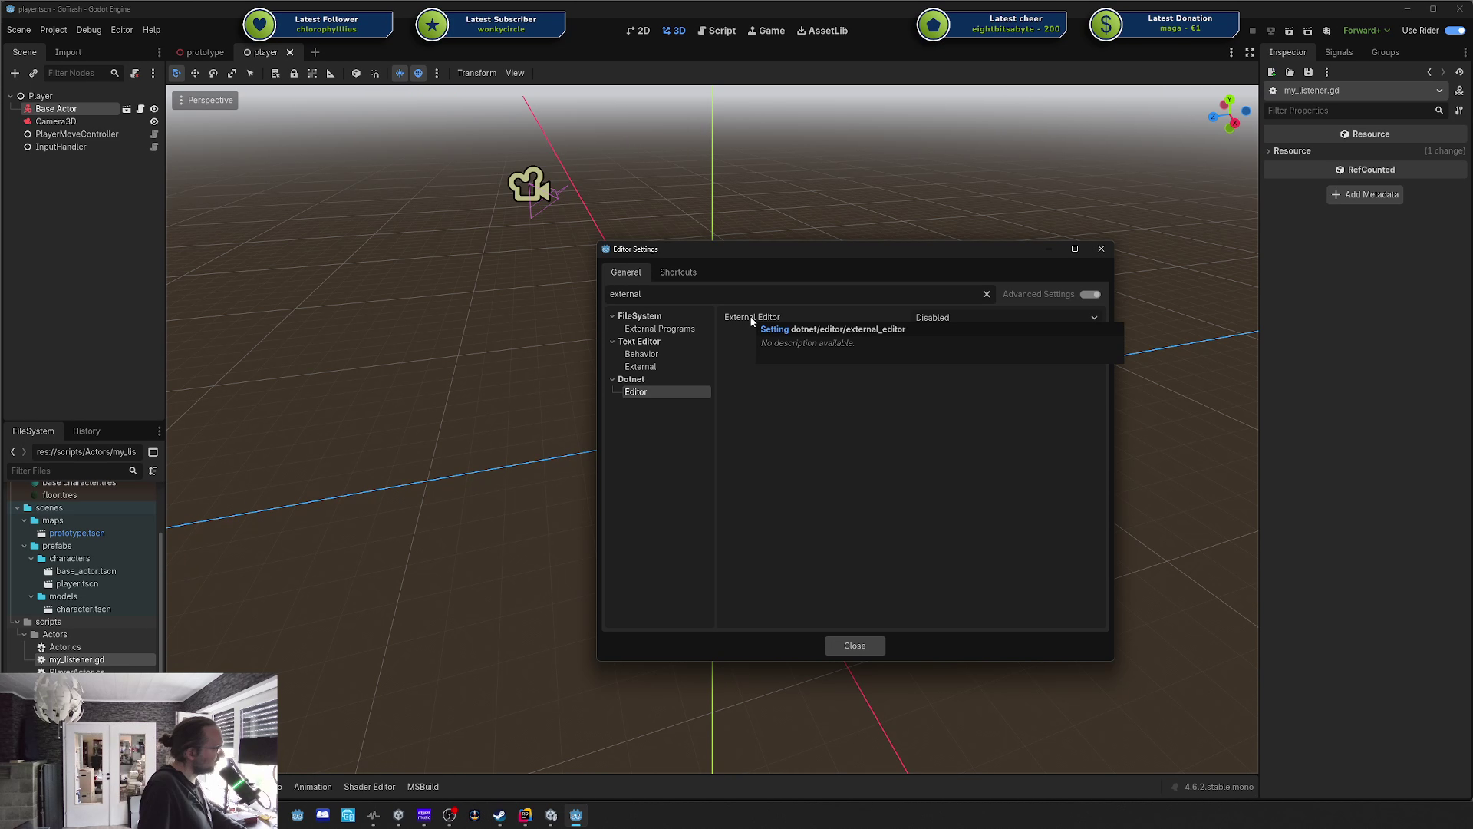
click(641, 367)
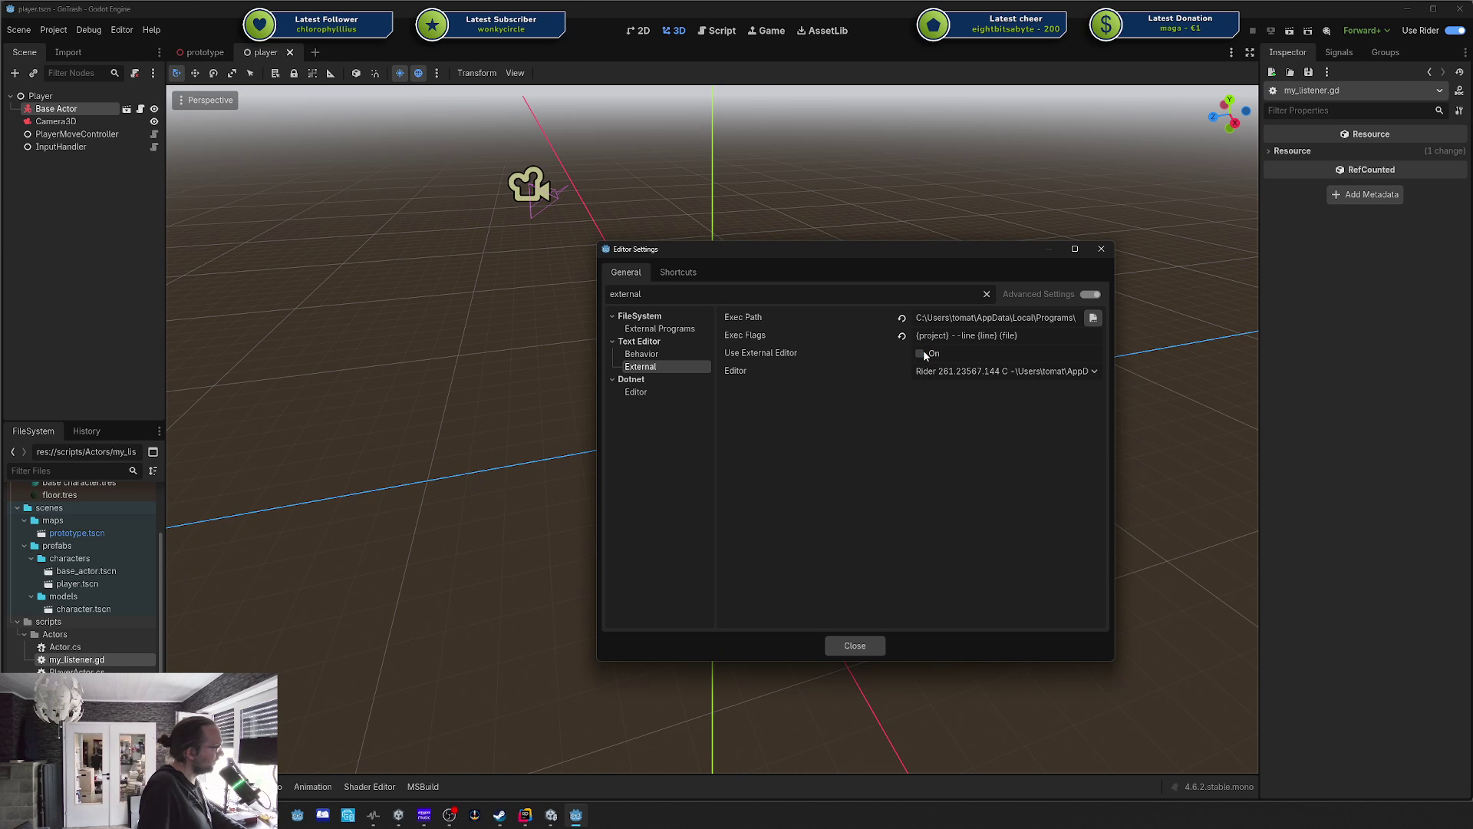
click(705, 392)
Set the Dotnet External Editor to JetBrains Rider and open my_listener.gd.
click(977, 317)
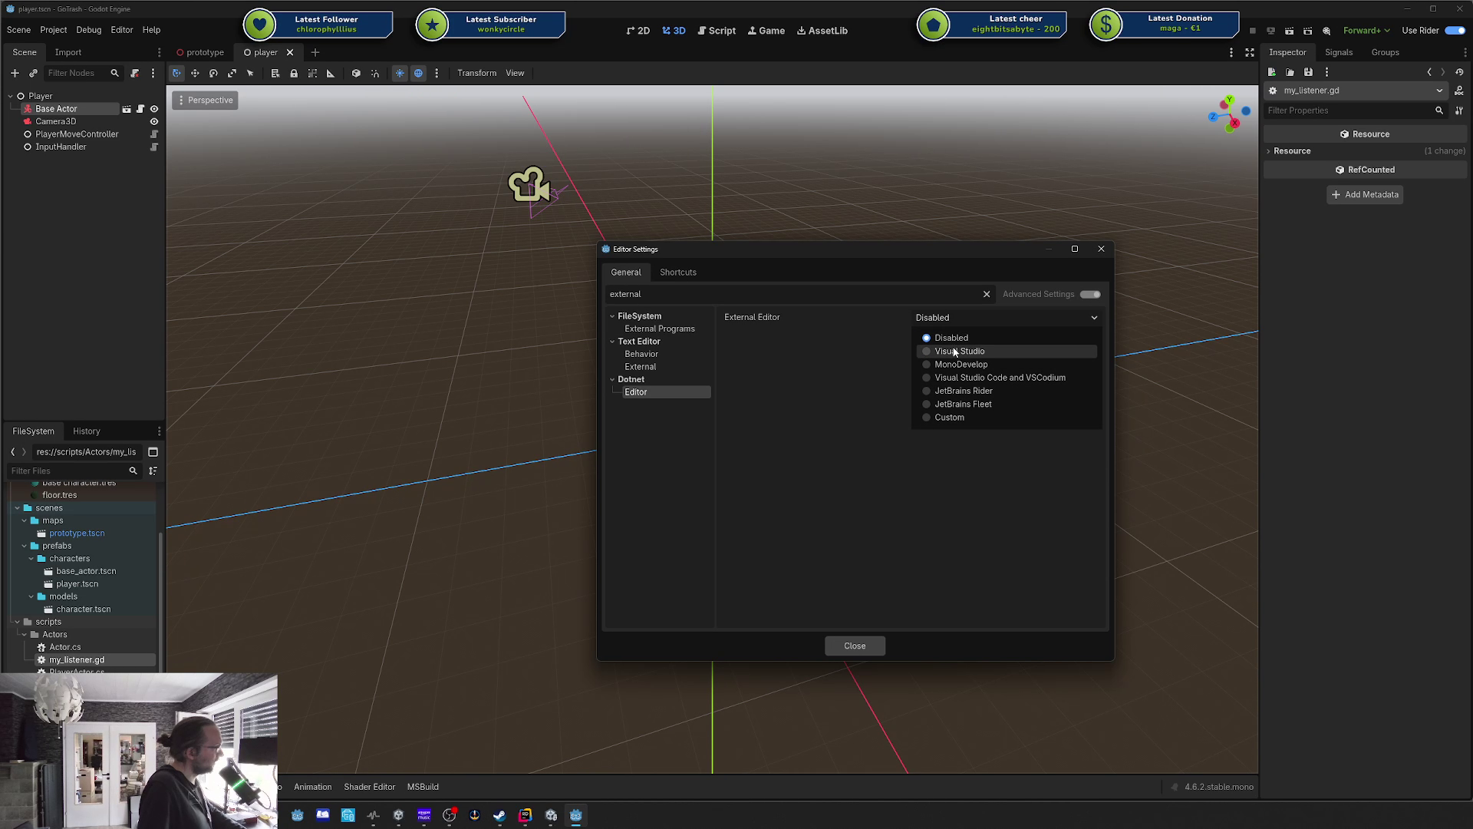
click(1010, 389)
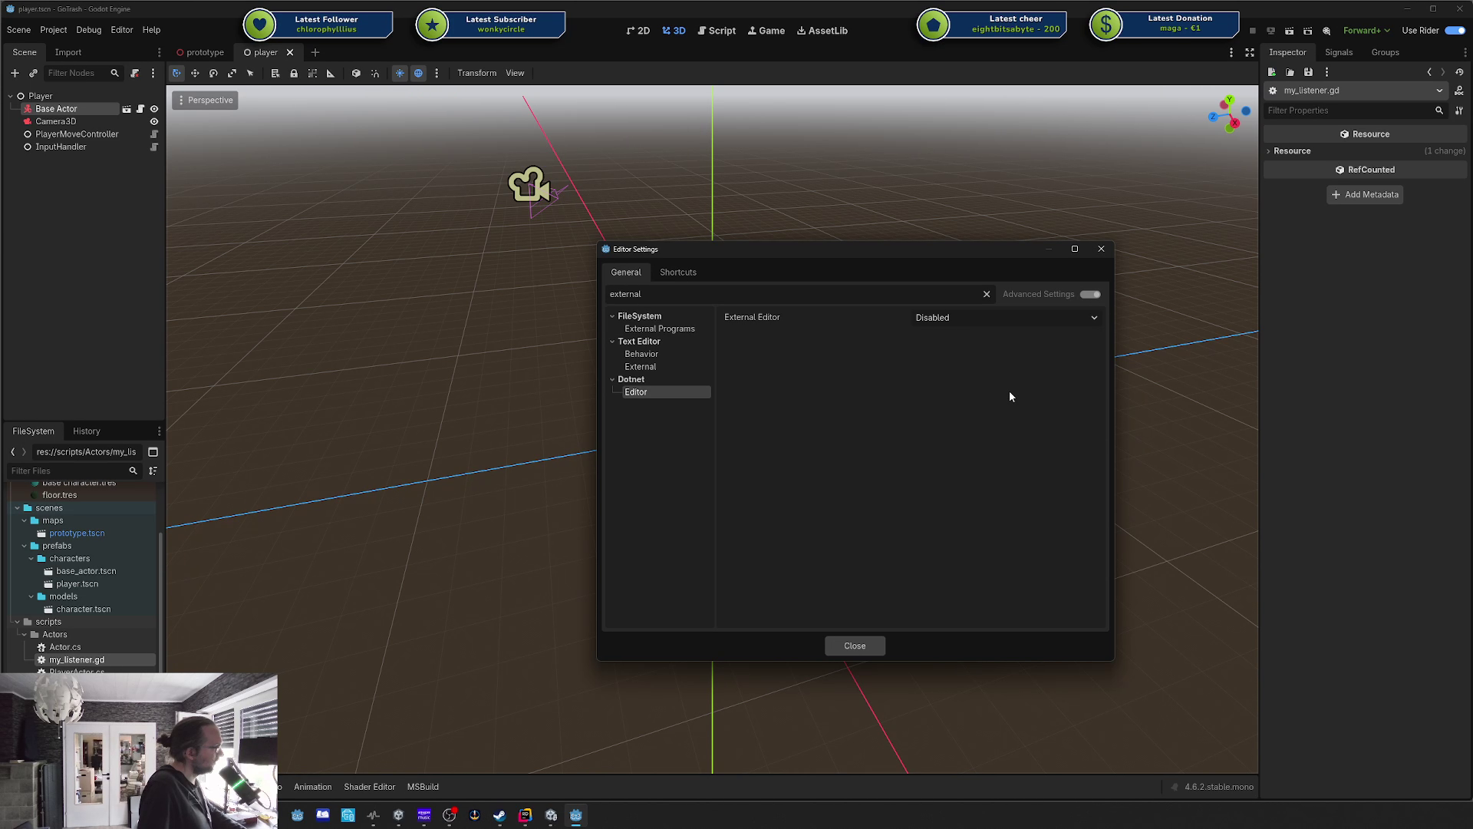
click(964, 317)
click(846, 394)
click(1105, 245)
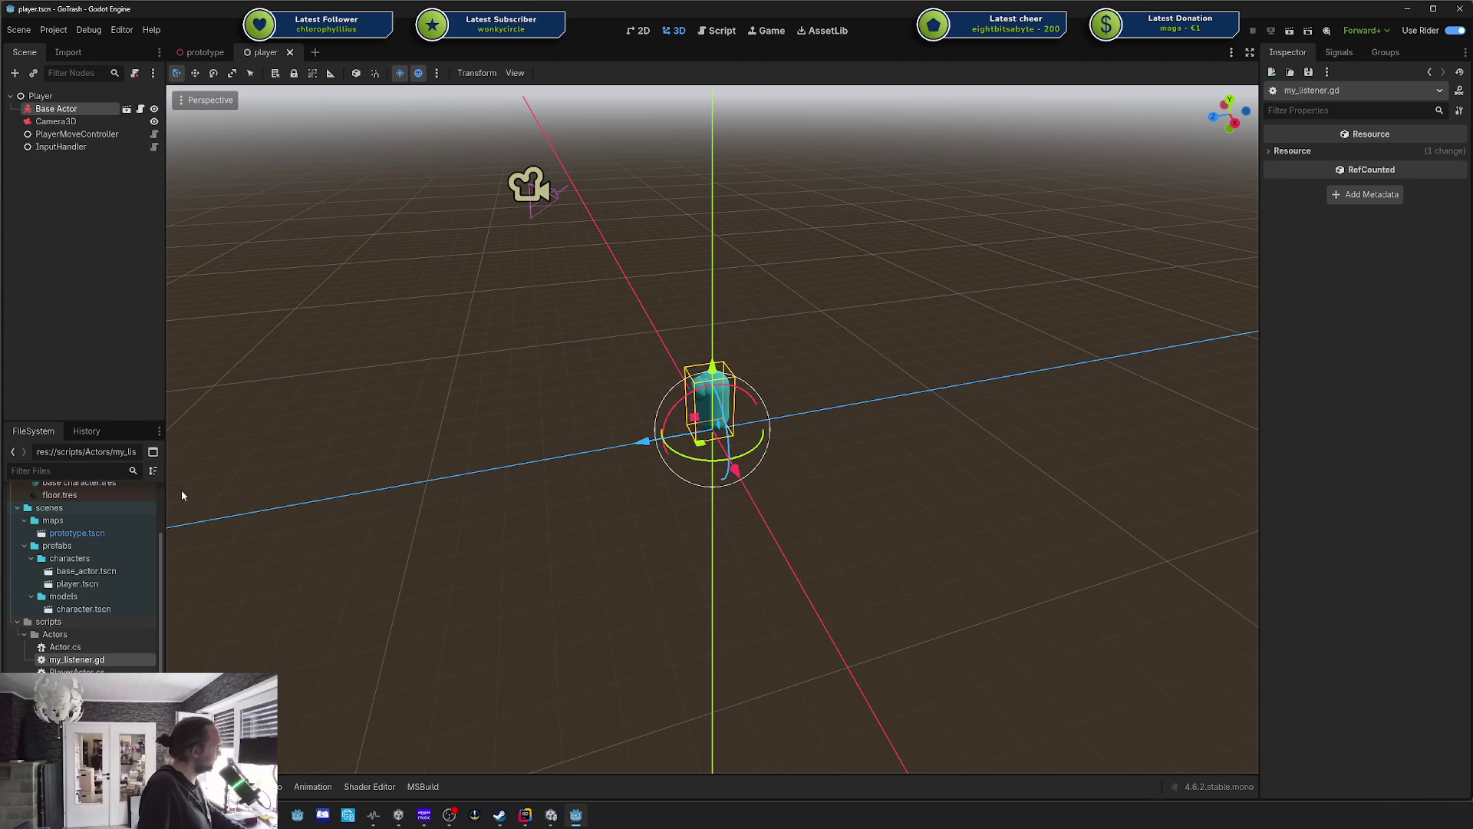
double_click(80, 660)
double_click(86, 669)
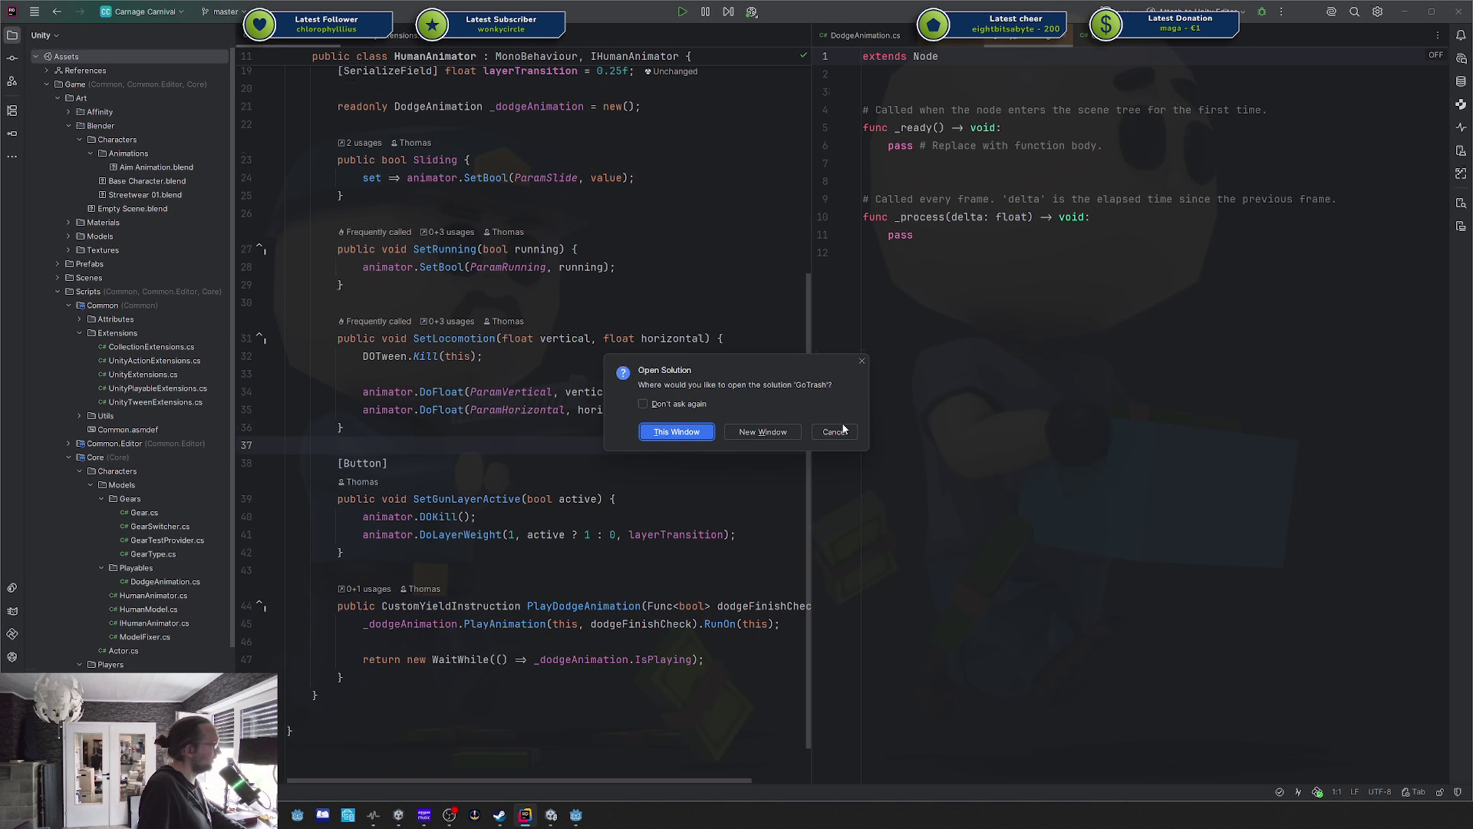
Close the player and prototype scenes and retry opening my_listener.gd, cancelling Rider's prompt.
click(835, 432)
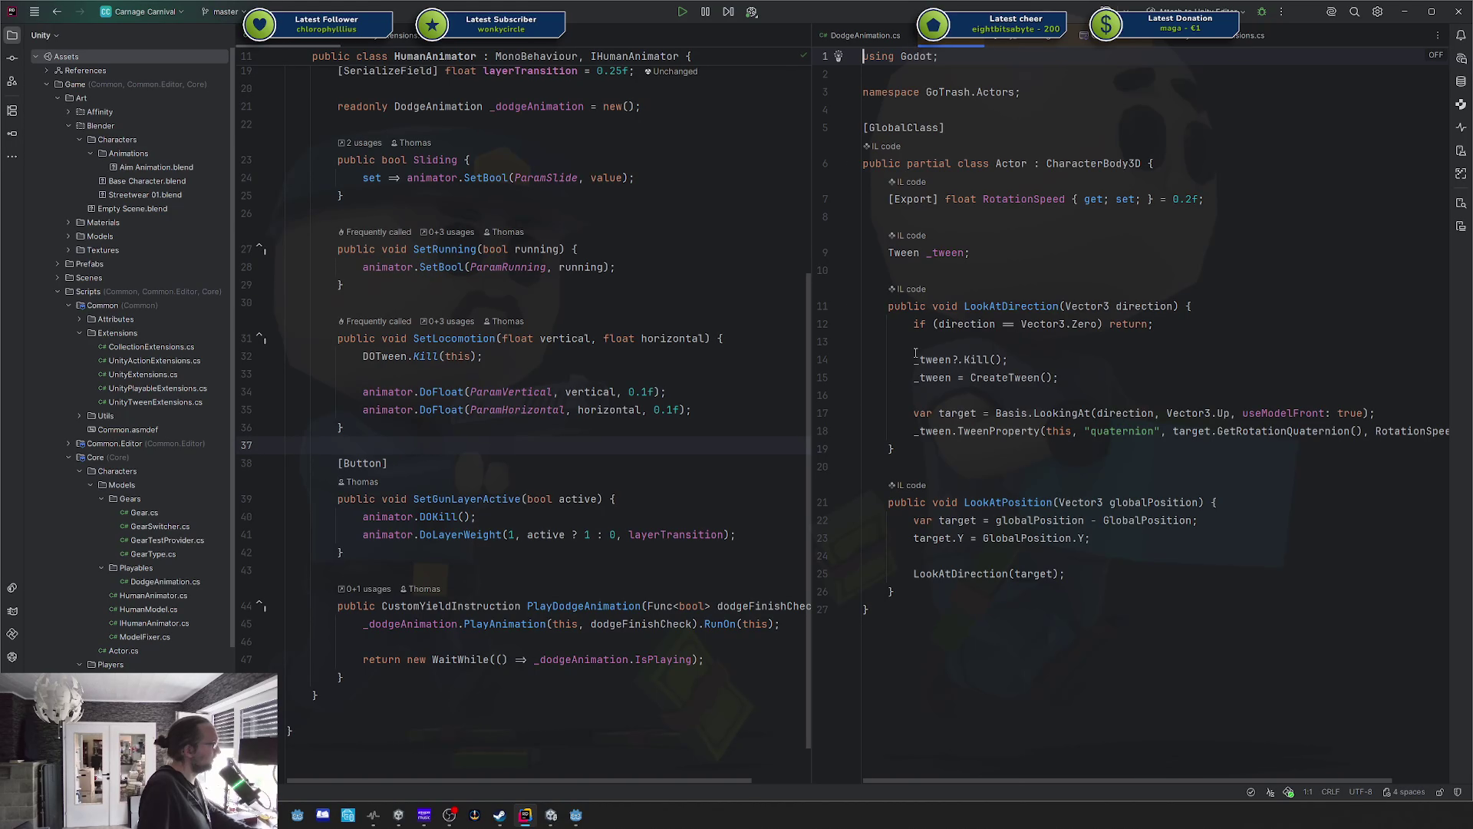
key(alt+Tab)
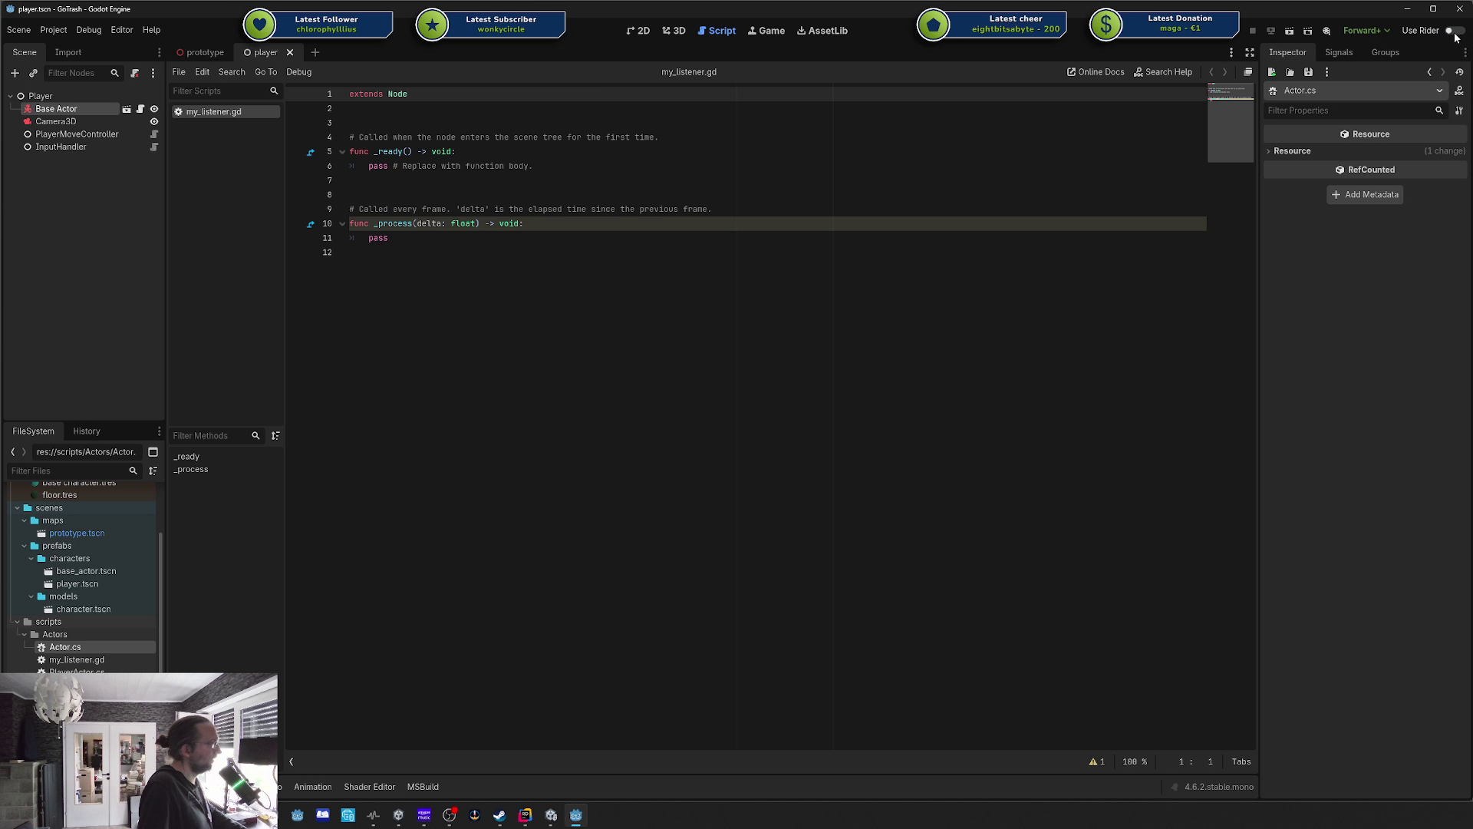
middle_click(261, 55)
middle_click(205, 56)
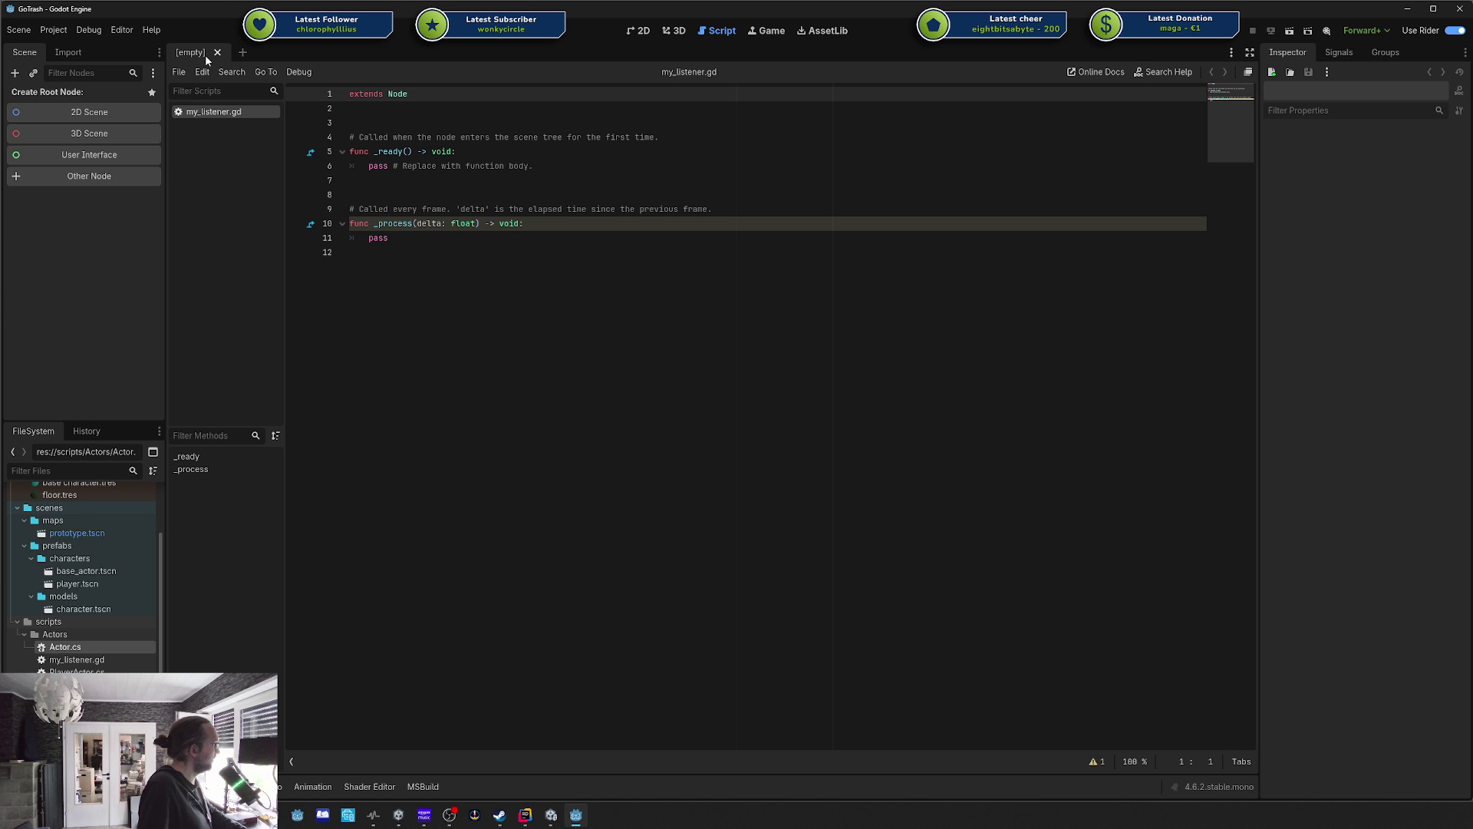
click(83, 662)
double_click(83, 661)
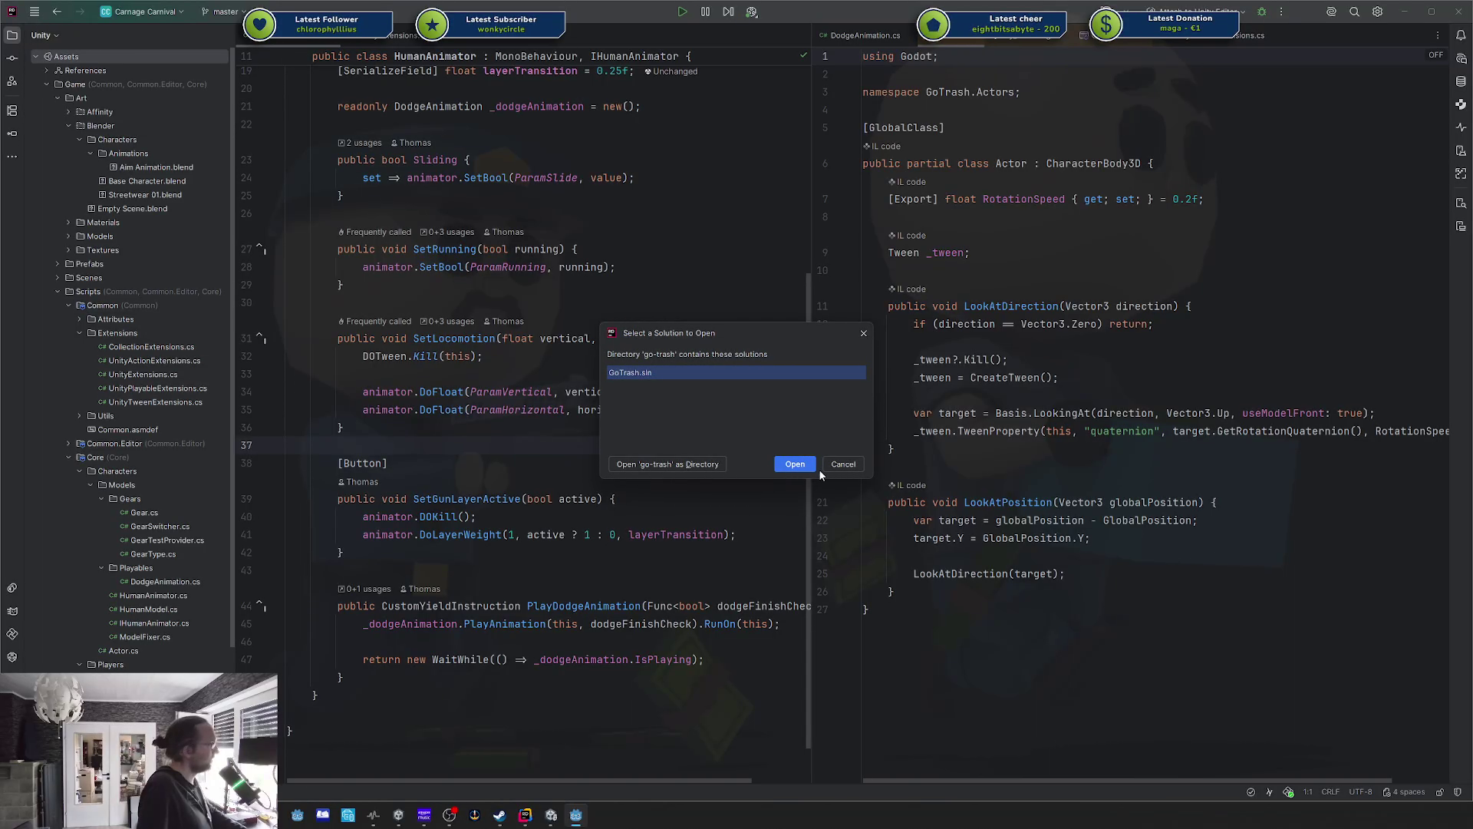
click(848, 462)
key(alt+Tab)
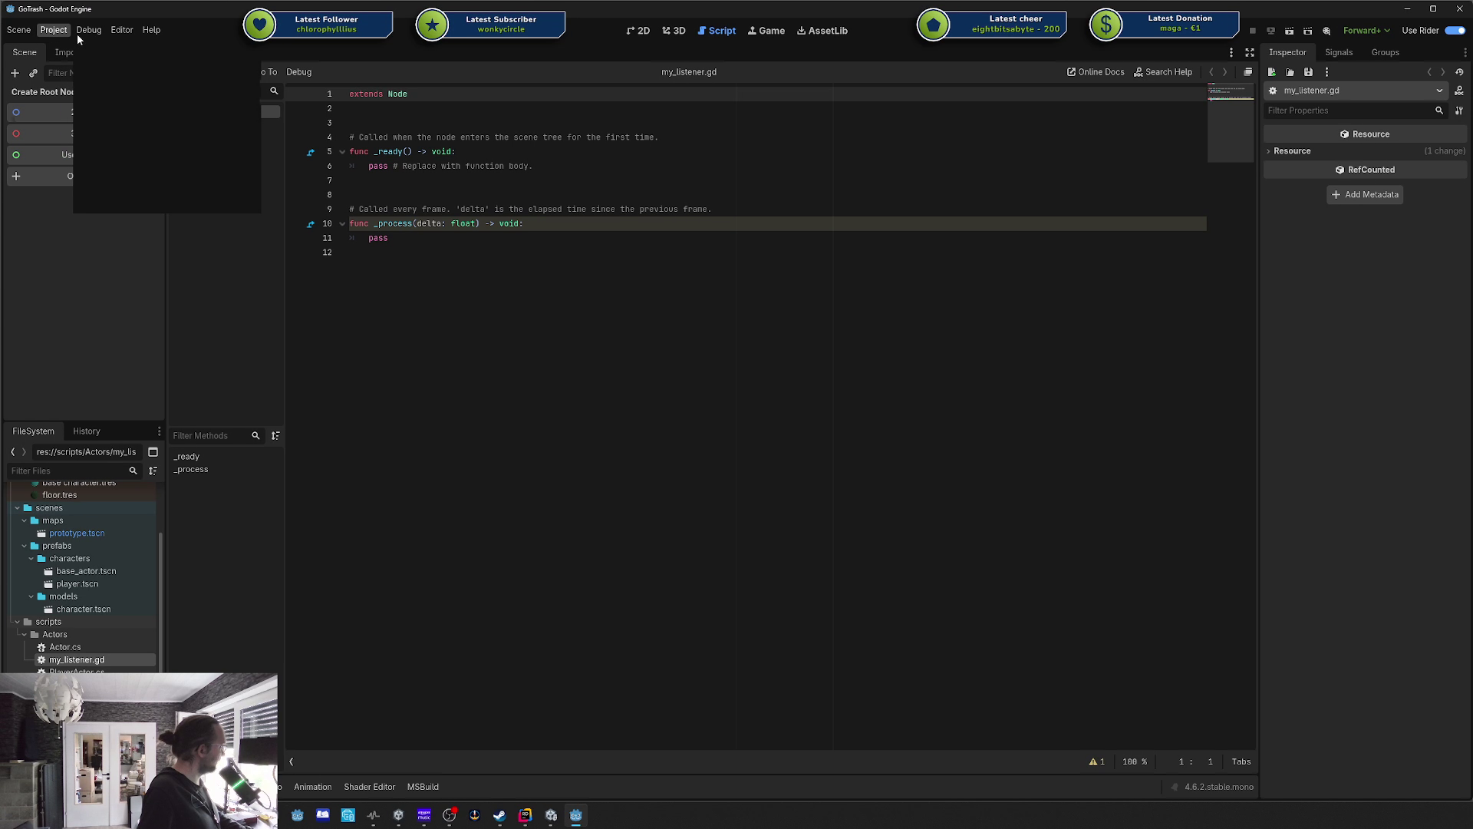
Check Editor Settings, turn off Use Rider integration, and retry opening my_listener.gd.
click(121, 30)
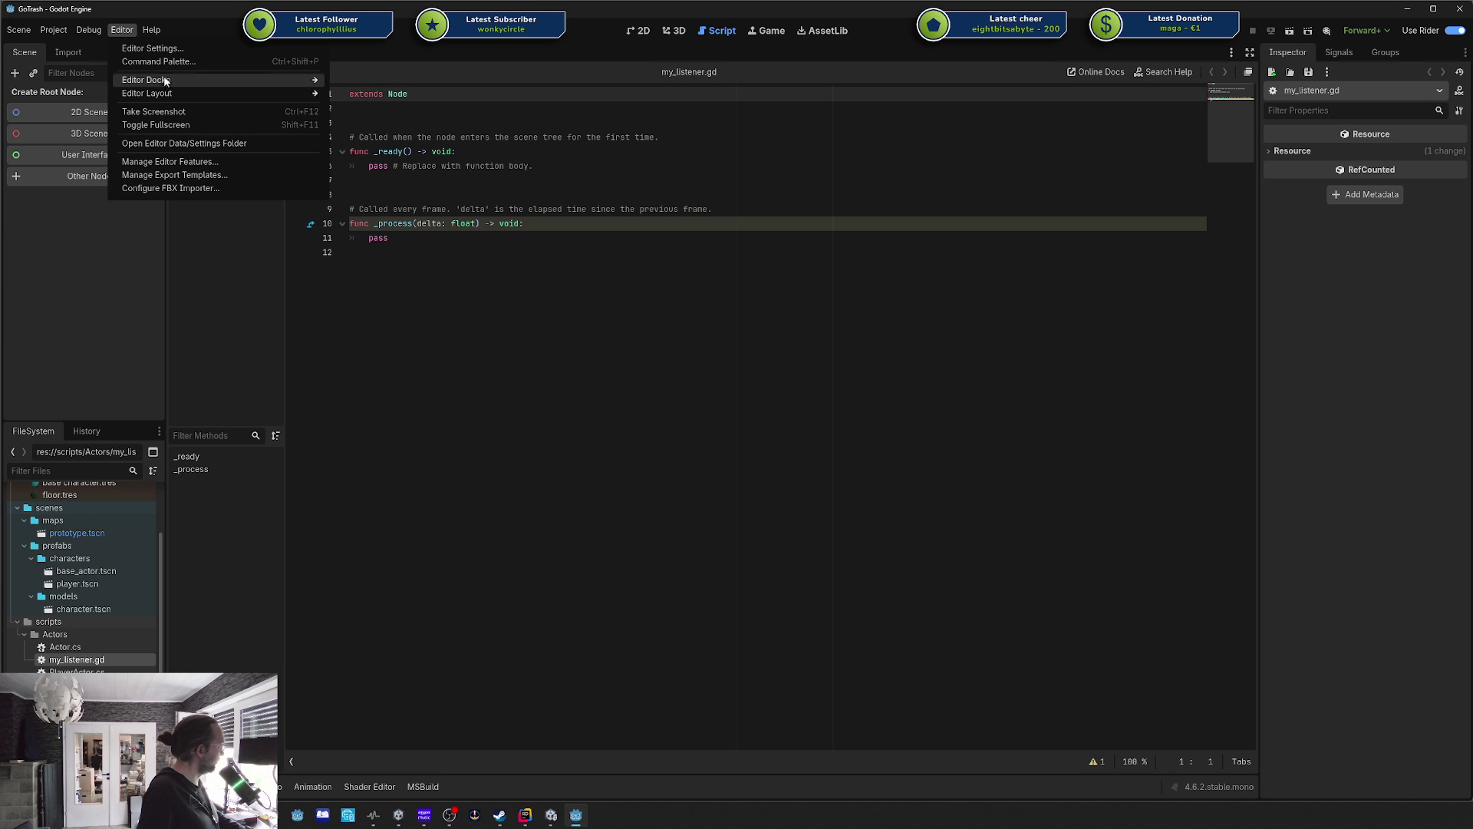
click(160, 50)
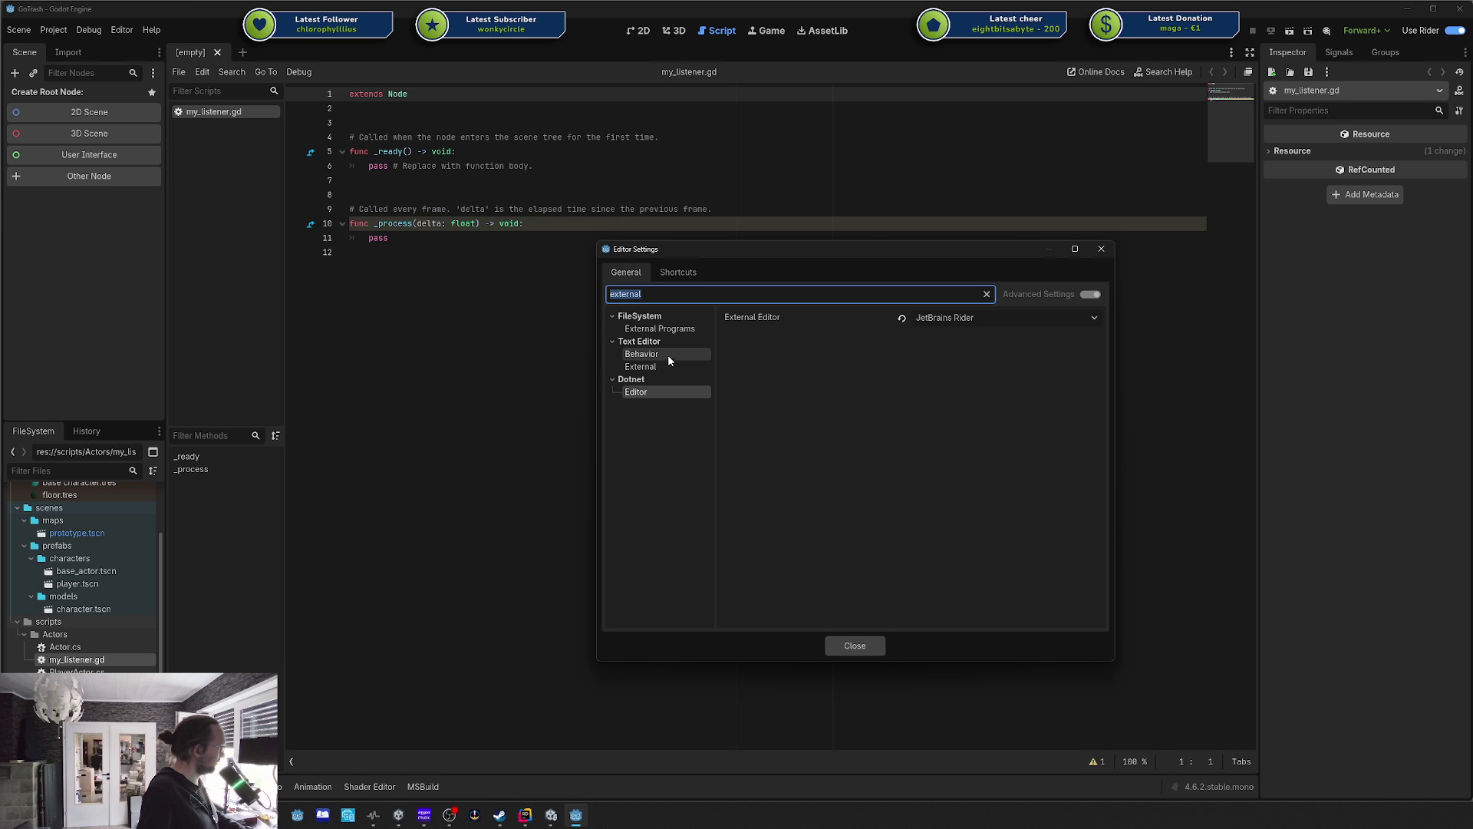
click(1100, 249)
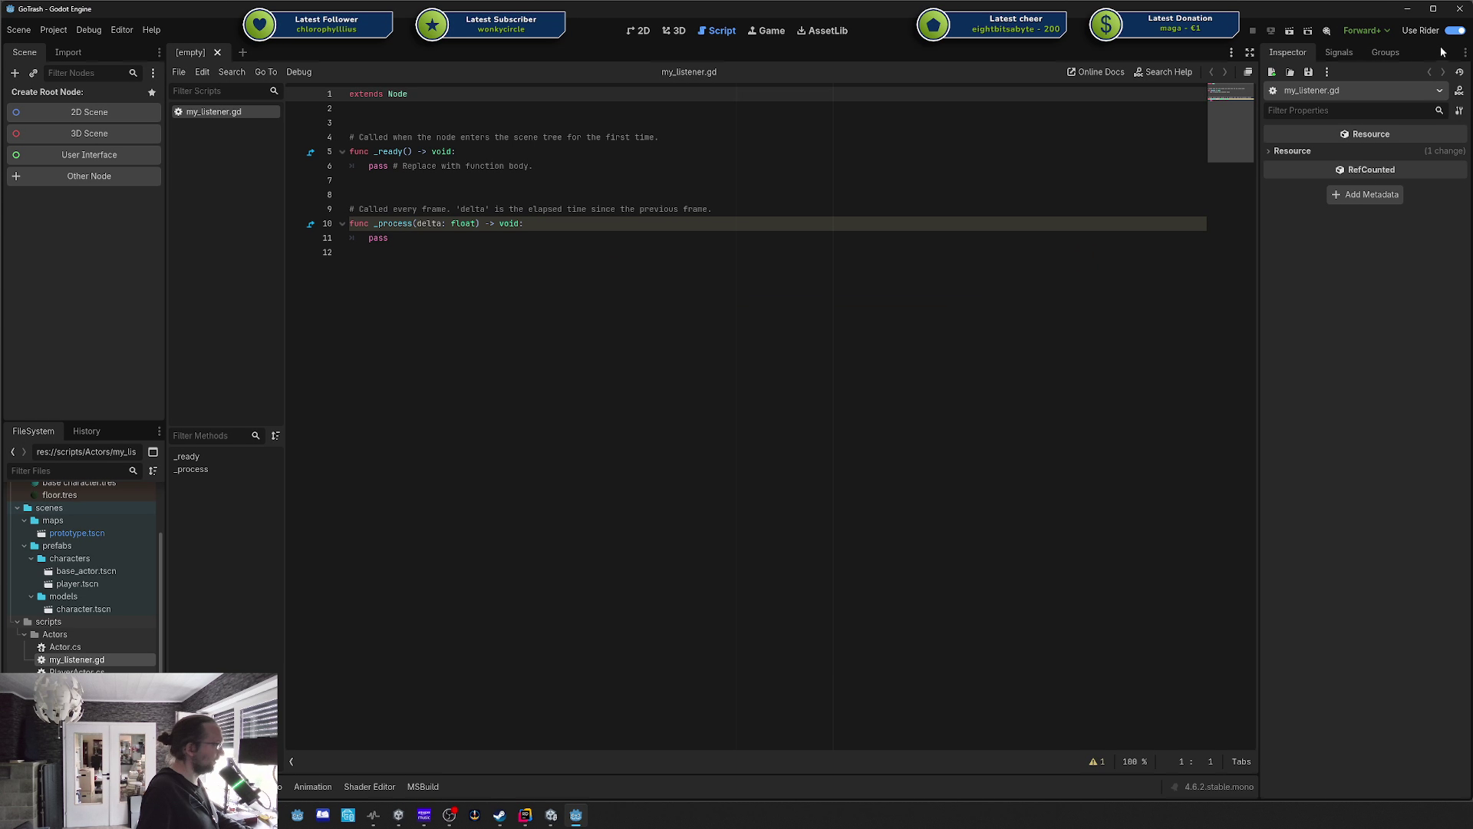
click(1456, 32)
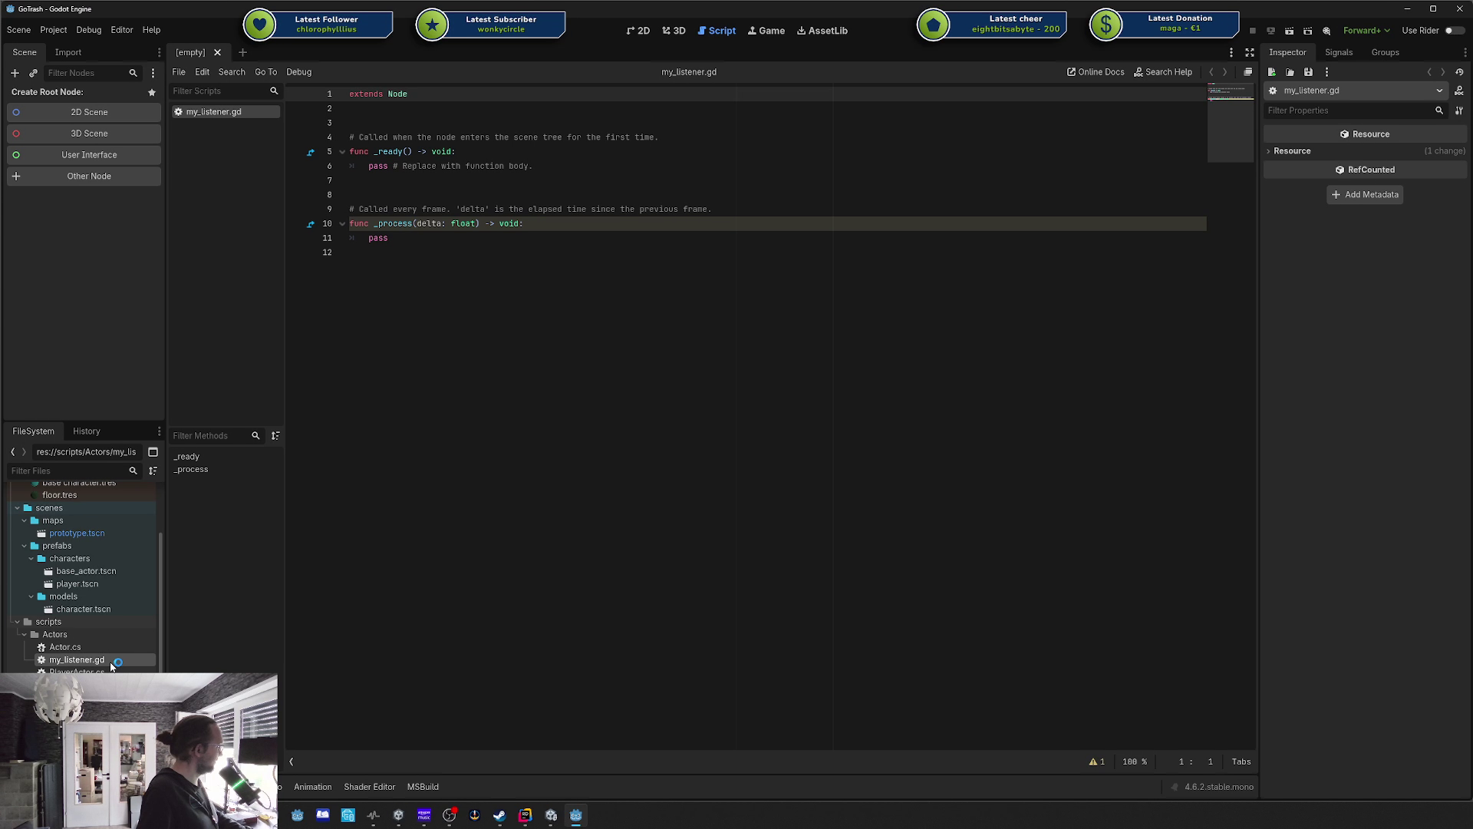
double_click(115, 660)
click(844, 465)
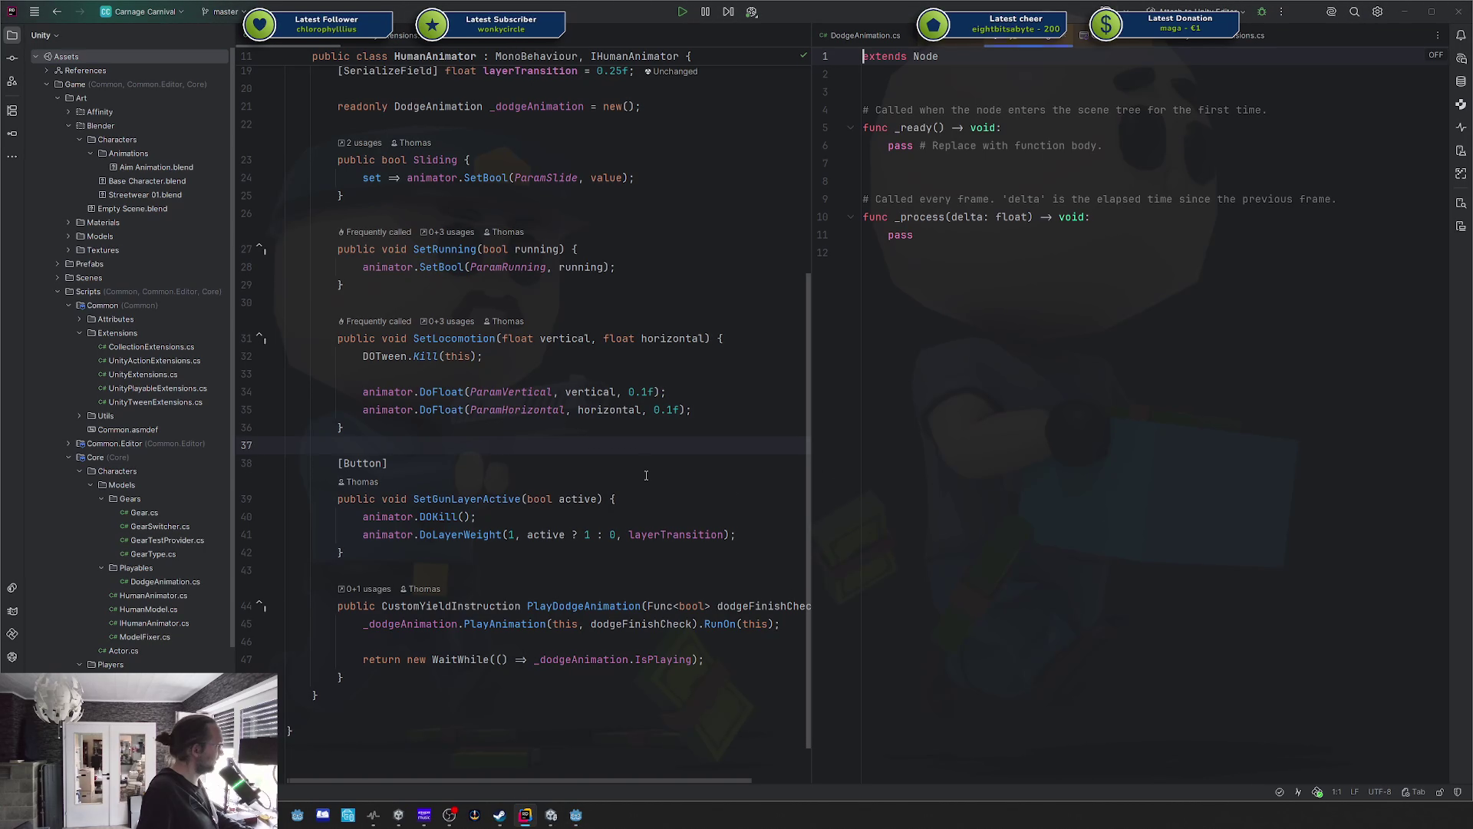
key(alt+Tab)
click(121, 30)
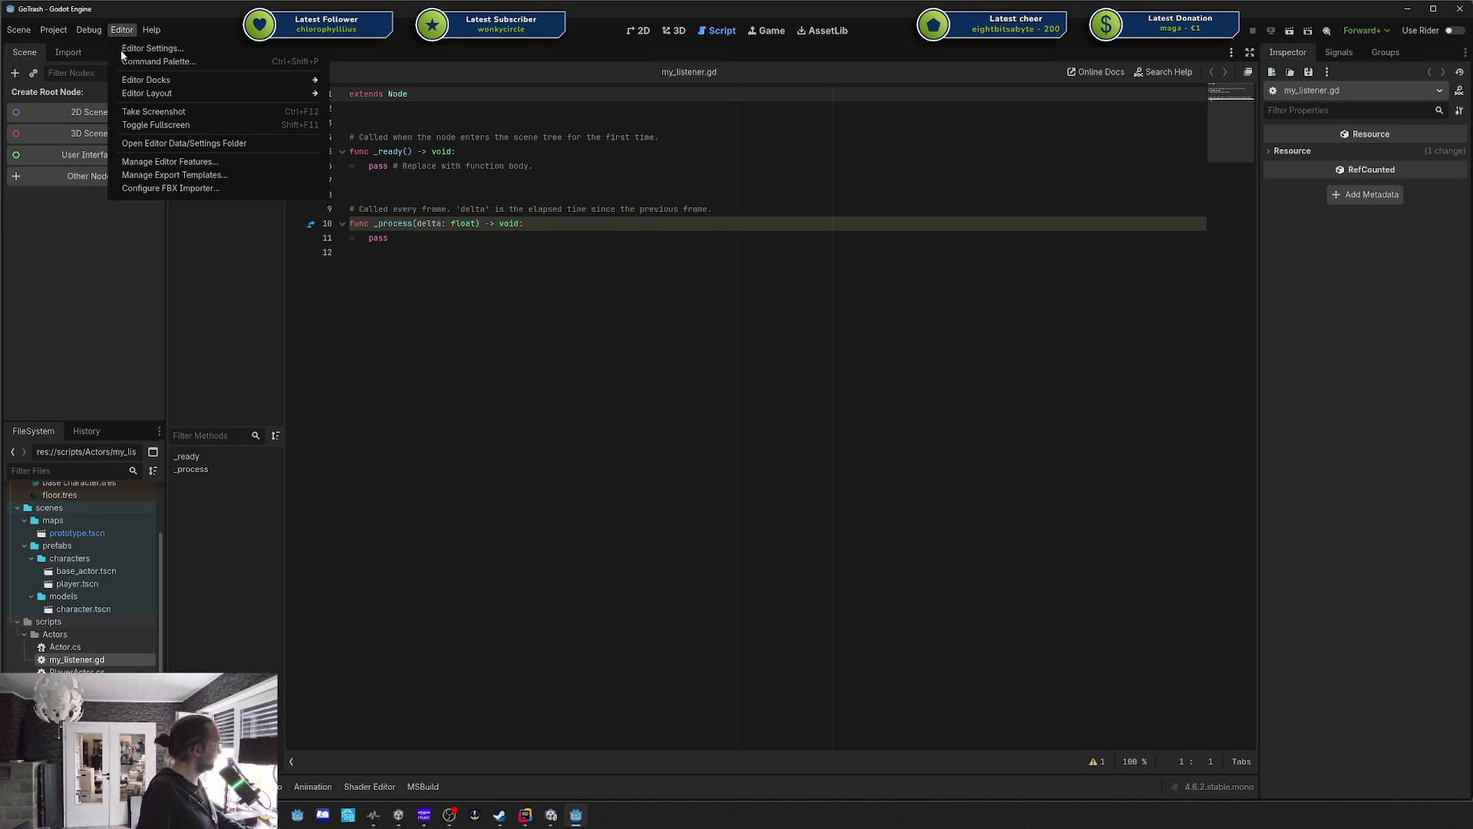
click(152, 48)
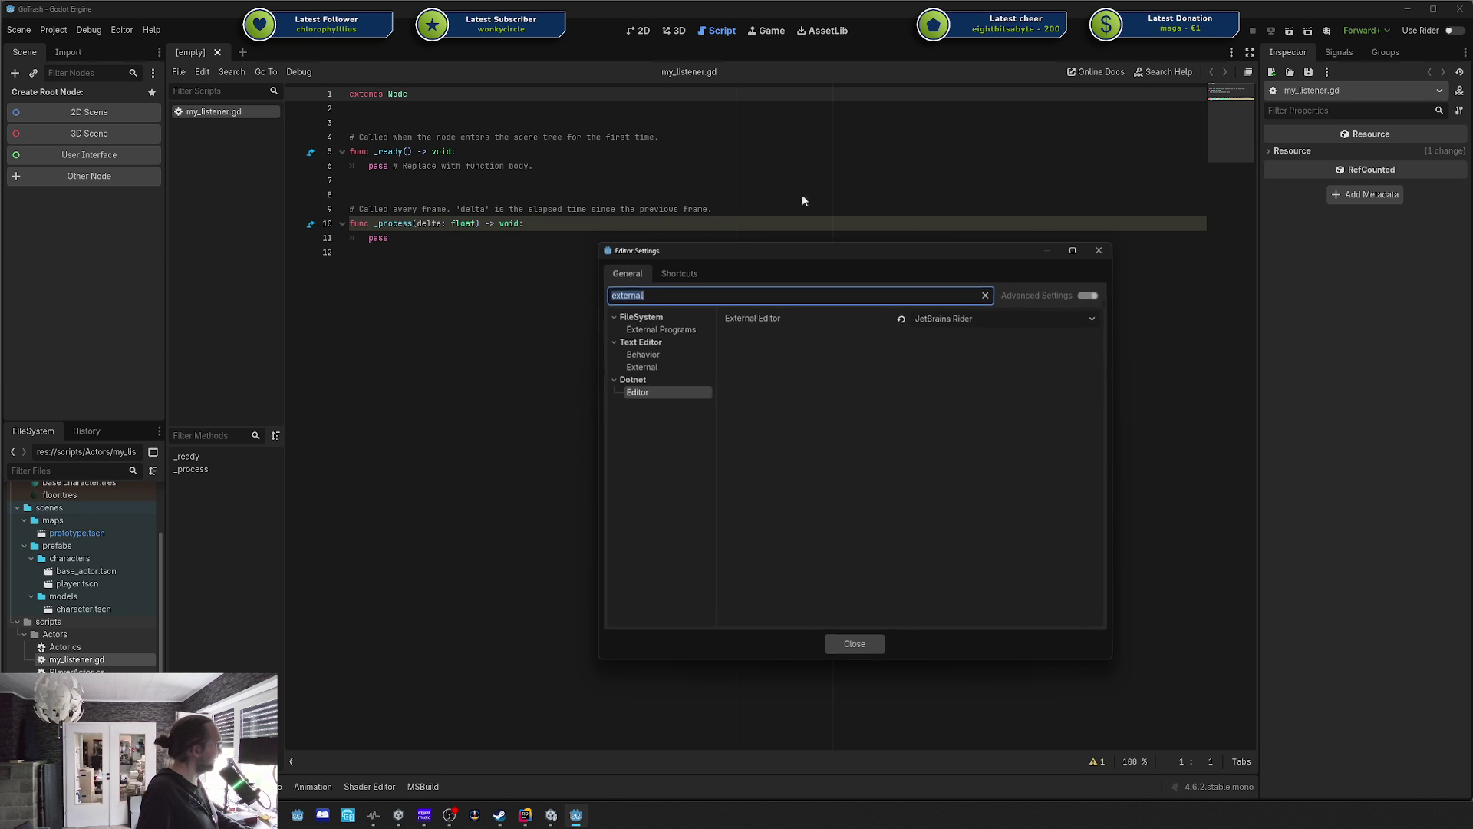
click(643, 353)
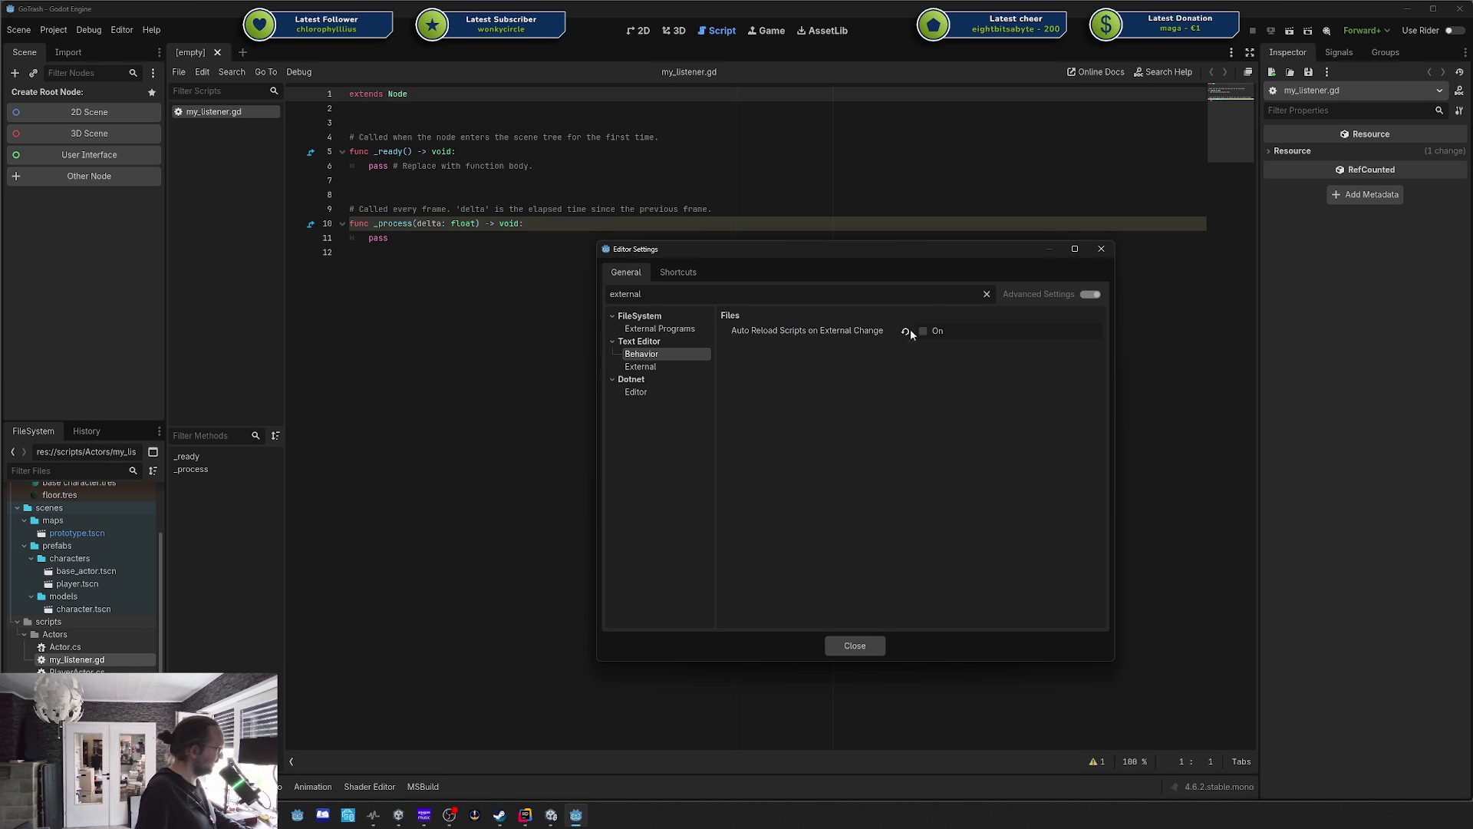
click(661, 365)
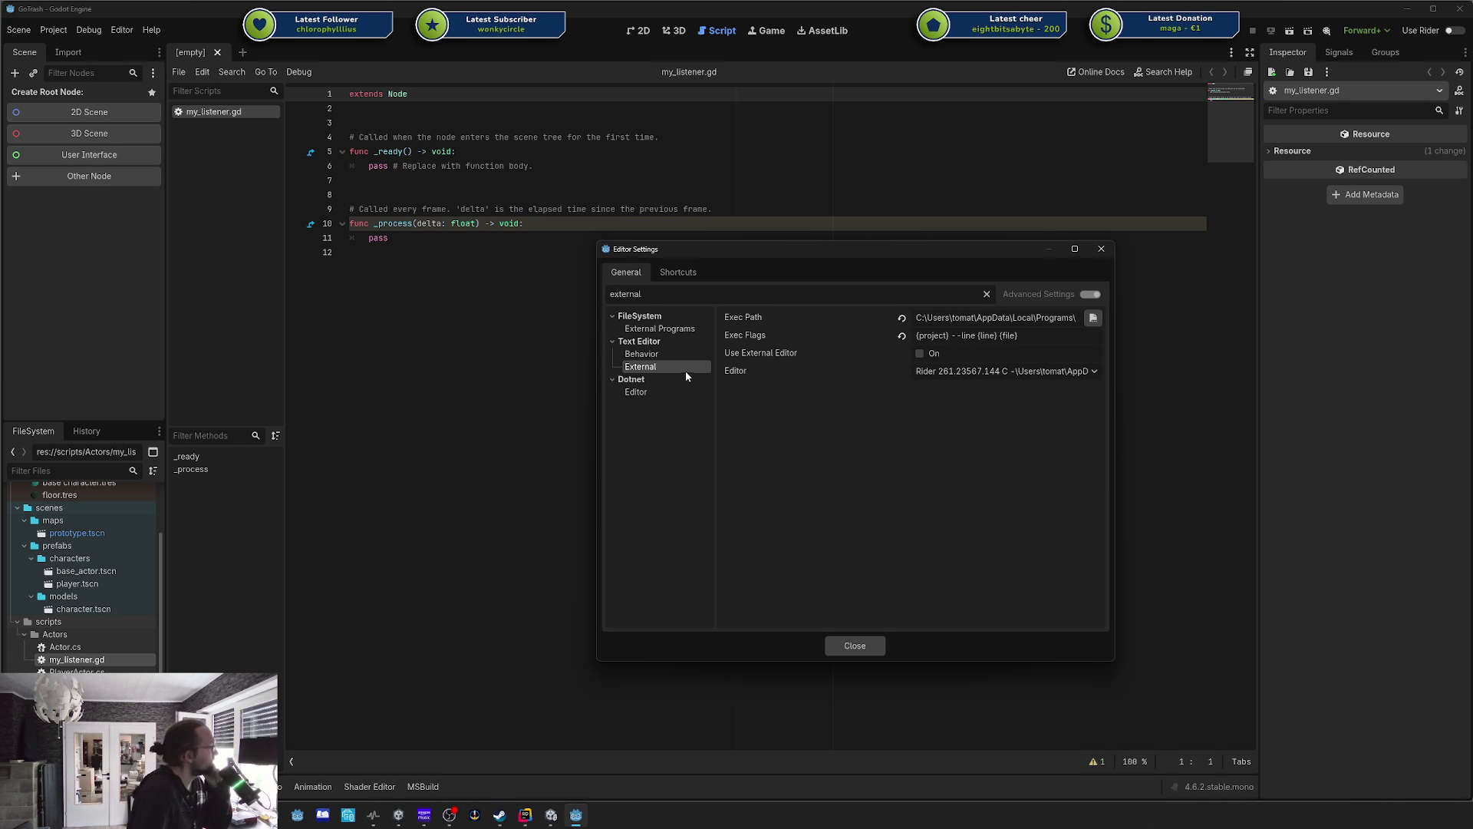
click(873, 646)
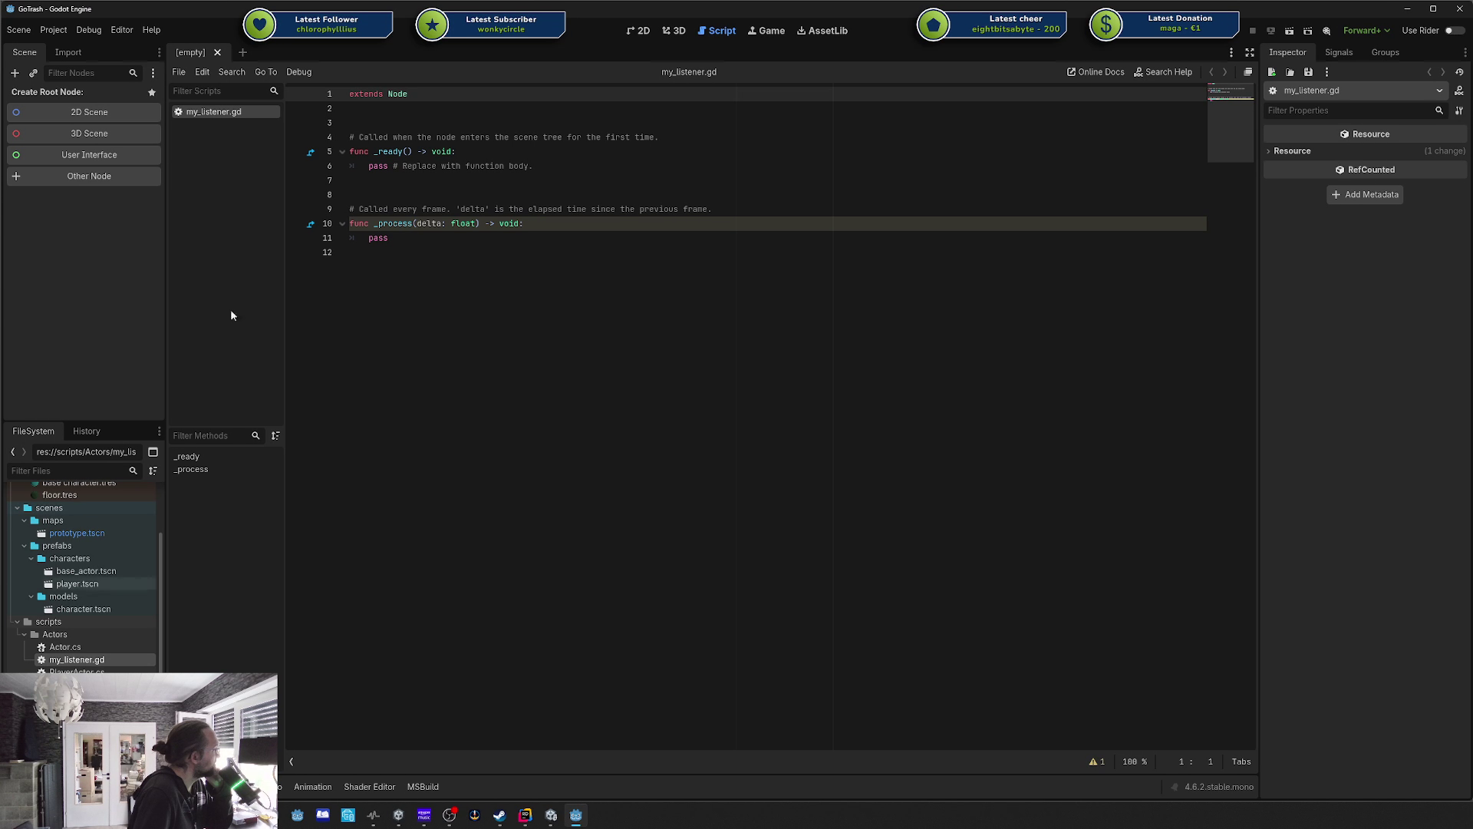
Reopen my_listener.gd from the FileSystem dock twice, cancelling Rider's GoTrash solution prompt.
middle_click(212, 113)
double_click(98, 658)
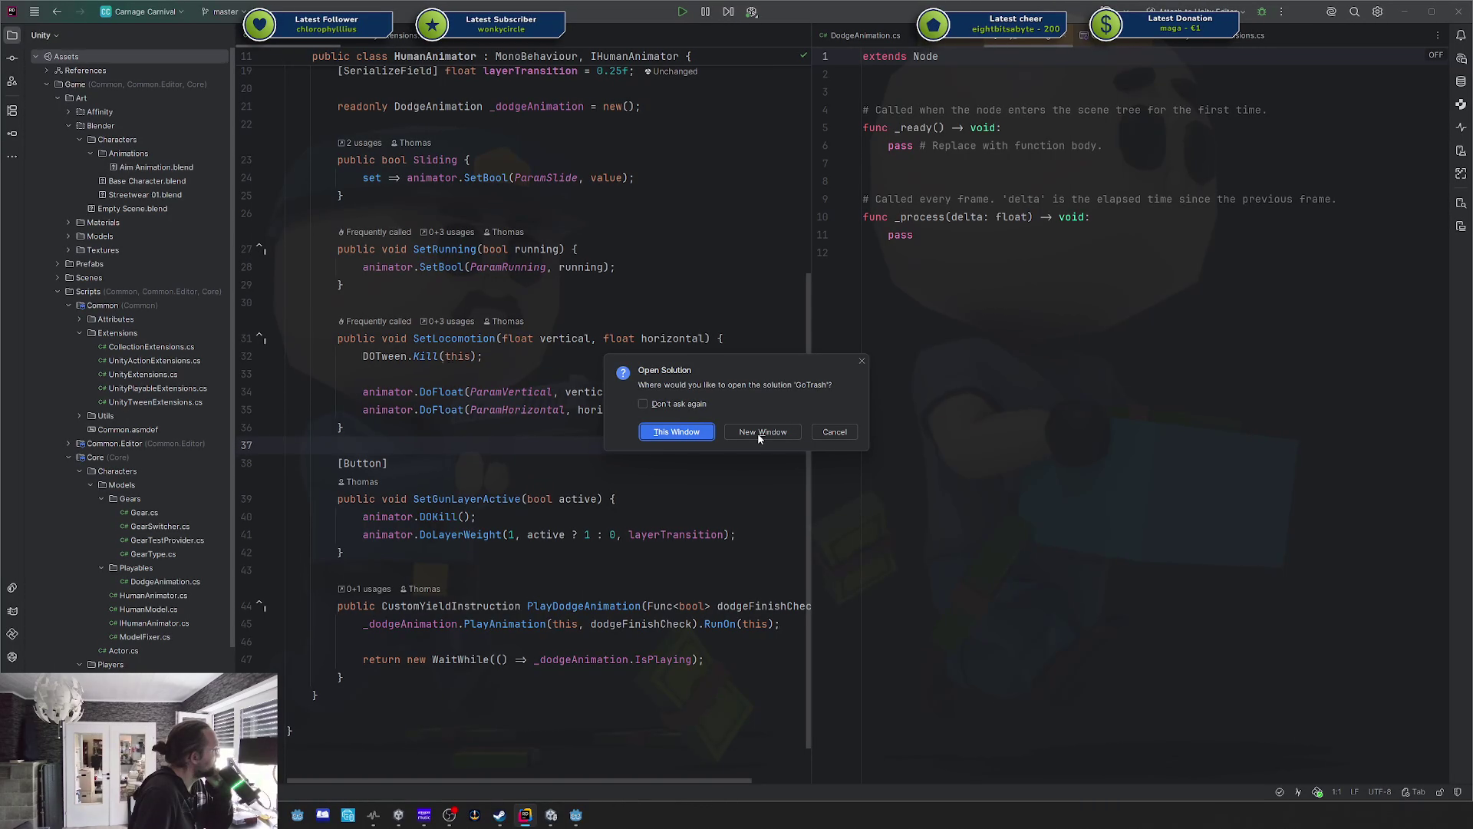
click(845, 438)
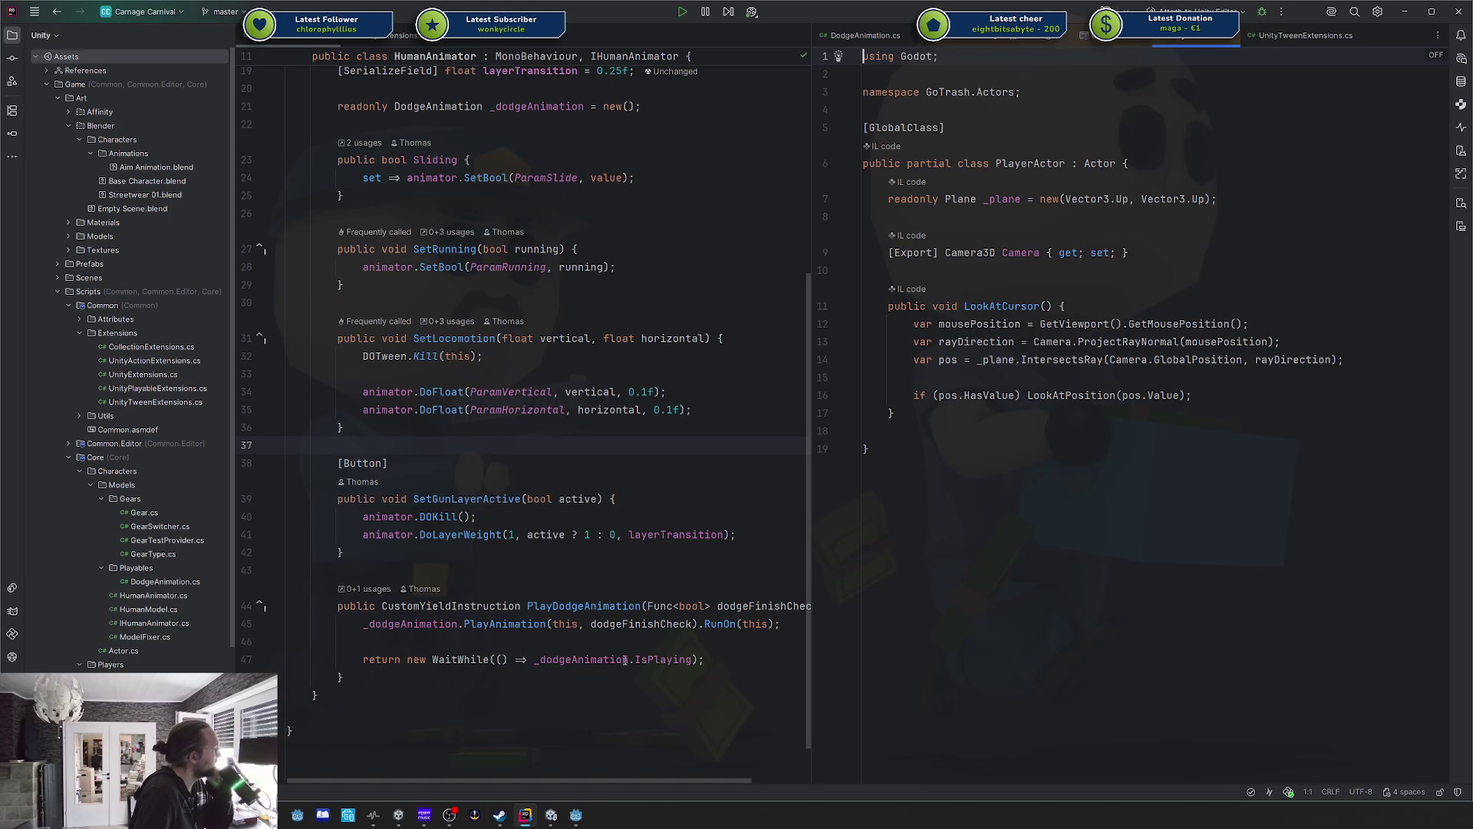
click(574, 815)
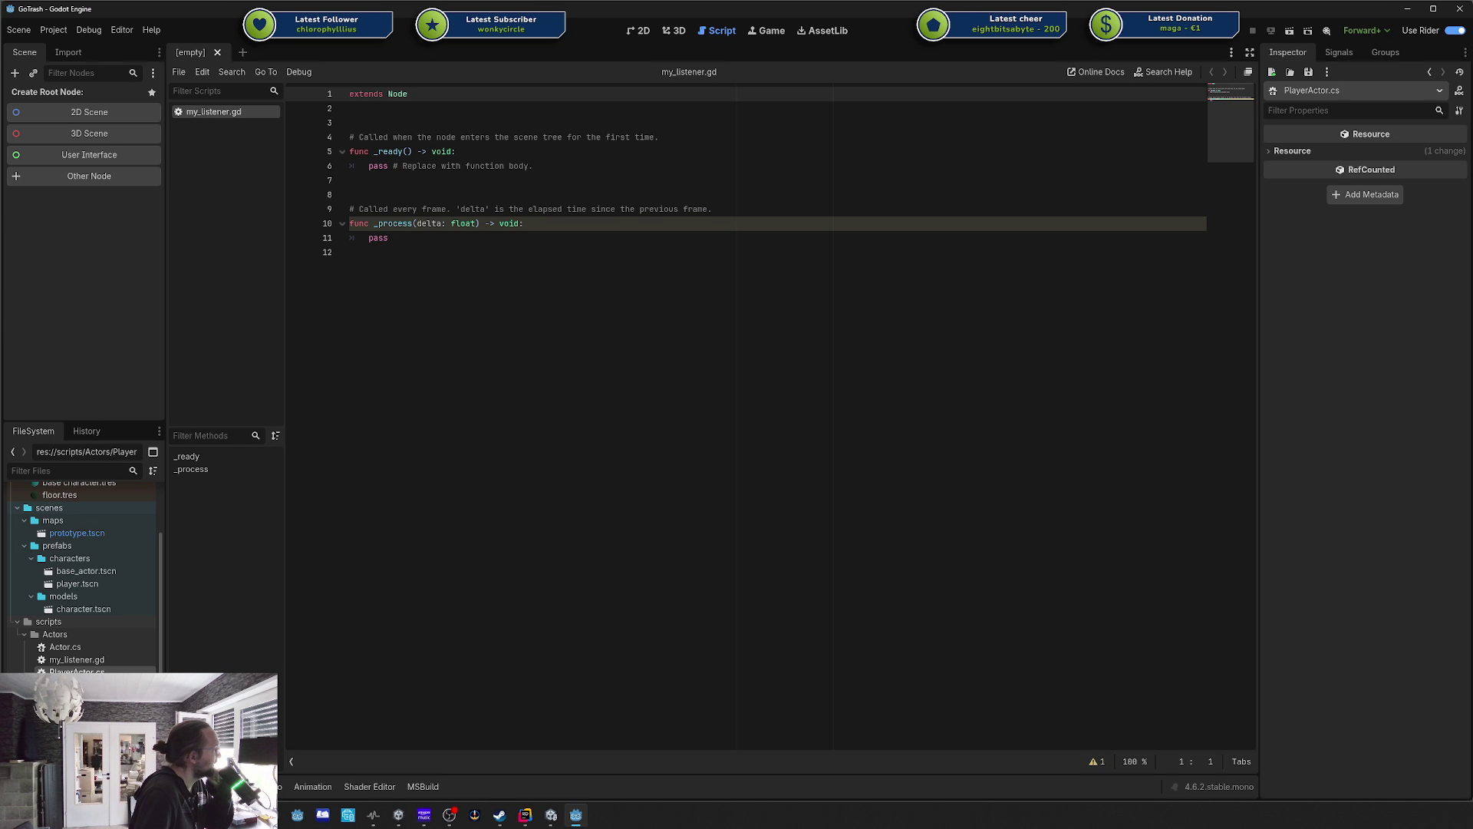
double_click(95, 666)
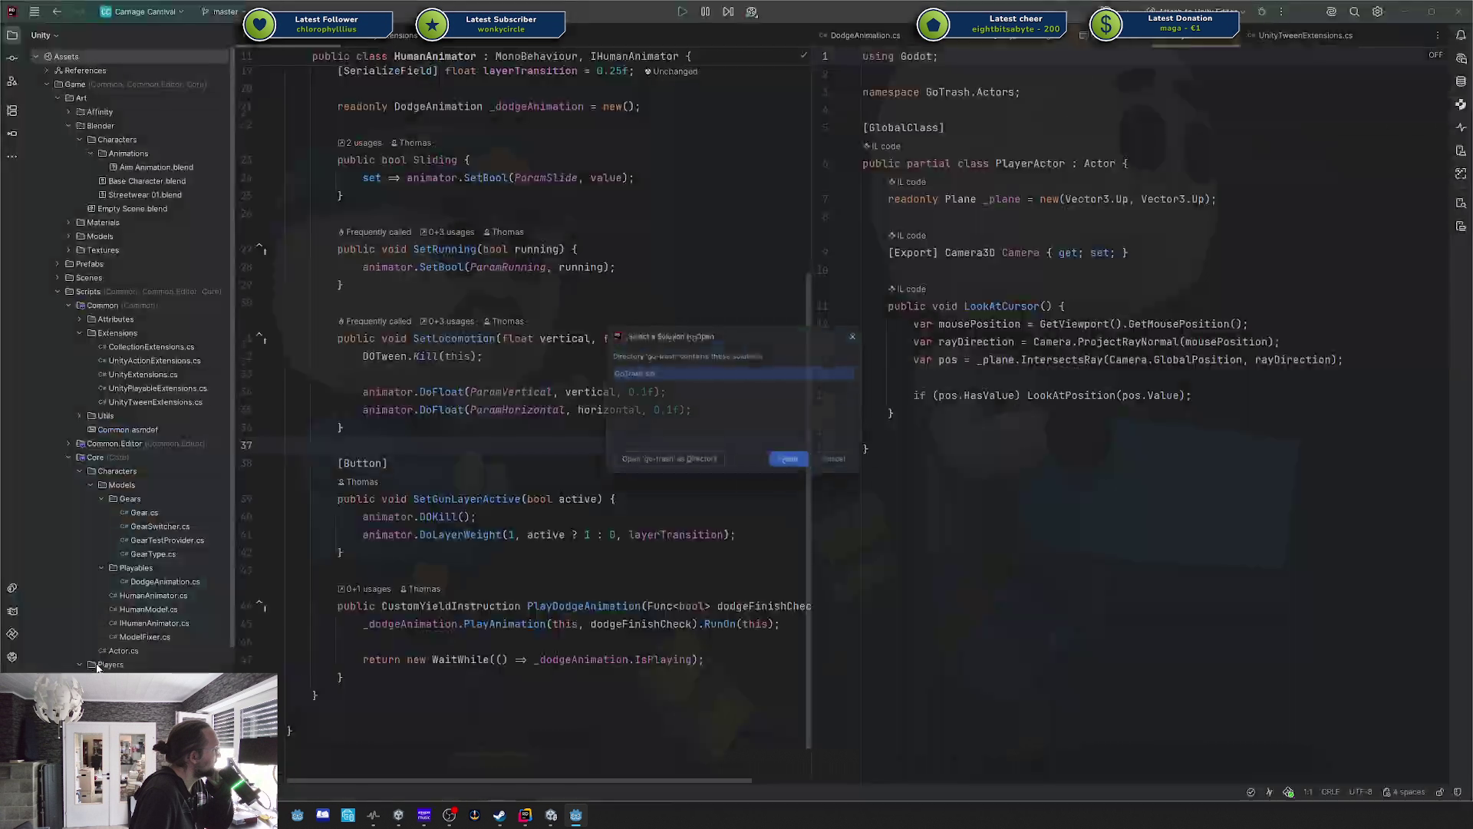
click(843, 464)
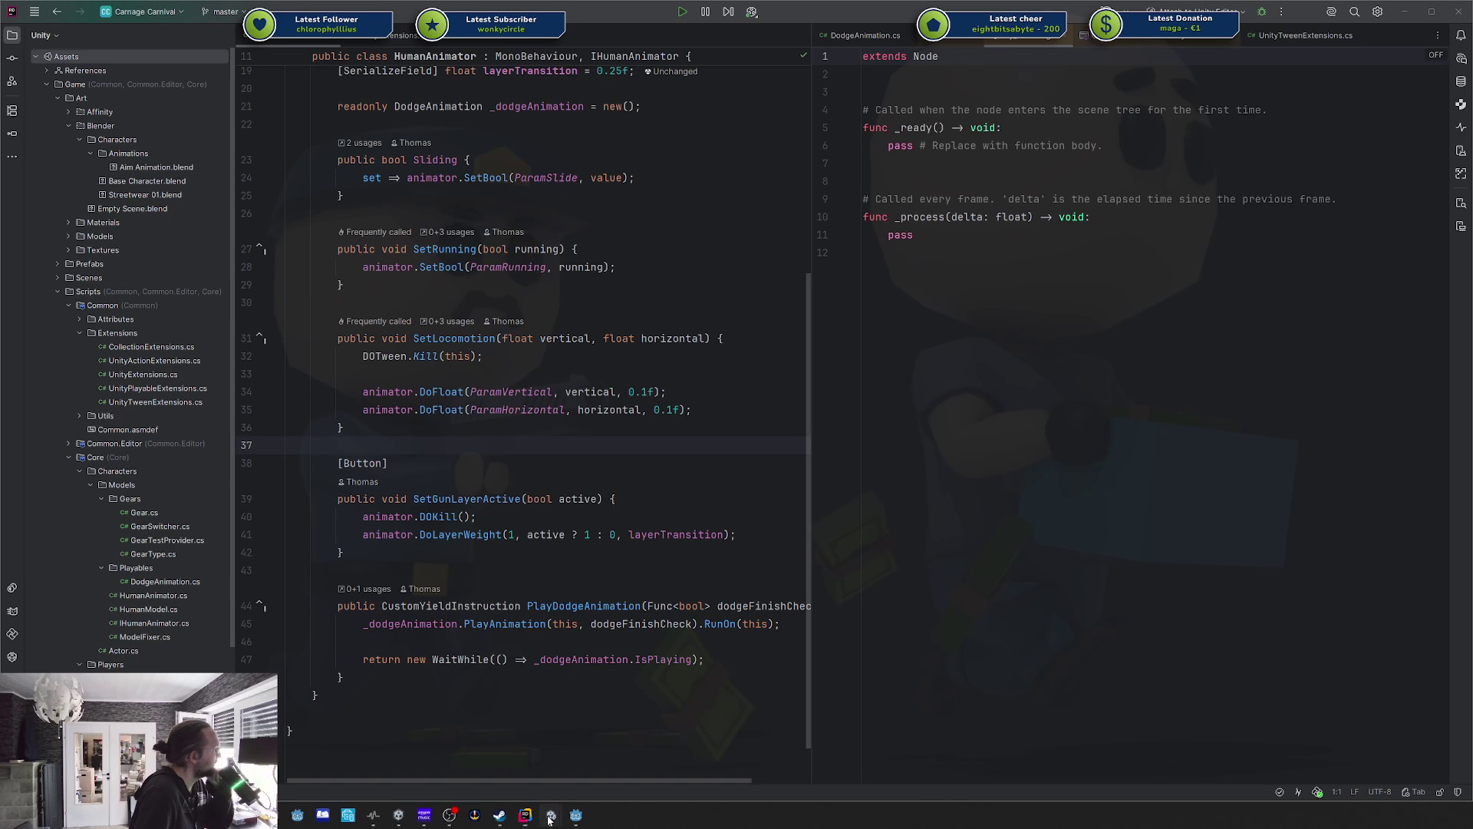
click(576, 815)
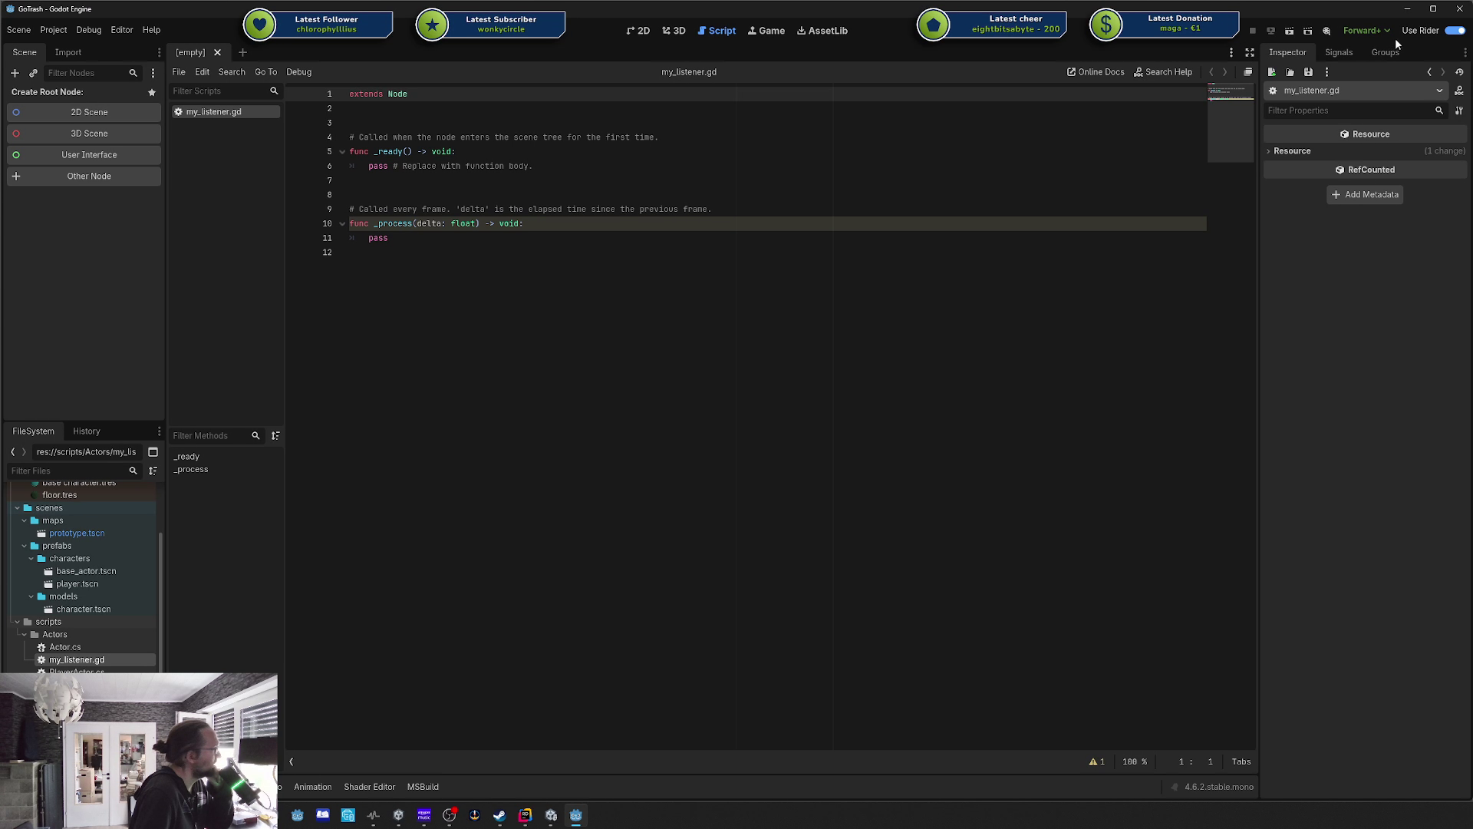
Switch off the Rider integration preset and open PlayerActor.cs from the project files.
click(1453, 29)
middle_click(223, 116)
double_click(104, 664)
middle_click(205, 116)
double_click(105, 672)
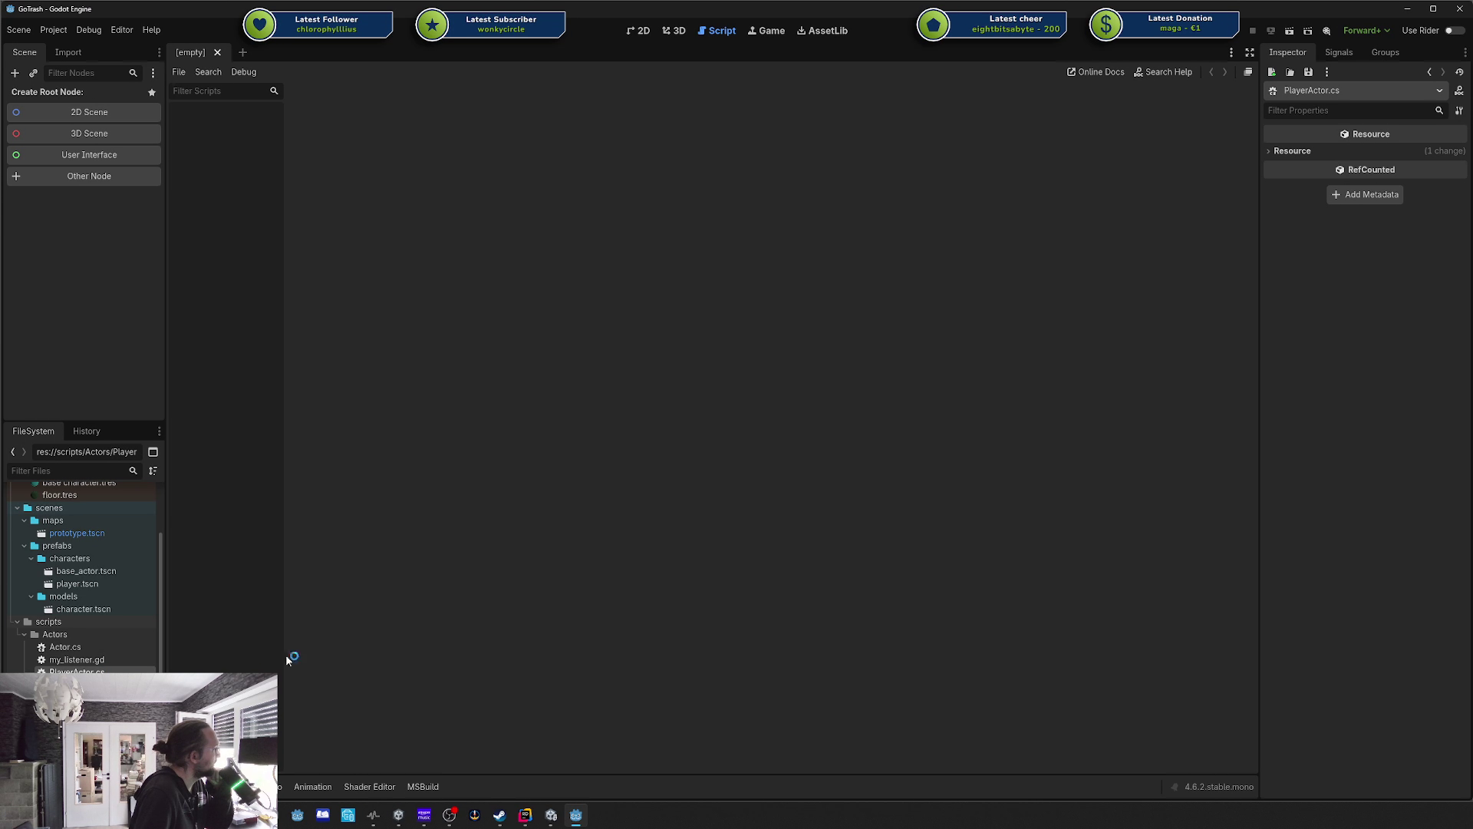
click(842, 433)
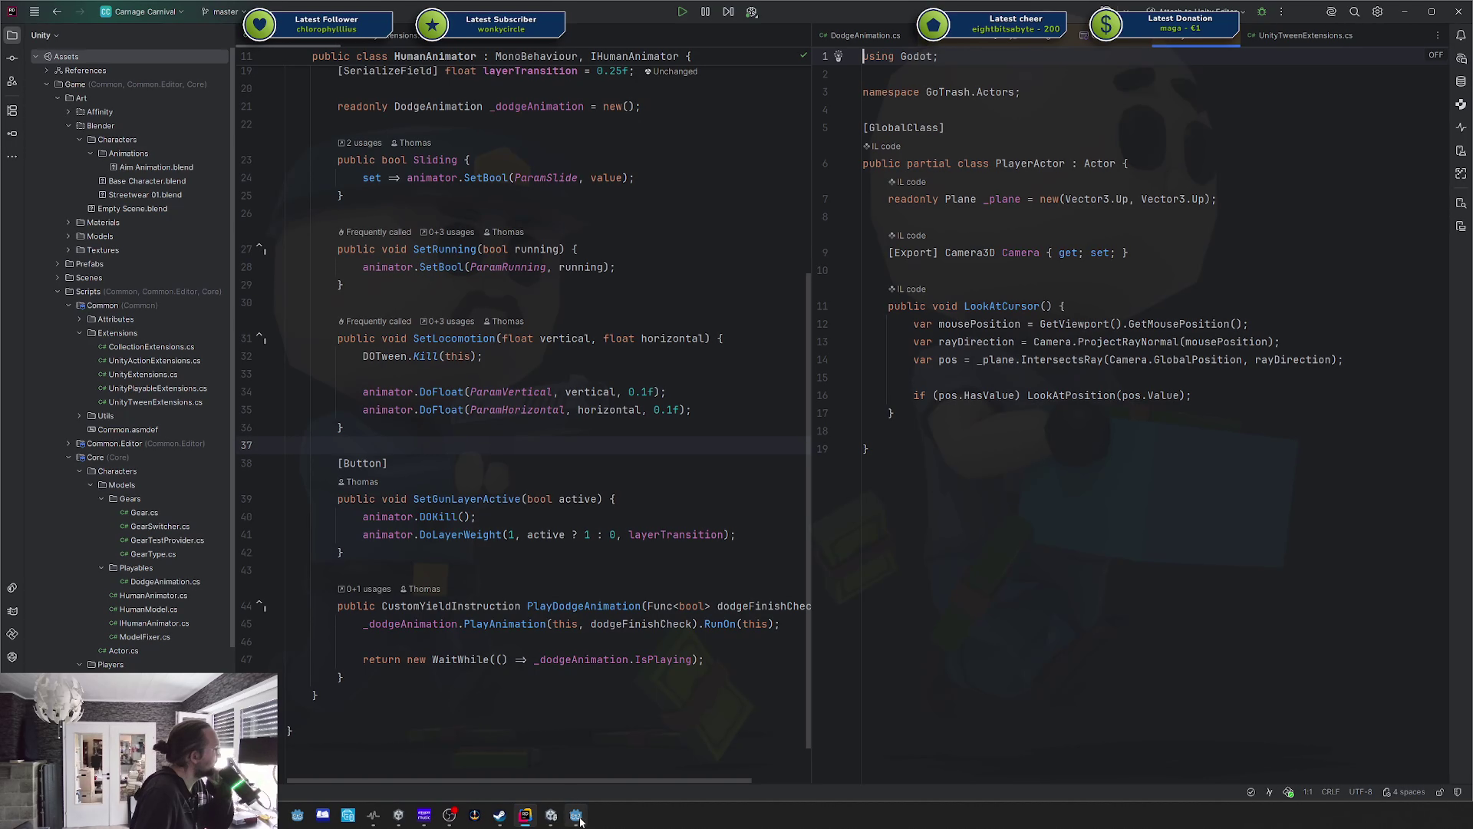
click(576, 815)
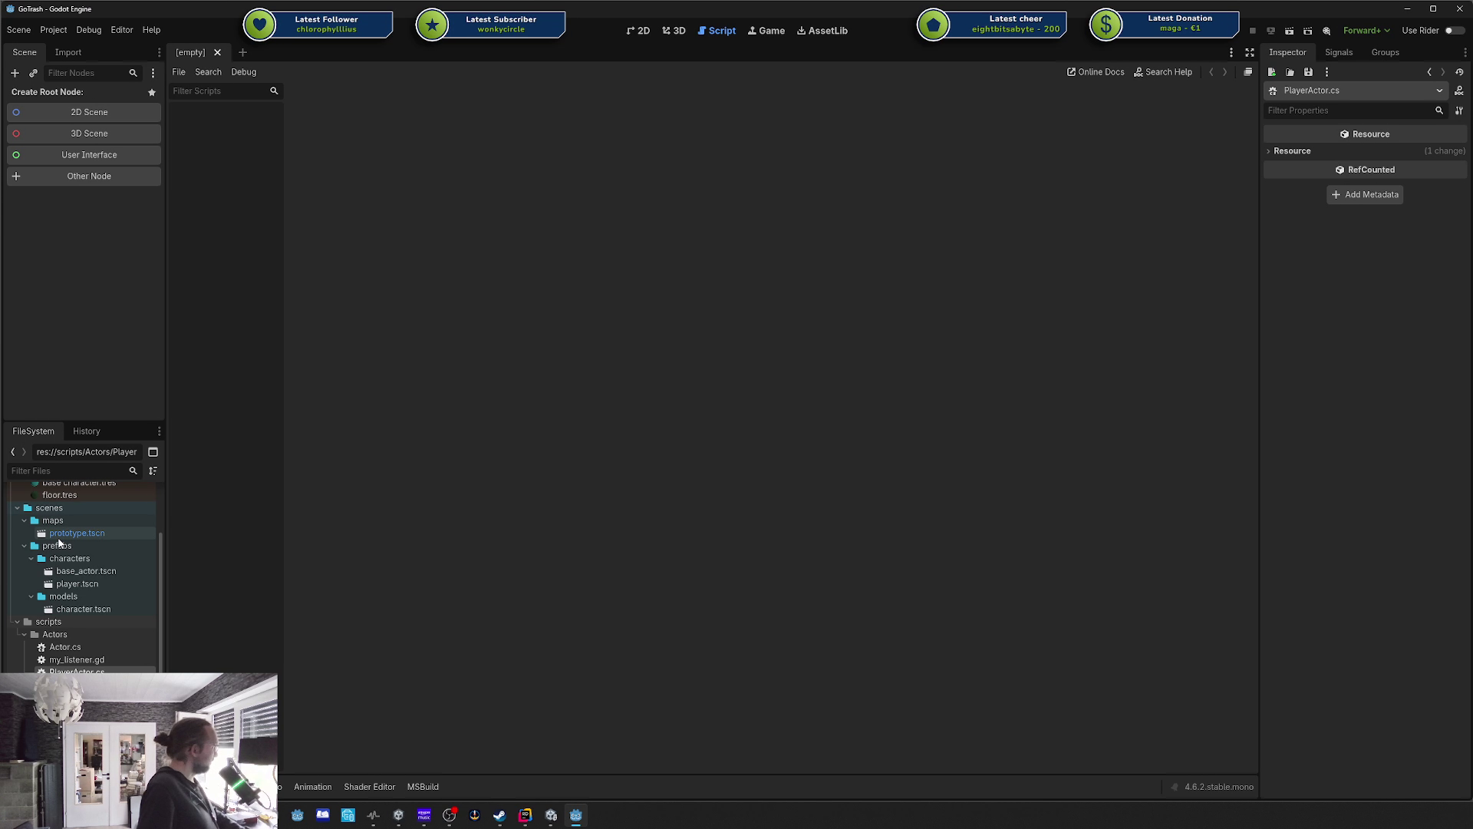
Open the rider-plugin README.md from the addons folder.
scroll(19, 524, up, 3)
click(18, 521)
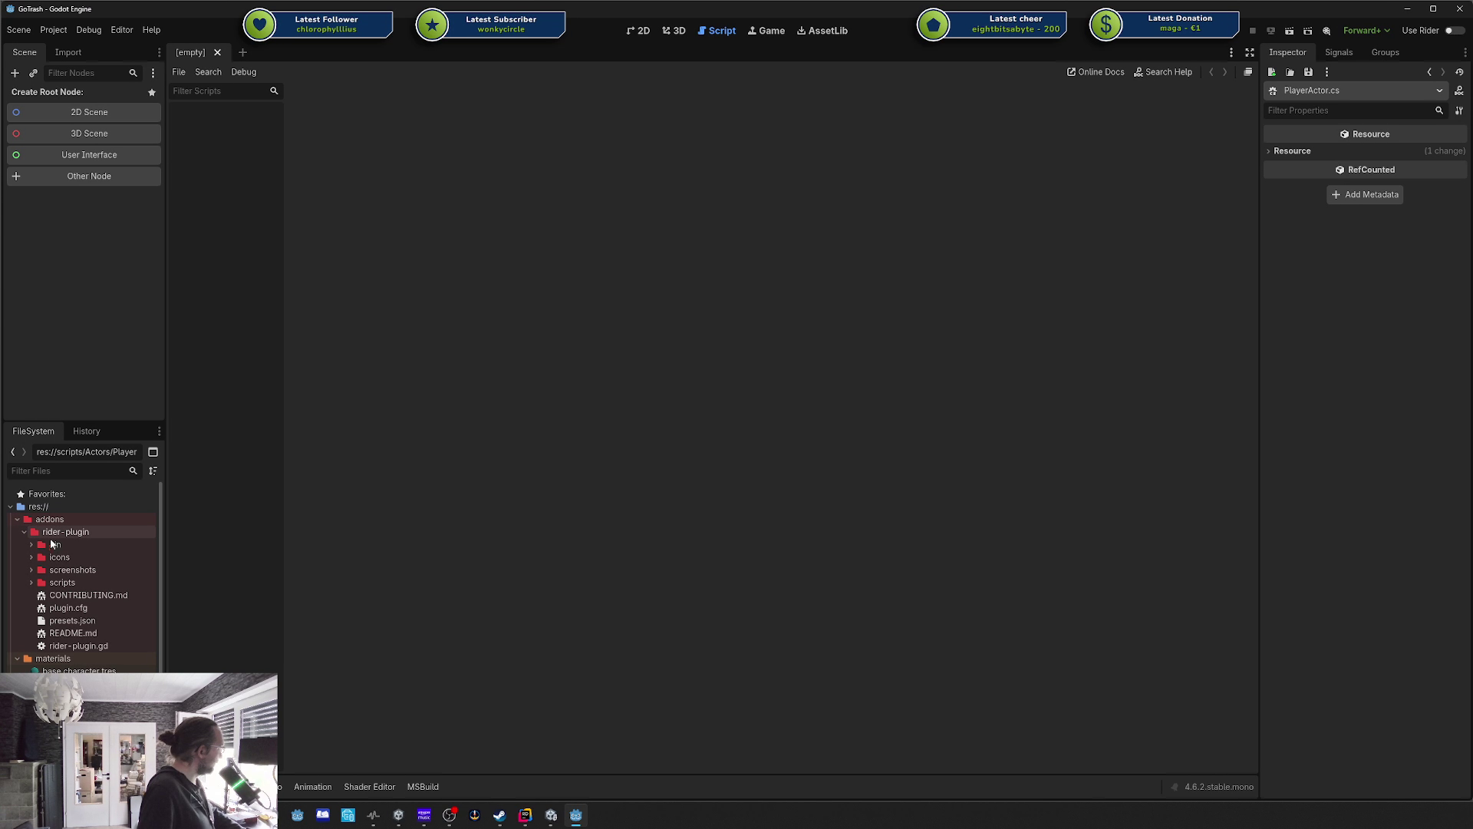
click(73, 633)
double_click(95, 636)
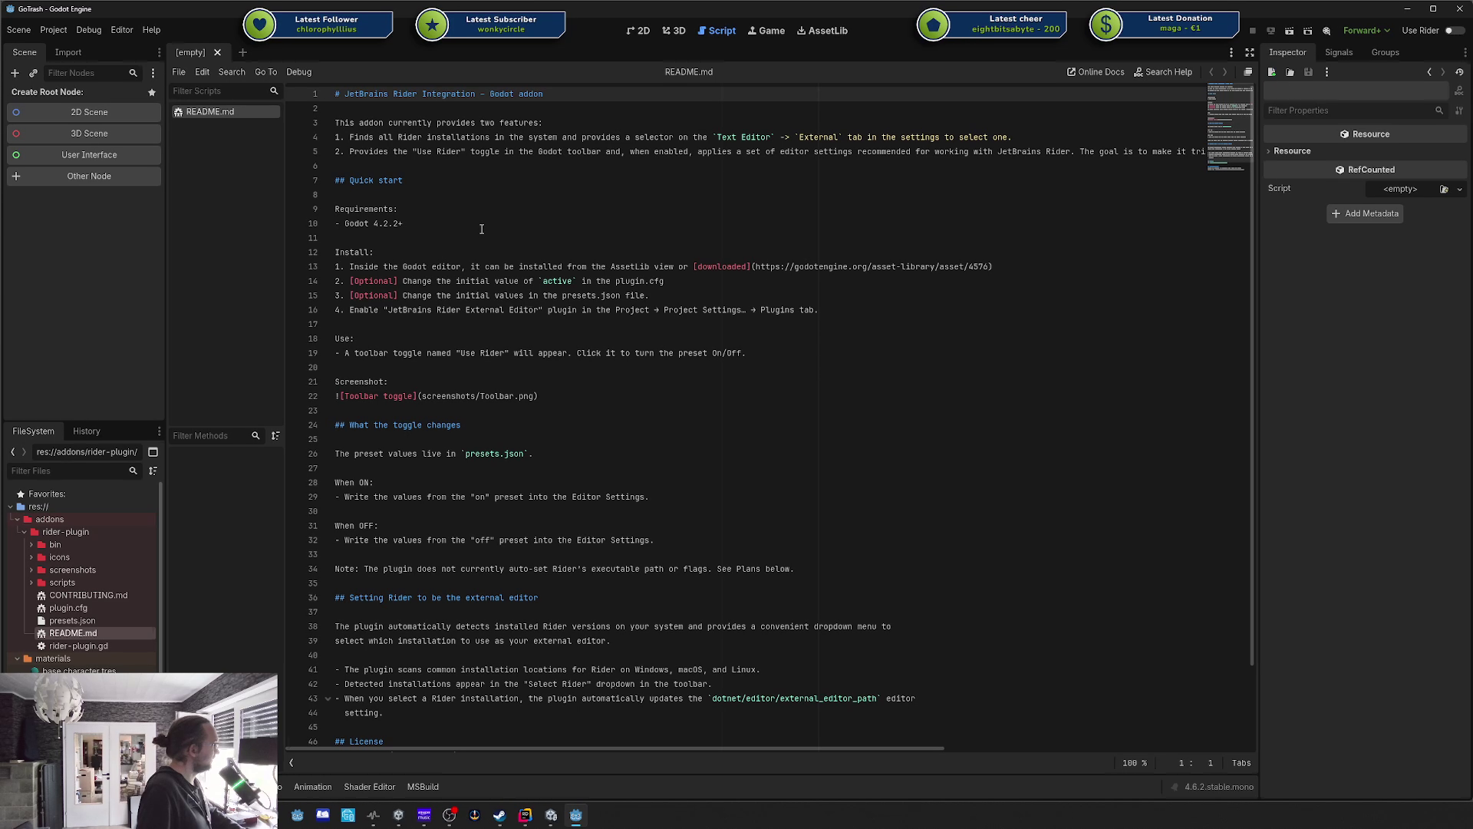
click(574, 371)
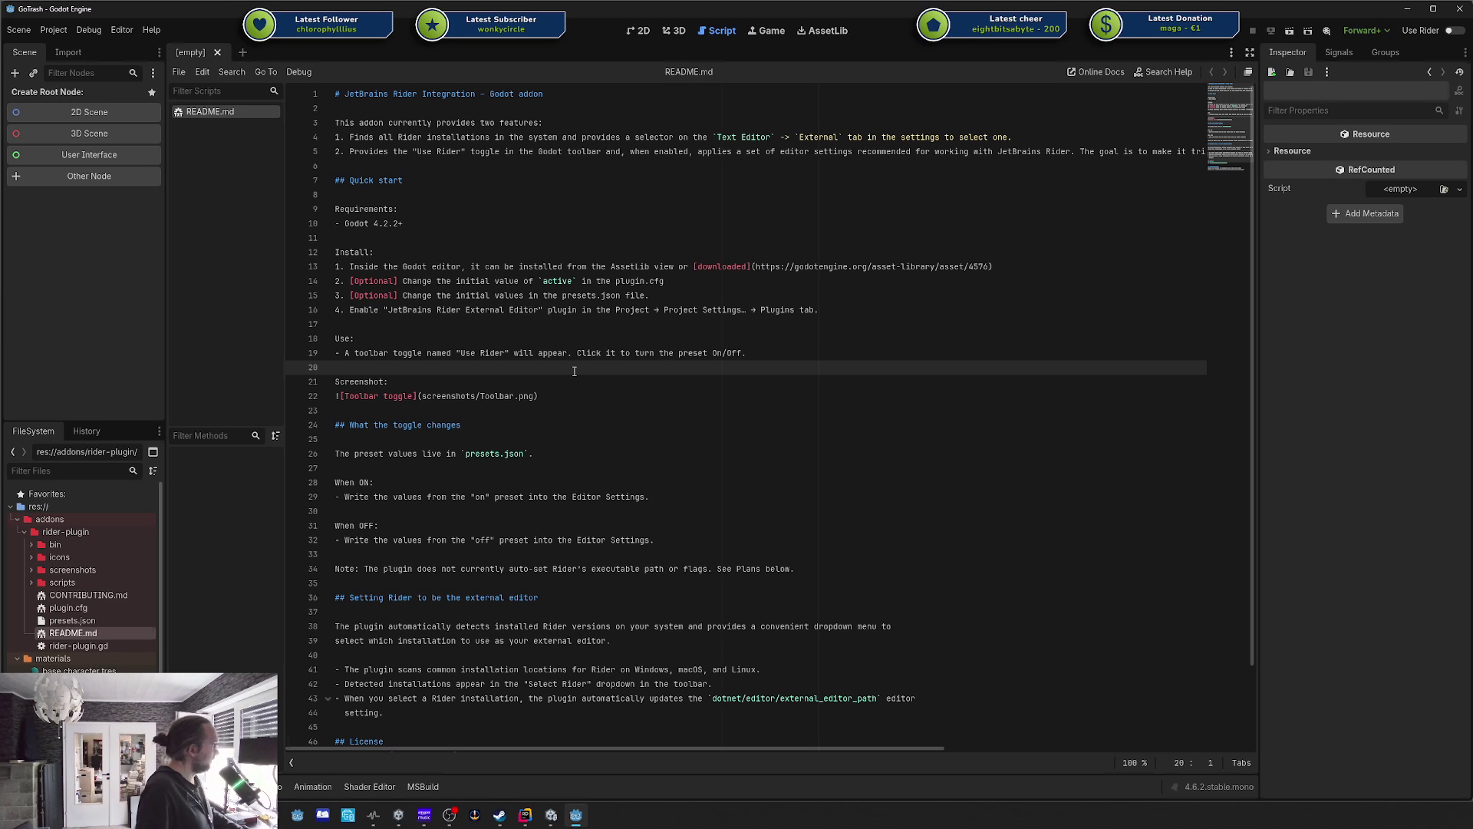
key(alt+Tab)
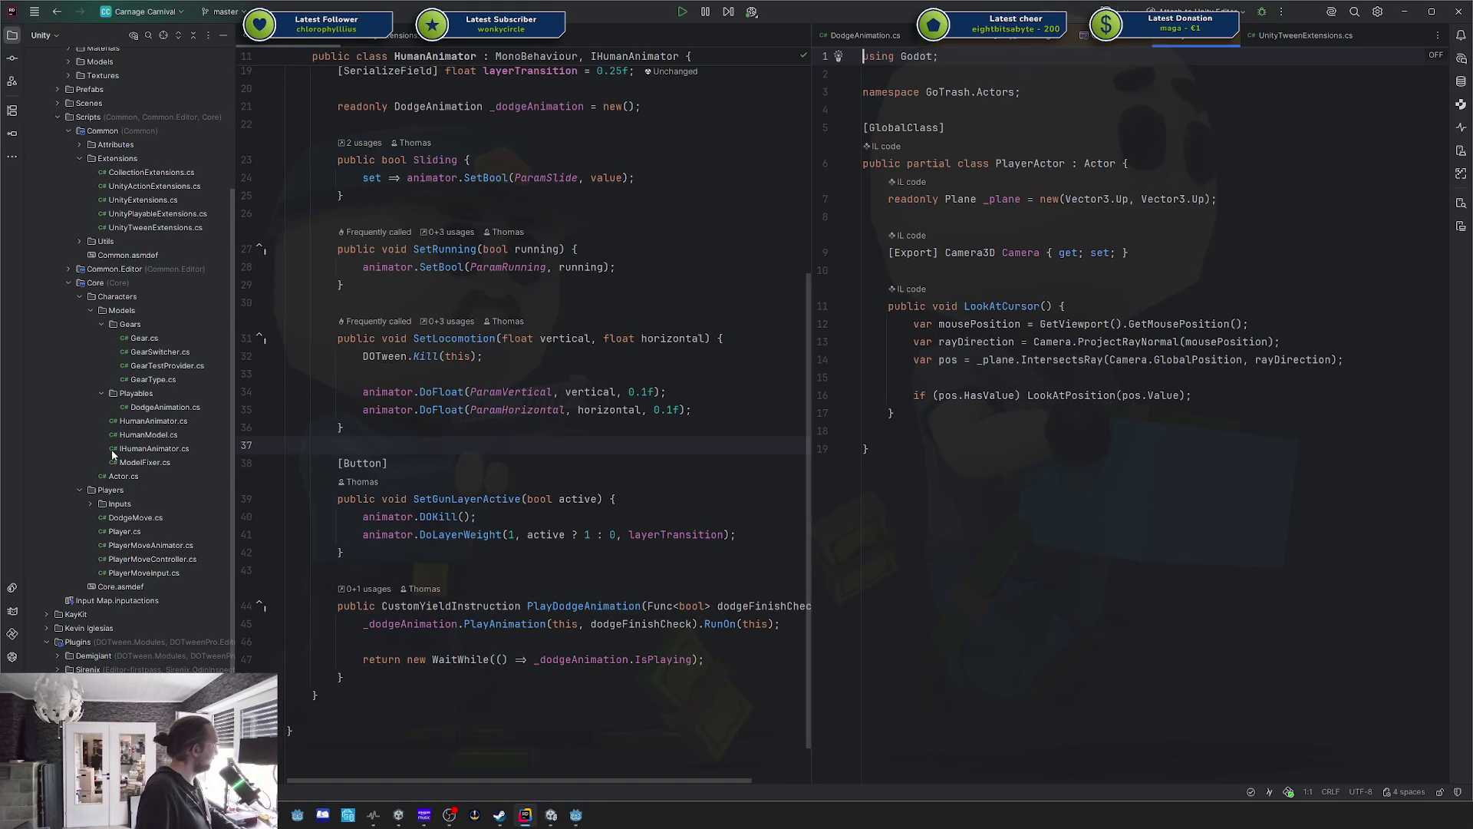
Open DodgeMove.cs from the Players folder in Rider, then return to the README.
click(148, 489)
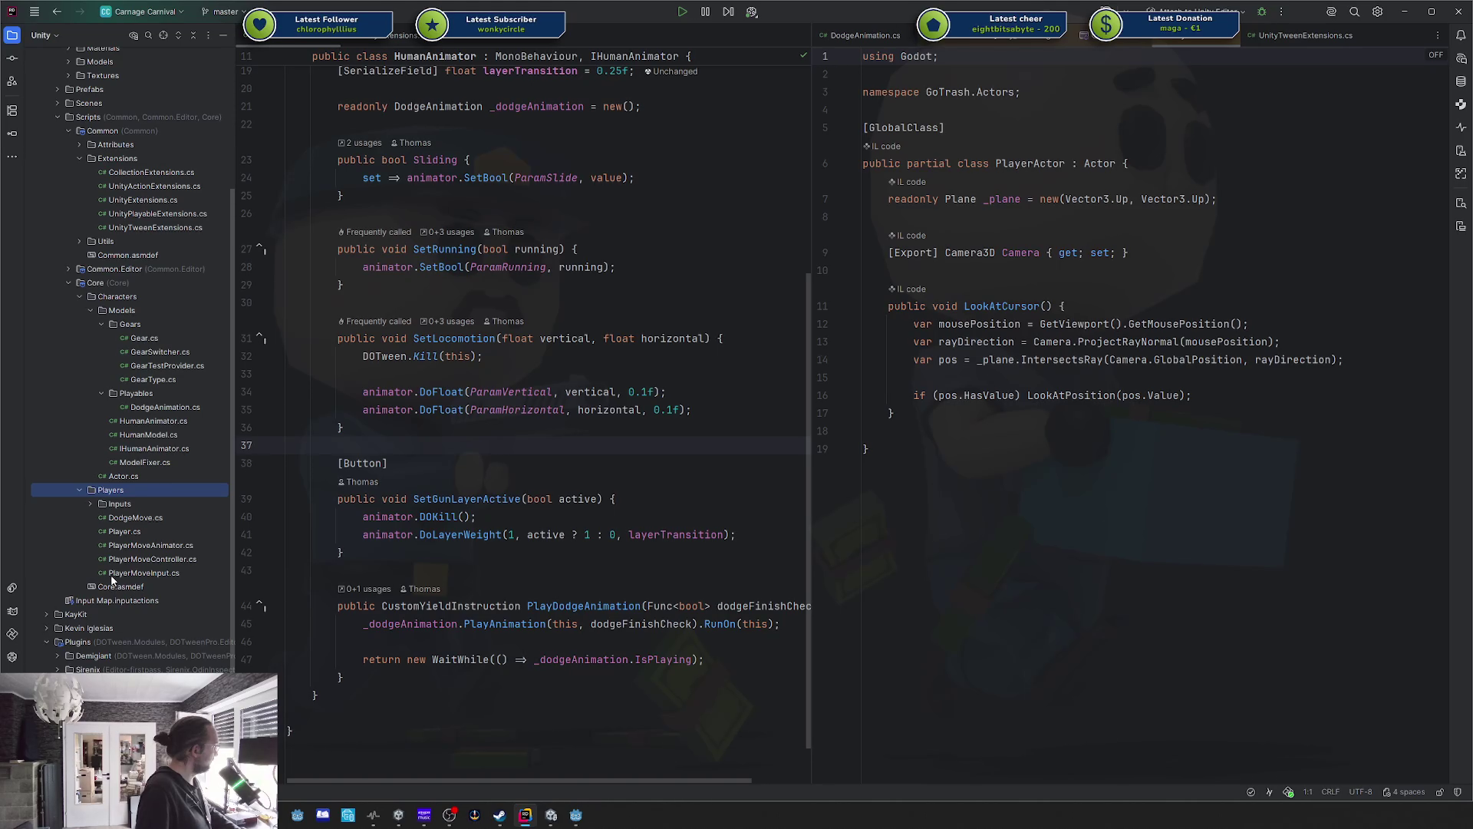
double_click(123, 518)
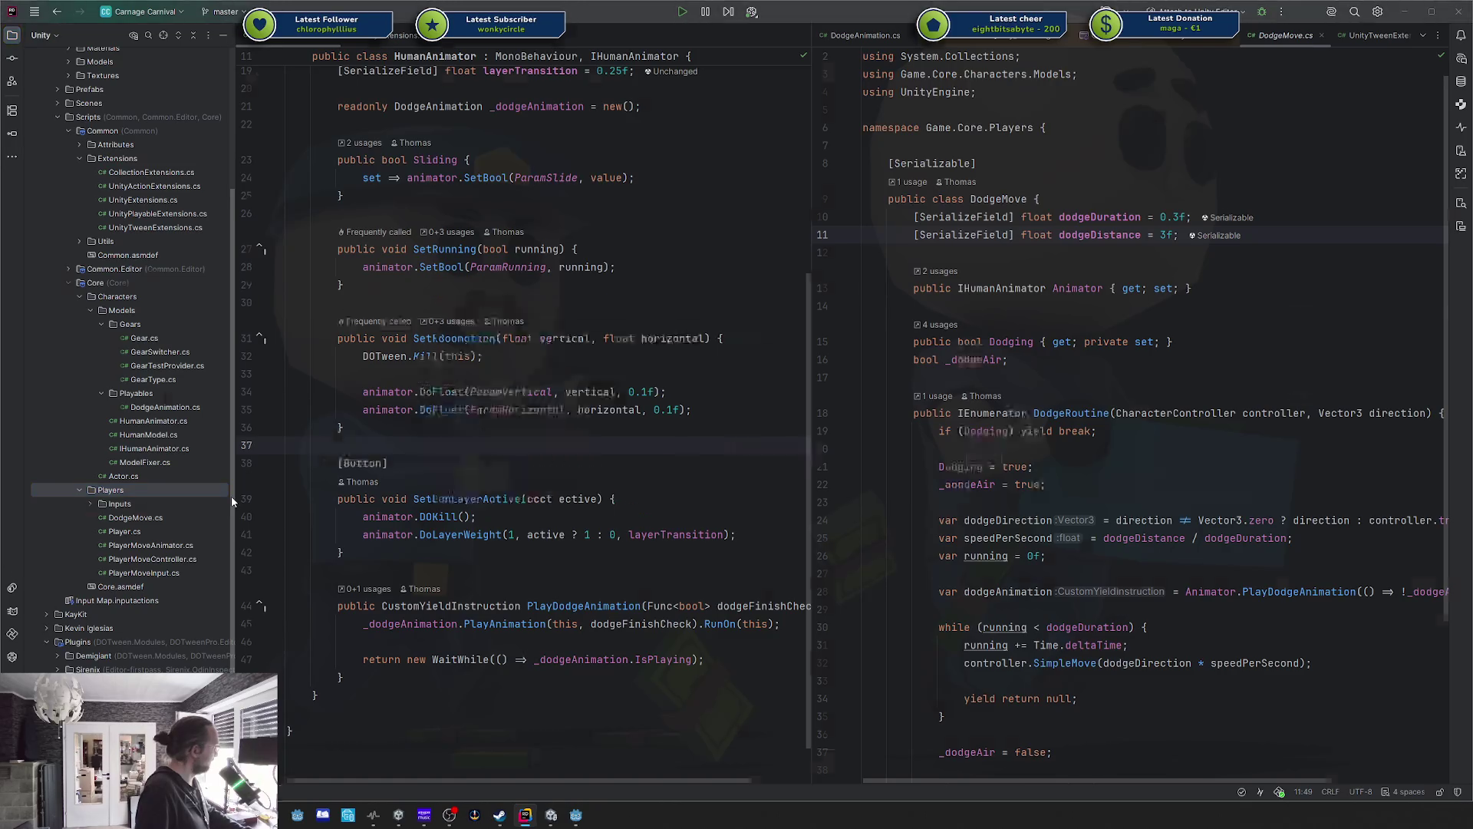
key(alt+Tab)
click(407, 209)
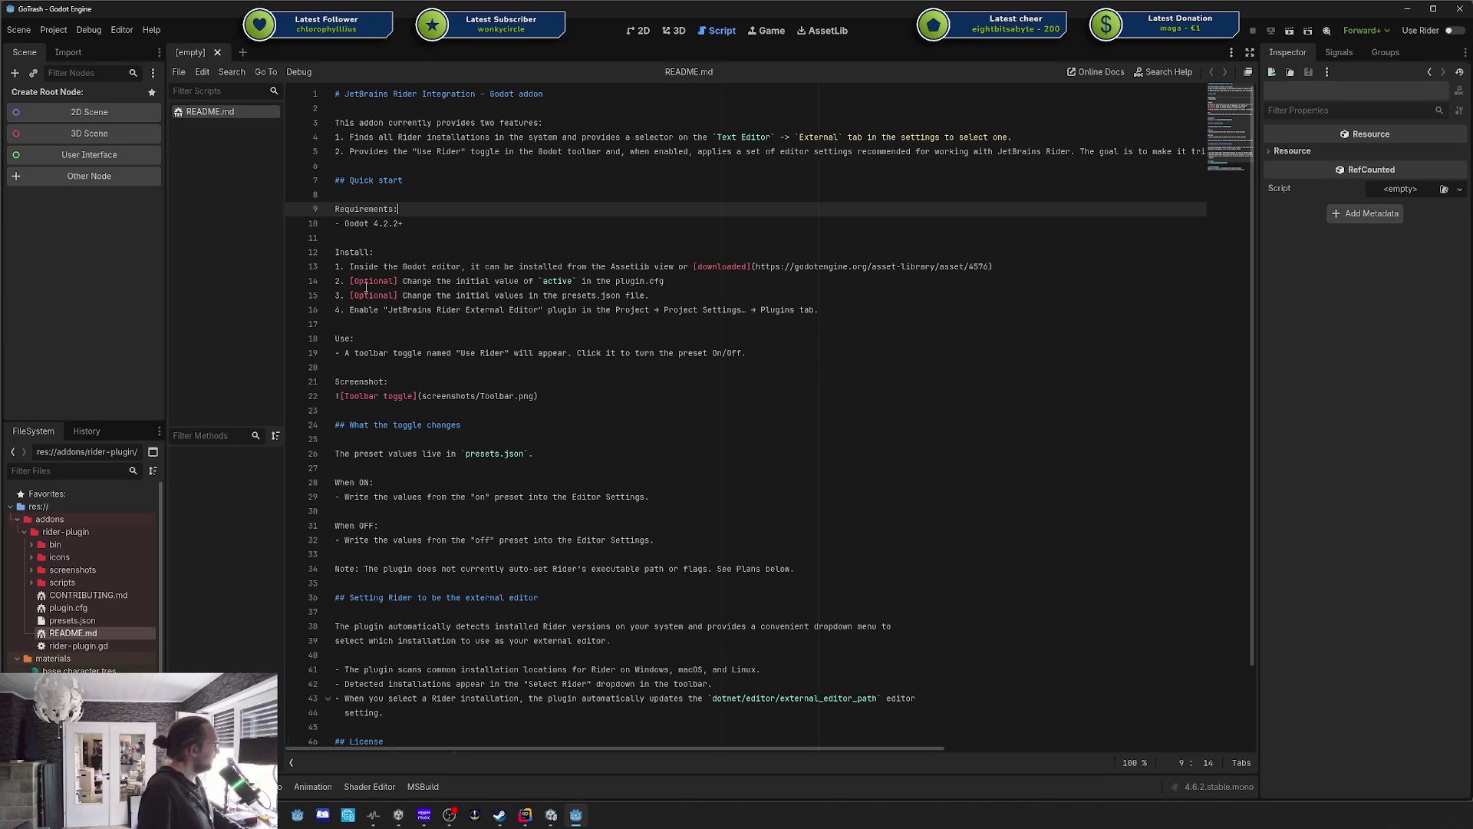
Read through the README's install, usage and feature description lines.
drag(371, 266, 432, 353)
scroll(420, 372, down, 2)
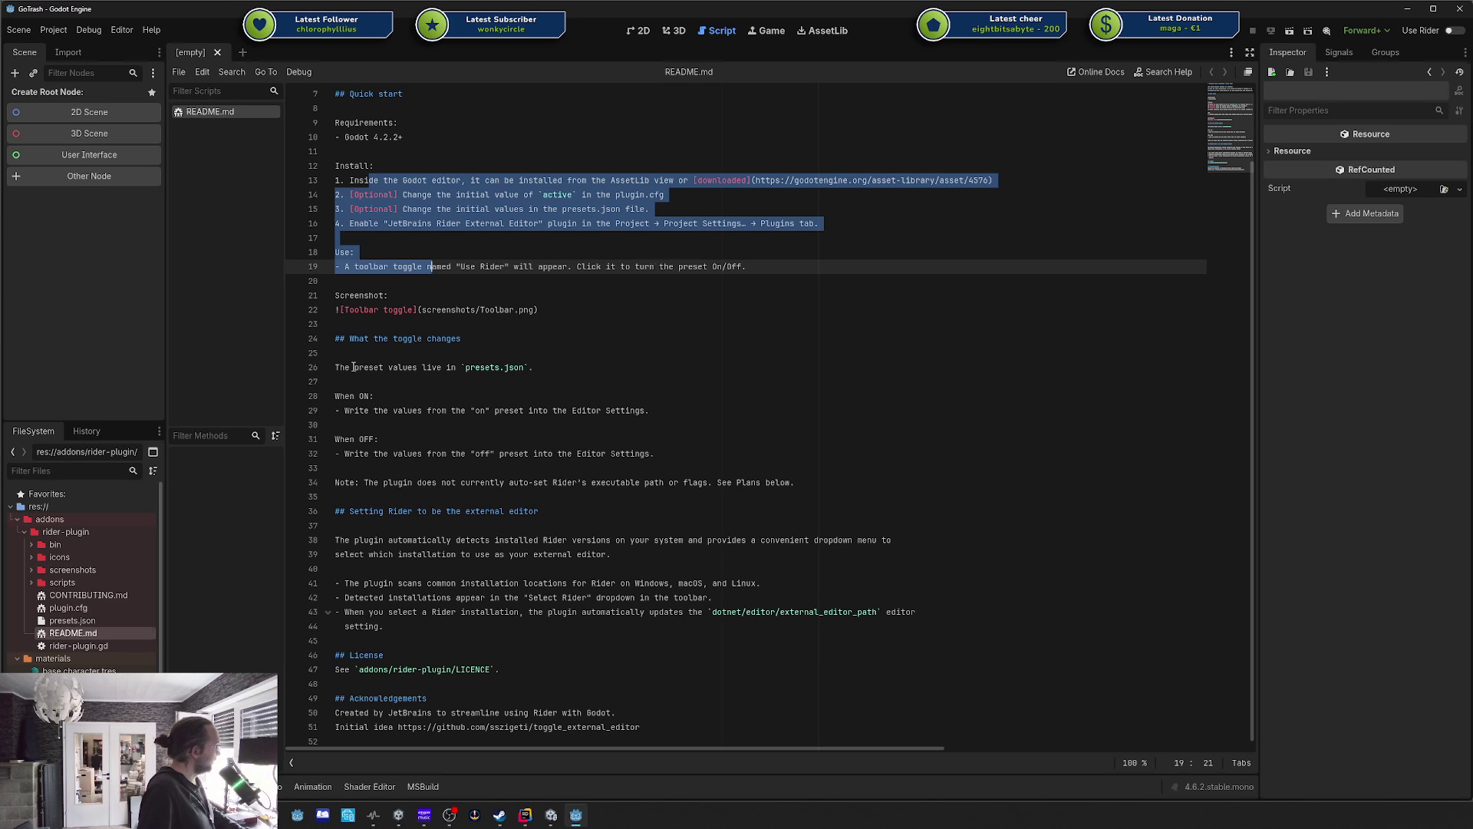
click(558, 364)
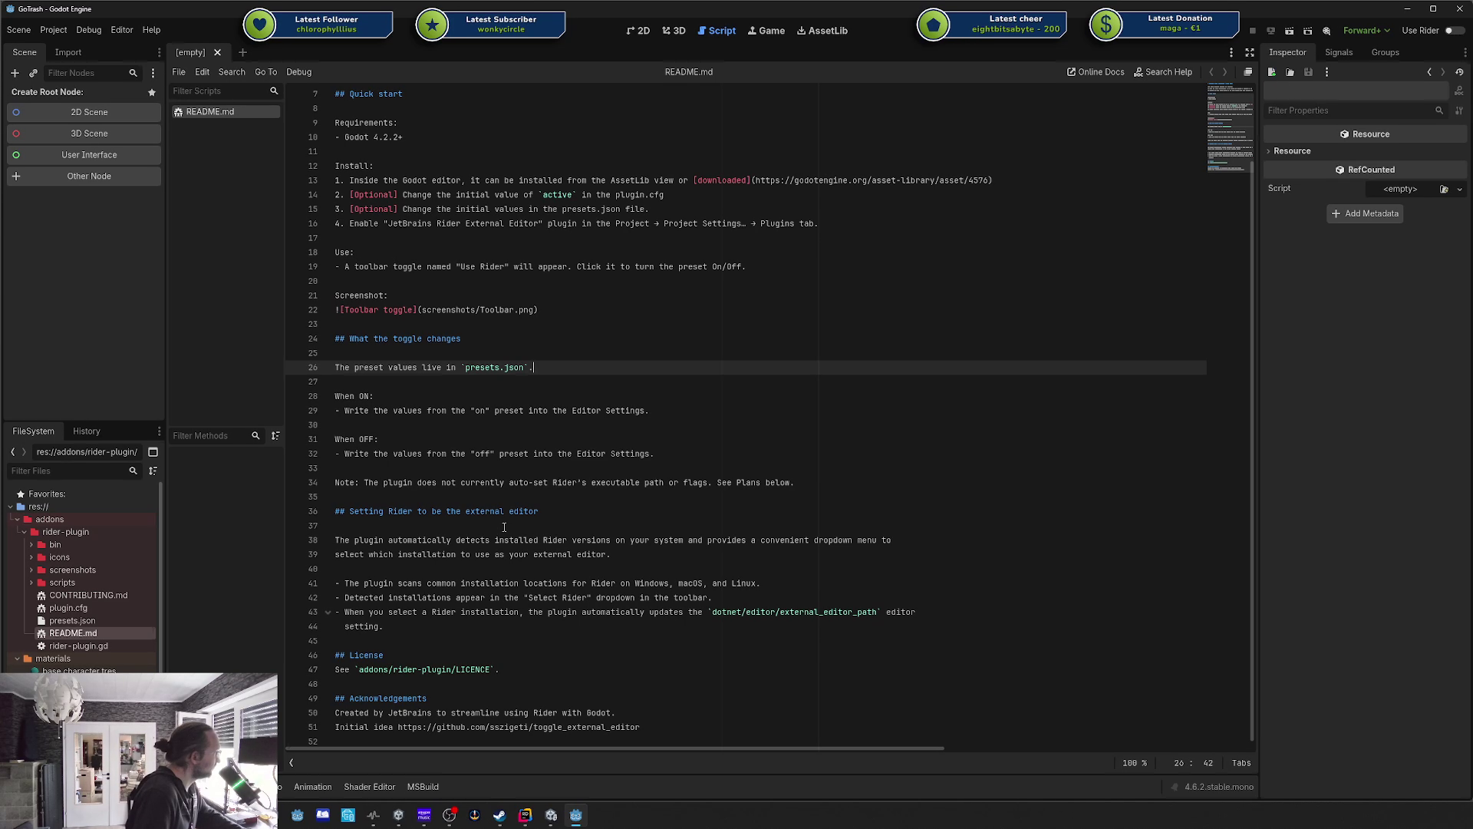
scroll(502, 532, up, 2)
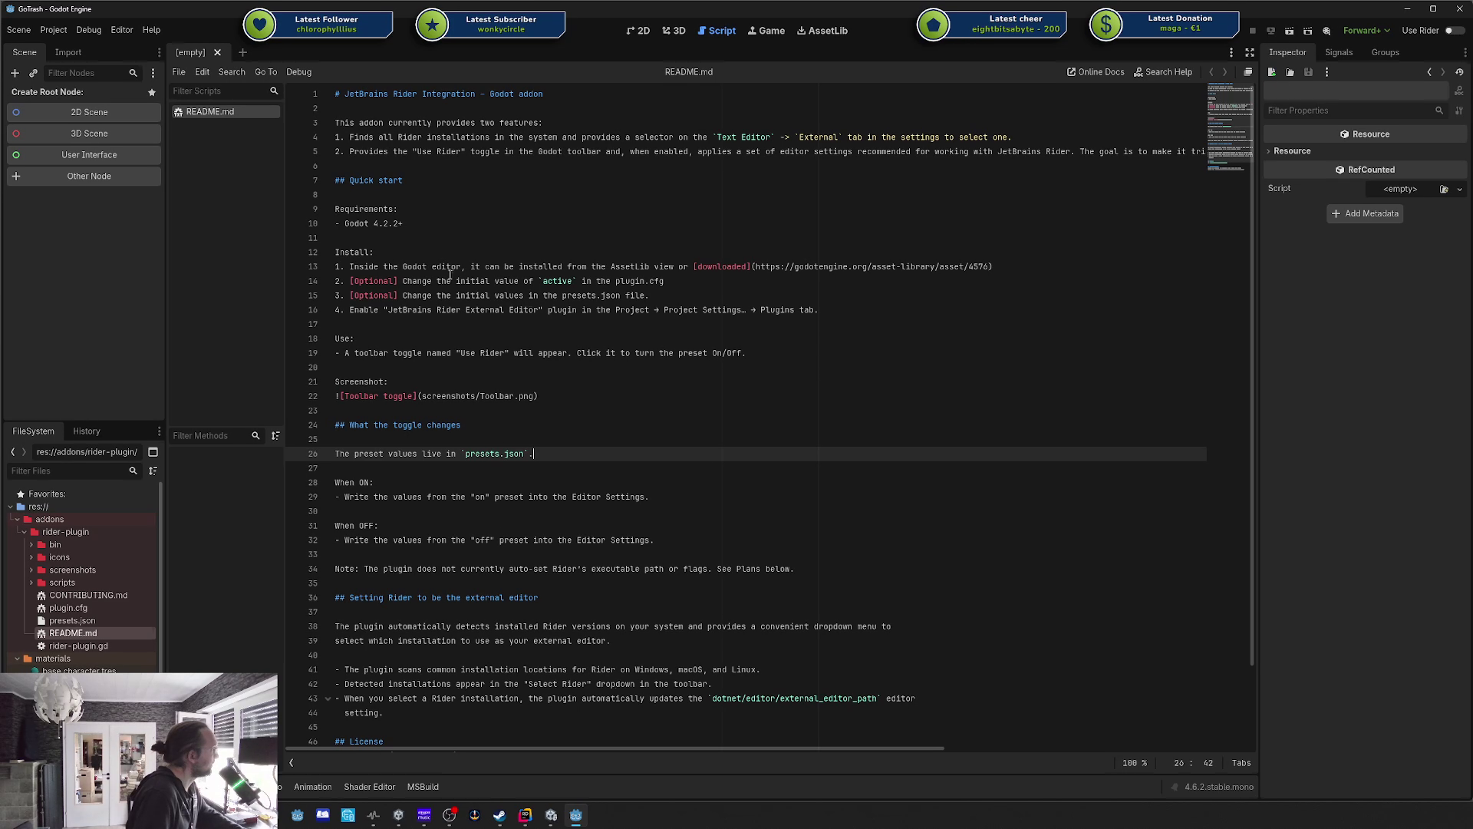
drag(370, 123, 570, 123)
click(571, 123)
drag(378, 138, 1032, 137)
click(1033, 137)
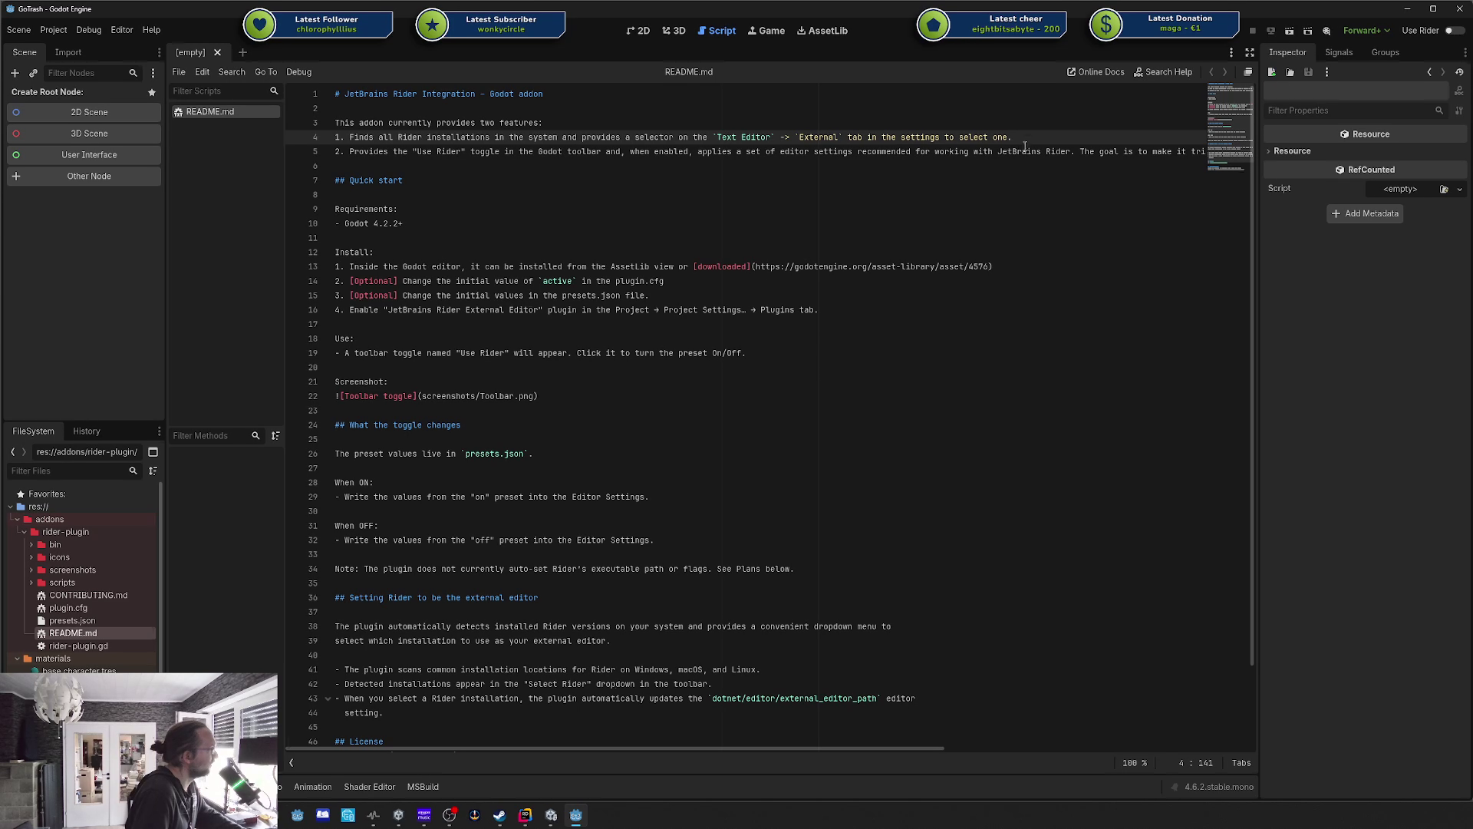
double_click(369, 152)
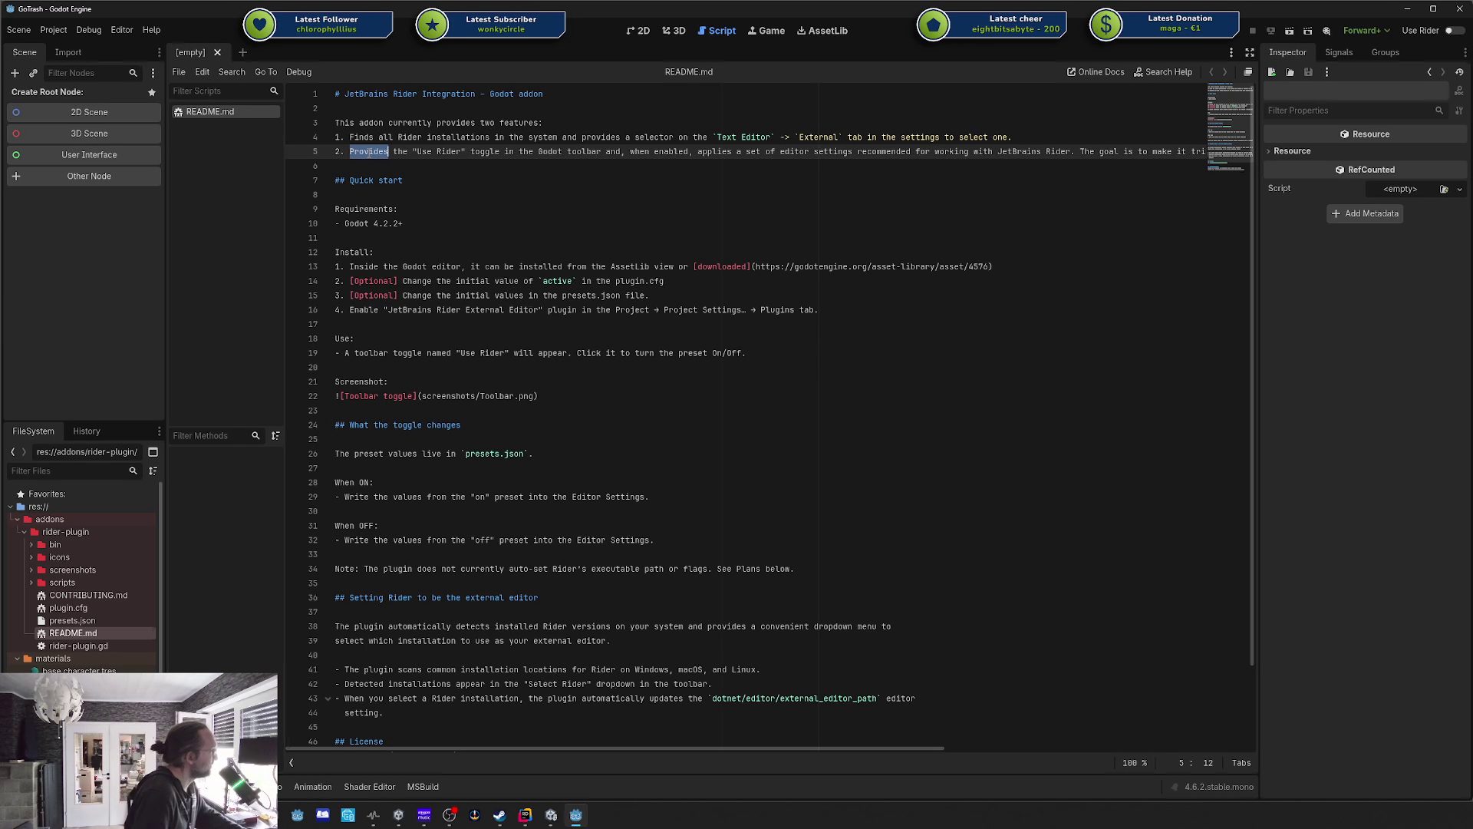
click(373, 152)
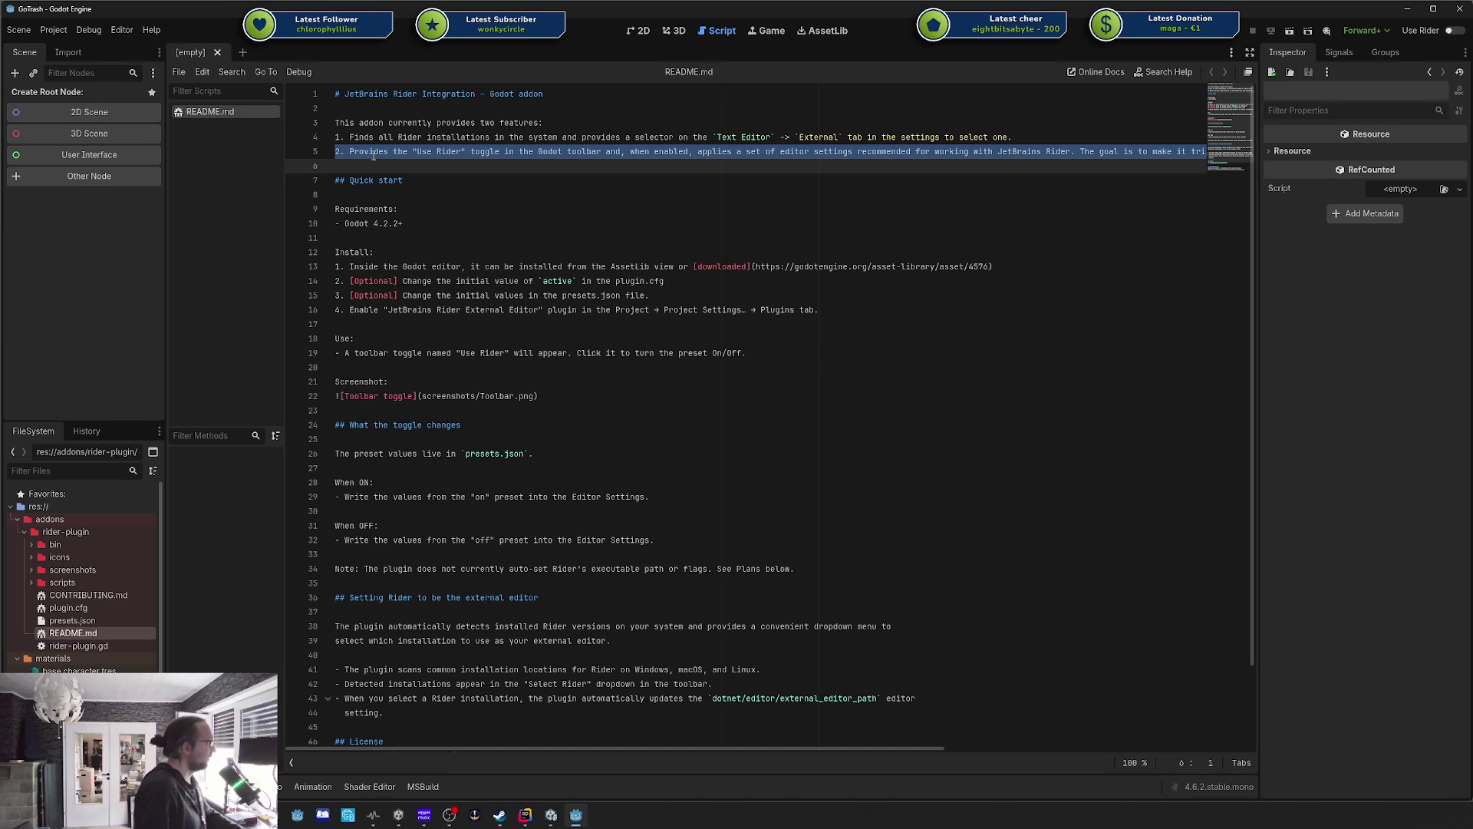
click(943, 190)
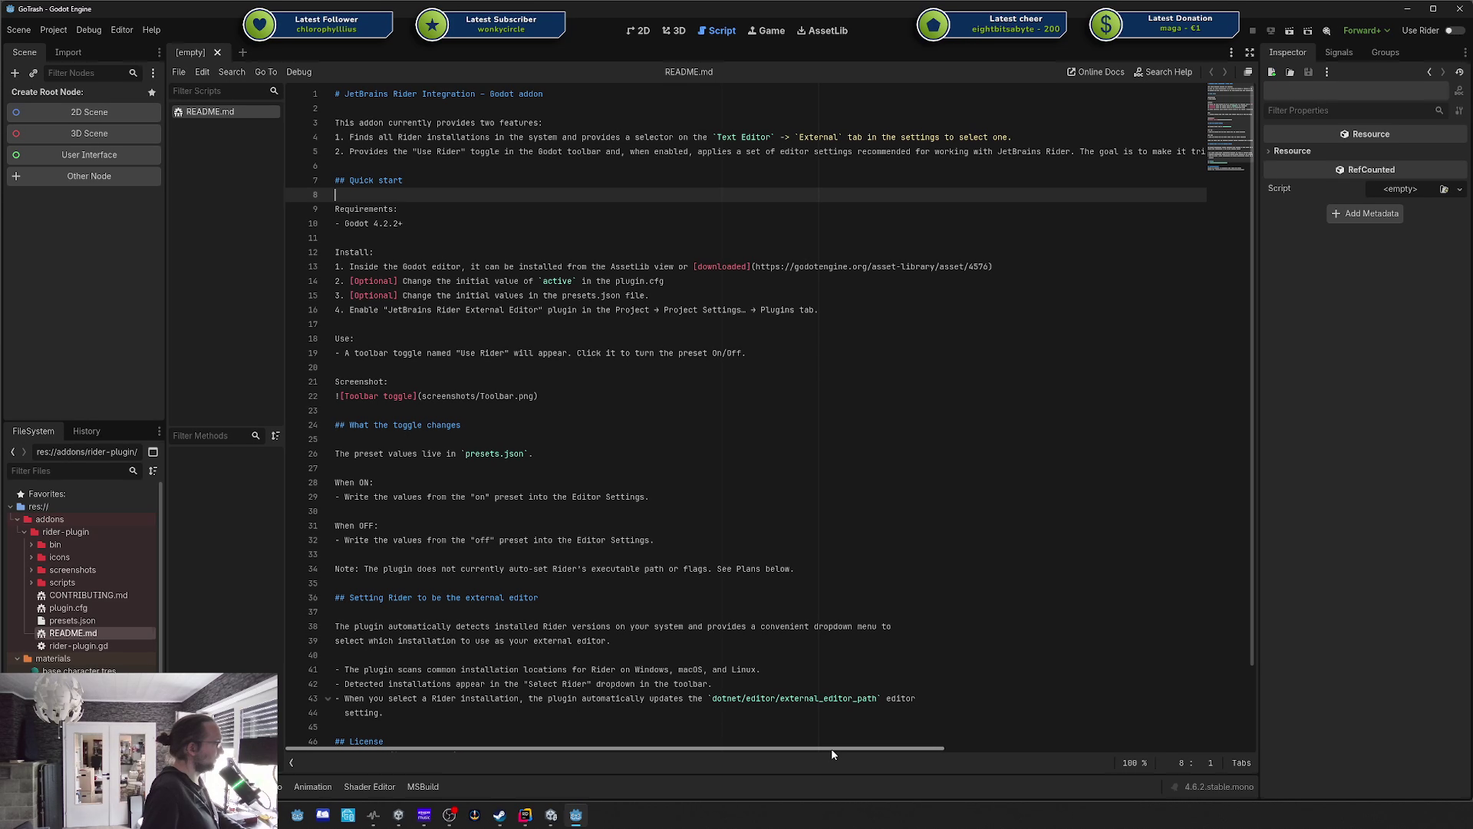
Close README.md and minimize the Godot window.
mouse_move(831, 748)
mouse_down()
mouse_move(1156, 748)
mouse_move(657, 699)
mouse_up()
click(823, 343)
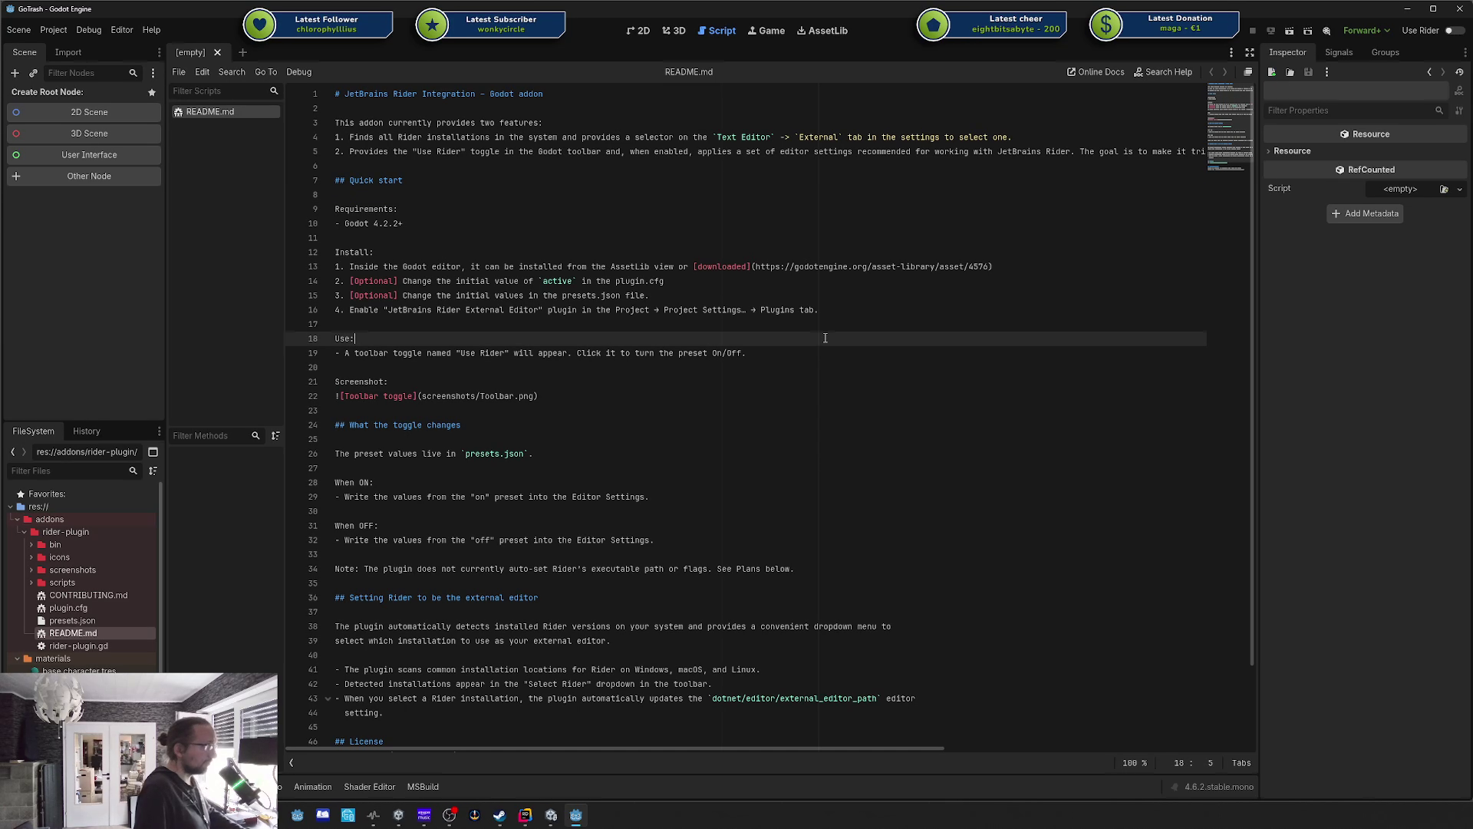
click(209, 49)
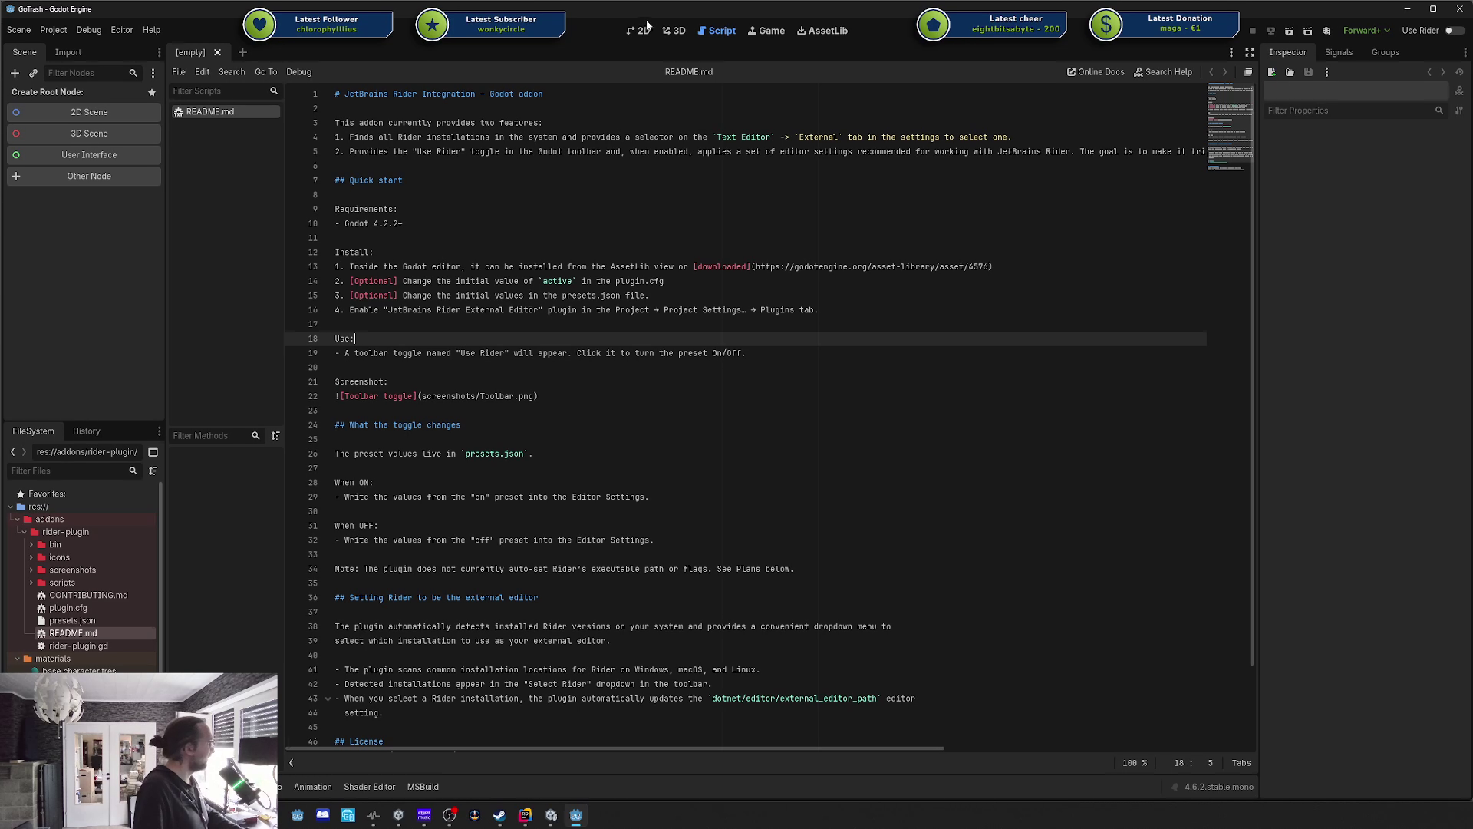
middle_click(193, 111)
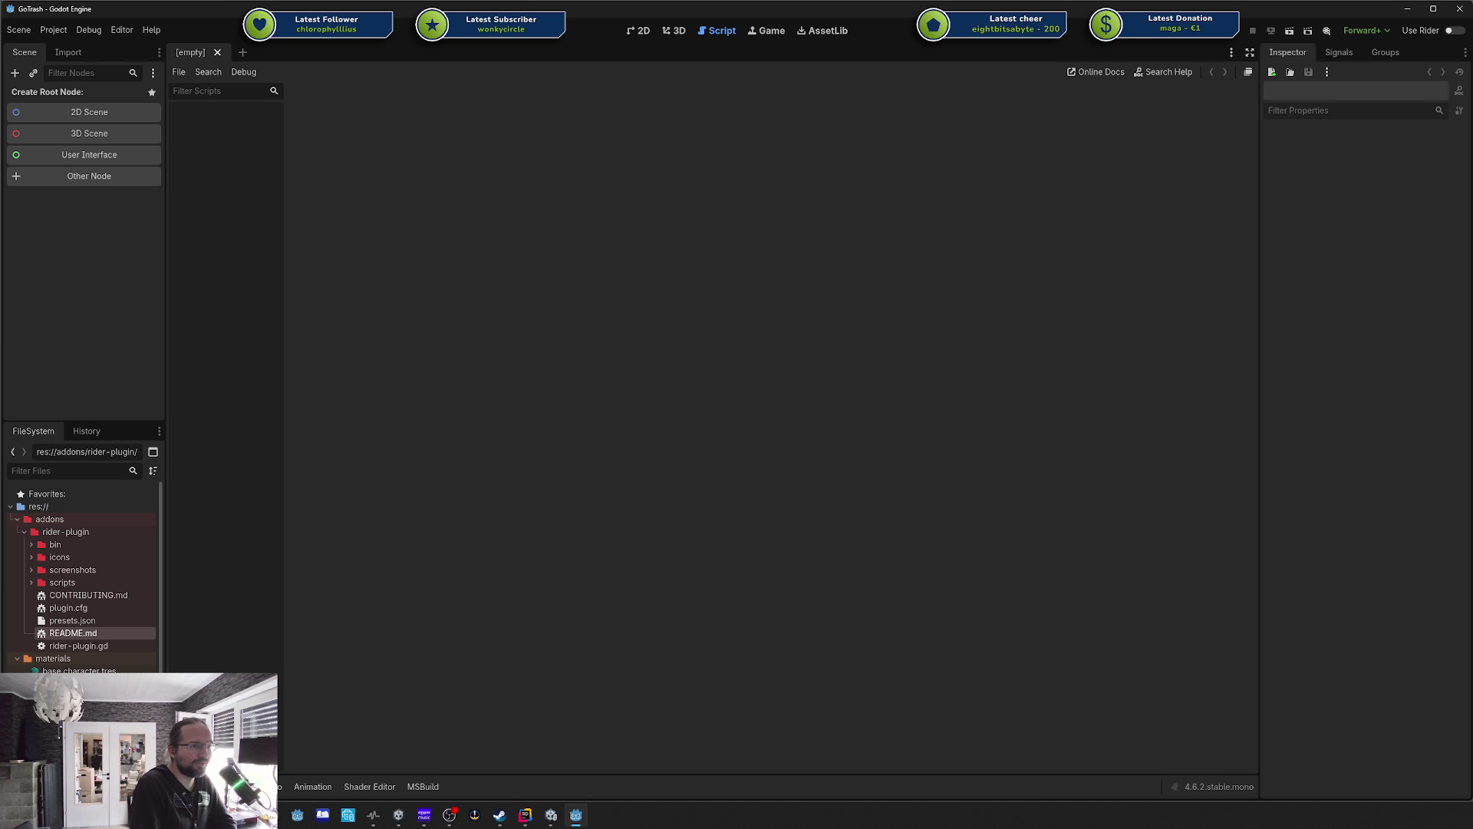
click(1409, 11)
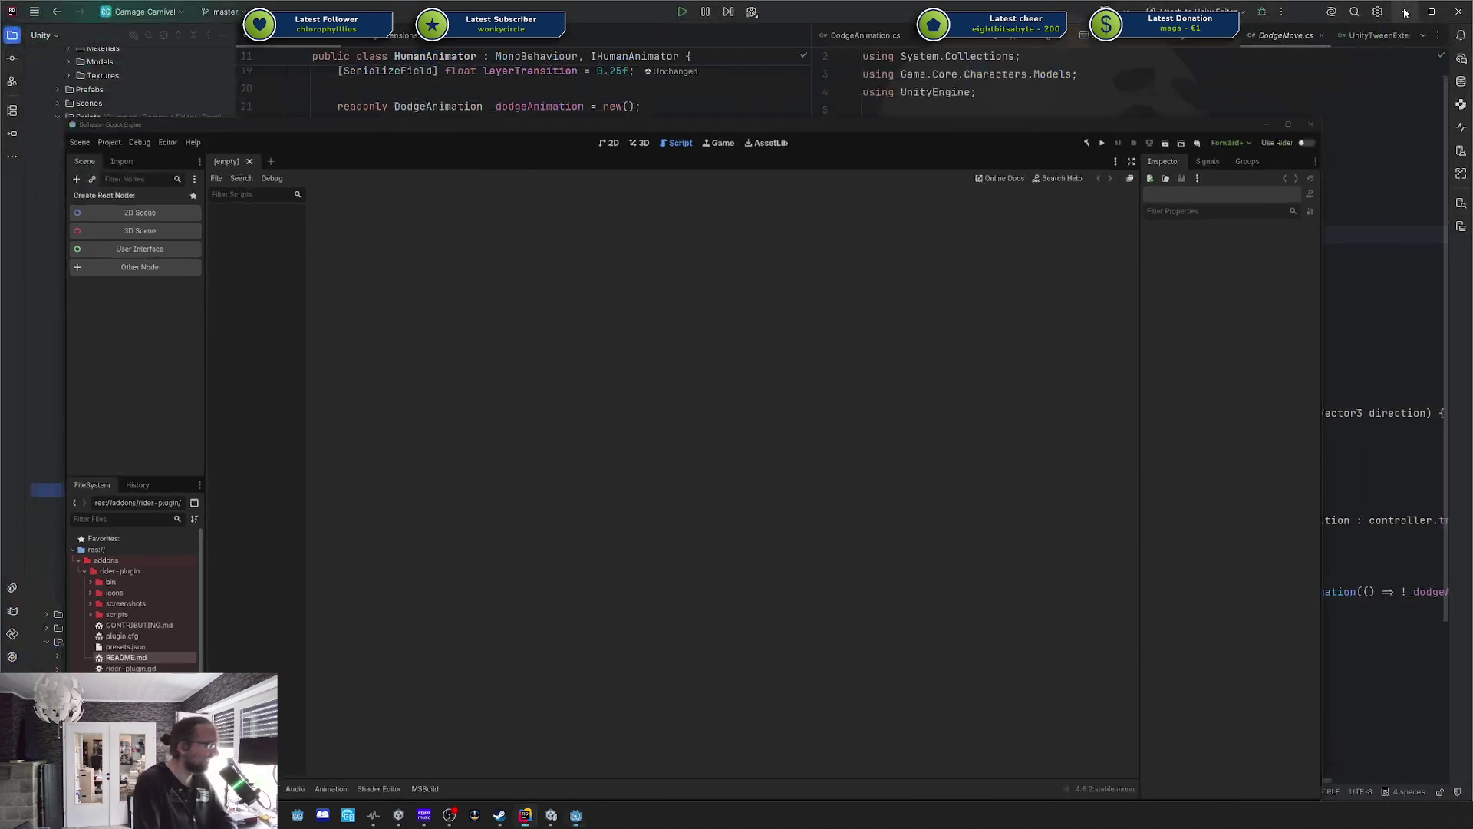
Bring Unity forward and enter Play mode in the Arena scene.
click(551, 815)
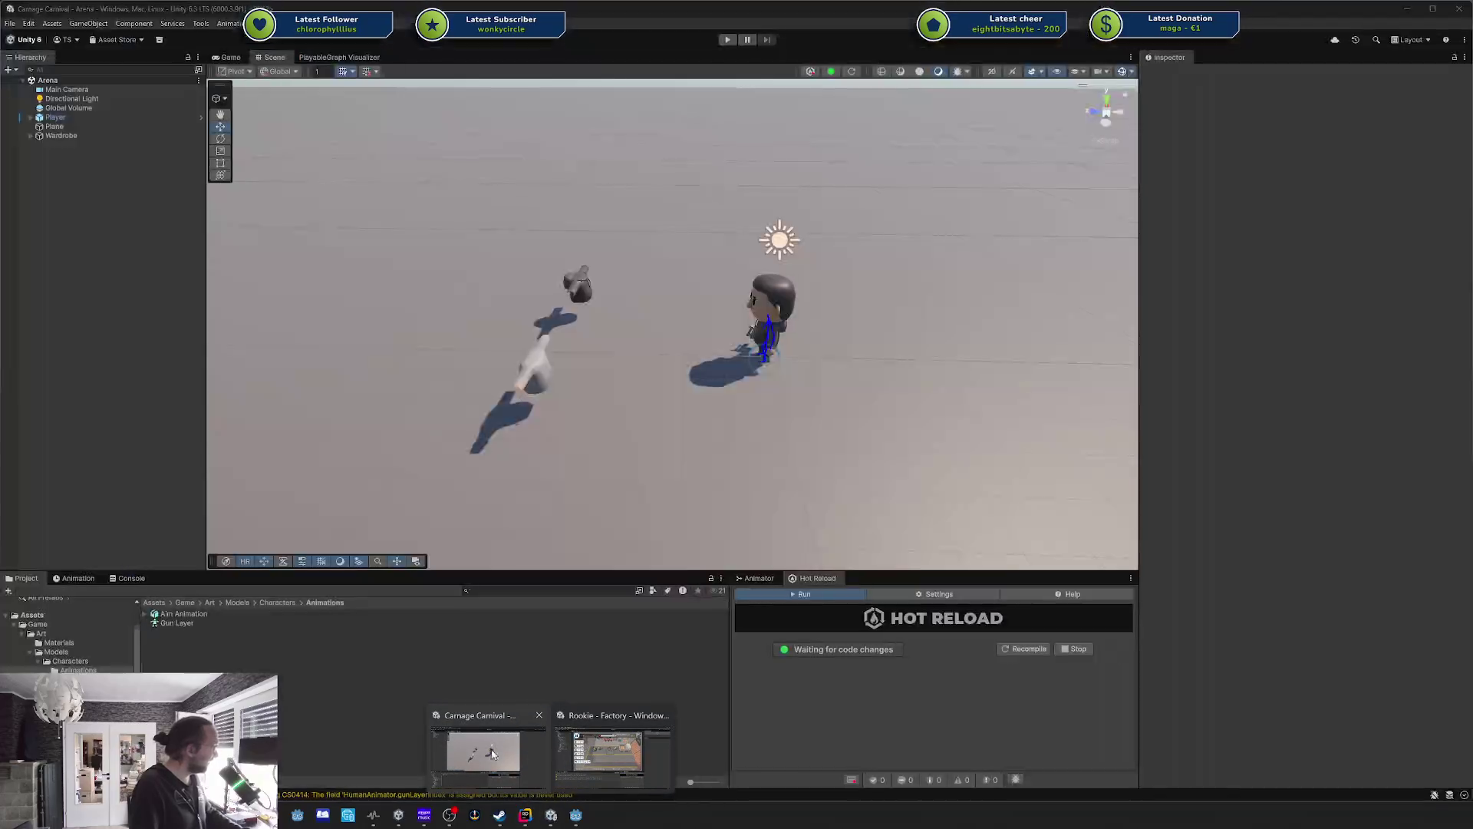
click(502, 753)
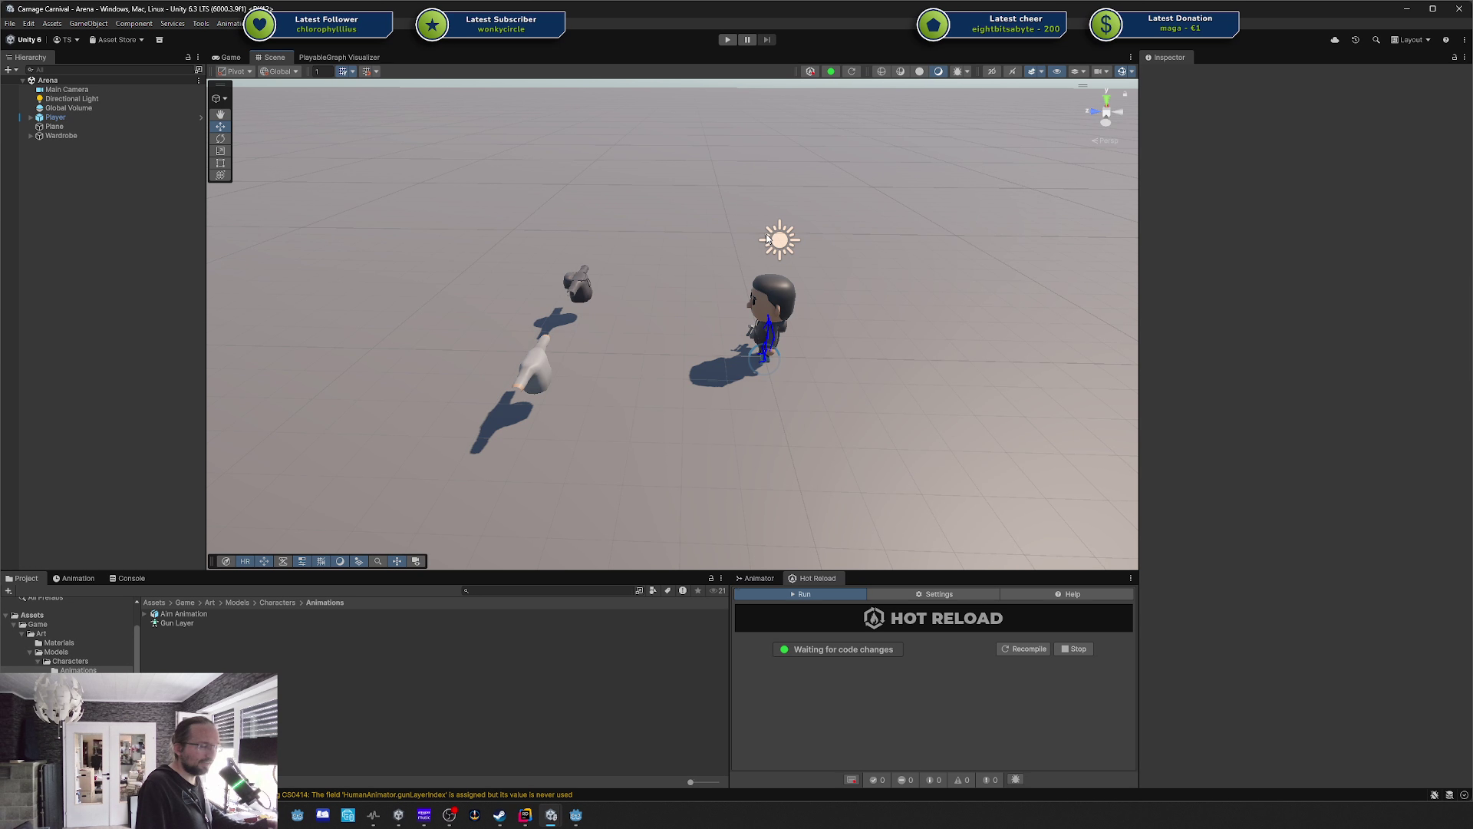
click(726, 39)
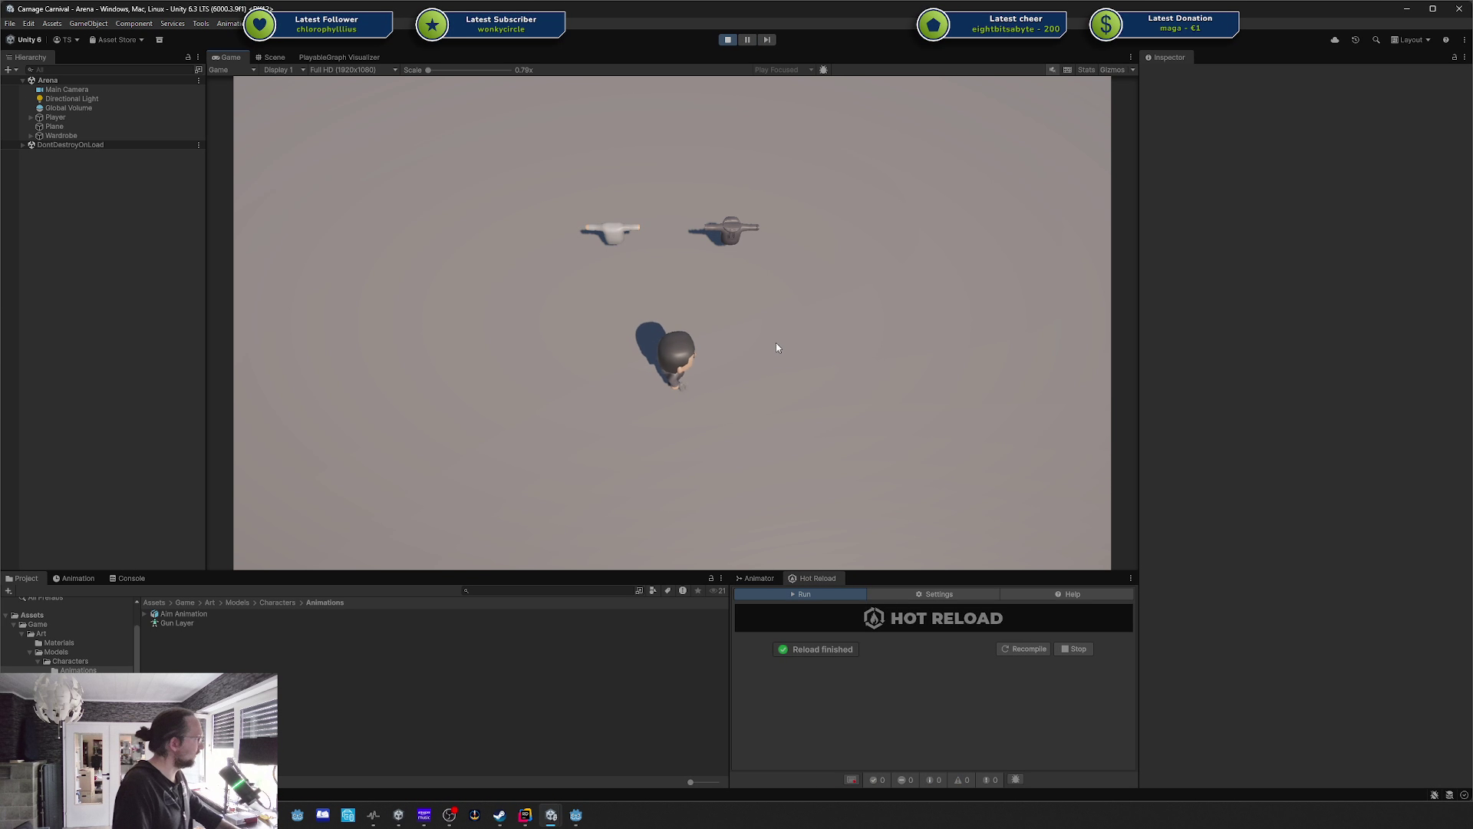
Walk the player left, up to the dark gun, then around above the white gun.
key(a)
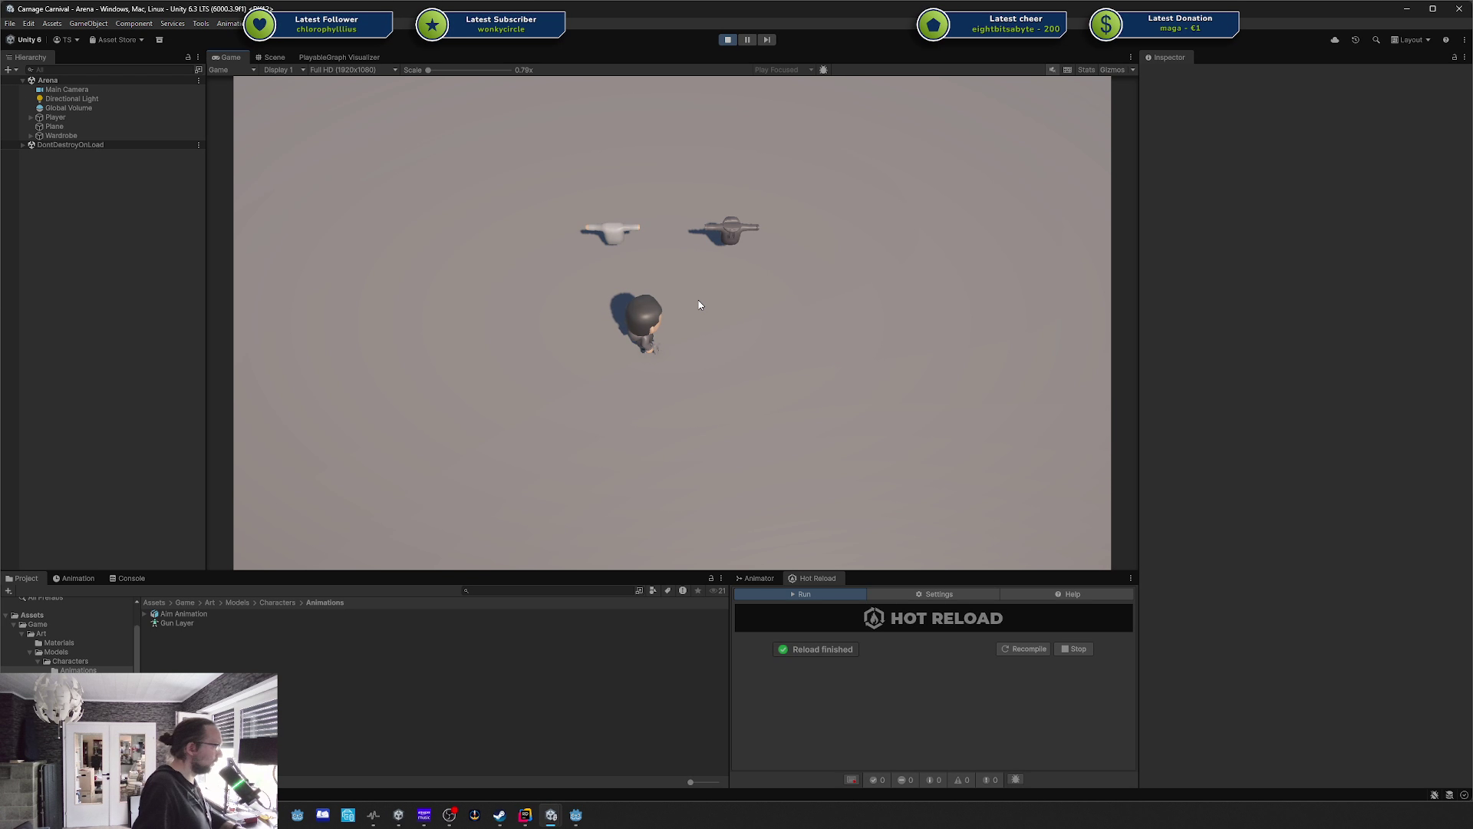
key(w)
key(a)
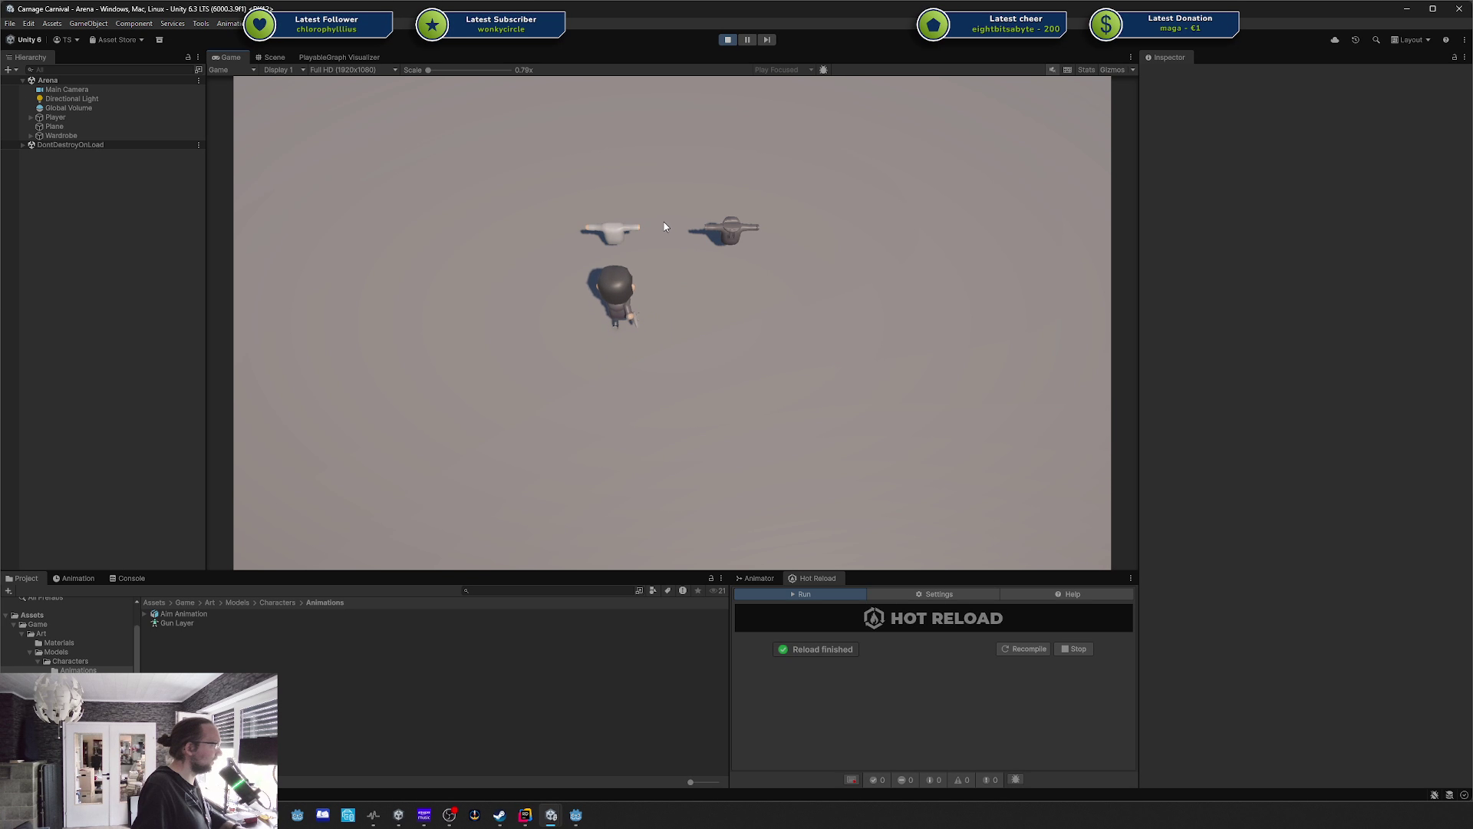
key(w)
key(d)
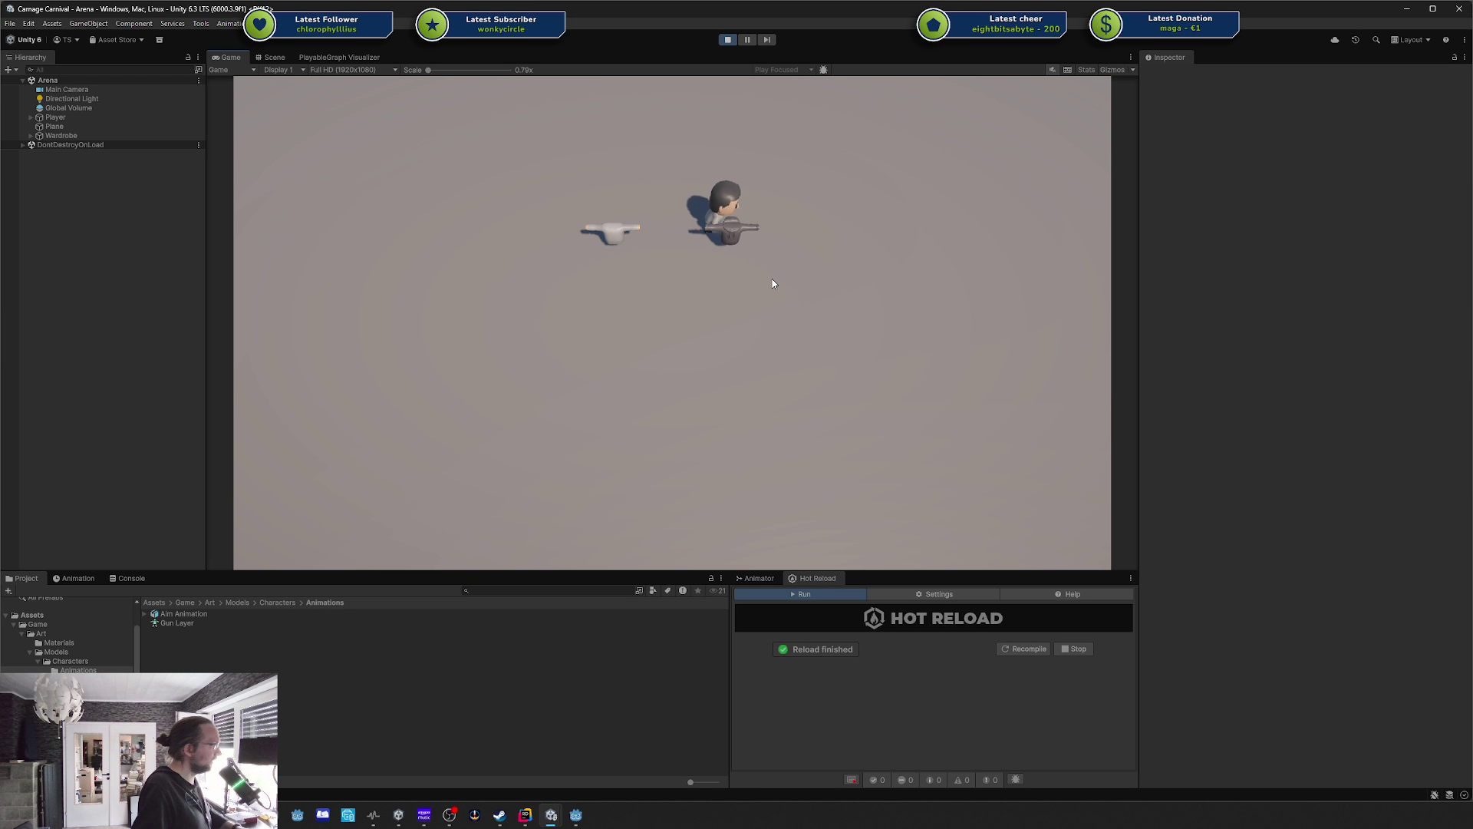
key(s)
key(d)
key(a)
key(w)
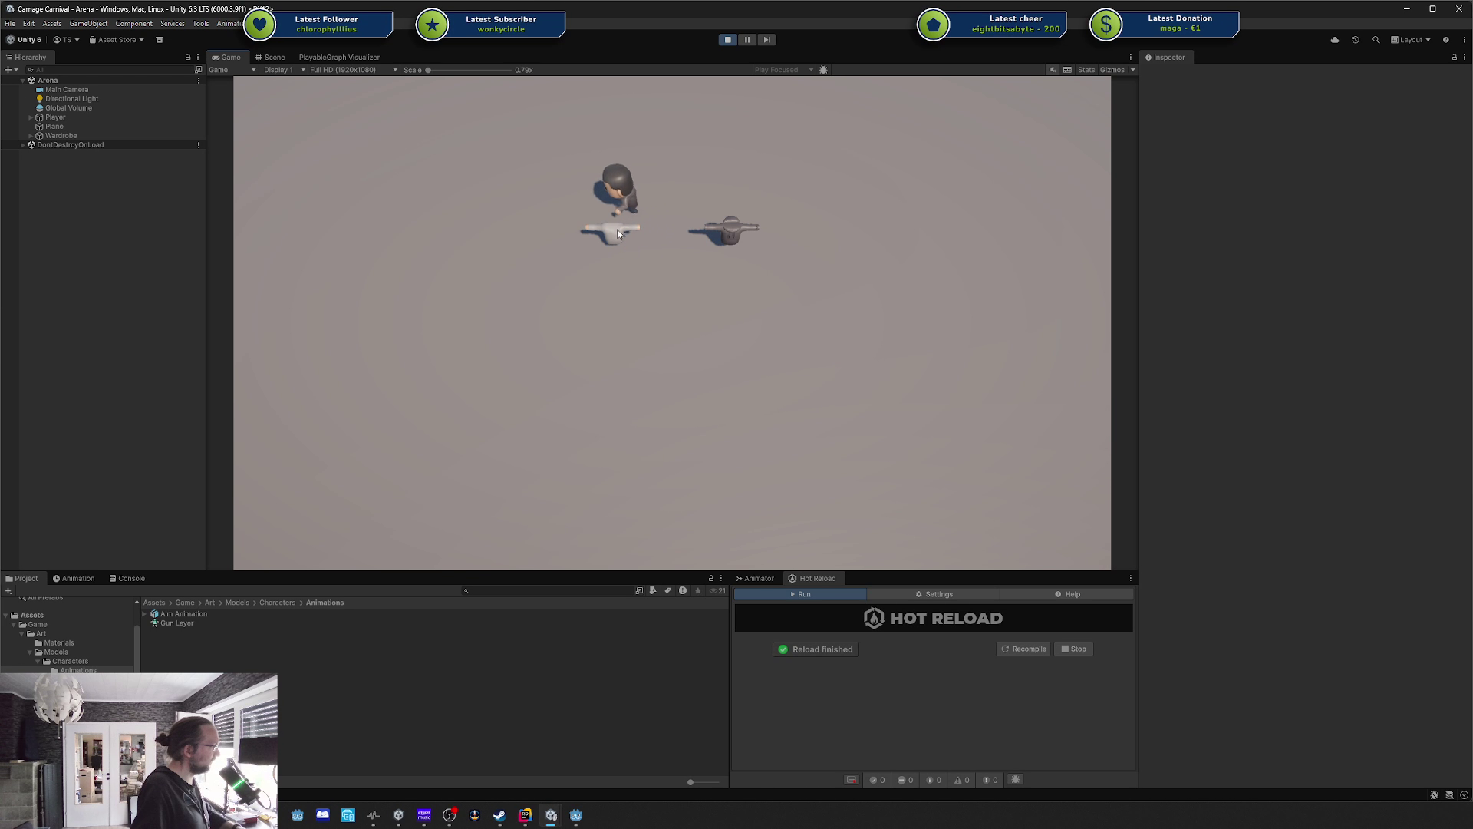
Walk the player past the white gun to the dark gun, then float the search results browser over Unity.
key(s)
key(a)
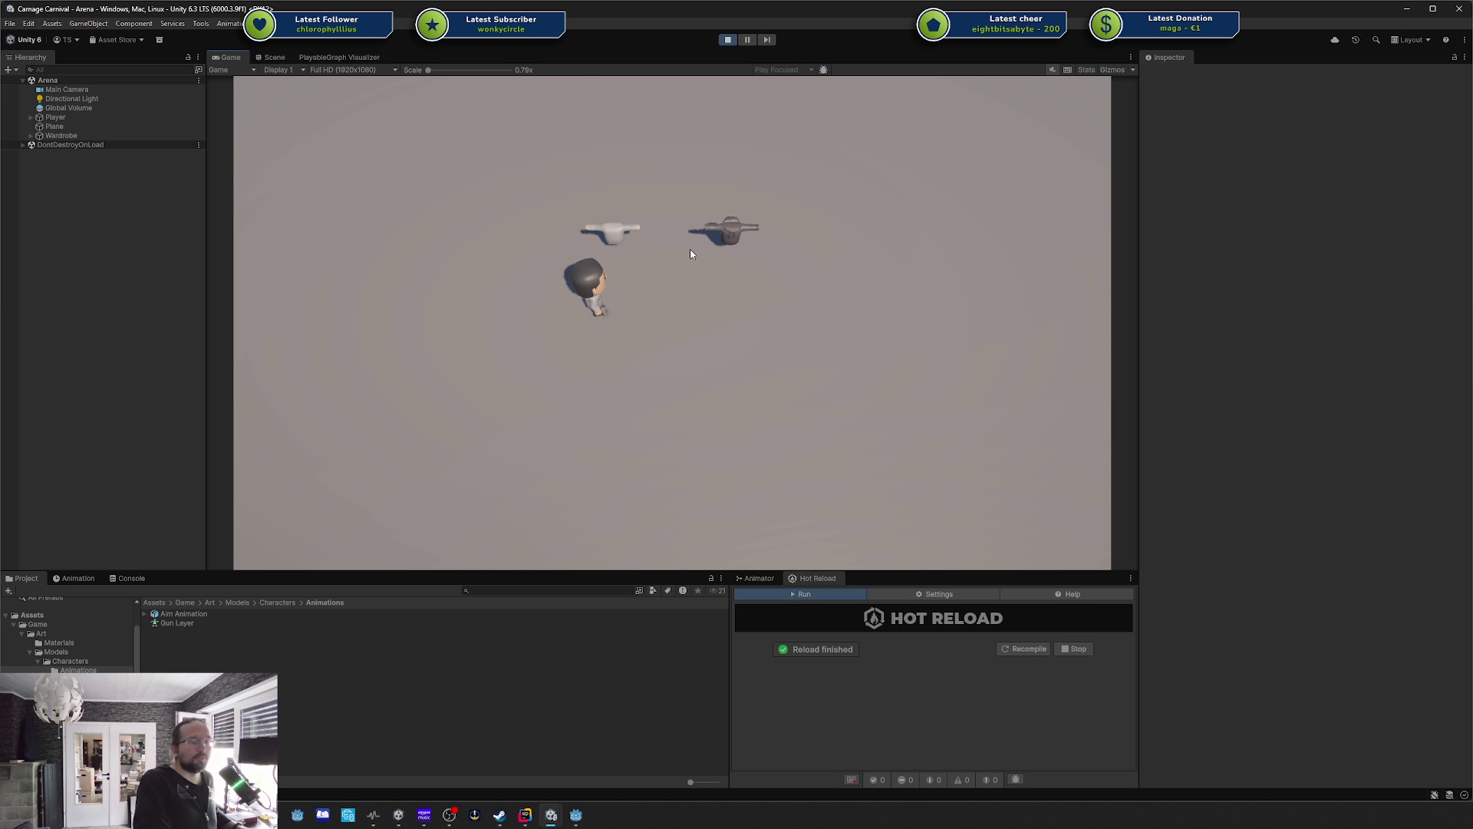
key(w)
key(d)
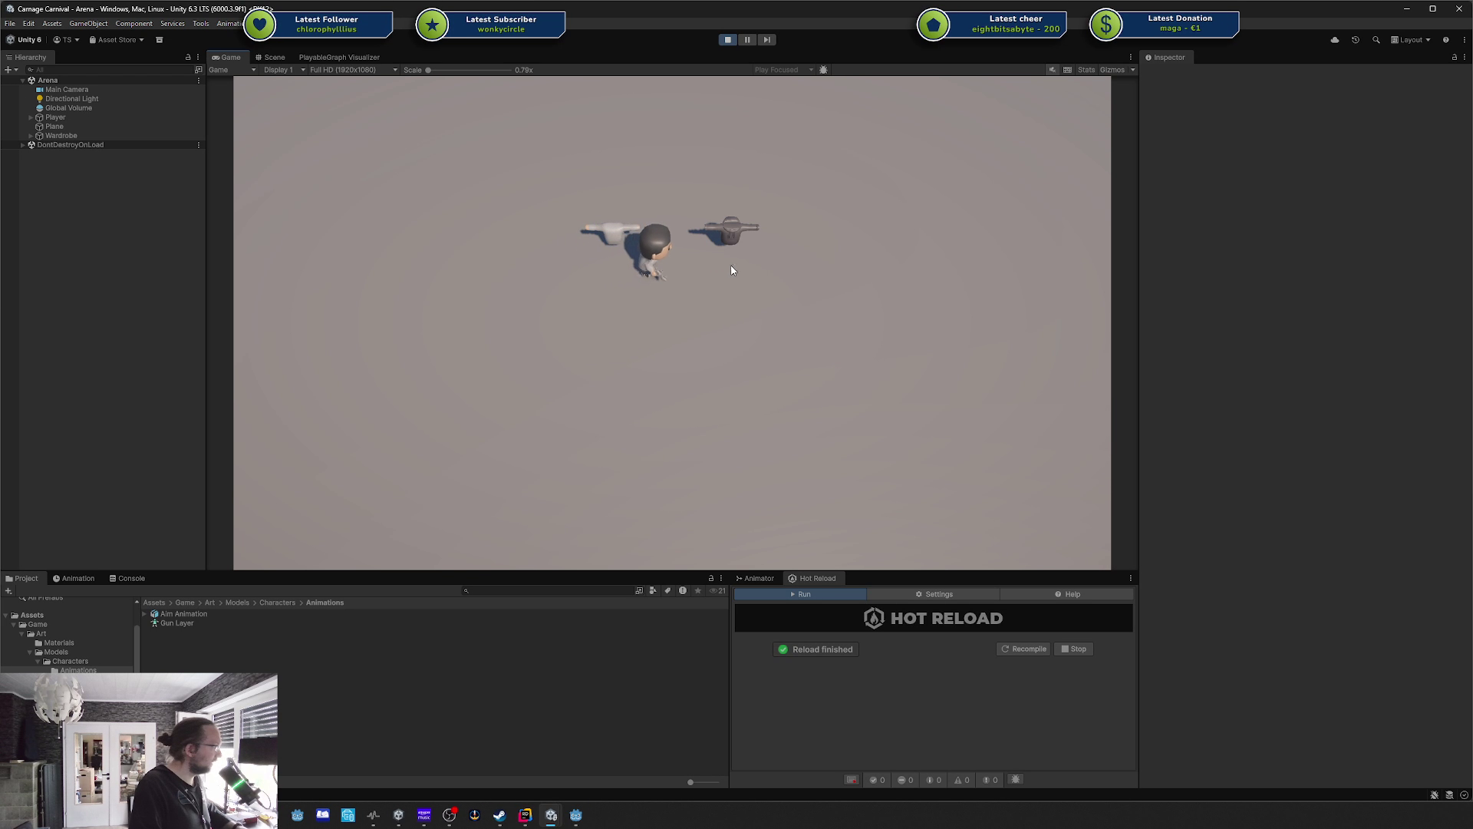
key(d)
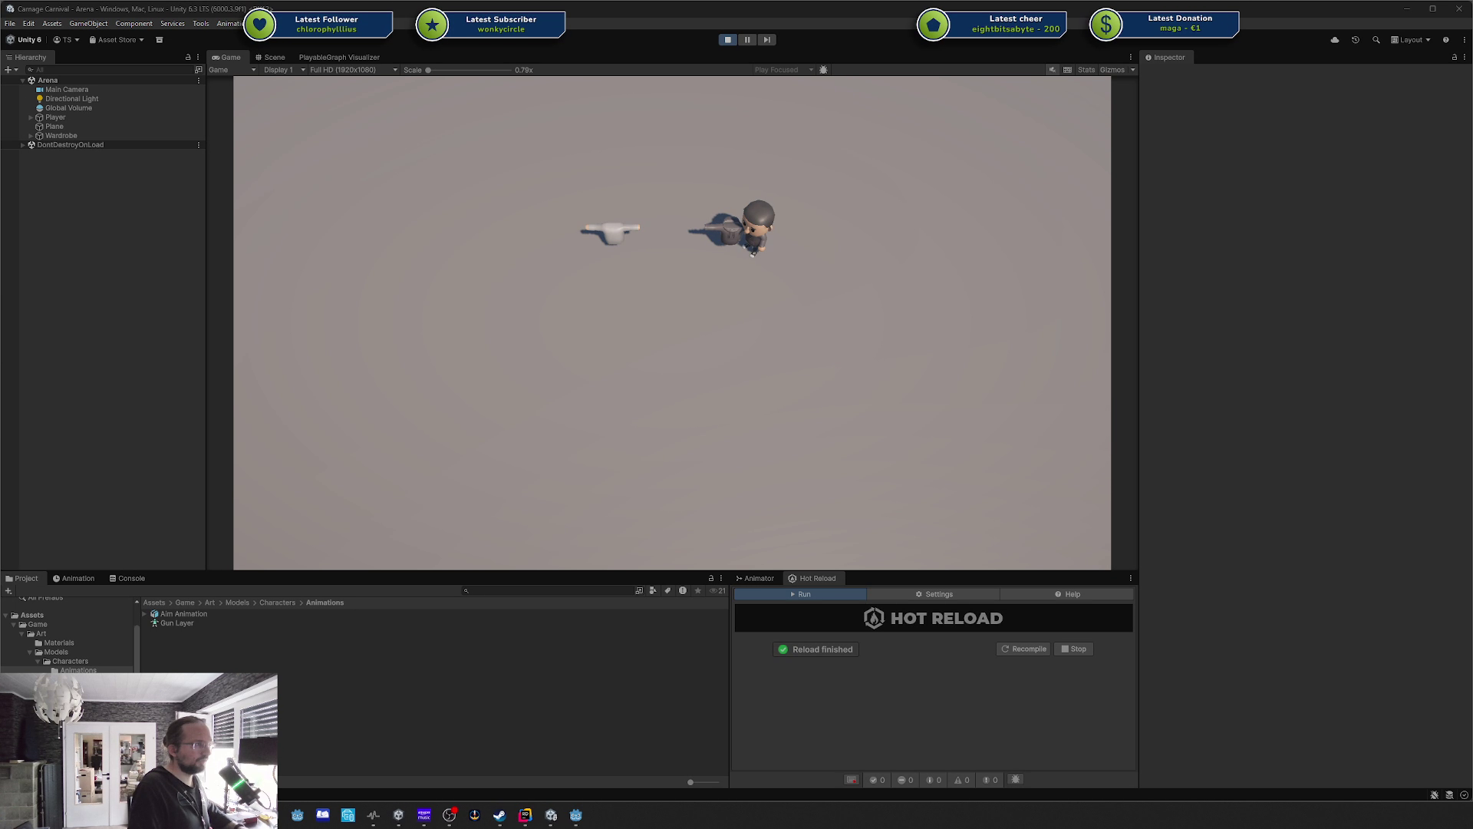
key(alt+Tab)
mouse_move(1169, 66)
mouse_down()
mouse_move(869, 104)
mouse_move(895, 81)
mouse_up()
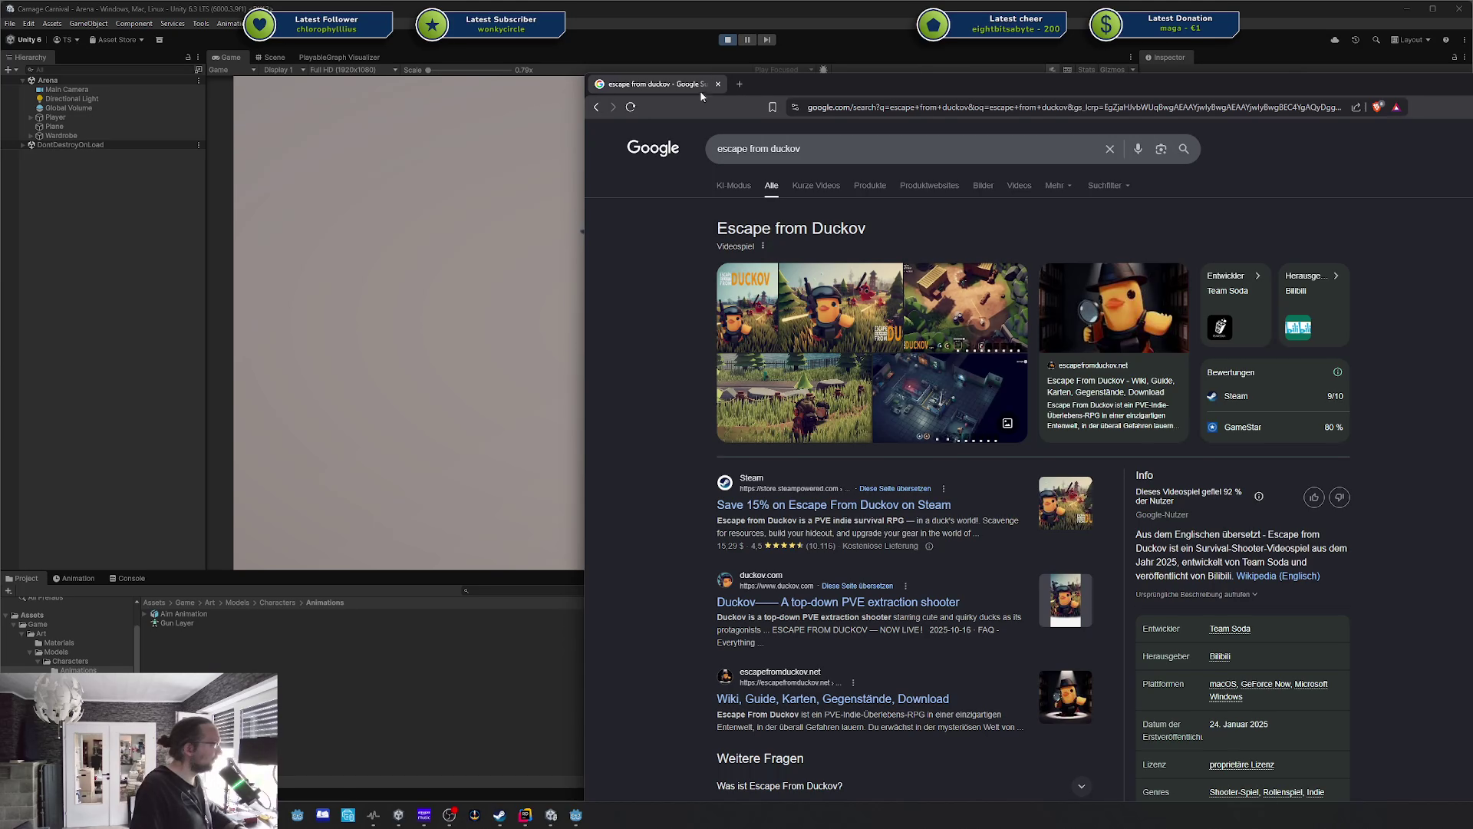
key(alt+Tab)
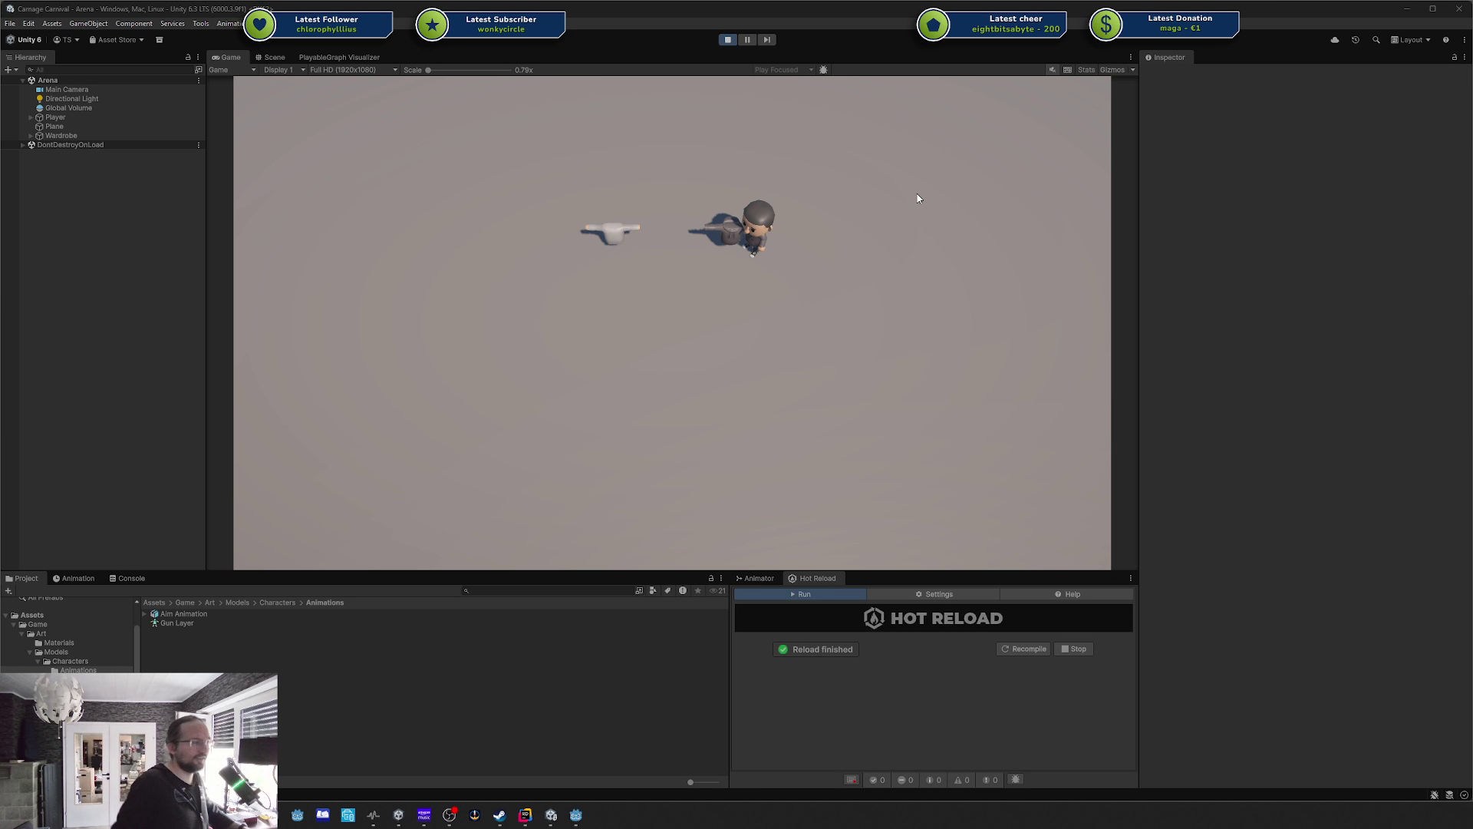
Walk the player left to the white gun and around past the dark gun.
key(a)
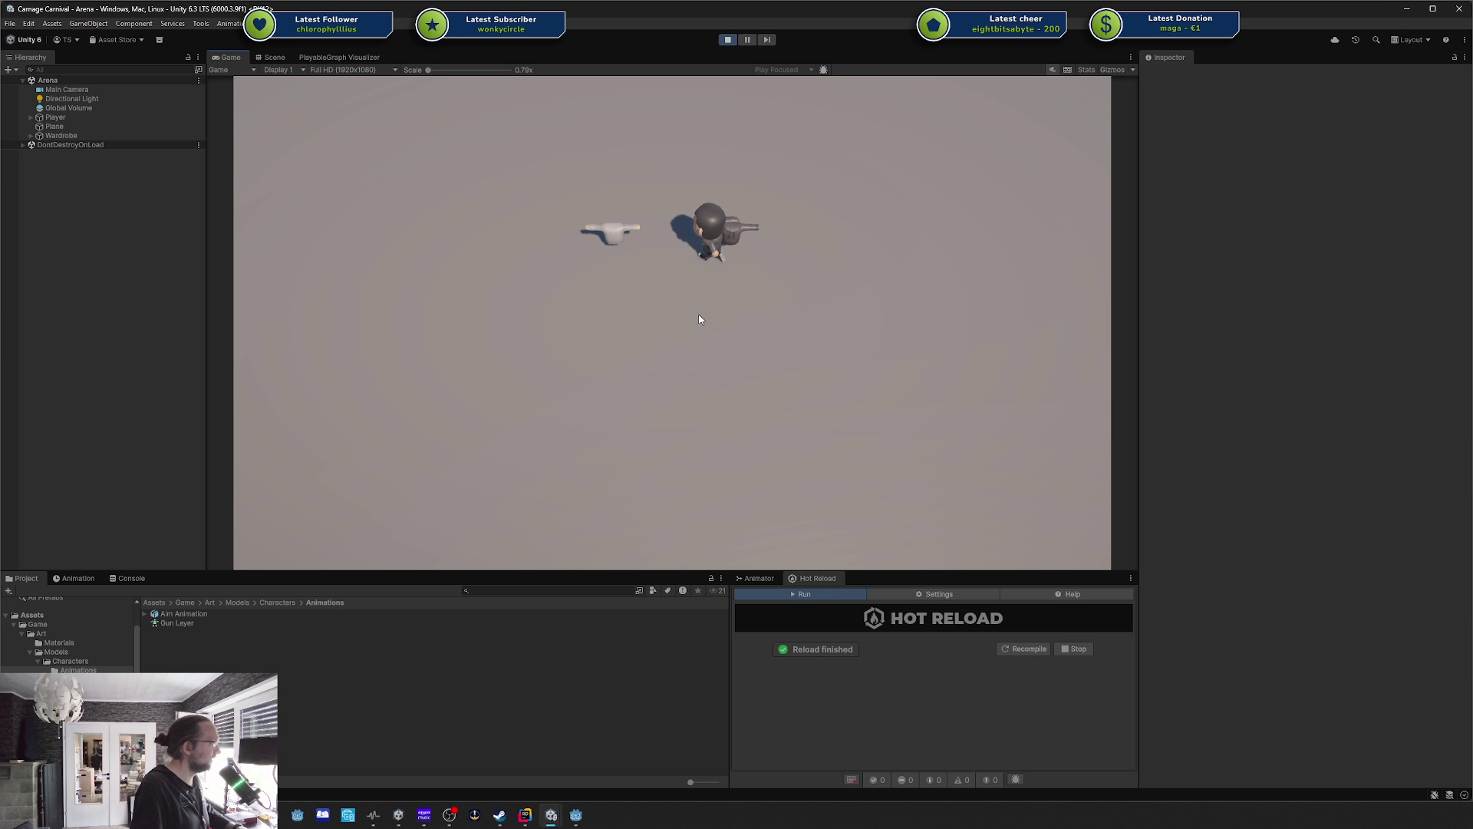
key(w)
key(d)
key(s)
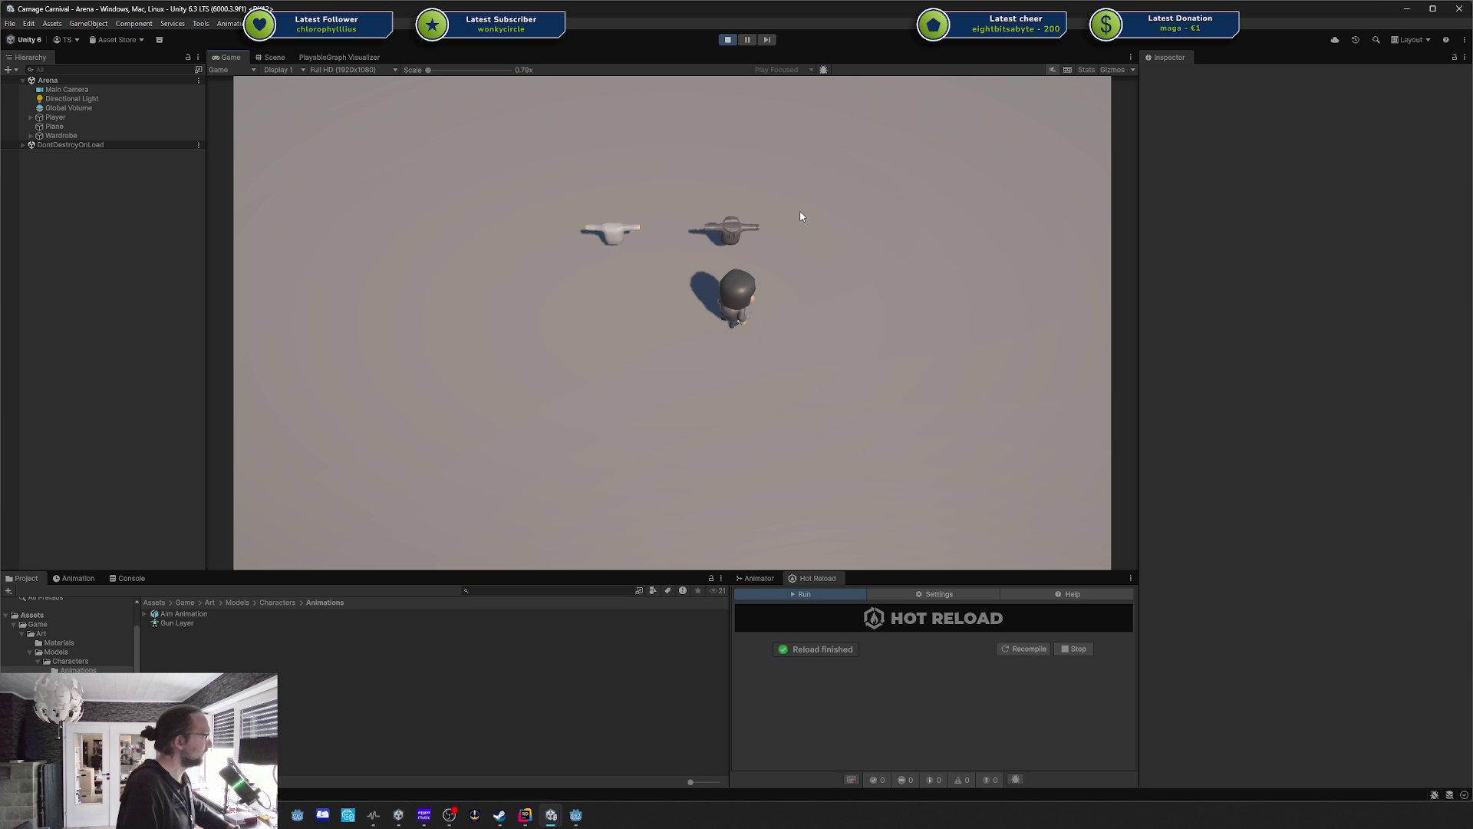
Walk the player down-left, down-right, up-left, then back down across the arena.
key(s)
key(a)
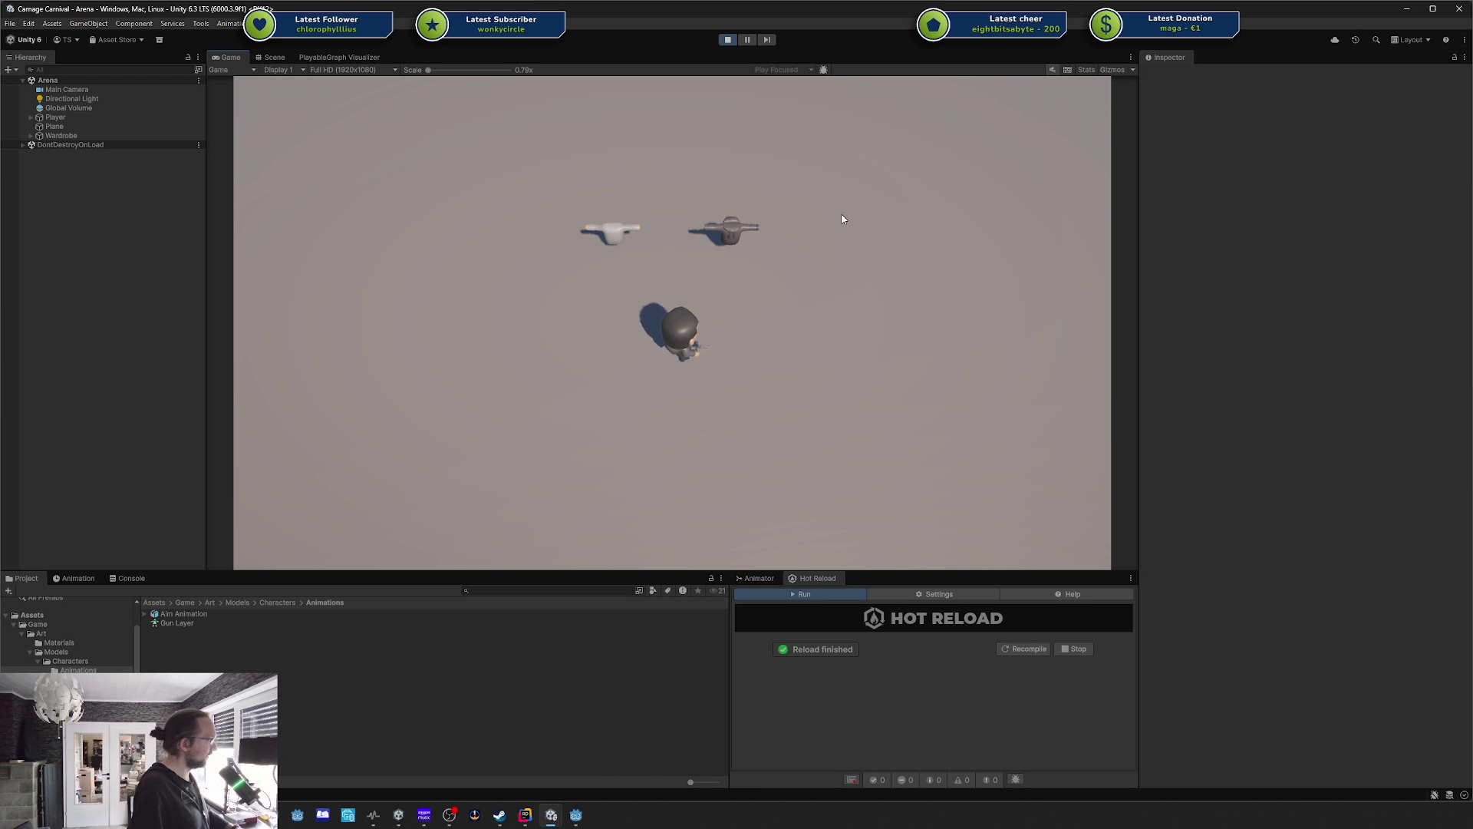
key(s)
key(d)
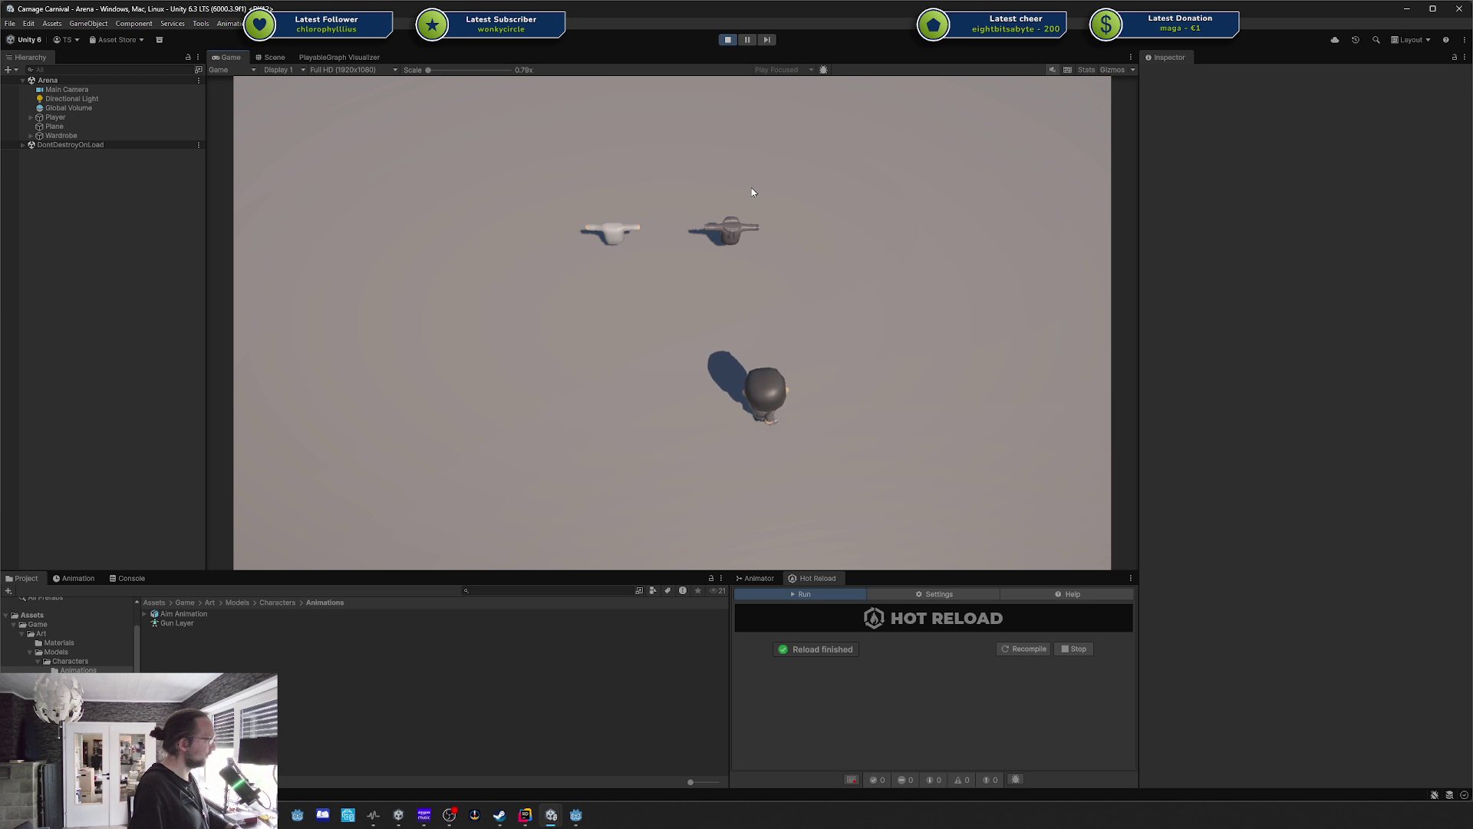
key(w)
key(a)
key(a)
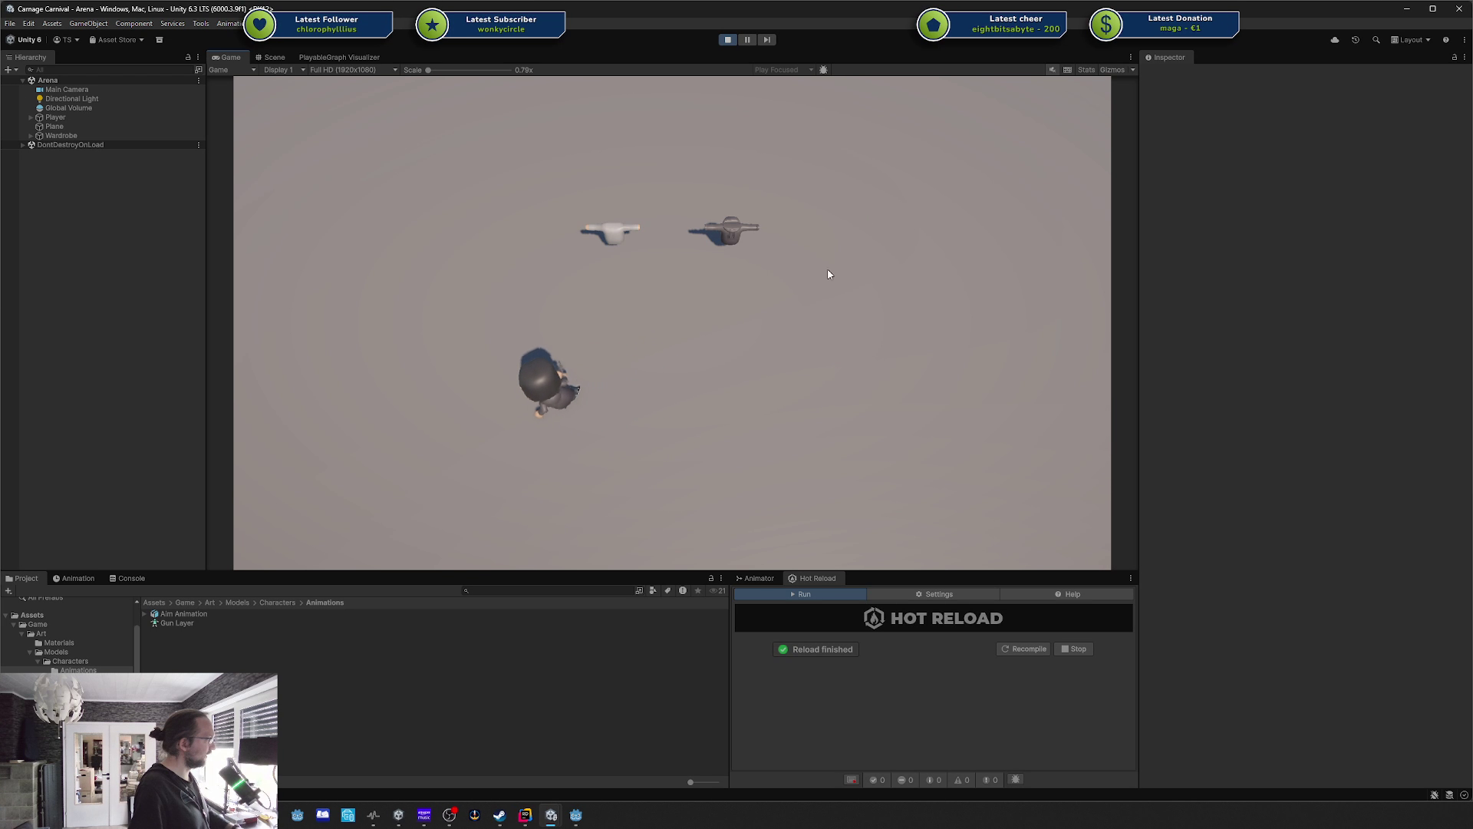
key(w)
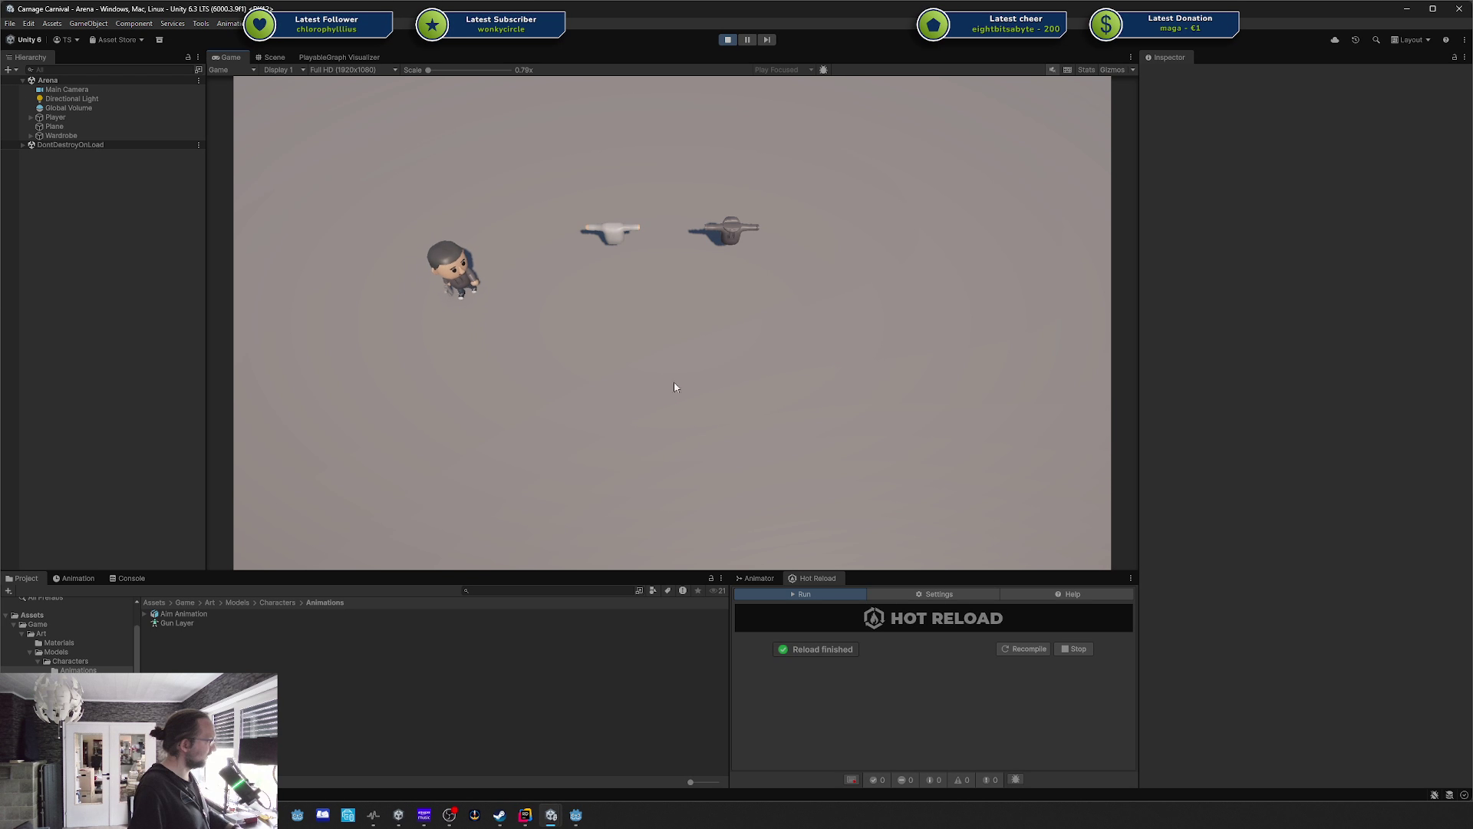
key(s)
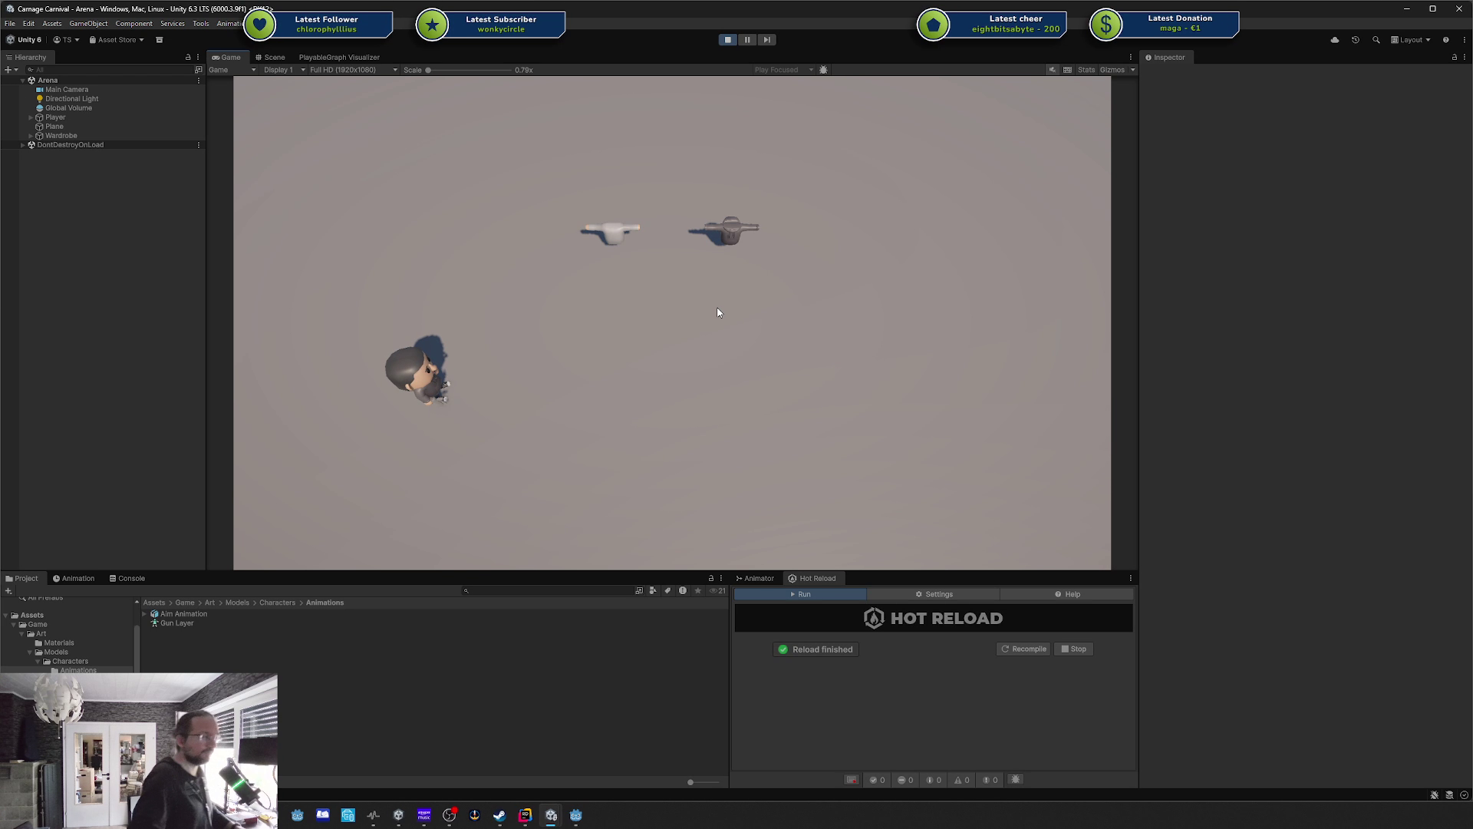
Walk the player up toward the guns, down to lower middle, then right and up-left.
key(w)
key(s)
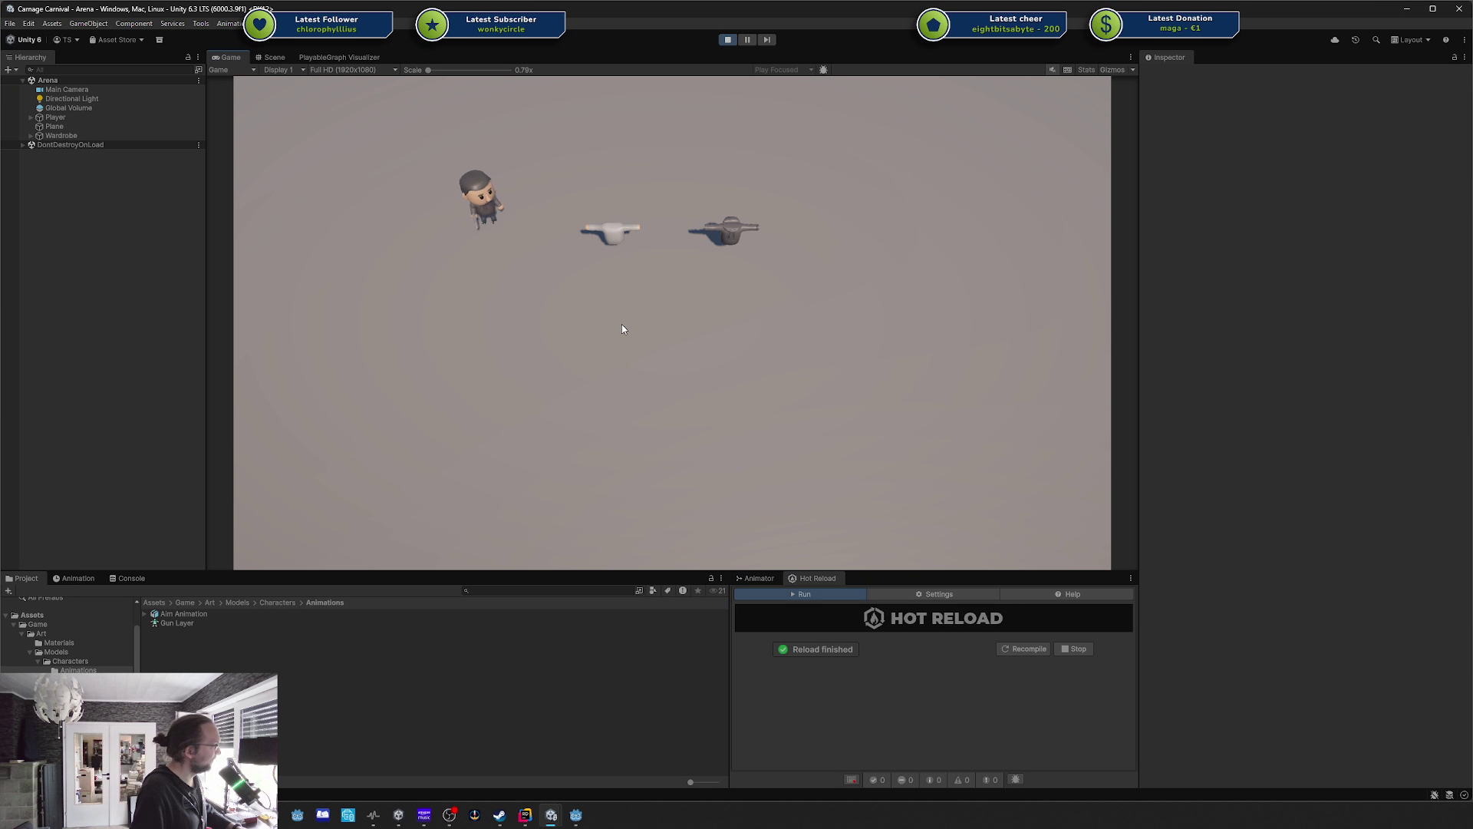
key(d)
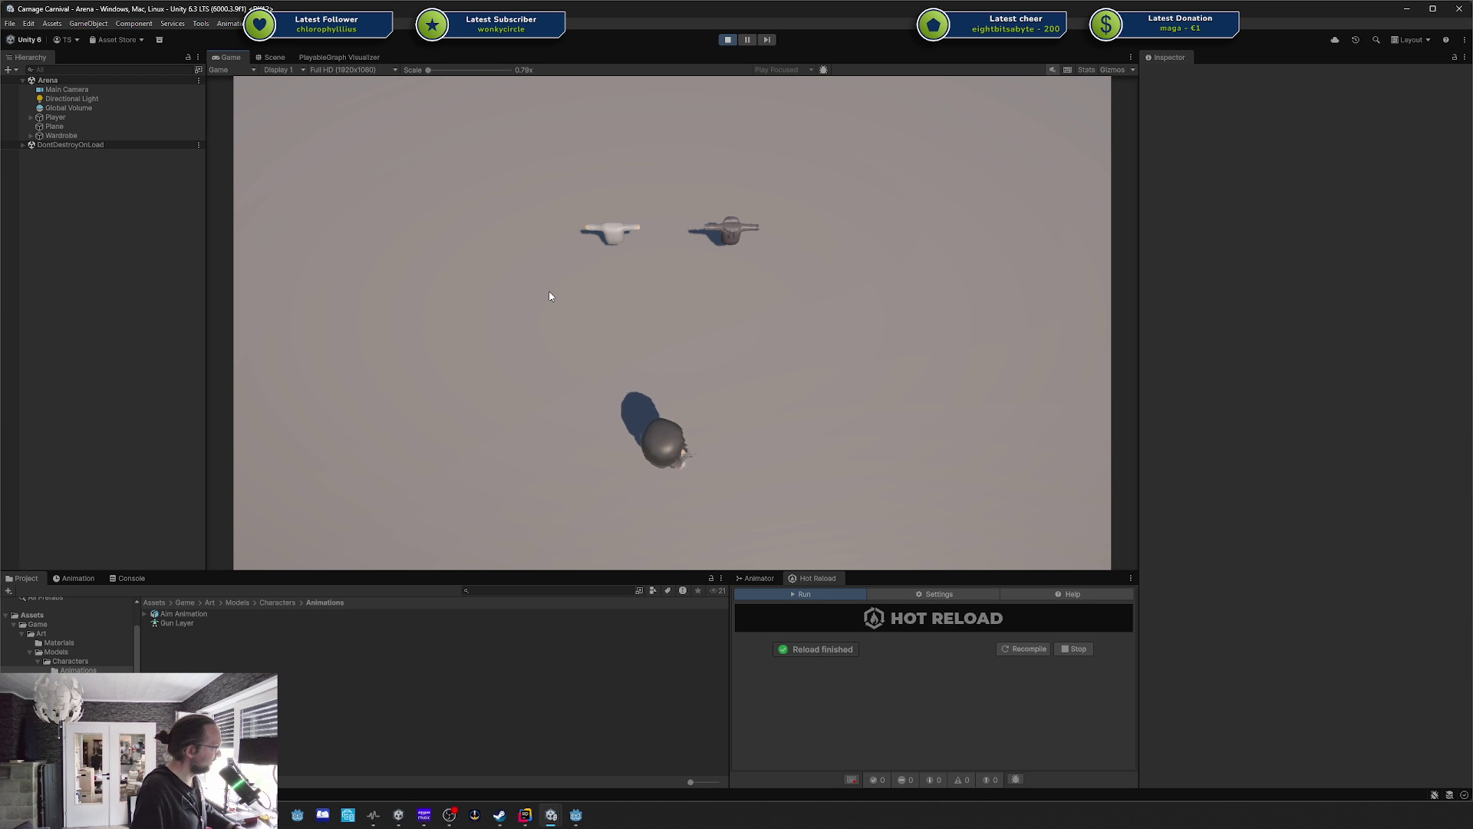
key(w)
key(a)
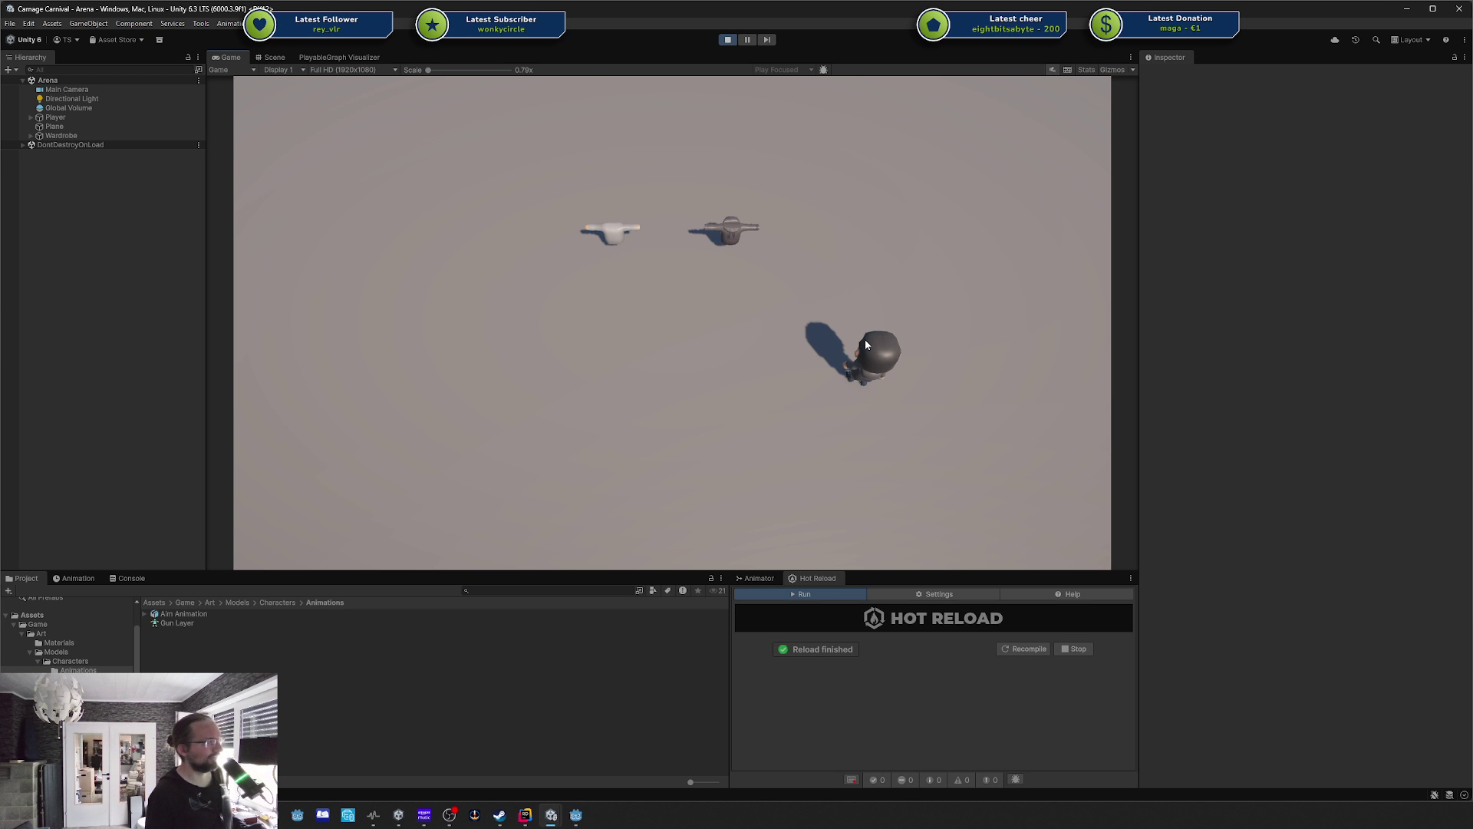
Walk the character left across the floor, then back right to below the grey gun.
key(a)
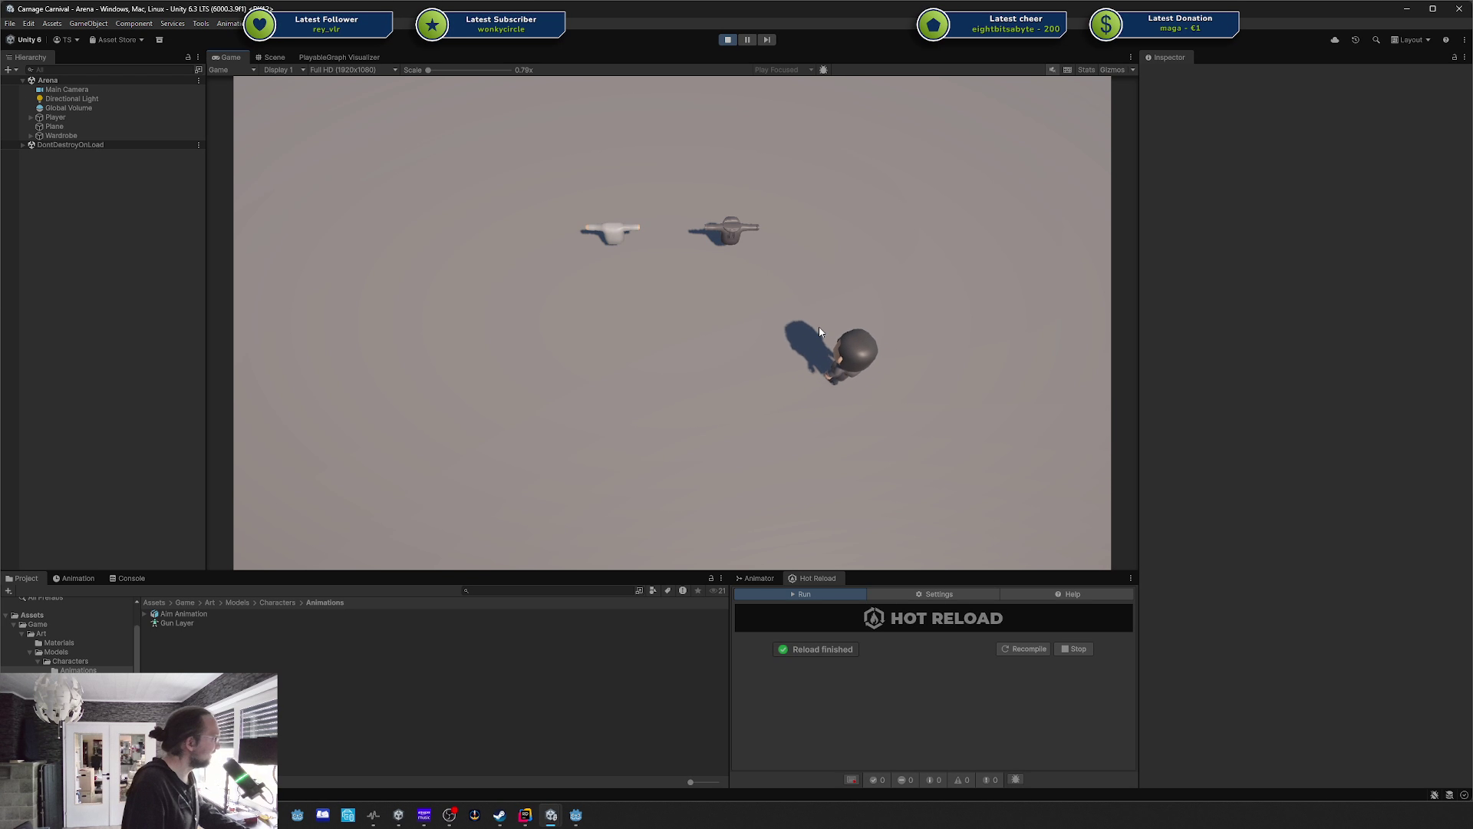
key(a)
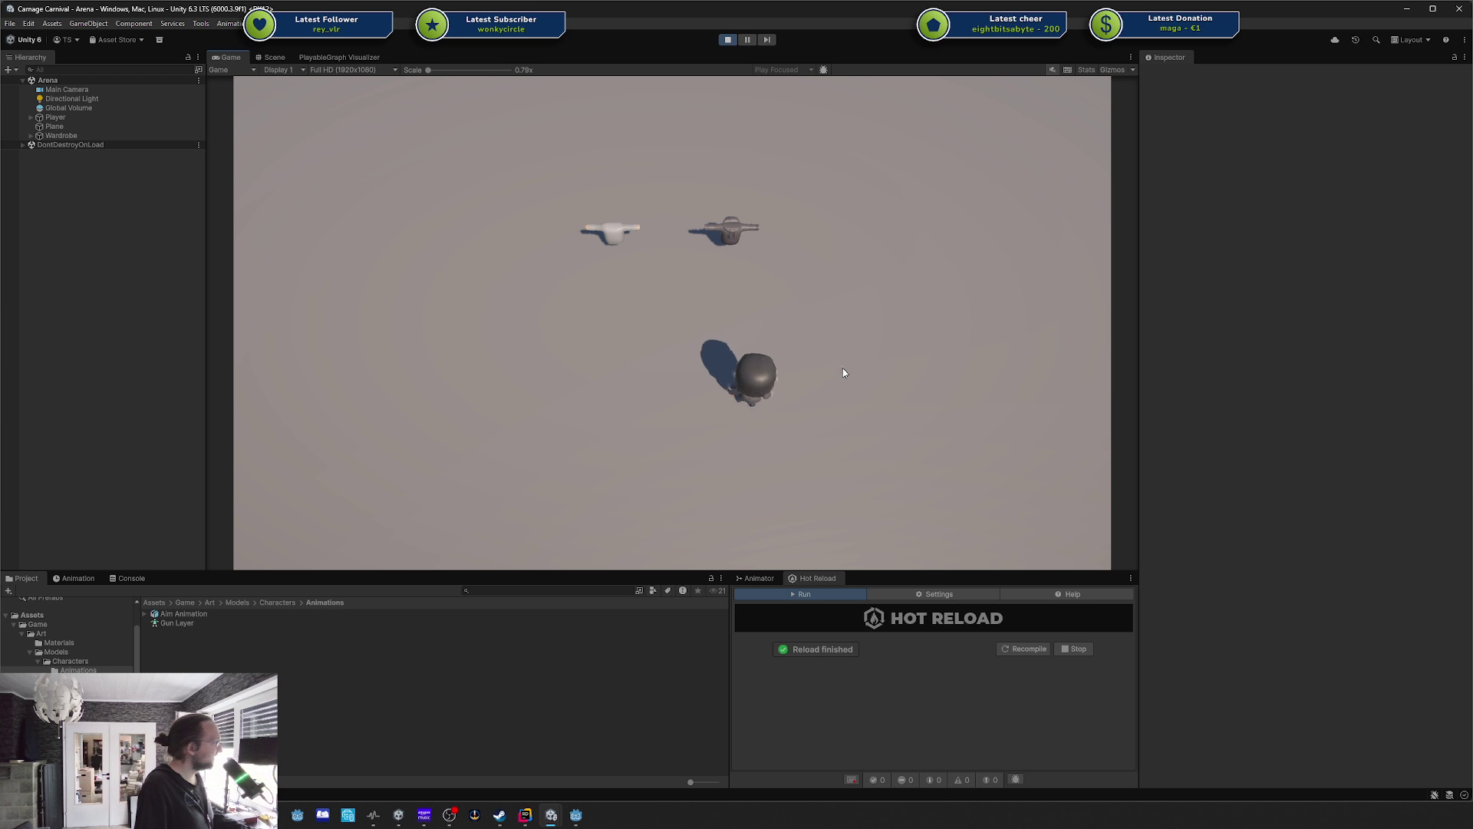
key(d)
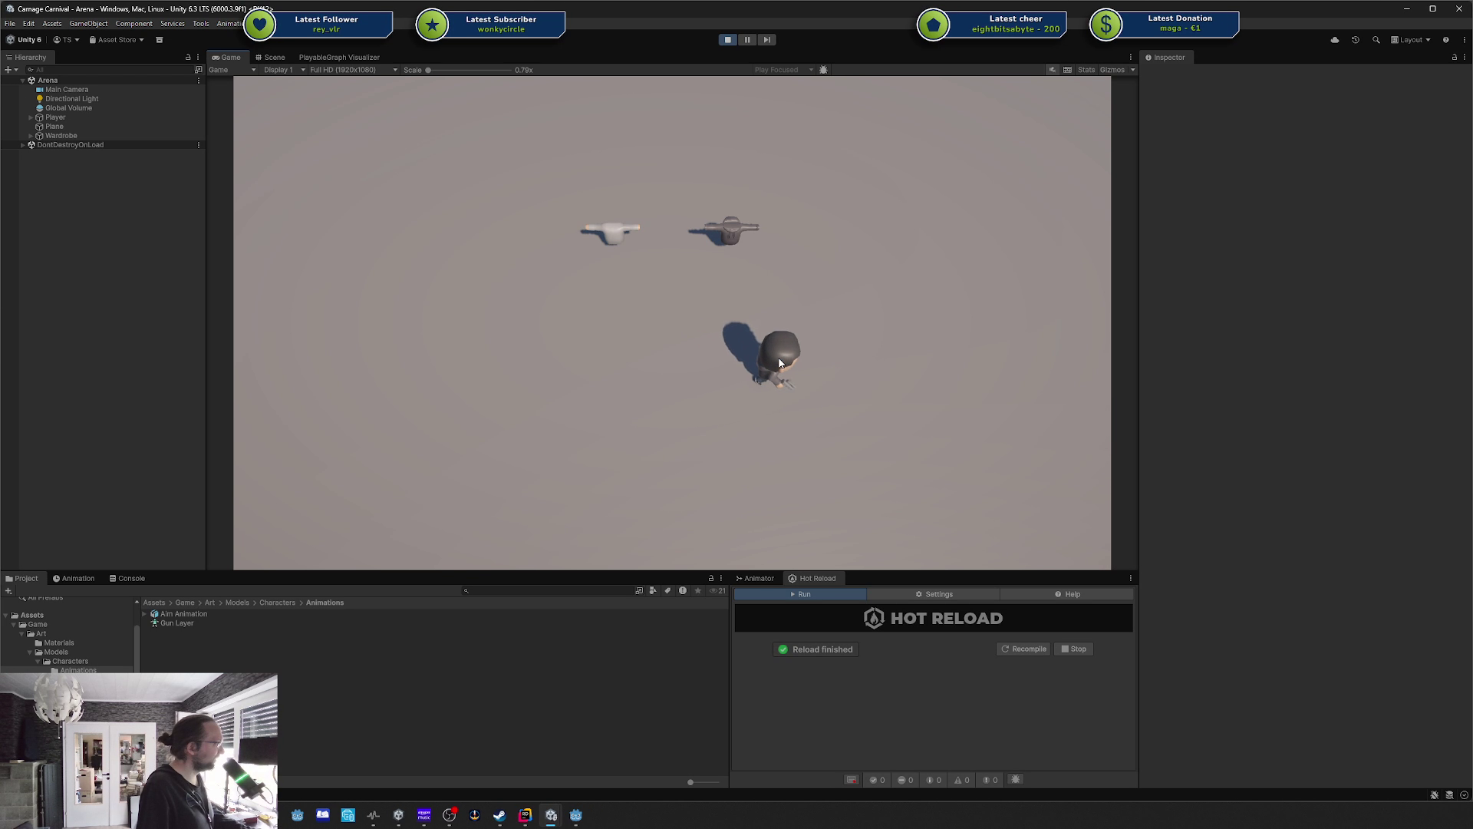
key(a)
key(s)
key(d)
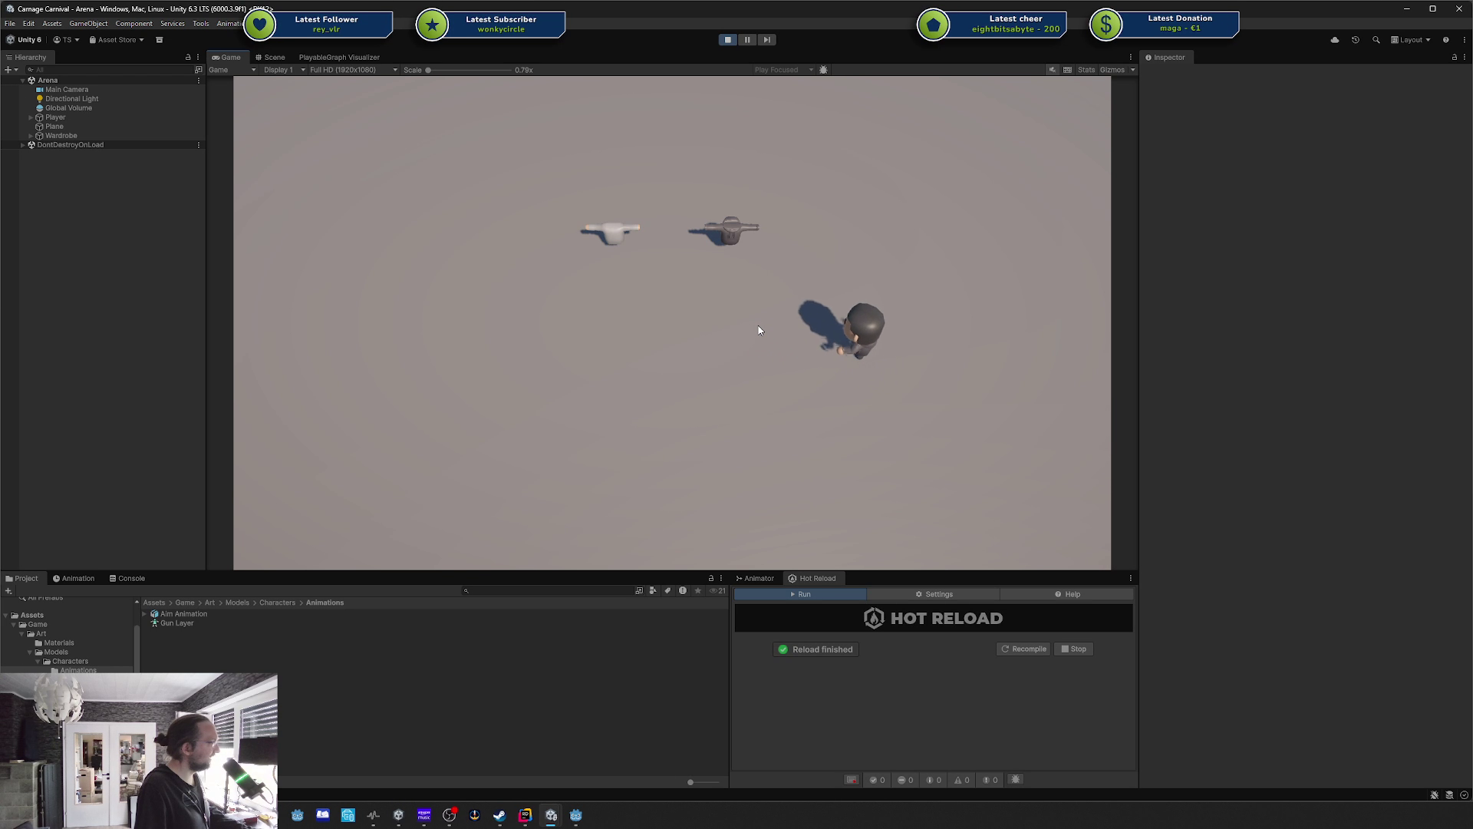
key(w)
Circle the character below the white gun, onto the grey gun, then left below both guns.
key(a)
key(s)
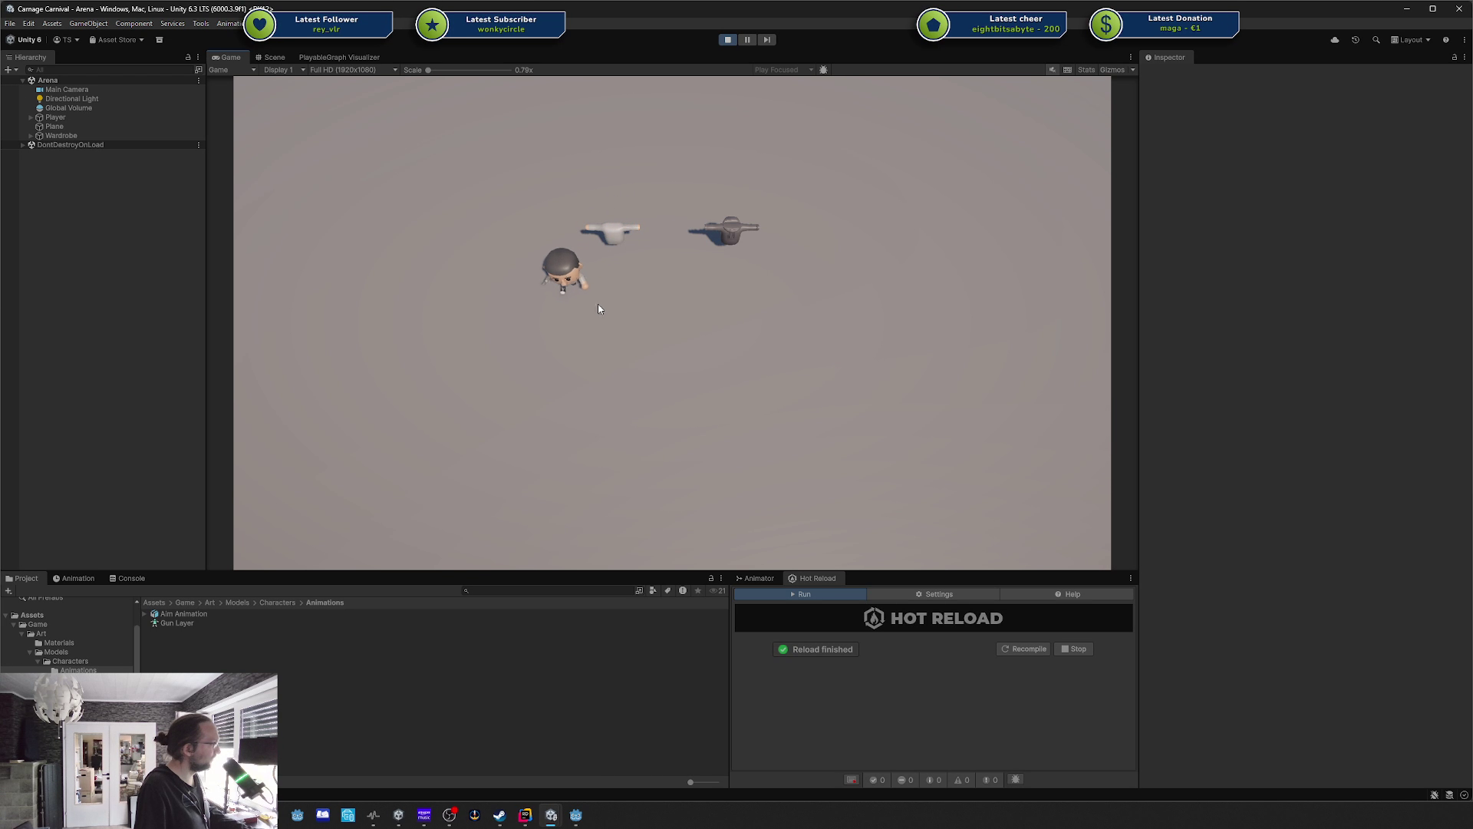
key(s)
key(d)
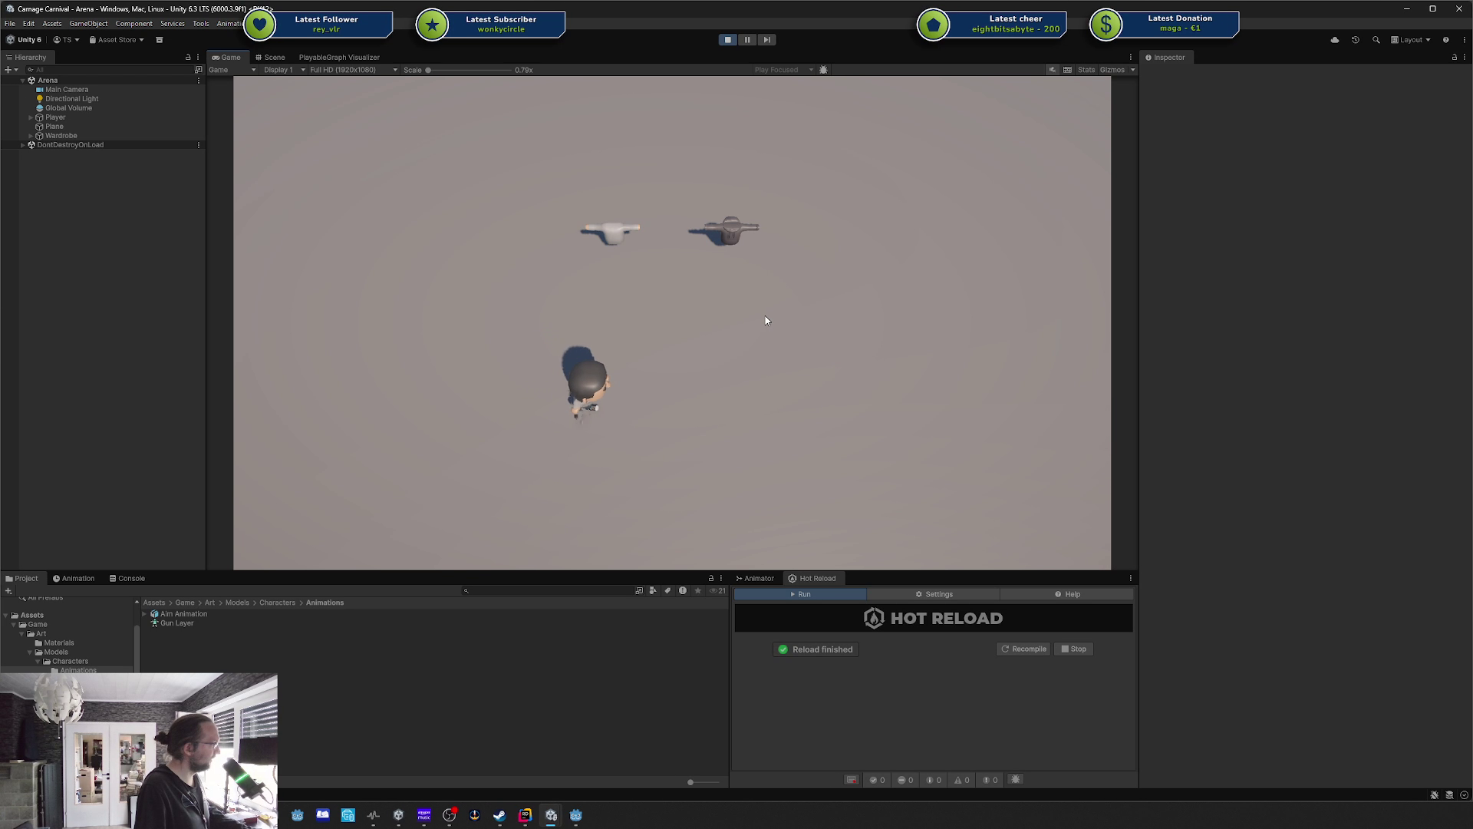
key(w)
key(d)
key(w)
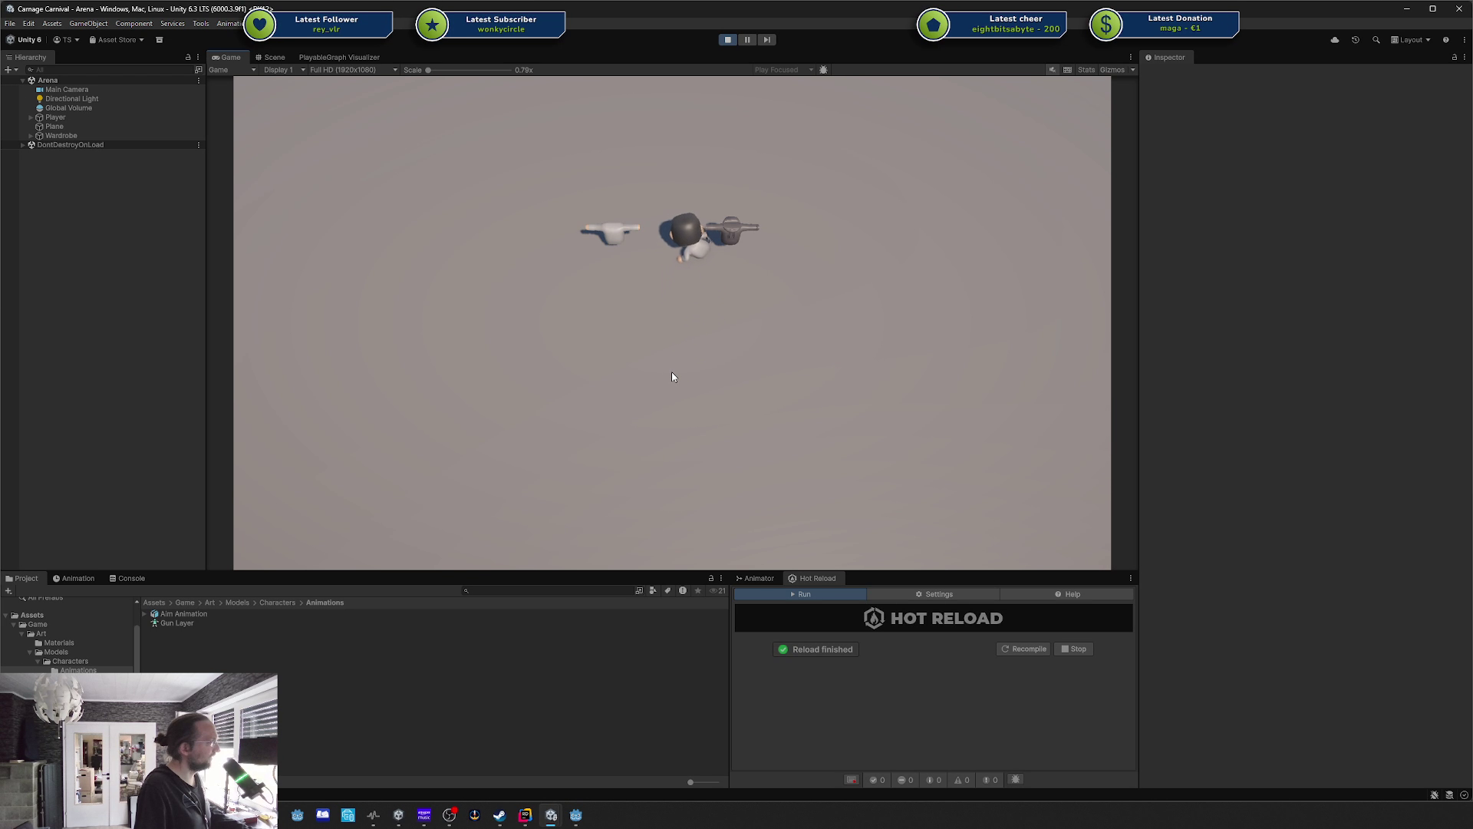
key(d)
key(s)
key(a)
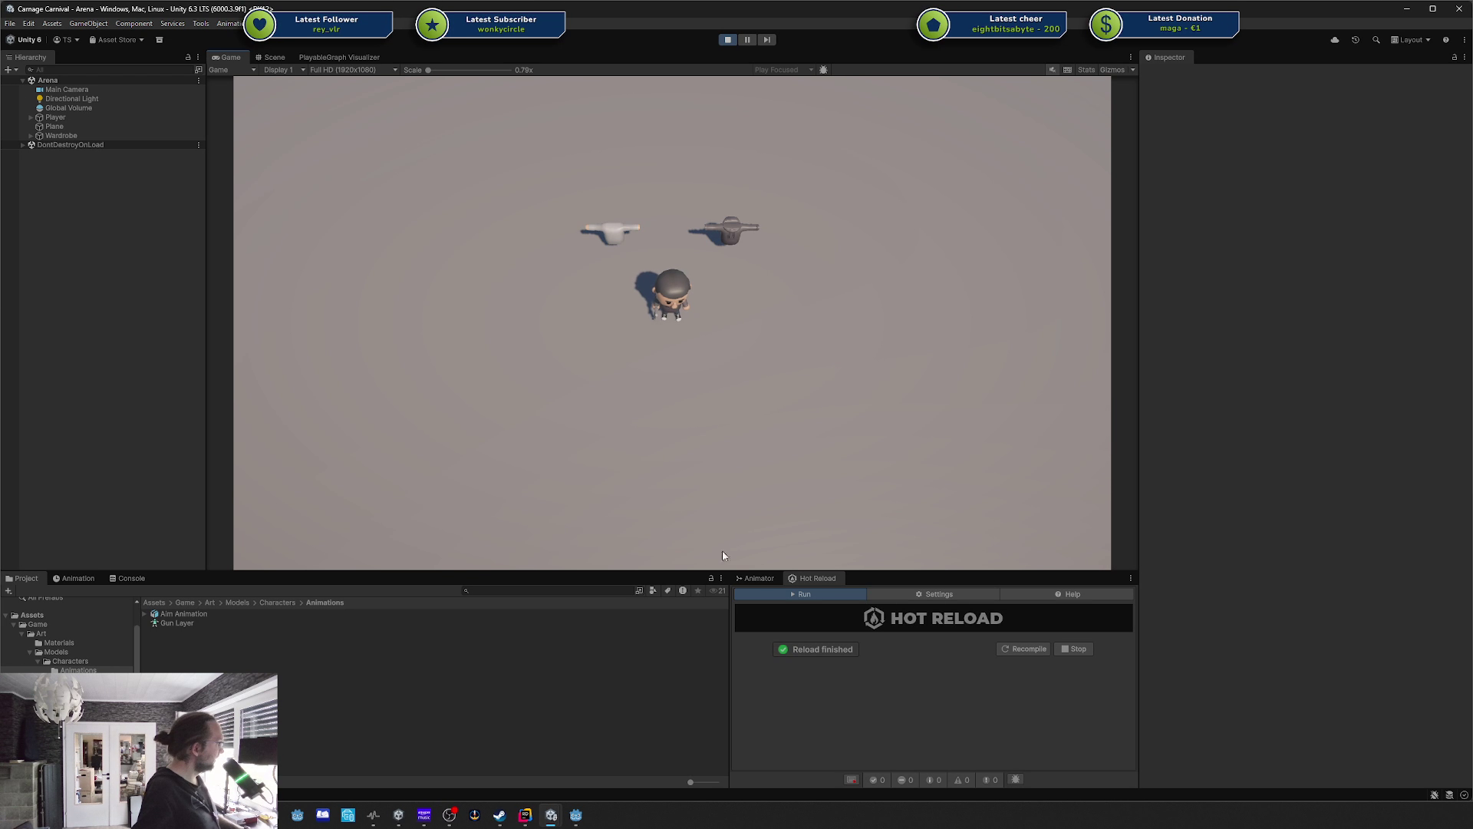
Switch to the Rookie editor, play the Factory level, pause it, and choose Main Menu.
mouse_move(551, 812)
click(488, 756)
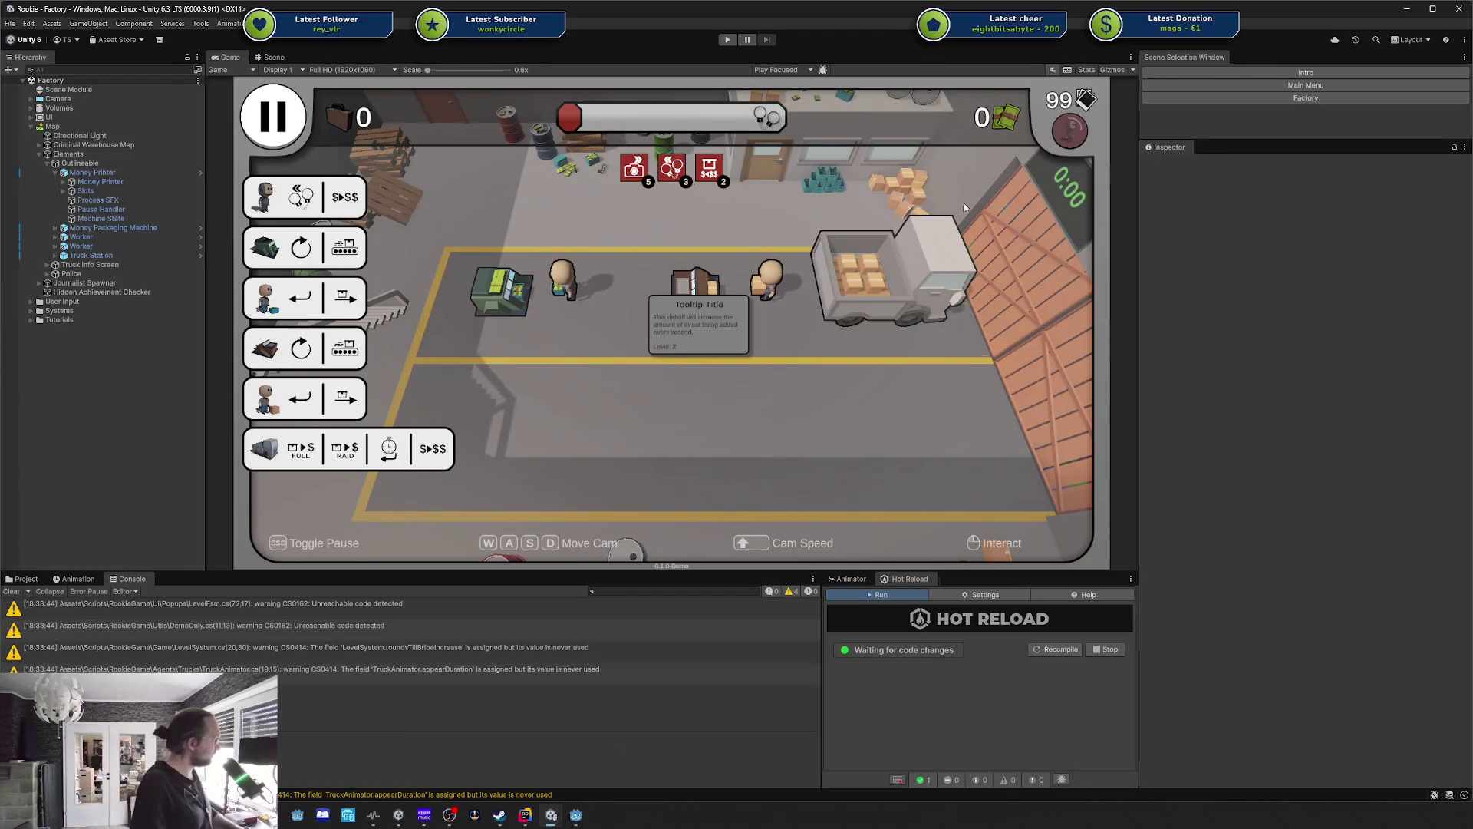
click(726, 41)
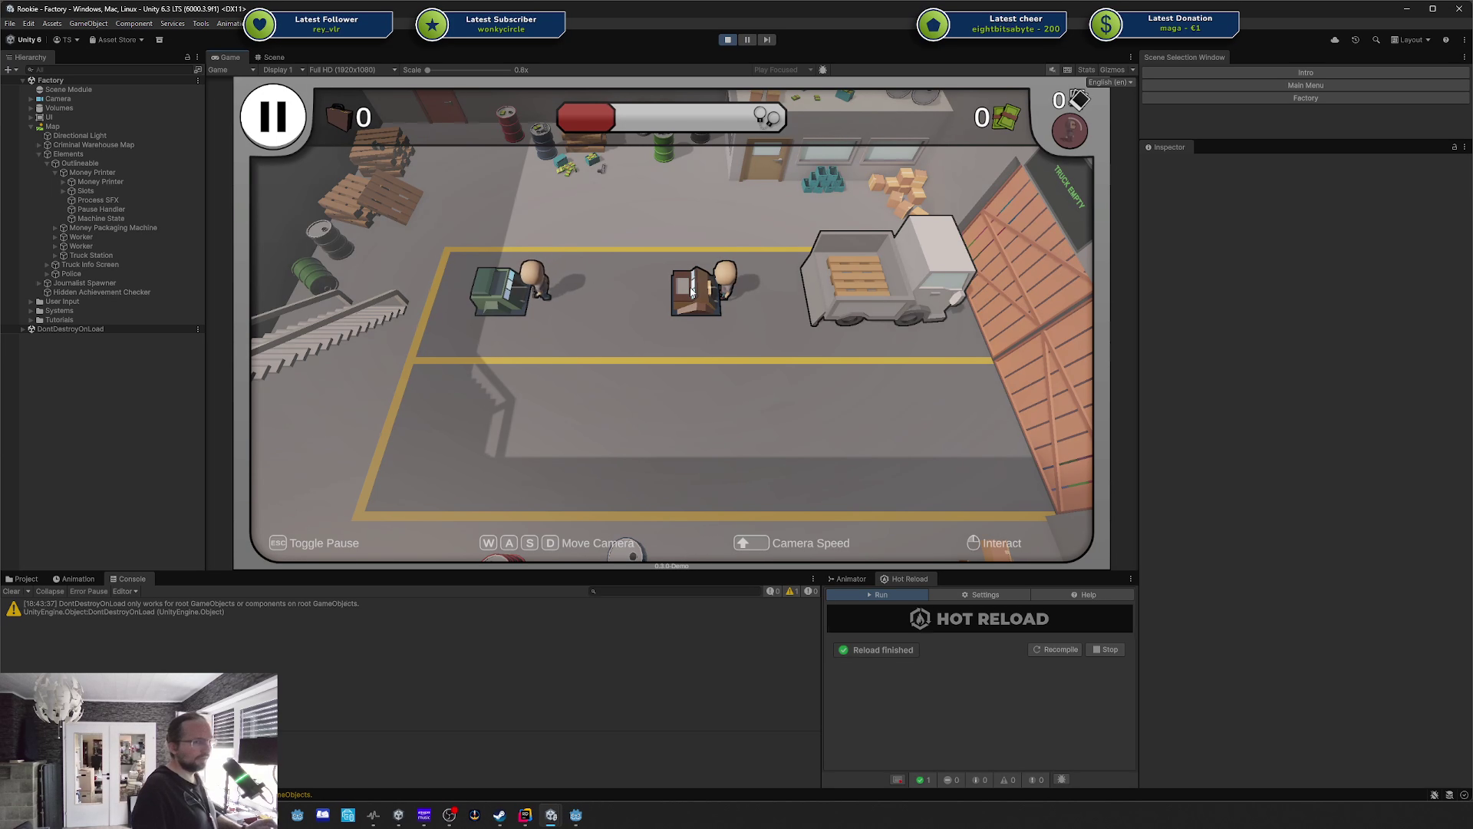
click(278, 117)
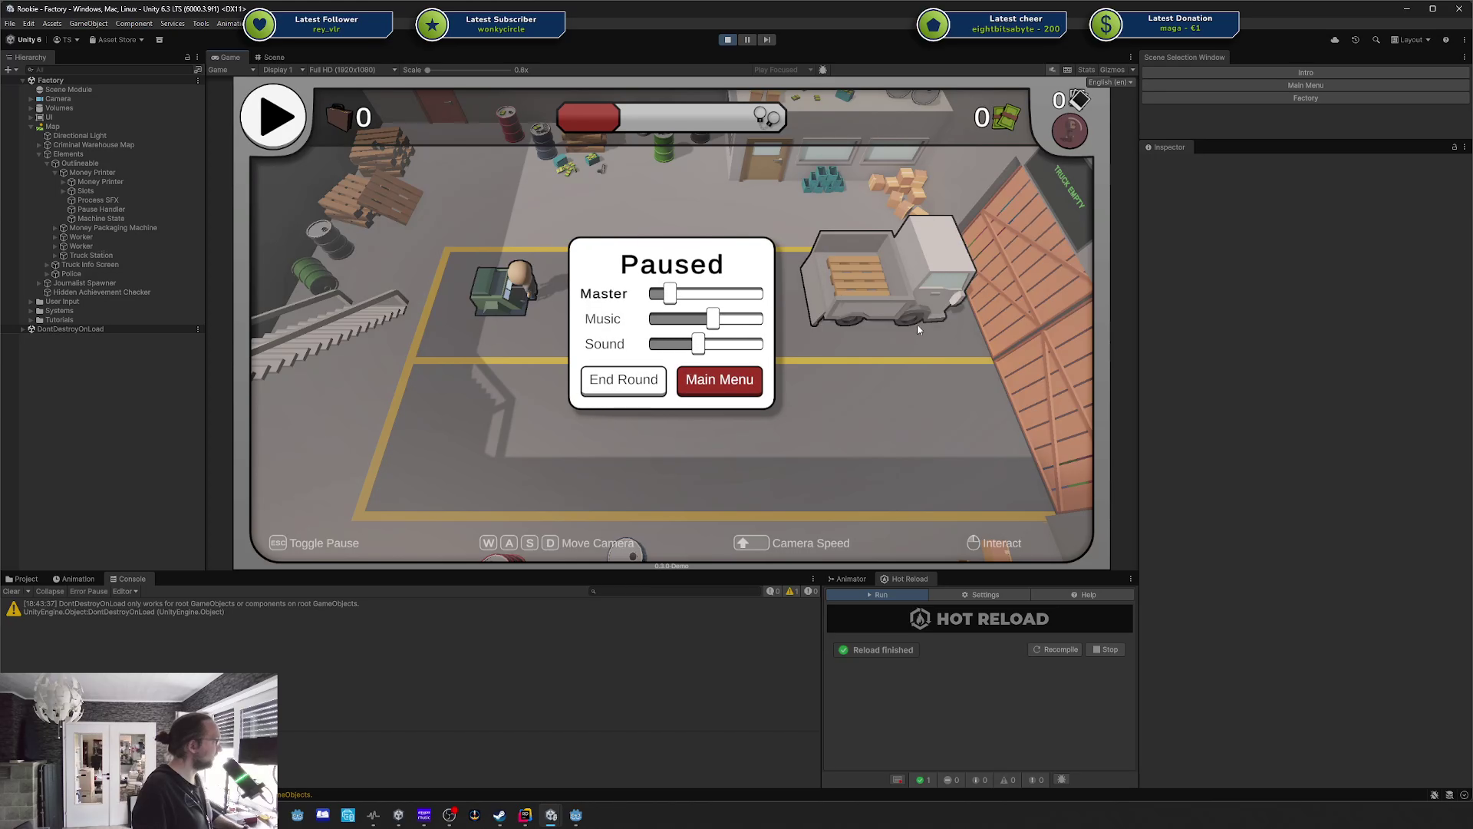
click(720, 380)
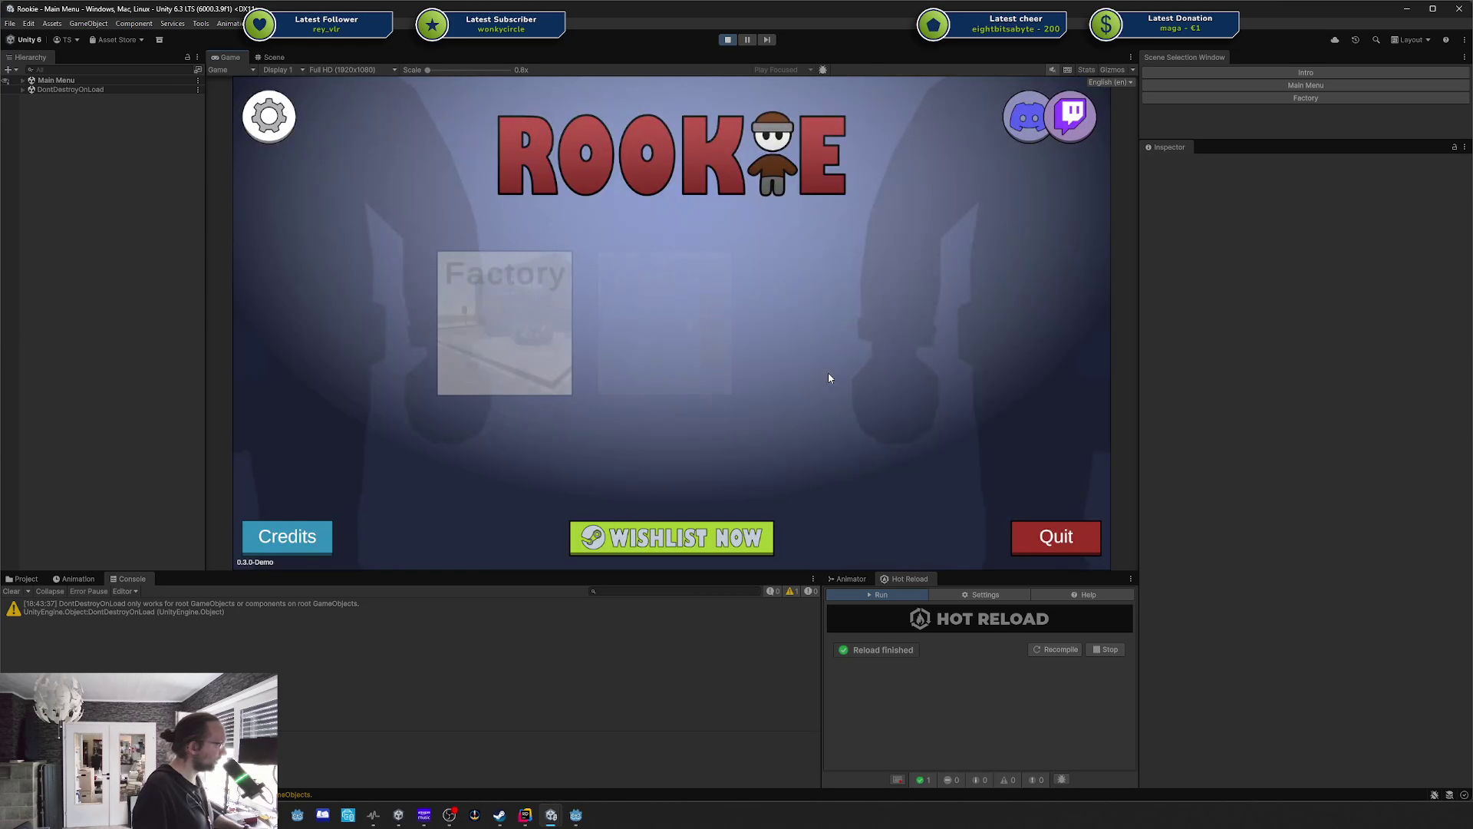
Open and close the Rookie community credits, exit Play mode, and restore down the Rookie window.
click(283, 540)
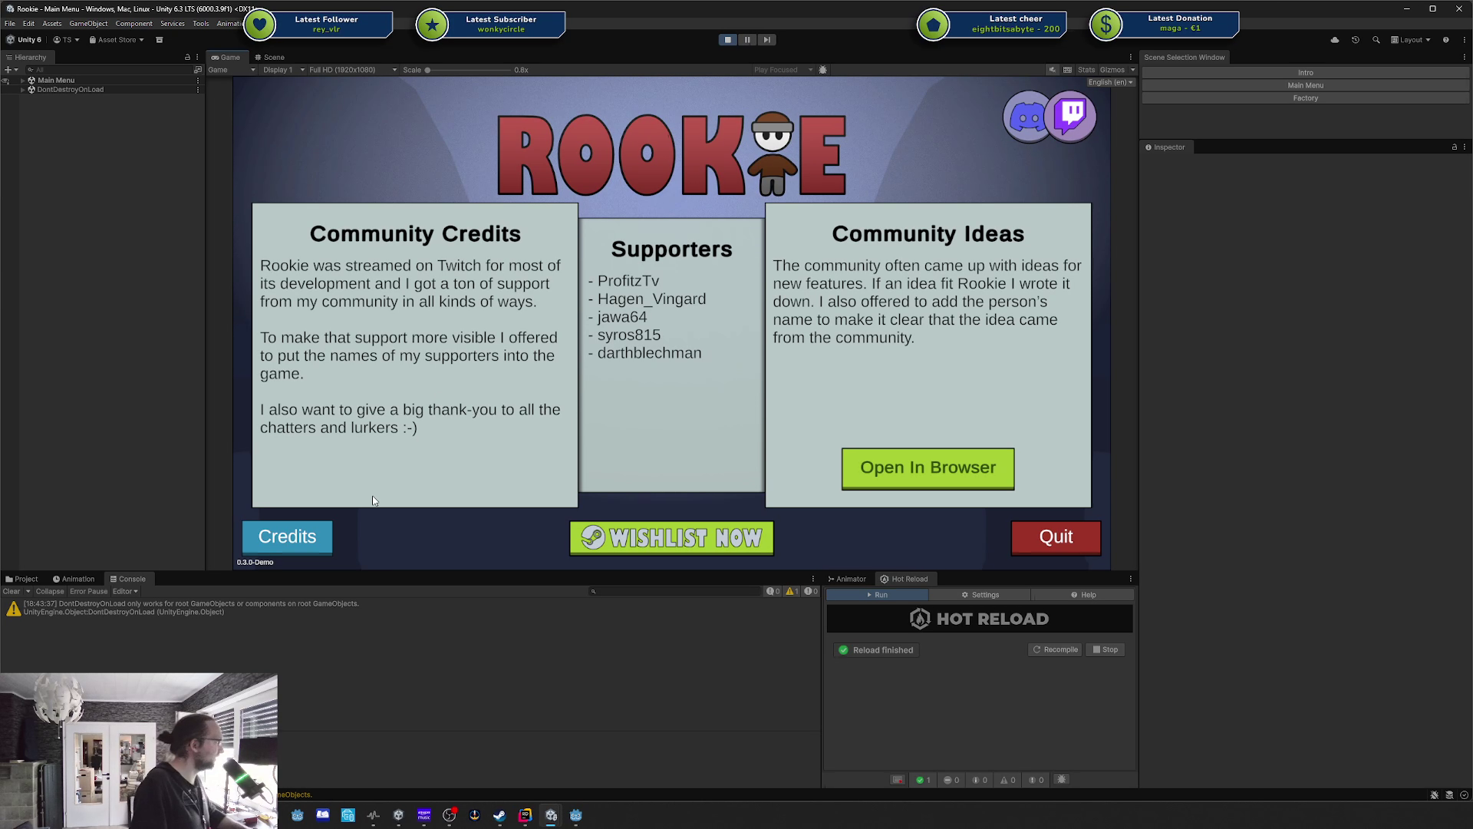
click(293, 535)
click(291, 541)
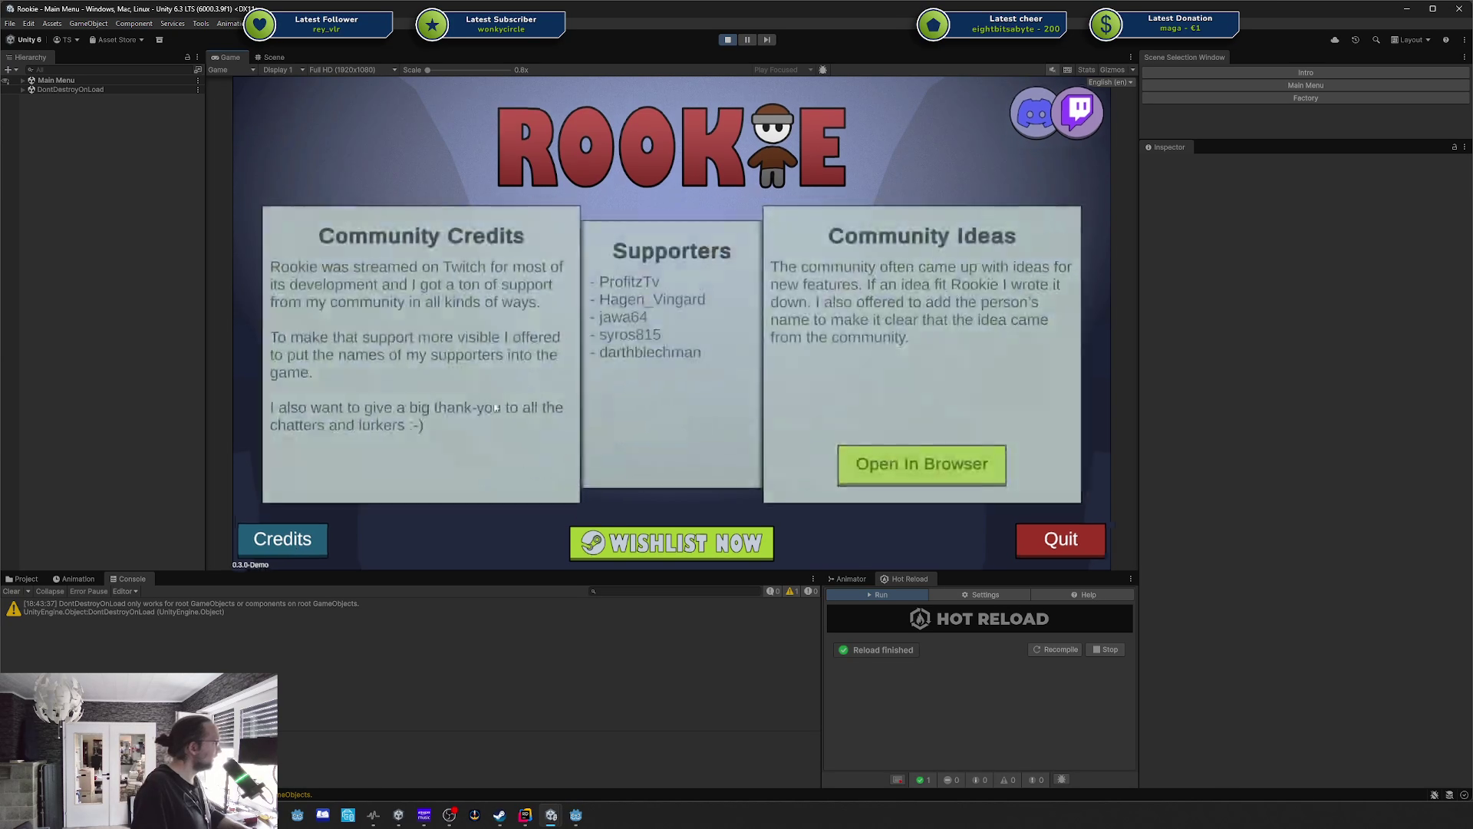
click(290, 546)
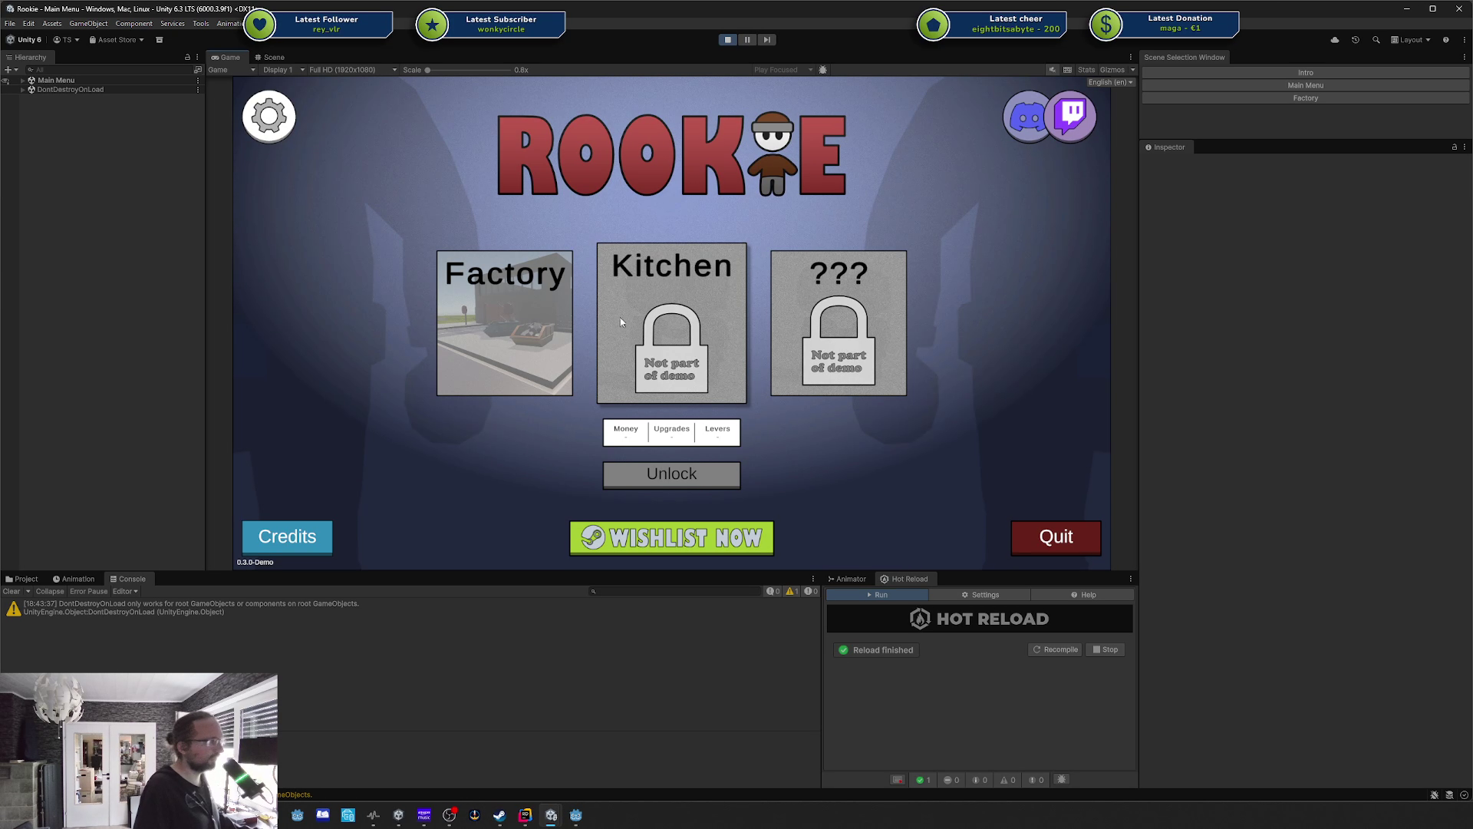
click(1051, 547)
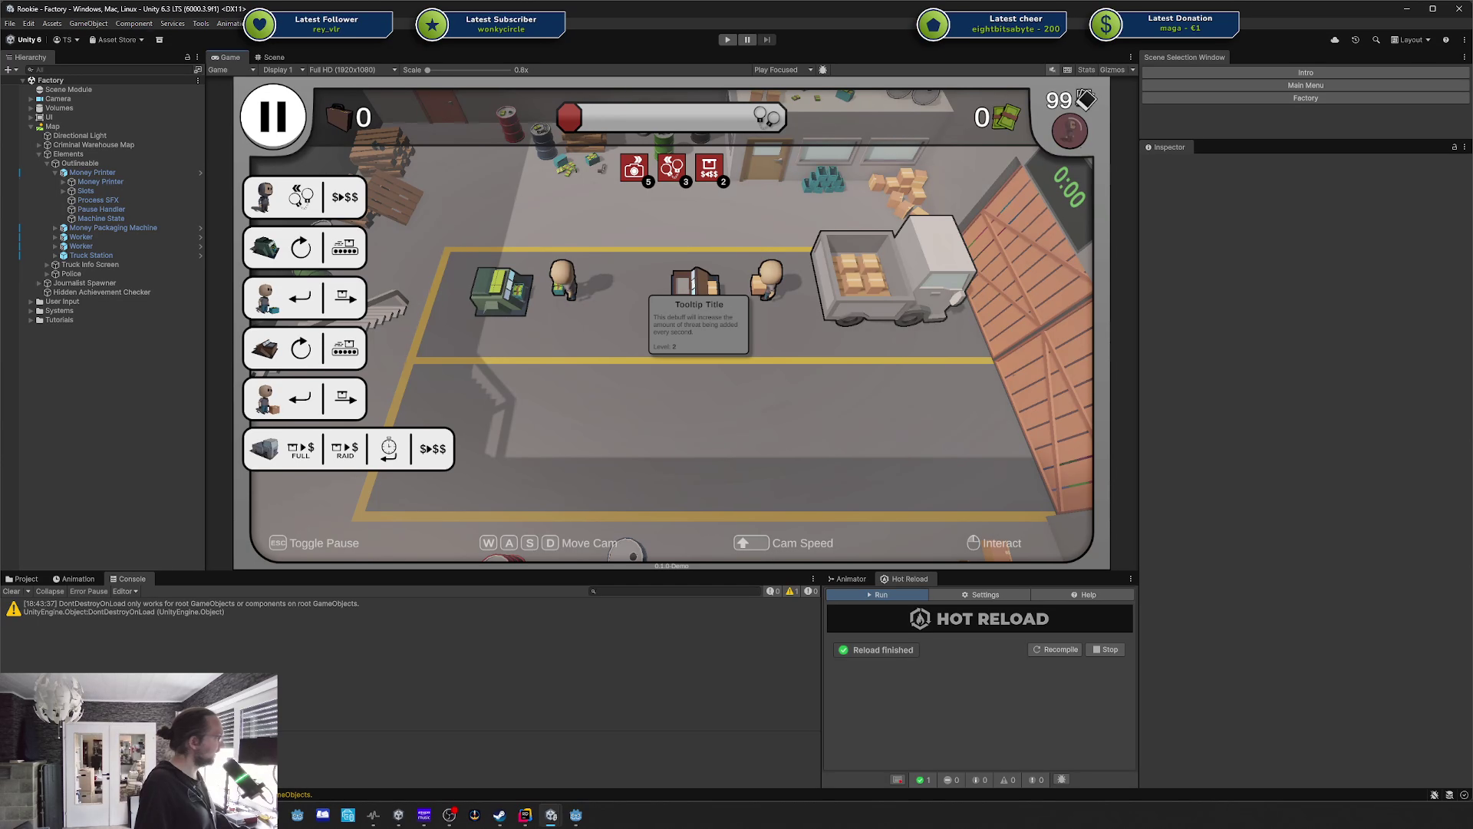
click(1433, 8)
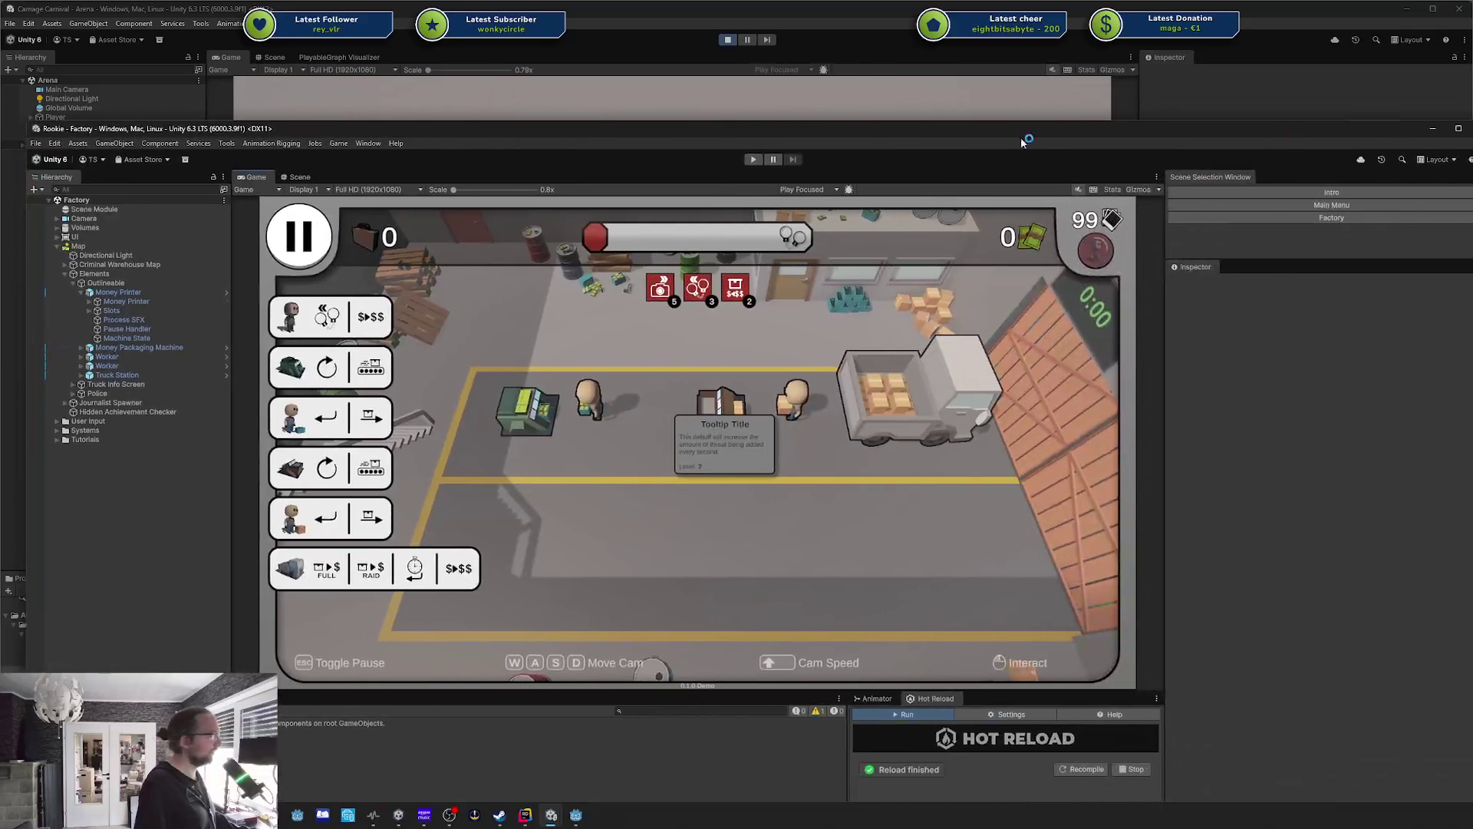
Minimize Rookie, then click-walk the character onto the white gun, toward the grey gun and between both.
click(1432, 128)
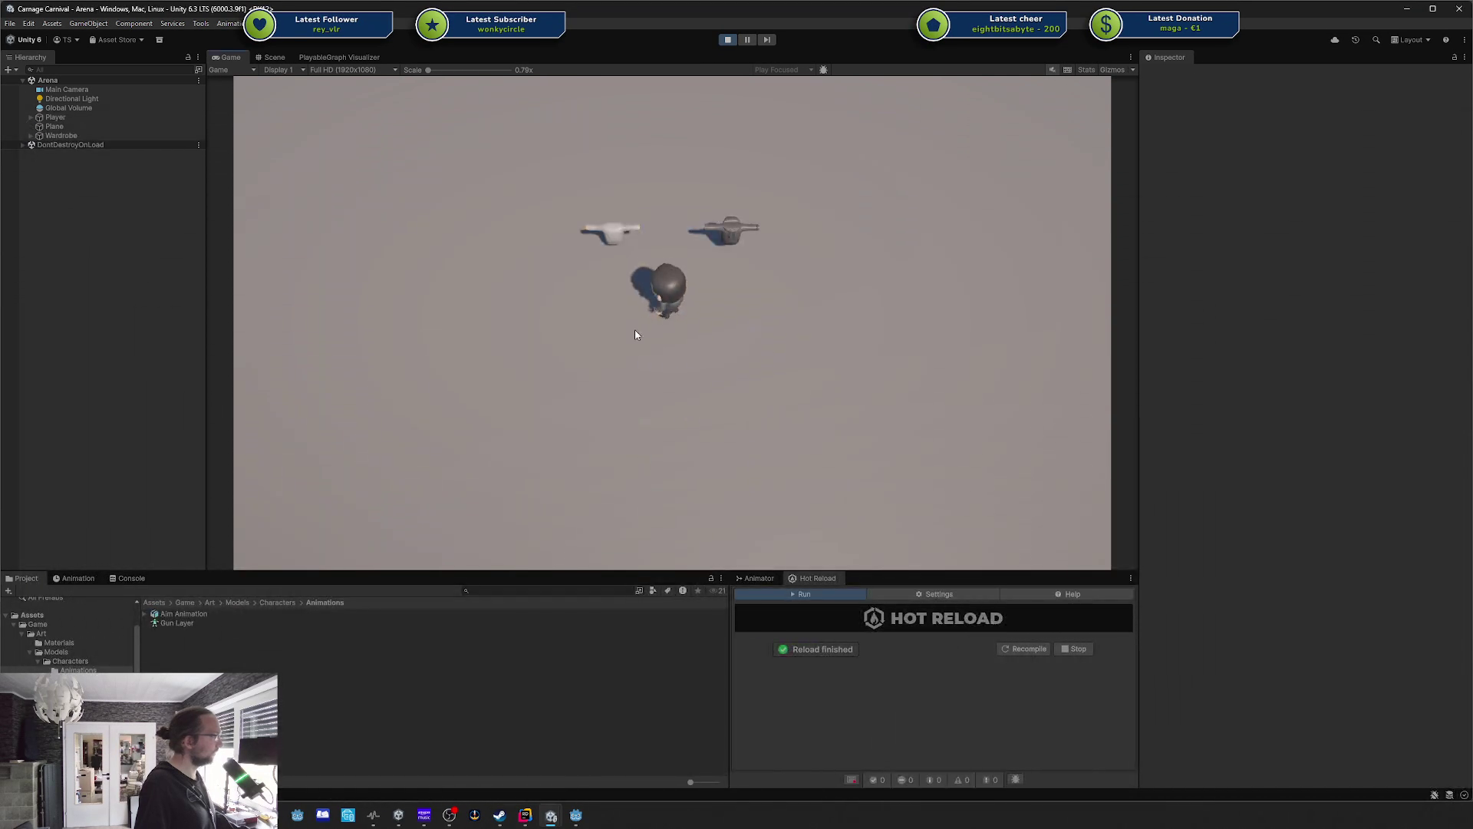
click(710, 289)
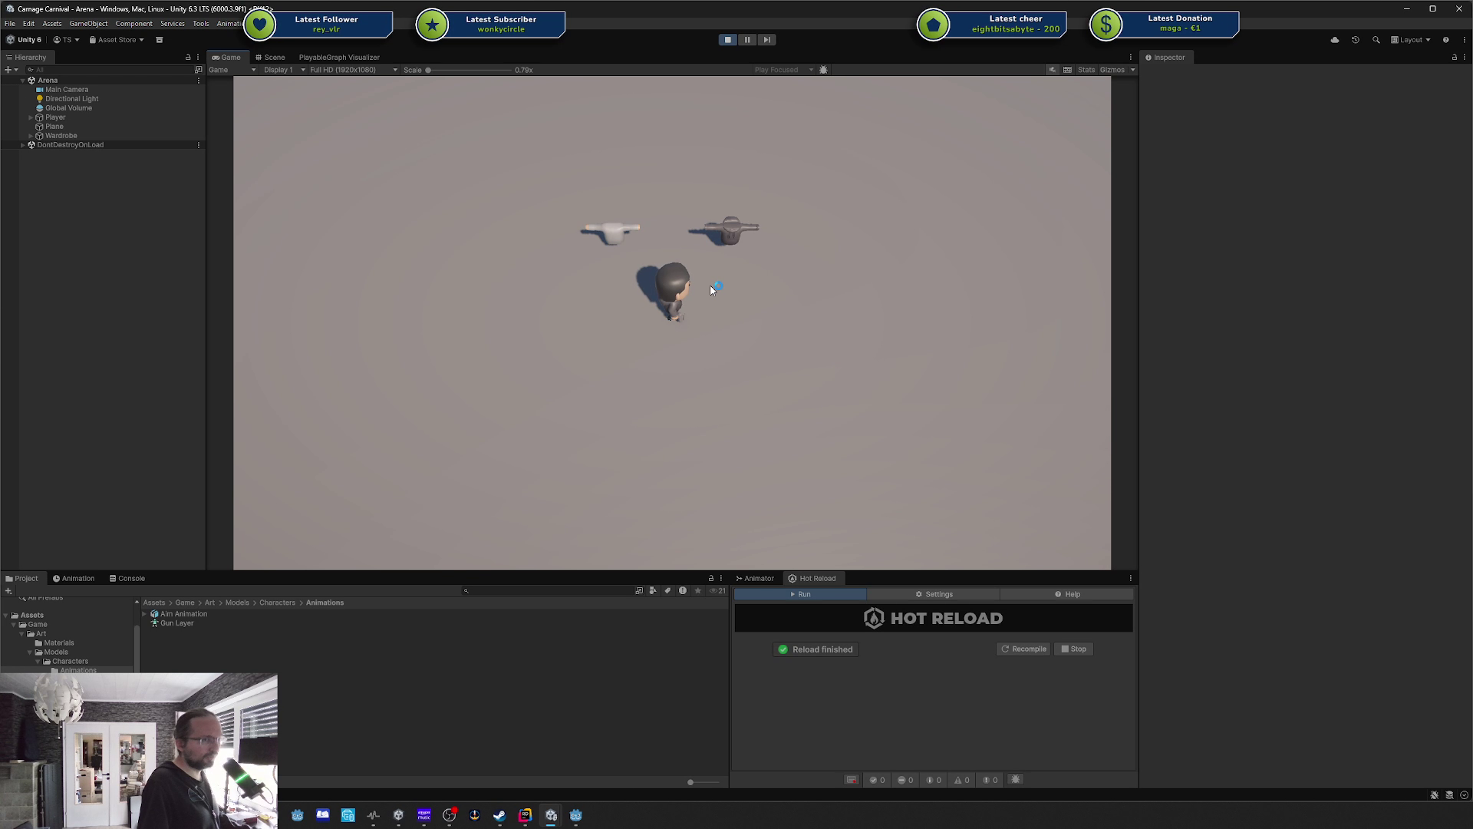
click(643, 245)
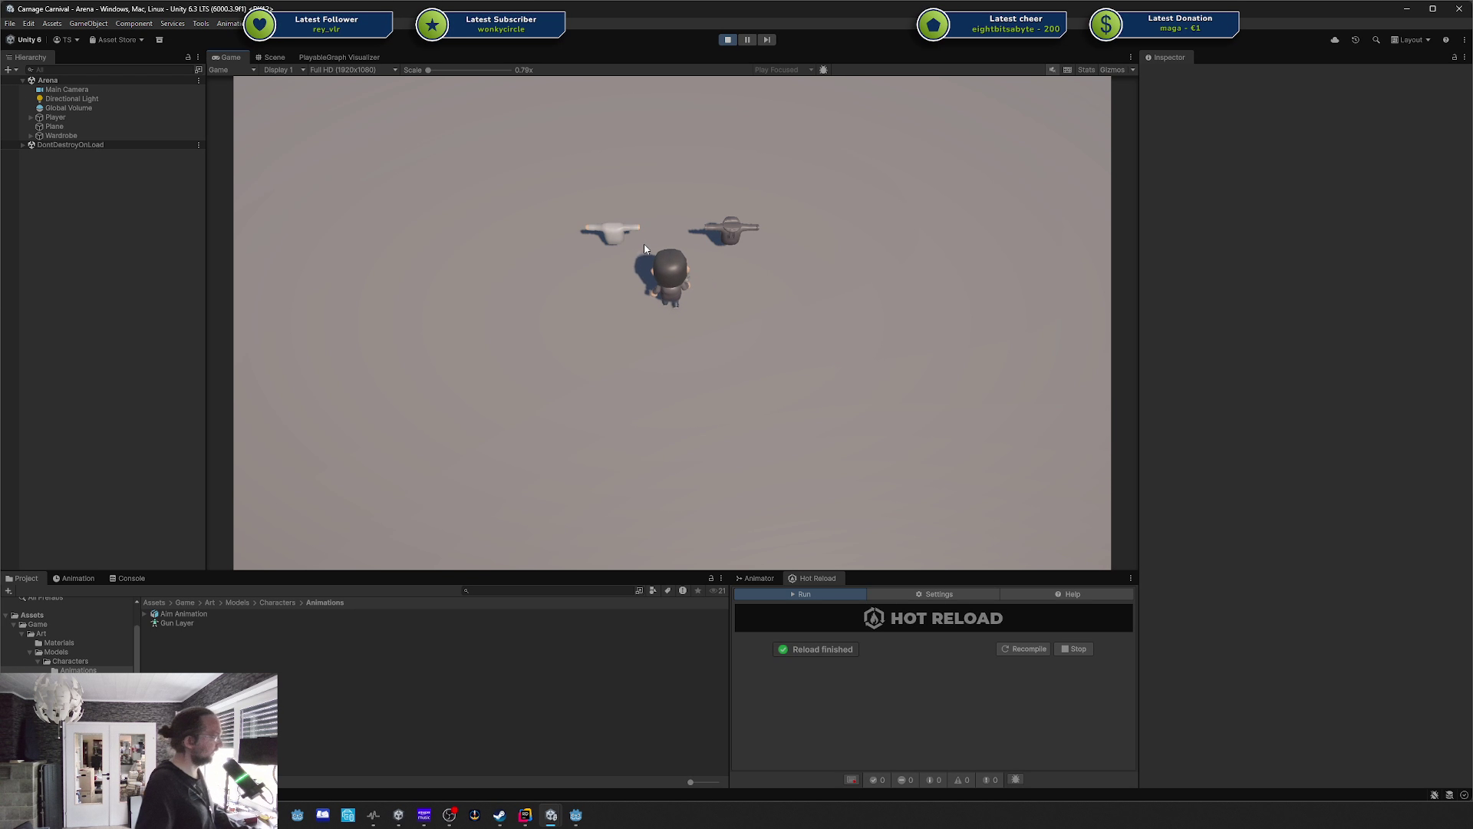
click(735, 223)
click(685, 364)
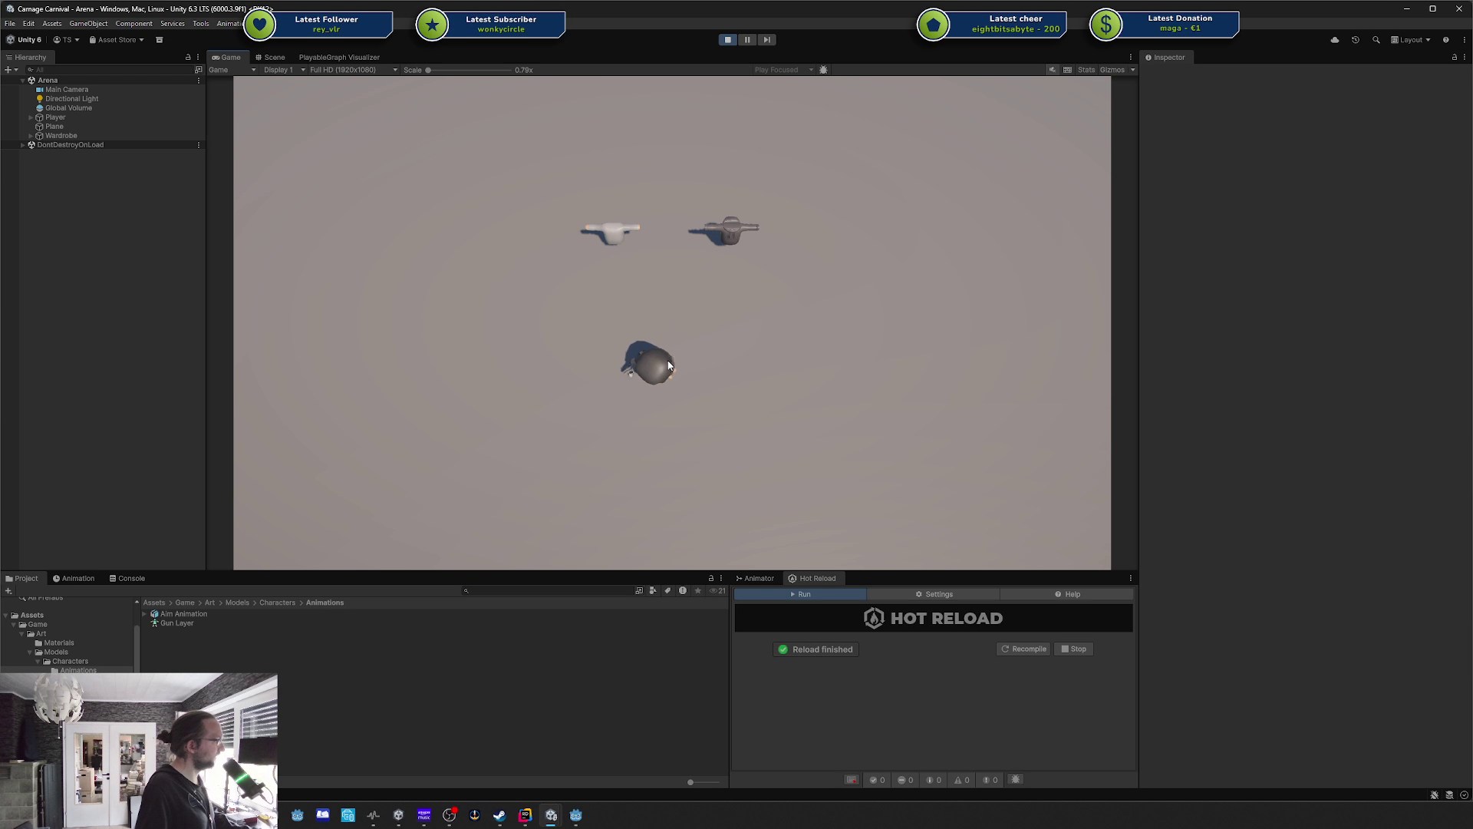
click(835, 218)
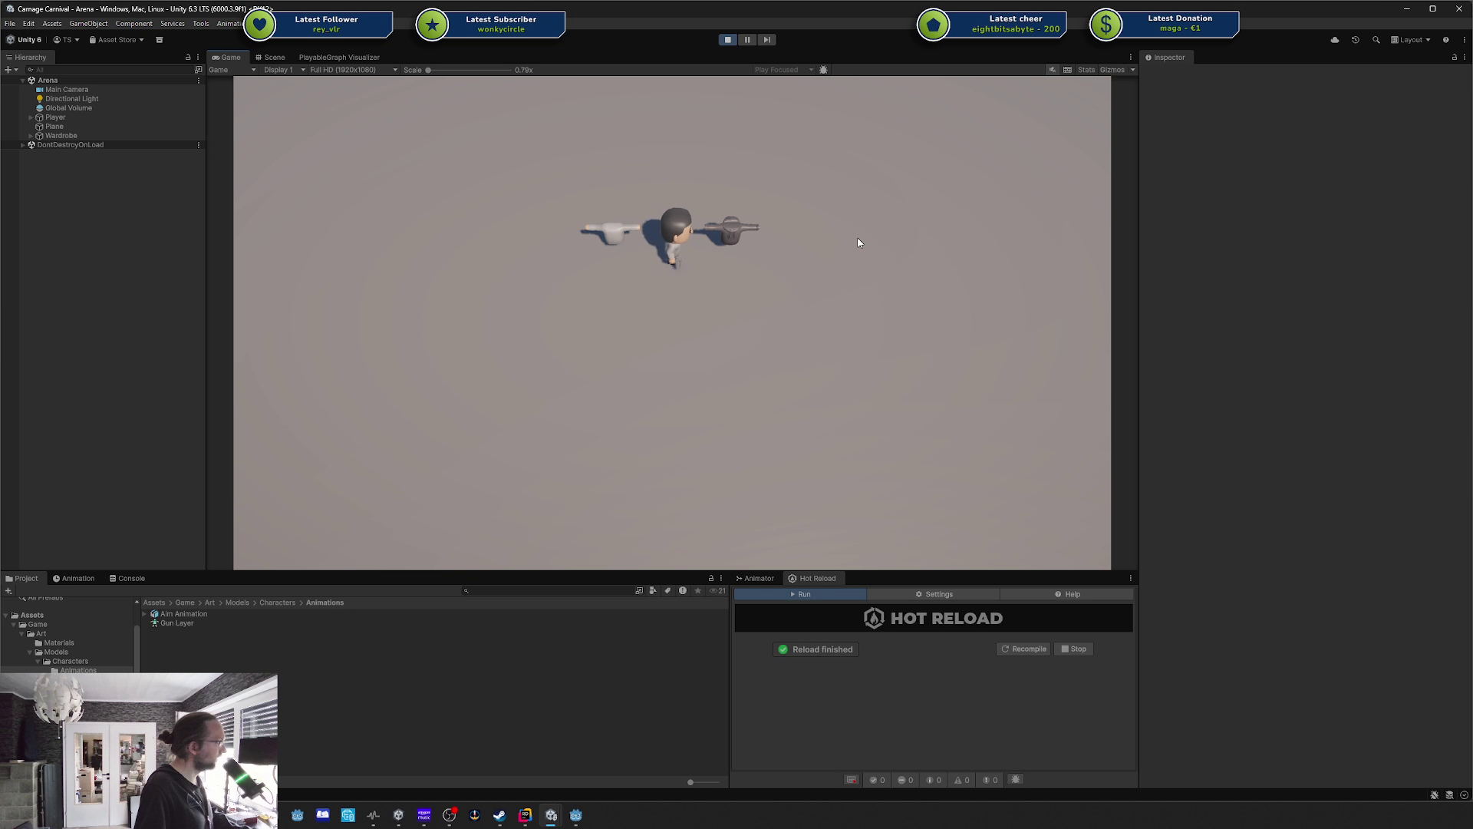
click(644, 342)
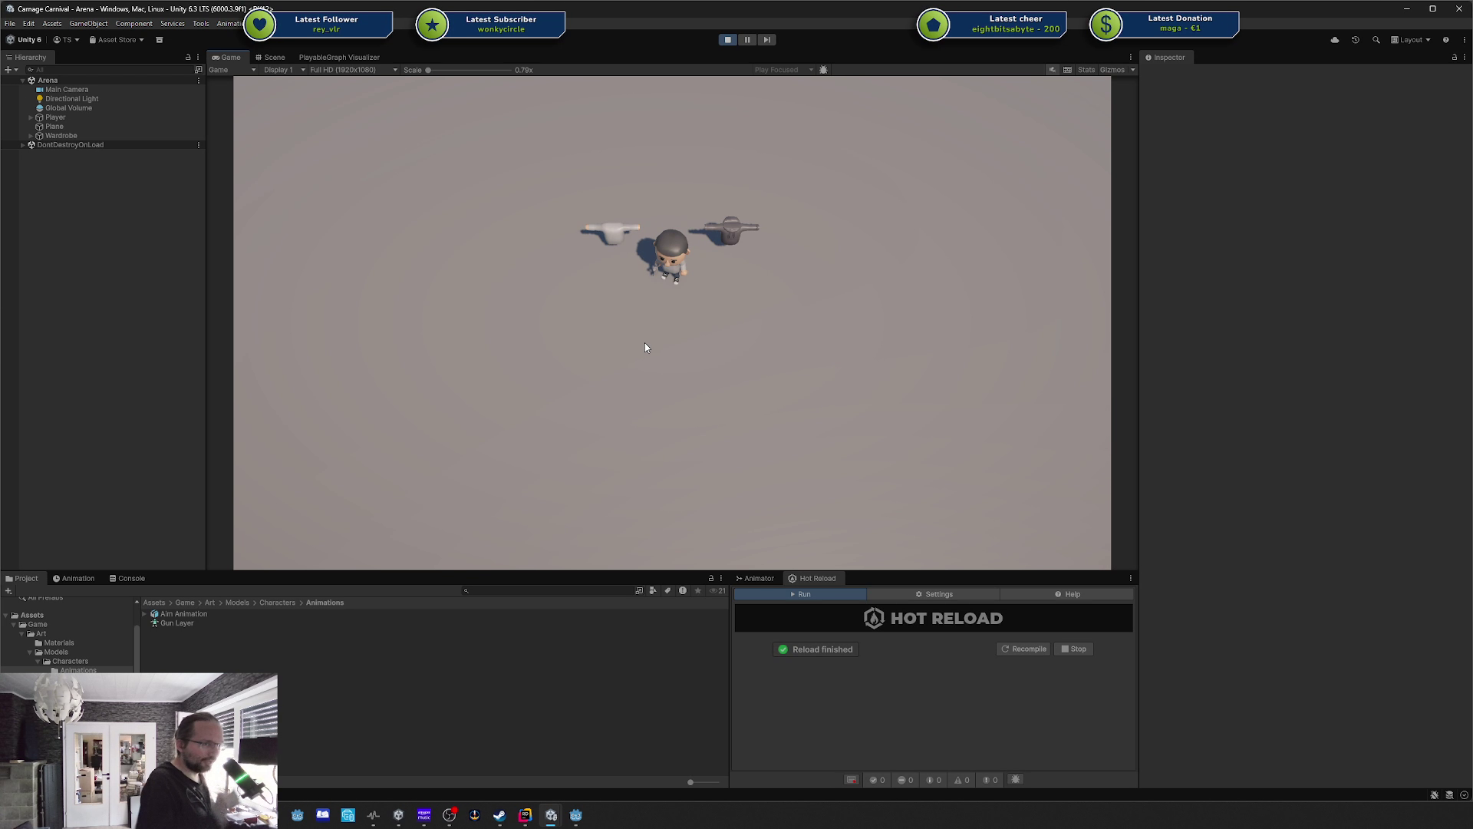
Walk the character with WASD toward the grey gun, then down-left near the white gun.
key(w)
key(d)
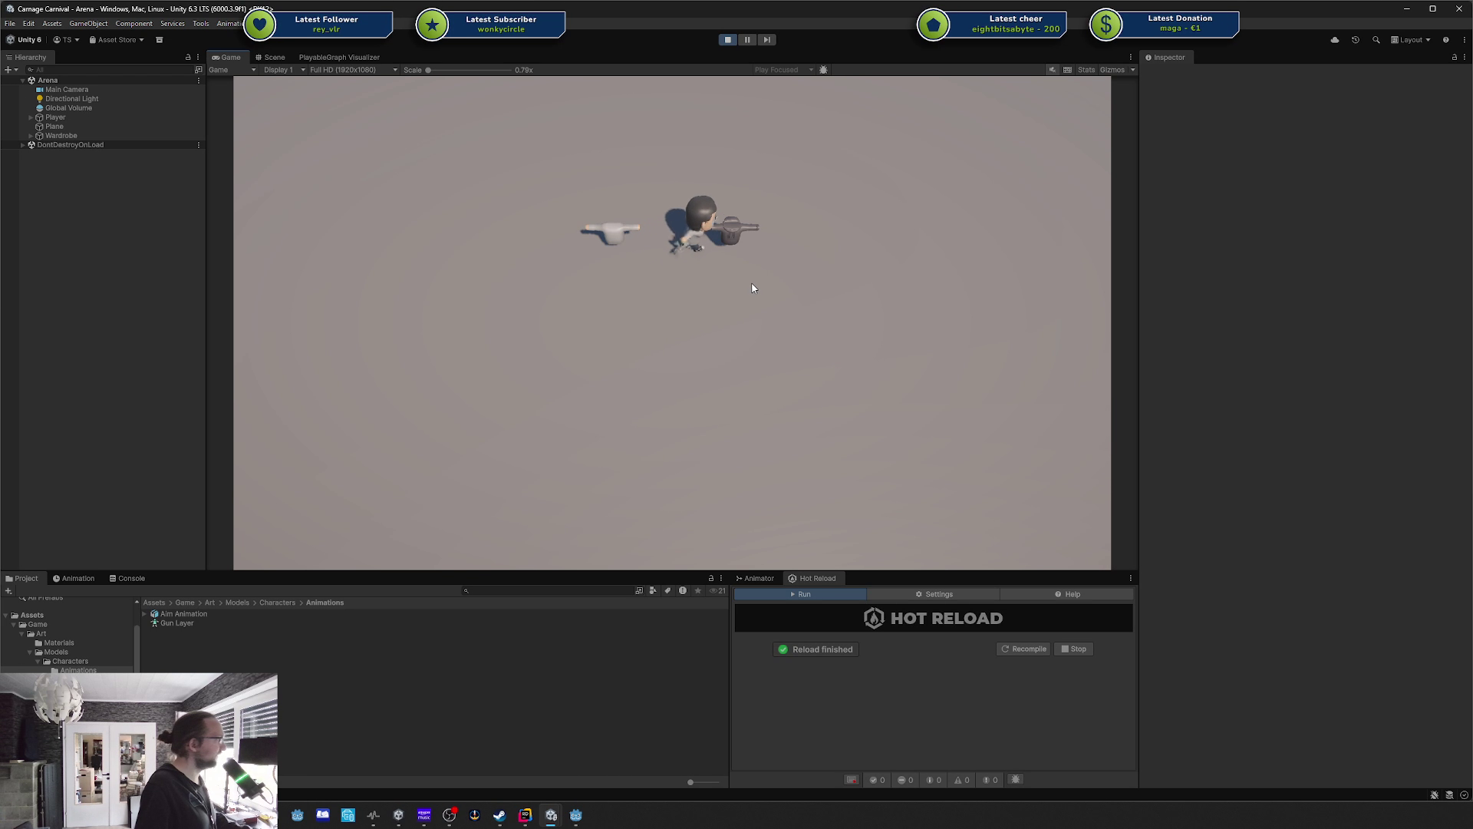
key(a)
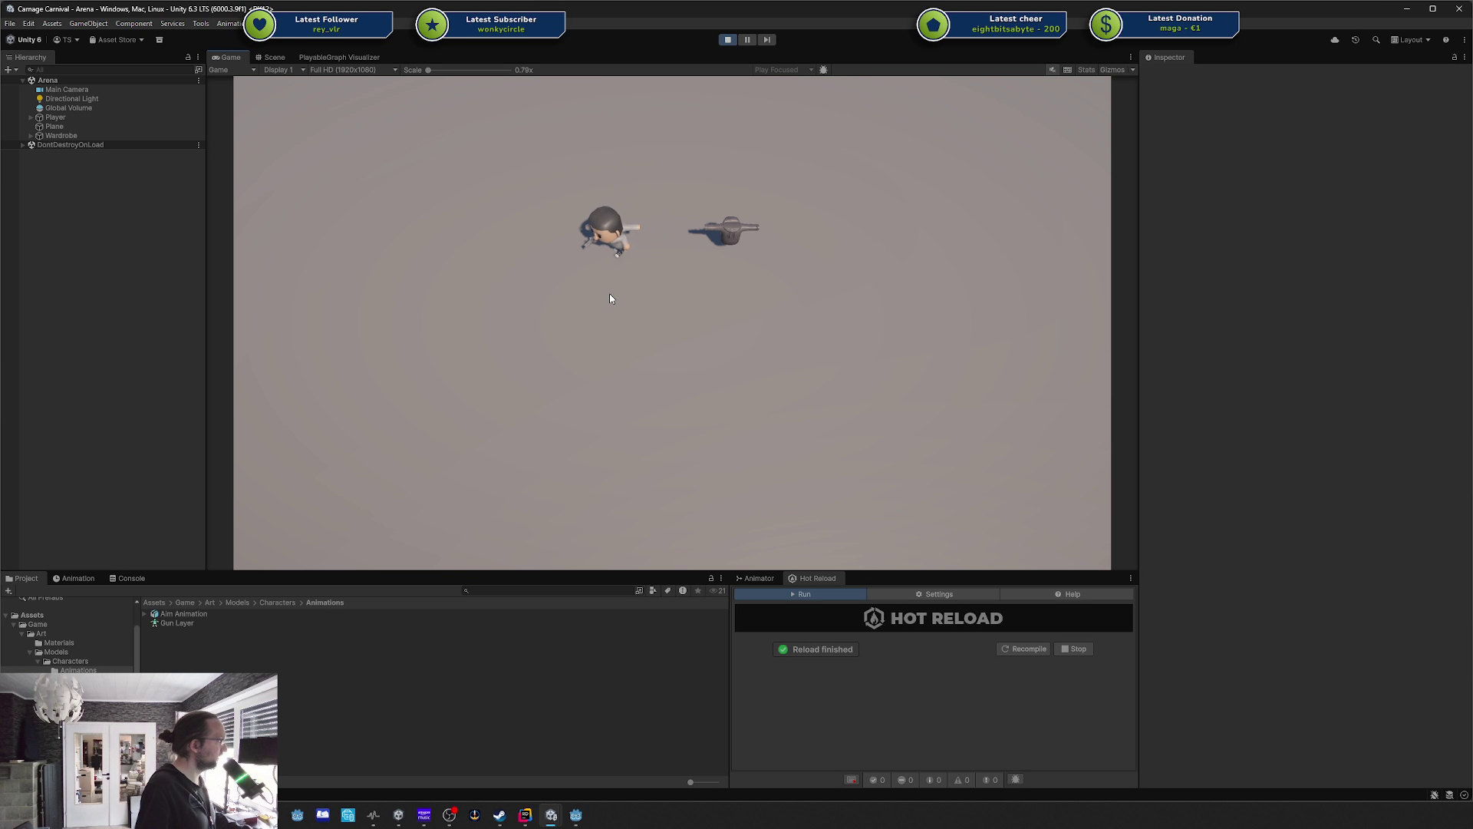
key(s)
key(a)
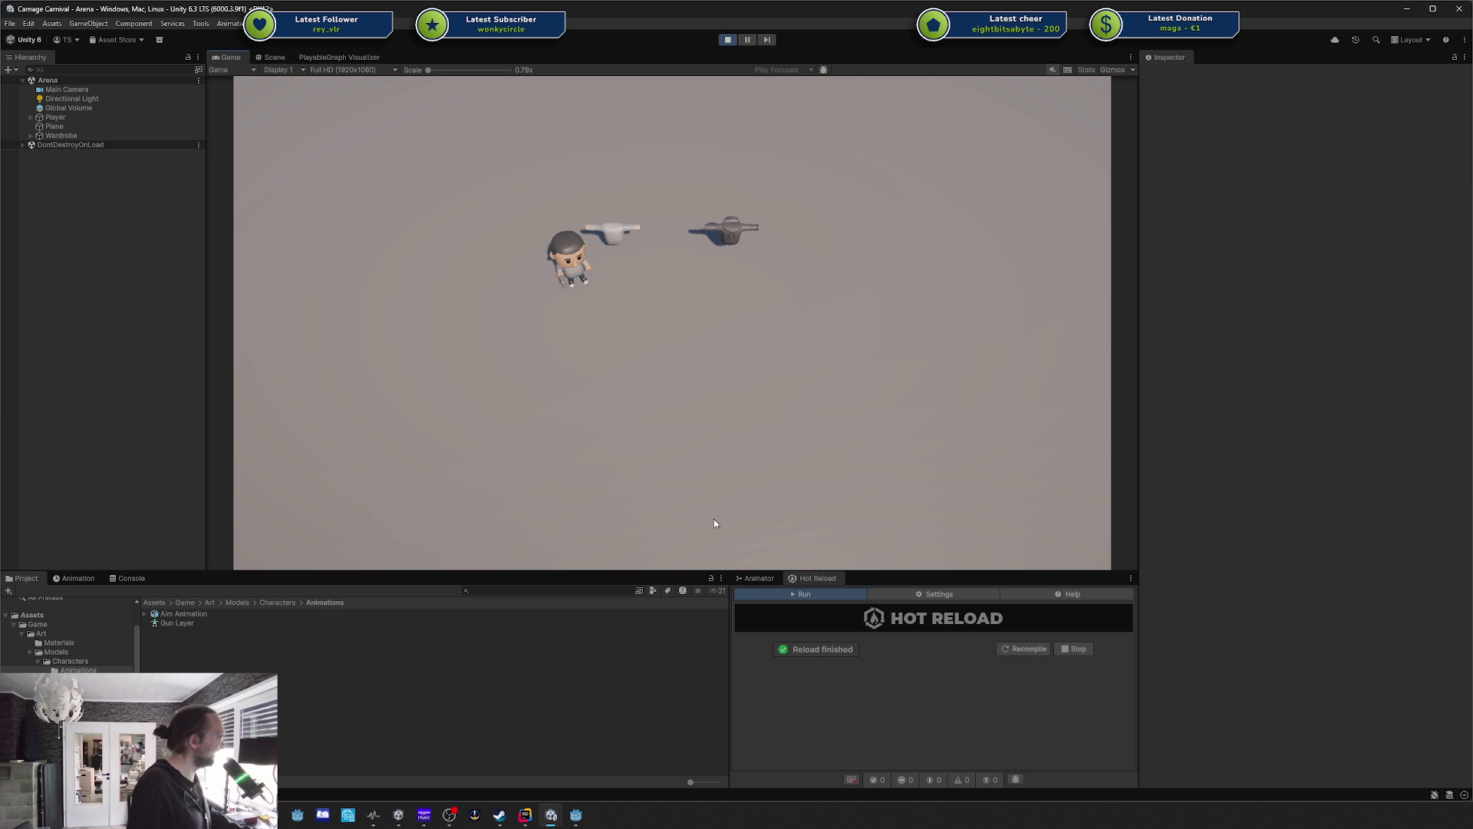
Walk the player past the gray gun, around the white gun, and down below both guns.
key(d)
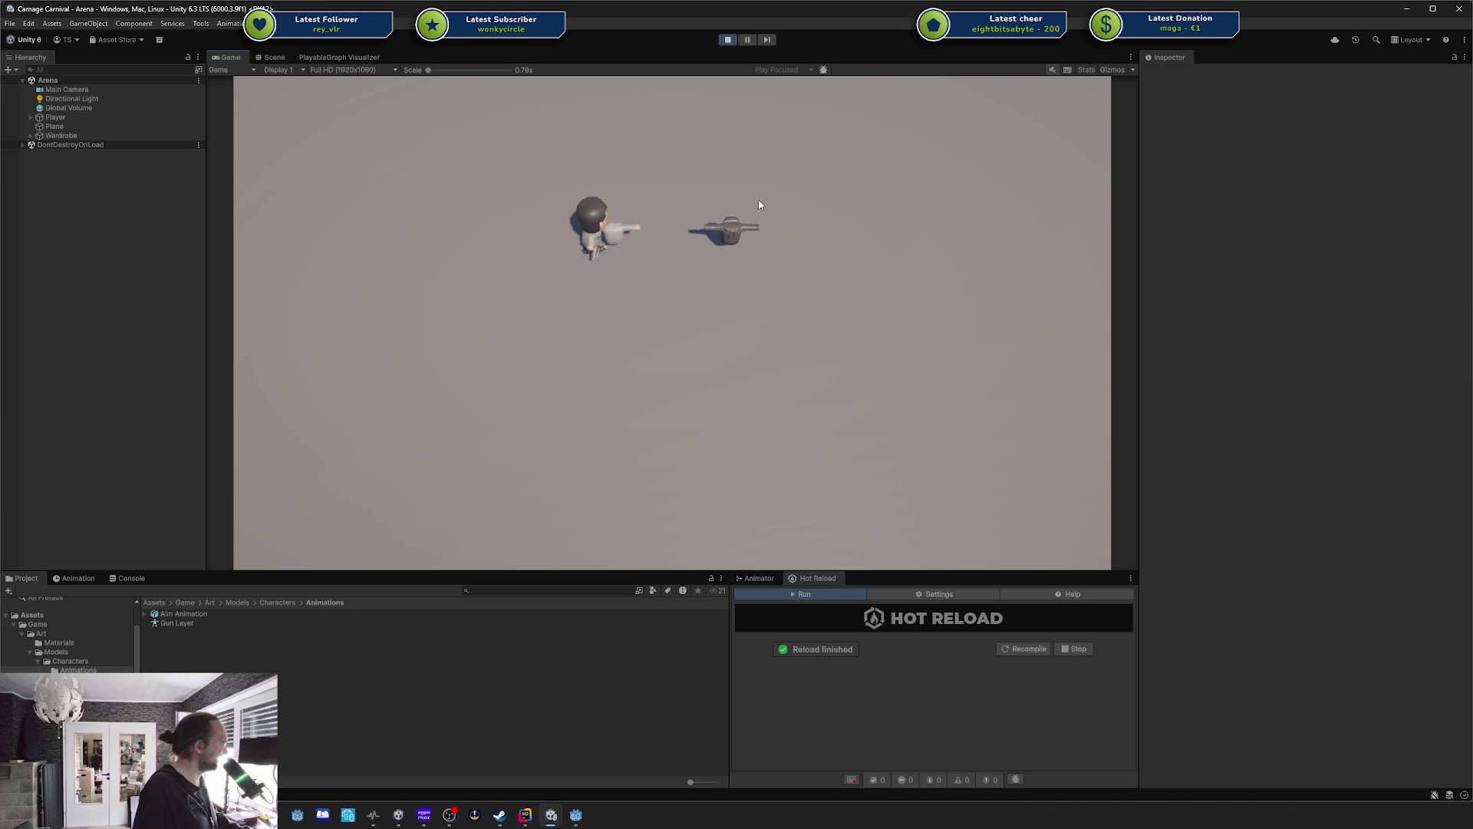
key(a)
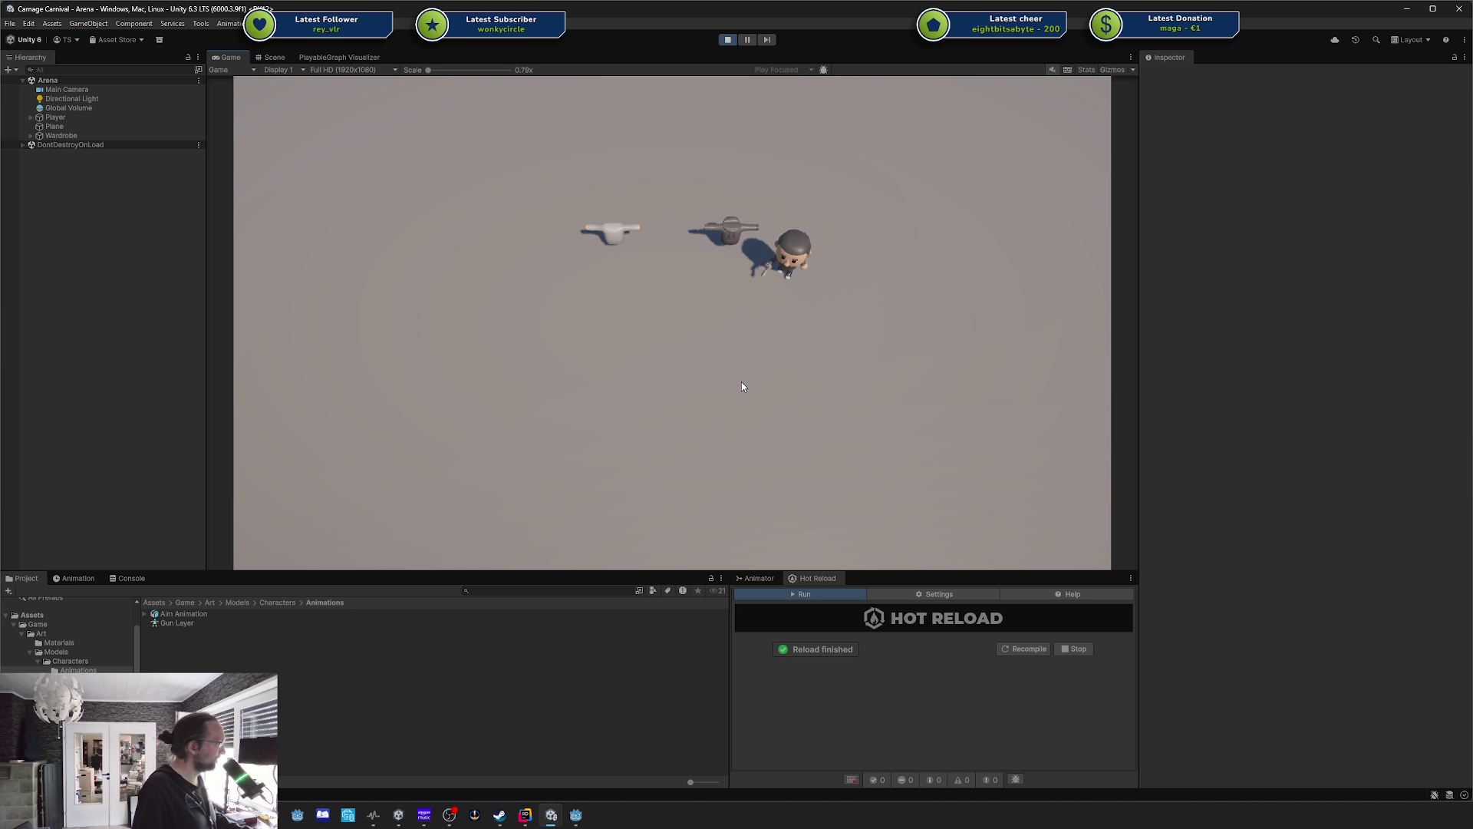
key(a)
key(w)
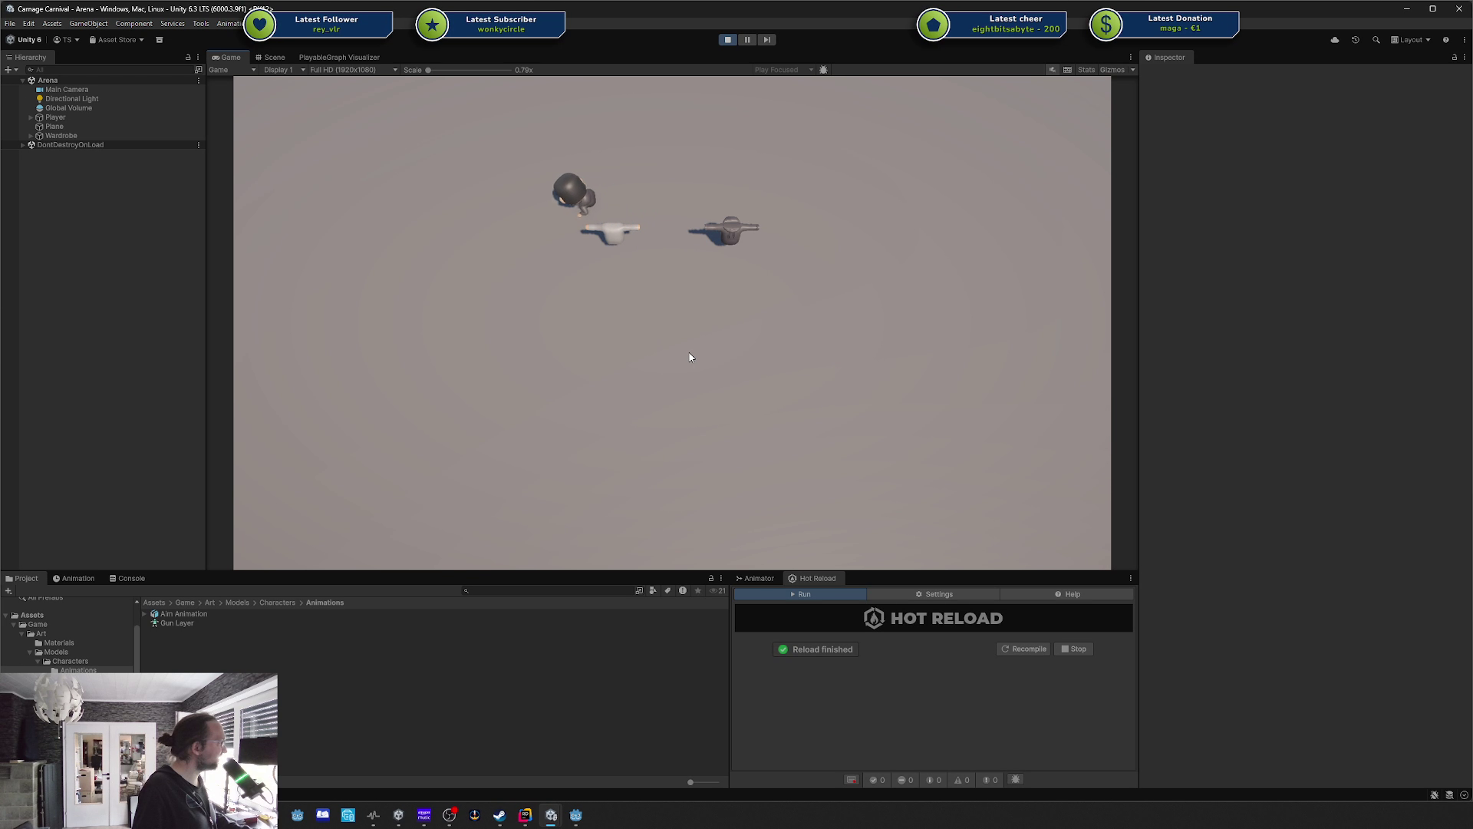
key(s)
key(d)
key(s)
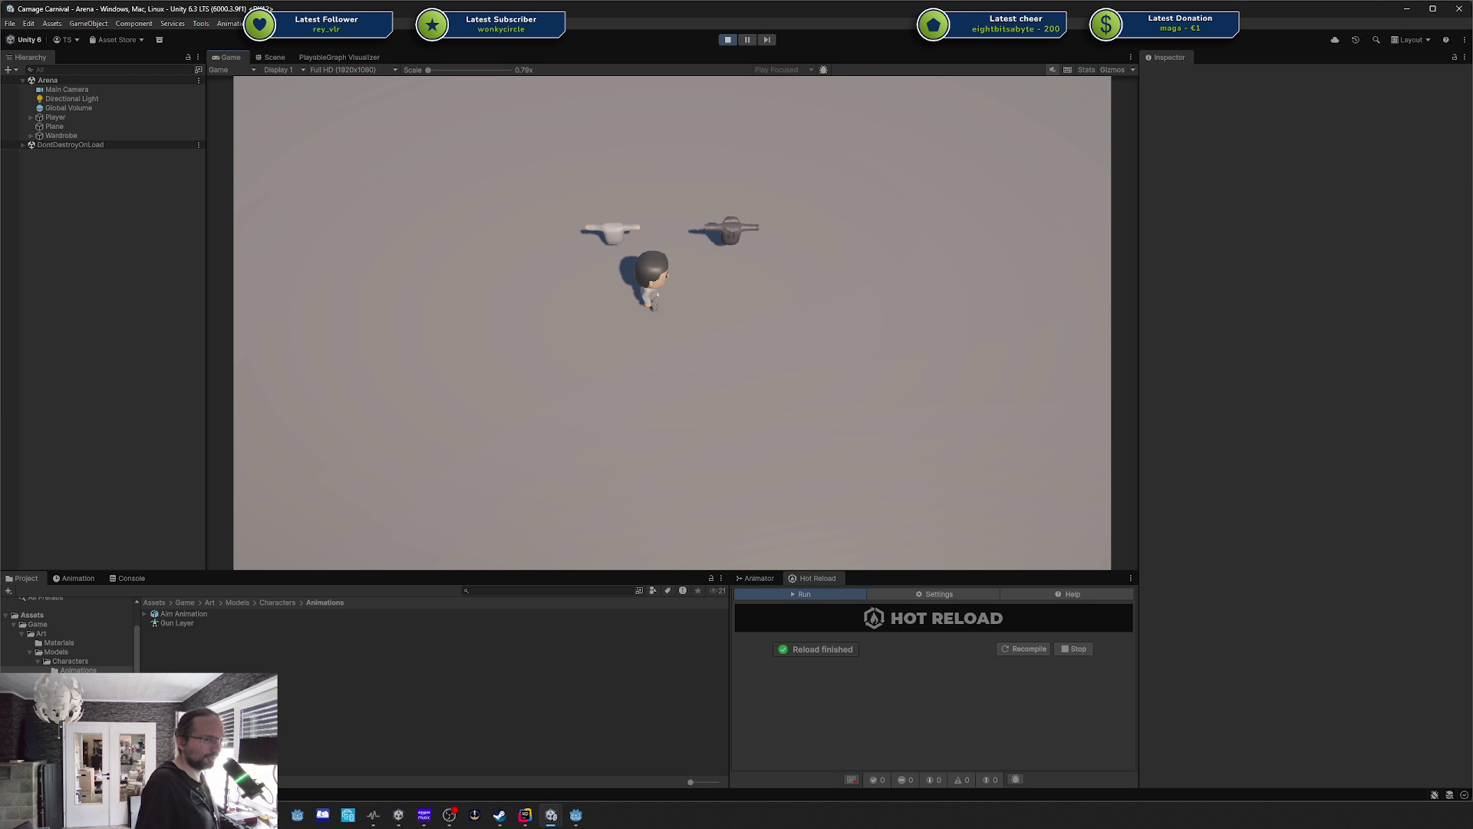
Leave the character standing below the guns and switch to another application.
key(alt+Tab)
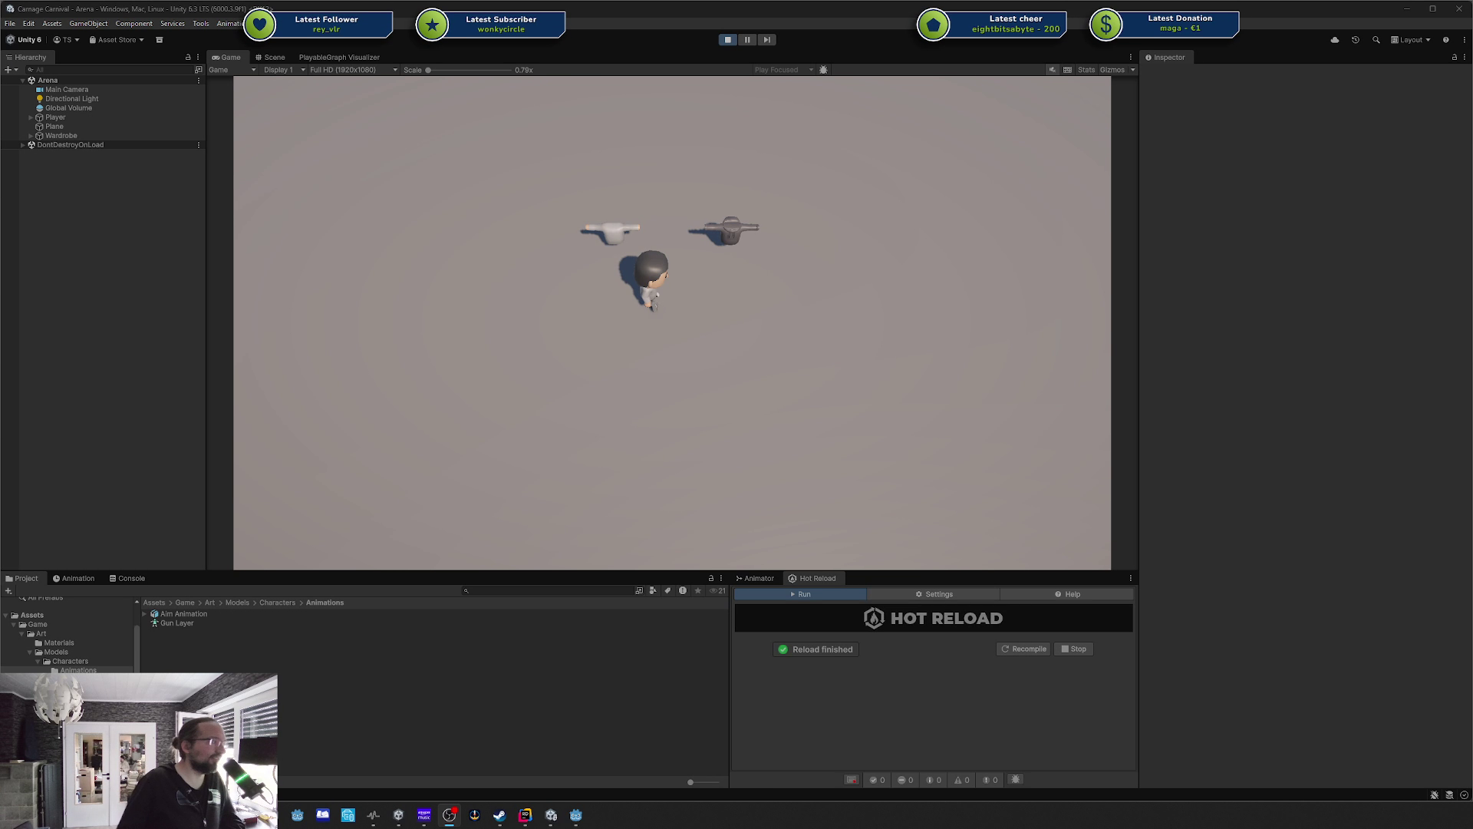
click(750, 141)
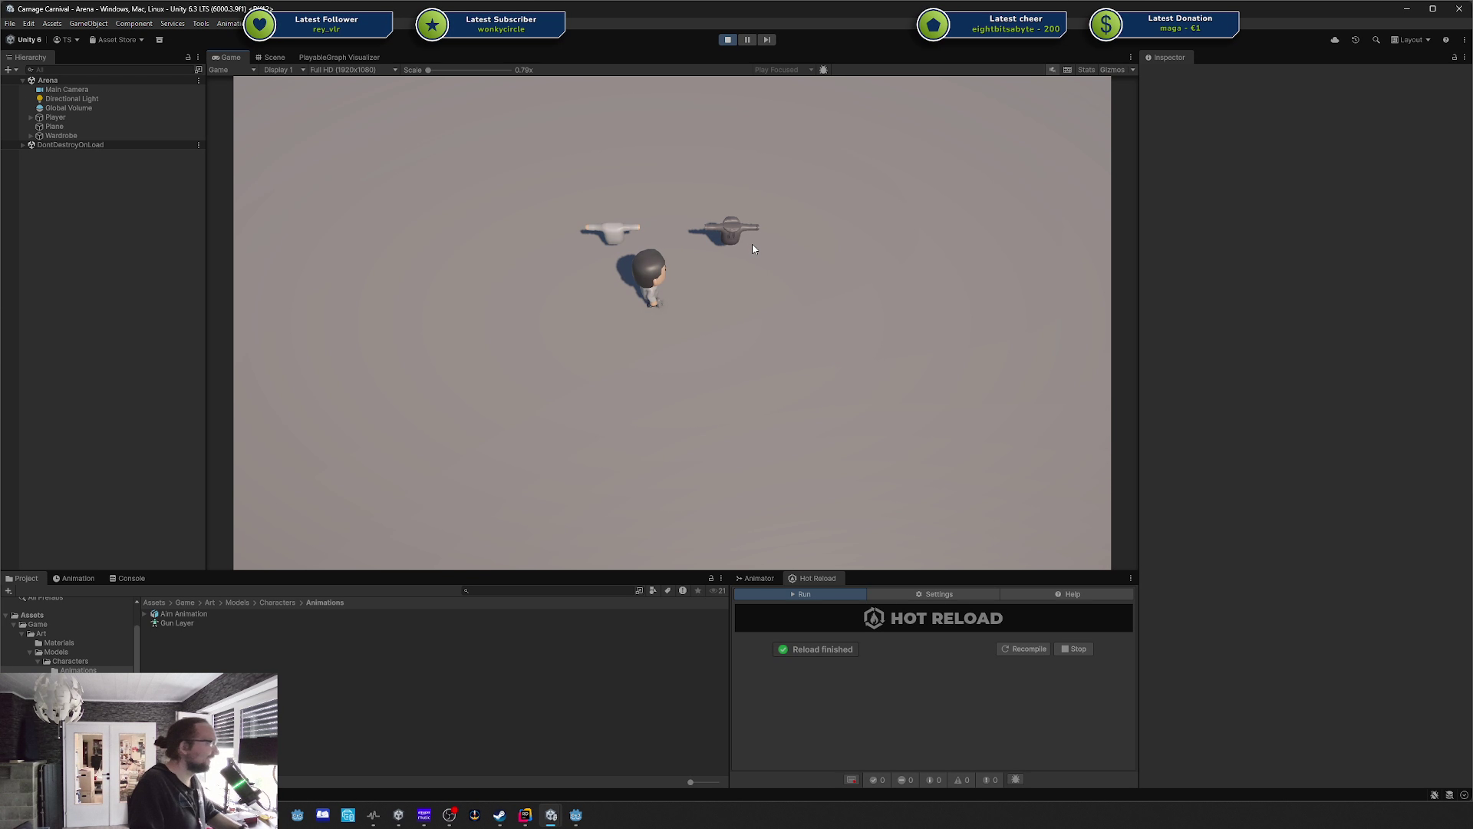
Walk the character back and forth between the grey and white guns, ending up past the grey gun.
key(w)
key(d)
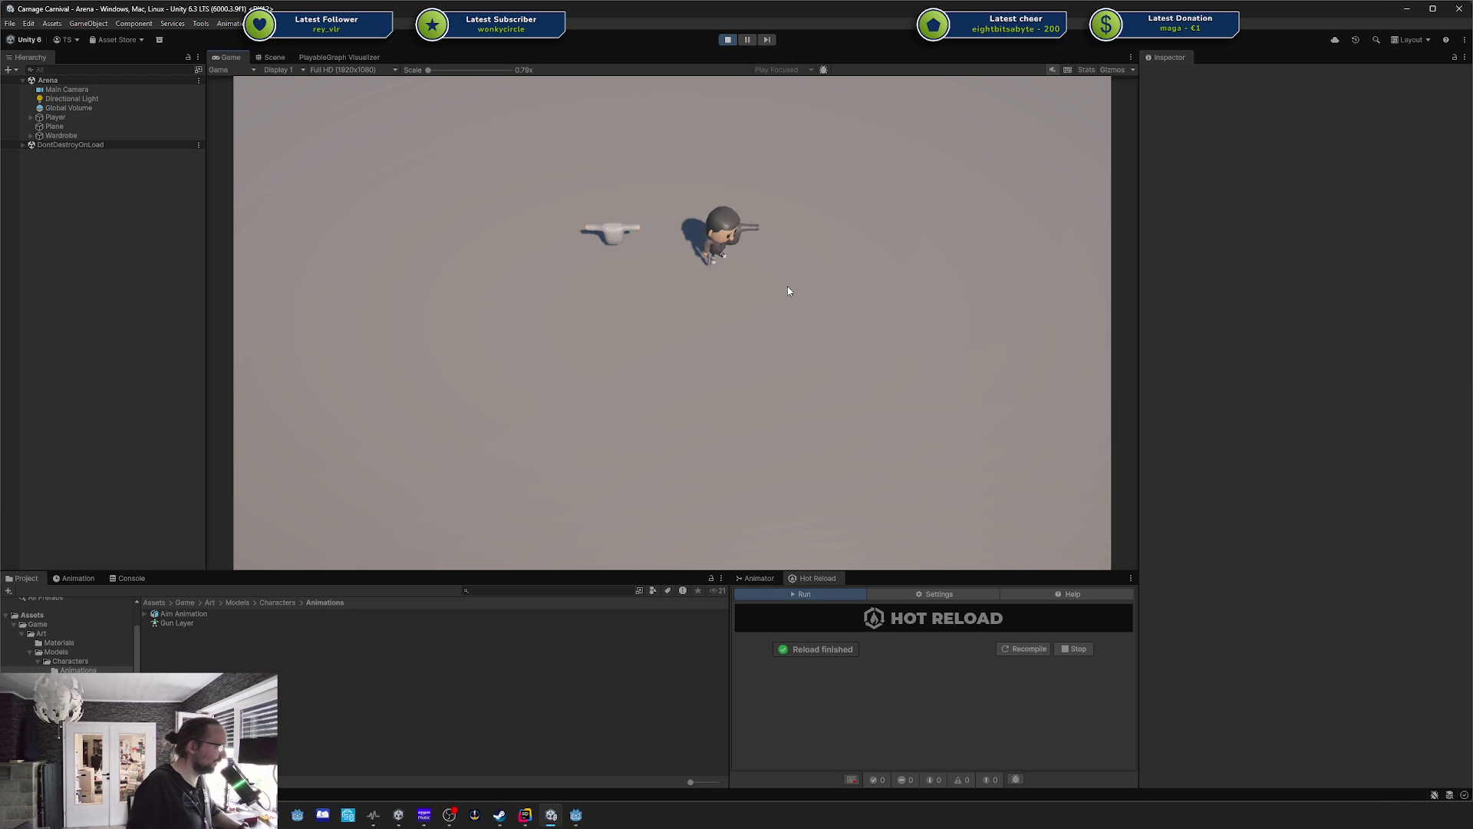
key(a)
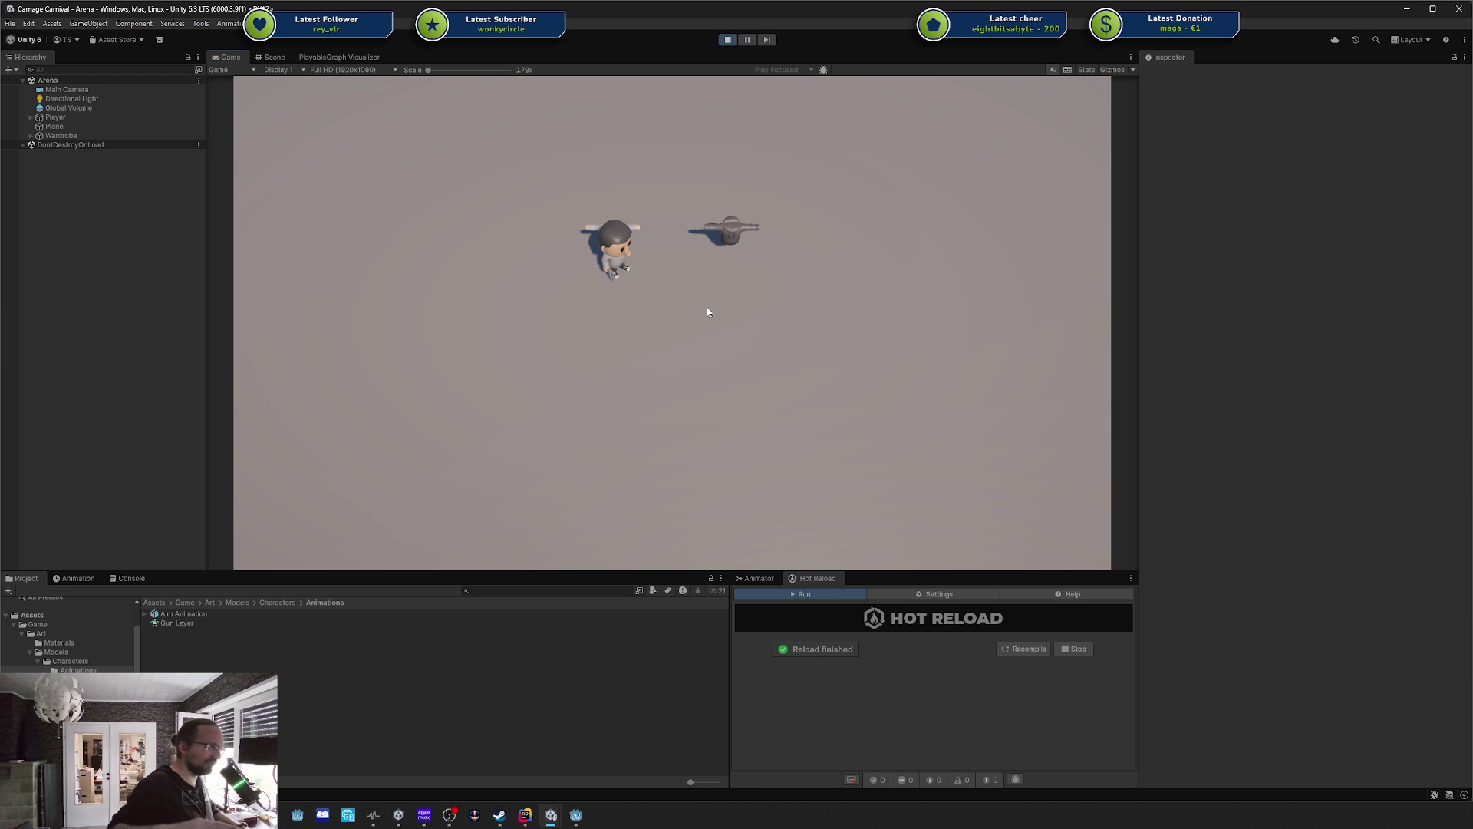
key(d)
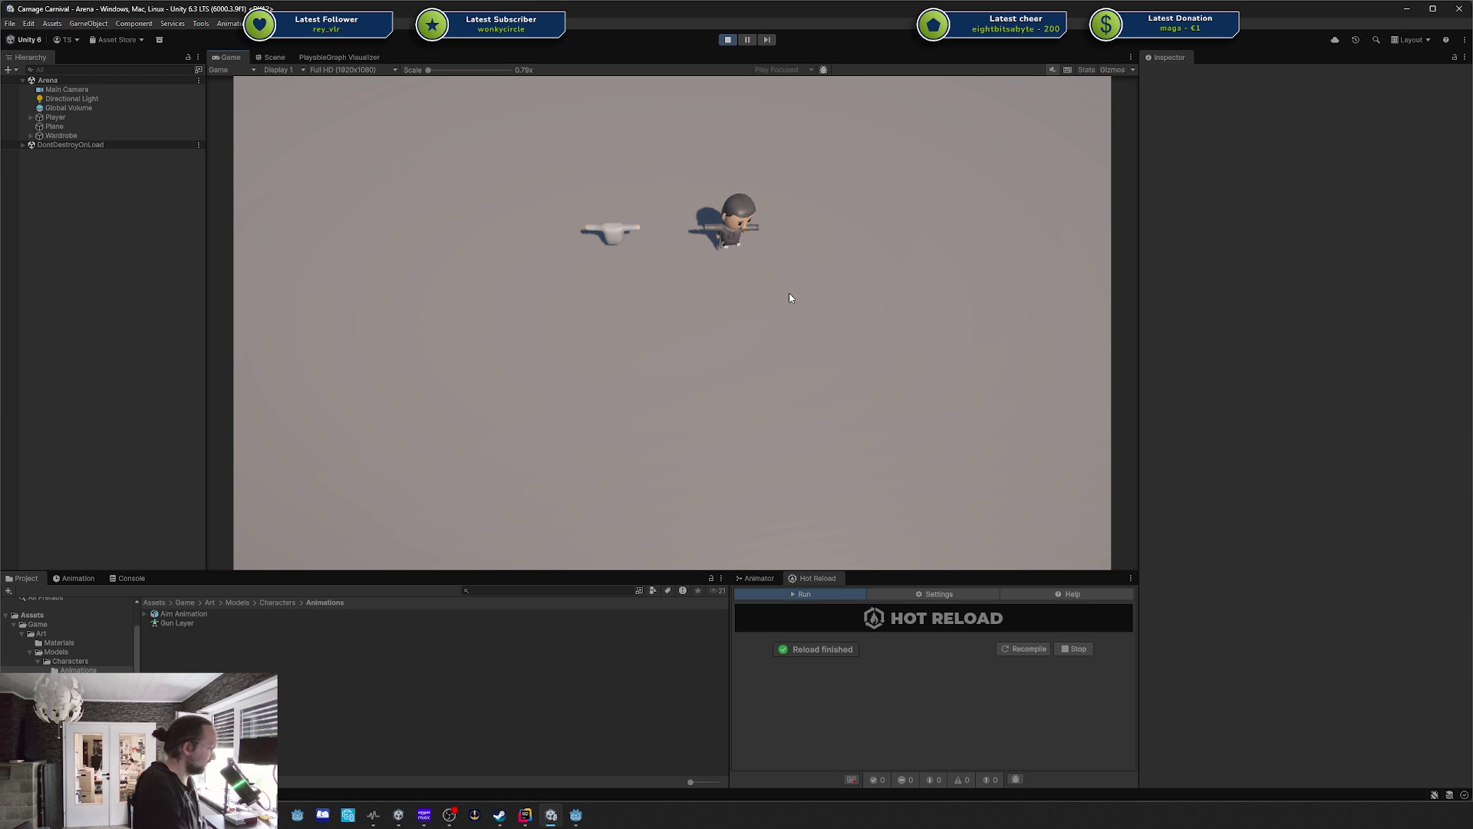
key(a)
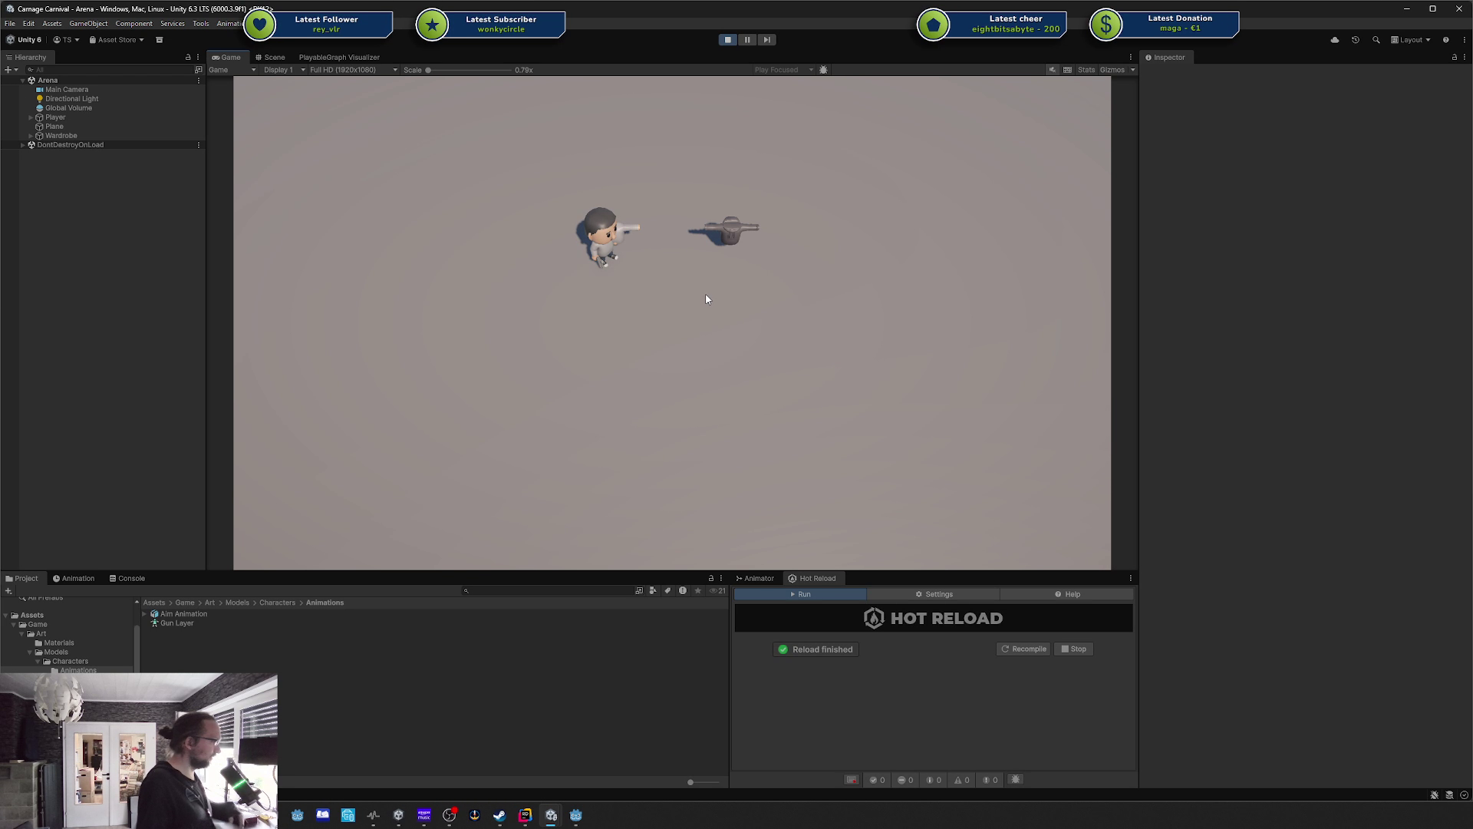
key(d)
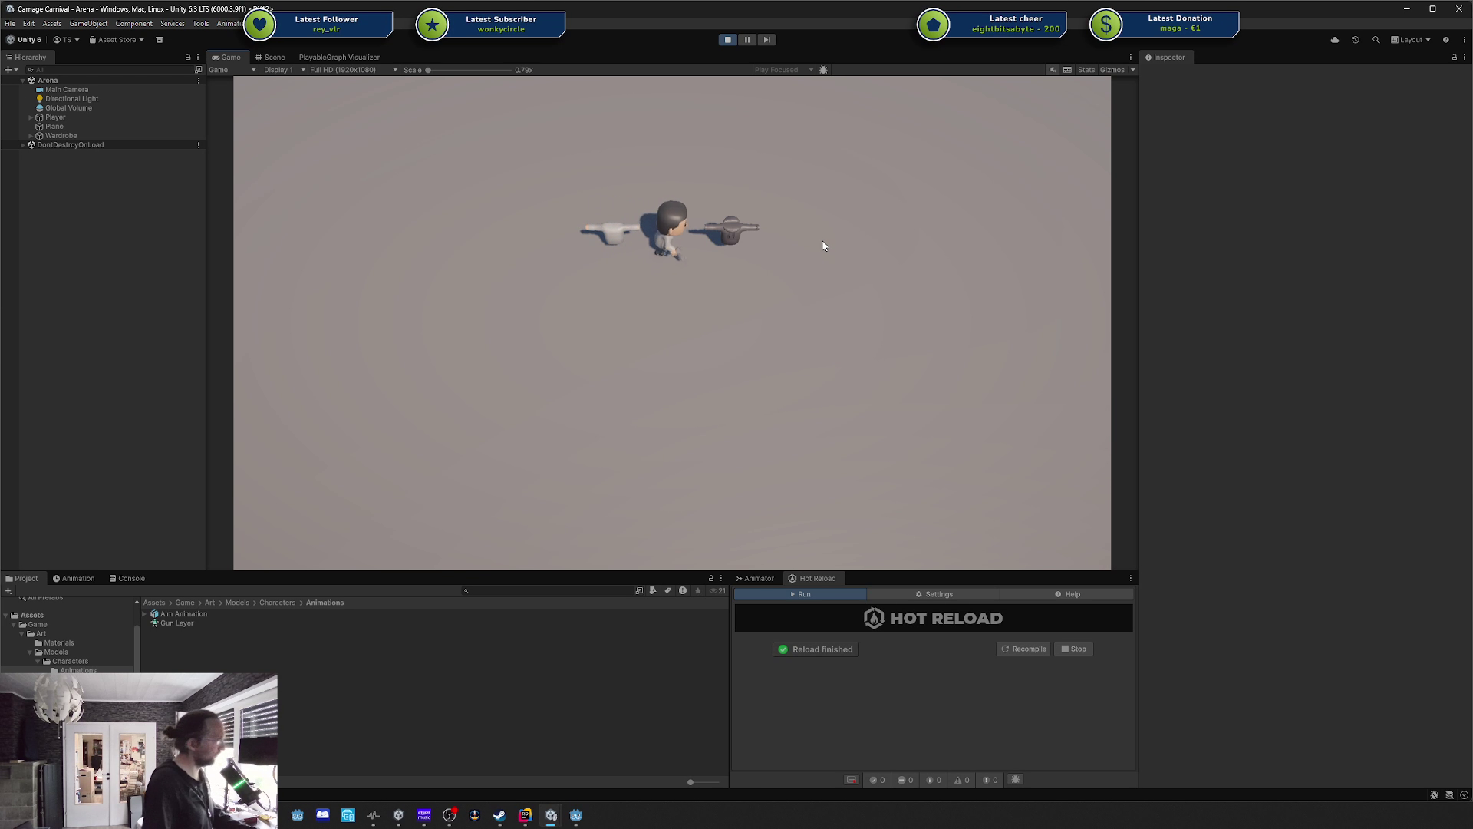
key(d)
key(s)
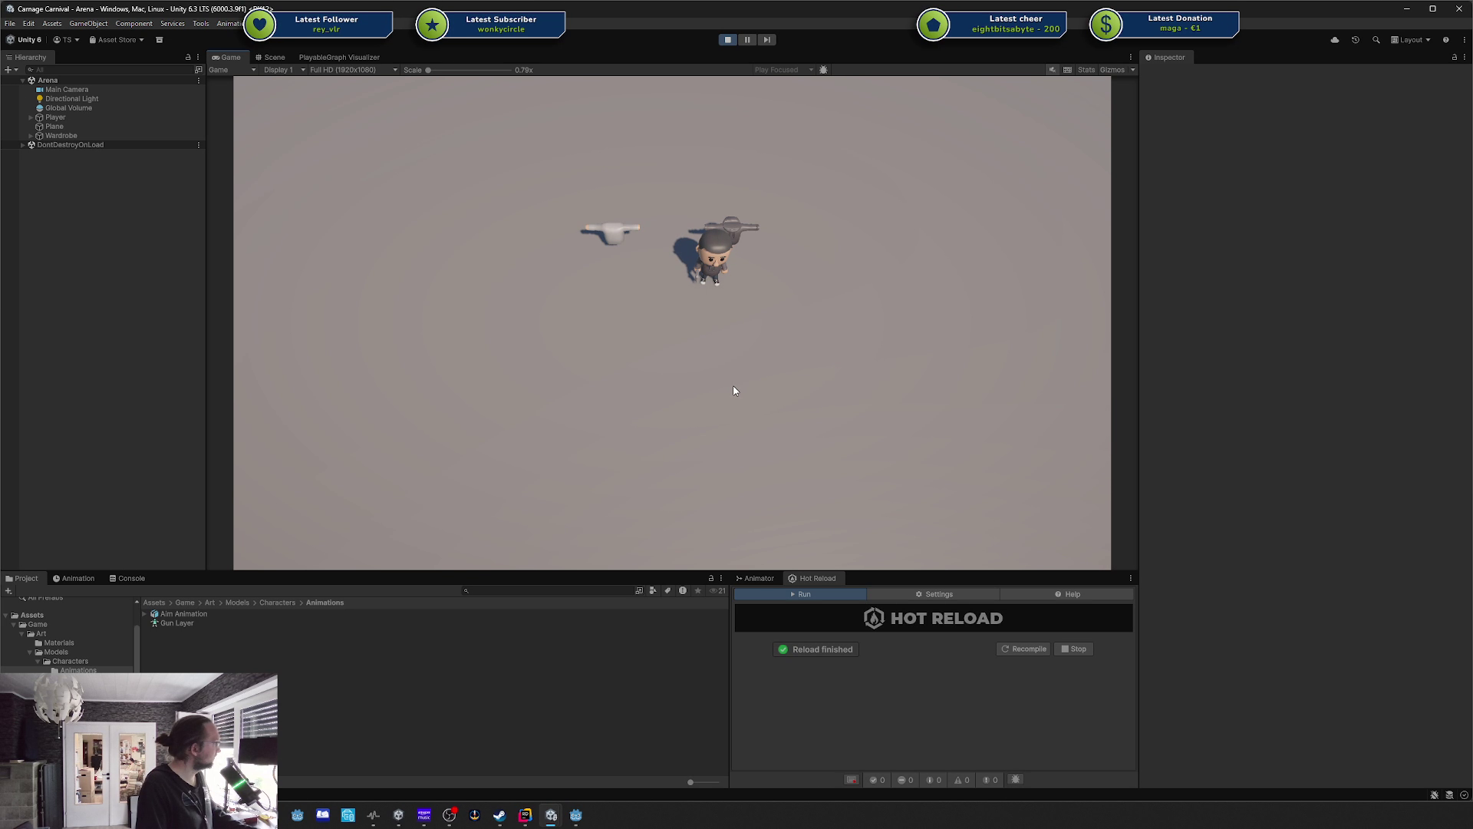
key(w)
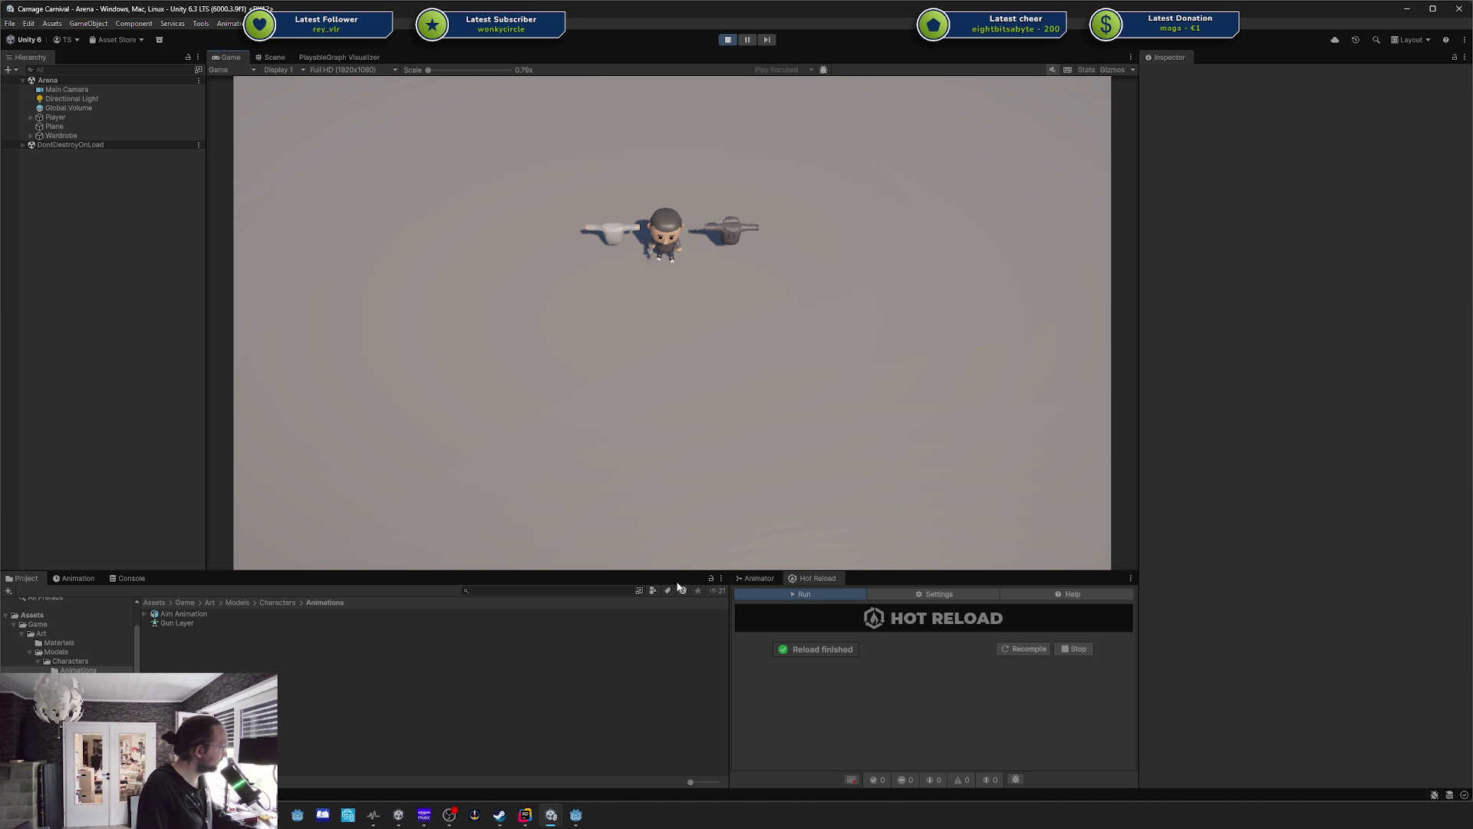
Enlarge the Game view, walk the character down away from the guns, and show the Animator graph.
mouse_move(675, 573)
mouse_down()
mouse_move(687, 628)
mouse_move(687, 606)
mouse_up()
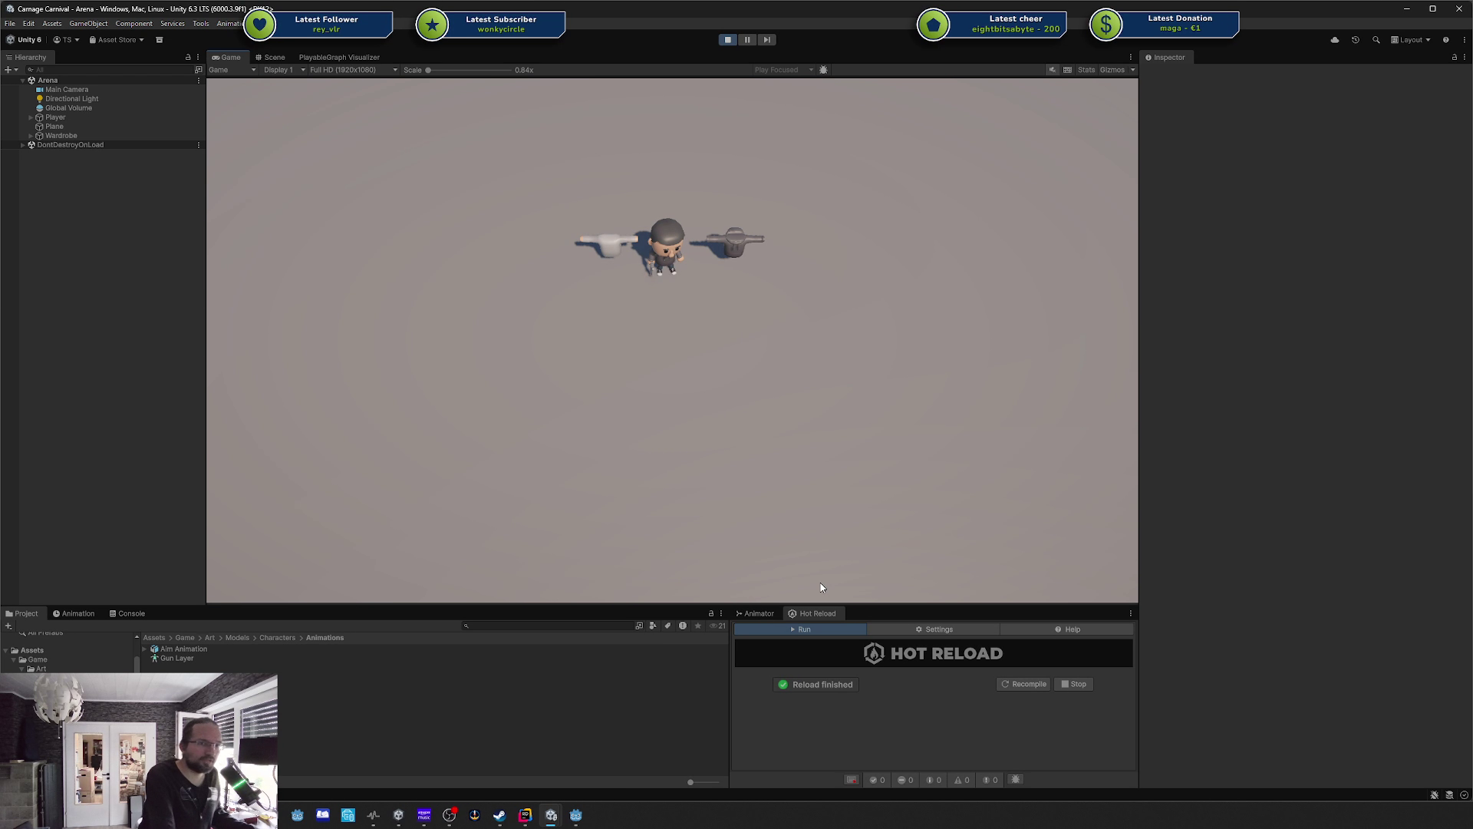
key(s+d)
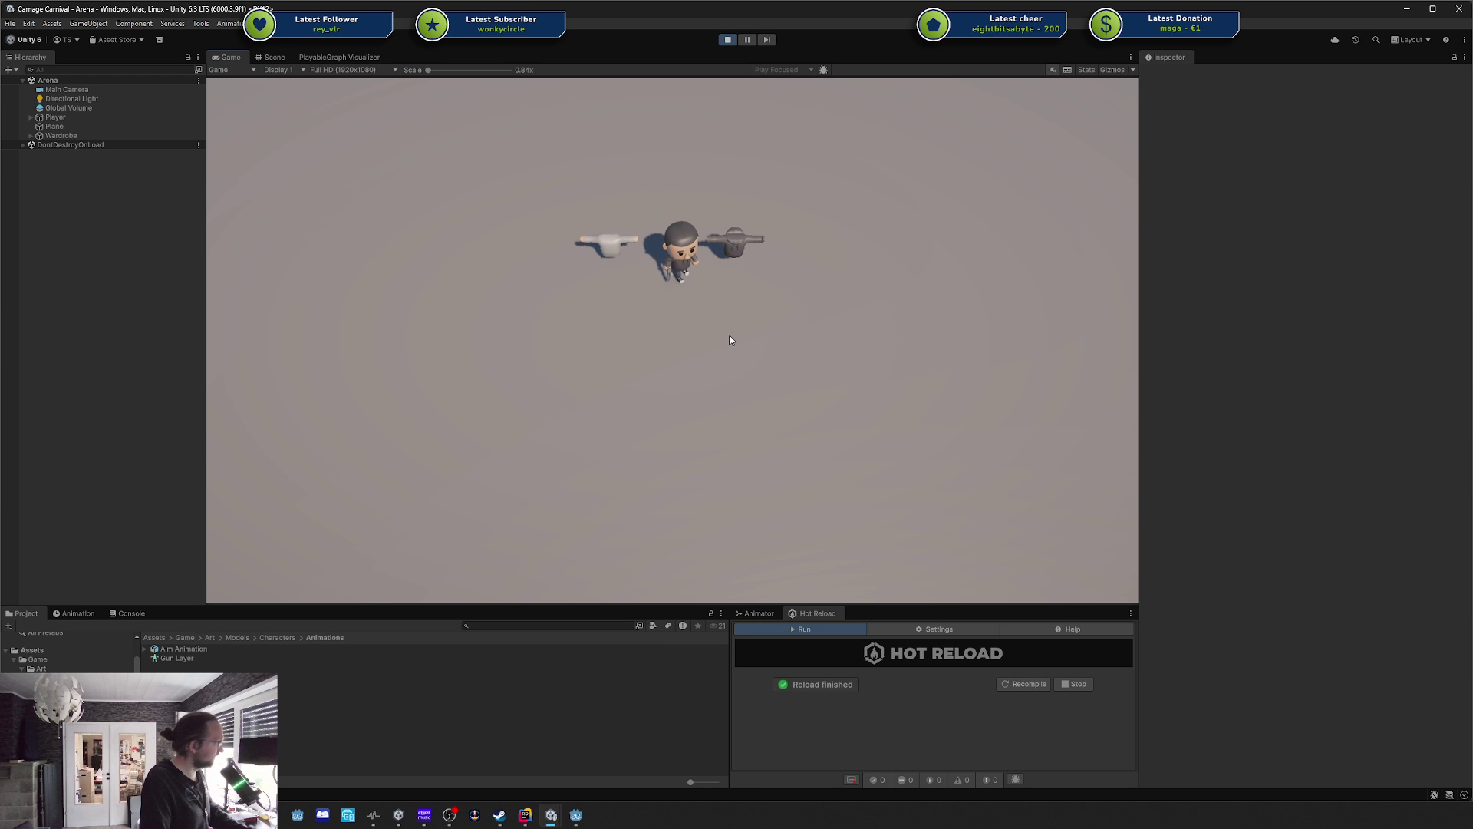
key(s)
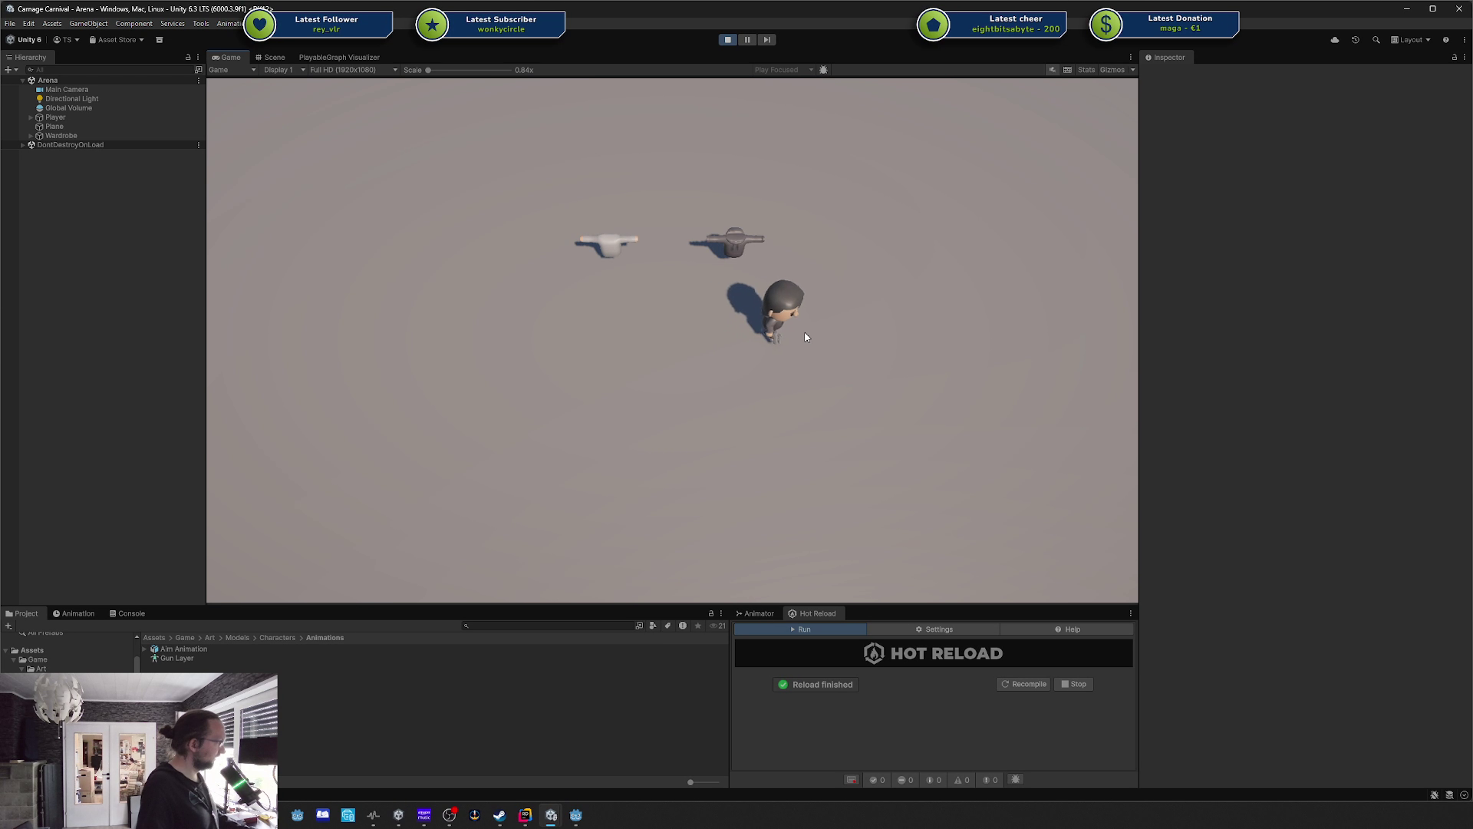
click(758, 614)
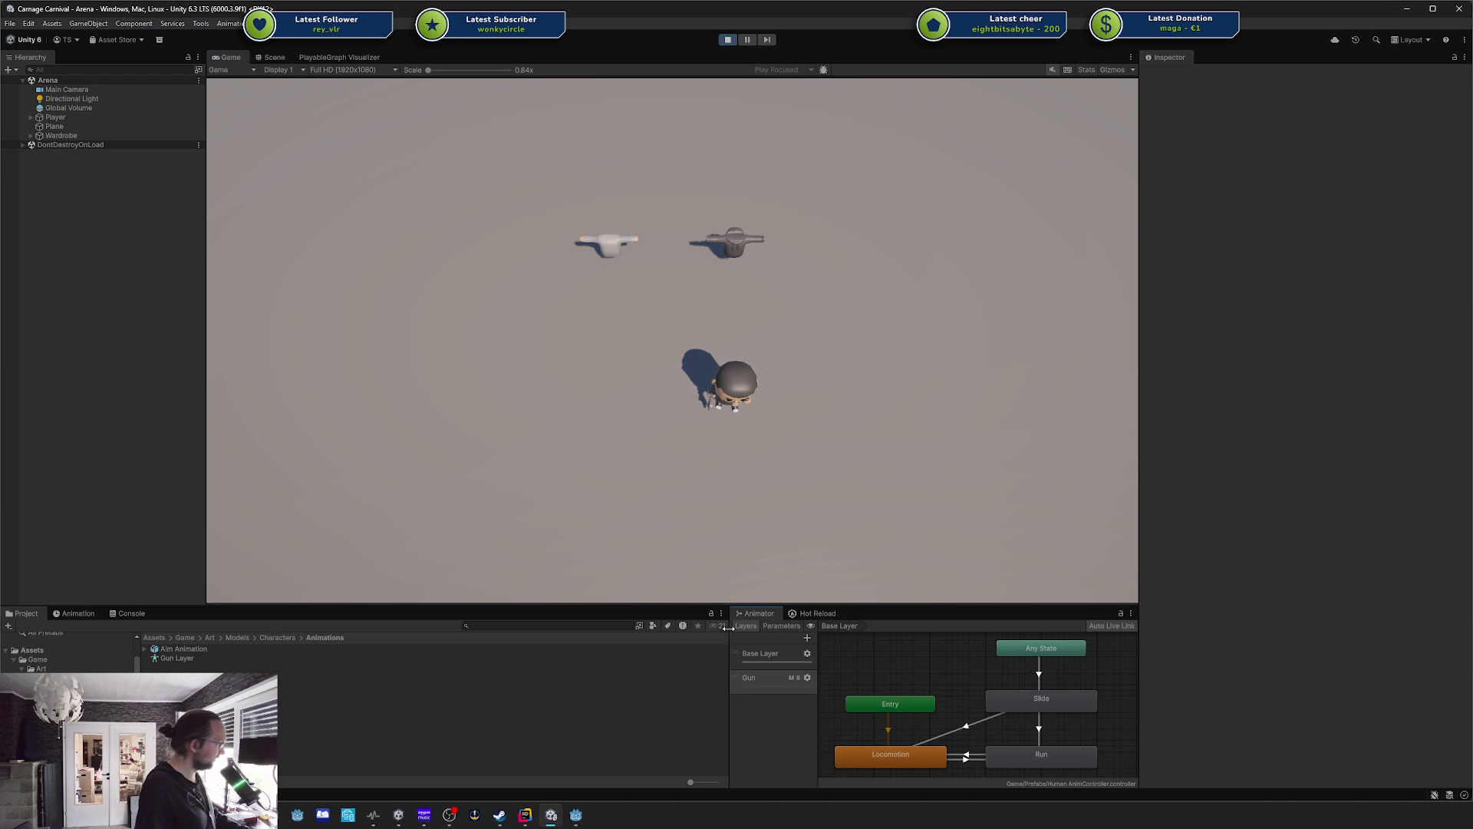
Widen the Animator panel, walk the character up-right, and make the bottom panels slightly taller.
drag(730, 637, 649, 633)
key(w+d)
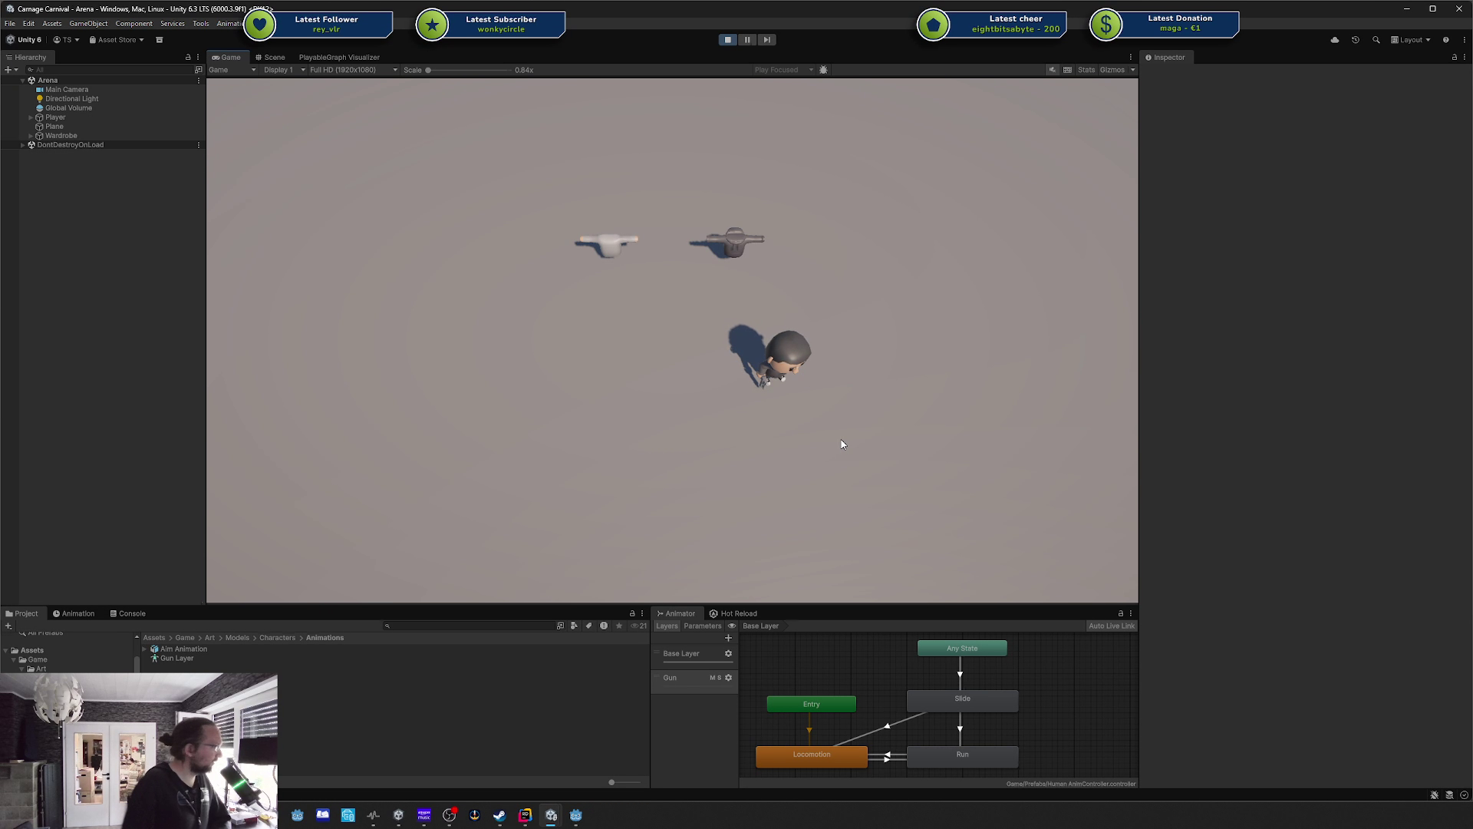
mouse_move(768, 605)
mouse_down()
mouse_move(764, 569)
mouse_move(764, 592)
mouse_up()
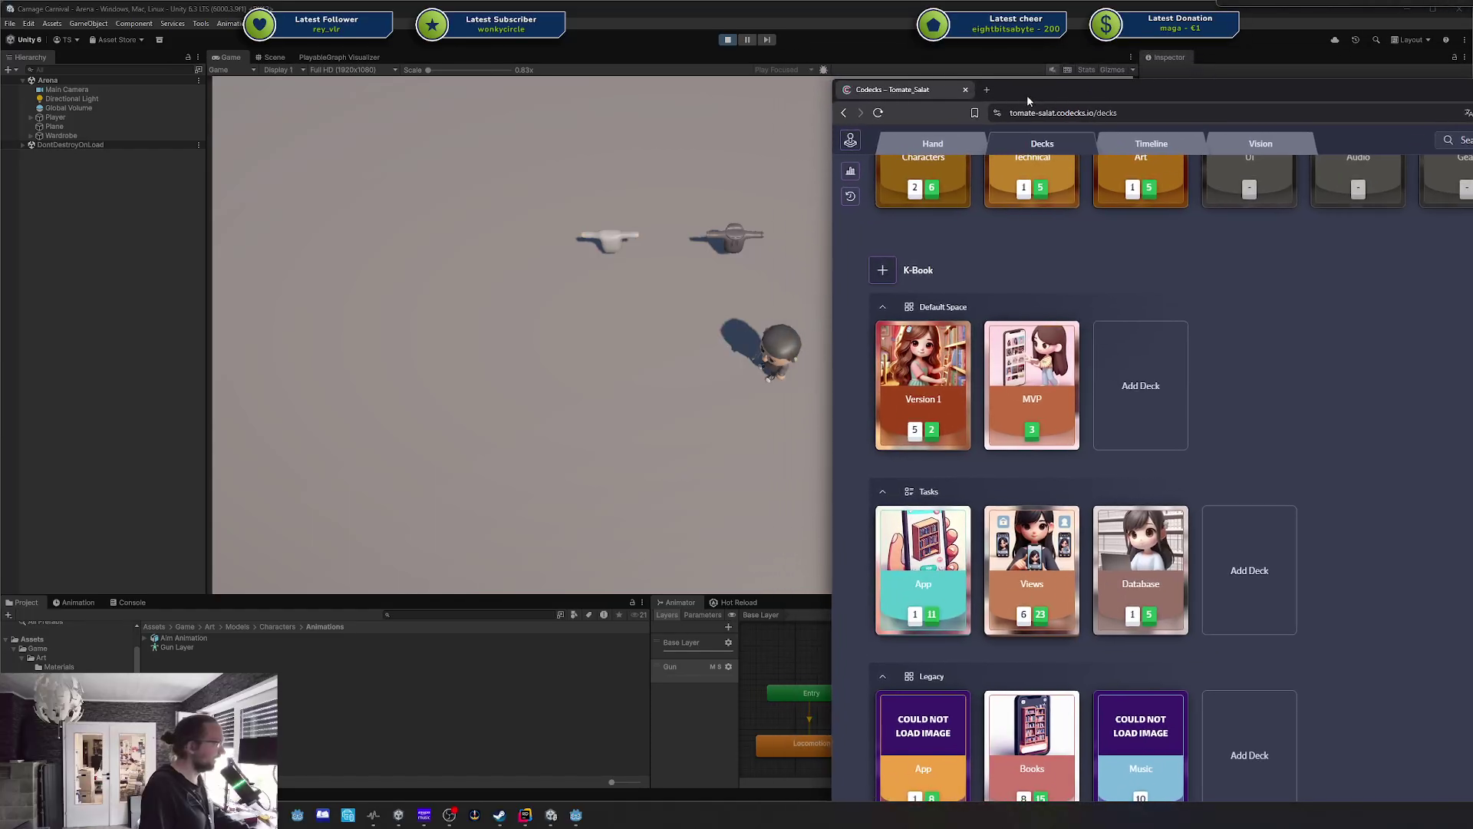
Open the Modern Gladiator (Prototype) card's Vision board from the Prototypes deck.
mouse_move(1040, 85)
mouse_down()
mouse_move(1048, 219)
mouse_move(978, 83)
mouse_up()
scroll(1097, 309, down, 5)
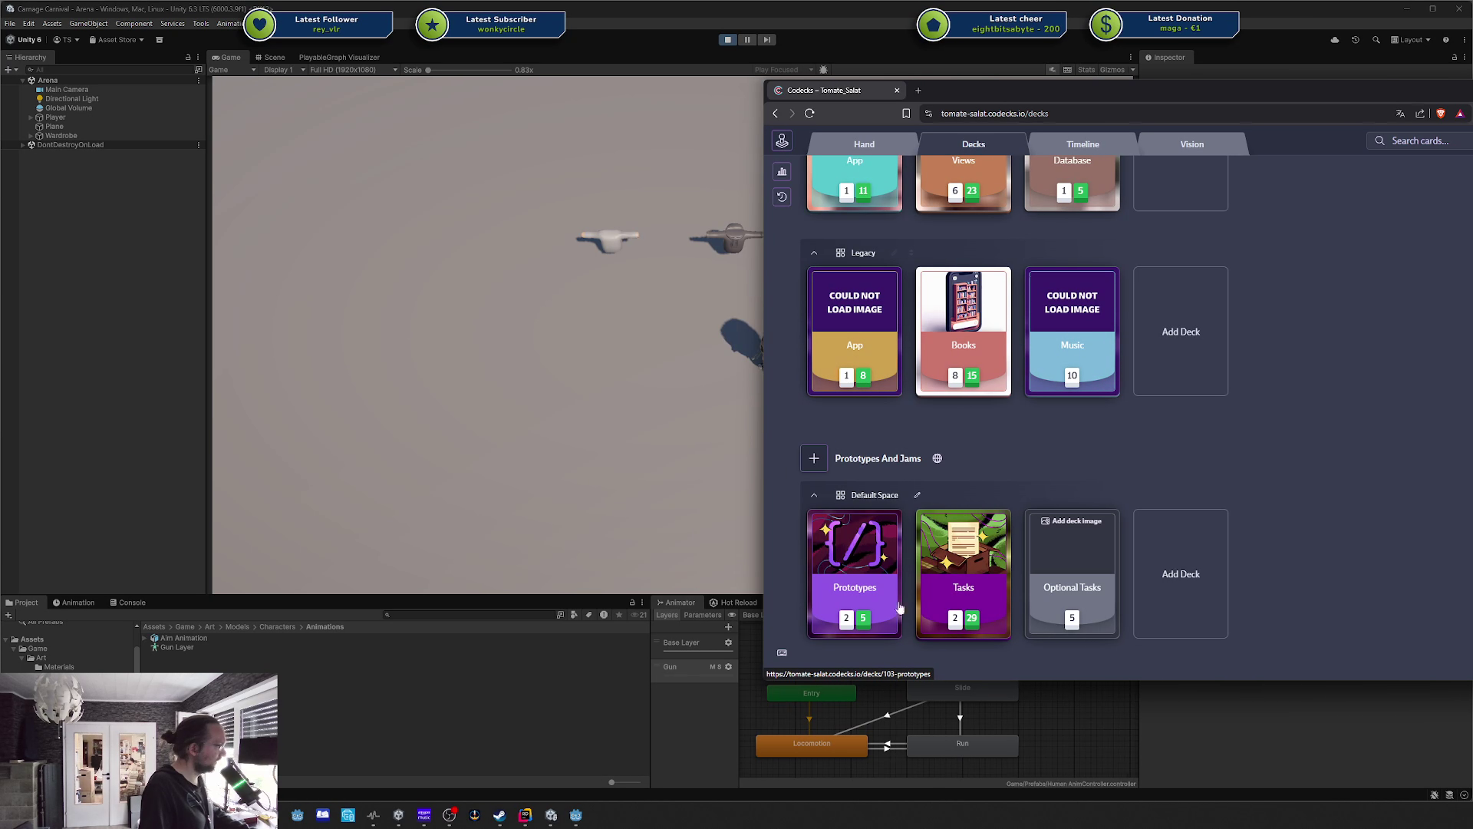
click(858, 587)
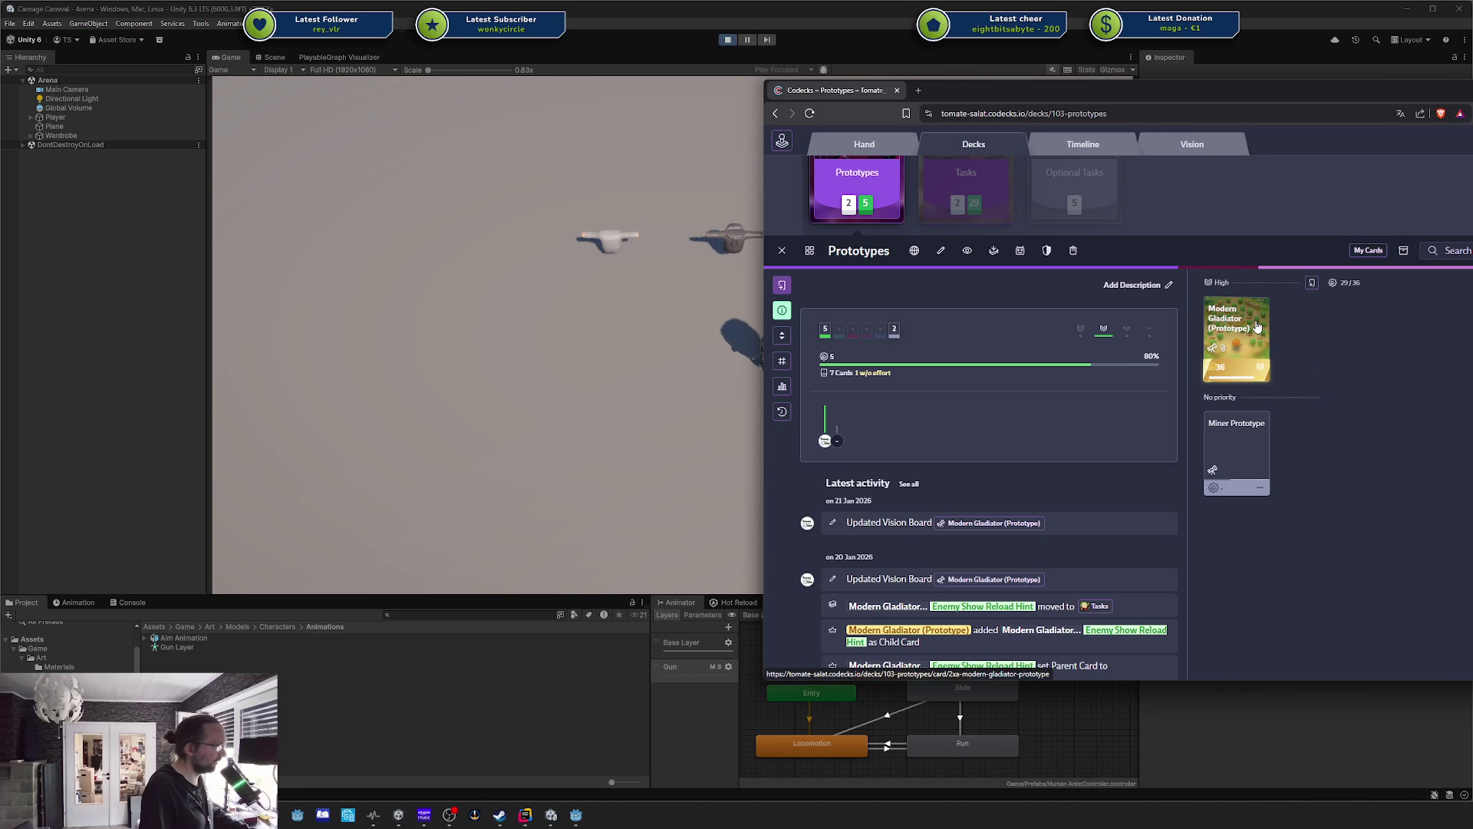
click(1235, 338)
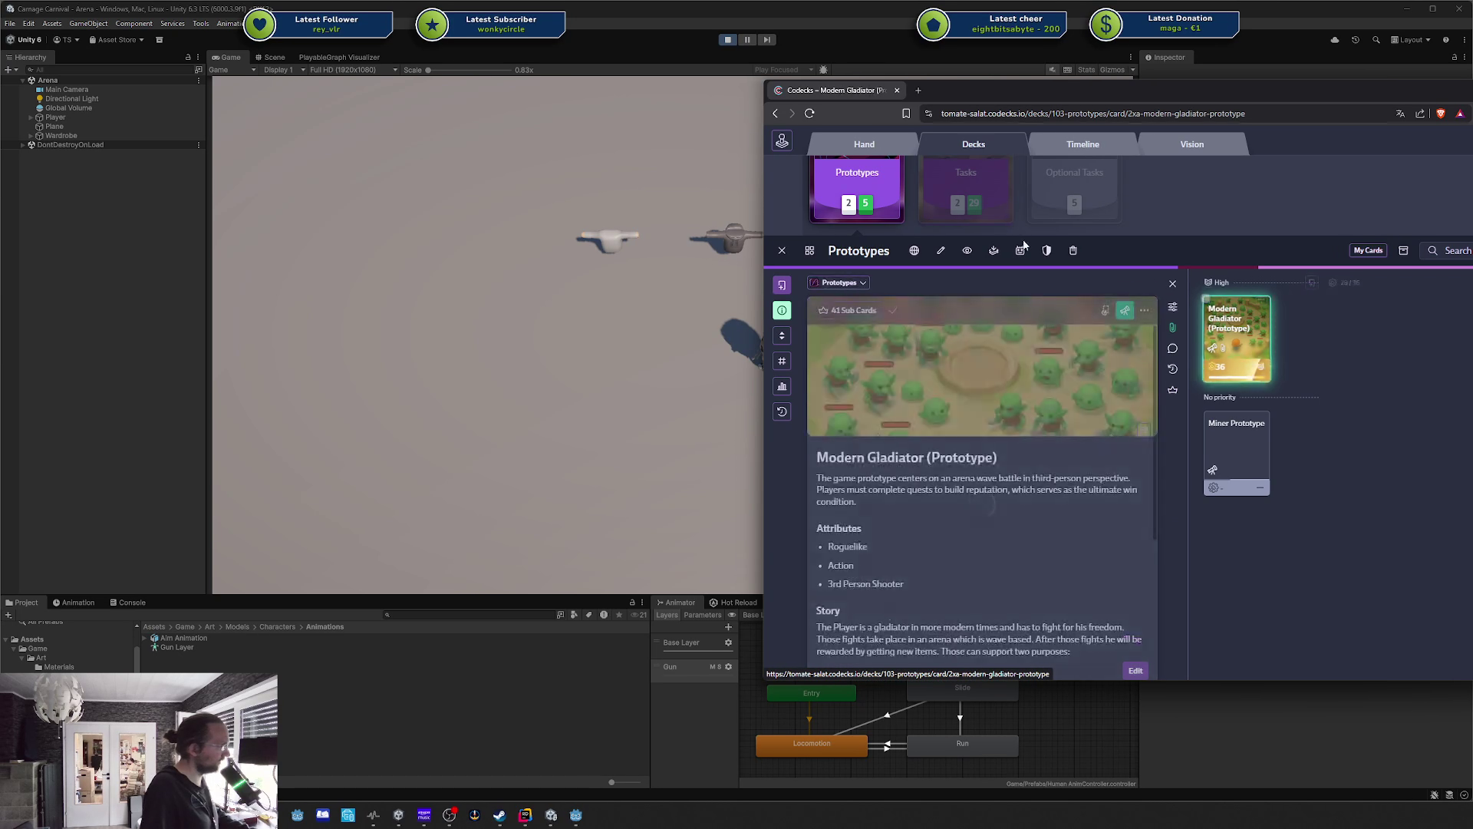
click(1127, 316)
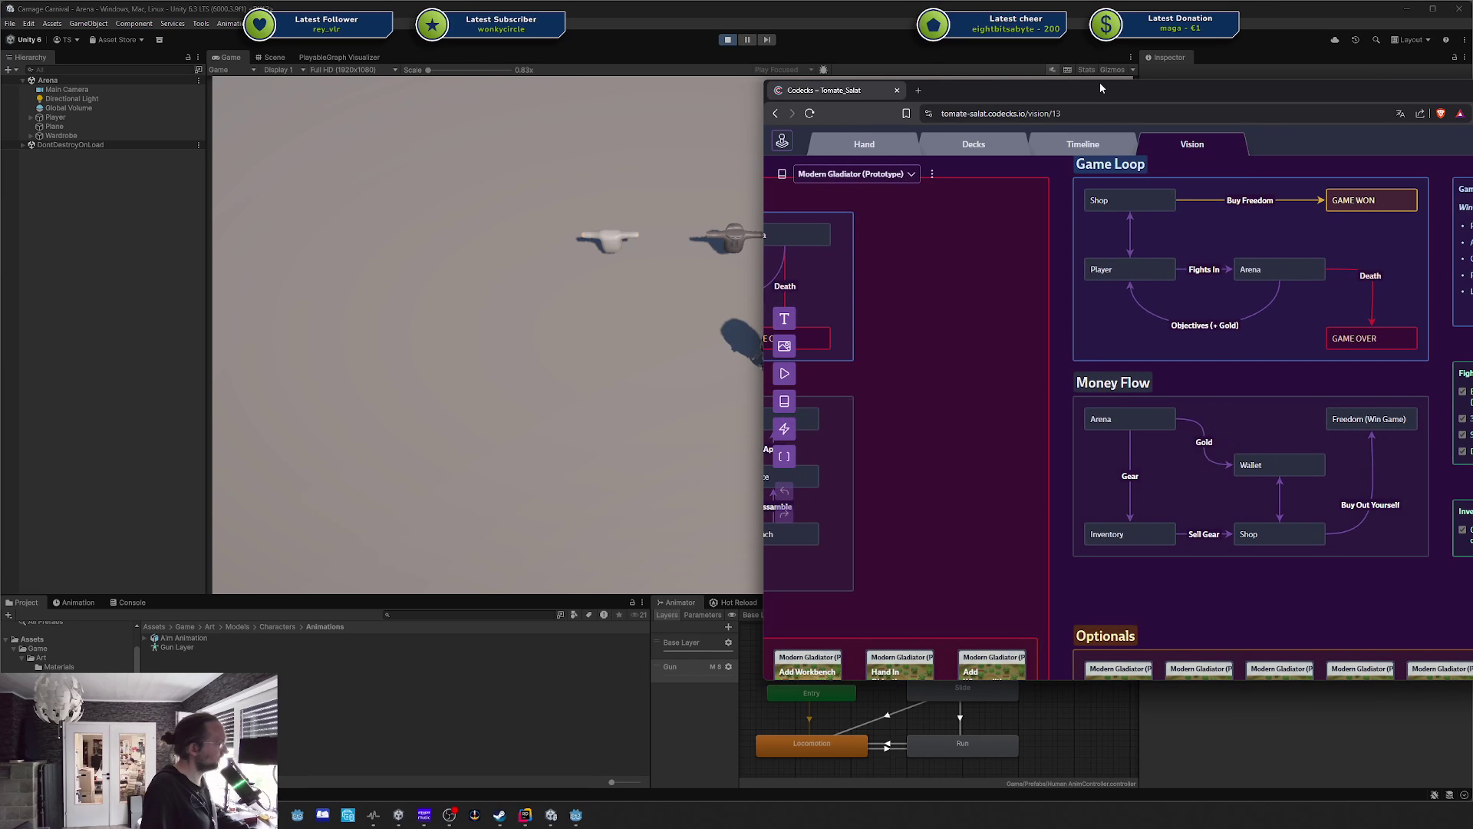
Enlarge the browser to view the Vision board whole, then slide it right to reveal Unity.
mouse_move(845, 90)
mouse_down()
mouse_move(573, 76)
mouse_move(647, 76)
mouse_up()
scroll(683, 175, down, 5)
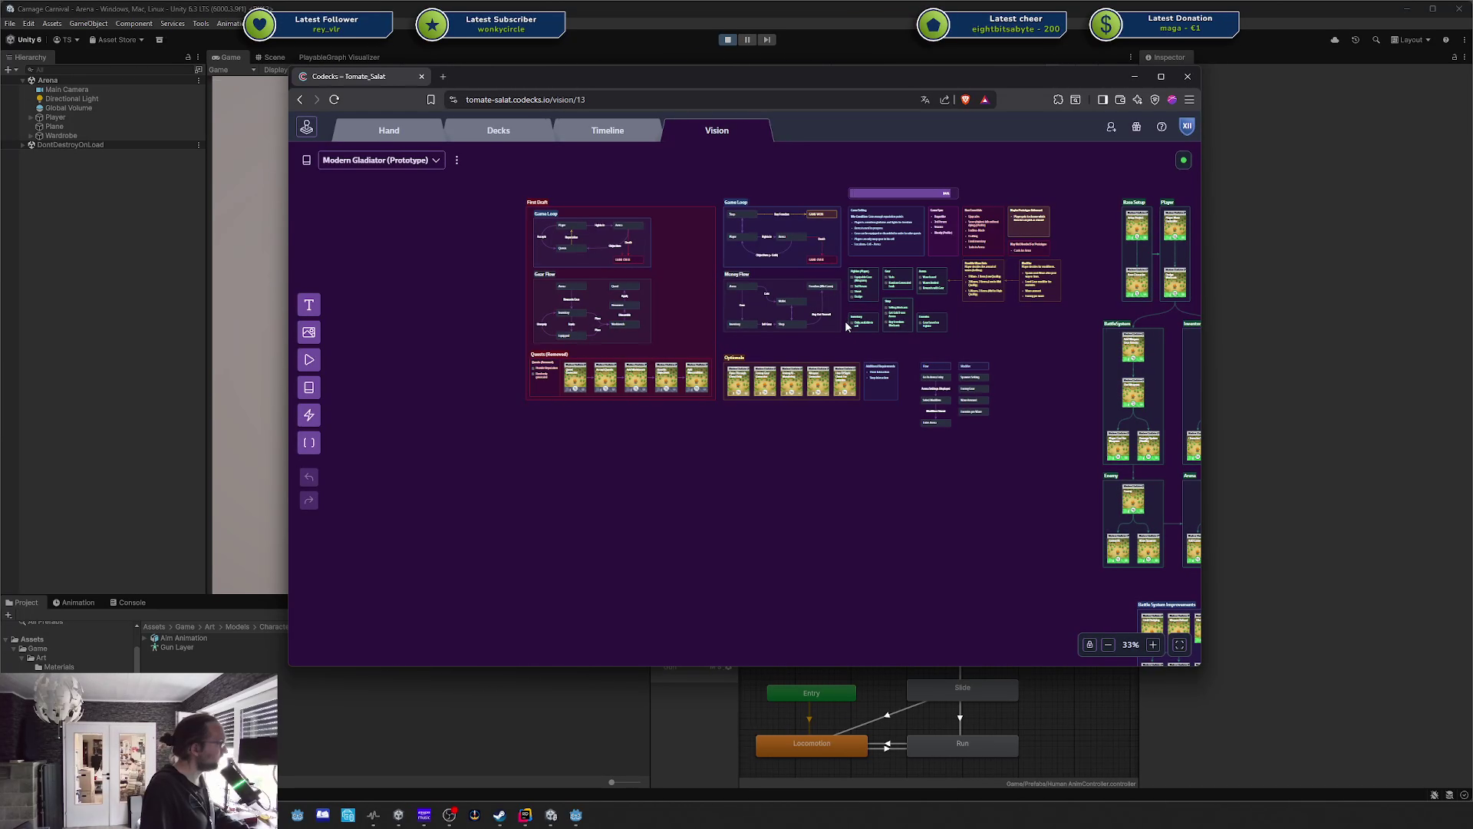
scroll(845, 320, up, 1)
drag(831, 76, 1472, 84)
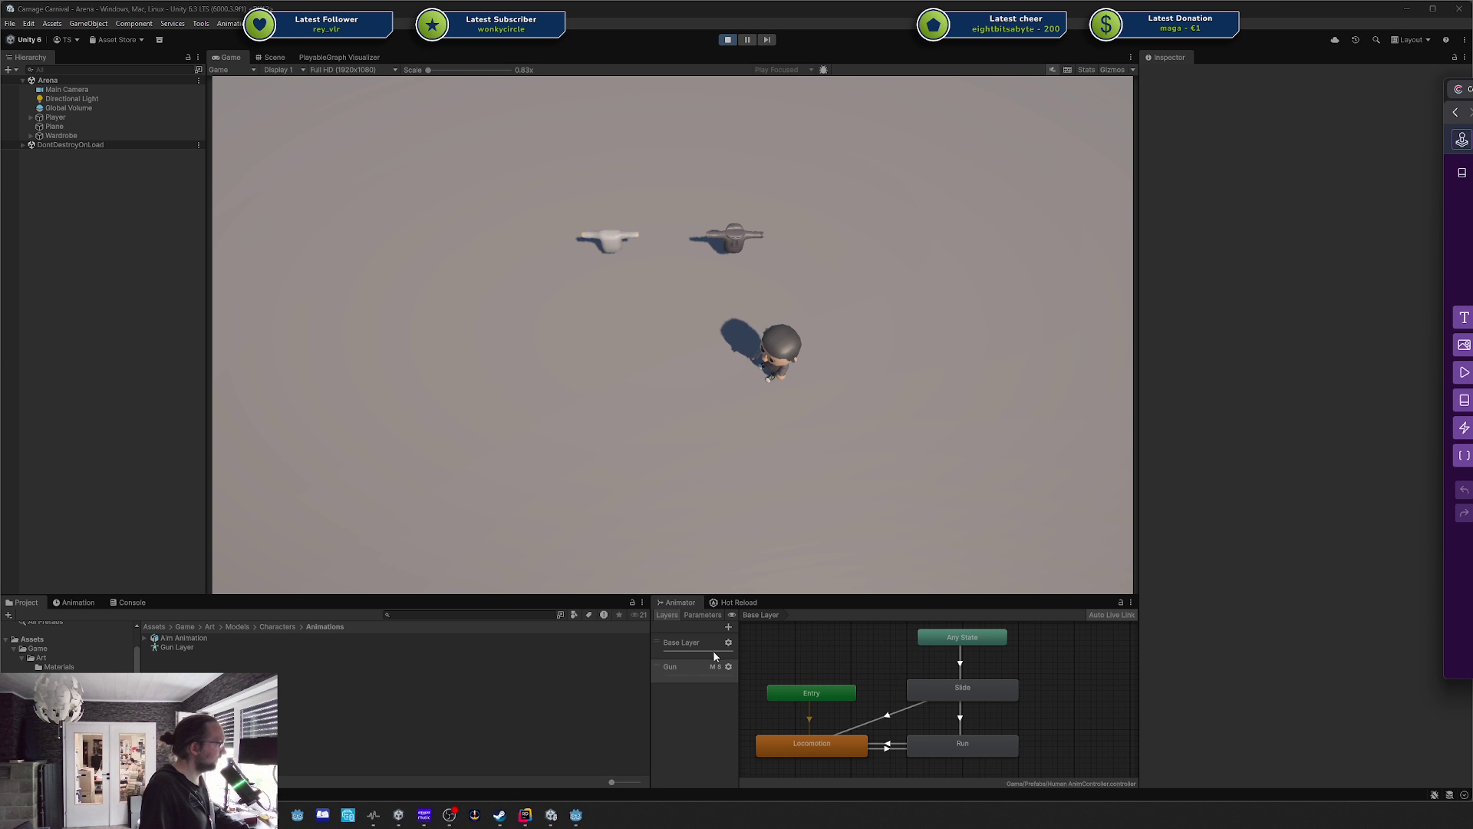
Set the Gun layer weight to full and walk the character left and right to test the gun pose.
click(728, 666)
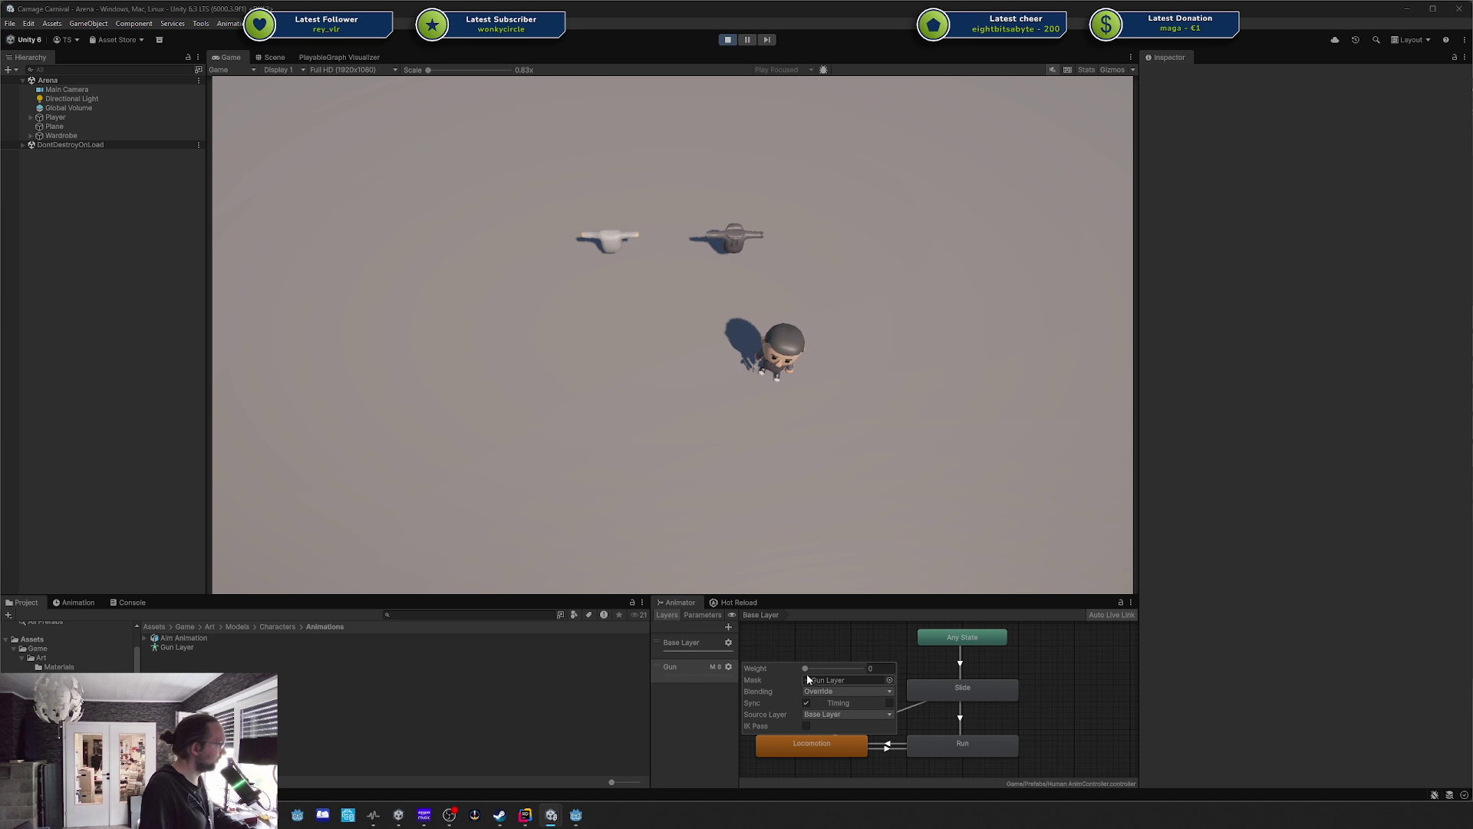
drag(802, 669, 905, 663)
click(747, 422)
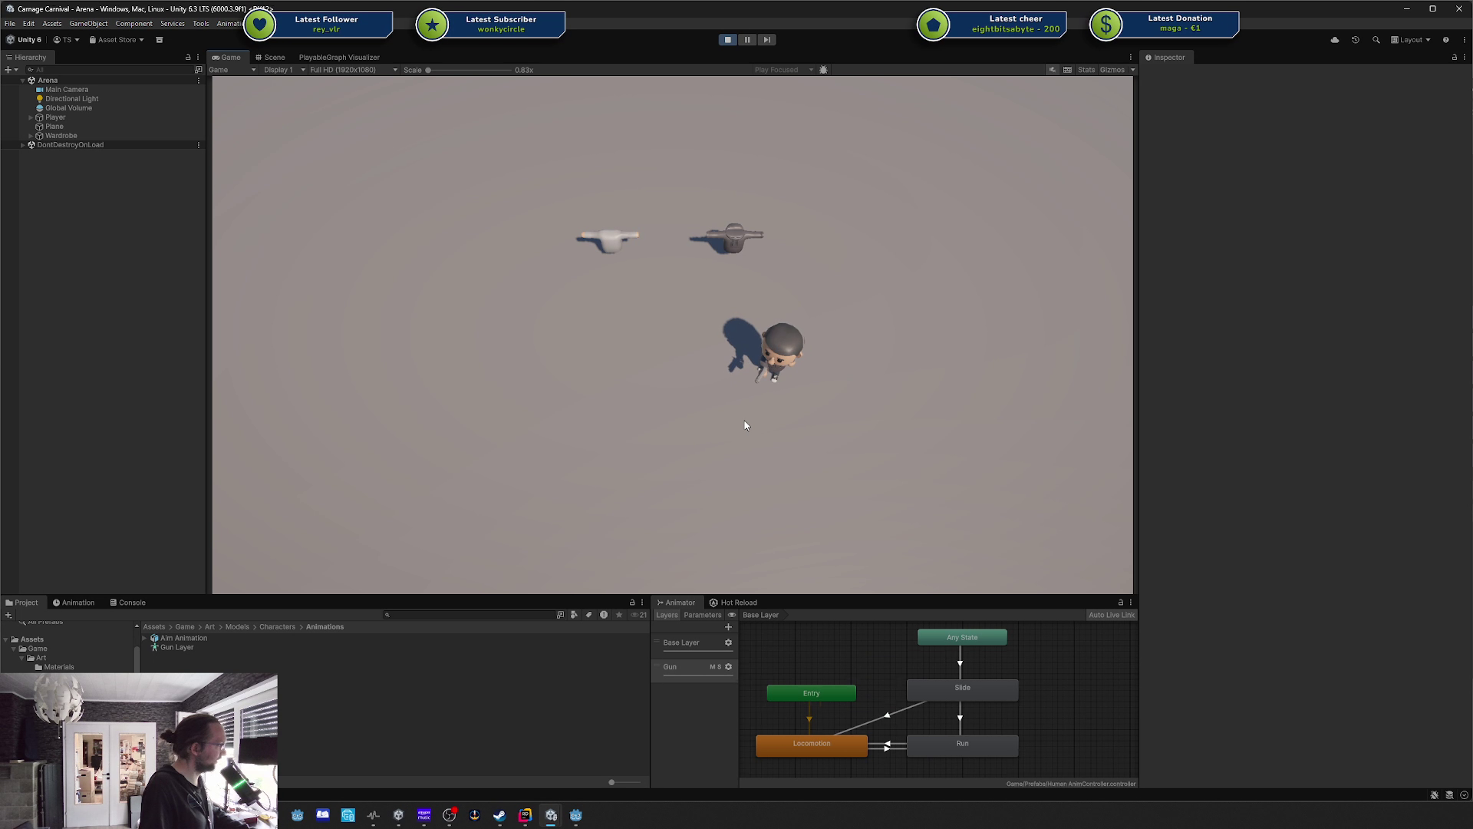
key(a)
key(d)
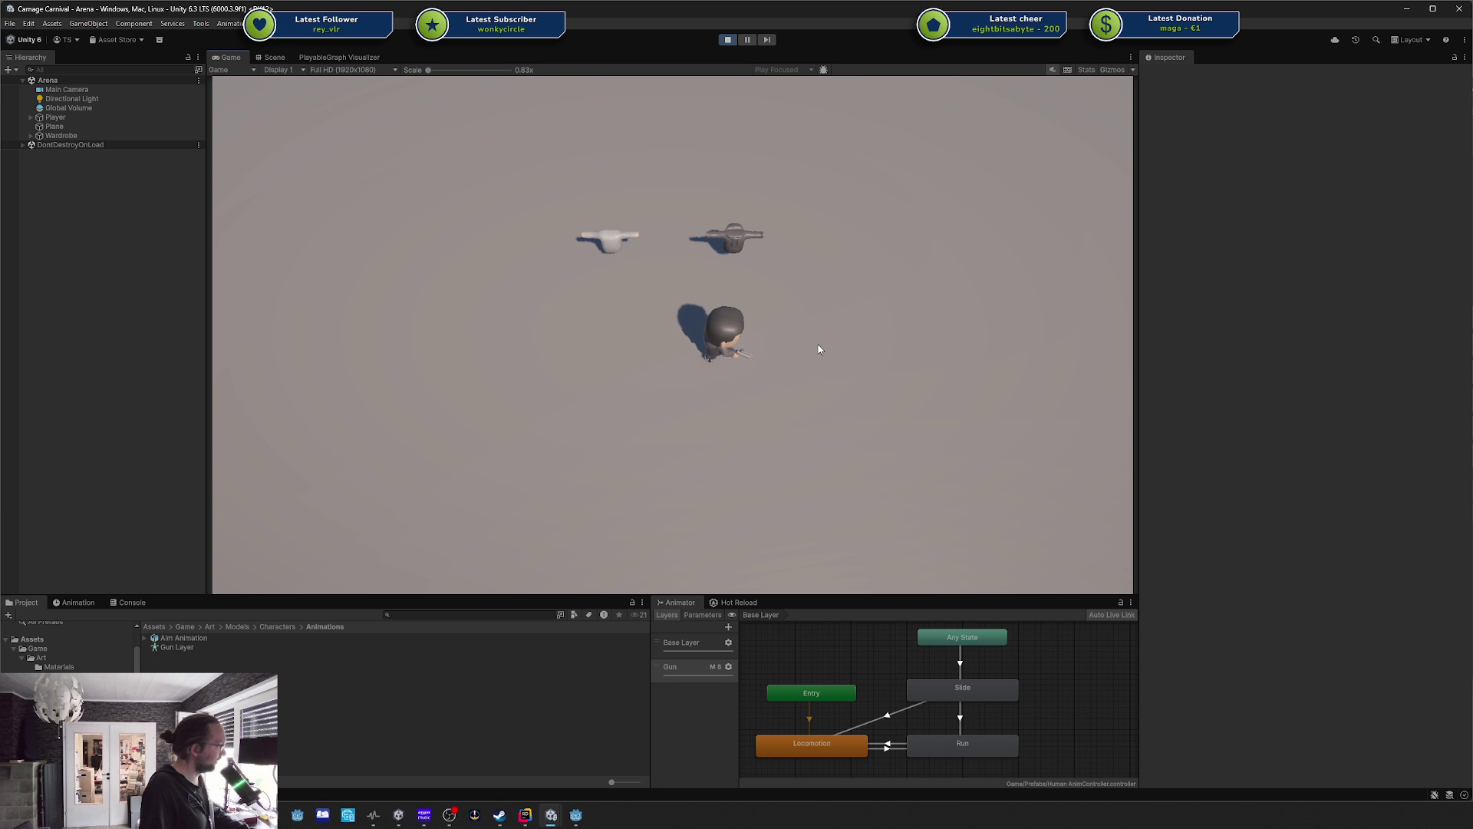
key(a)
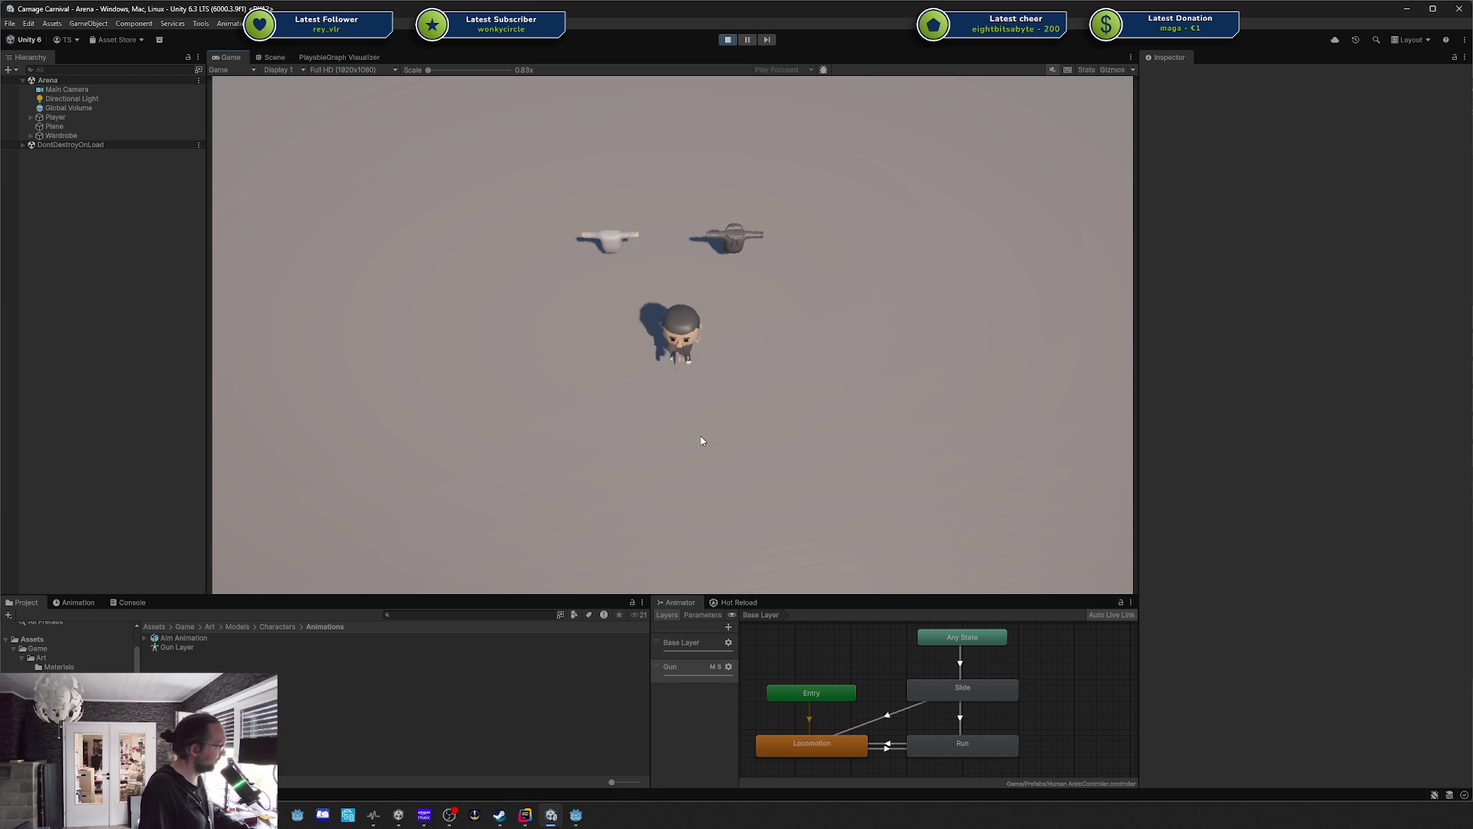
key(a)
Set the Gun layer weight partway, inspect the Locomotion state, select Base Layer, and centre the Codecks window.
click(728, 666)
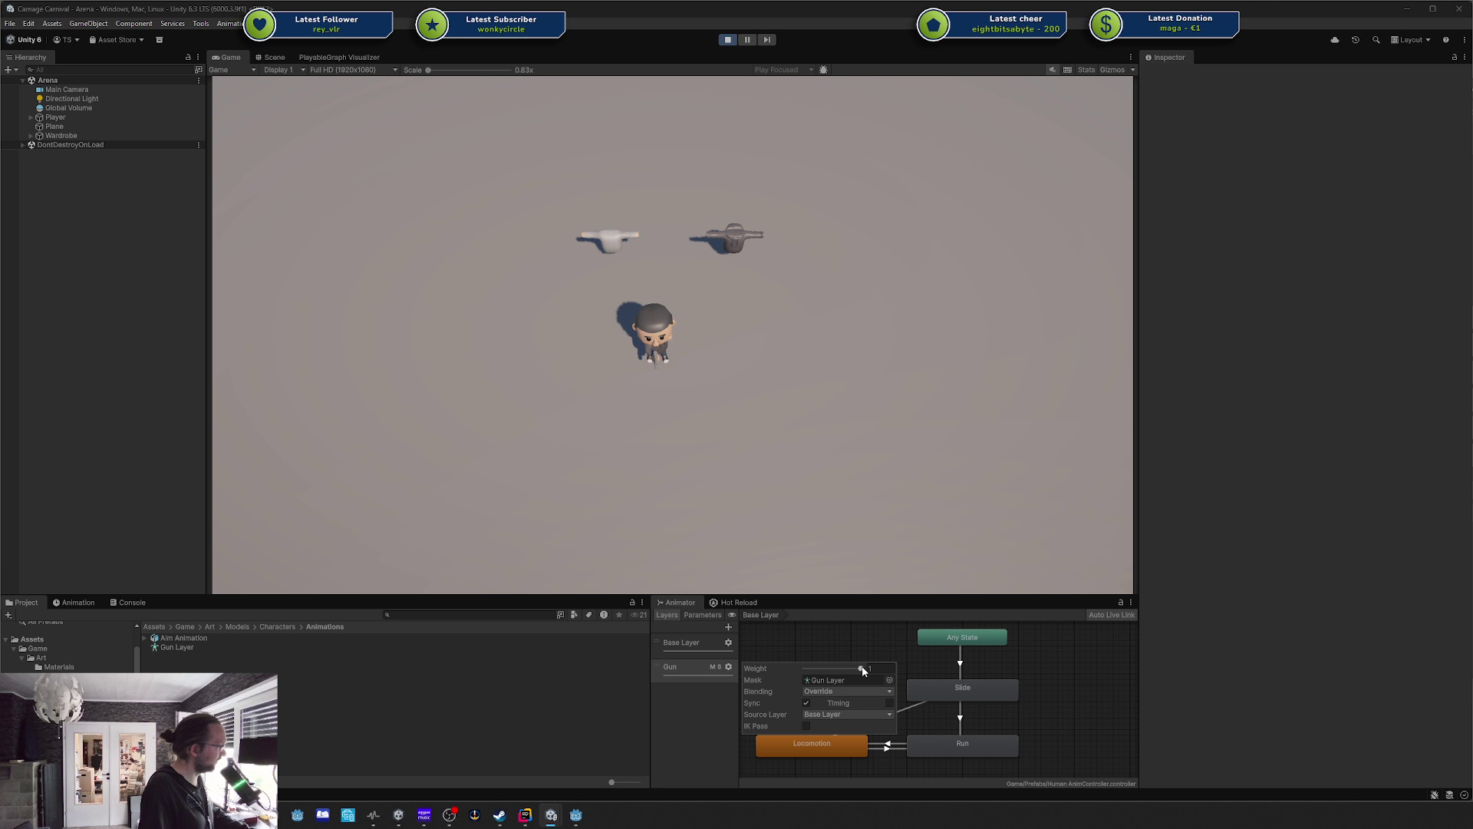
click(829, 669)
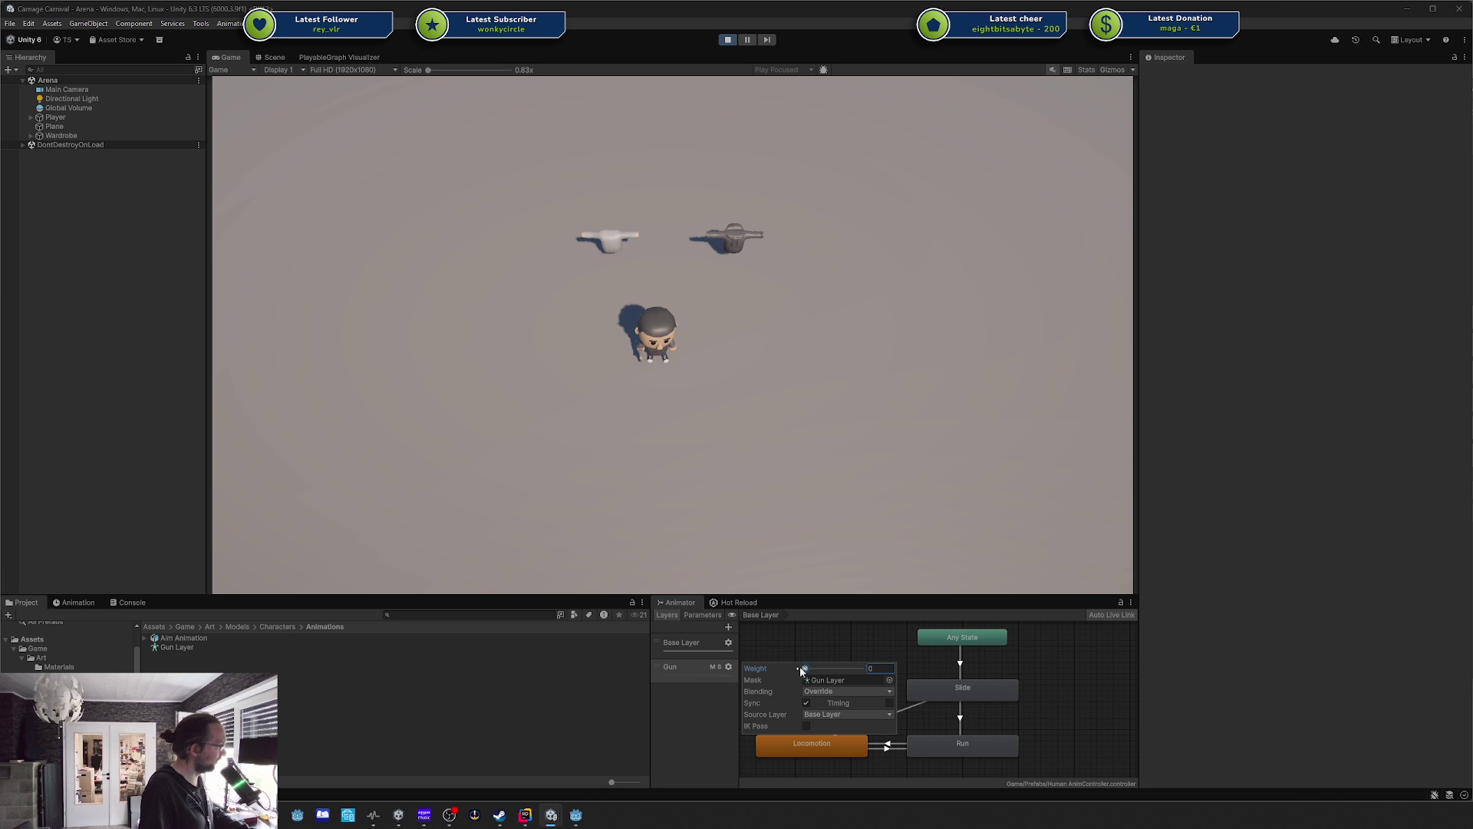
click(677, 680)
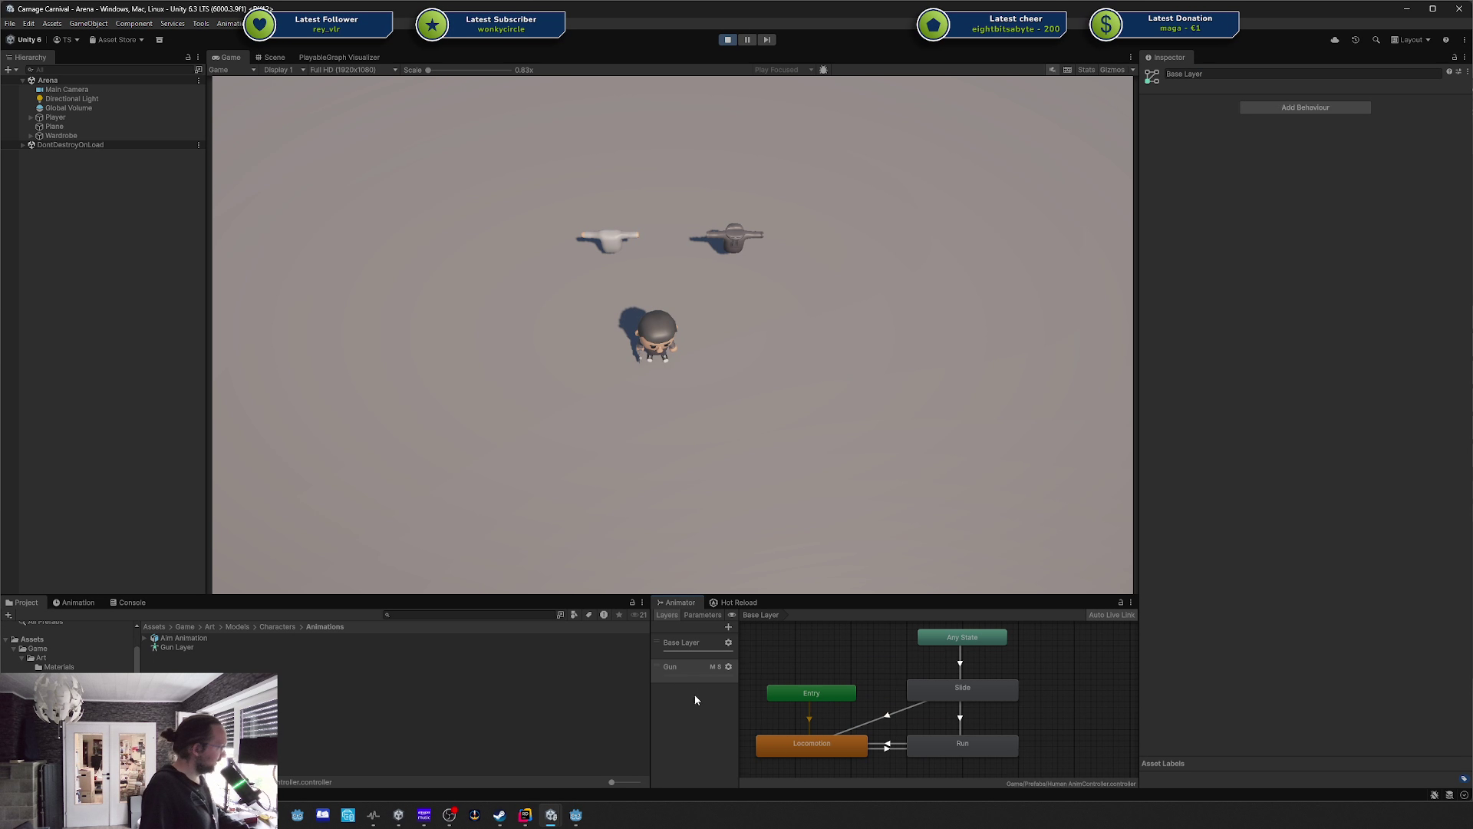
click(824, 741)
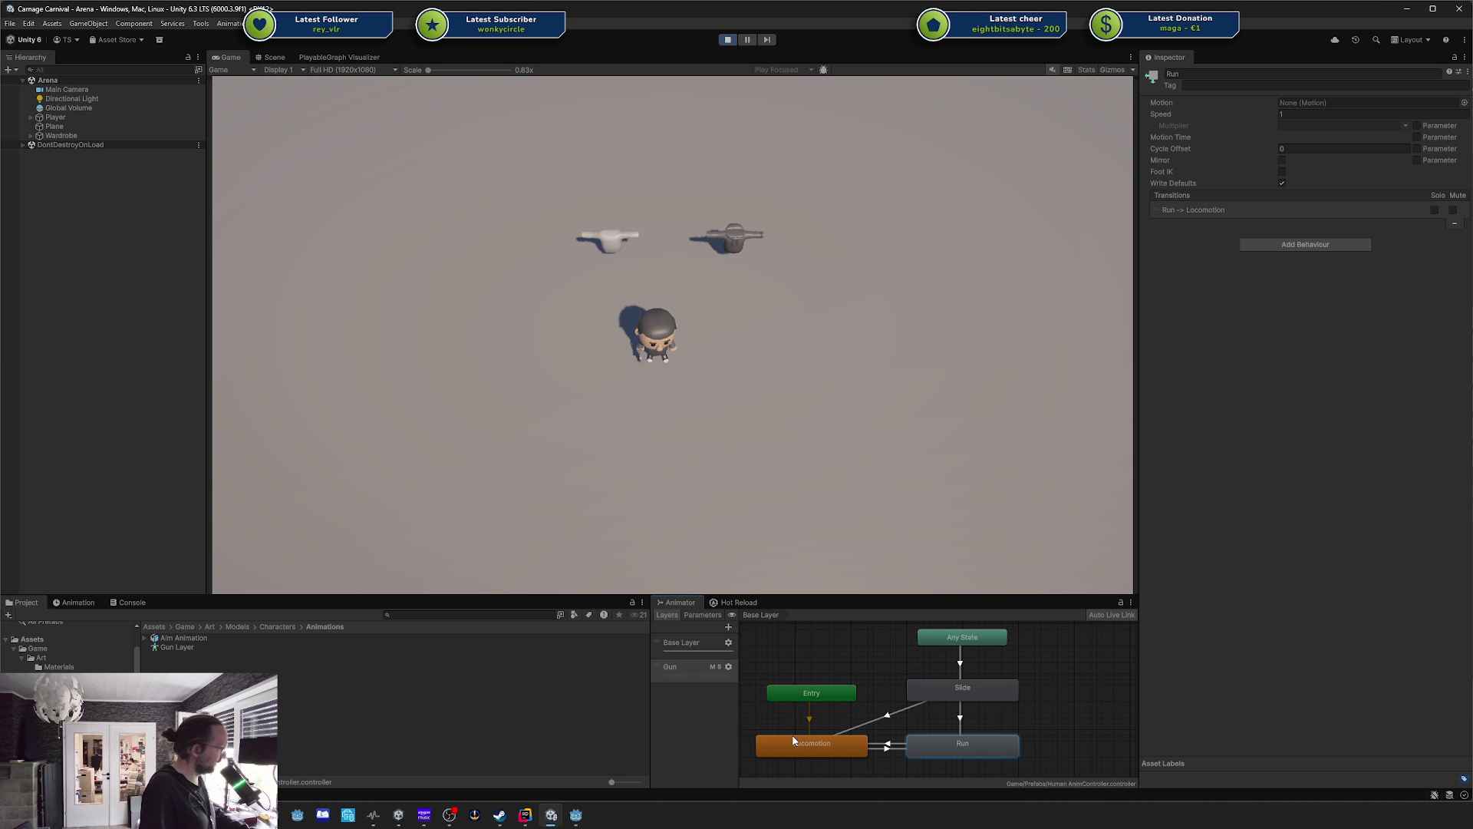
click(986, 729)
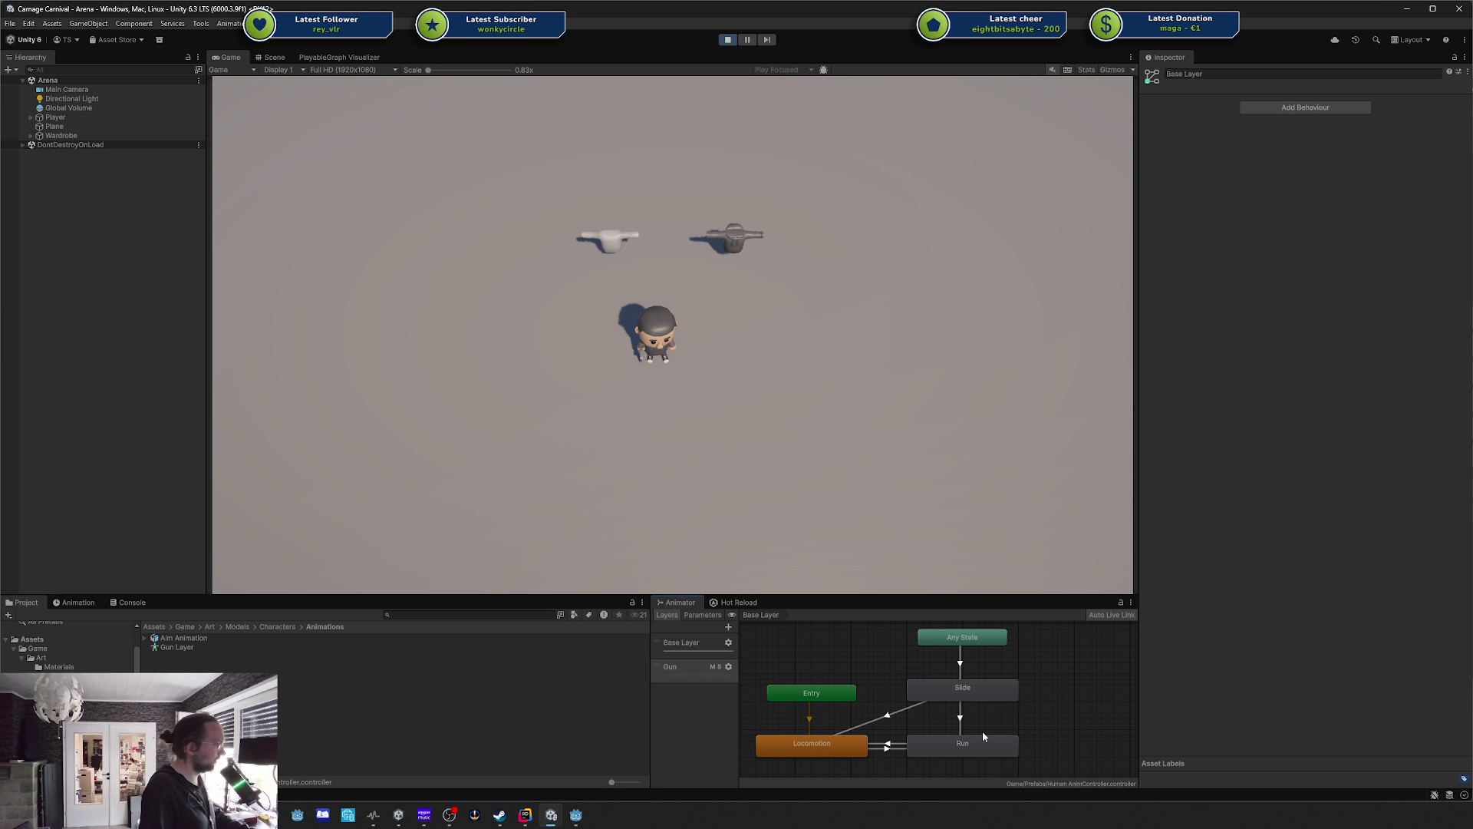
click(680, 642)
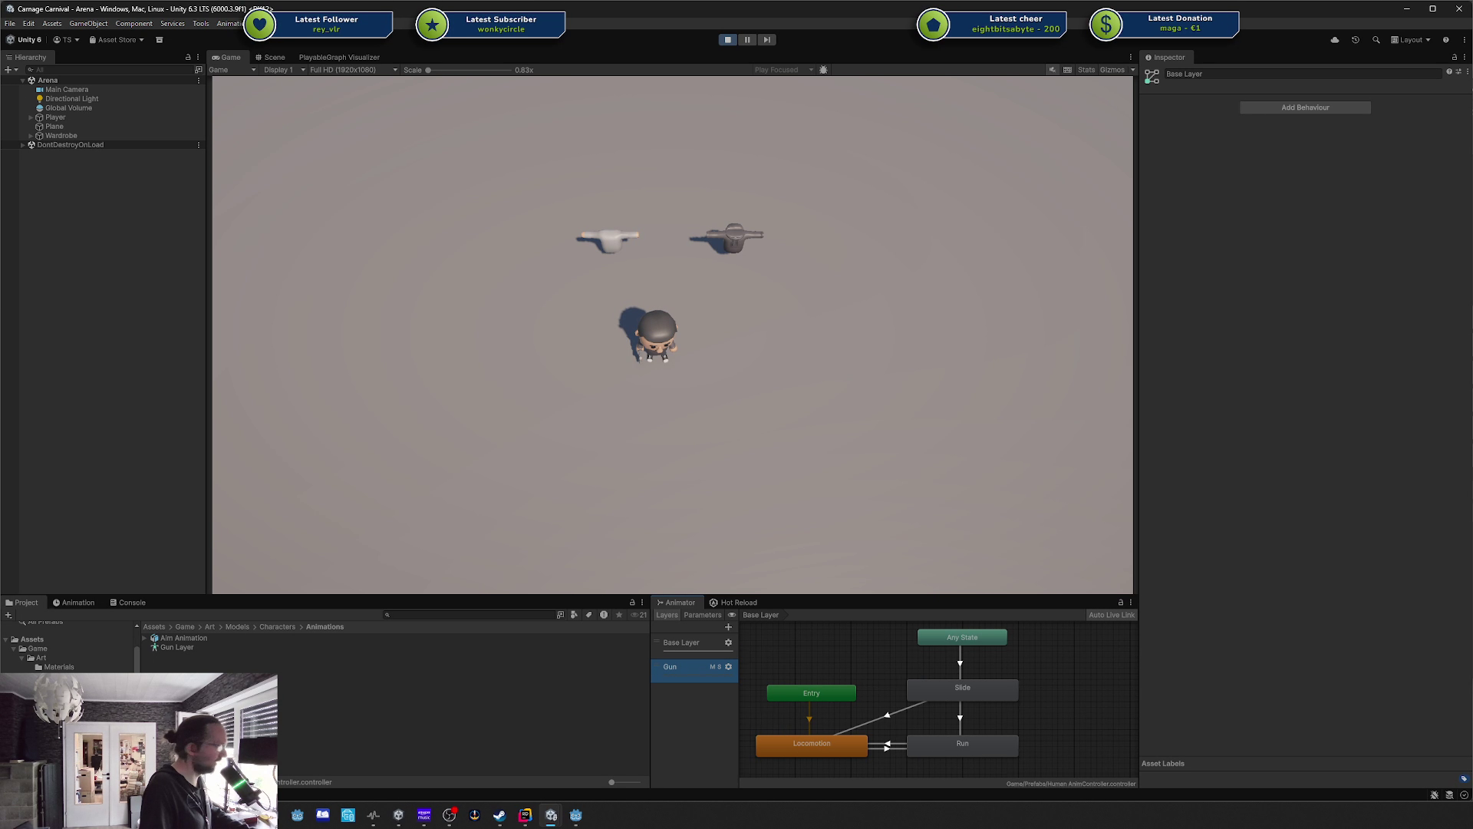
mouse_move(1458, 134)
mouse_down()
mouse_move(628, 34)
mouse_move(637, 61)
mouse_up()
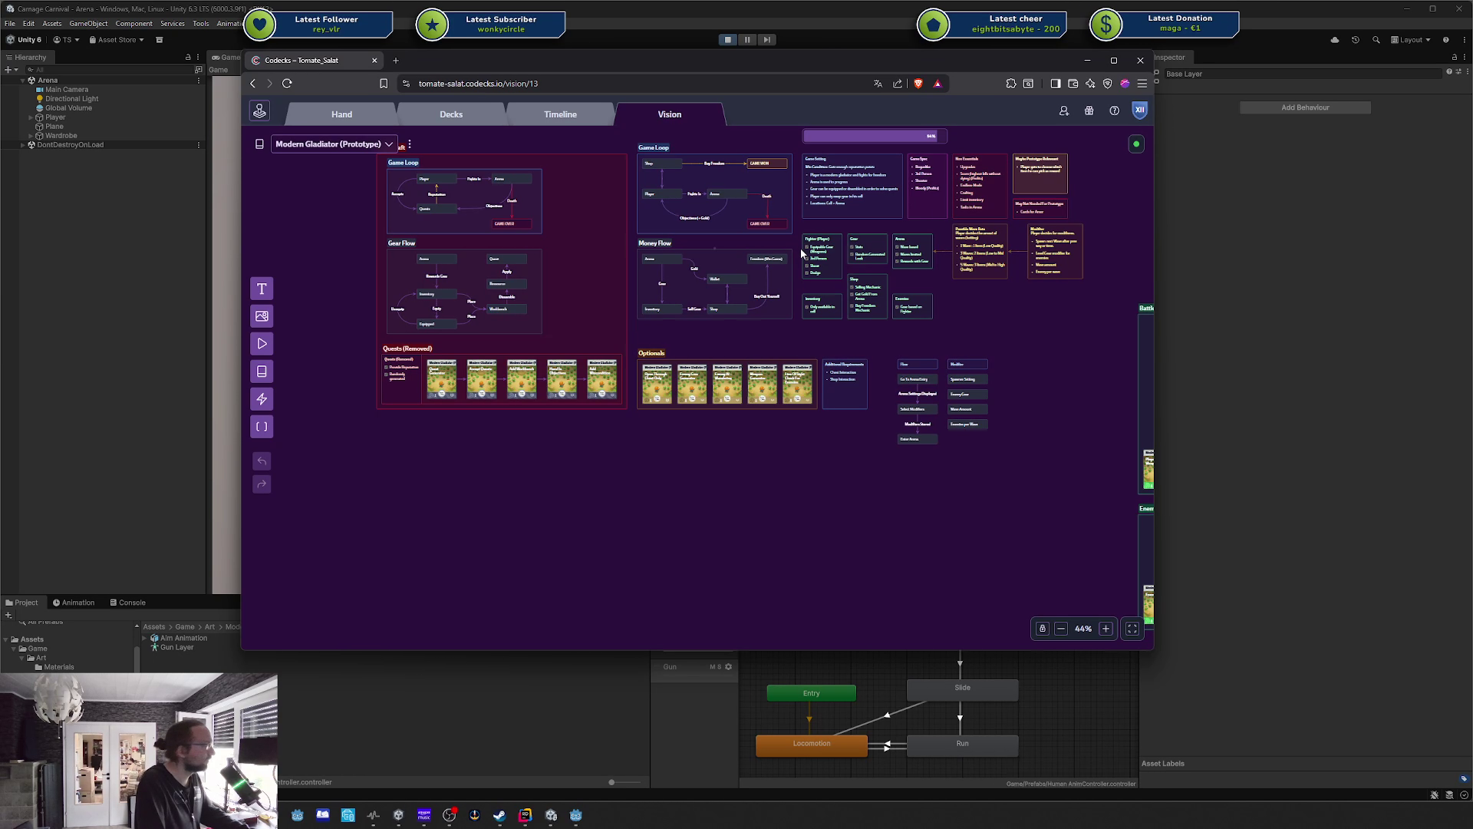
Open the Modern Gladiator vision board URL in a Brave private window, which shows only a login page.
scroll(651, 541, up, 5)
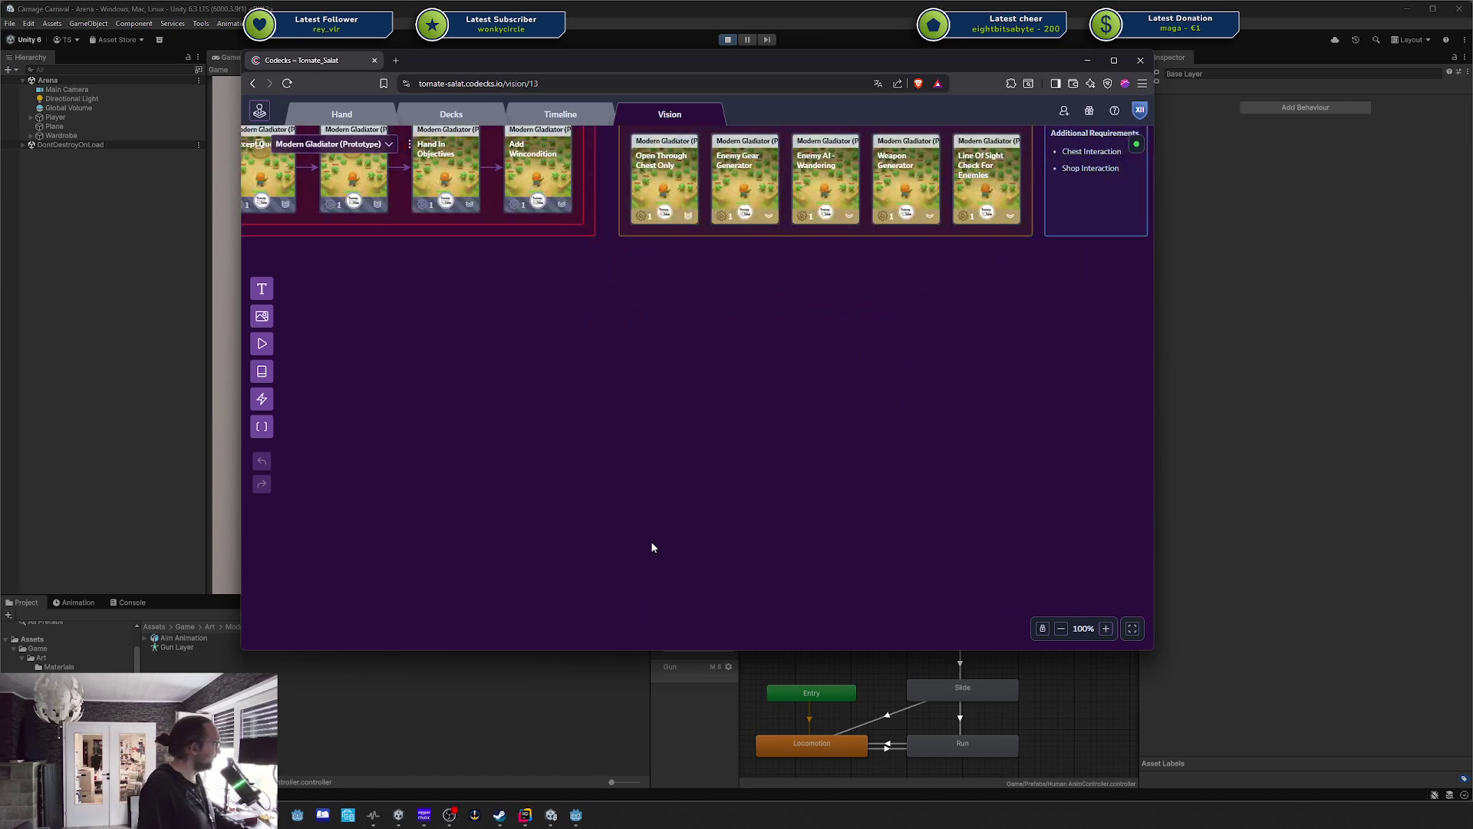
scroll(624, 425, down, 5)
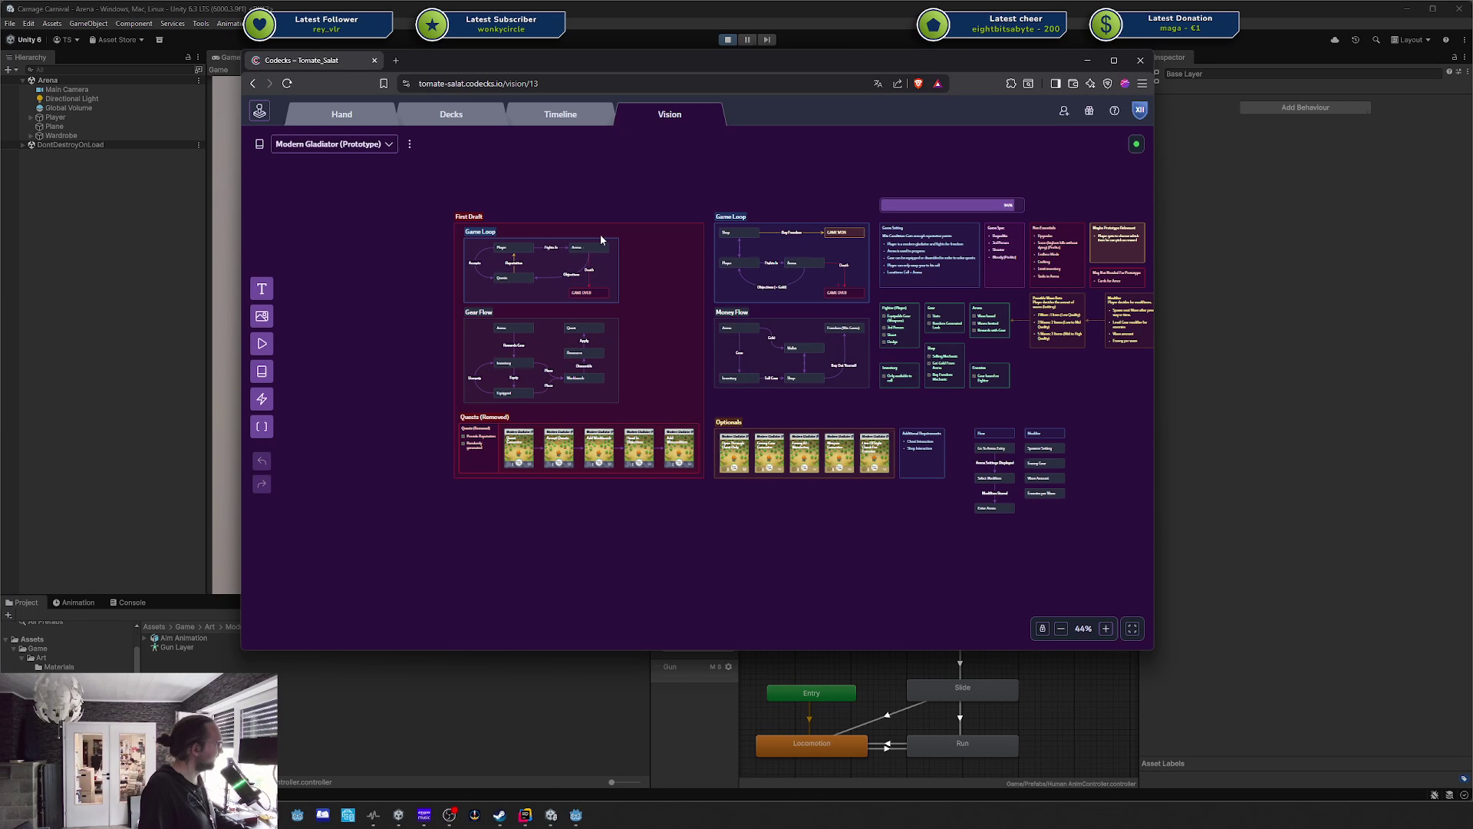
drag(600, 240, 454, 222)
click(515, 82)
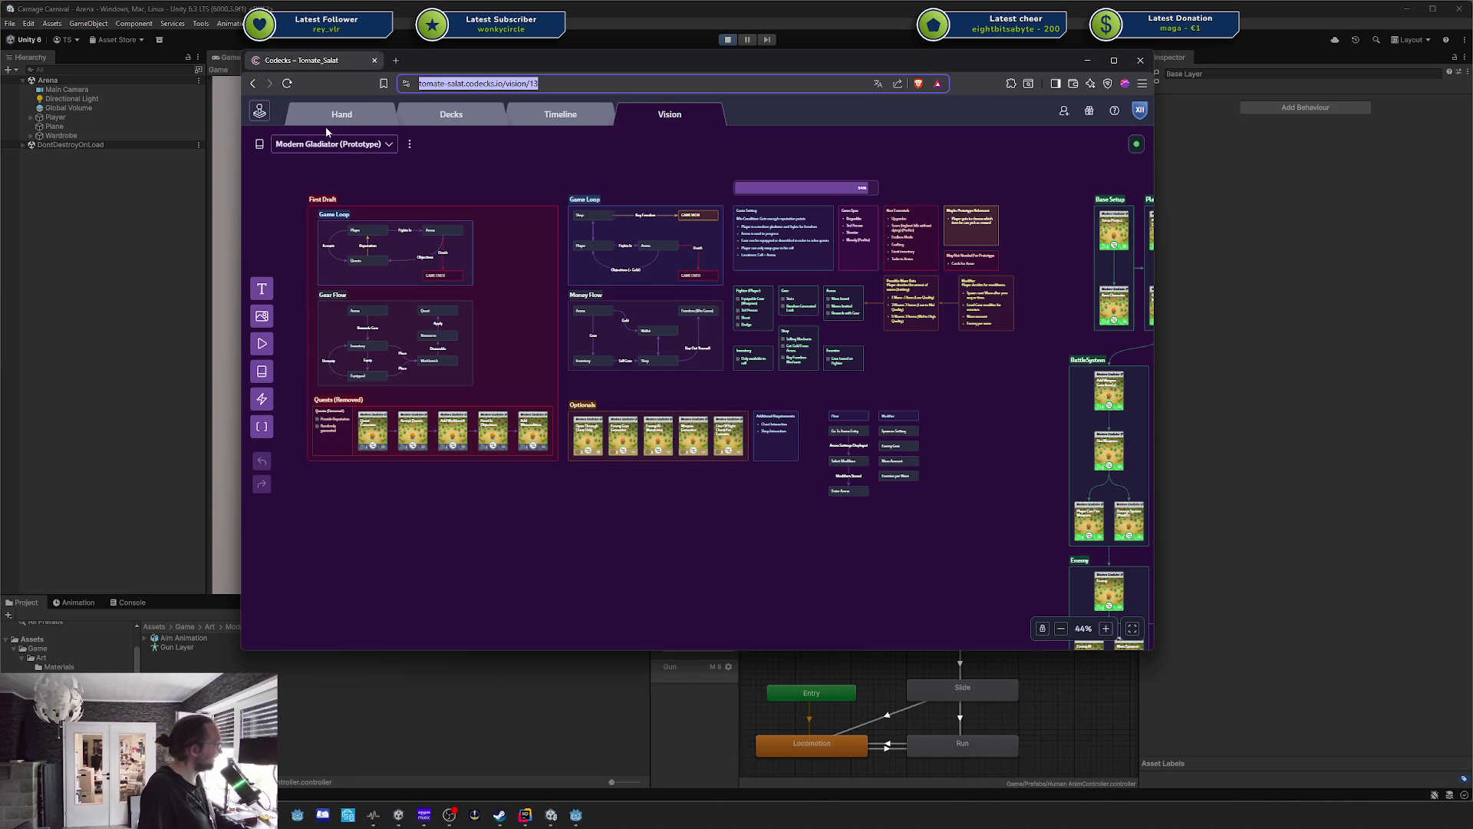
click(1142, 82)
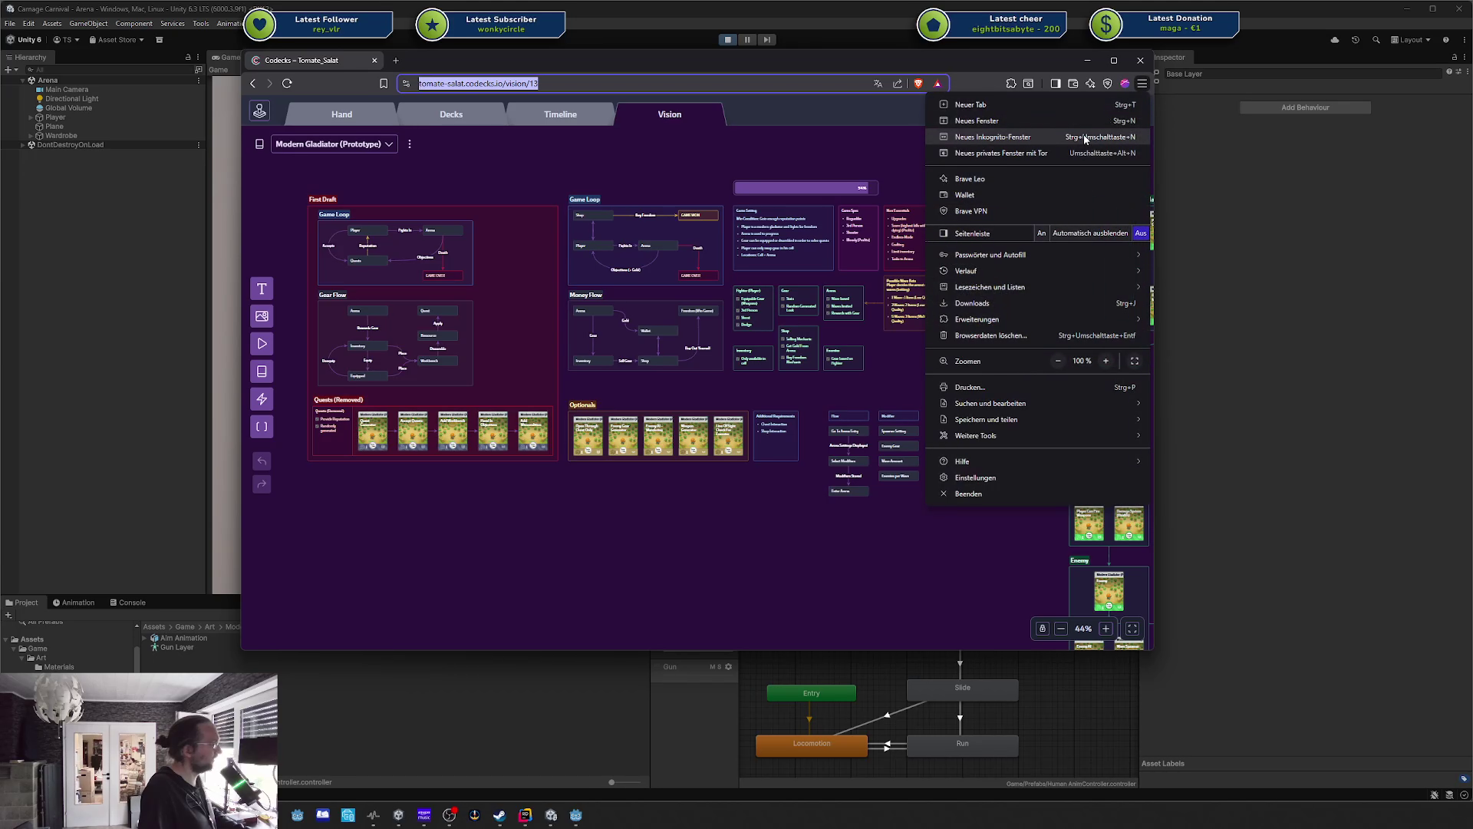
click(1013, 138)
text(https://tomate-salat.codecks.io/vision/13)
key(Return)
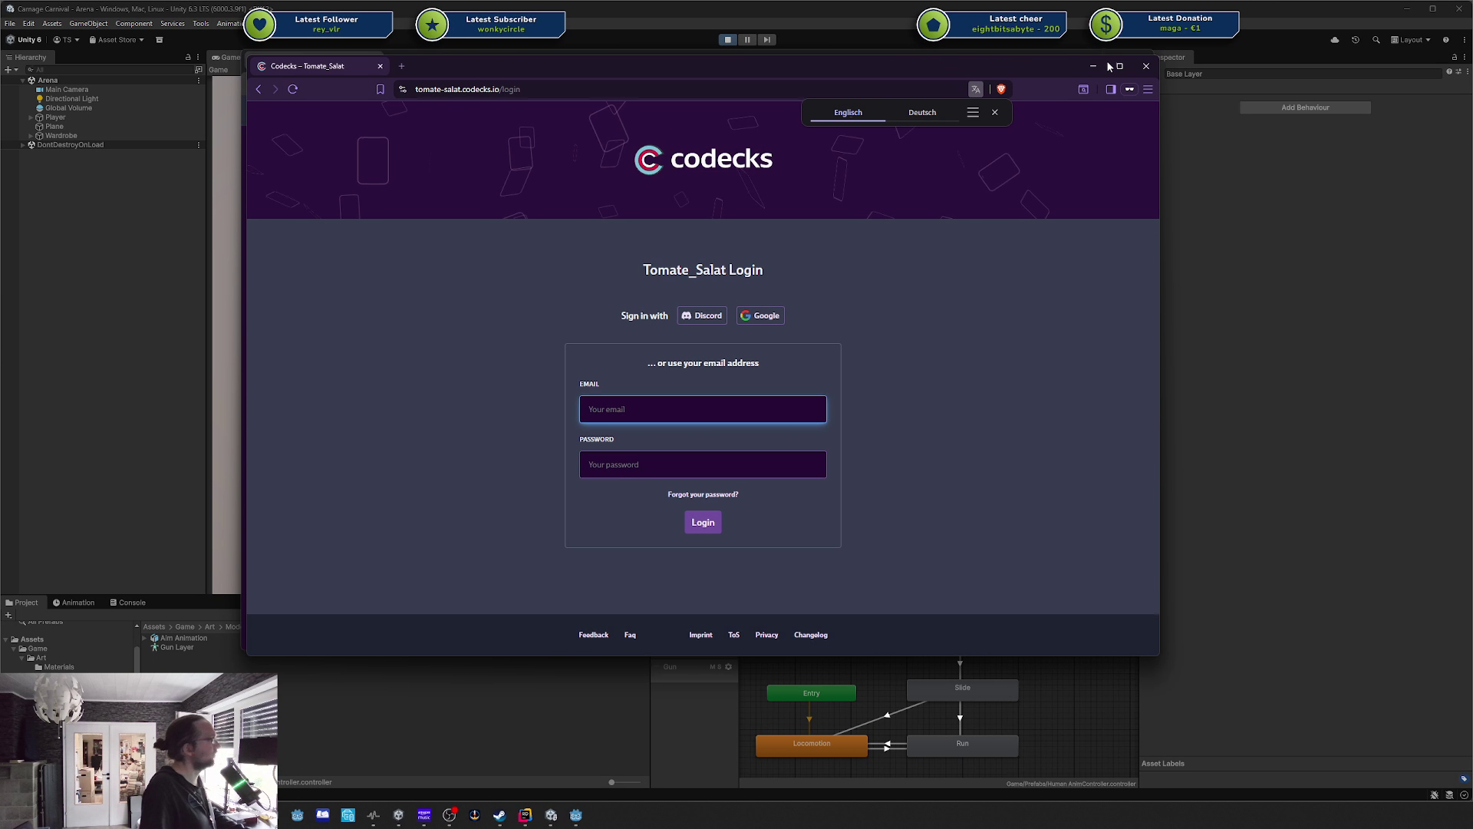
Close the private login window and bring Unity's game view back to the front.
click(1146, 66)
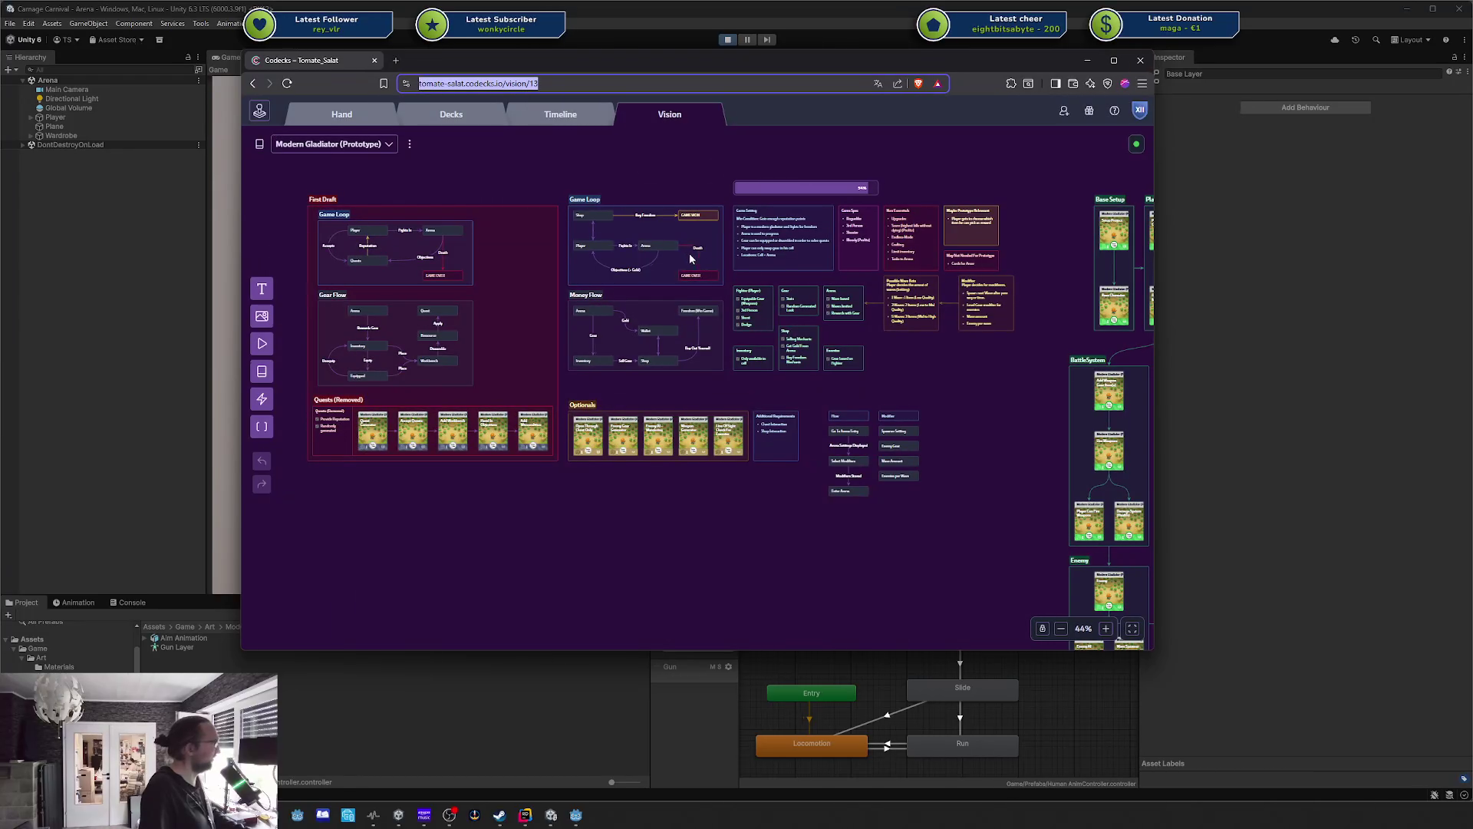
scroll(716, 335, up, 10)
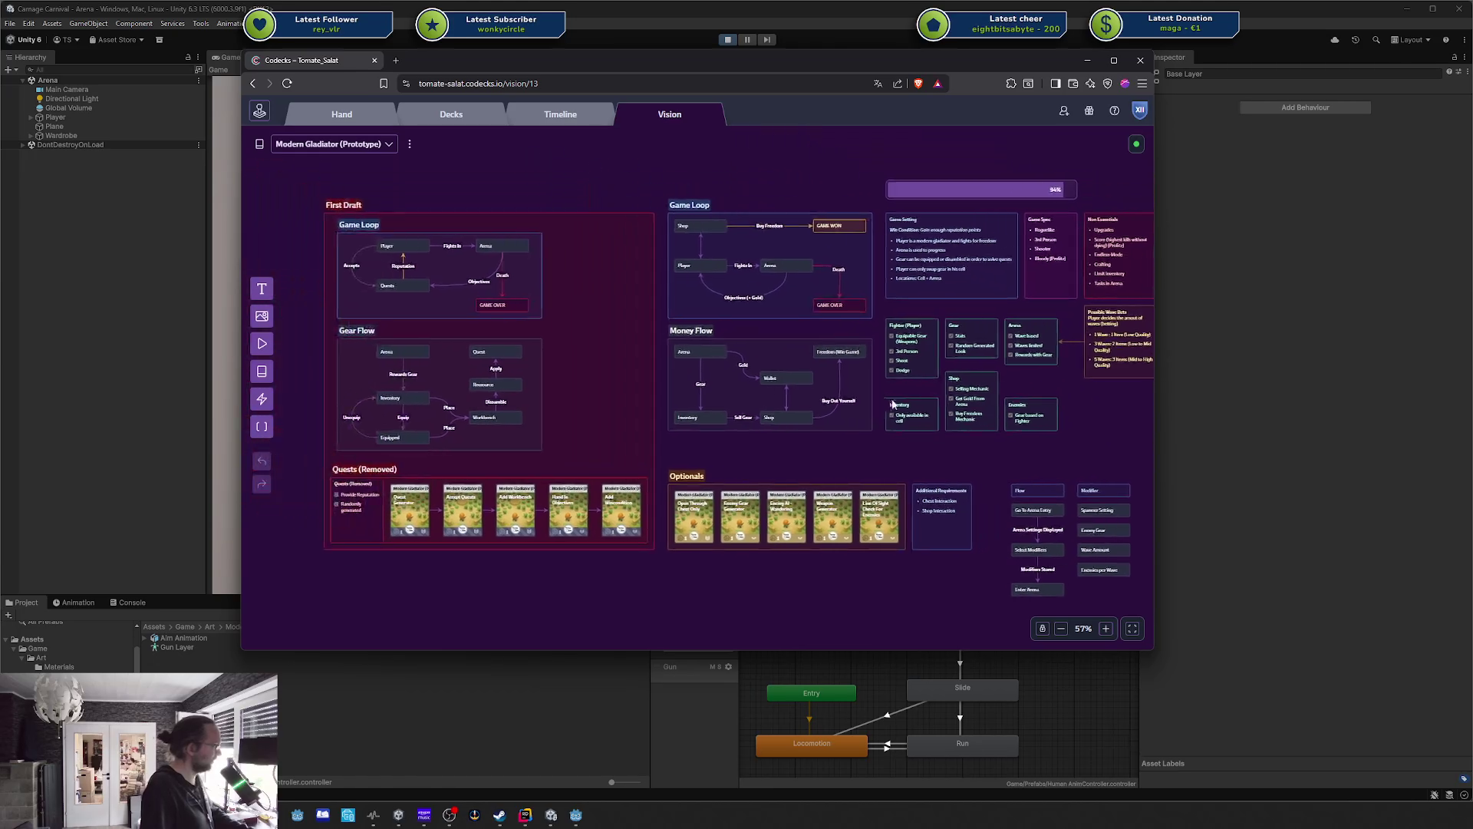
scroll(772, 310, down, 5)
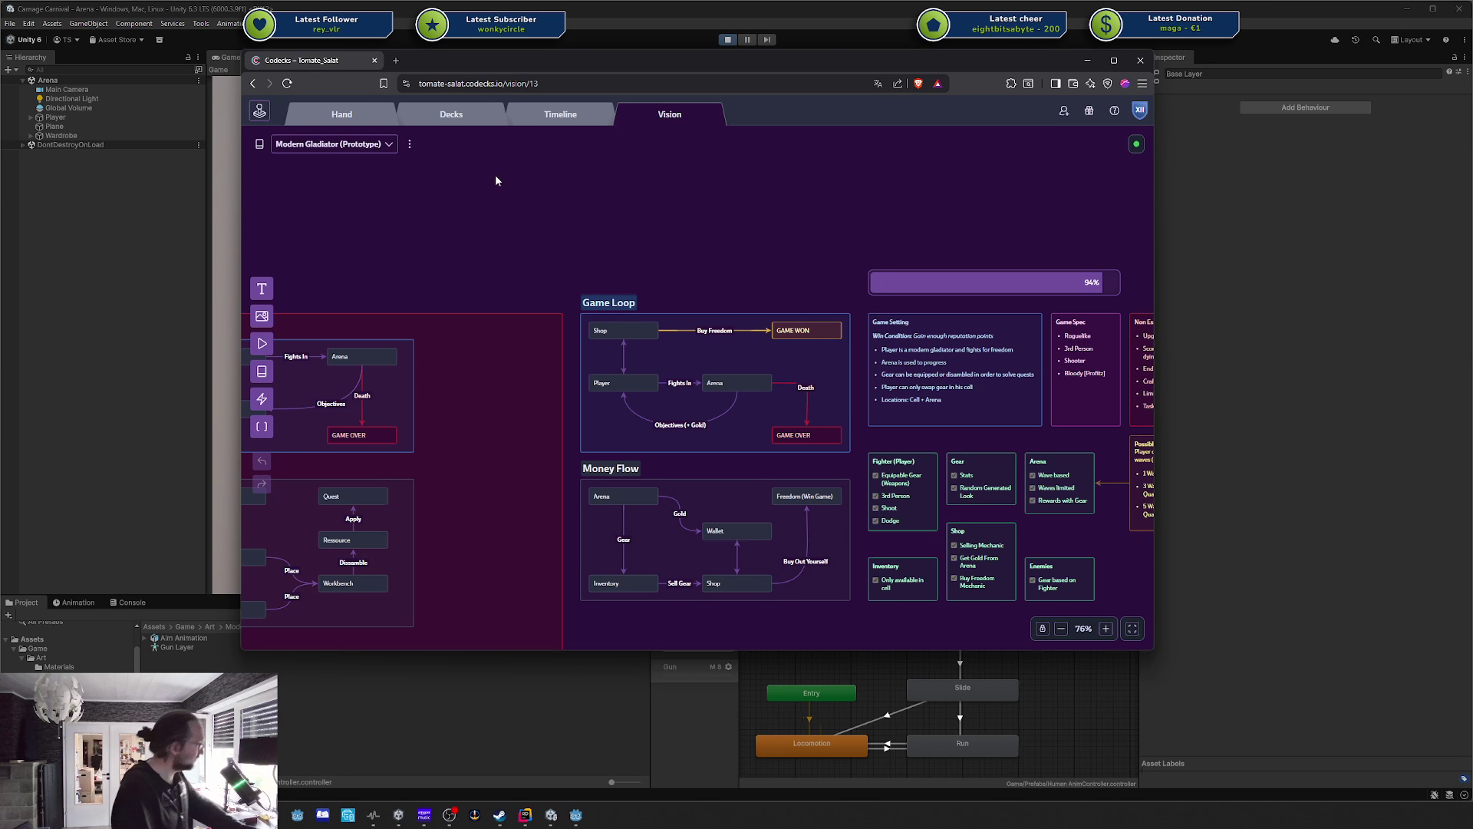
click(485, 44)
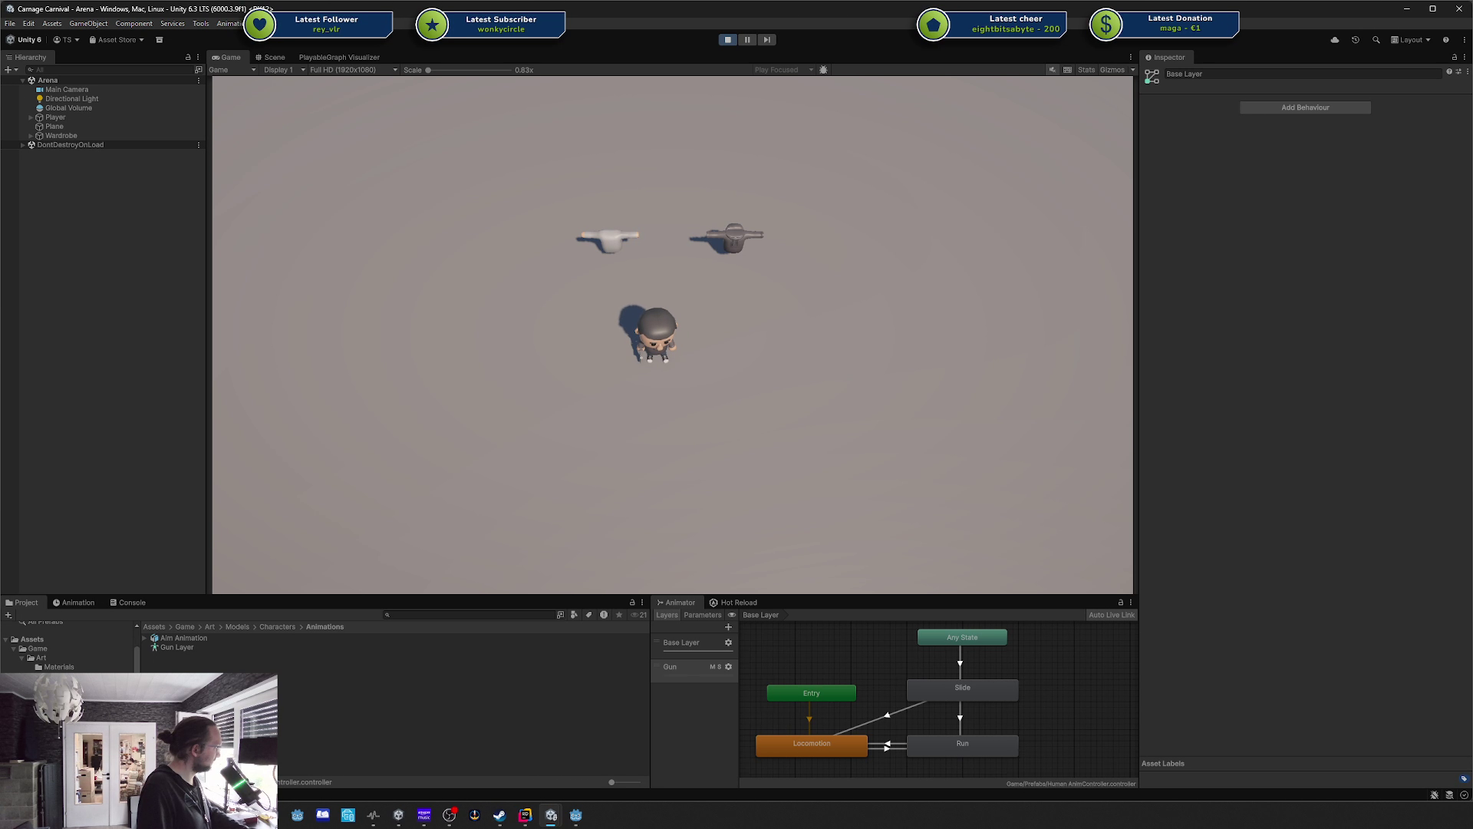
Restore the Codecks browser window from the taskbar and shift it left.
click(221, 815)
click(293, 771)
mouse_move(711, 67)
mouse_down()
mouse_move(409, 73)
mouse_move(517, 74)
mouse_up()
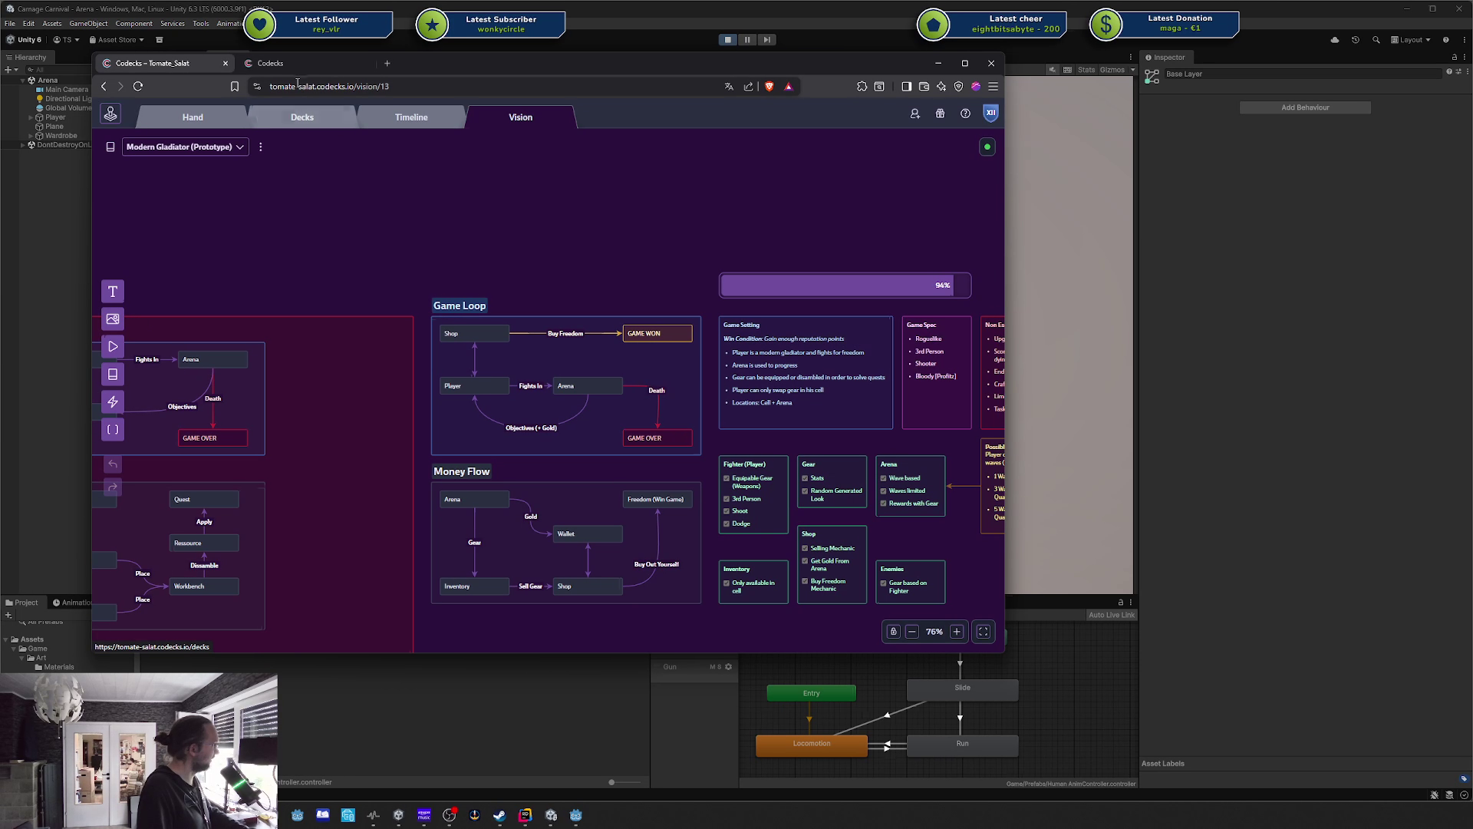
Detach the Decks page into its own window, peek at the Demo deck, then show the Core Game Mechanics vision board.
middle_click(302, 117)
mouse_move(311, 63)
mouse_down()
mouse_move(607, 154)
mouse_move(557, 138)
mouse_up()
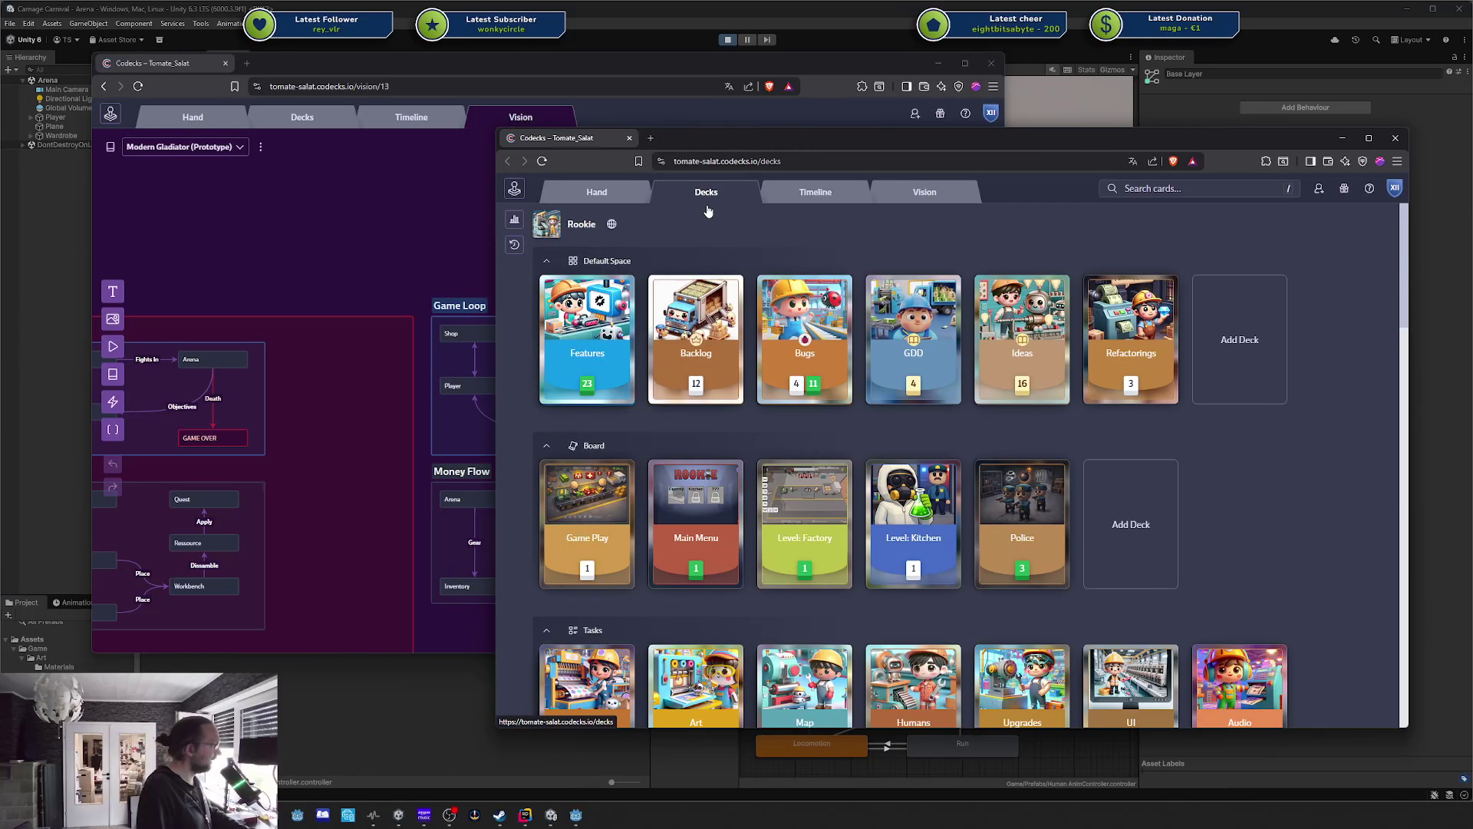
scroll(698, 259, down, 10)
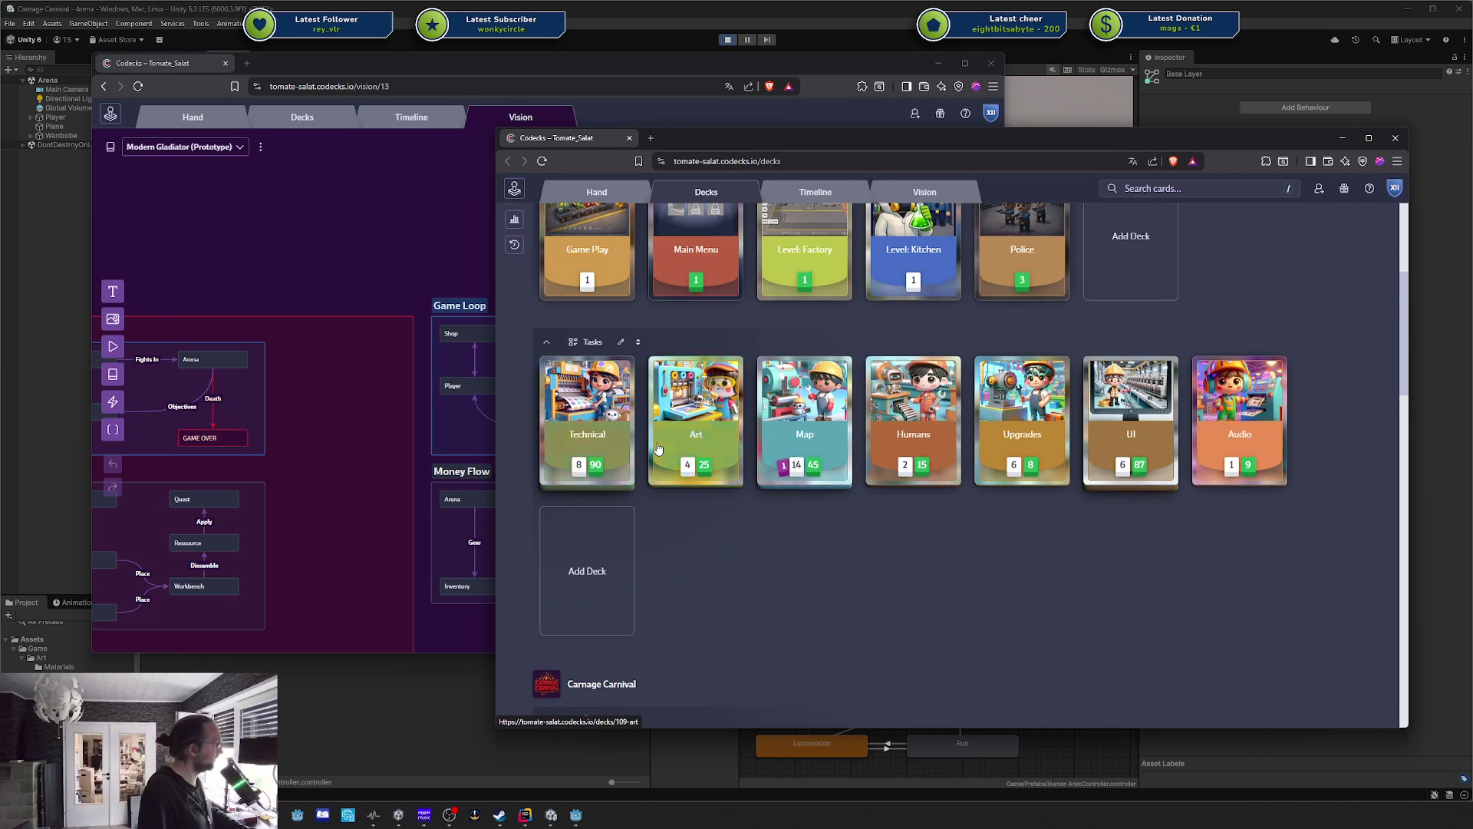
click(548, 423)
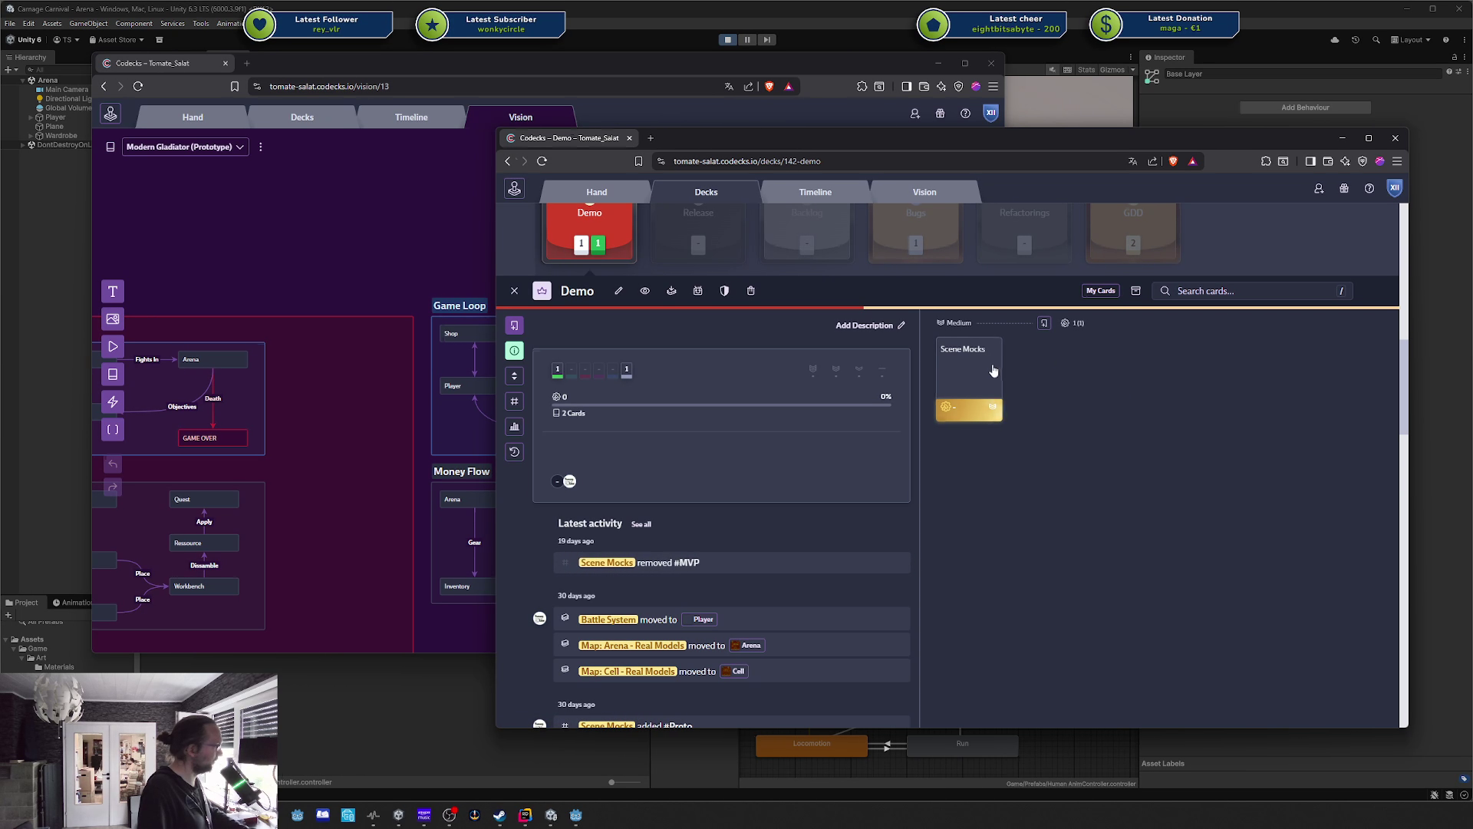
key(Escape)
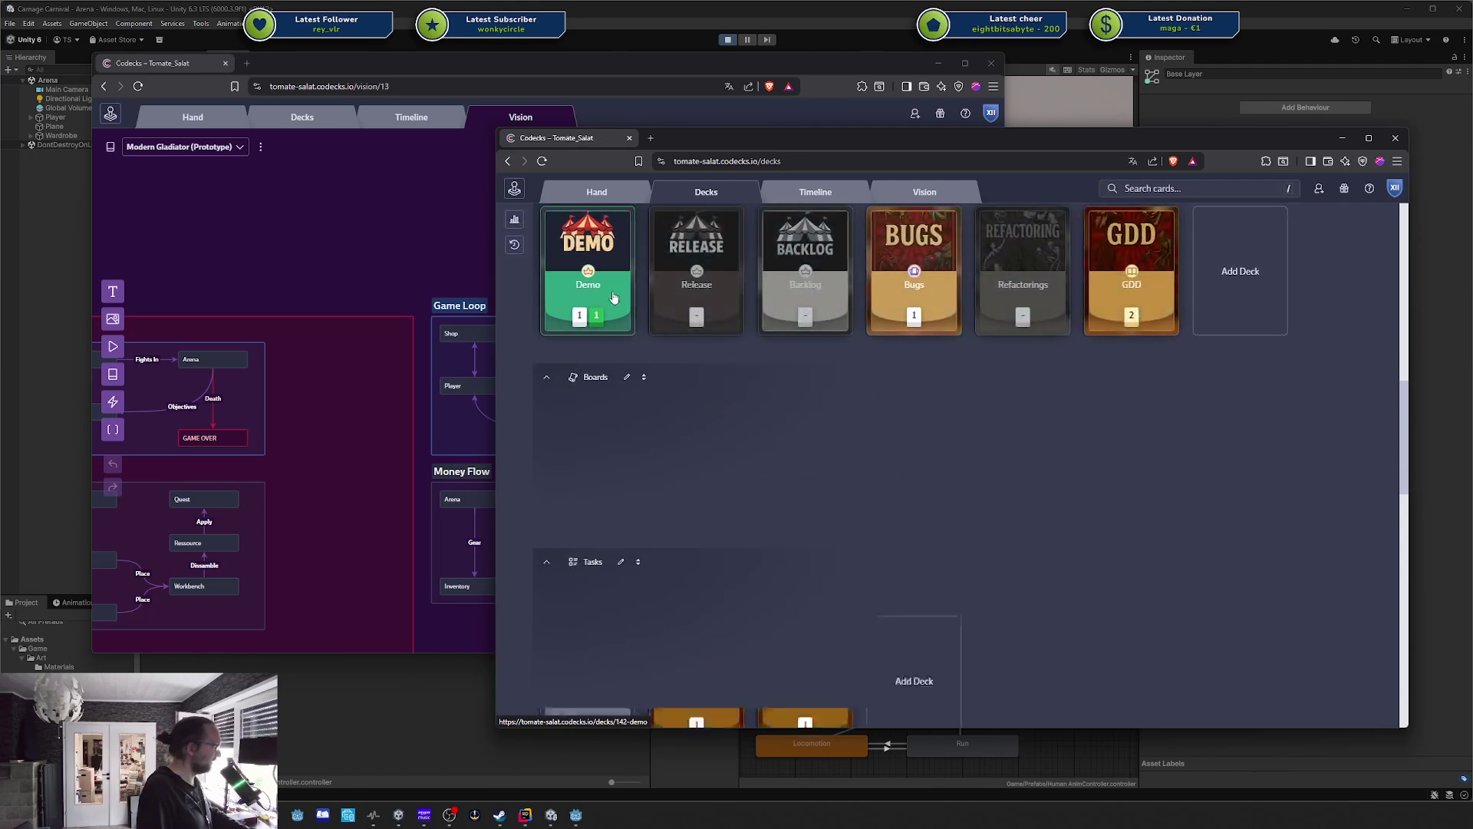
key(v)
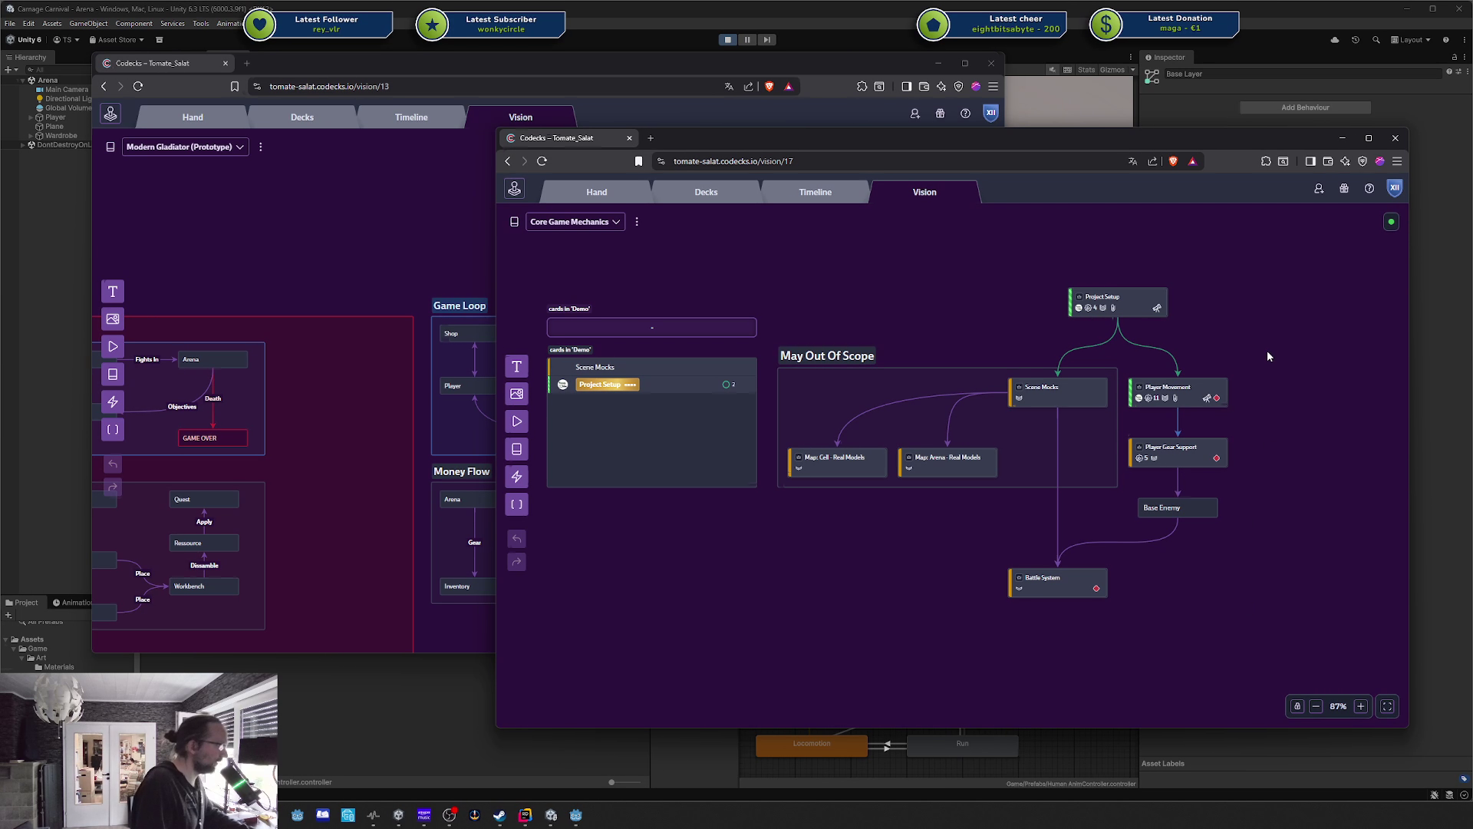
Select and deselect the Player Movement, Player Gear Support, Base Enemy and Battle System cards in turn.
click(1188, 401)
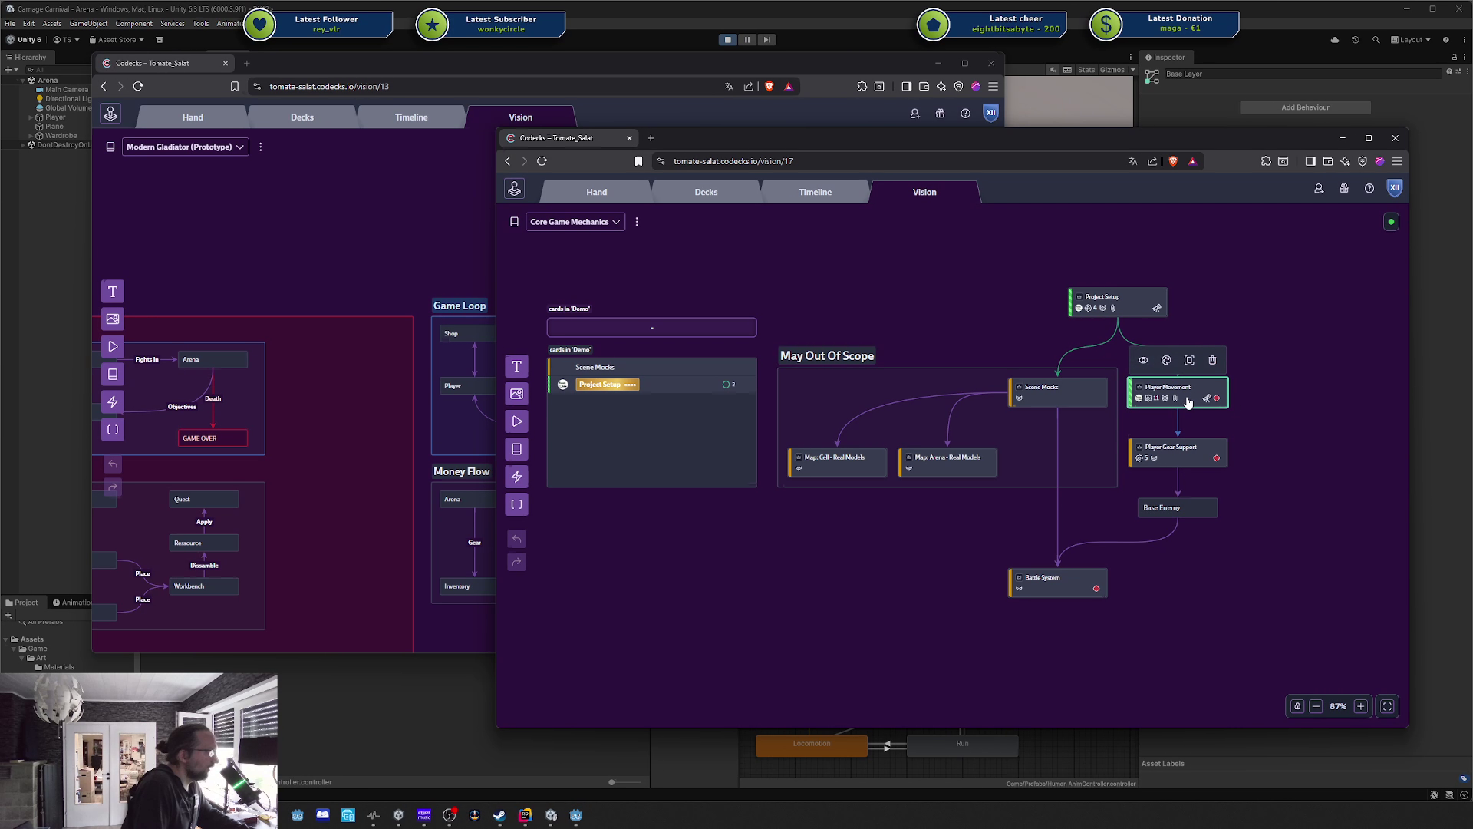
click(1288, 377)
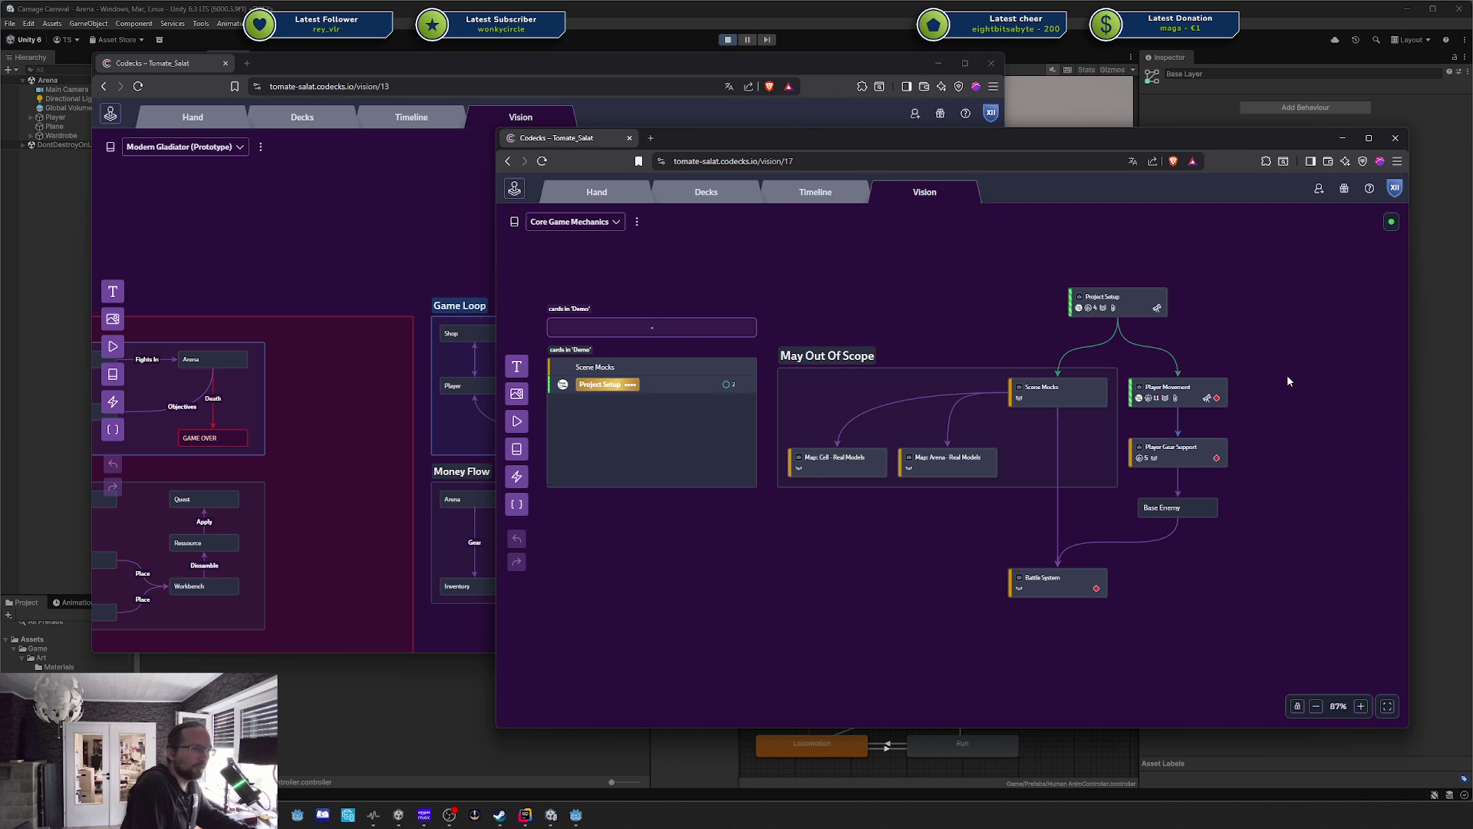
click(1165, 452)
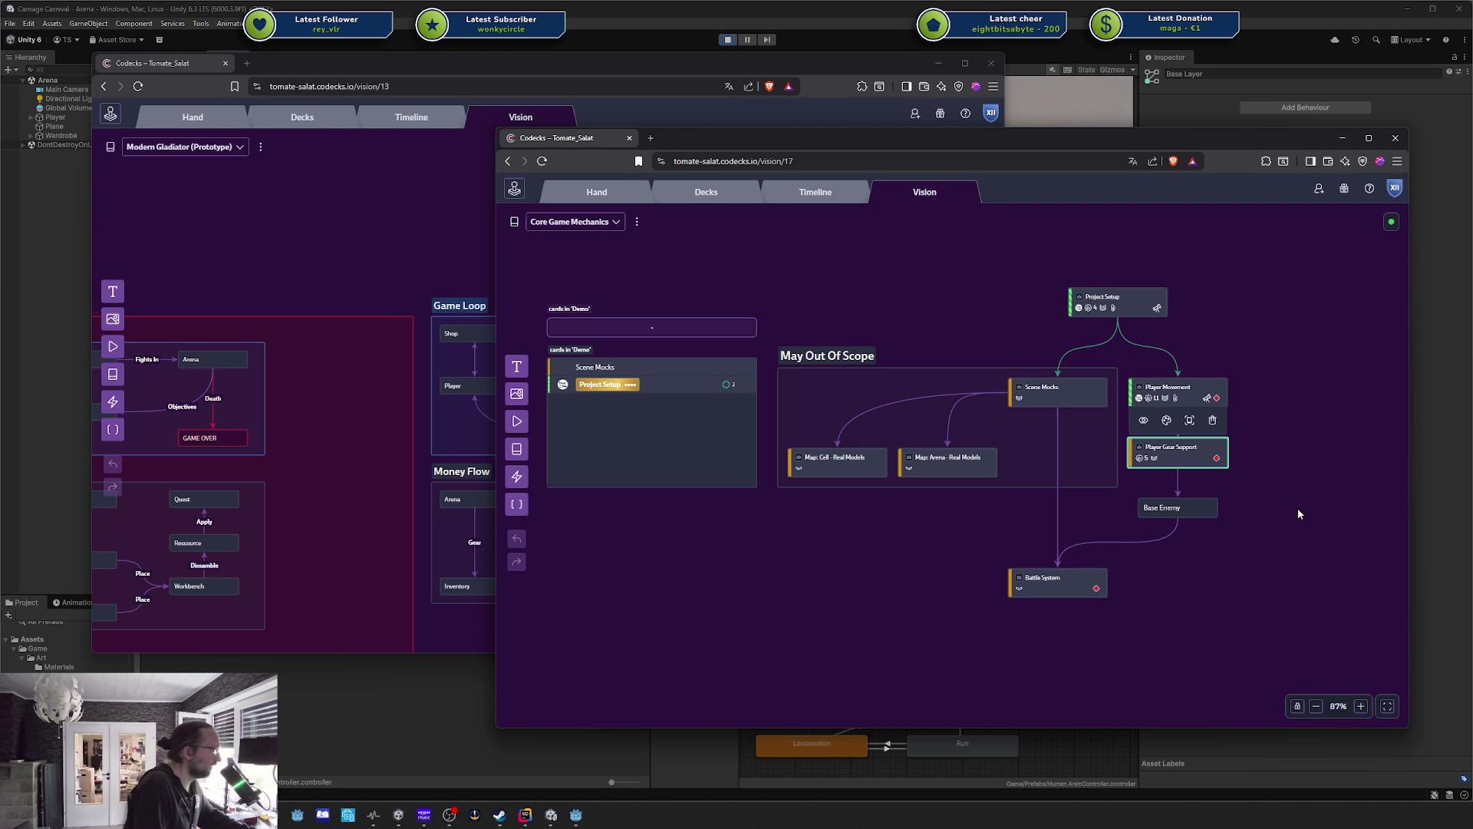
click(1298, 512)
click(1182, 453)
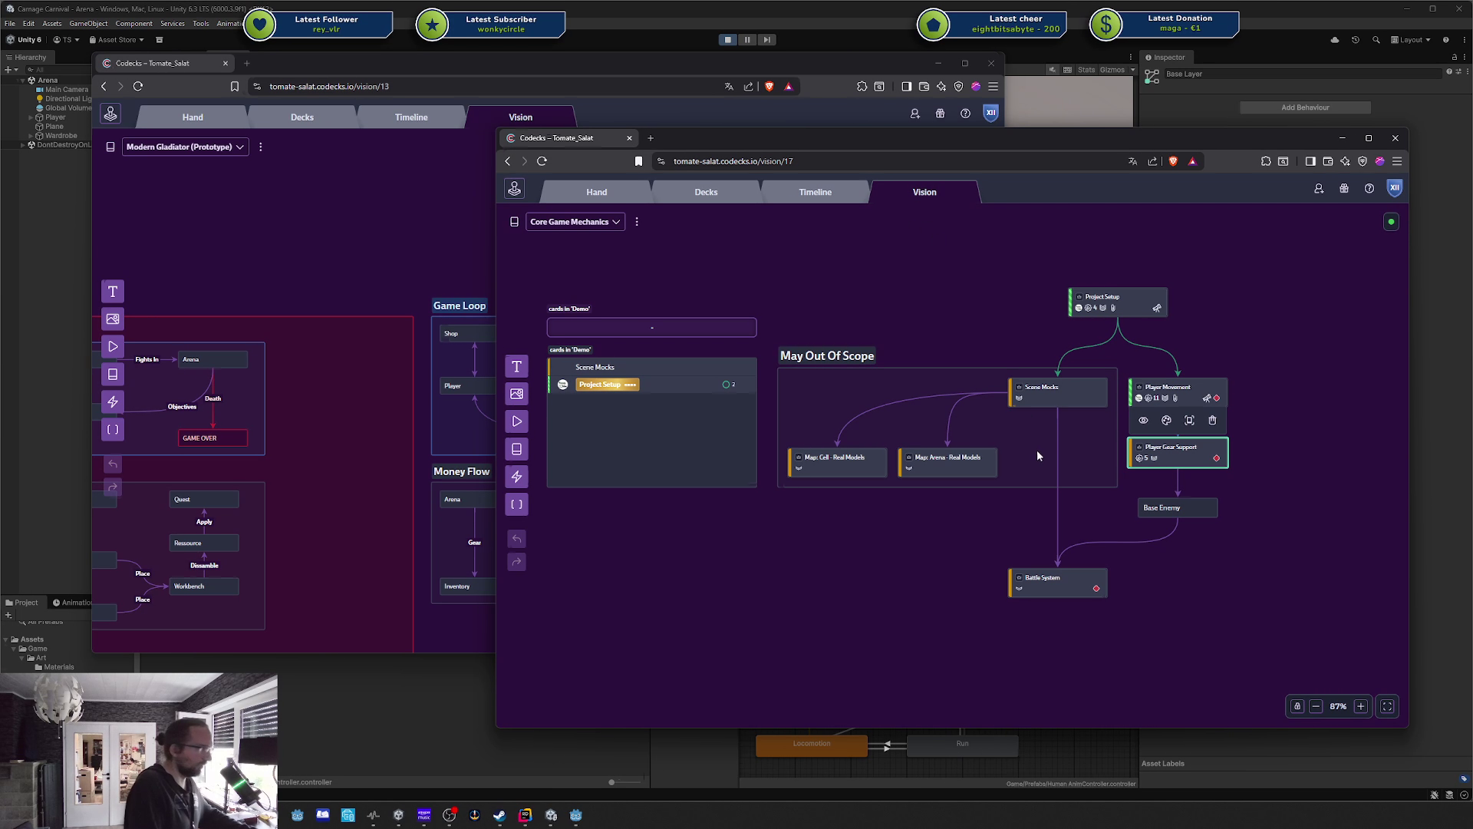
click(1197, 508)
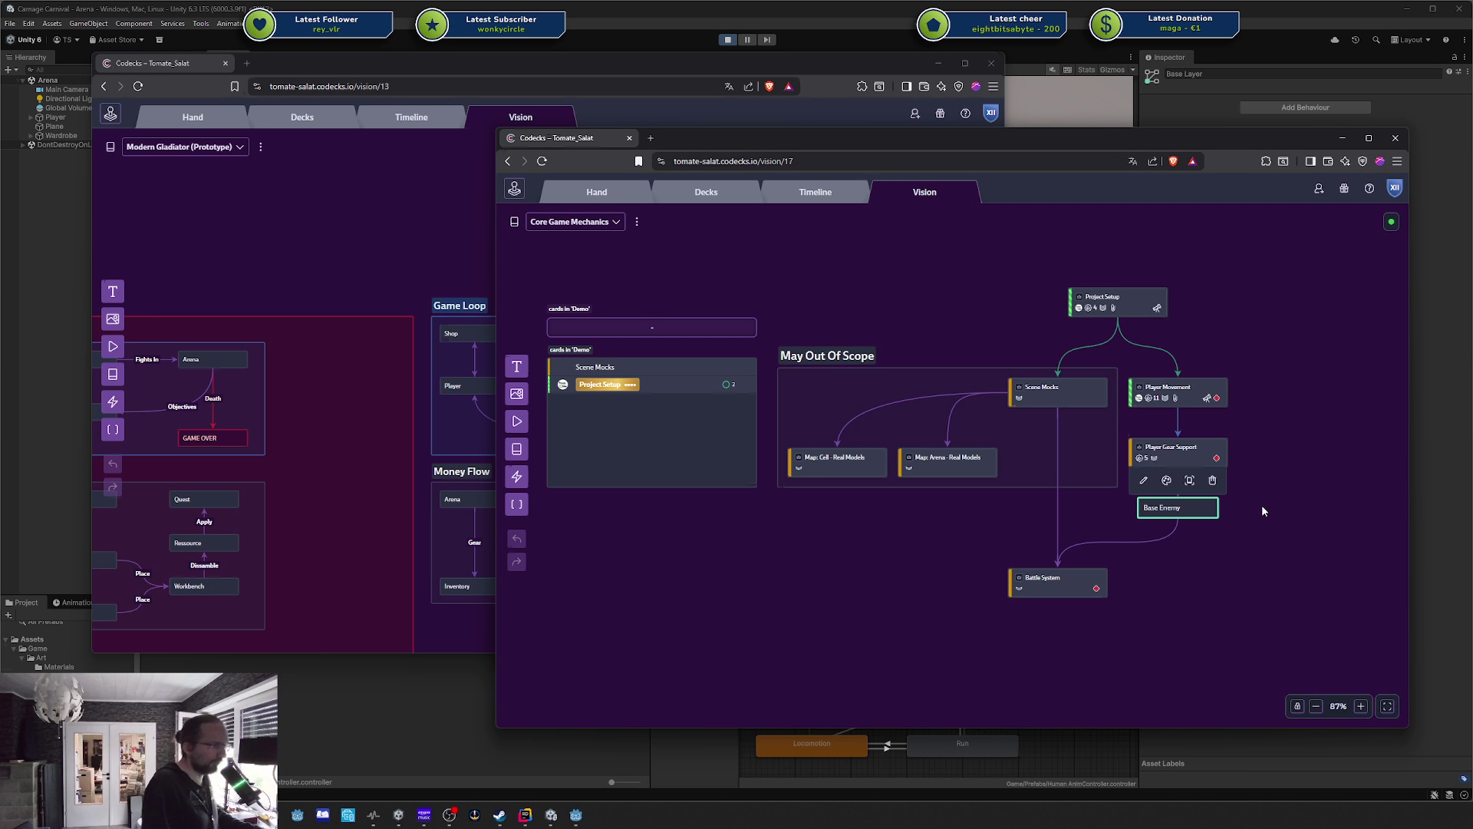
click(1263, 511)
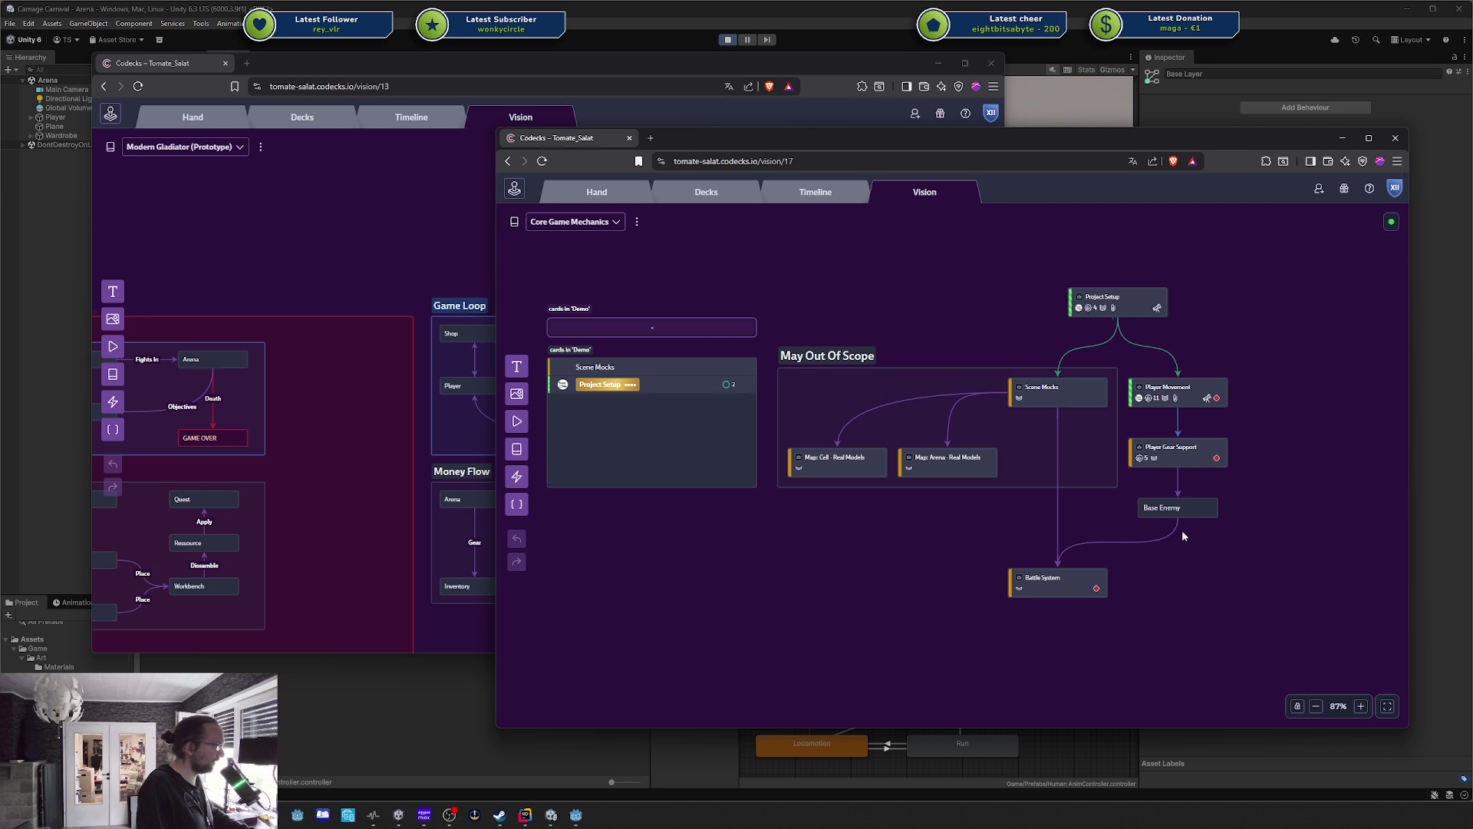
click(1174, 509)
click(1047, 585)
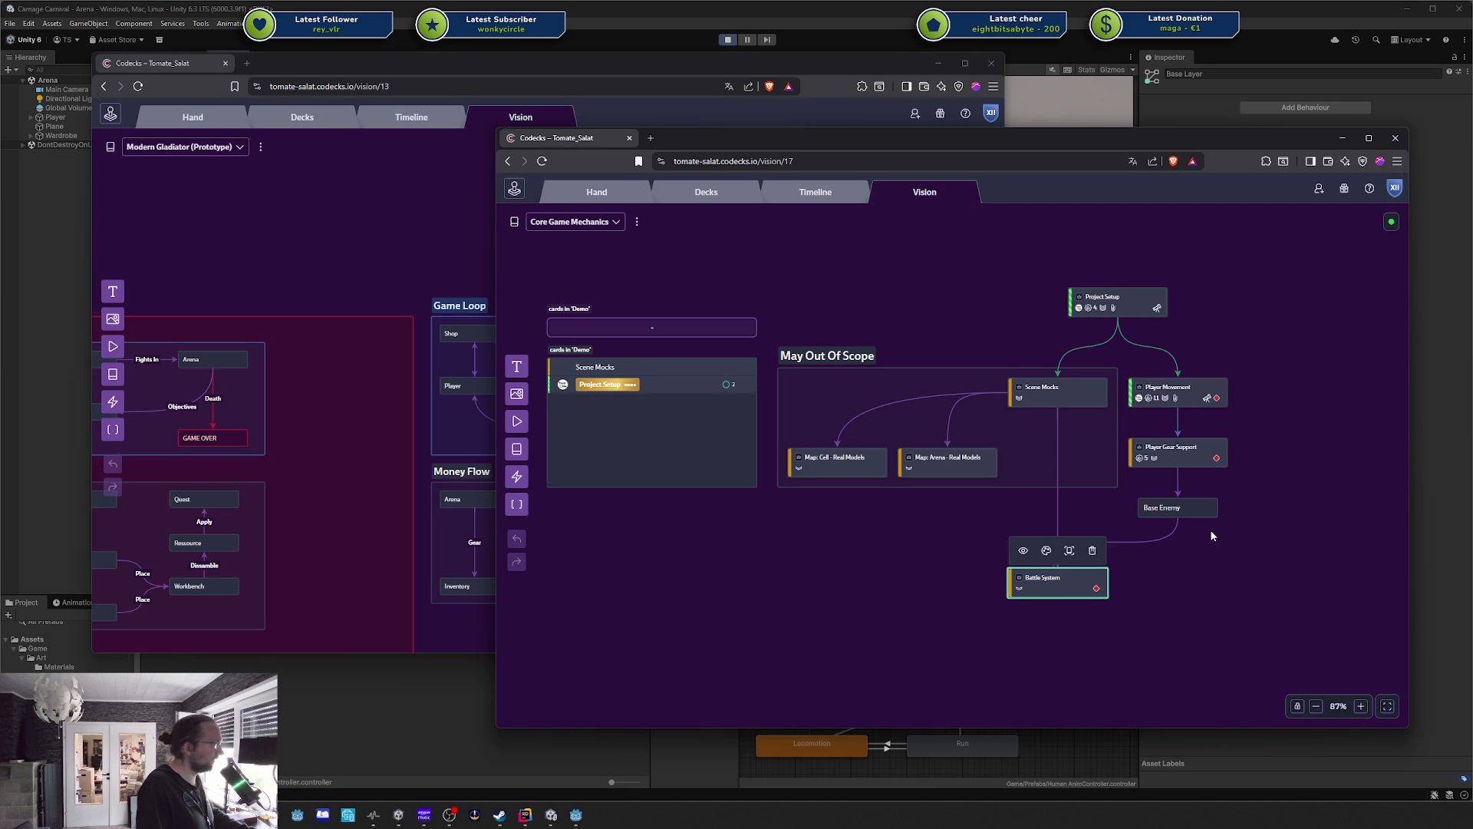
click(986, 331)
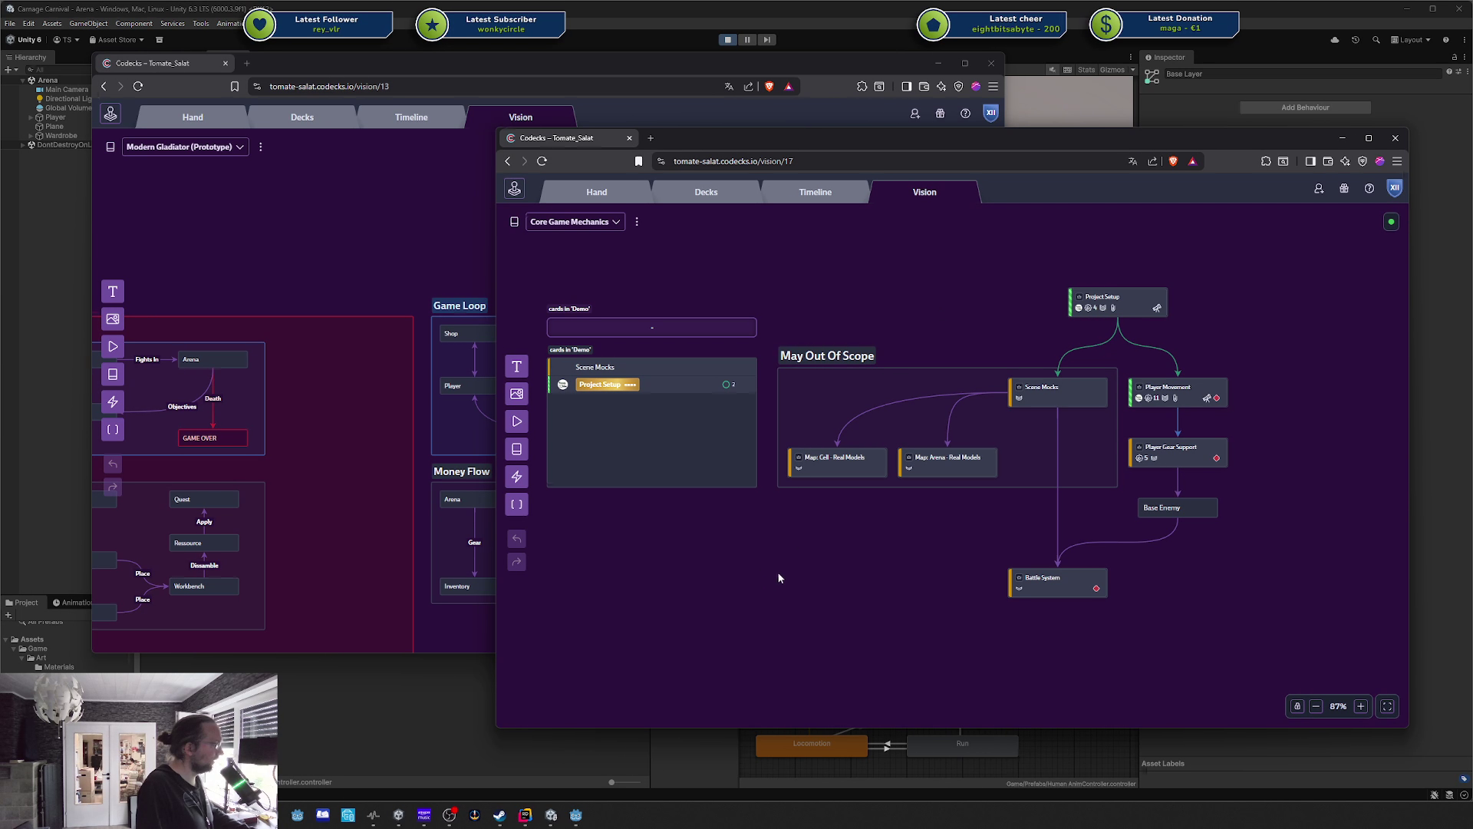
Select the Scene Mocks, Map cards and May Out Of Scope group, then close the Core Game Mechanics window.
mouse_move(811, 545)
mouse_down()
mouse_move(1000, 436)
mouse_move(1051, 344)
mouse_up()
click(823, 355)
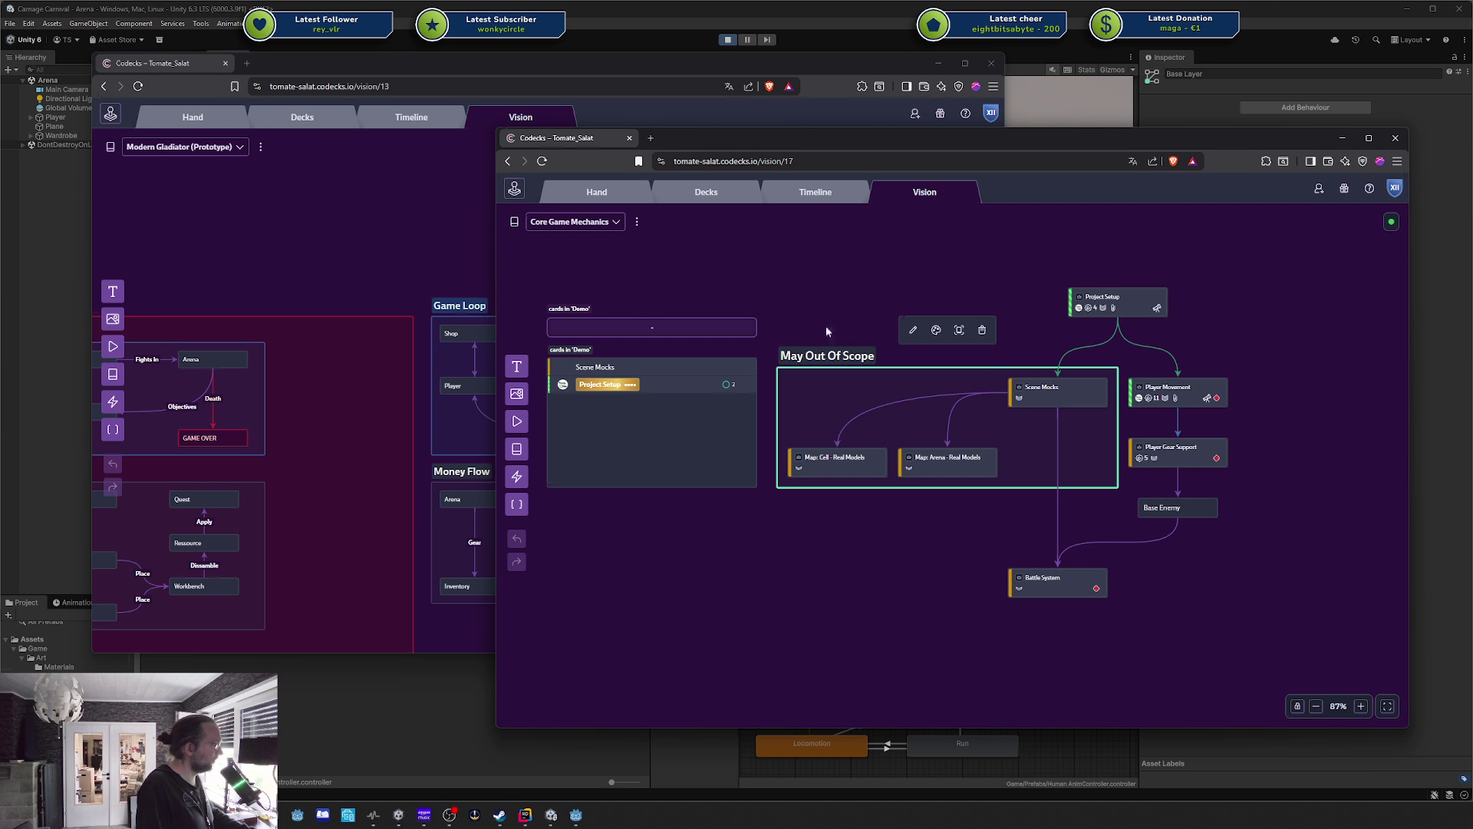
click(824, 353)
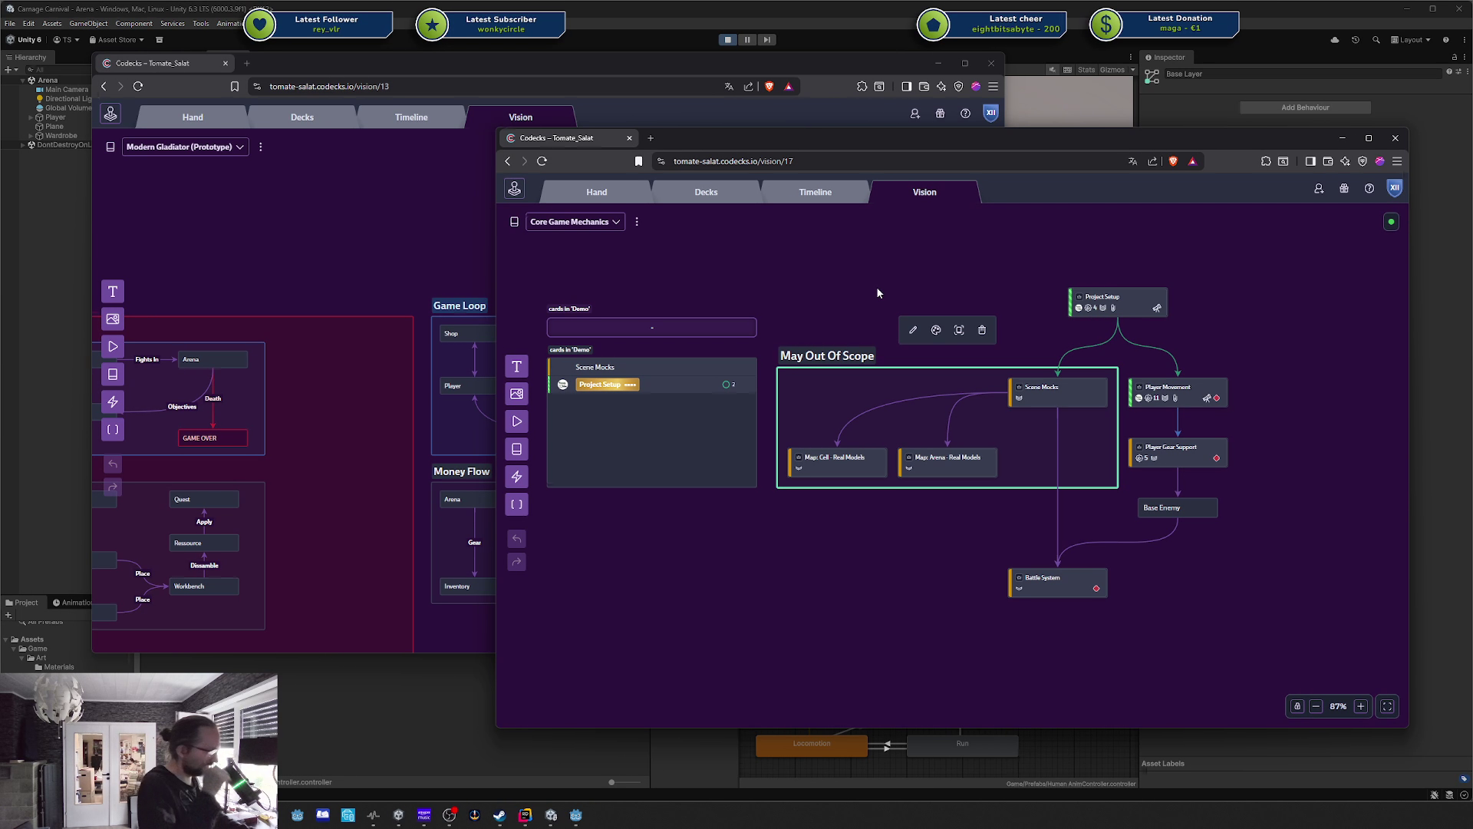
click(1067, 401)
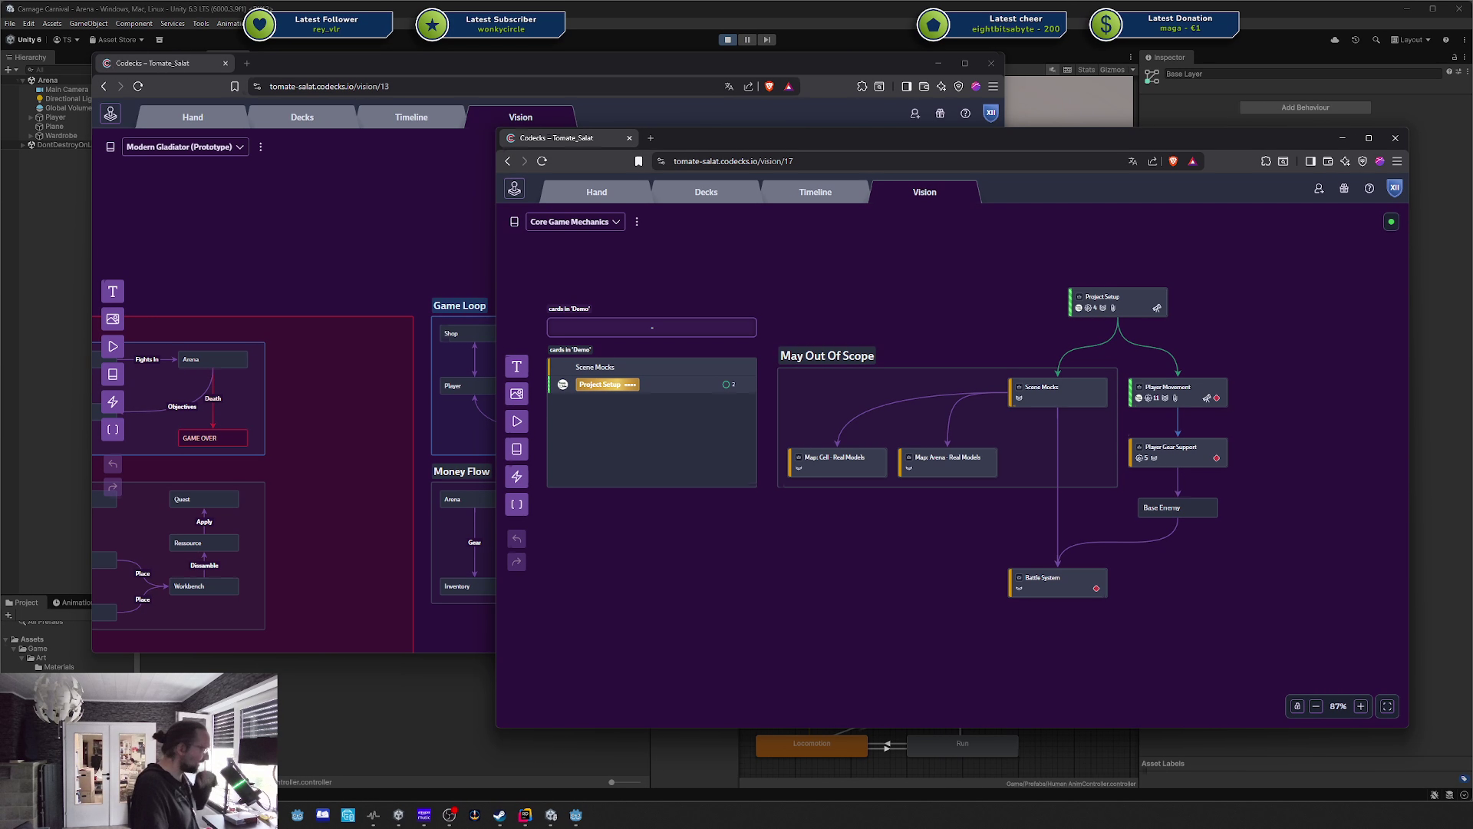
middle_click(548, 140)
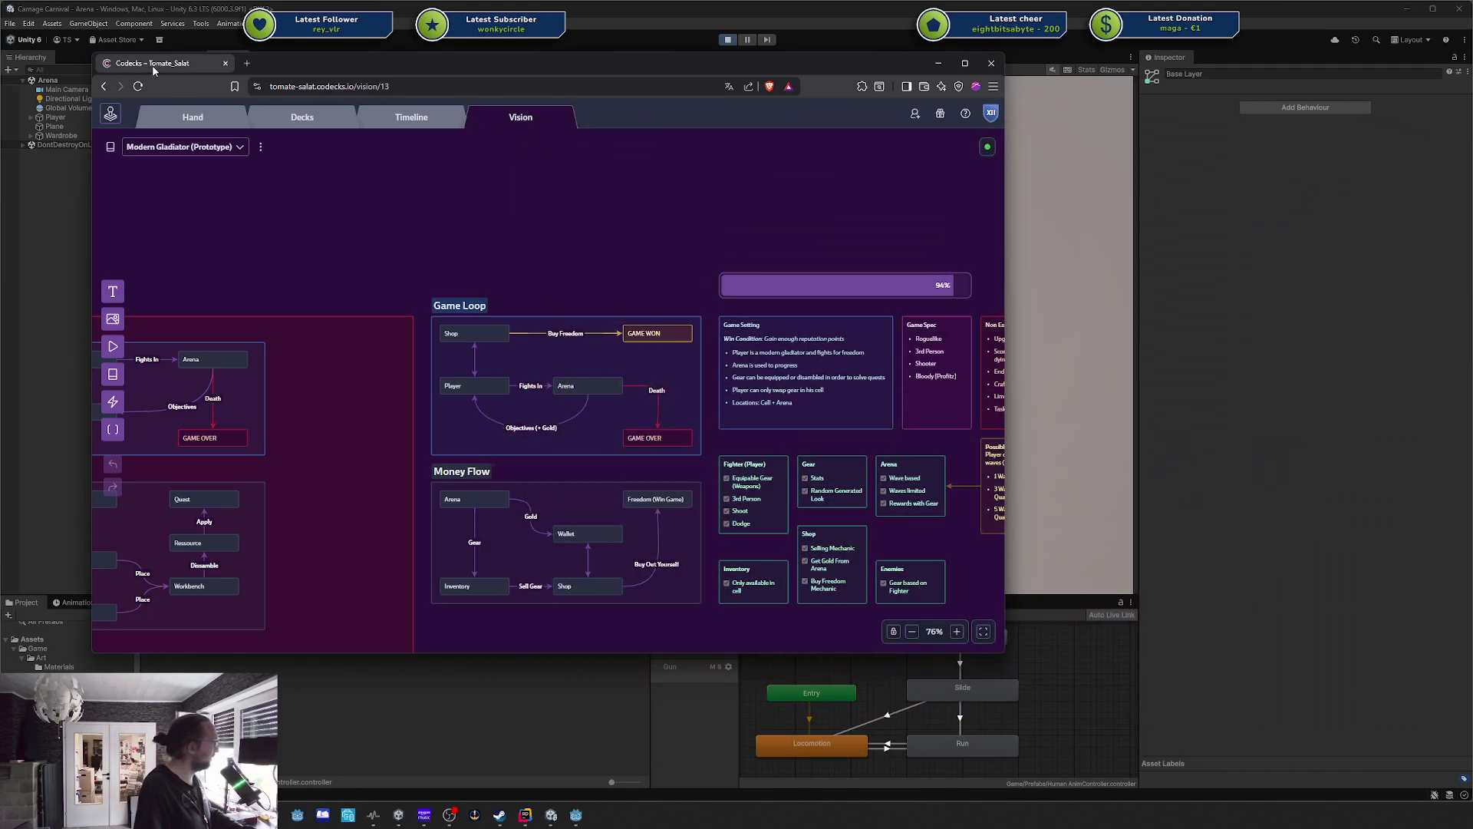
Drag the Codecks window aside, minimize it, and switch back to Unity's running Arena game.
drag(314, 68, 662, 166)
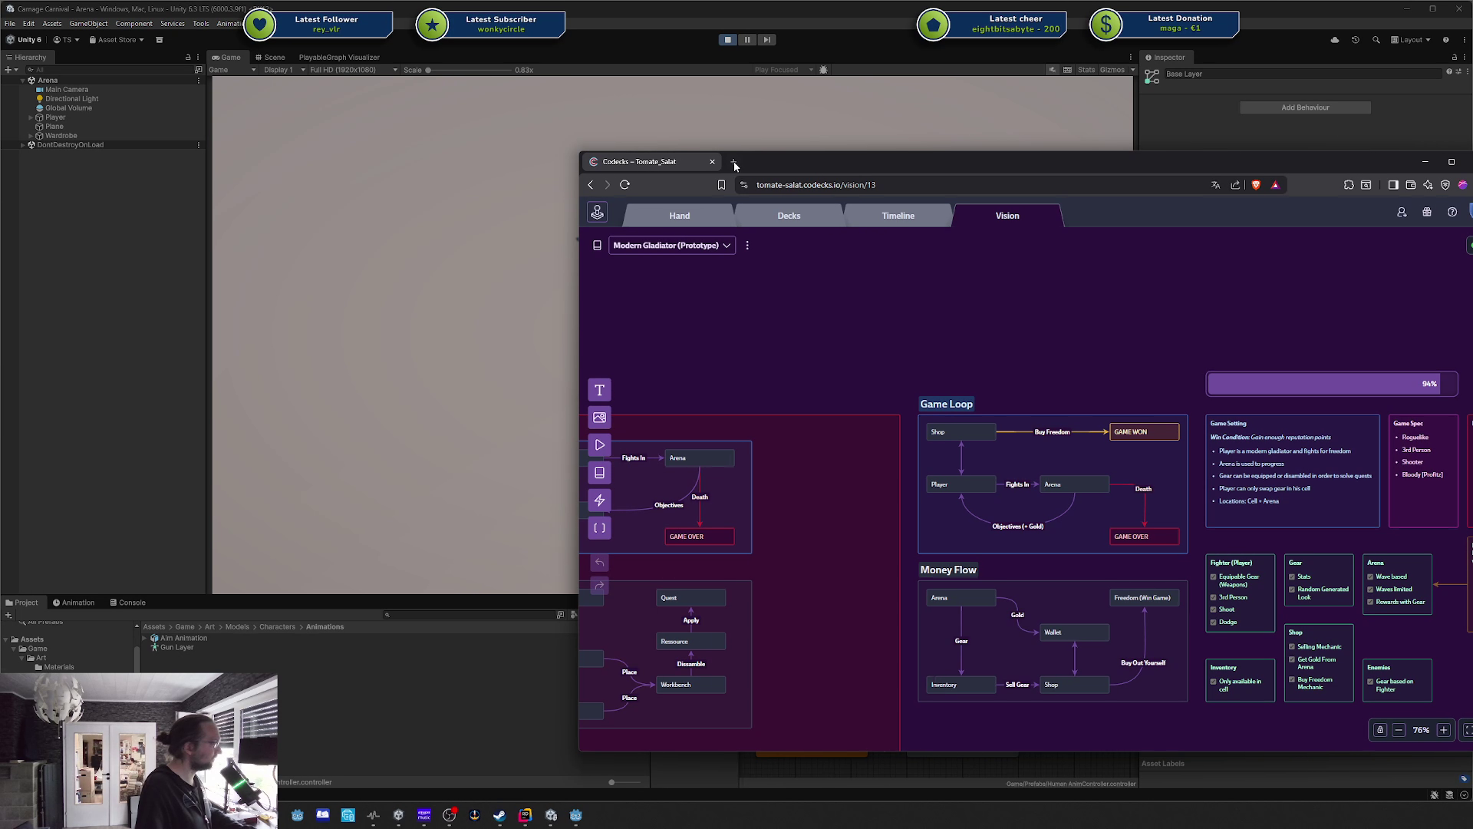
key(super+Down)
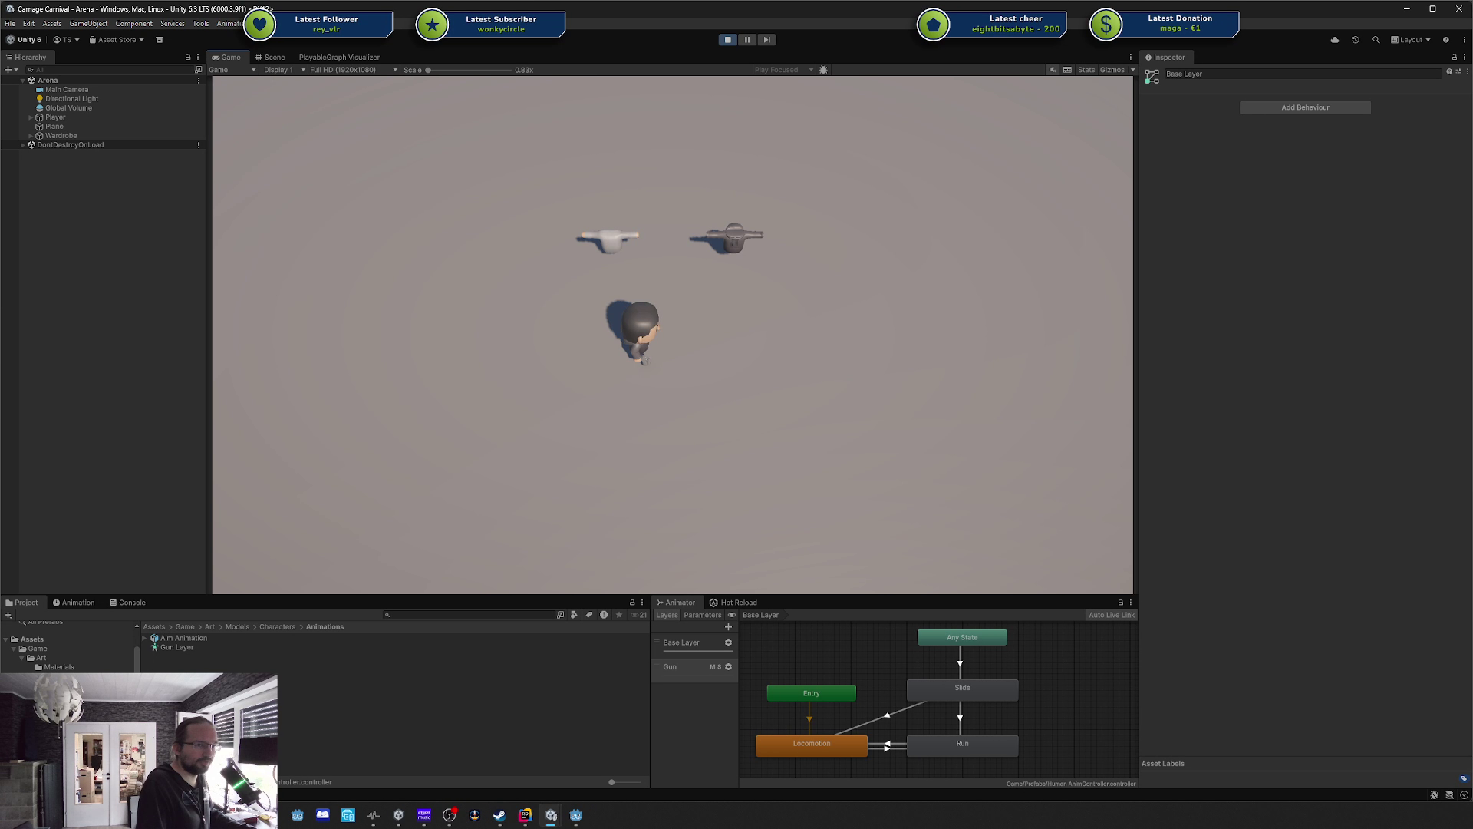
key(alt+Tab)
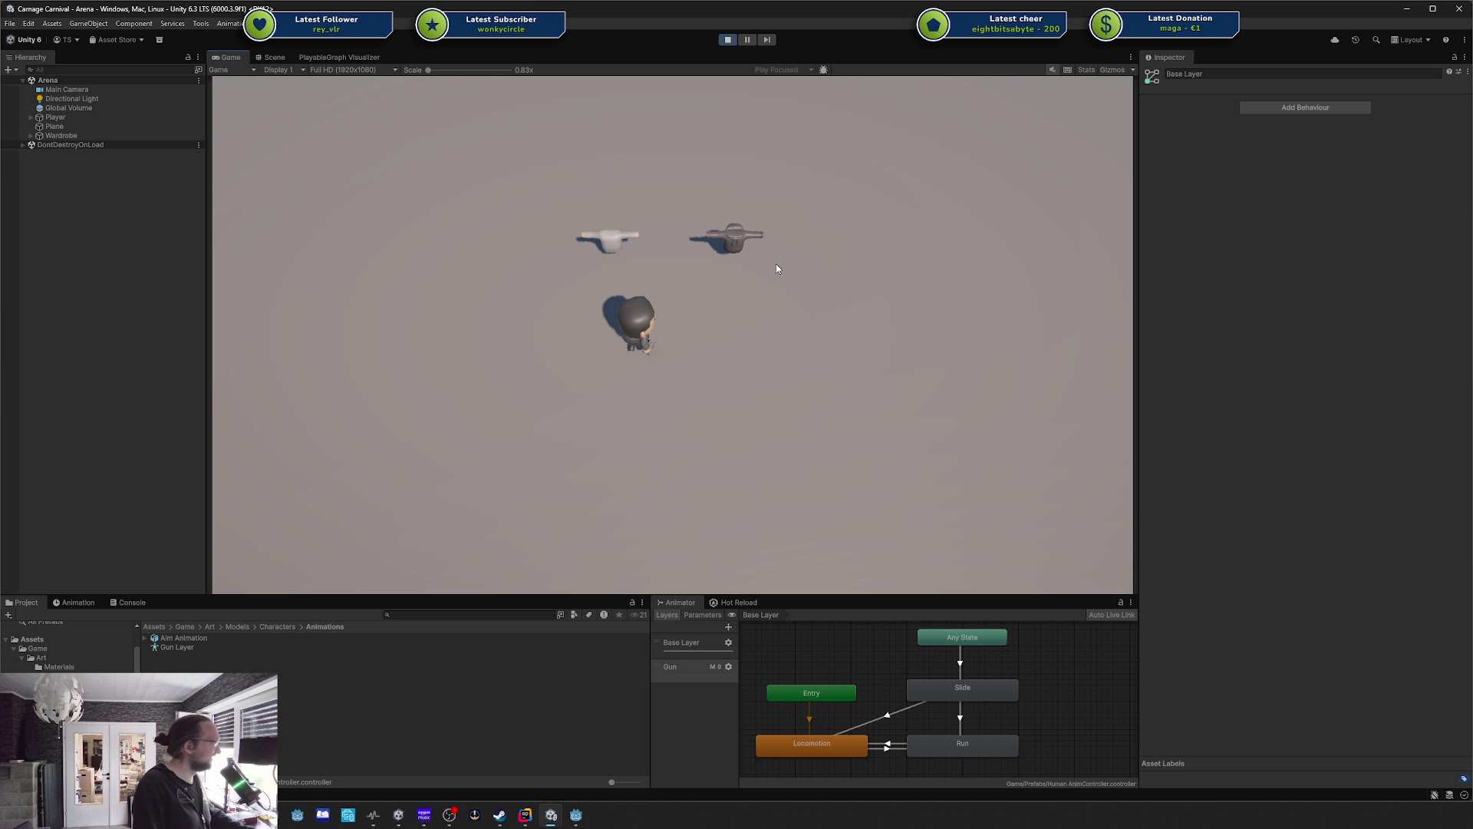
Walk the character between the white and dark guns, picking up the dark gun and dropping it.
key(w)
key(d)
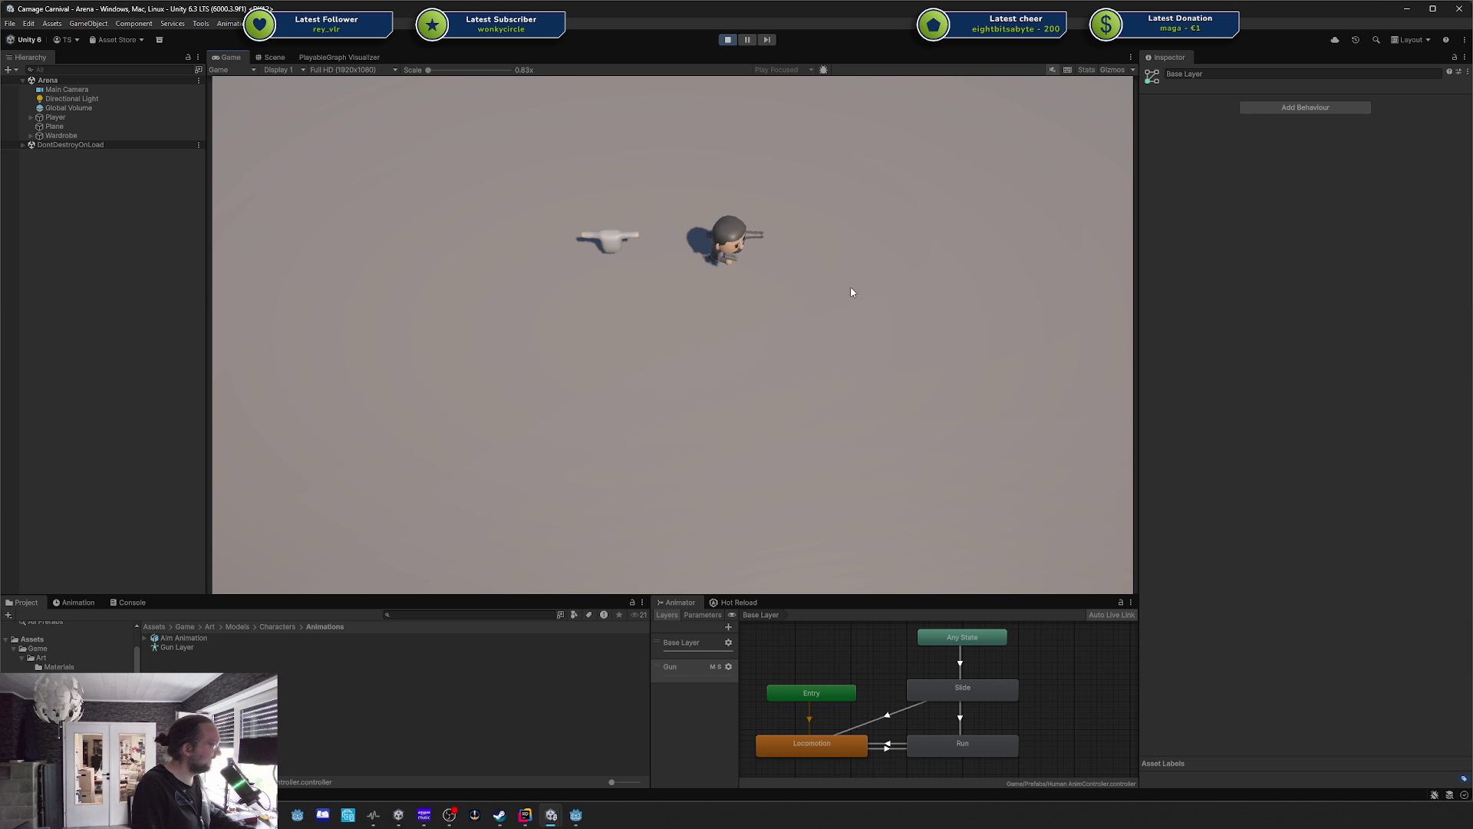
key(a)
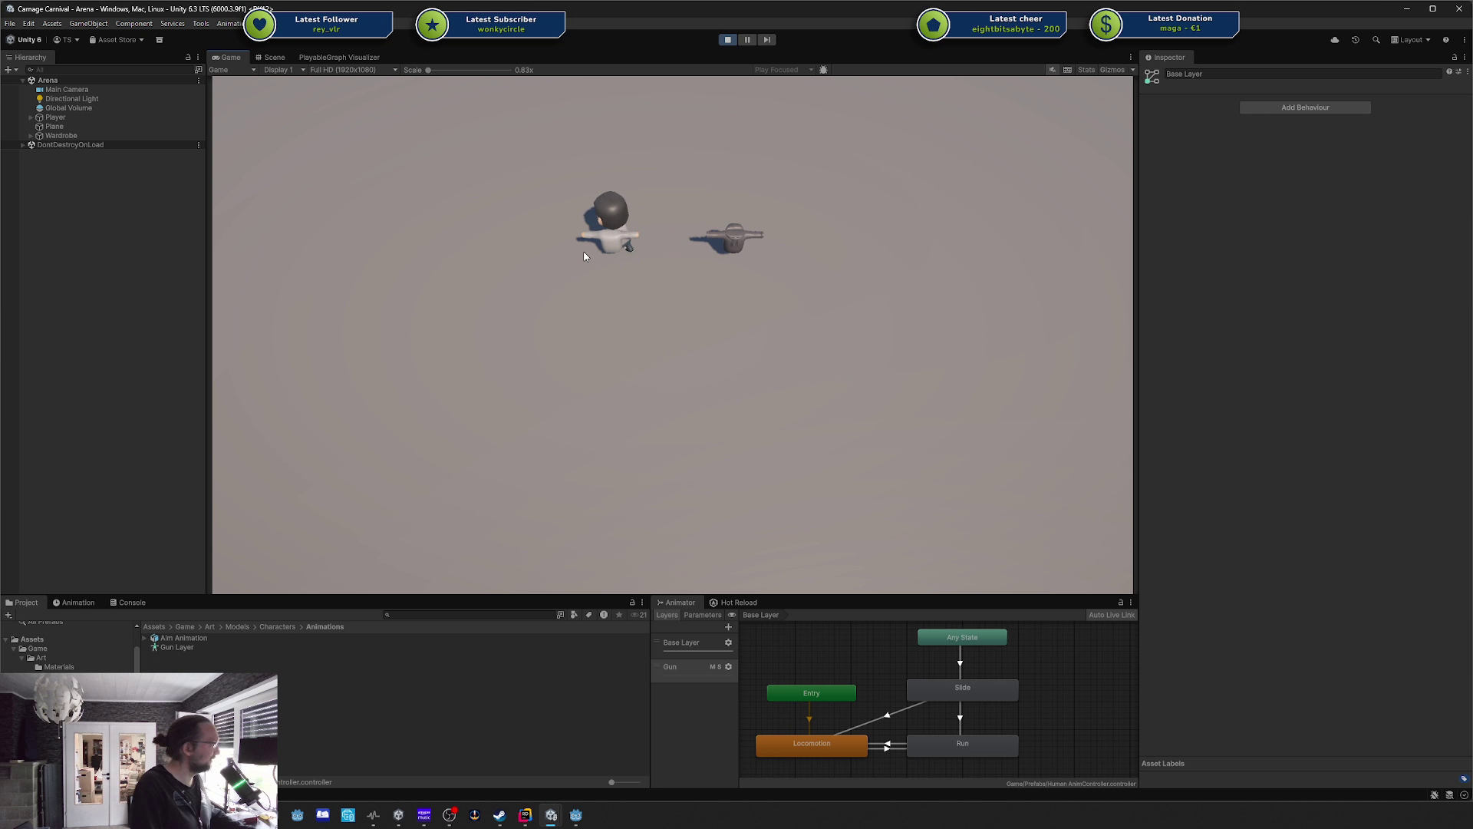
key(d)
key(s)
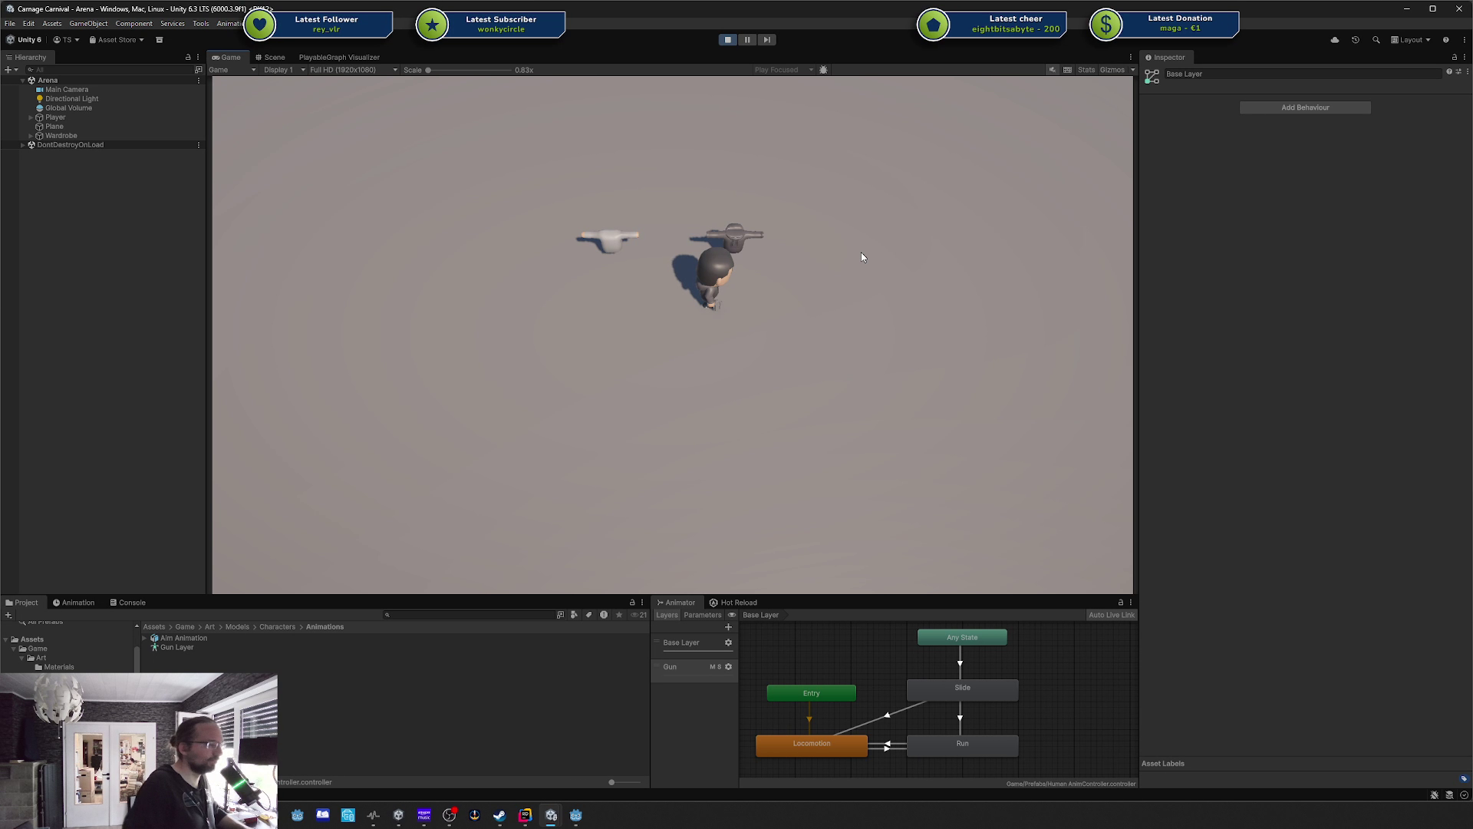
key(w)
key(a)
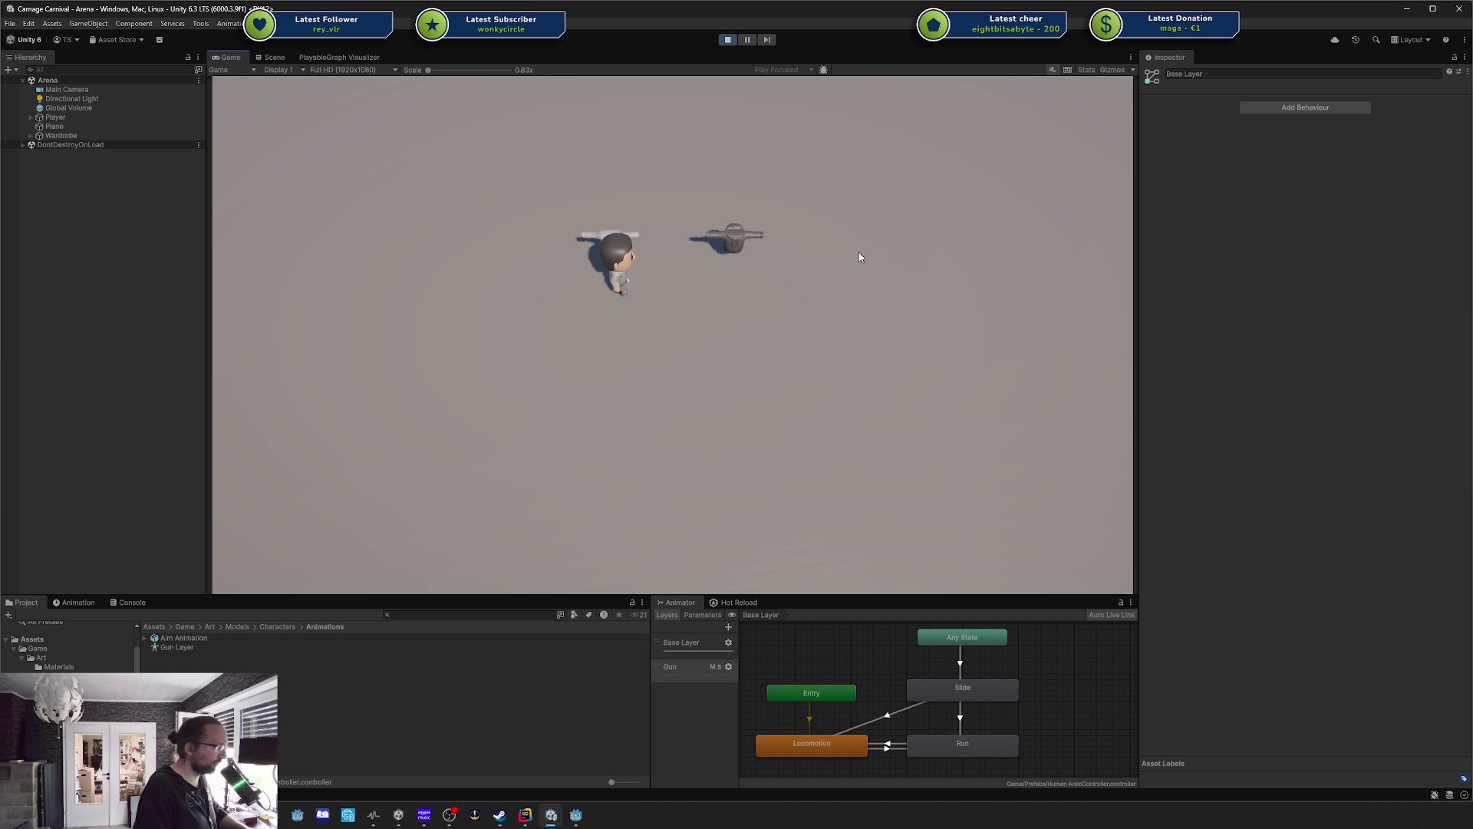
key(d)
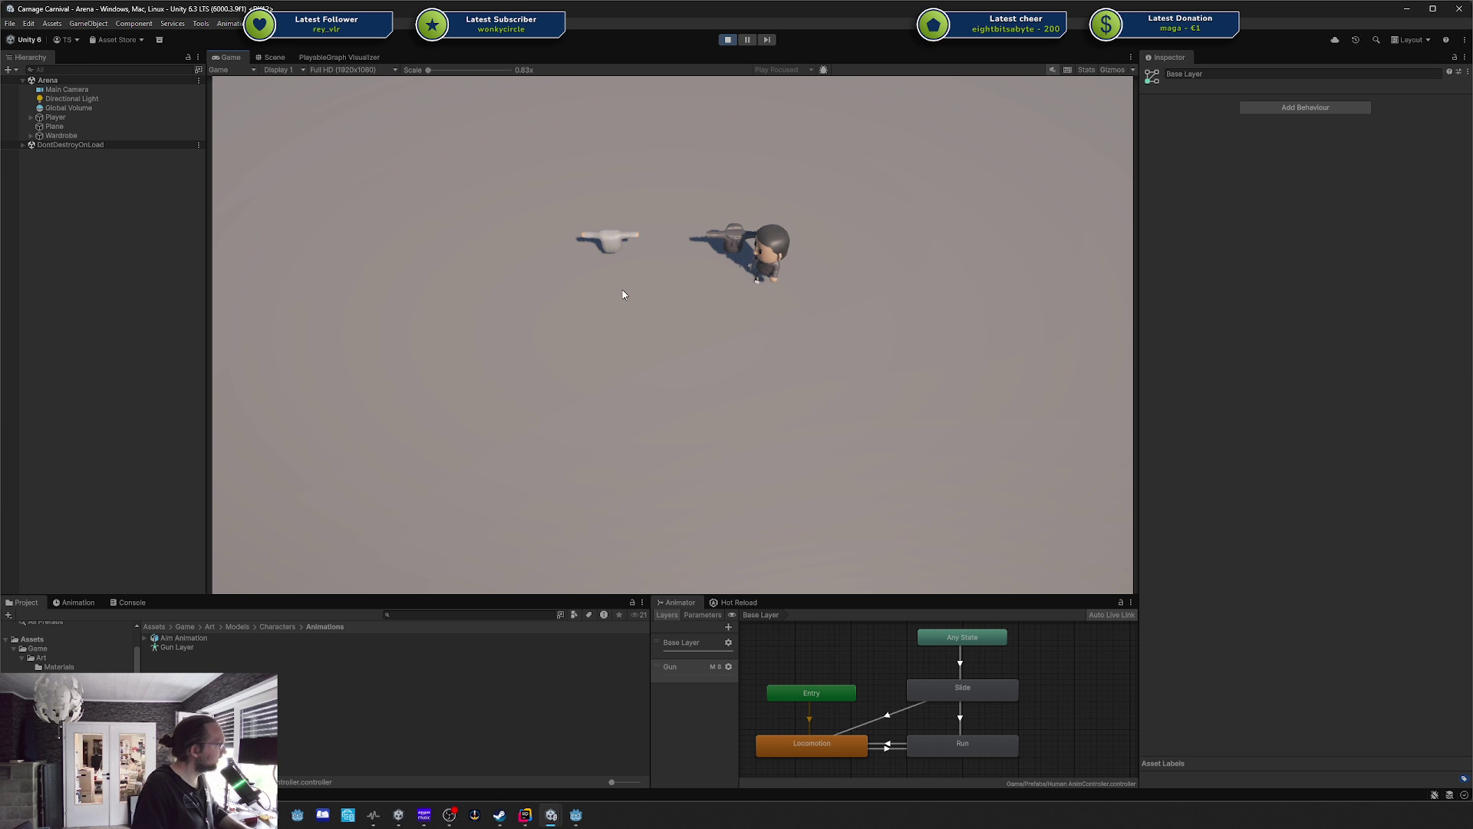
key(a)
key(s)
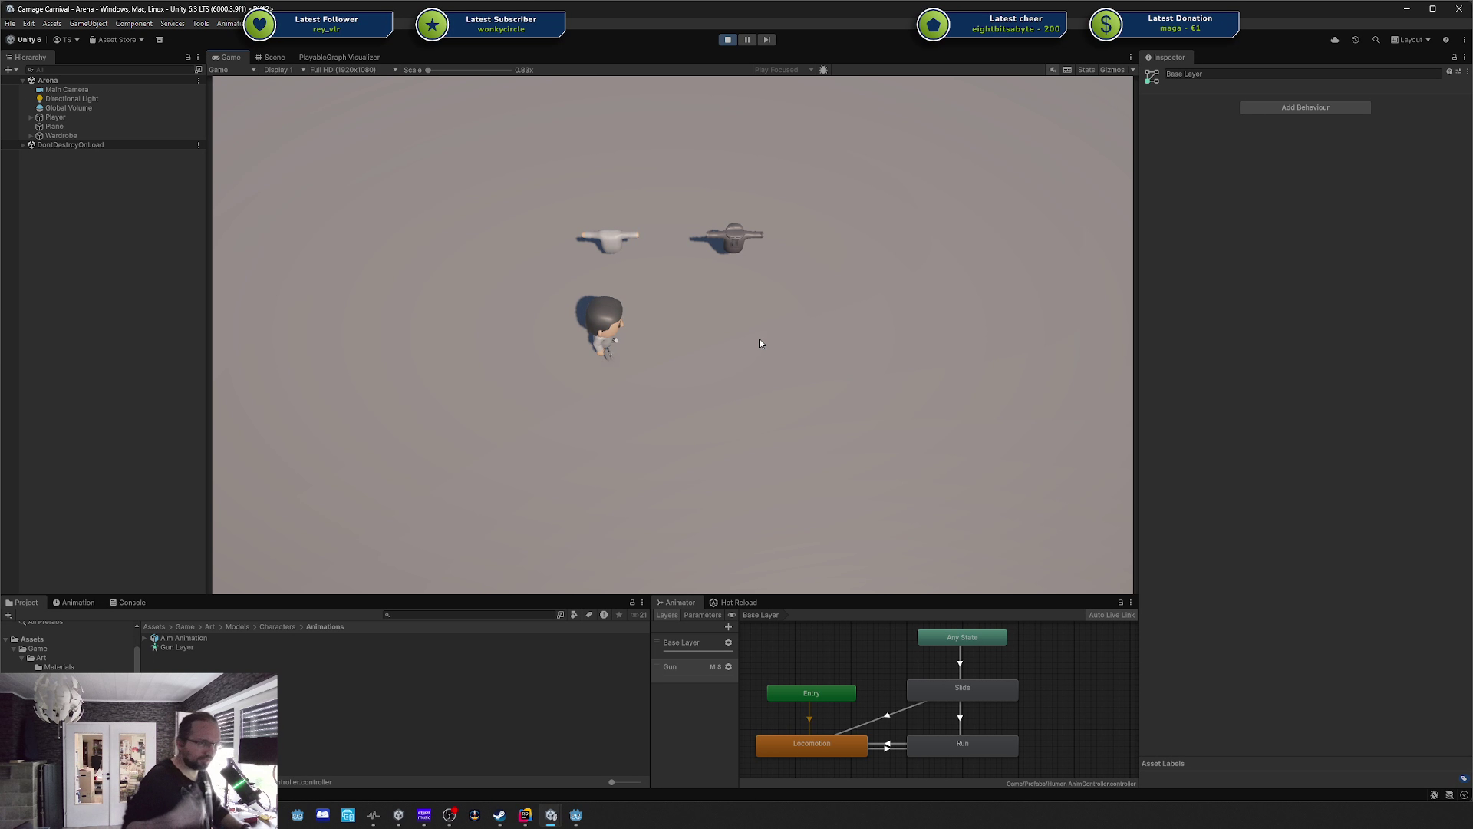
Walk the character back over the dark gun, then settle just below the white gun.
key(w)
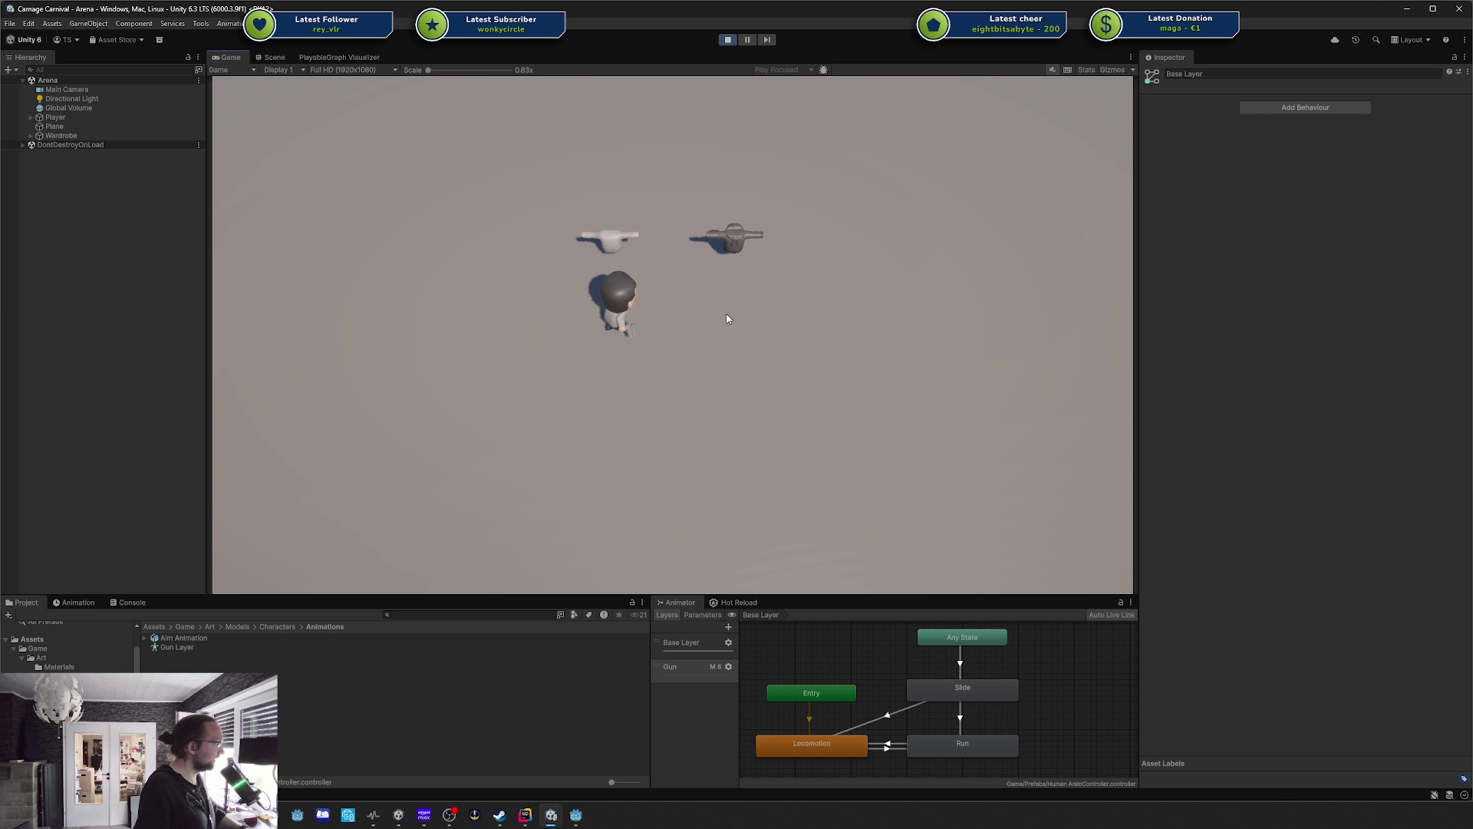
key(w)
key(a)
key(d)
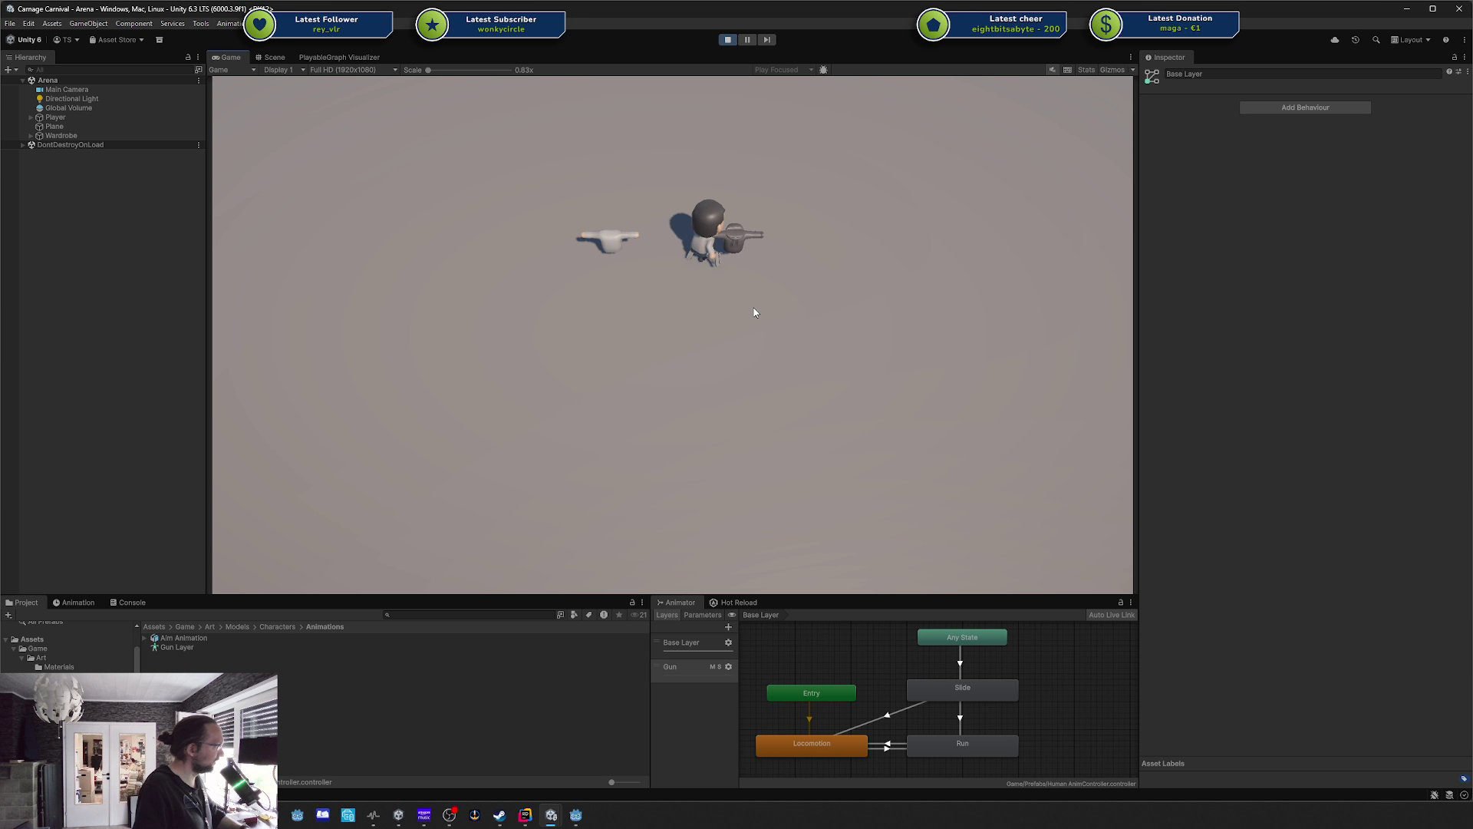
key(s)
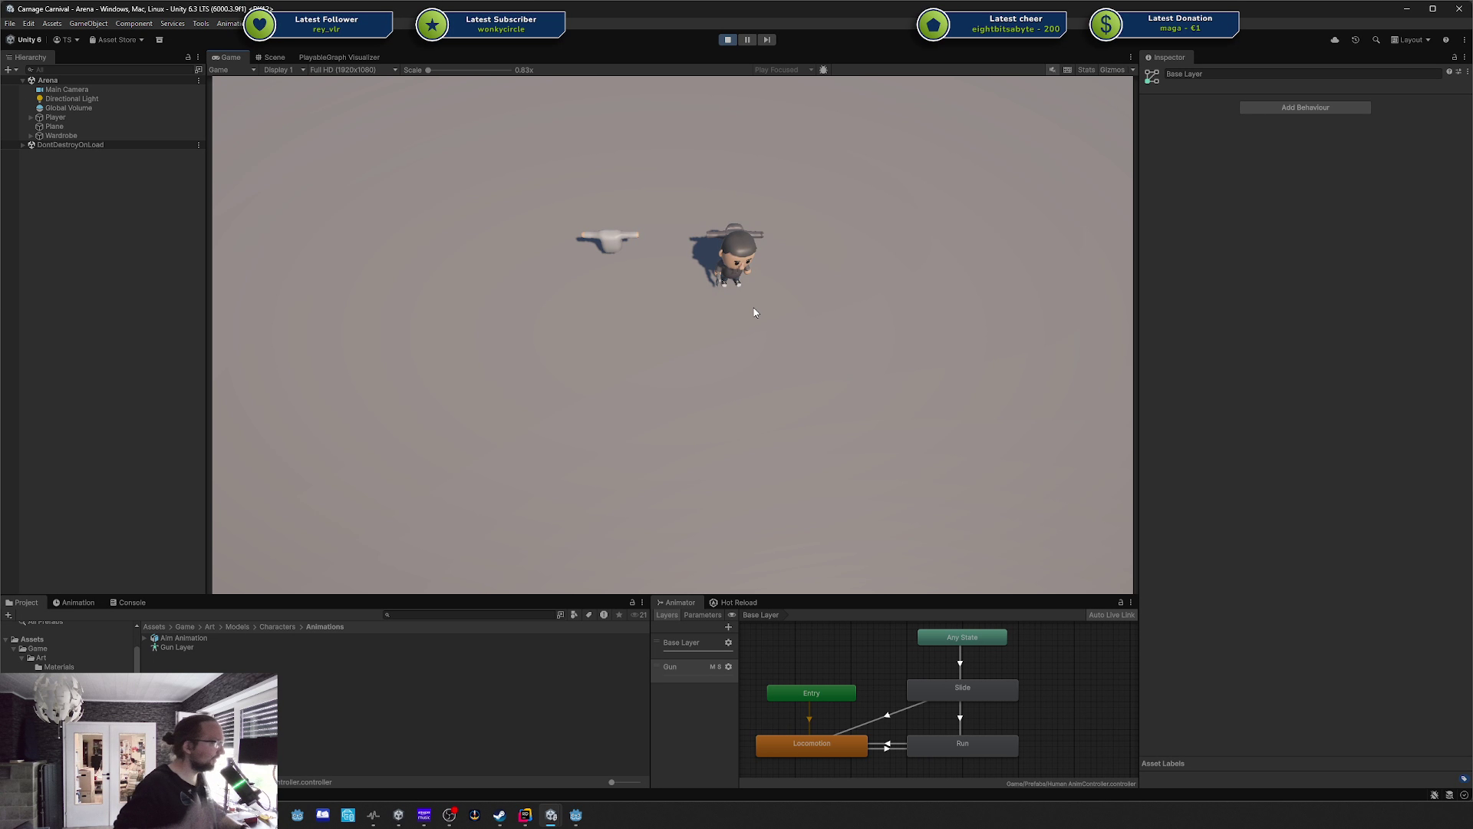
key(a)
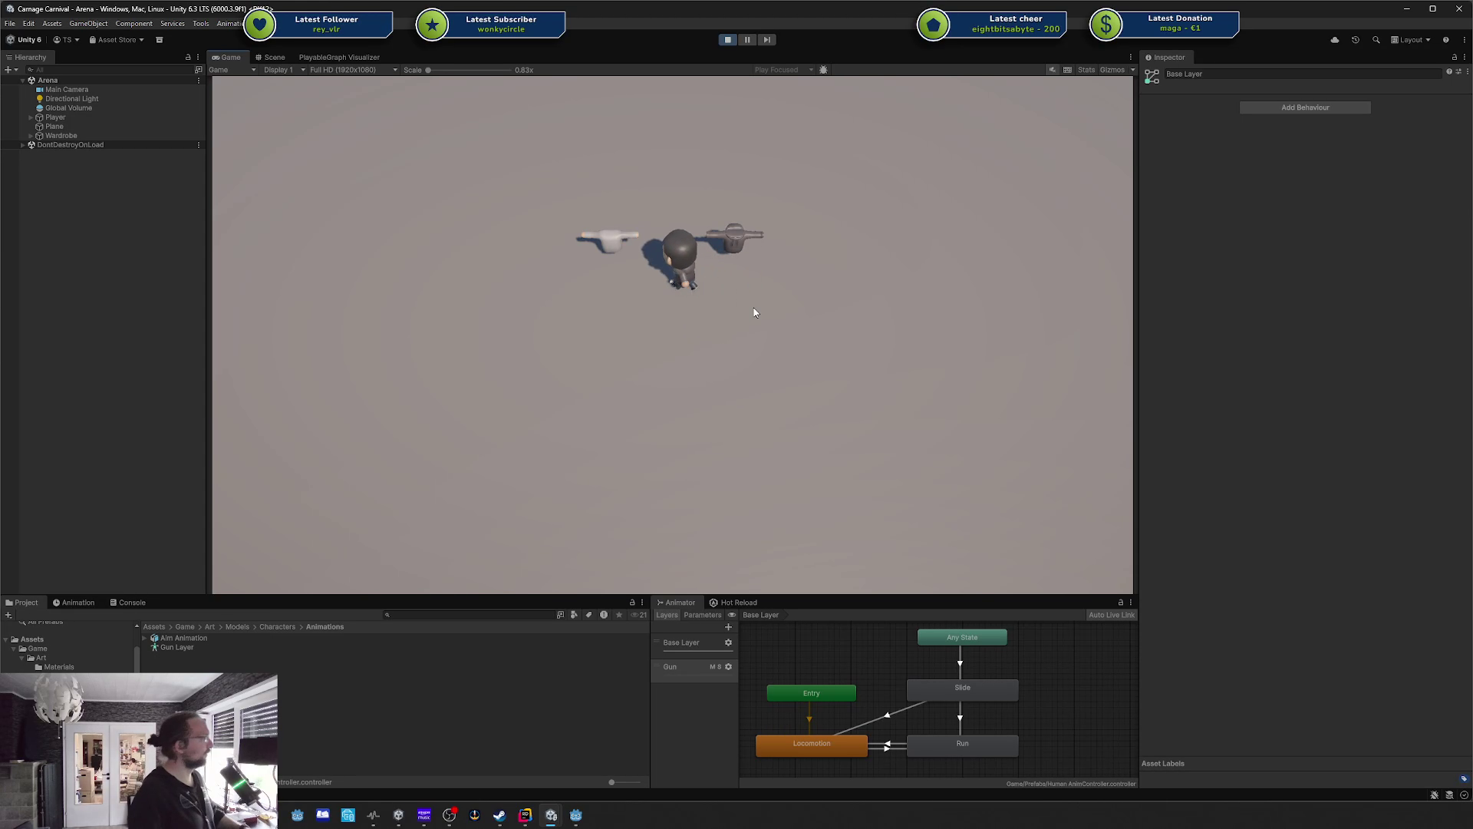
key(w)
key(s)
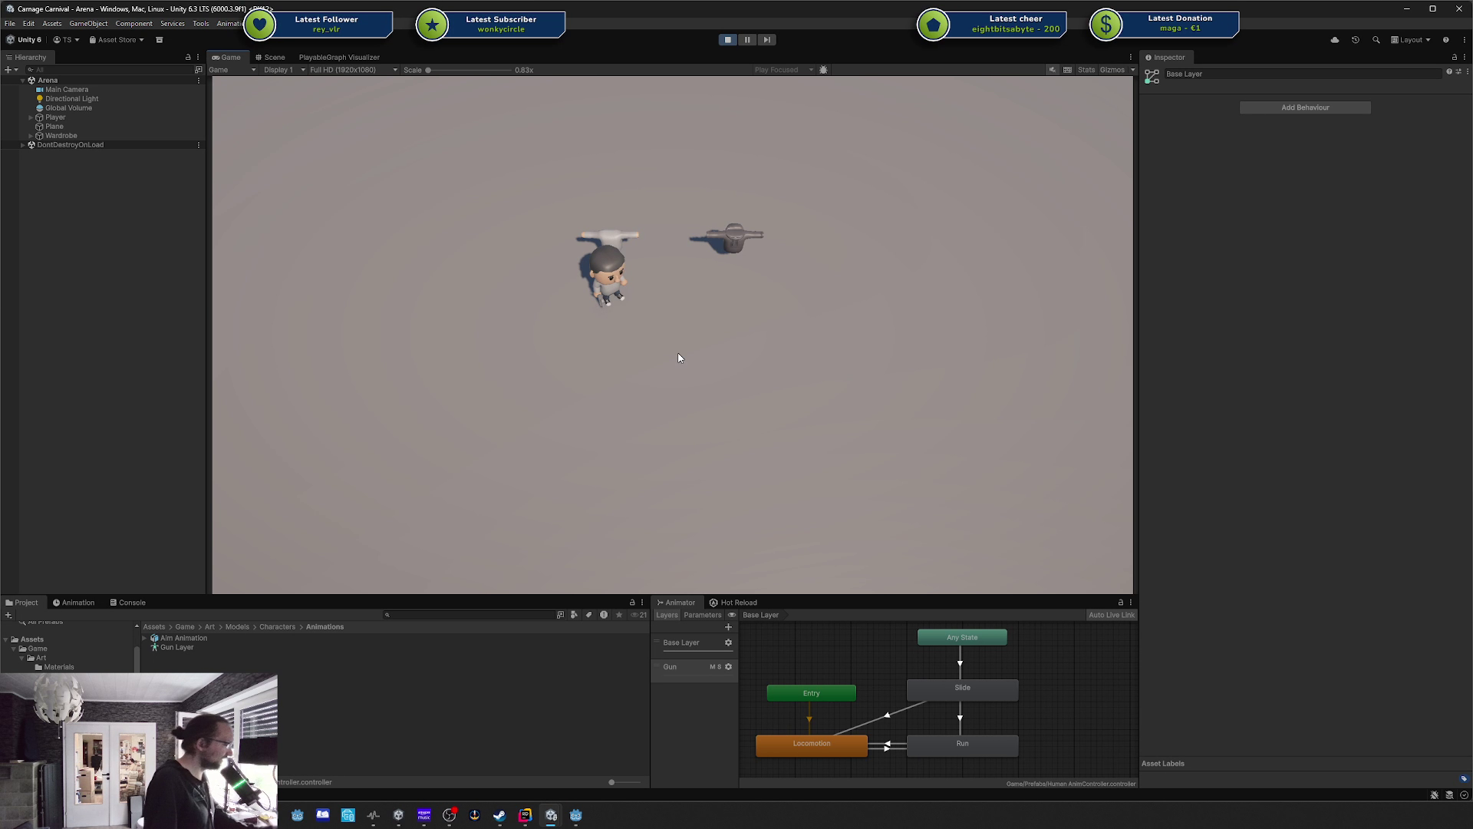
Walk the character down, up beside the dark gun, then left and back right between both guns.
key(s)
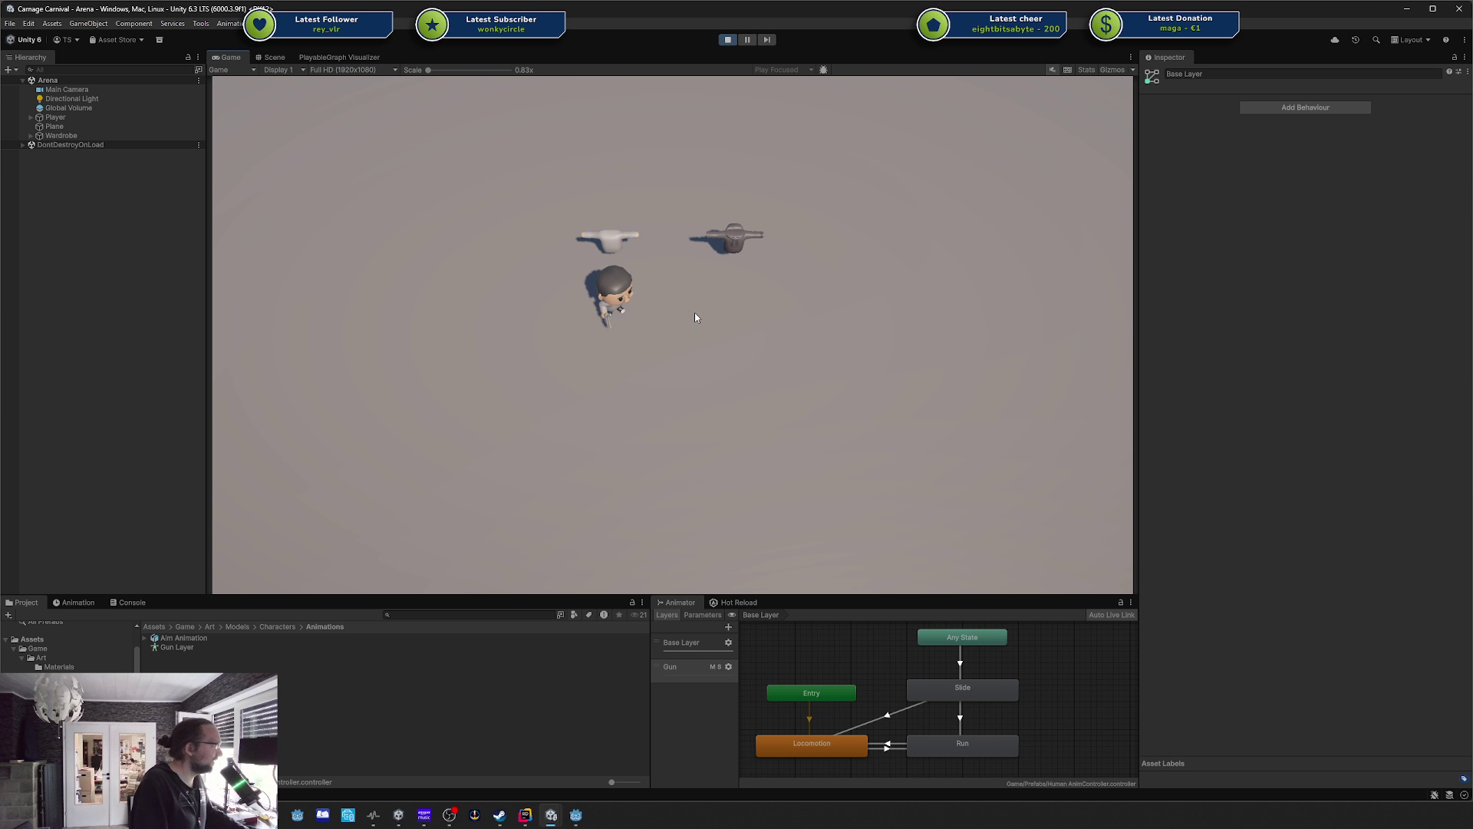
key(w)
key(d)
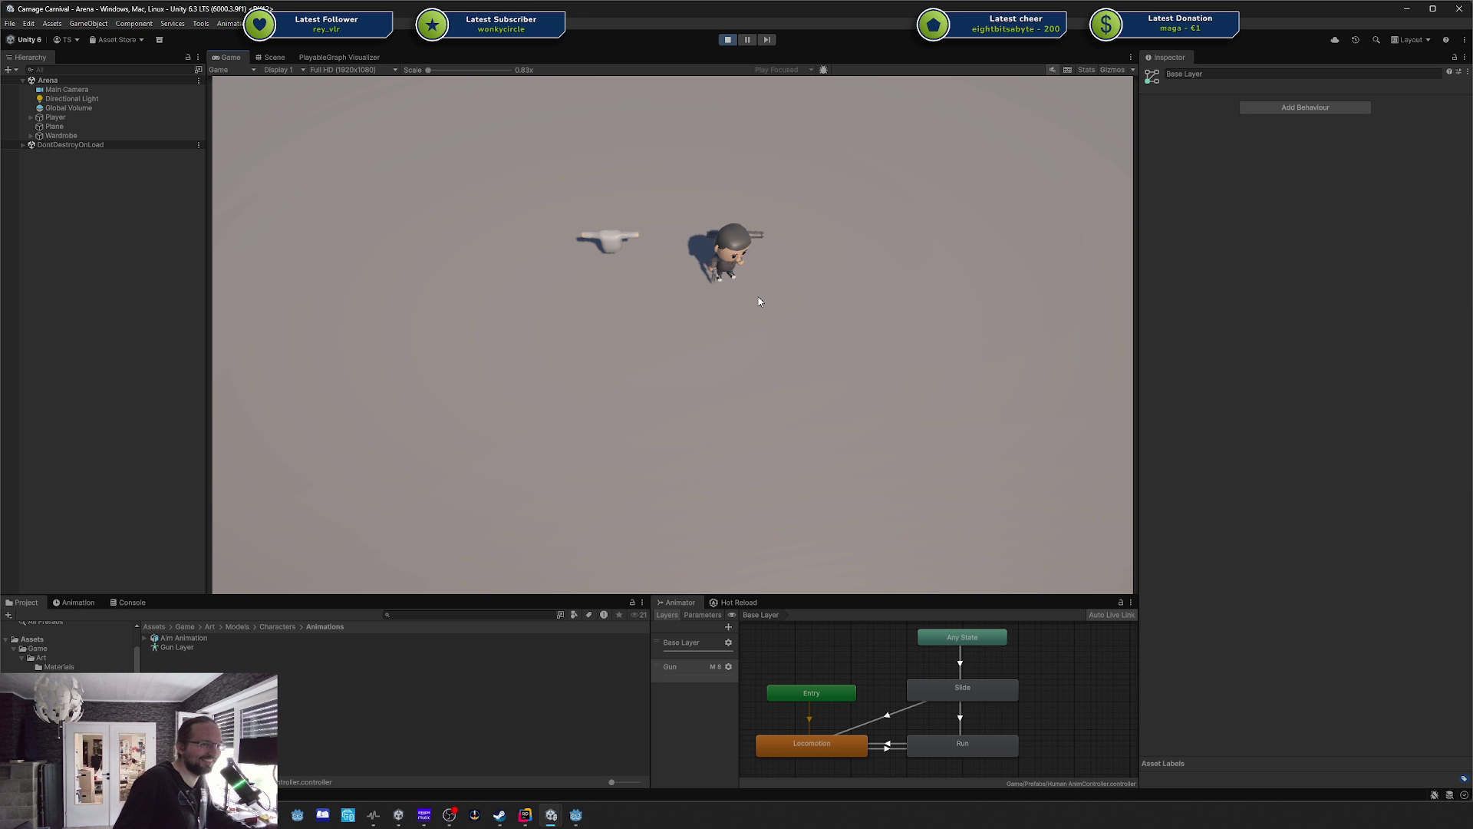
key(a)
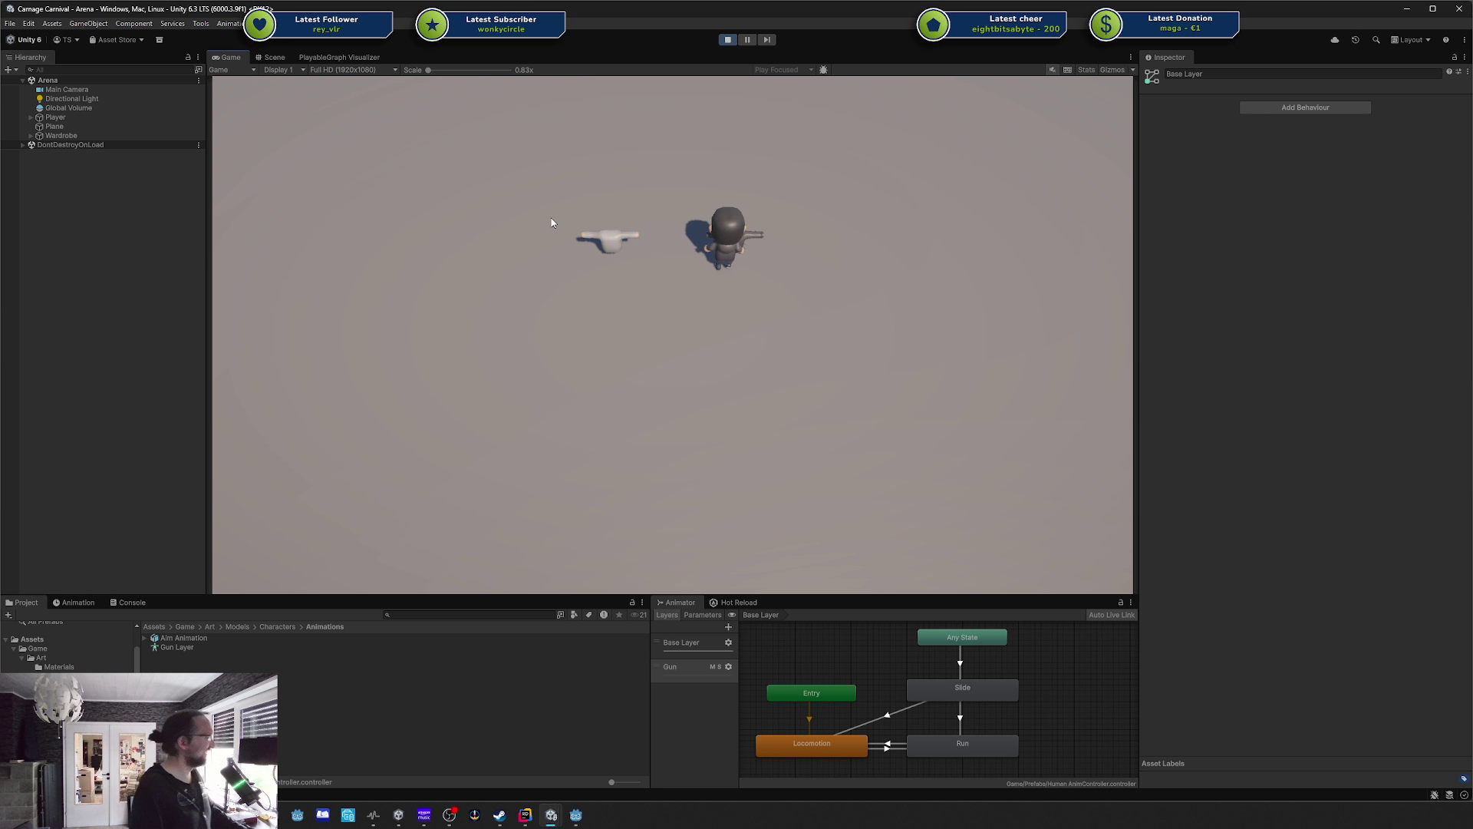
key(d)
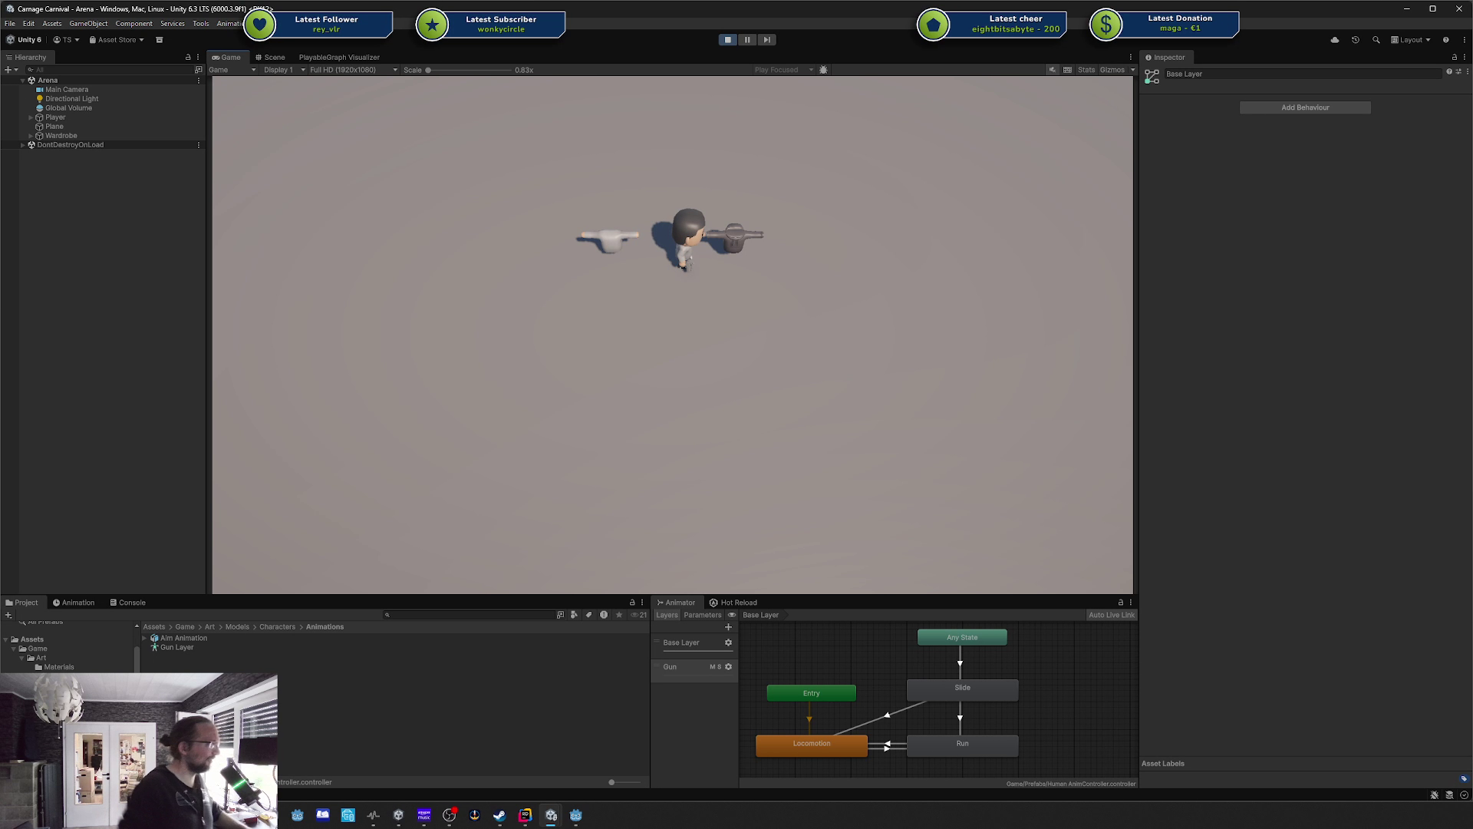
Run the character in loops around both guns, crossing the floor above and below them.
key(w)
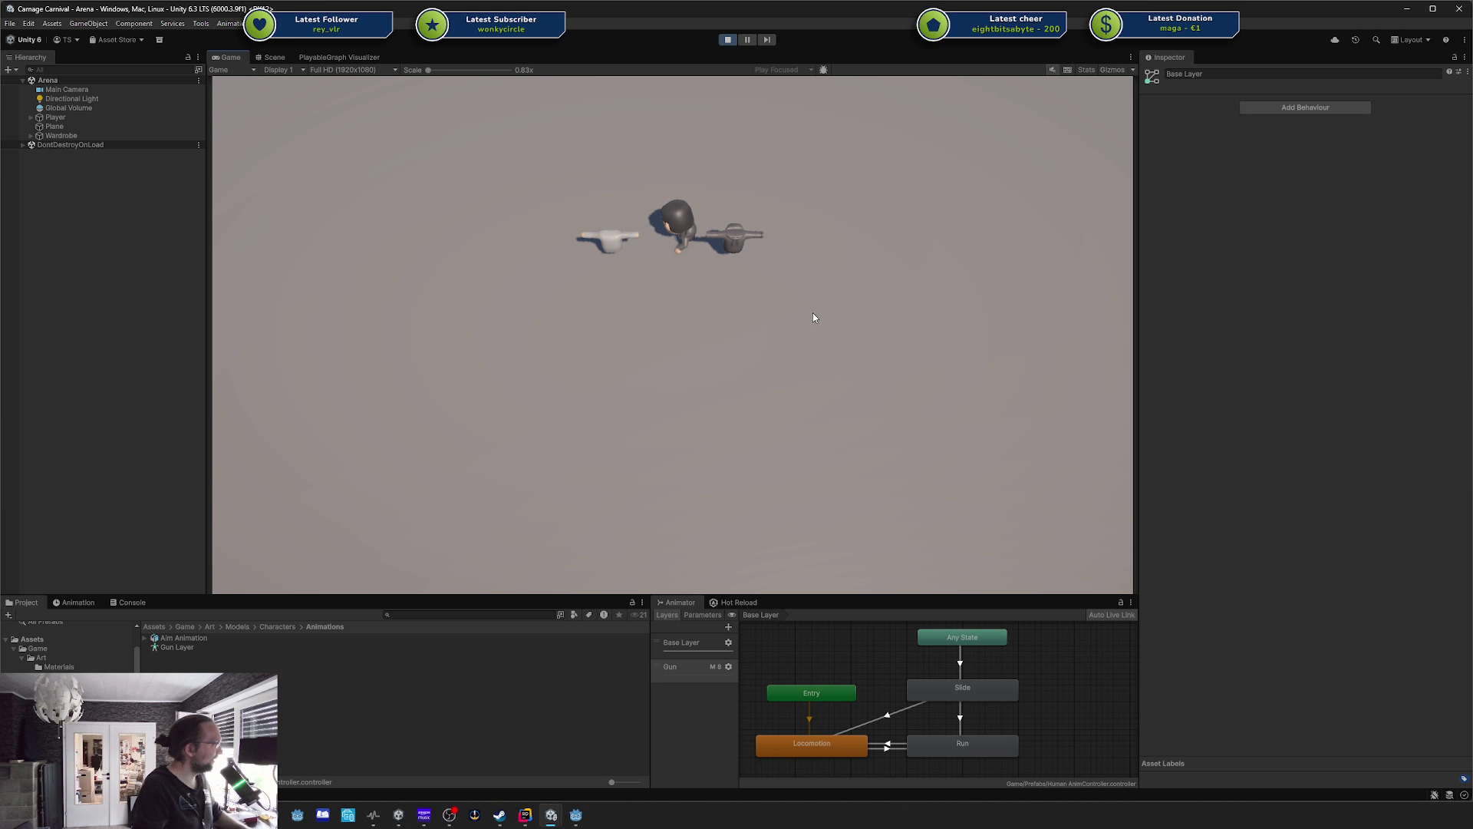
key(d)
key(s)
key(a)
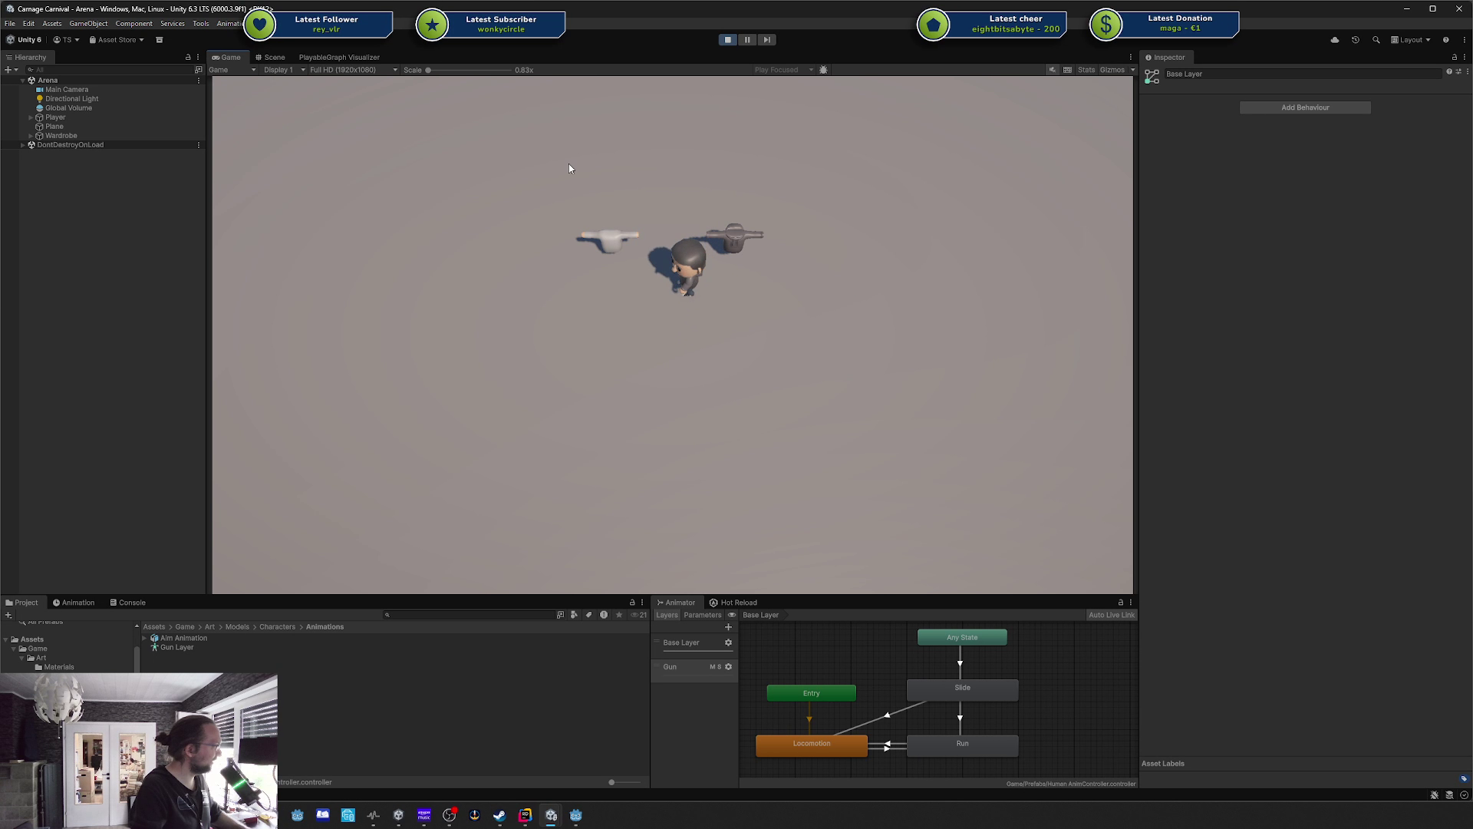
key(w)
key(a)
key(s)
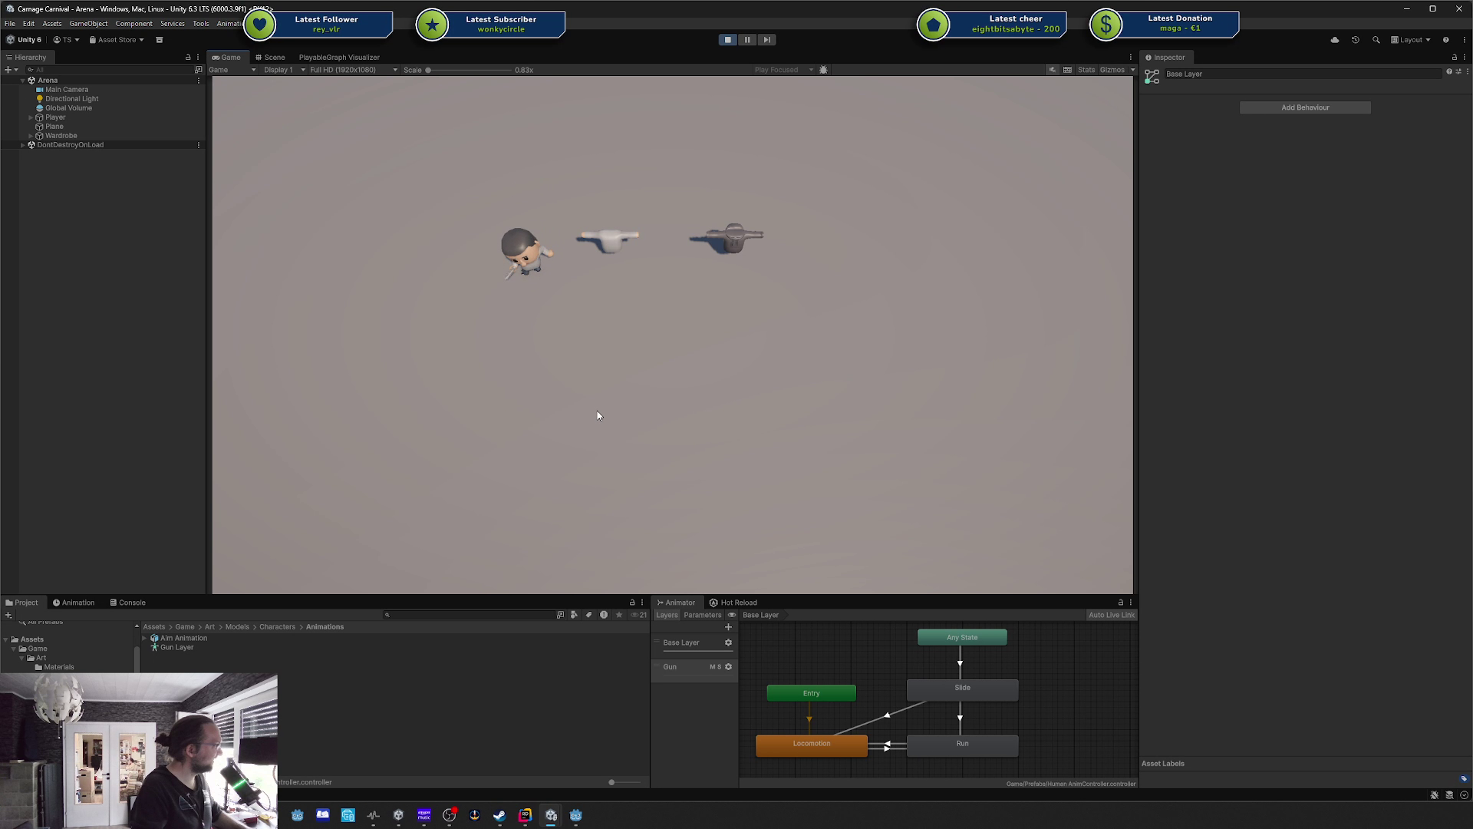
key(s)
key(d)
key(w)
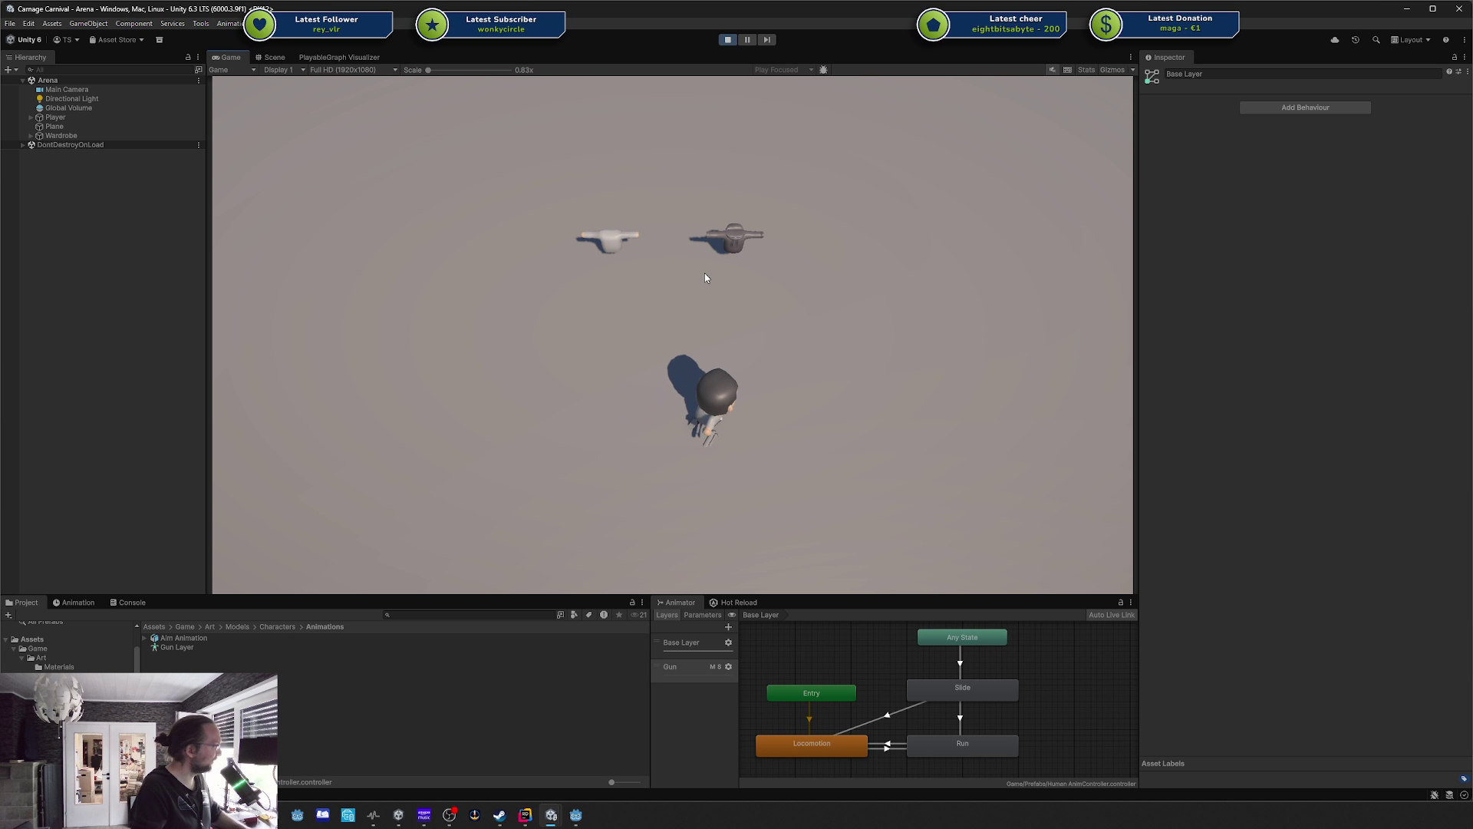
key(w)
key(d)
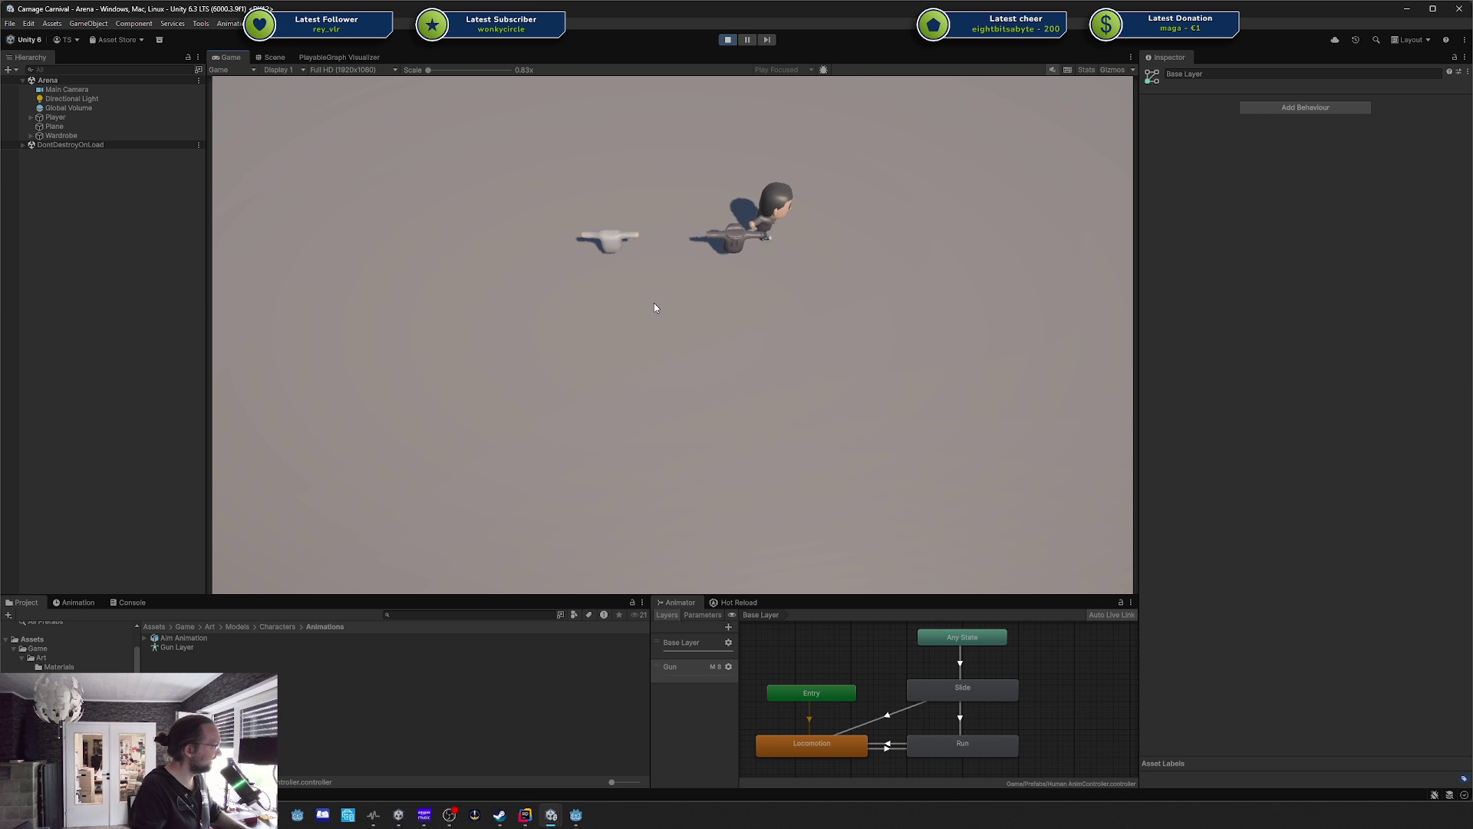
key(s)
key(a)
key(s)
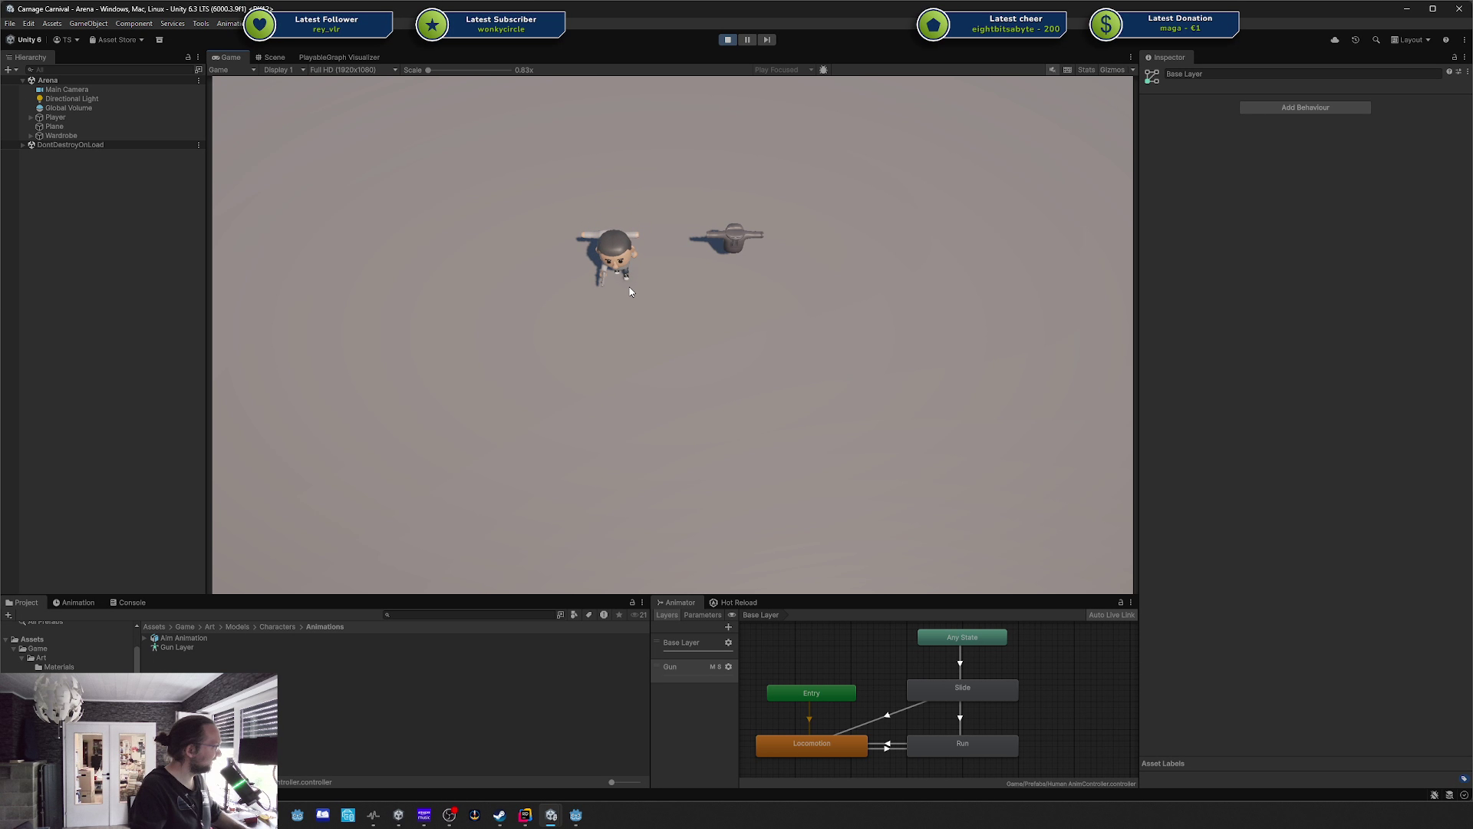
key(w)
key(d)
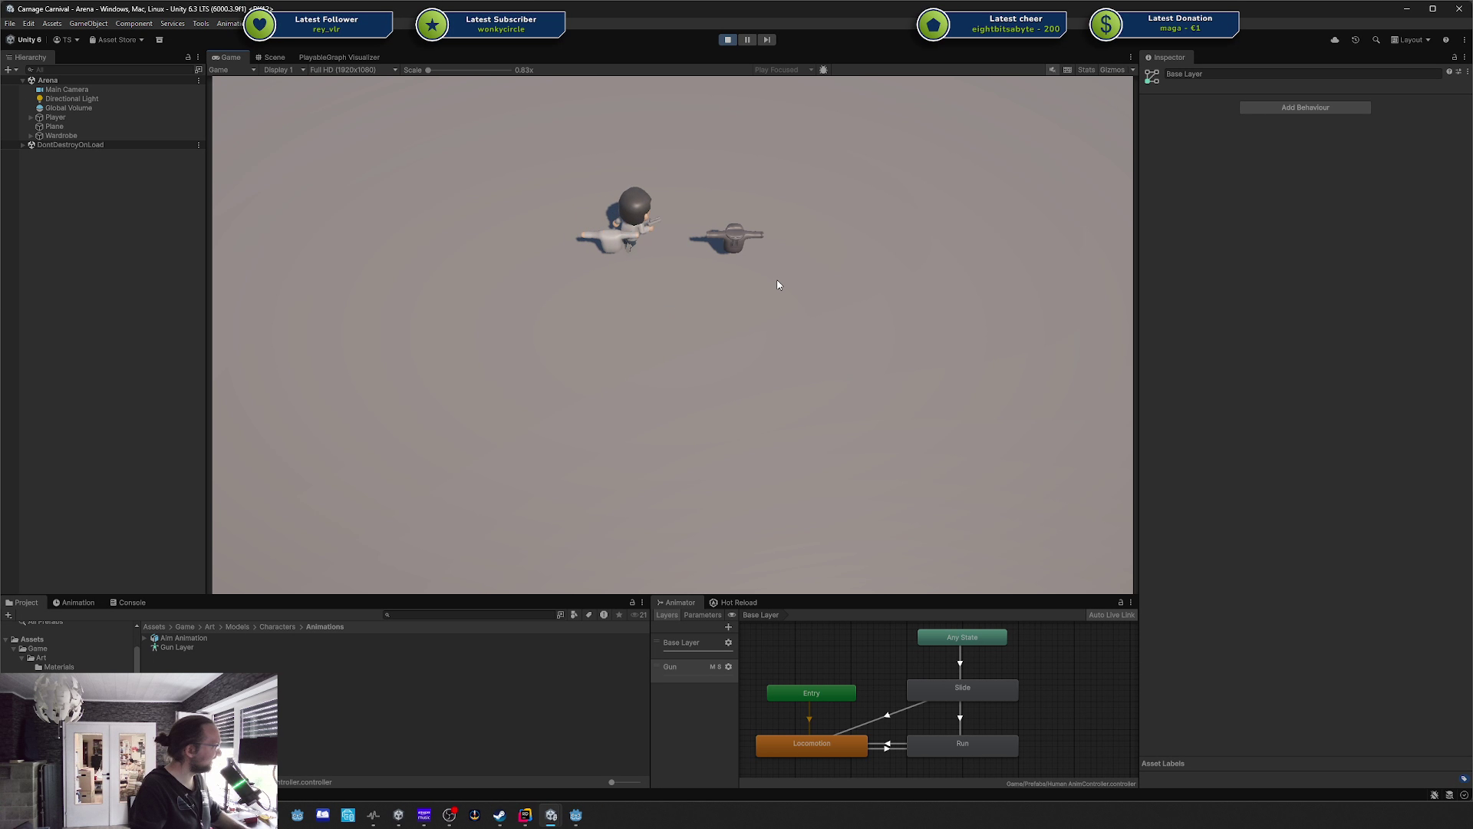
key(s)
key(a)
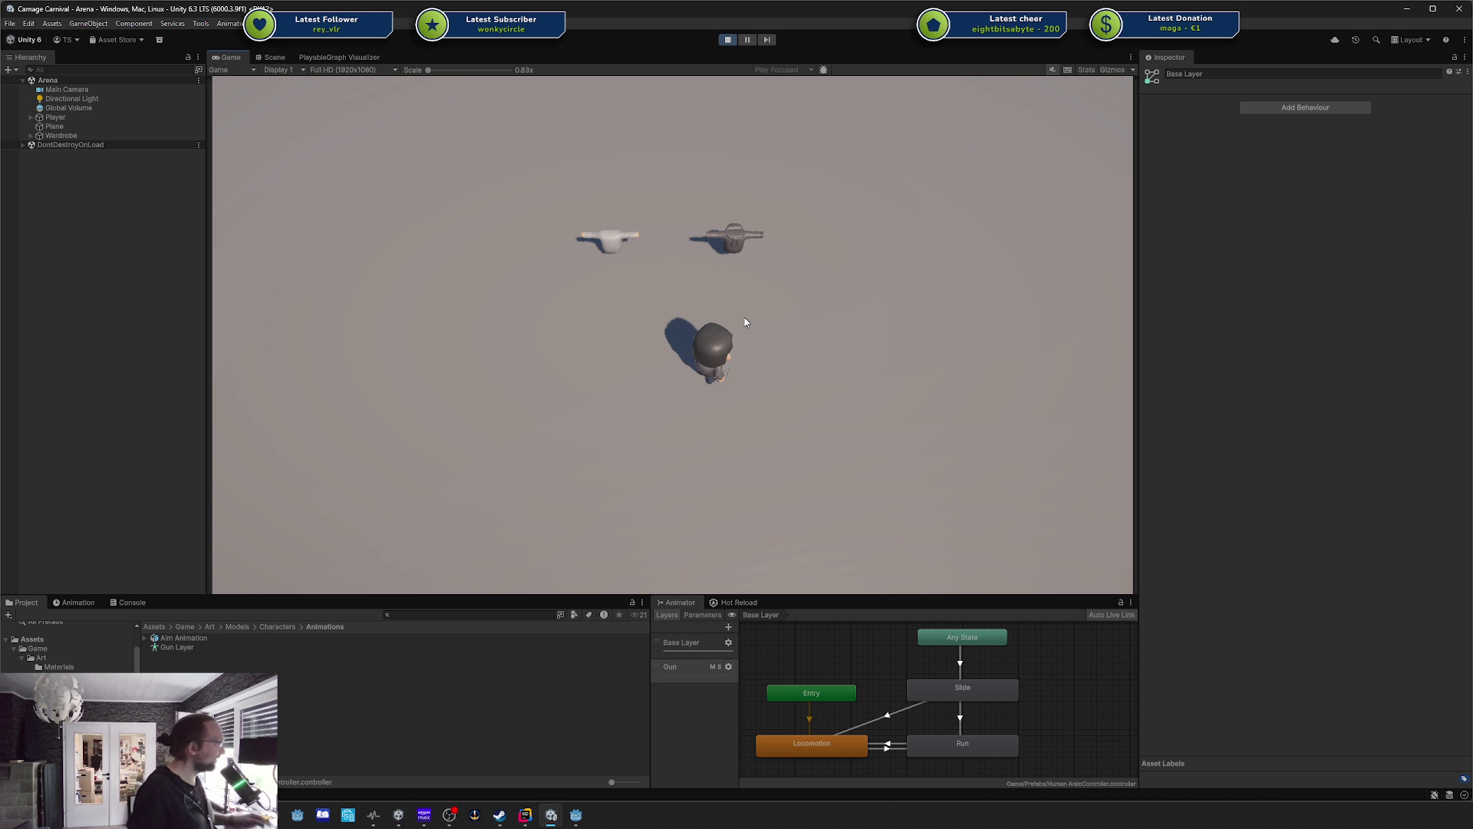
Weave the character back and forth between the two guns, finishing on top of the white gun.
key(w)
key(a)
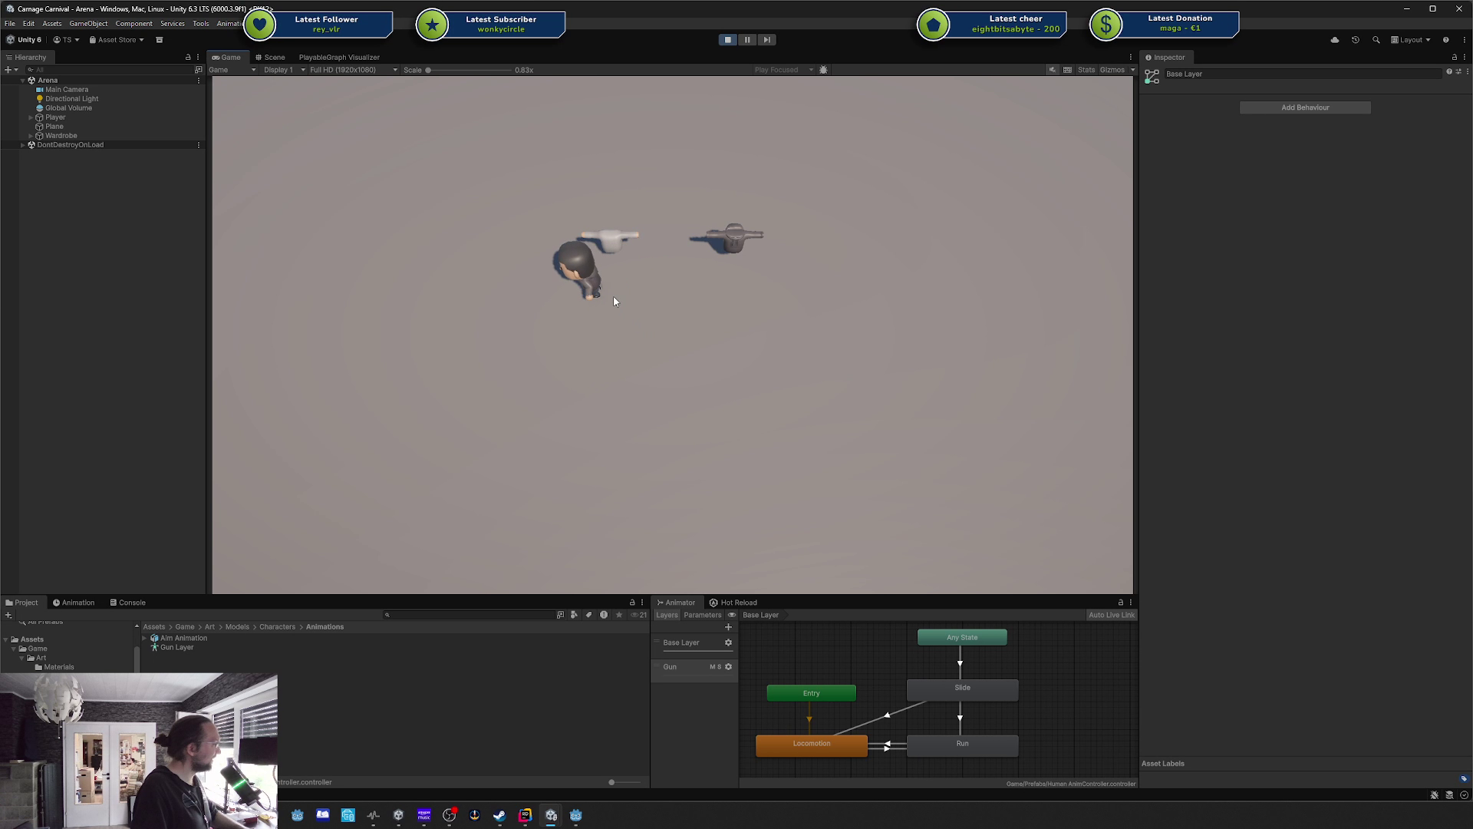
key(d)
key(s)
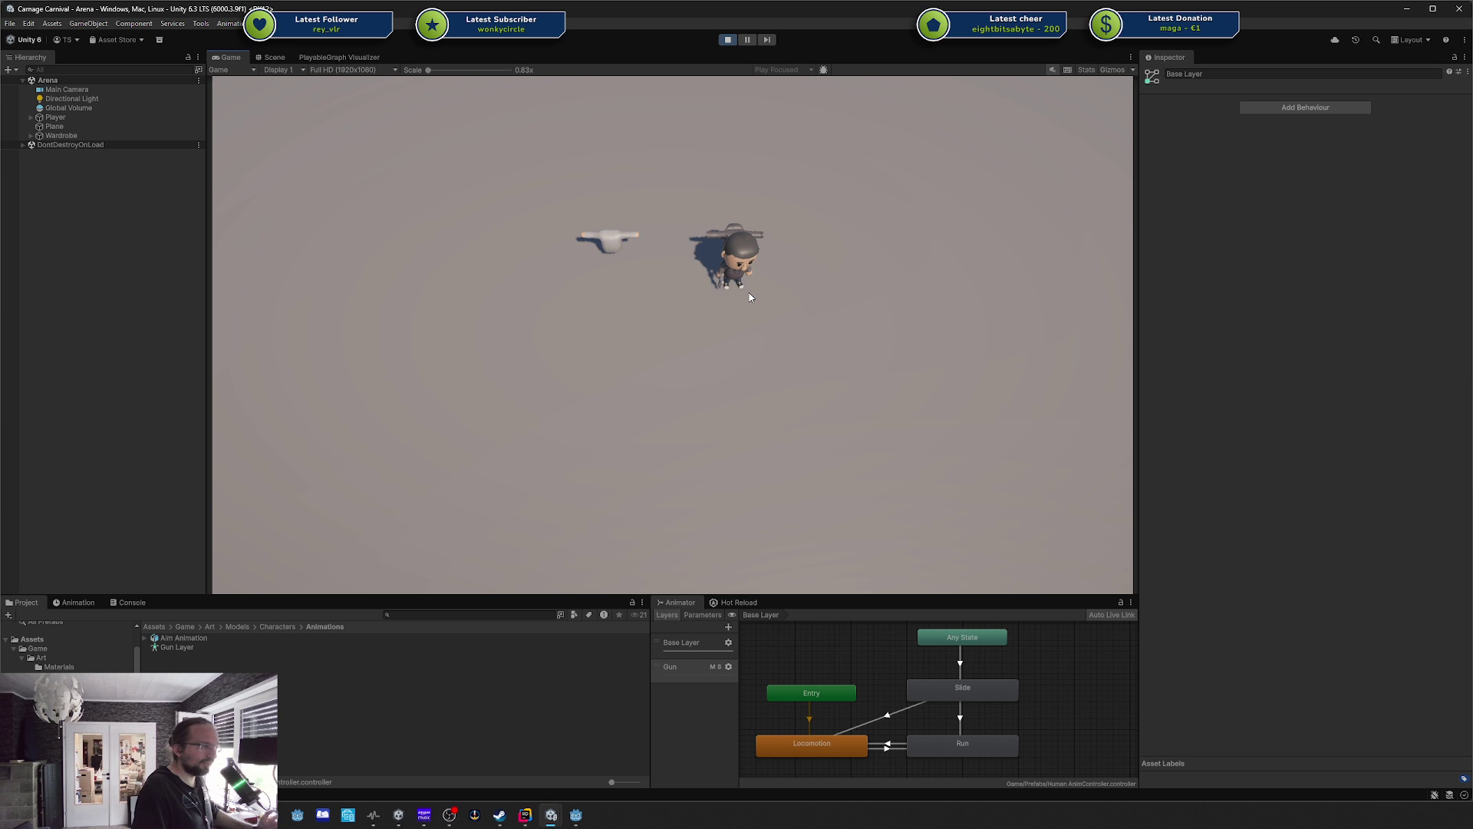
key(w)
key(d)
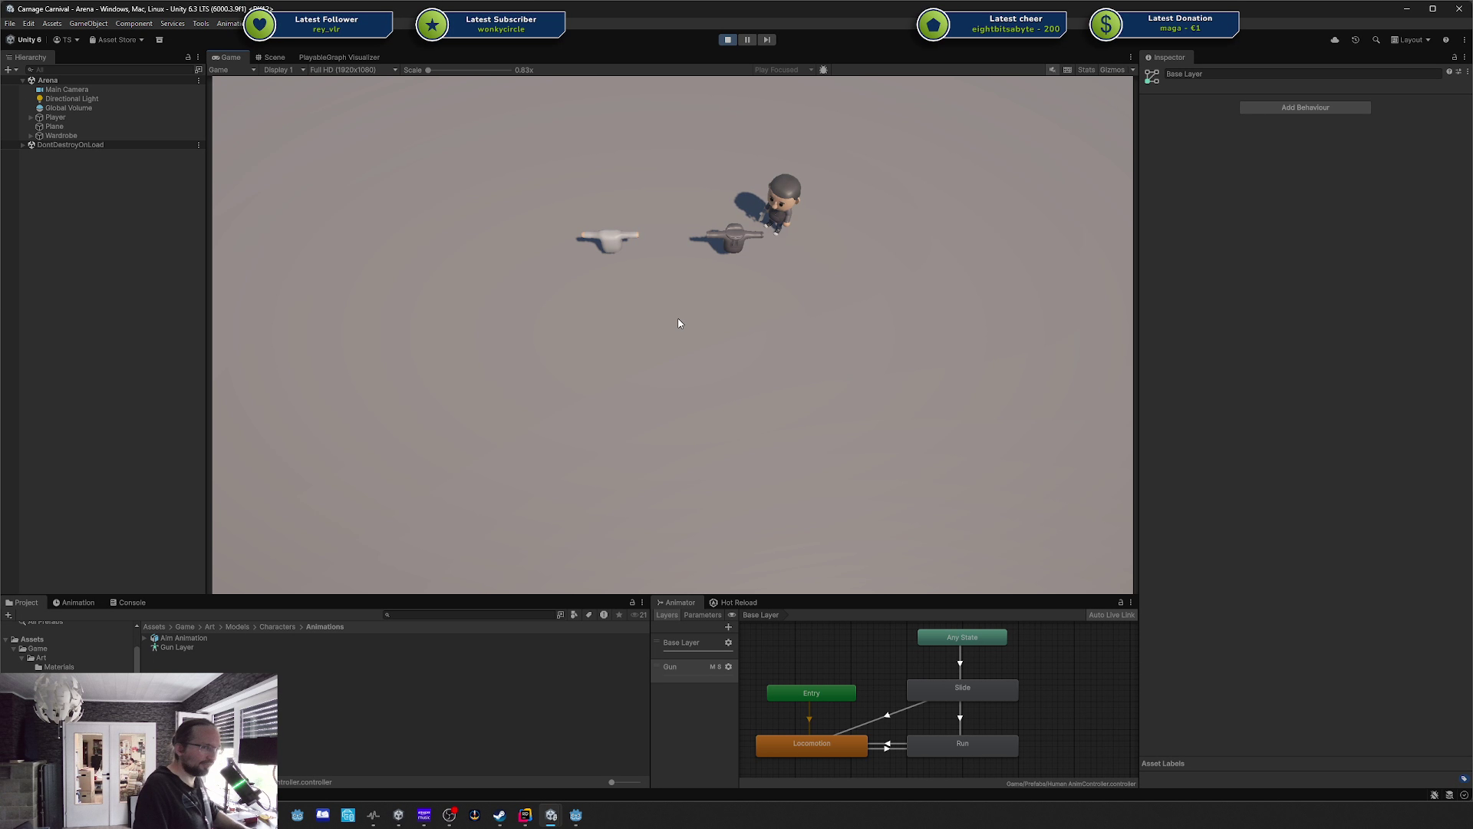
key(a)
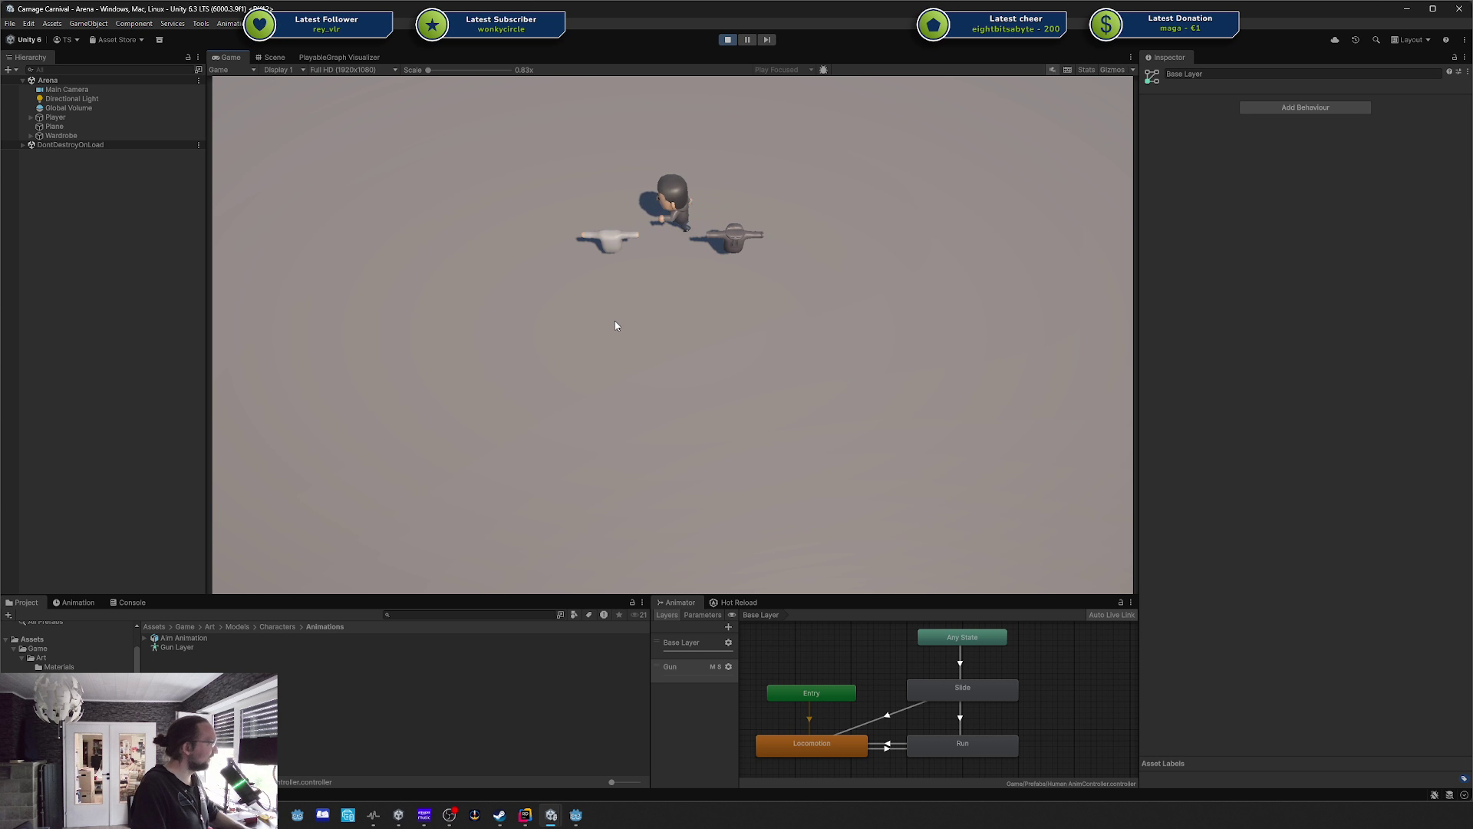
key(s)
key(w)
key(d)
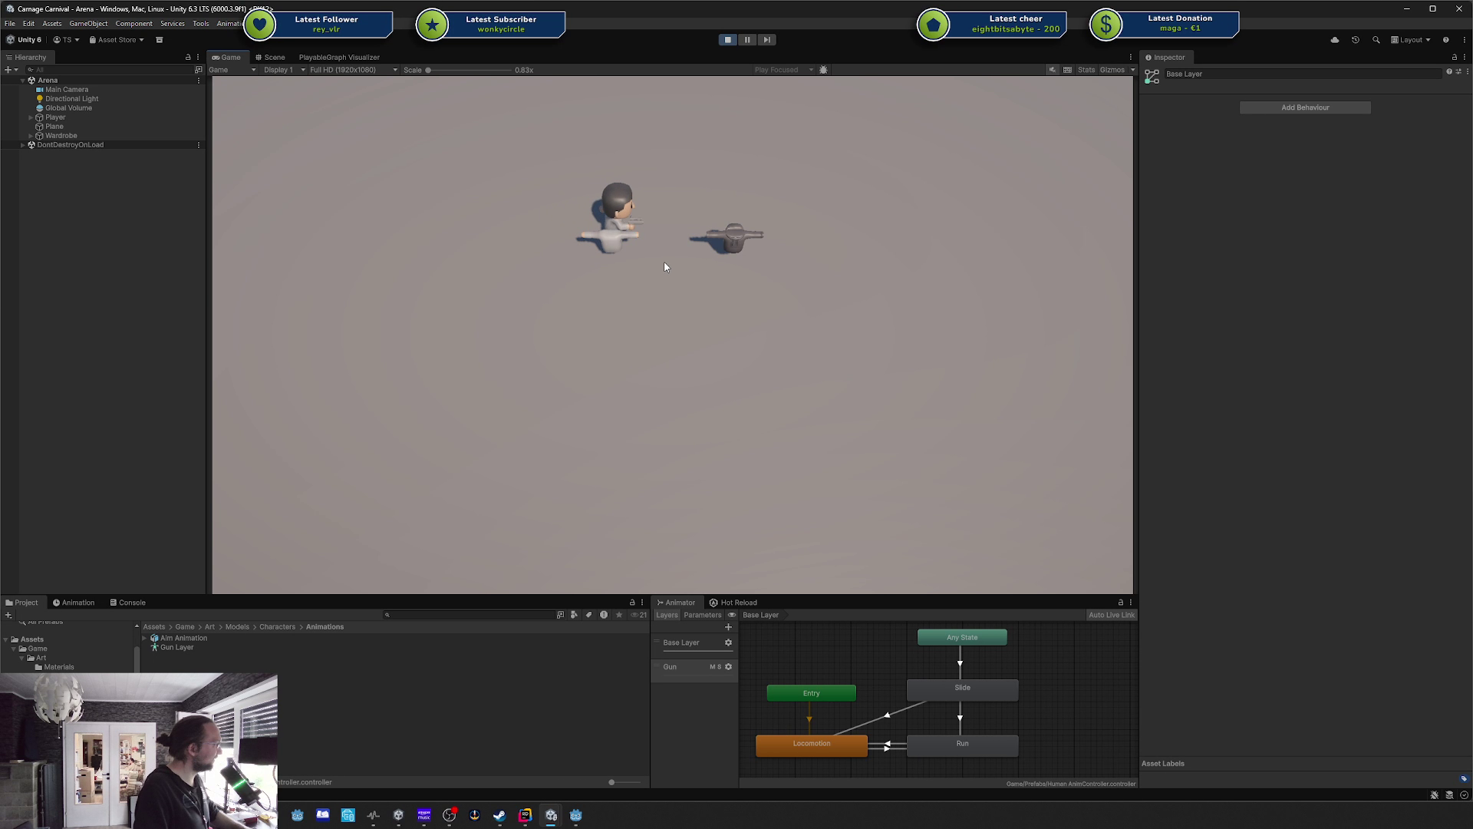
key(s)
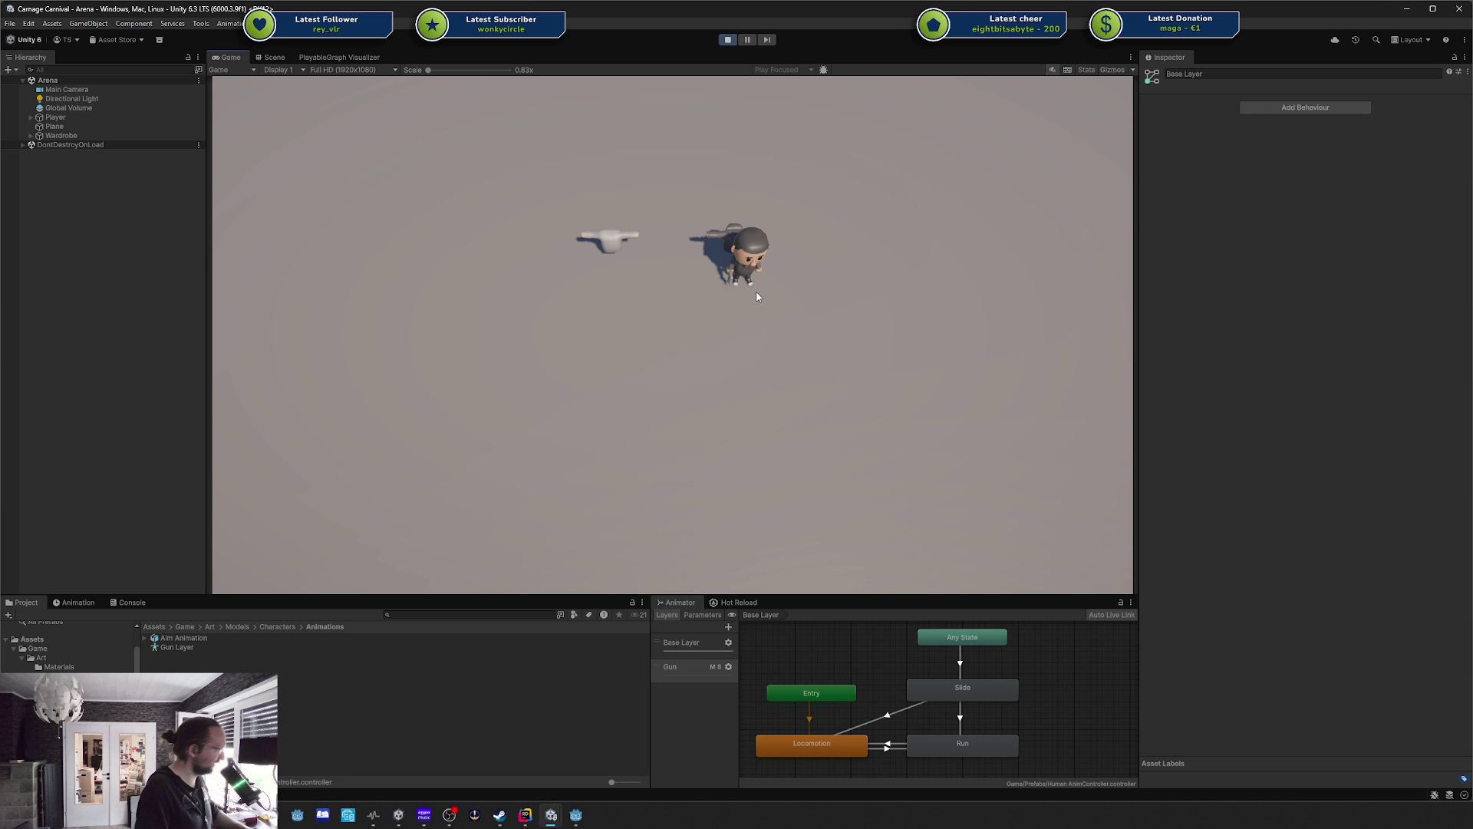
key(w)
key(a)
key(s)
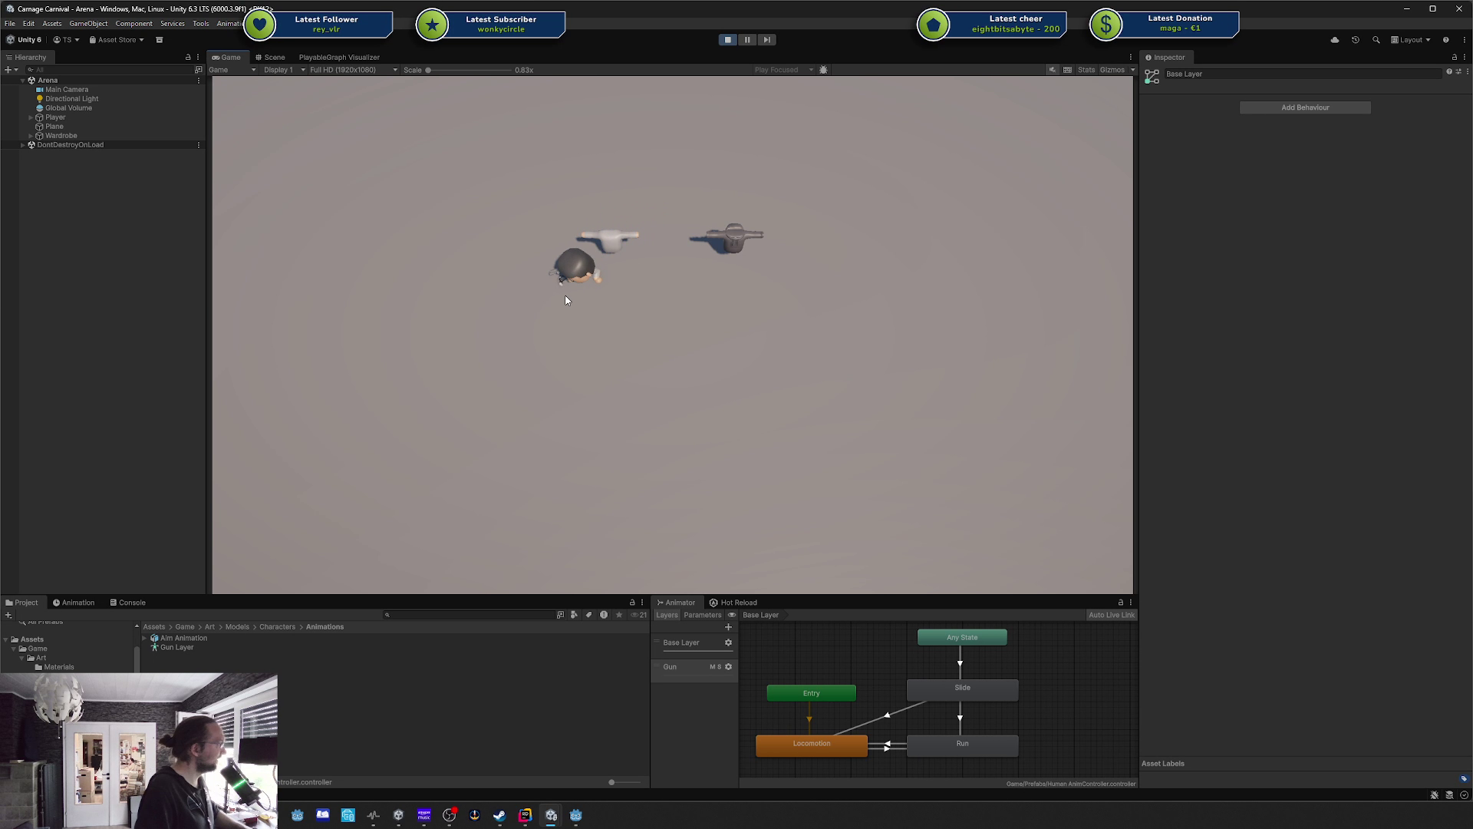
key(w)
key(d)
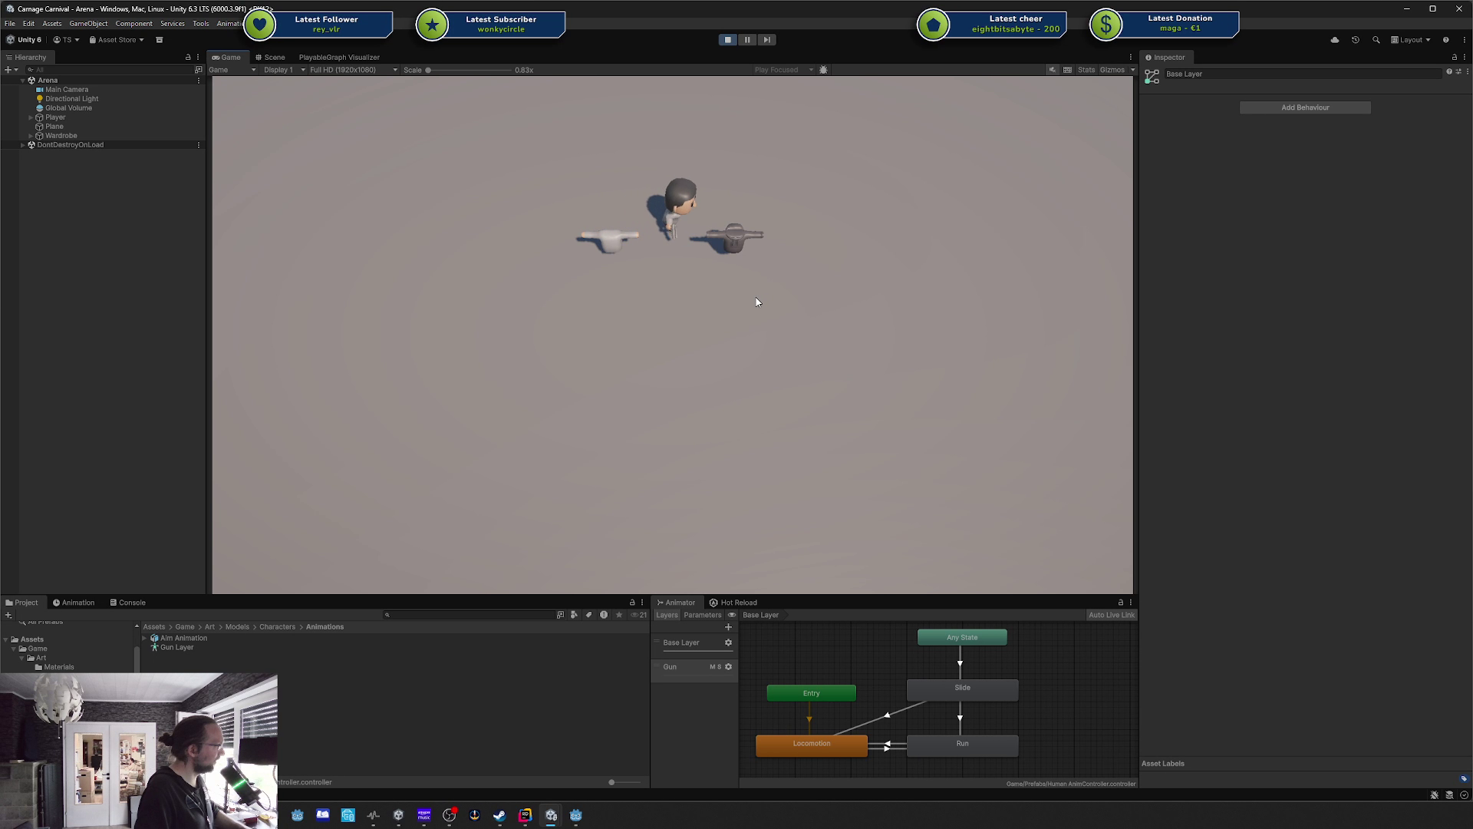
key(d)
key(w)
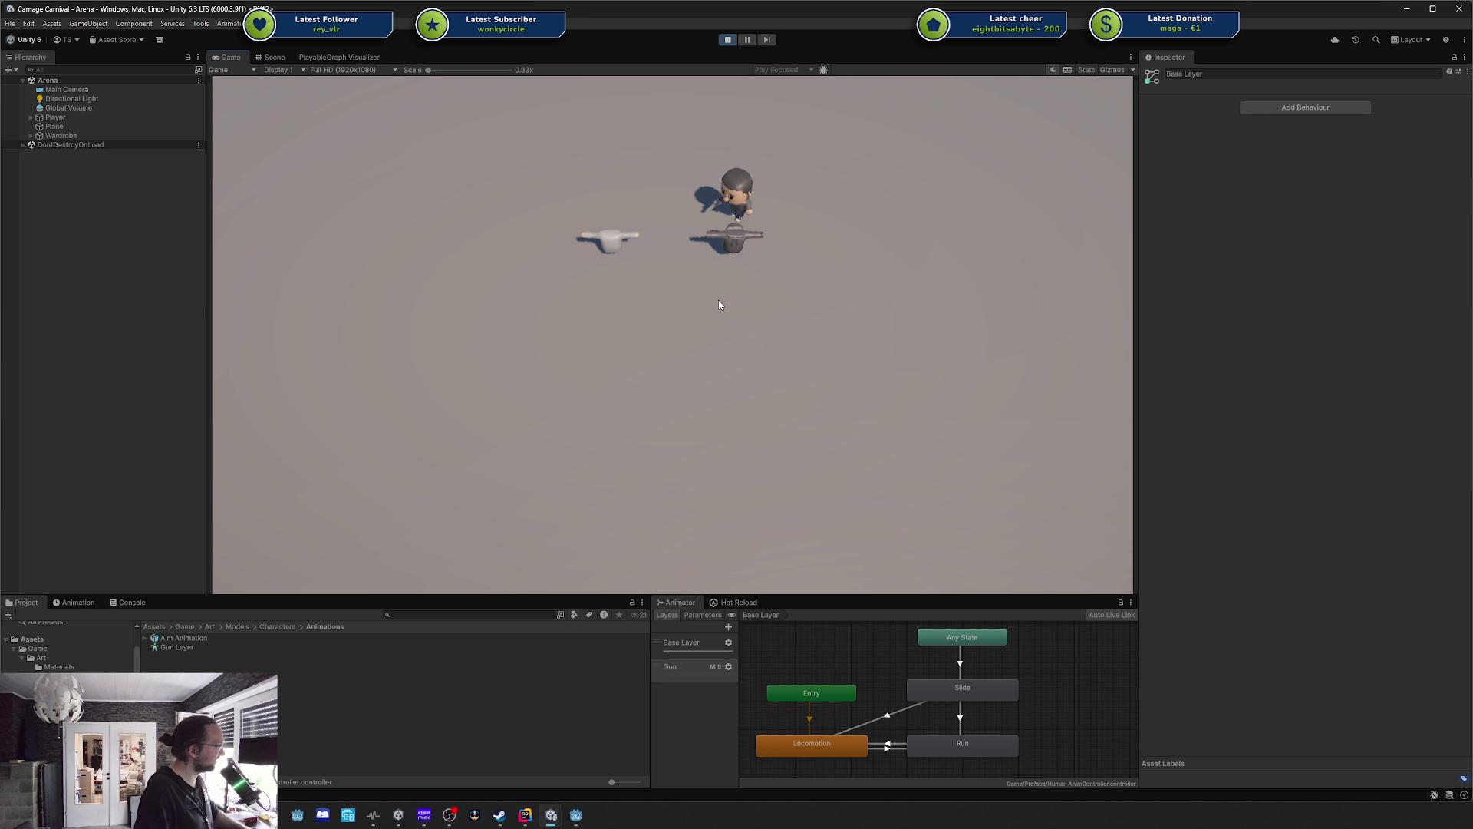
key(a)
key(s)
key(d)
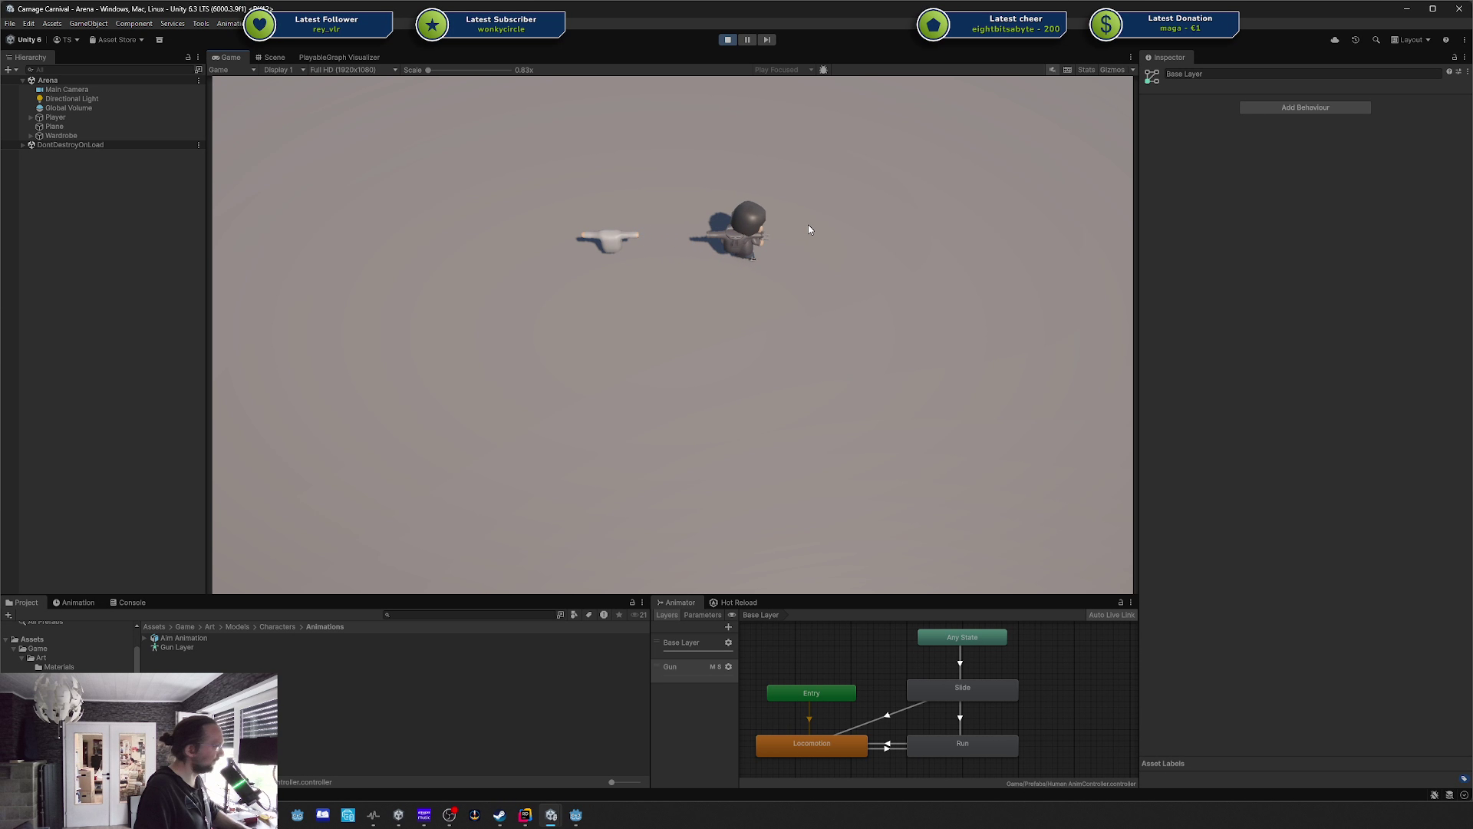
key(w)
key(a)
key(a)
key(s)
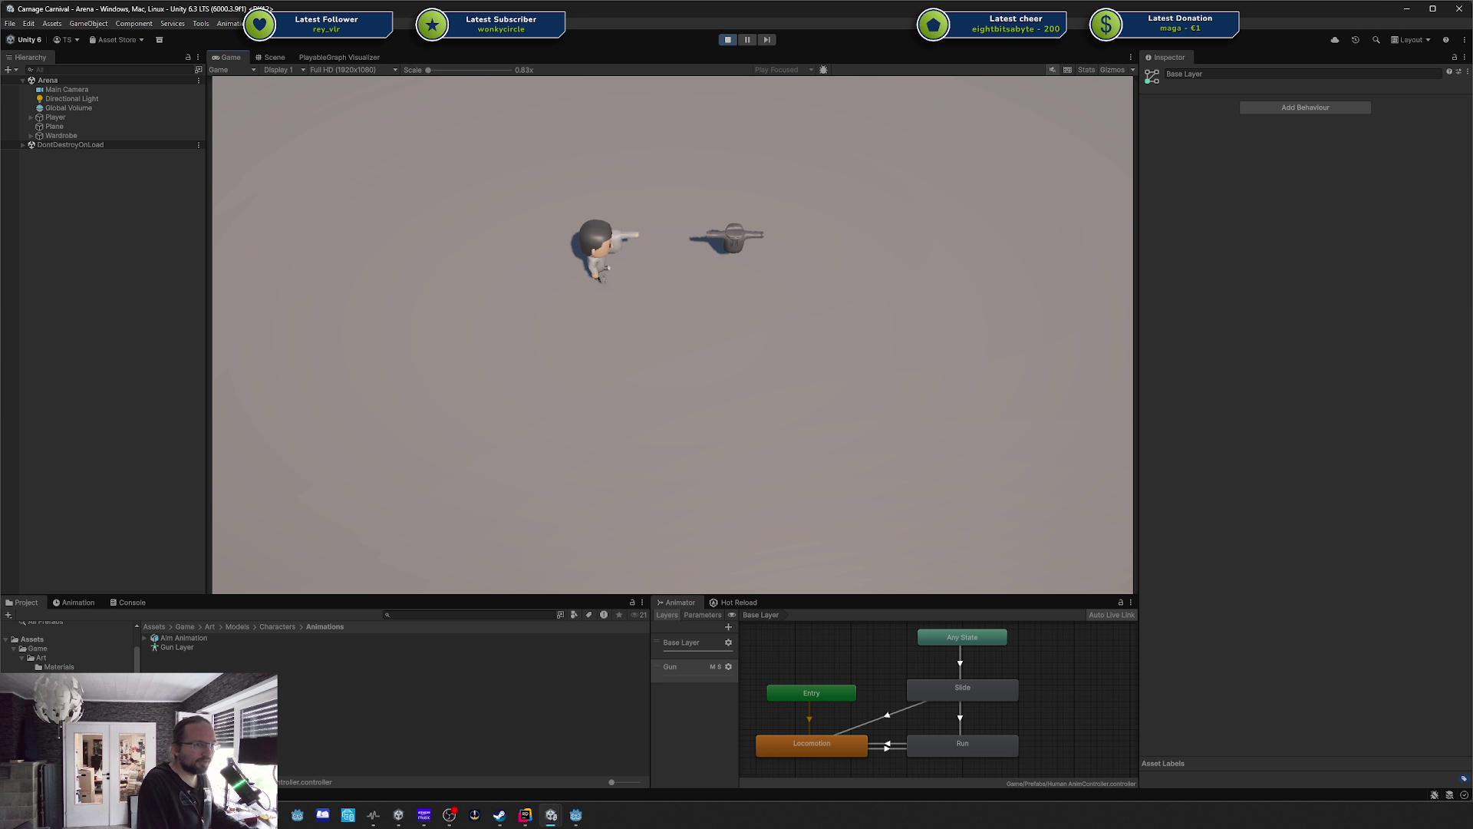
Switch to the browser and drag the First Person Shooter Prototype YouTube window over Unity's game view.
key(alt+Tab)
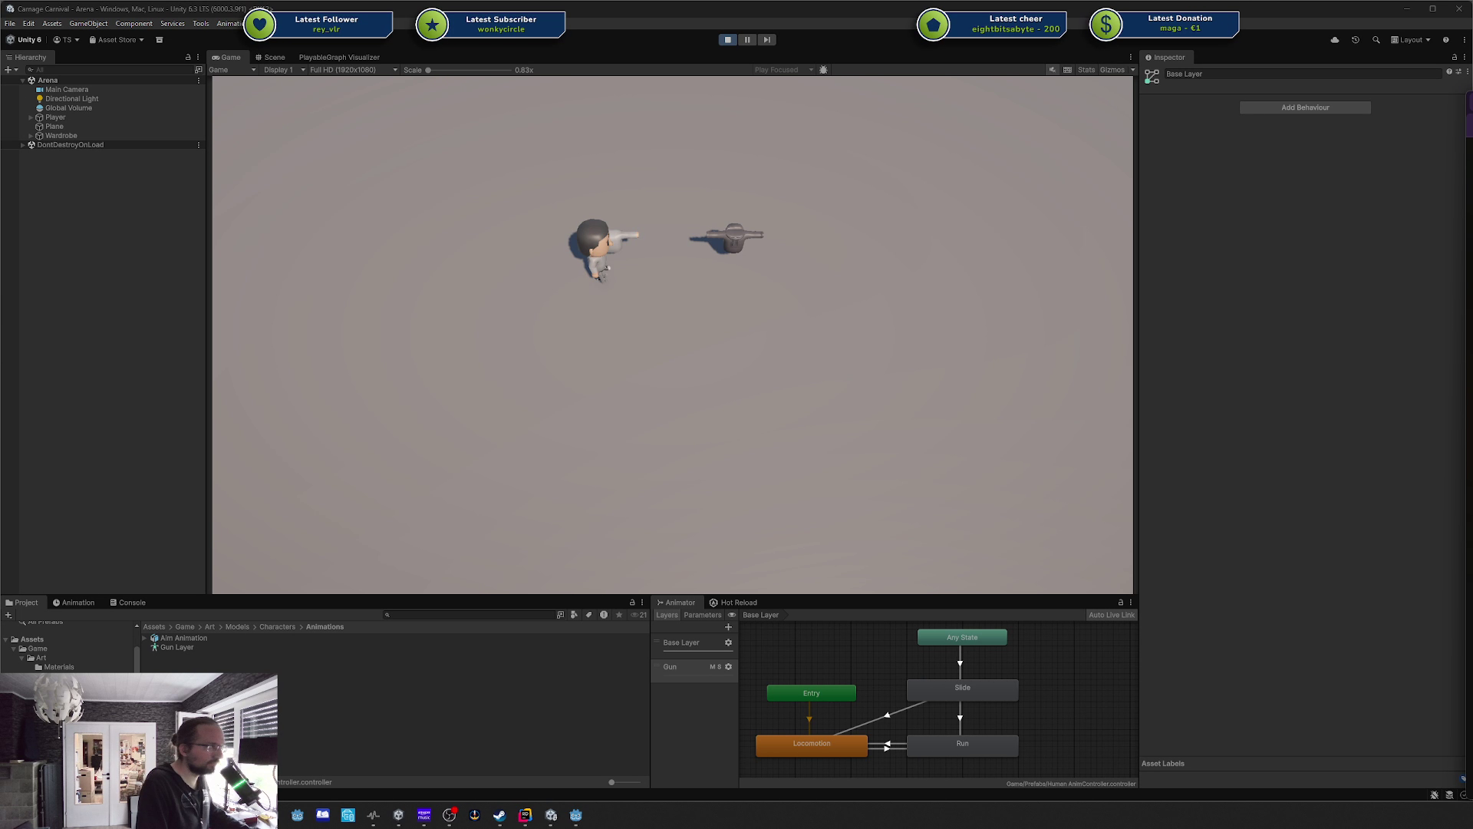
mouse_move(1472, 103)
mouse_down()
mouse_move(947, 103)
mouse_move(596, 72)
mouse_up()
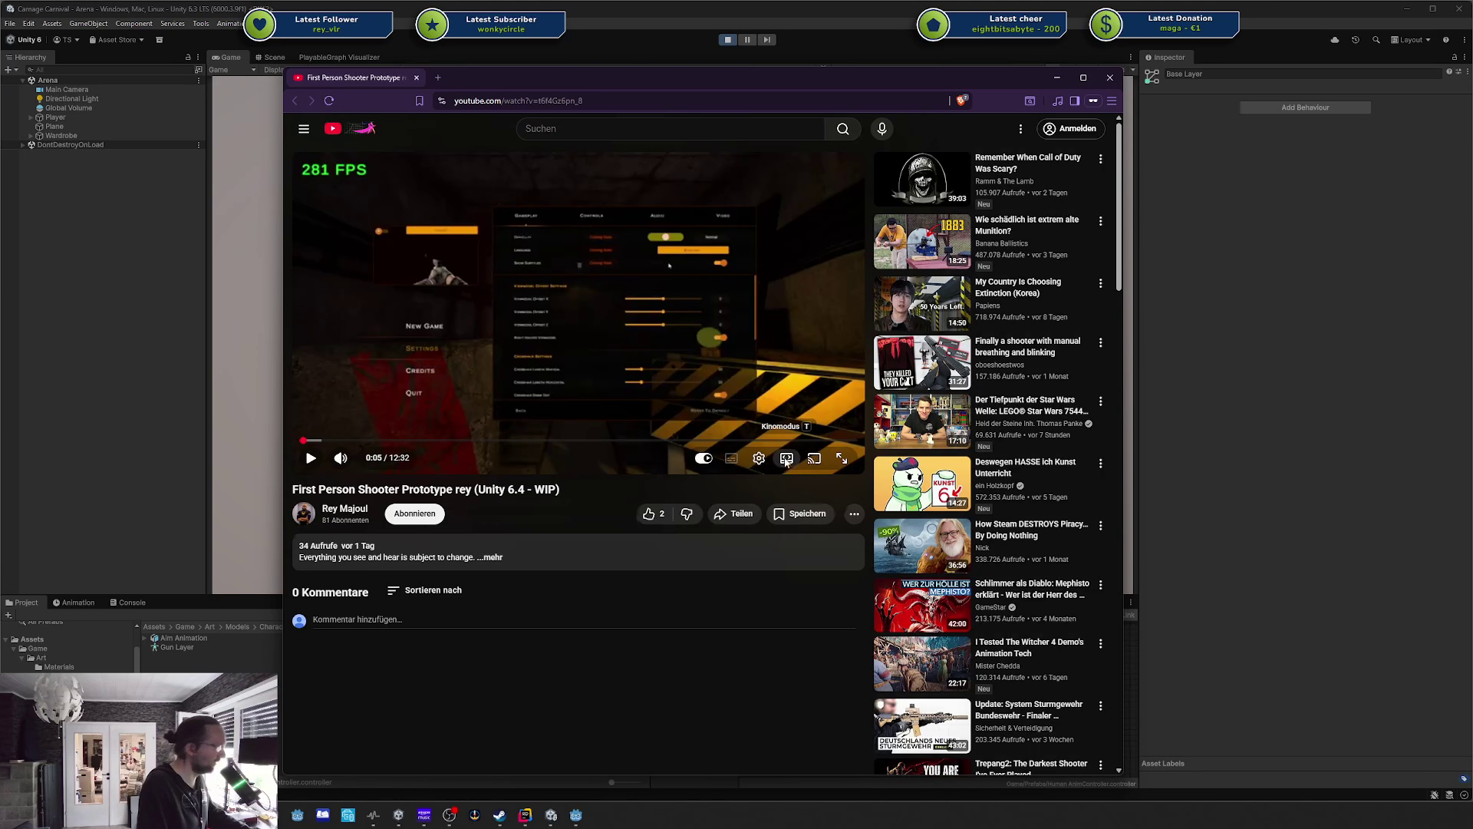
Play the First Person Shooter Prototype video in theater mode and reposition the browser window.
click(787, 460)
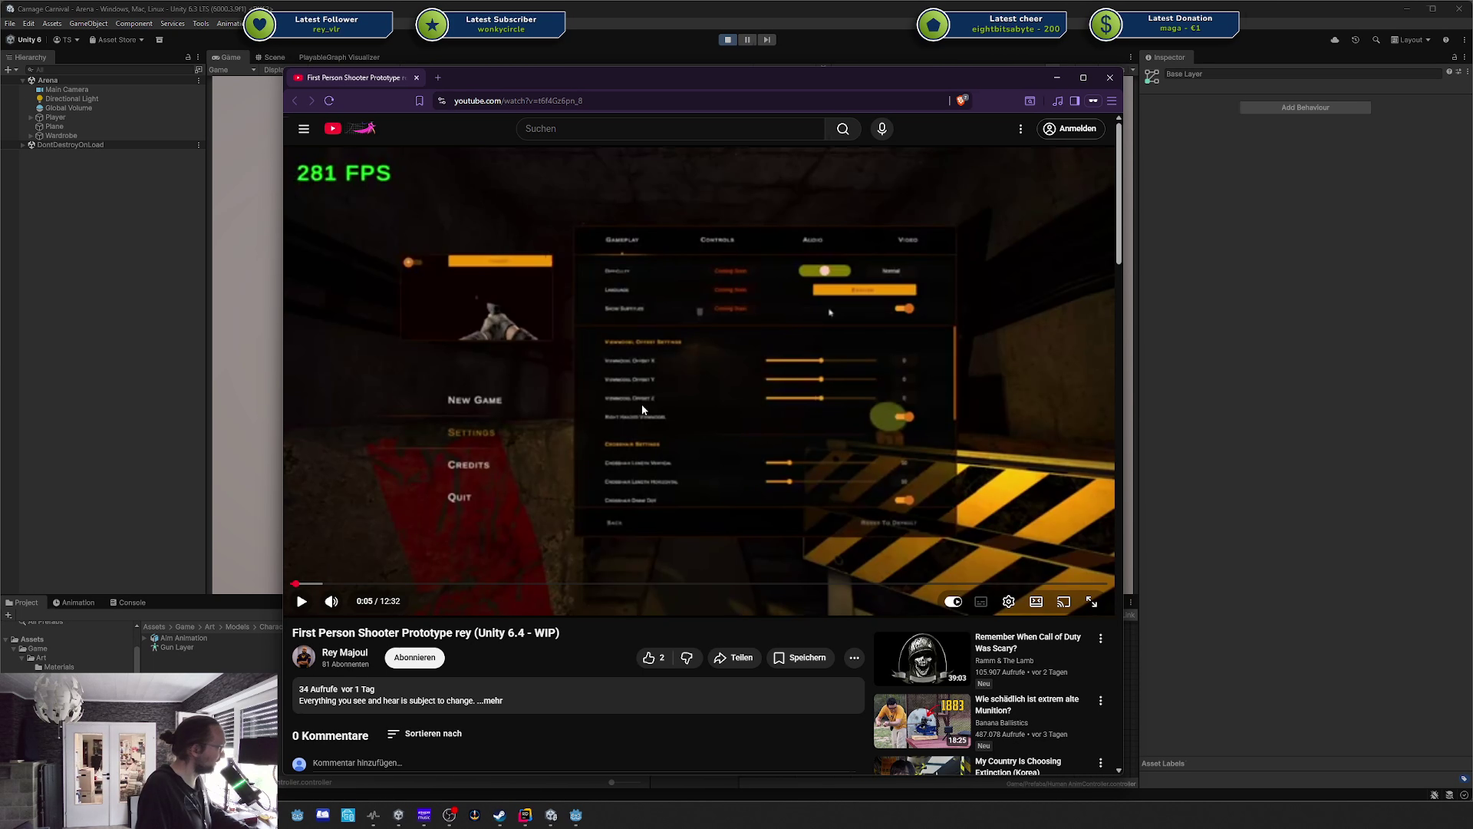
click(612, 416)
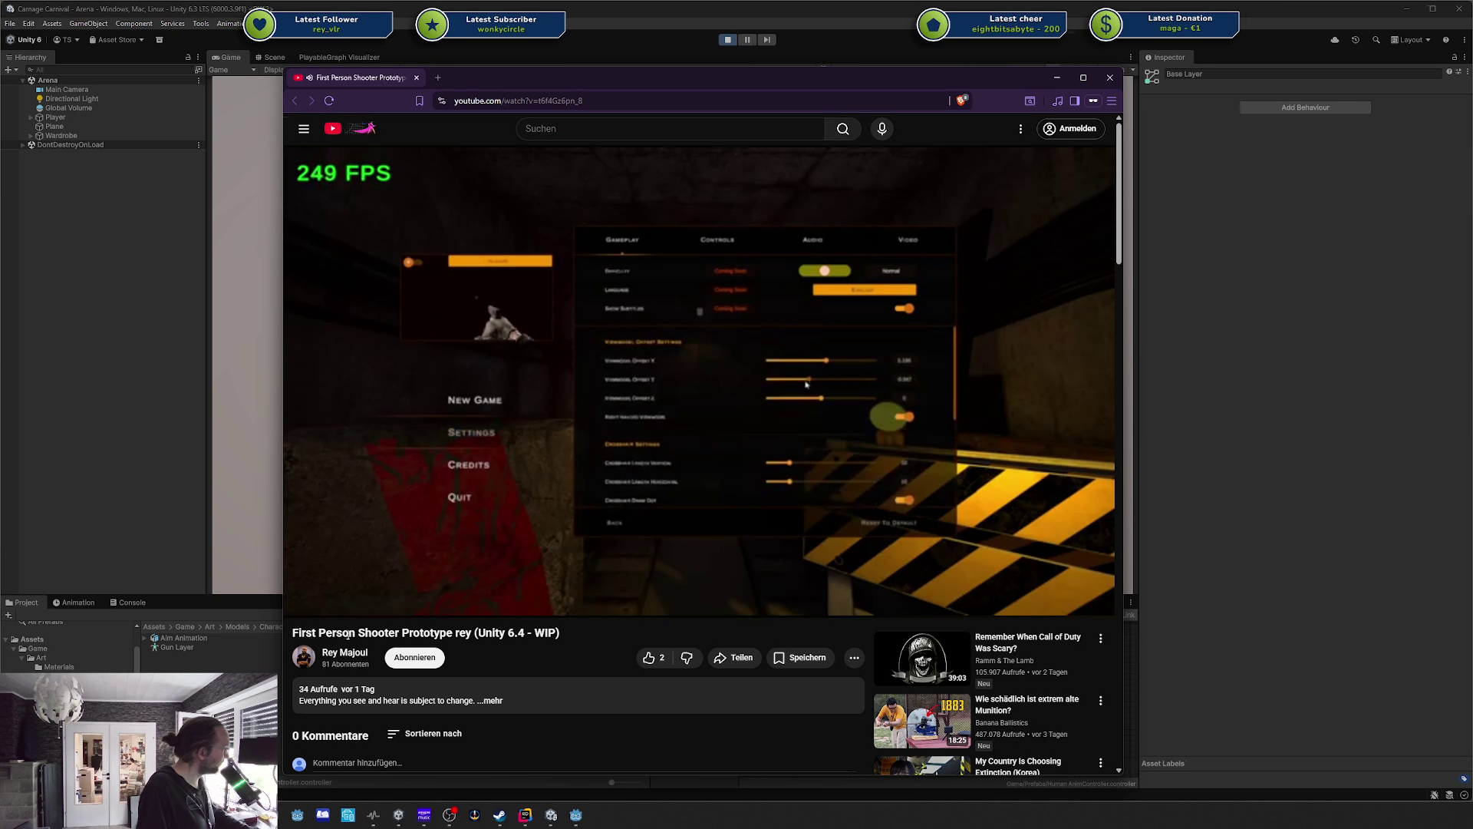
click(423, 634)
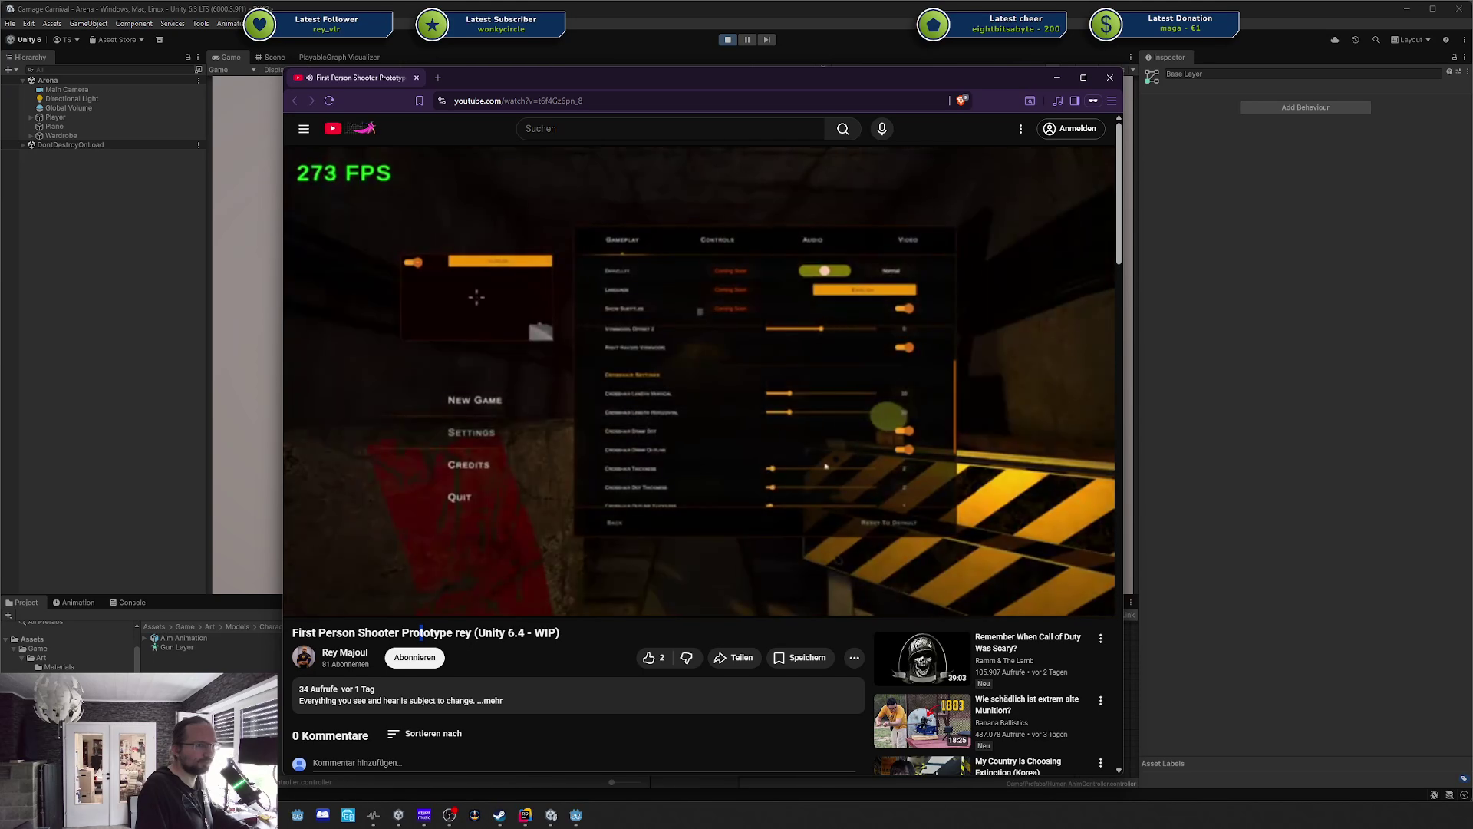
drag(694, 84, 654, 35)
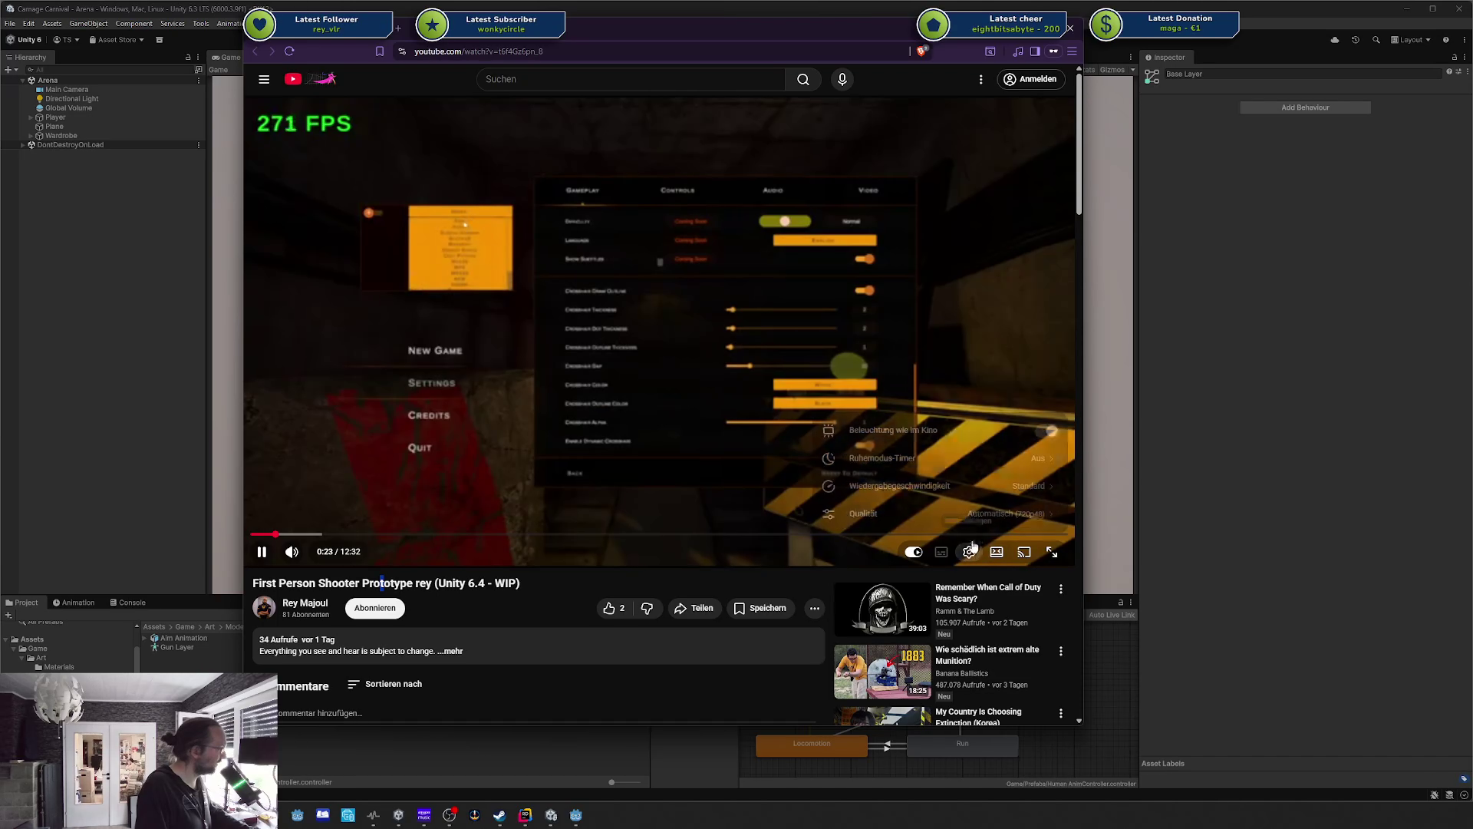
Set the video playback quality to 1080p48.
click(969, 552)
click(998, 513)
click(998, 403)
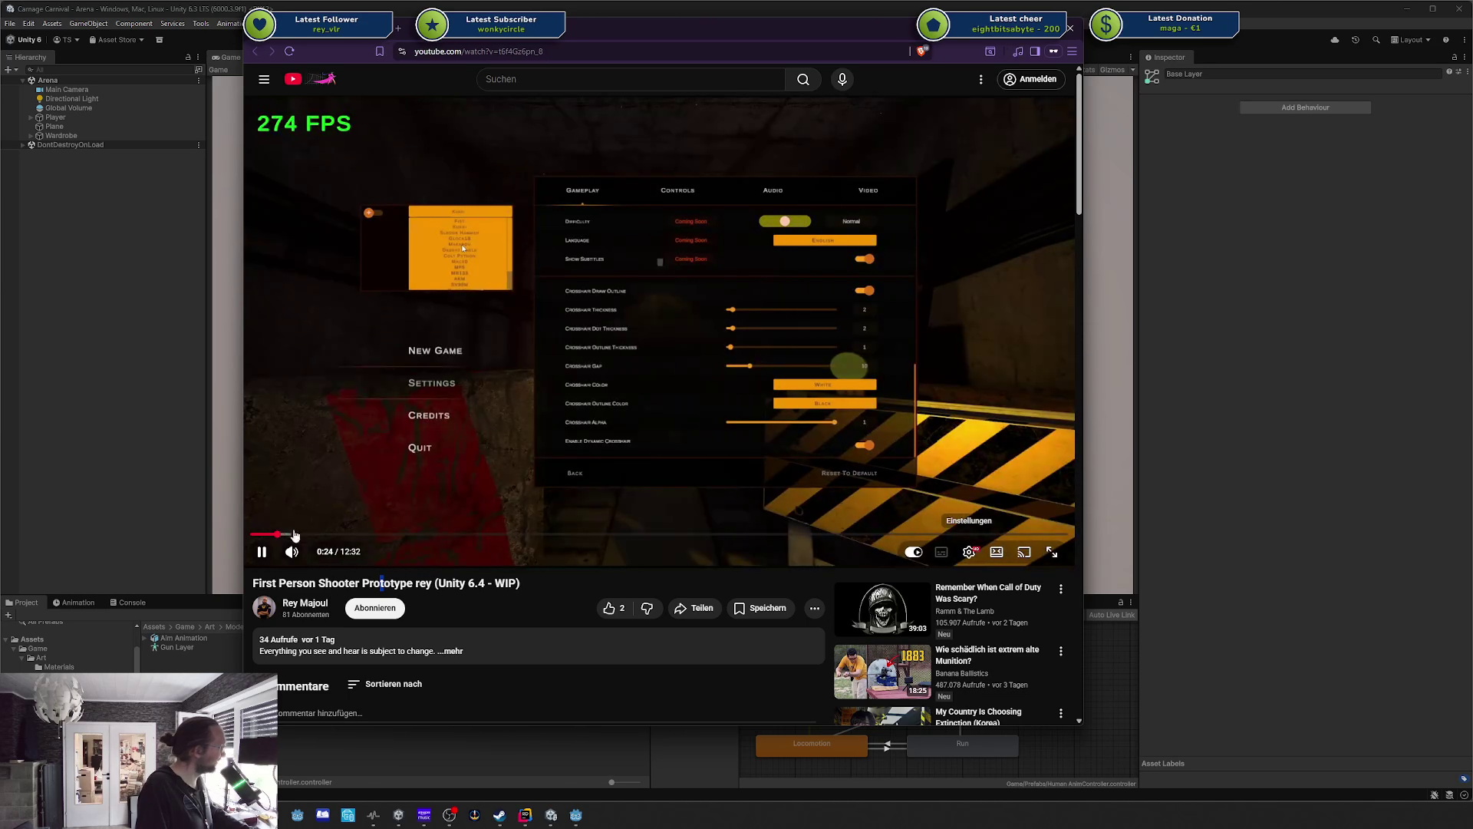
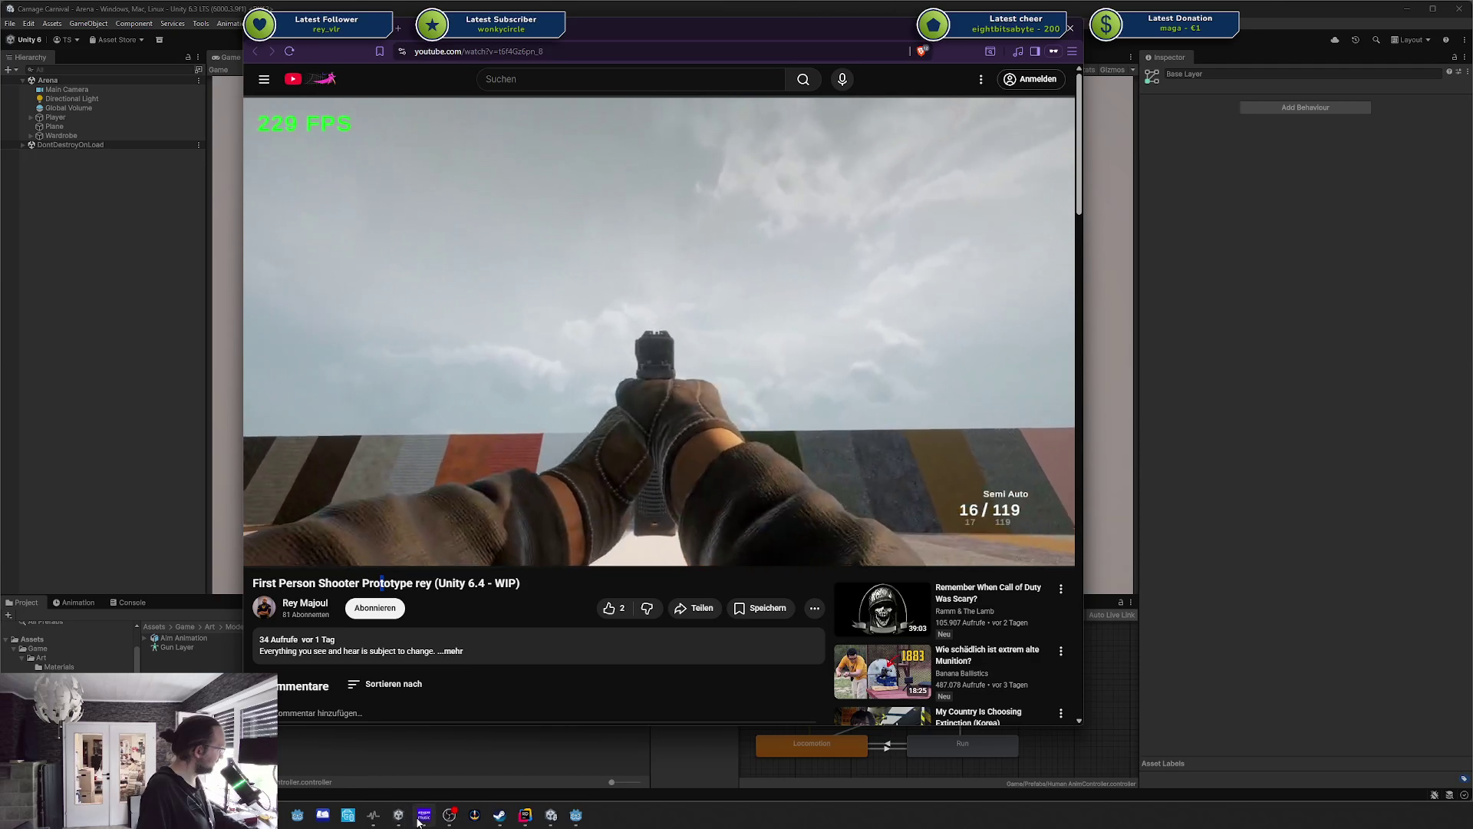
Seek the video back and forth between 1:12 and 2:02, then drag ahead to about 2:36.
mouse_move(420, 818)
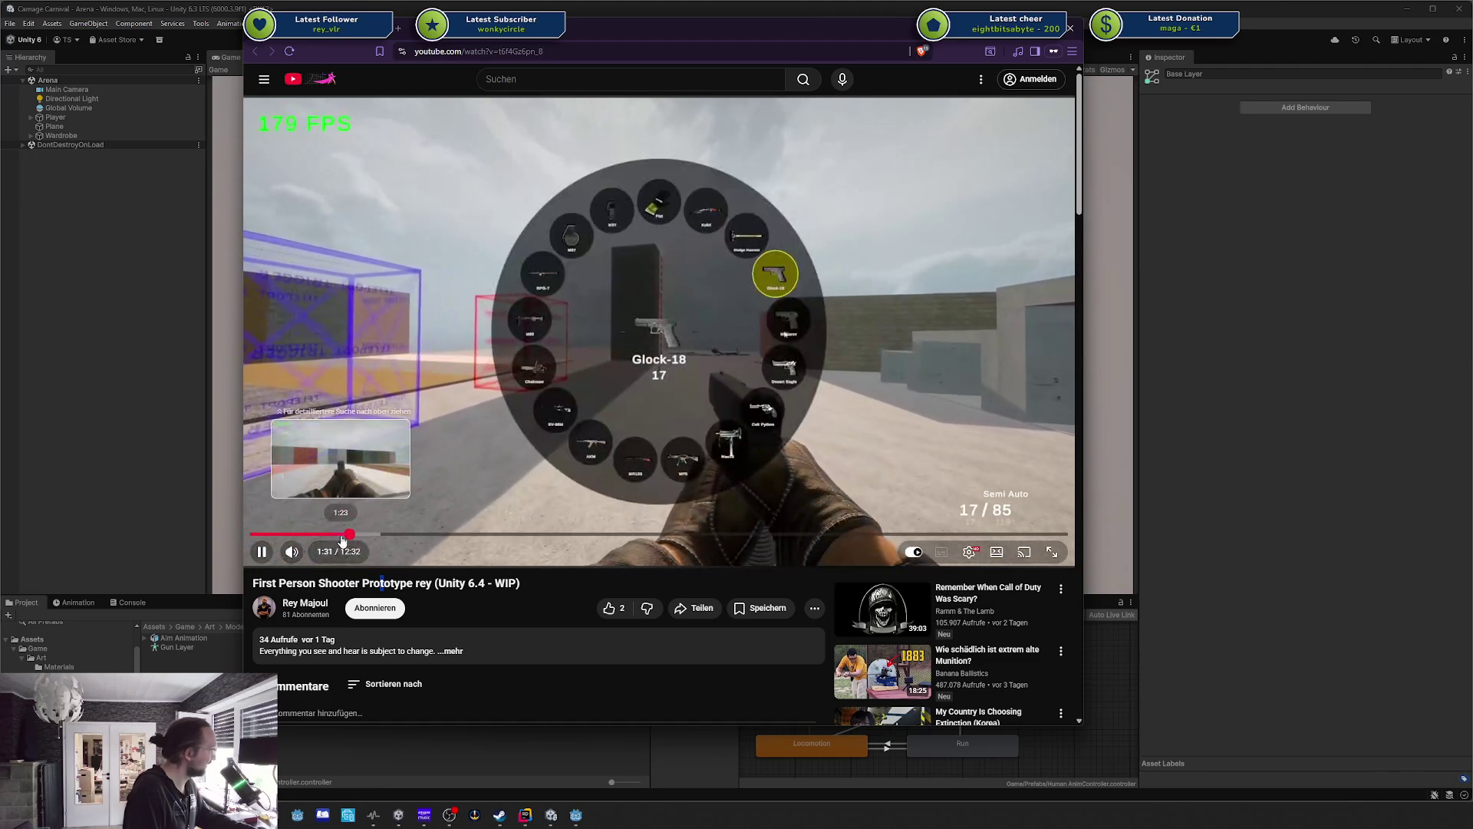
click(341, 535)
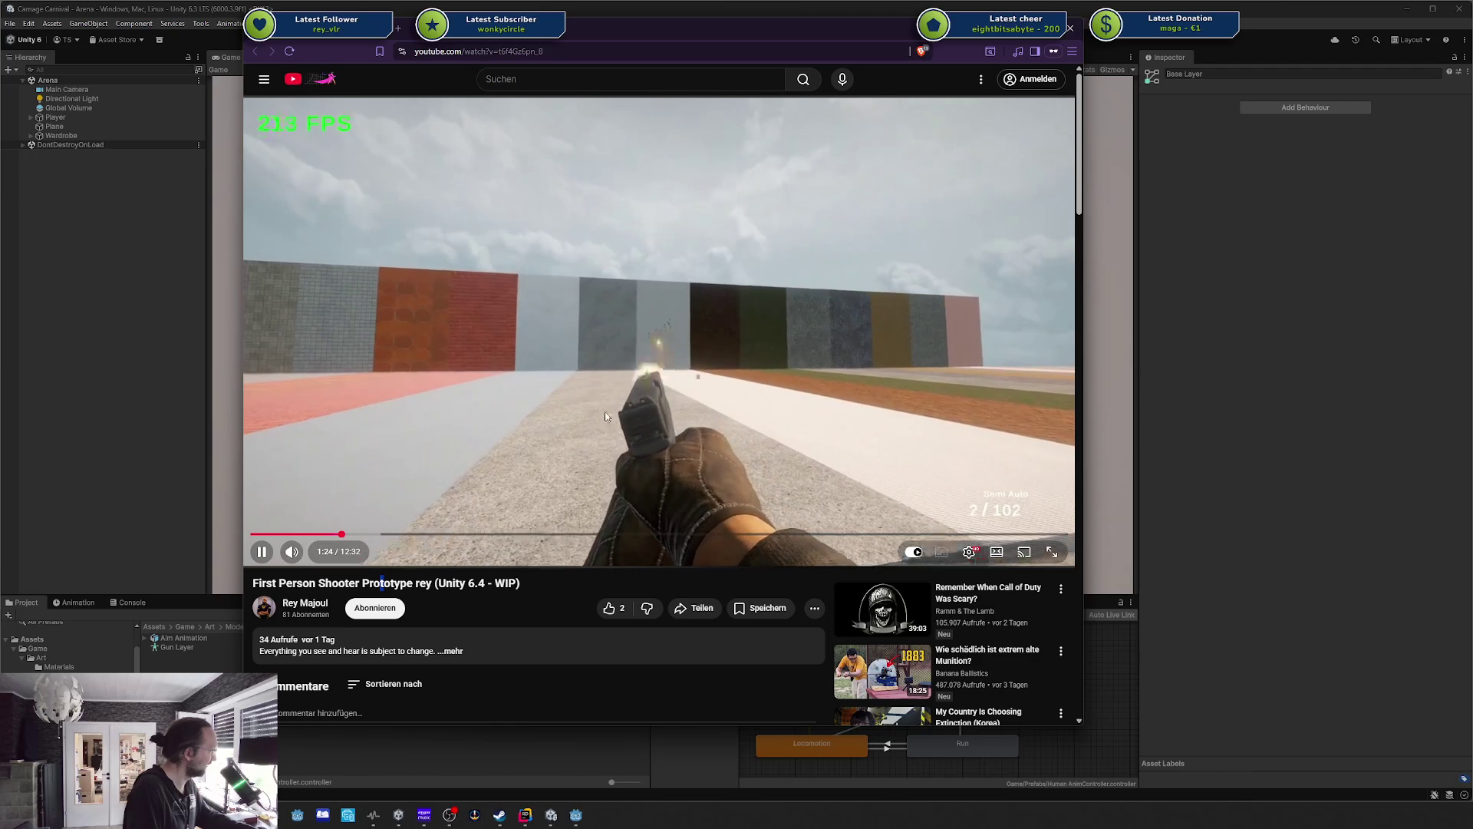
click(333, 536)
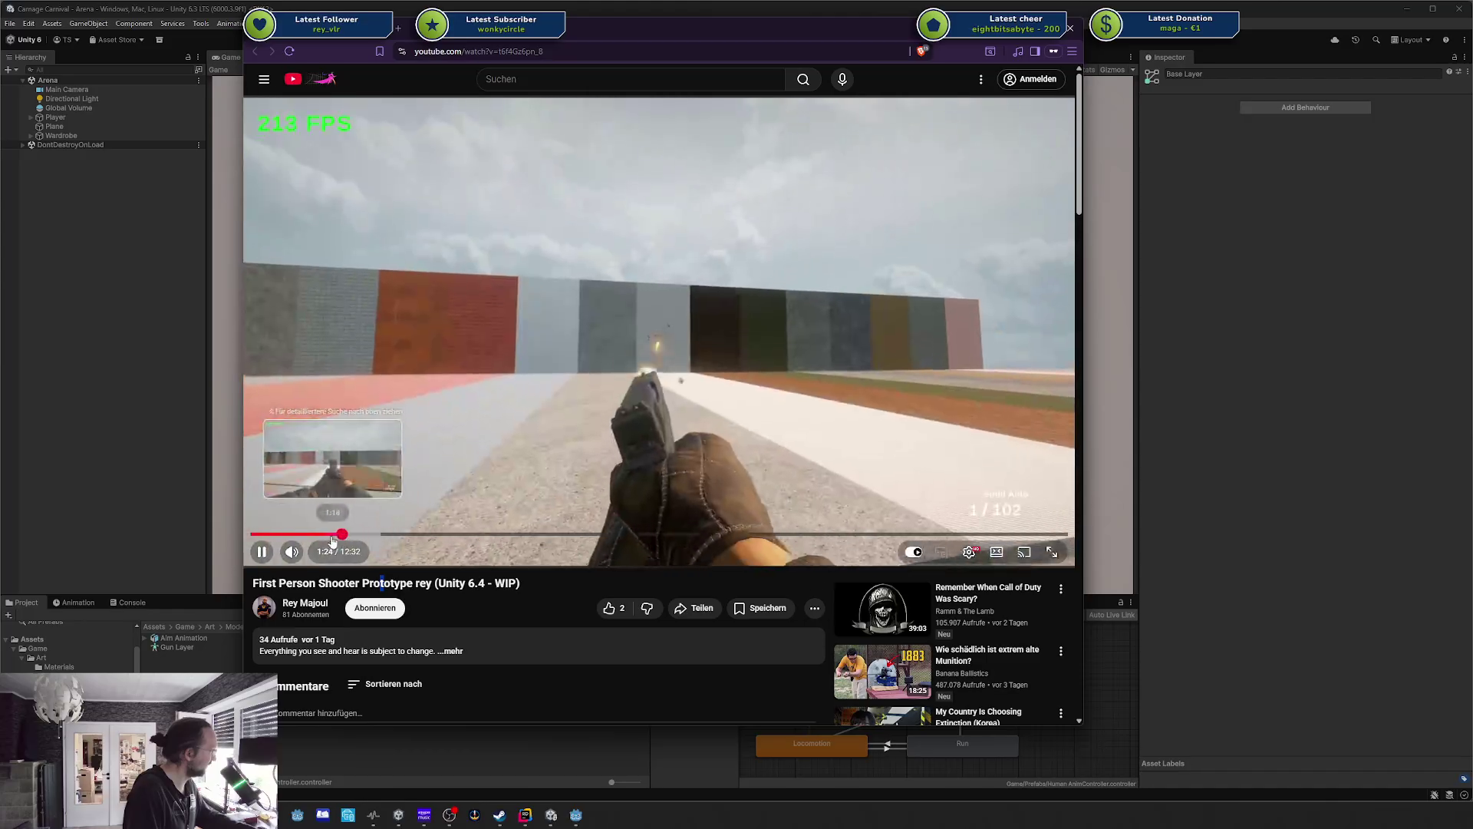
click(330, 535)
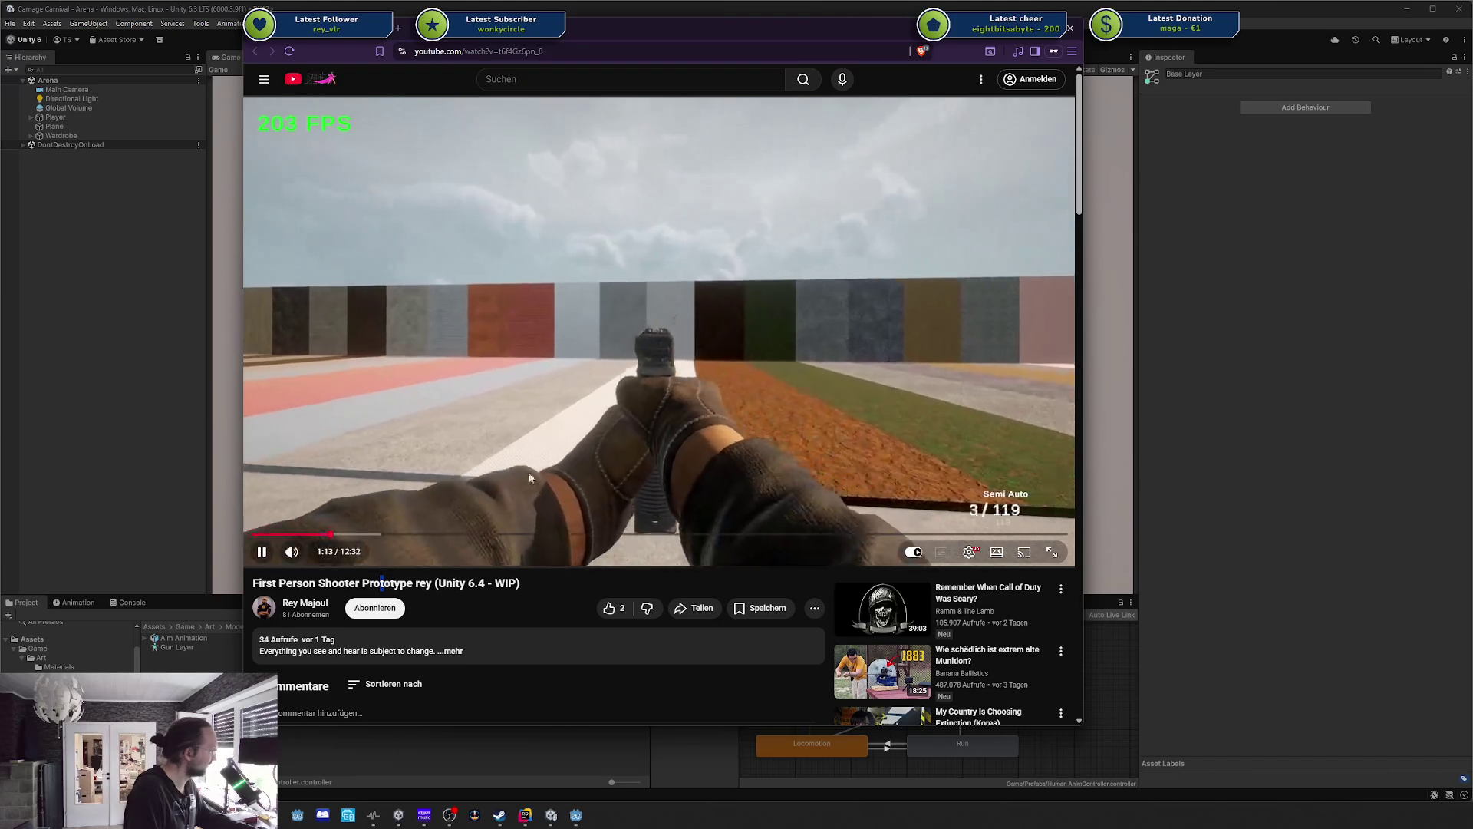
click(345, 534)
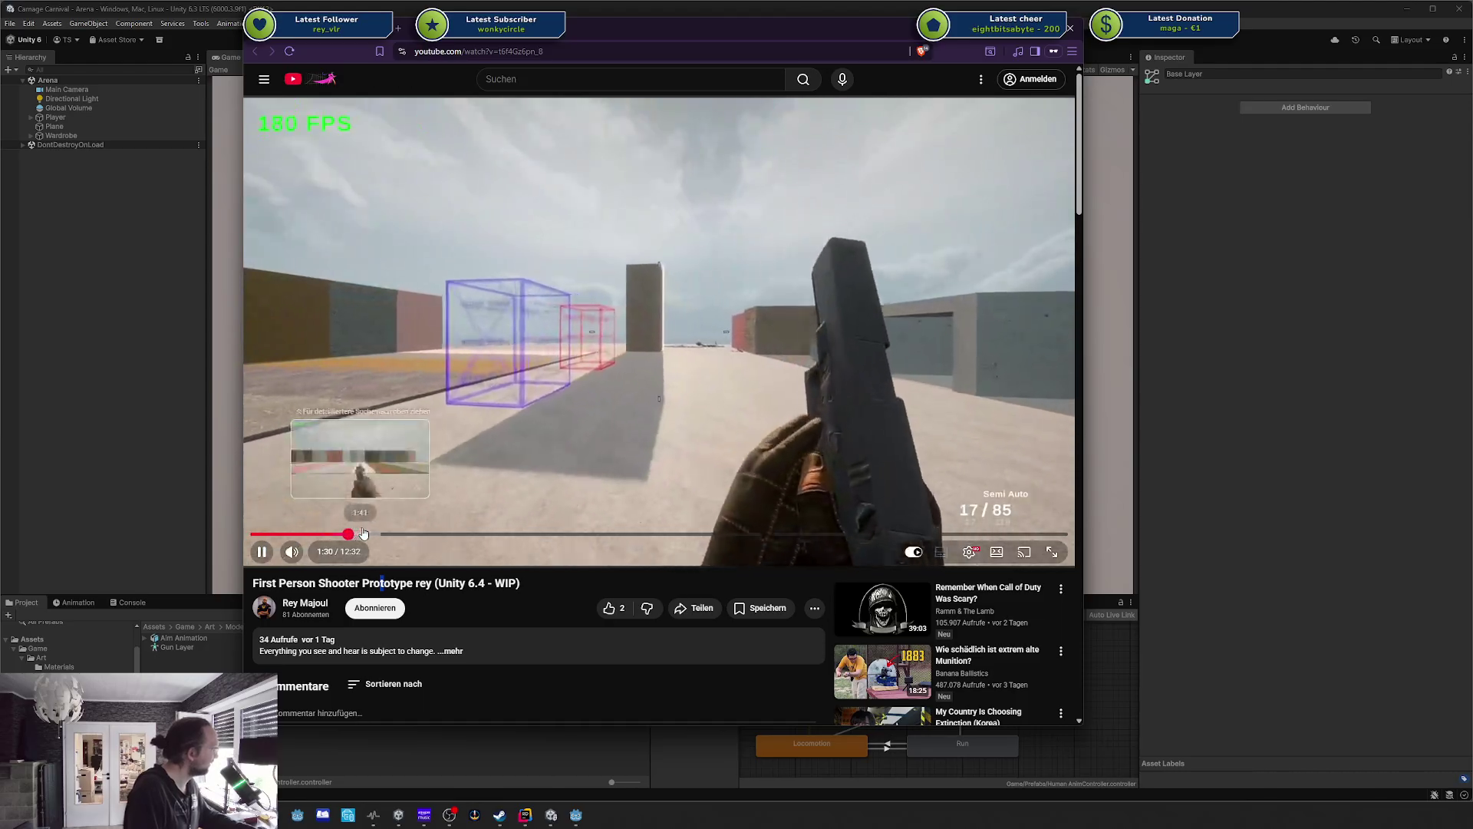
click(361, 533)
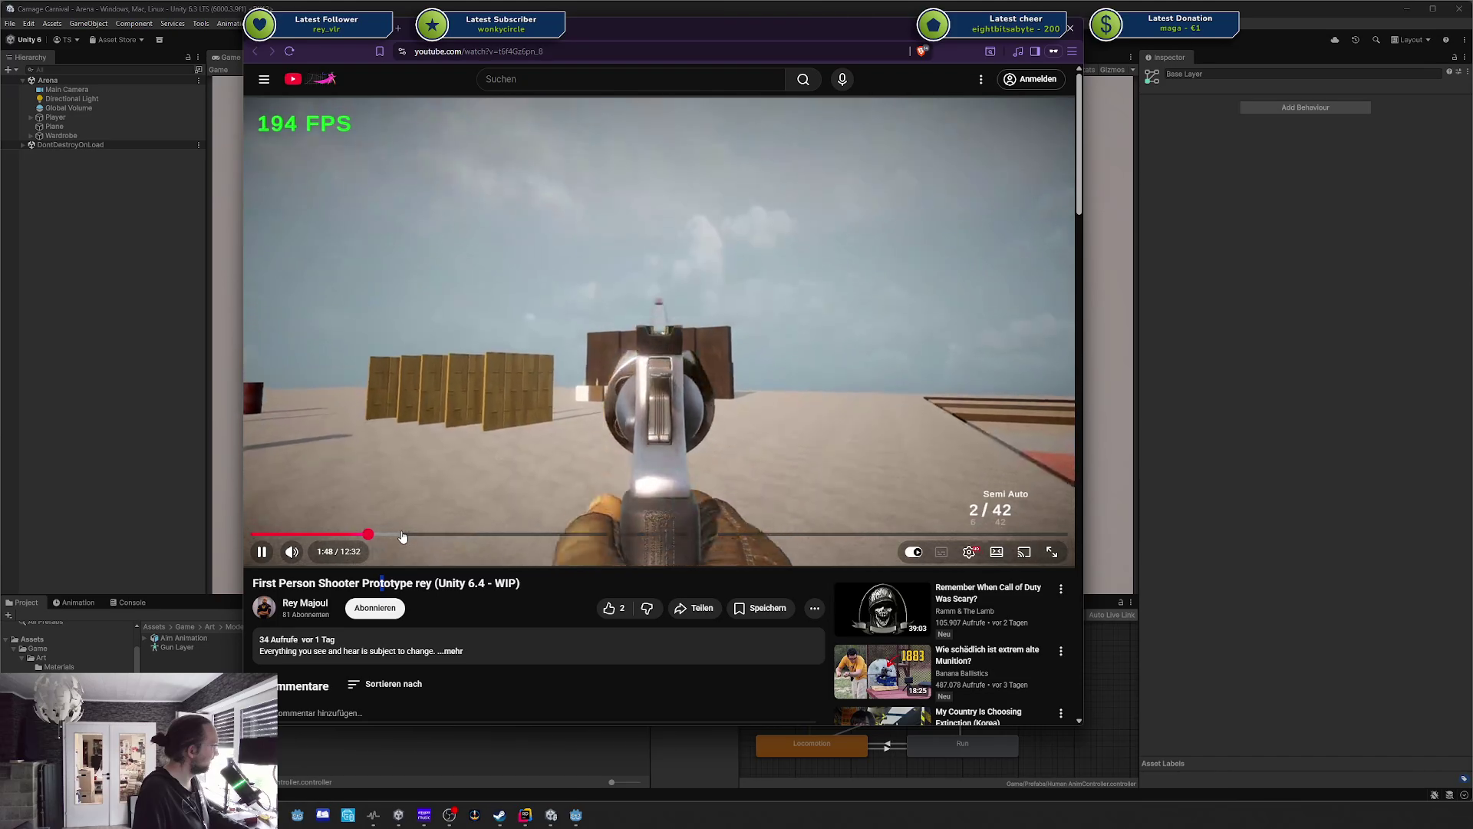
click(342, 534)
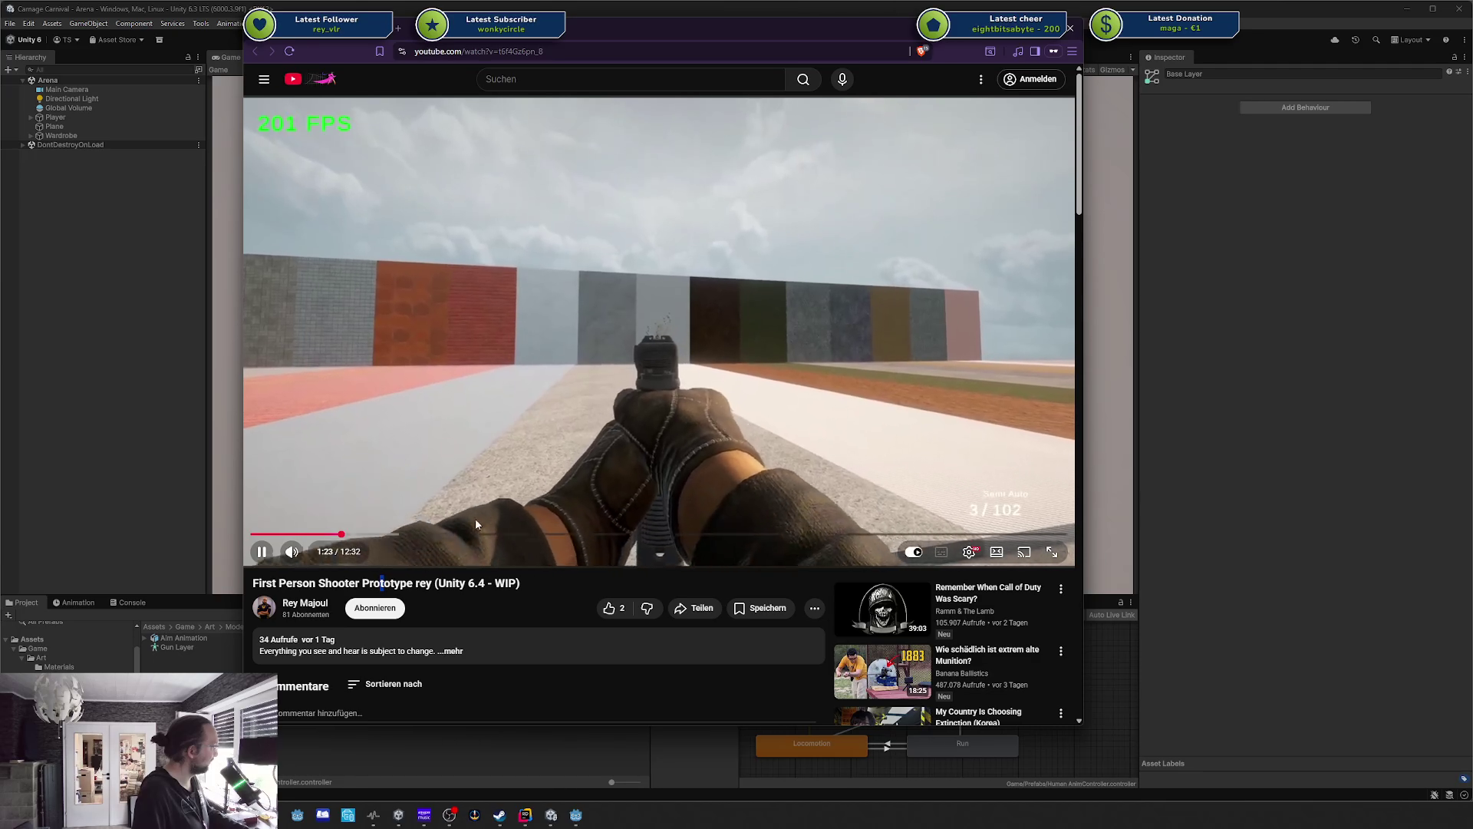
click(350, 535)
click(332, 535)
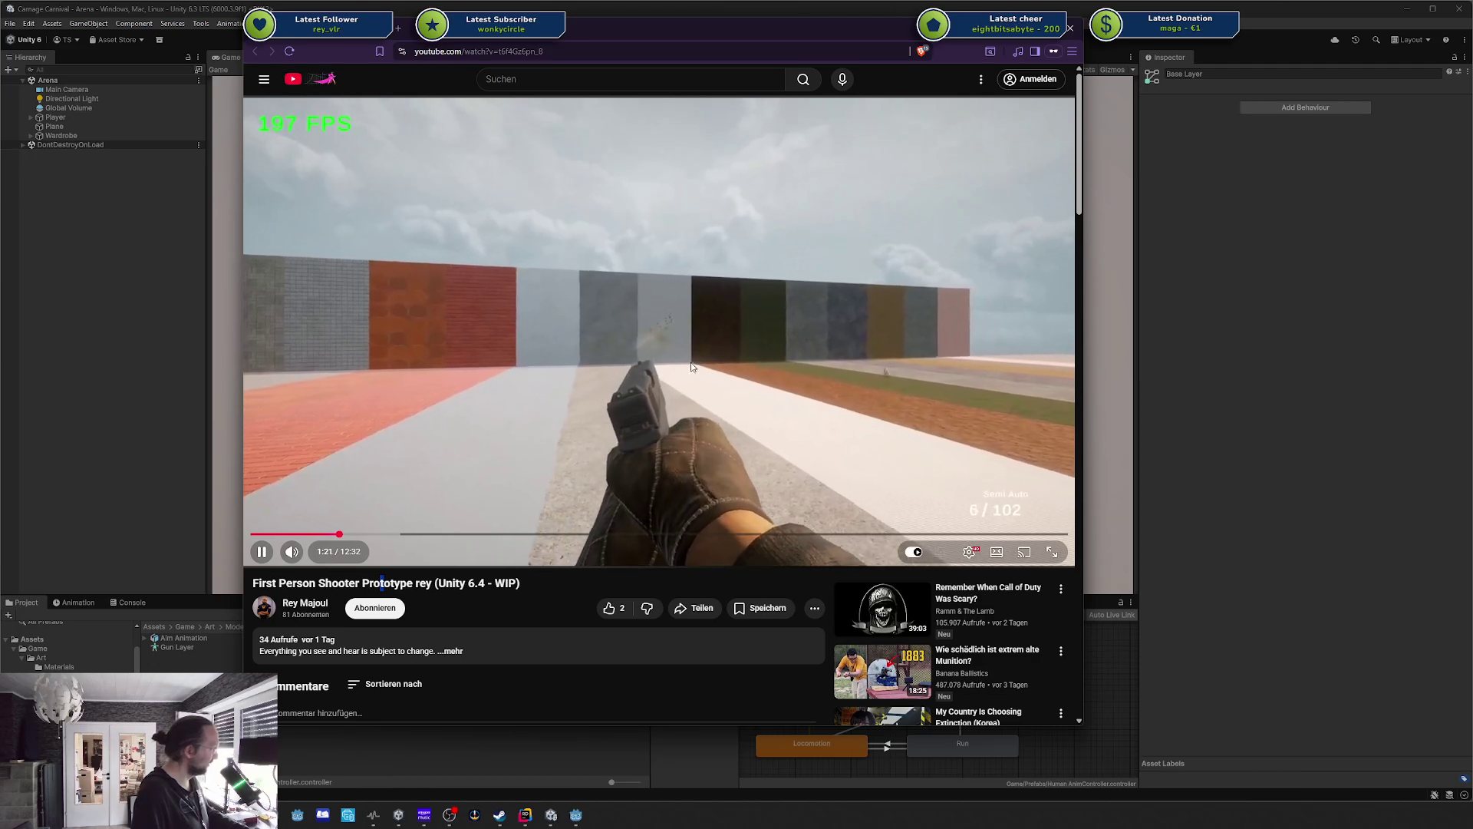
click(383, 535)
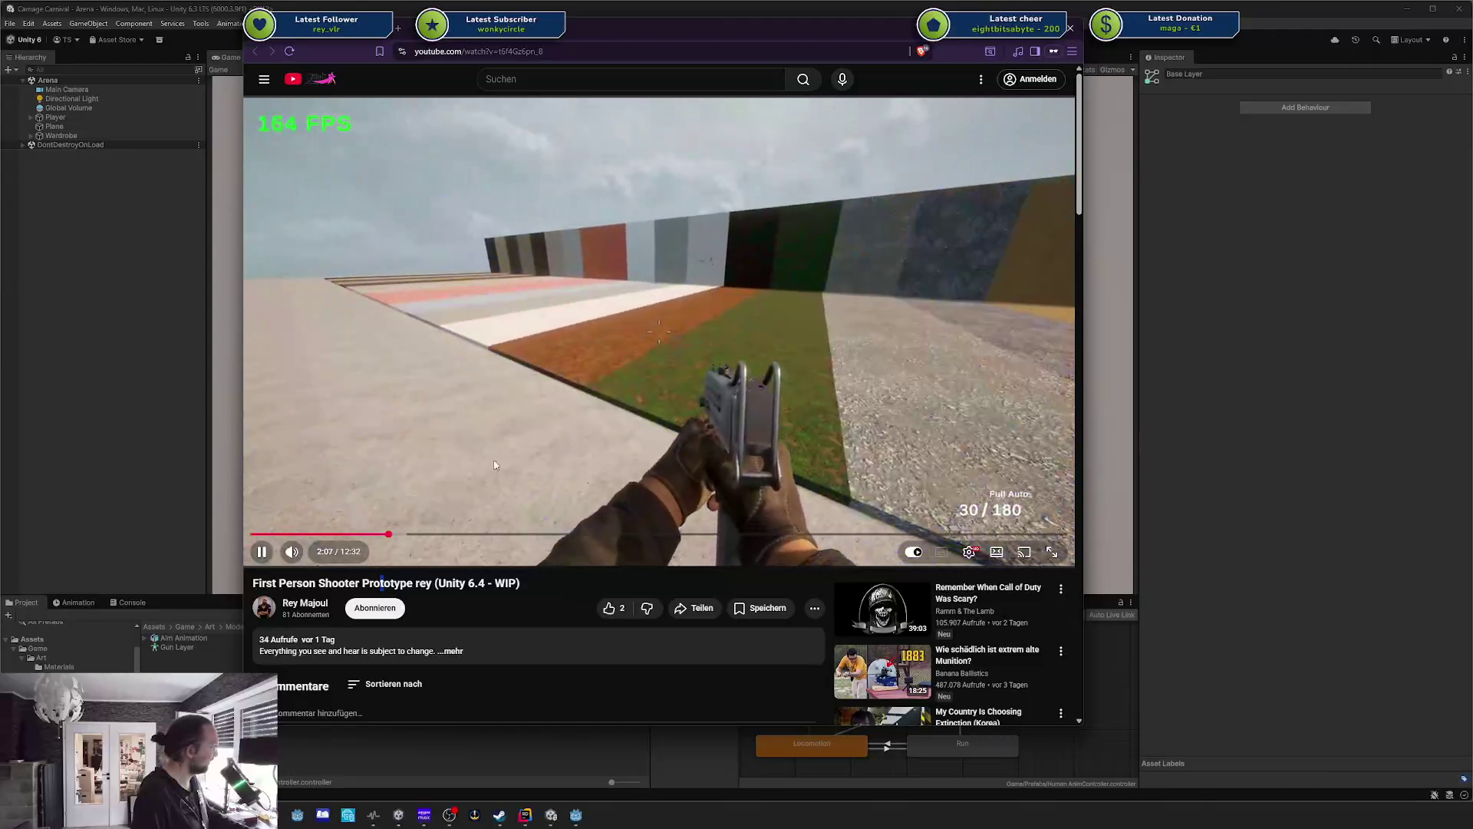
mouse_move(388, 534)
mouse_down()
mouse_move(337, 534)
mouse_move(419, 537)
mouse_up()
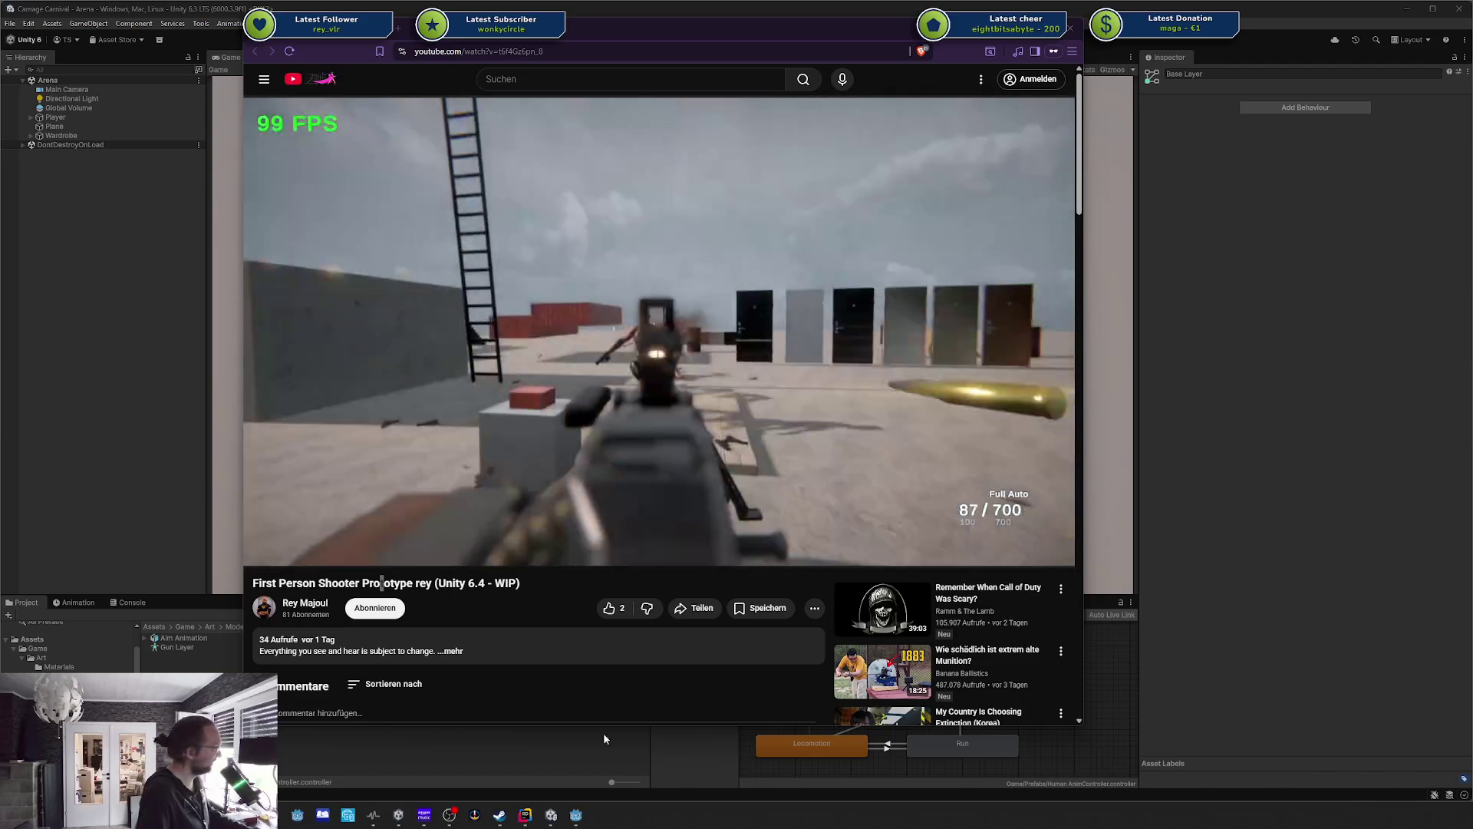
Bring the shooter prototype video's playhead toward the 6:11 mark.
mouse_move(674, 505)
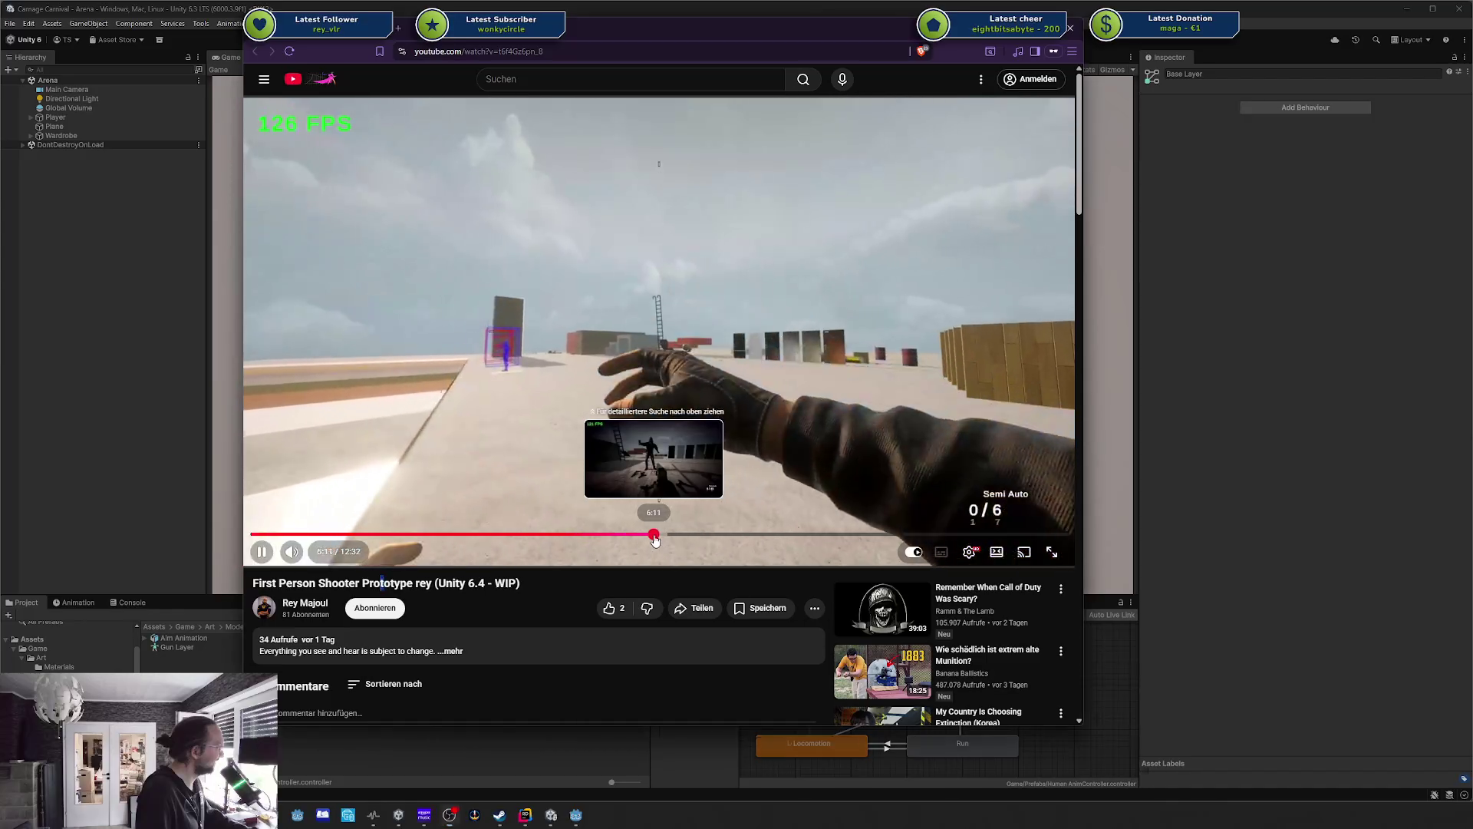
Seek the video forward to 6:11, then 6:42, then the house interior at 7:04.
click(655, 538)
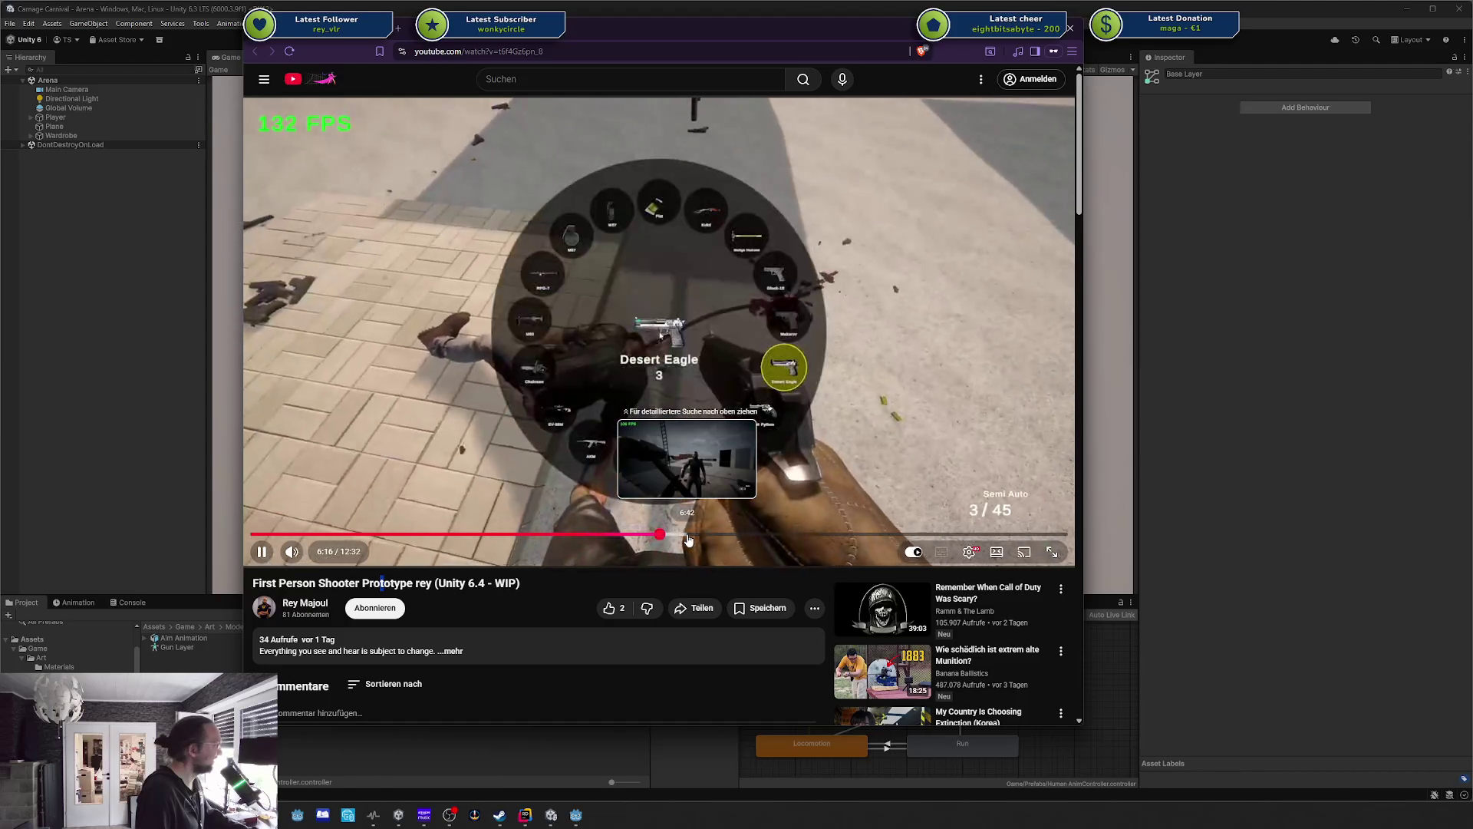
click(688, 541)
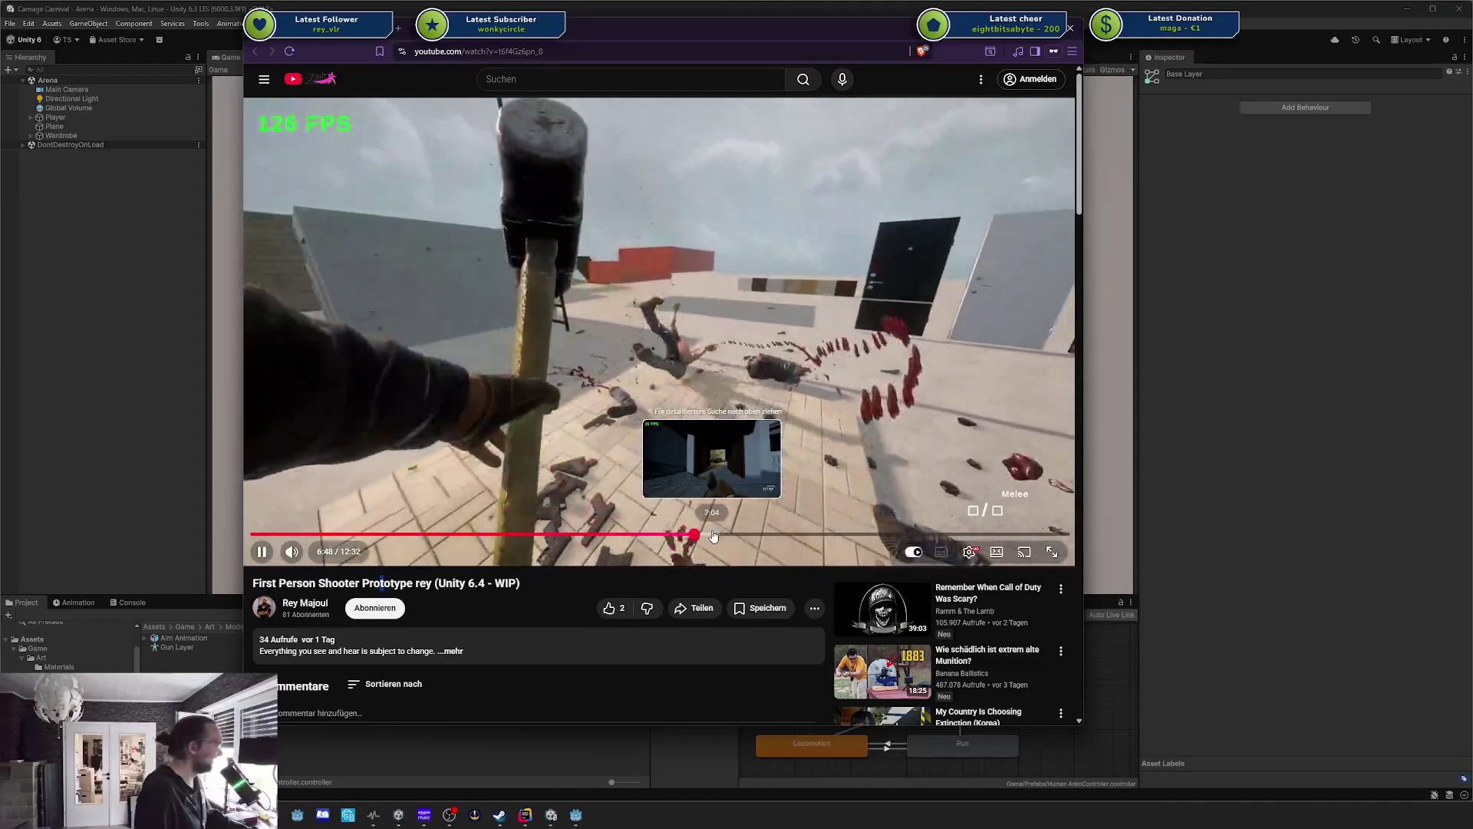
click(713, 535)
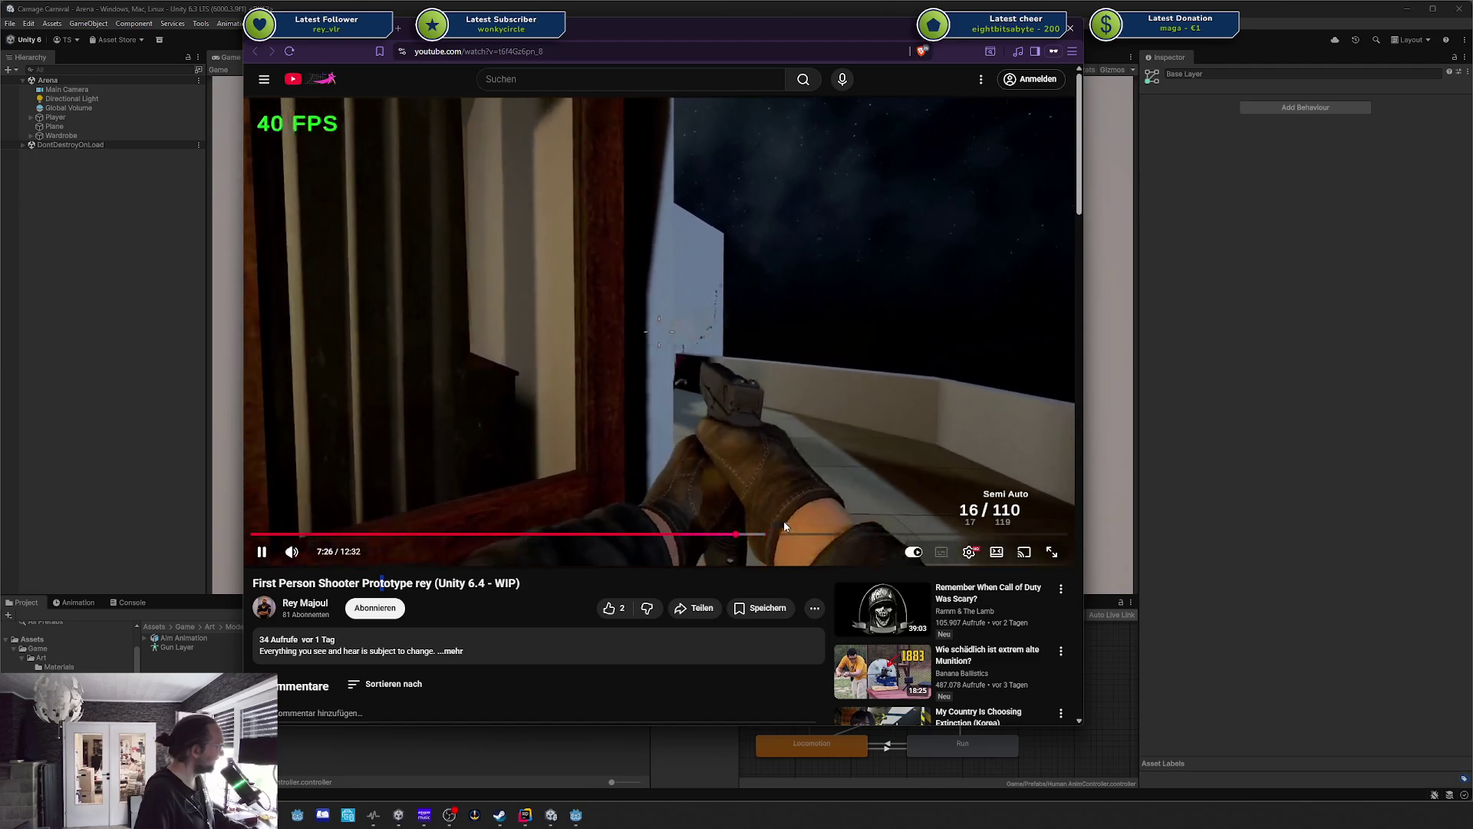
Seek the video forward to the bedroom at 8:15, then 8:46 and the corridor at 9:15.
click(760, 536)
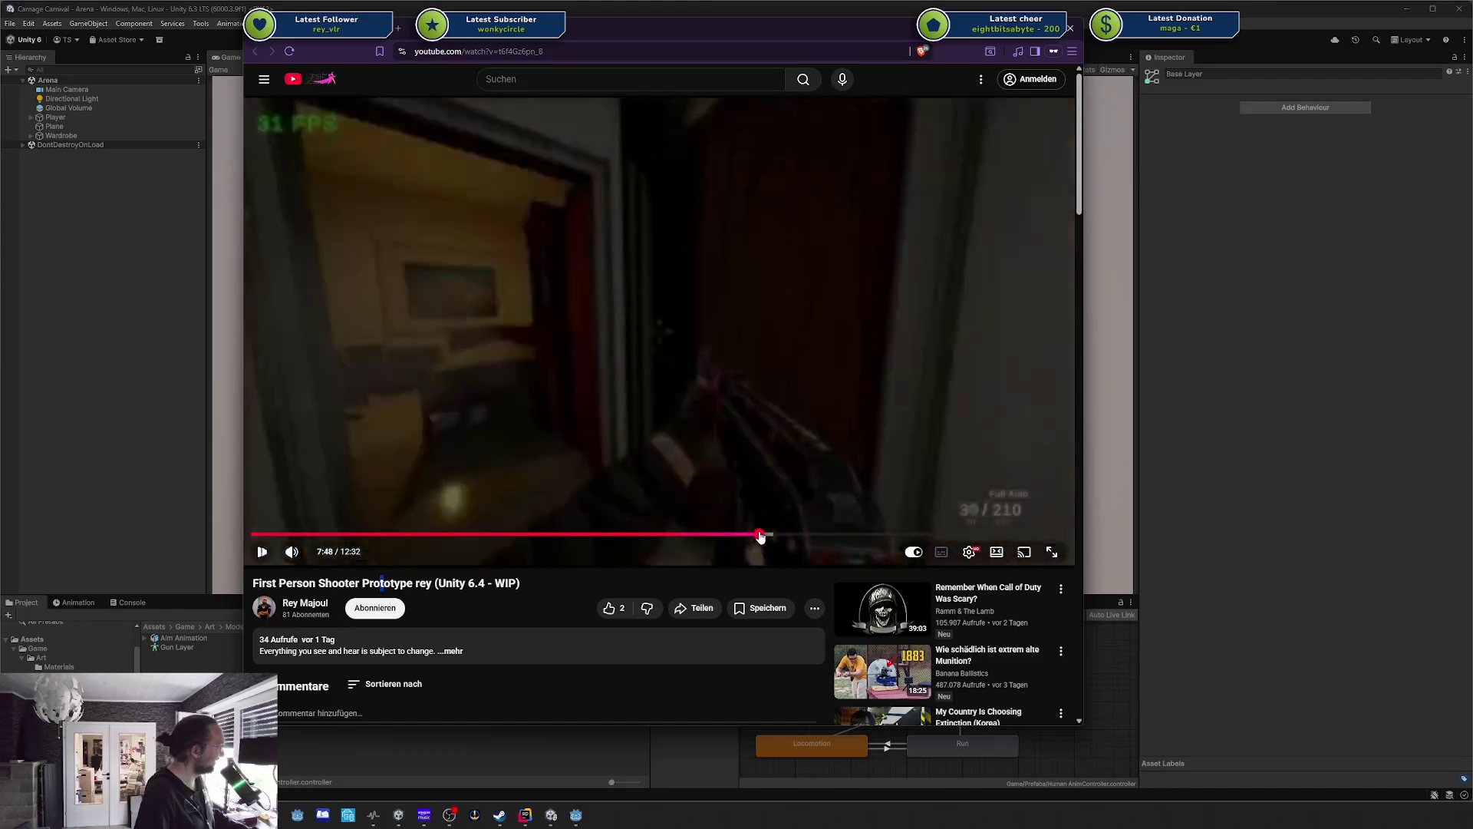
click(771, 536)
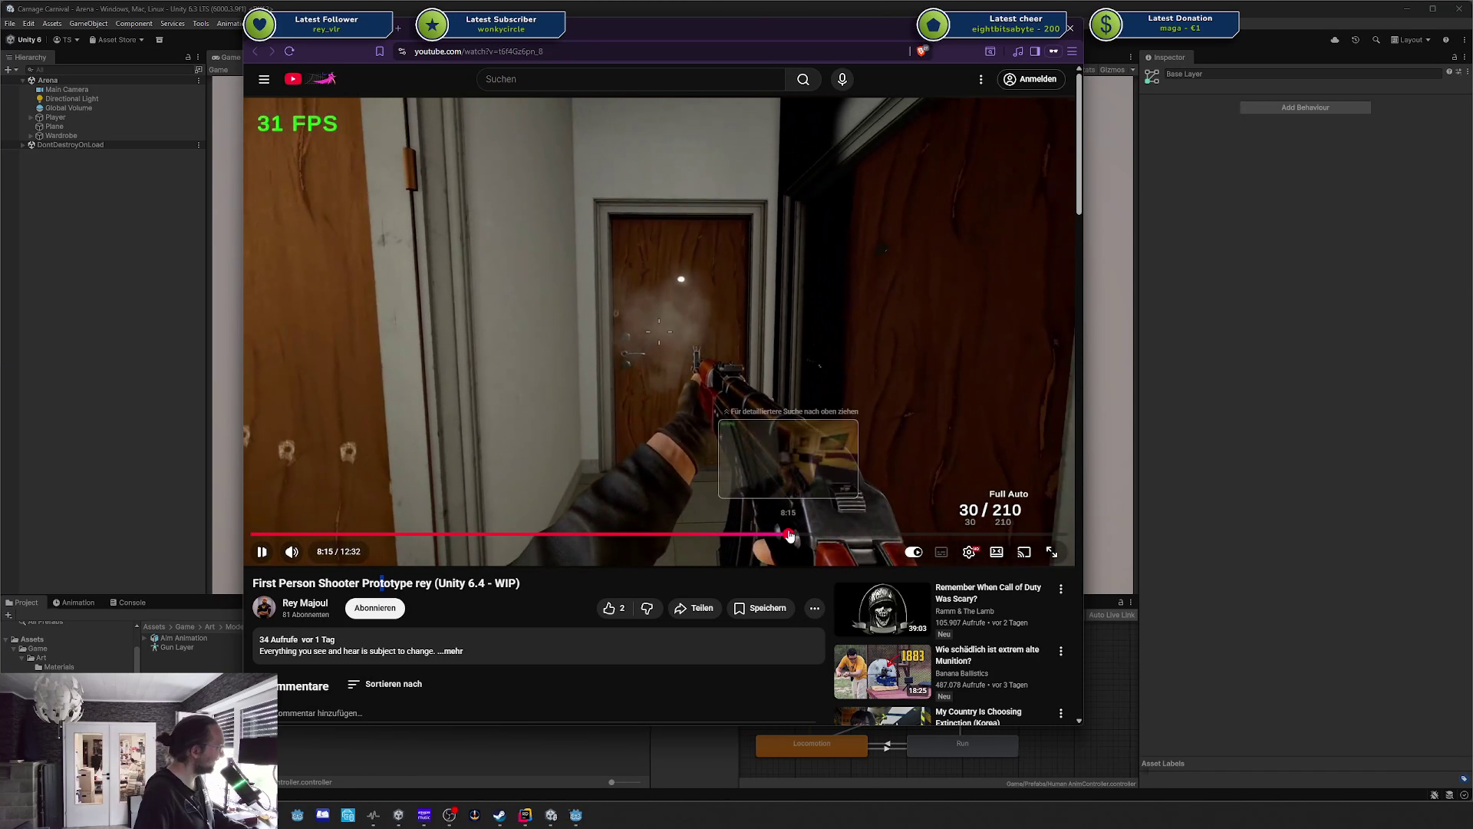
click(788, 536)
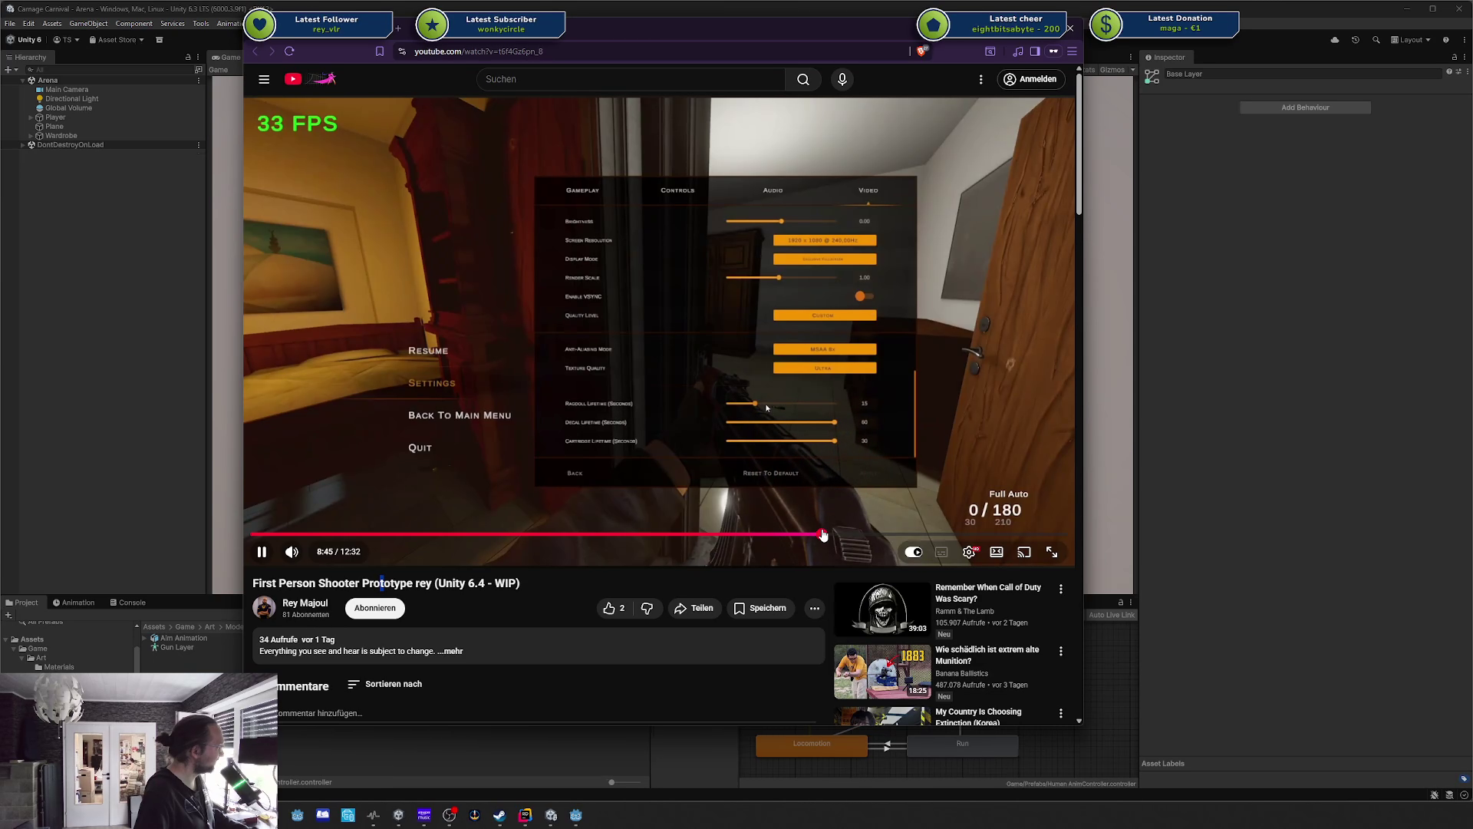
click(825, 535)
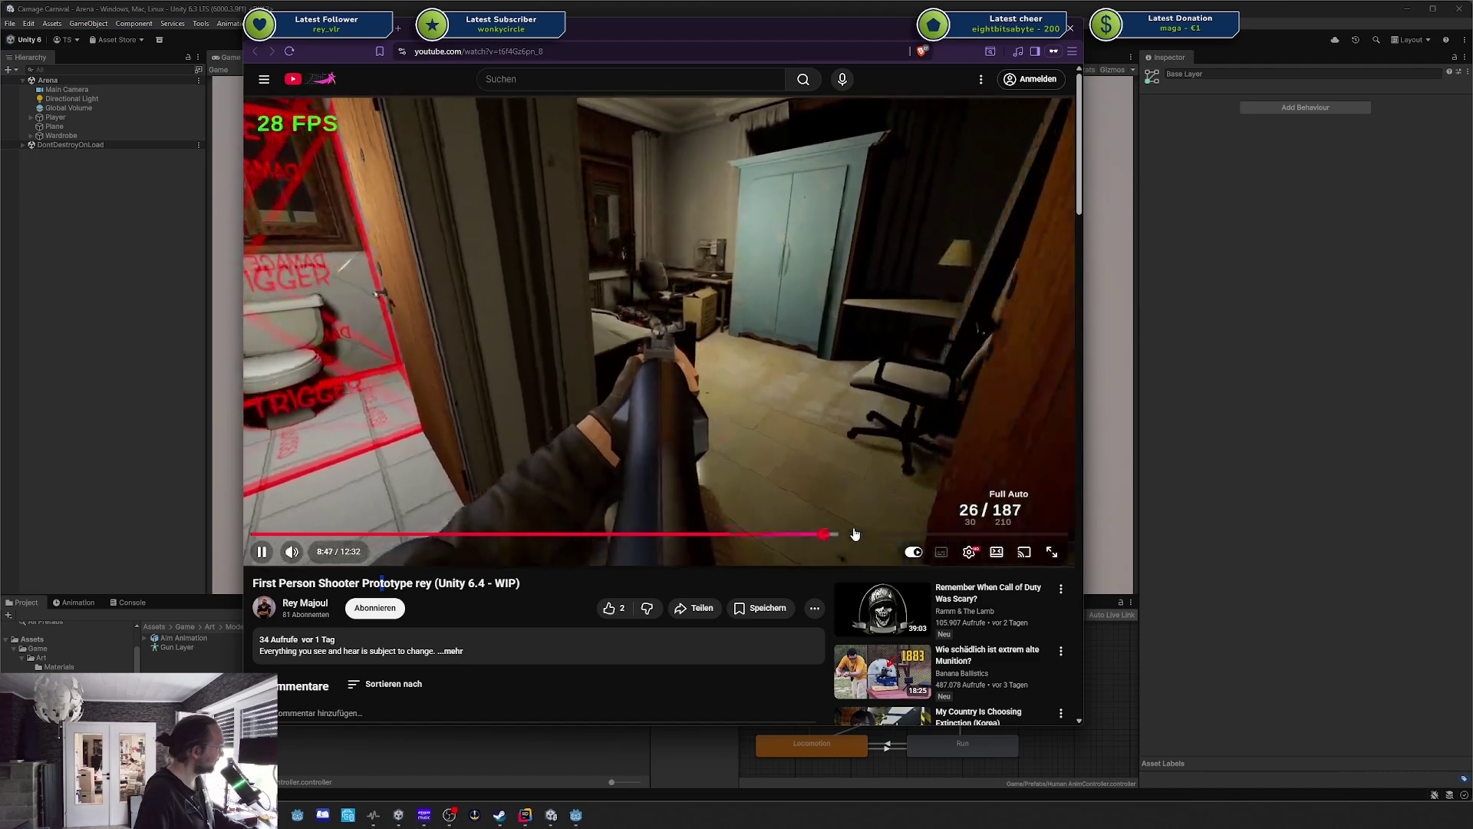
click(855, 534)
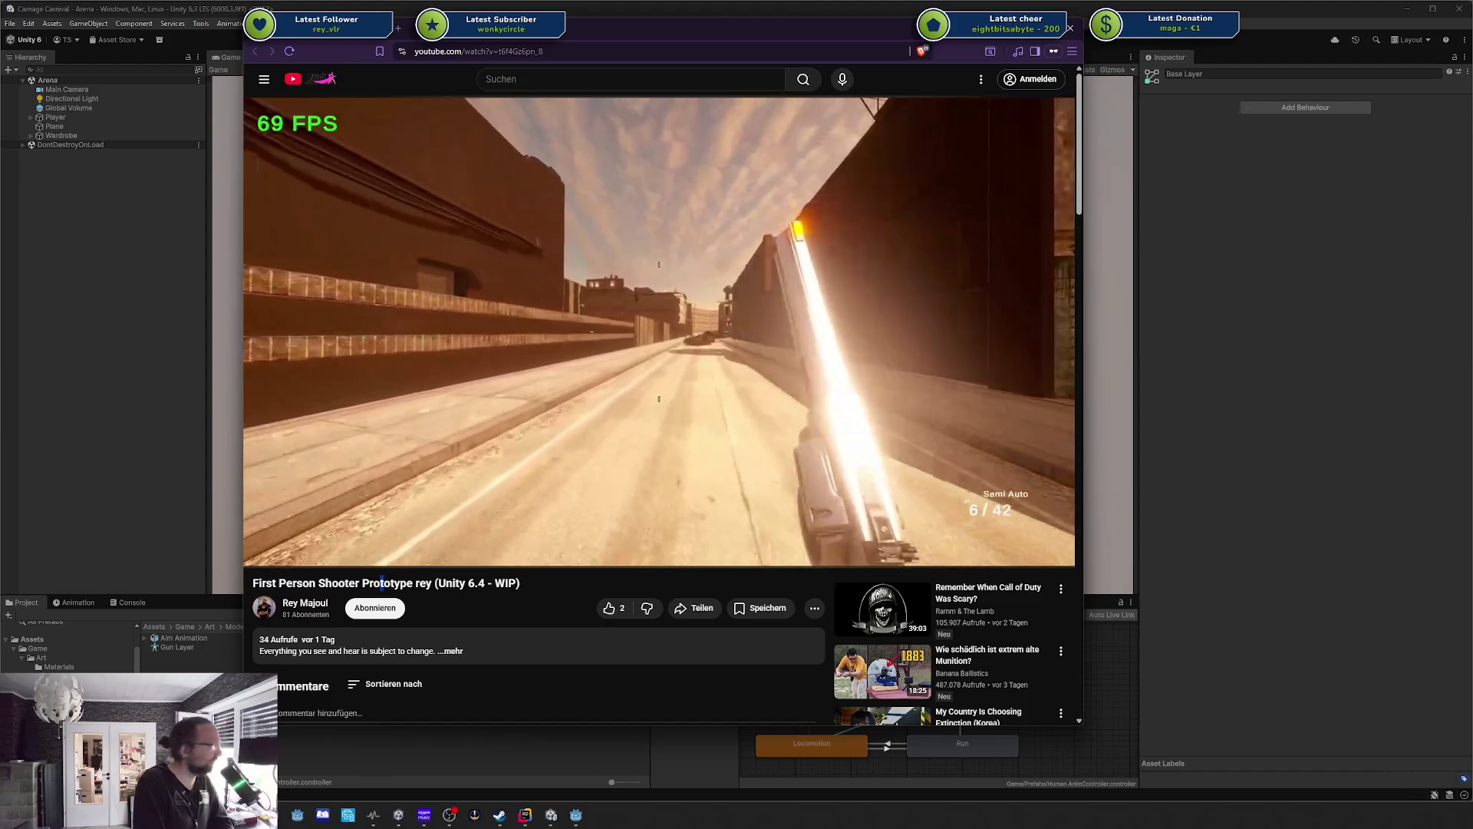
mouse_move(884, 469)
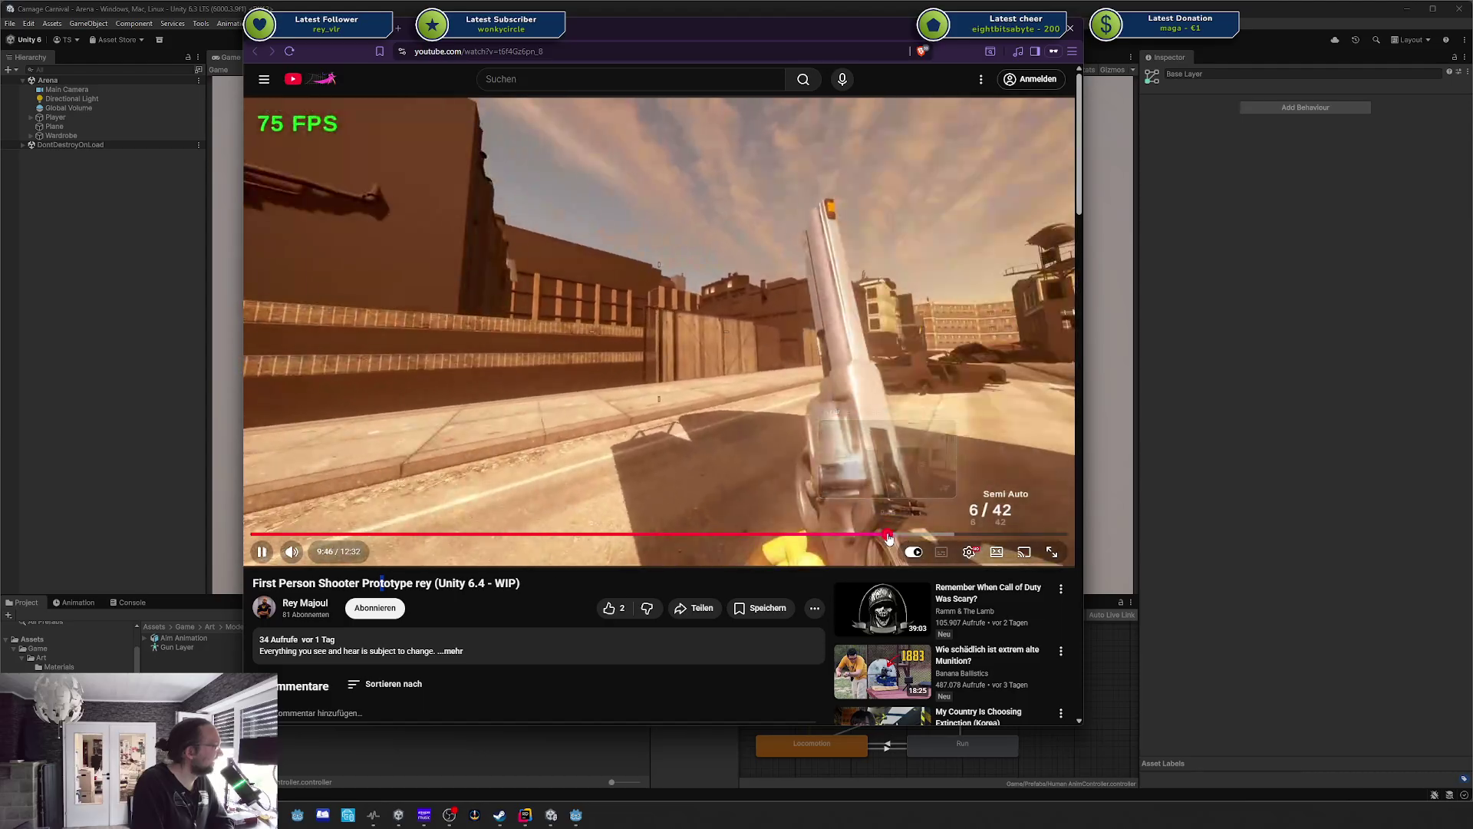
click(888, 535)
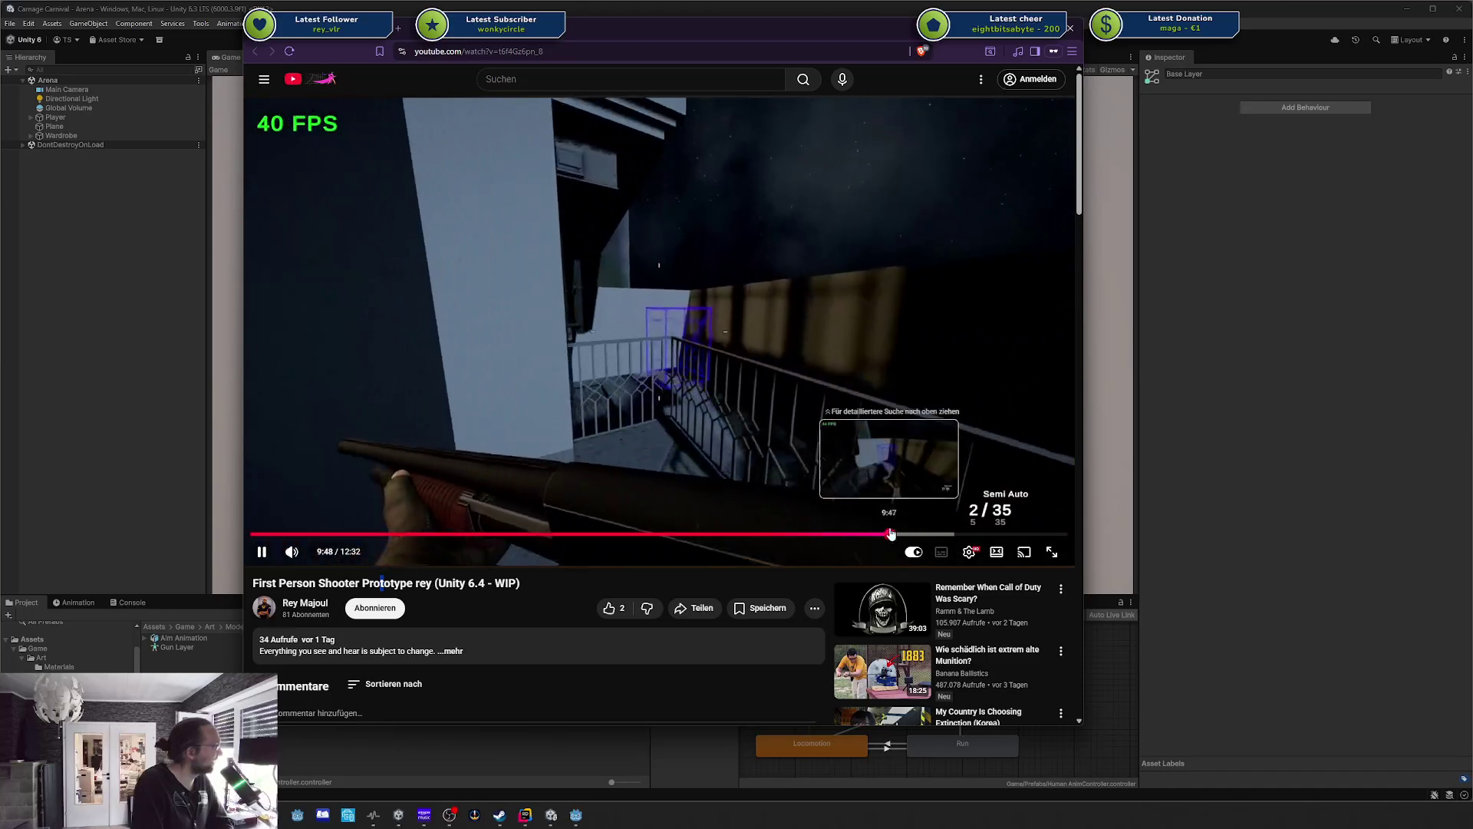
click(904, 534)
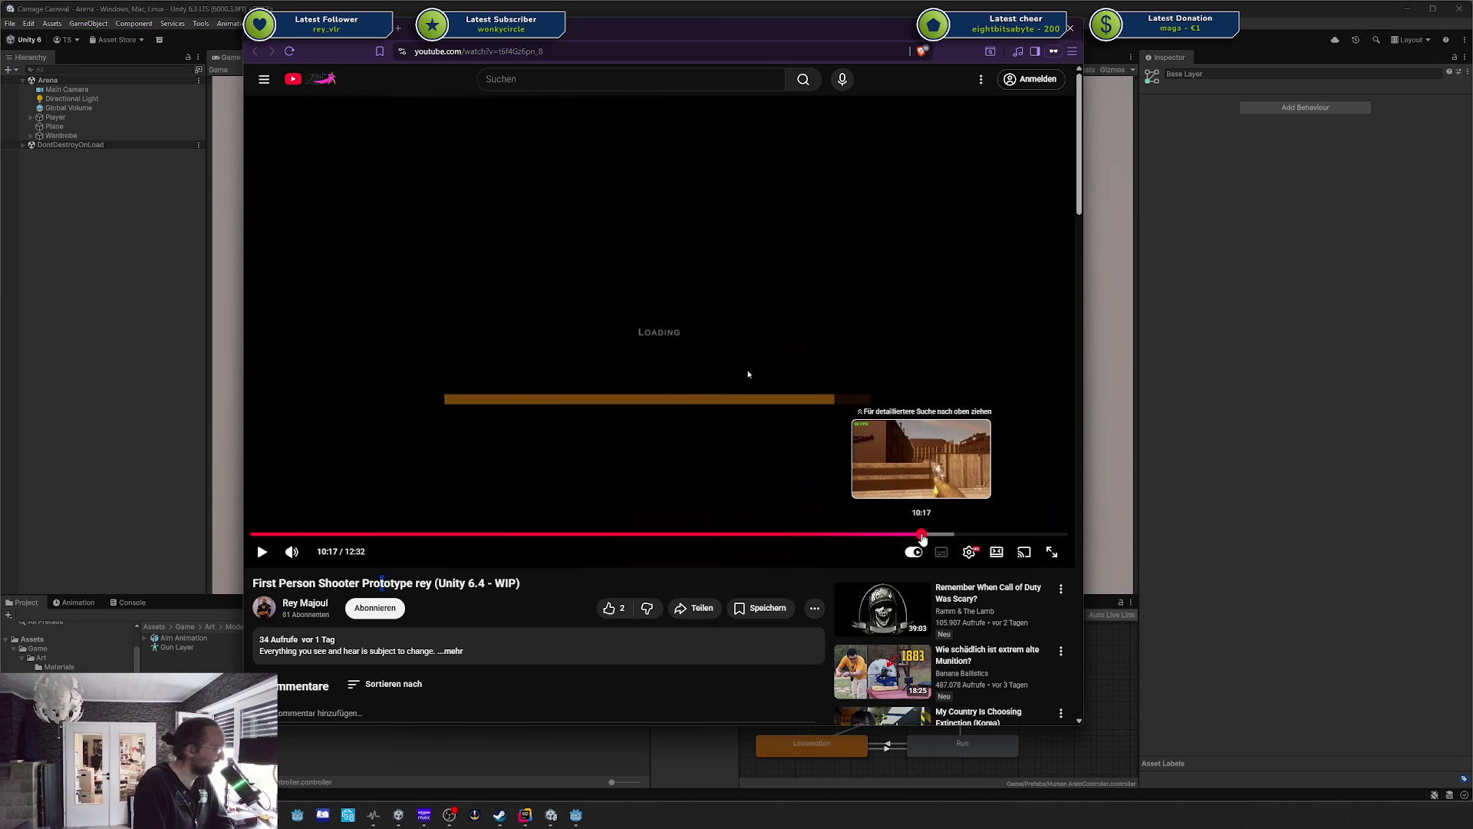
click(922, 535)
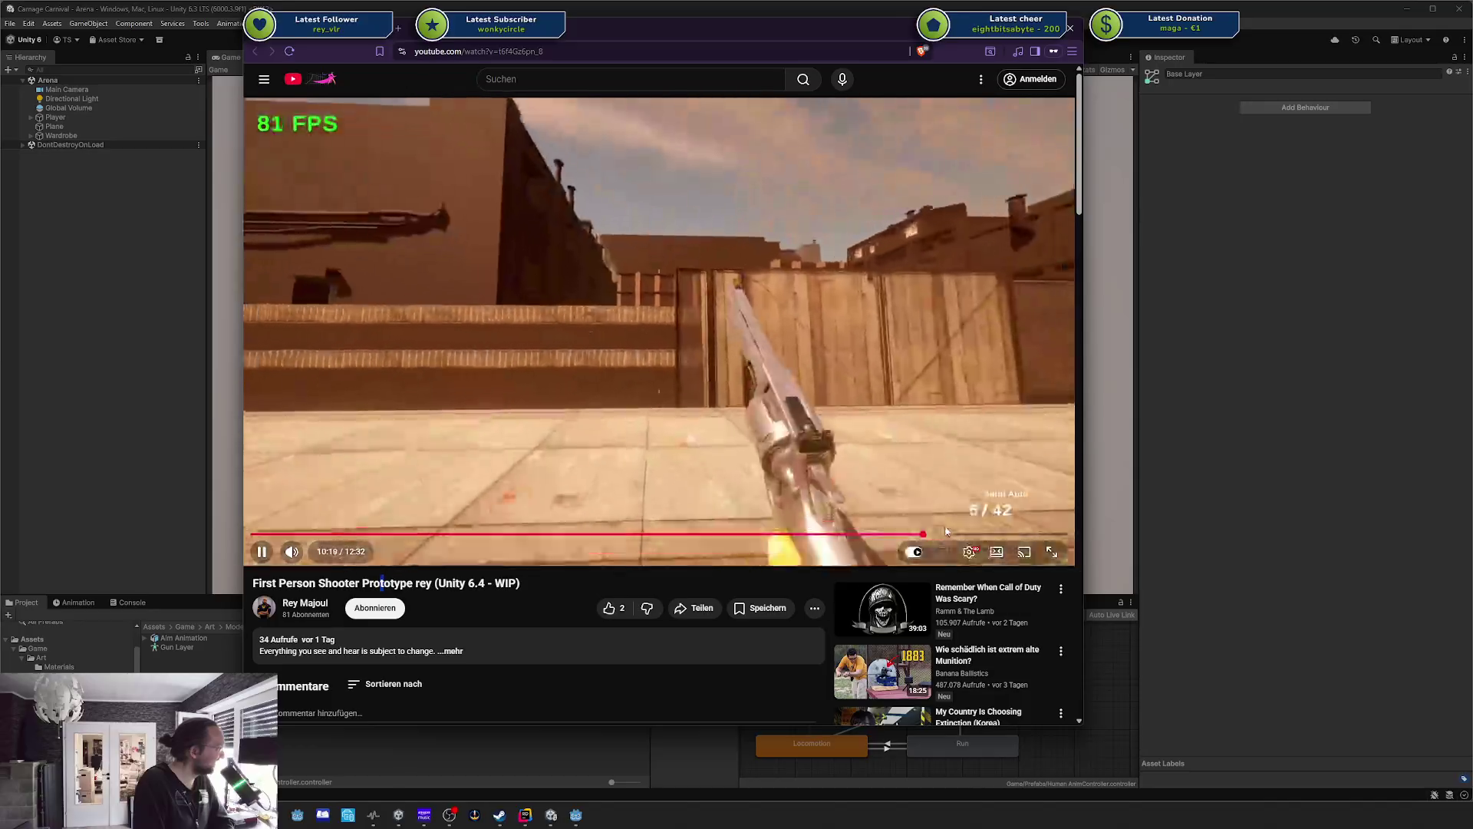
click(951, 533)
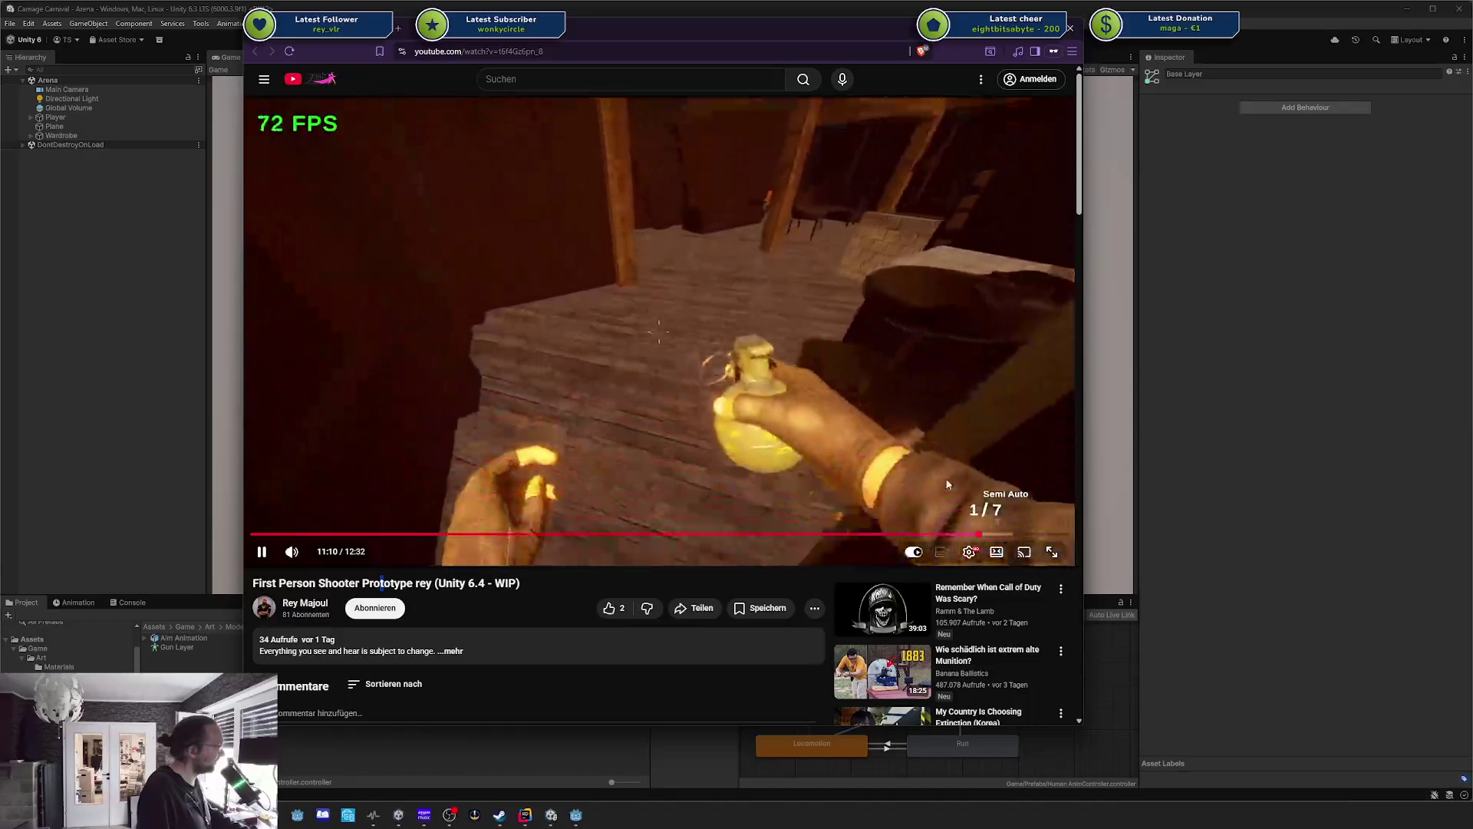
click(967, 534)
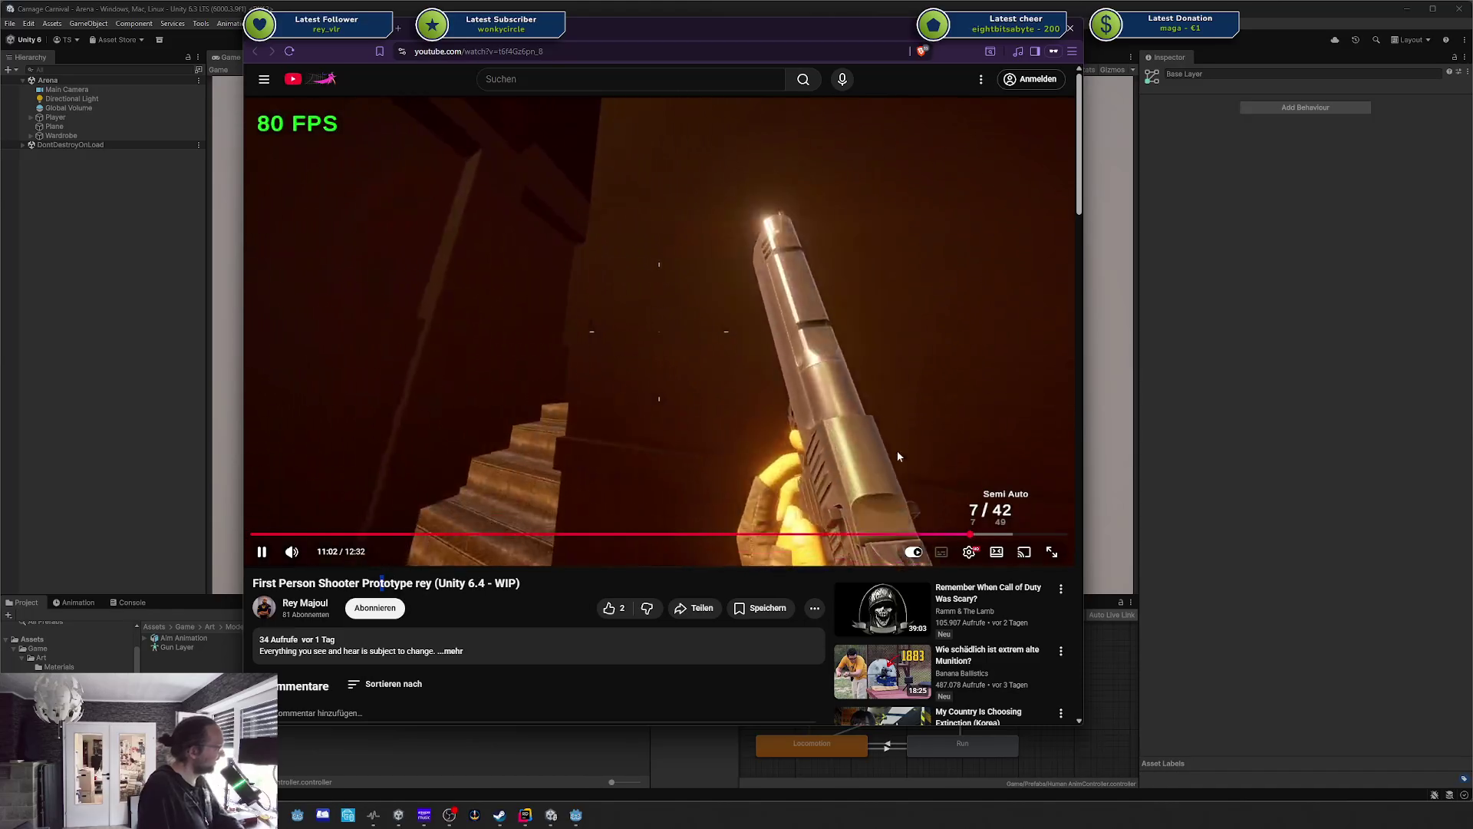
key(Right)
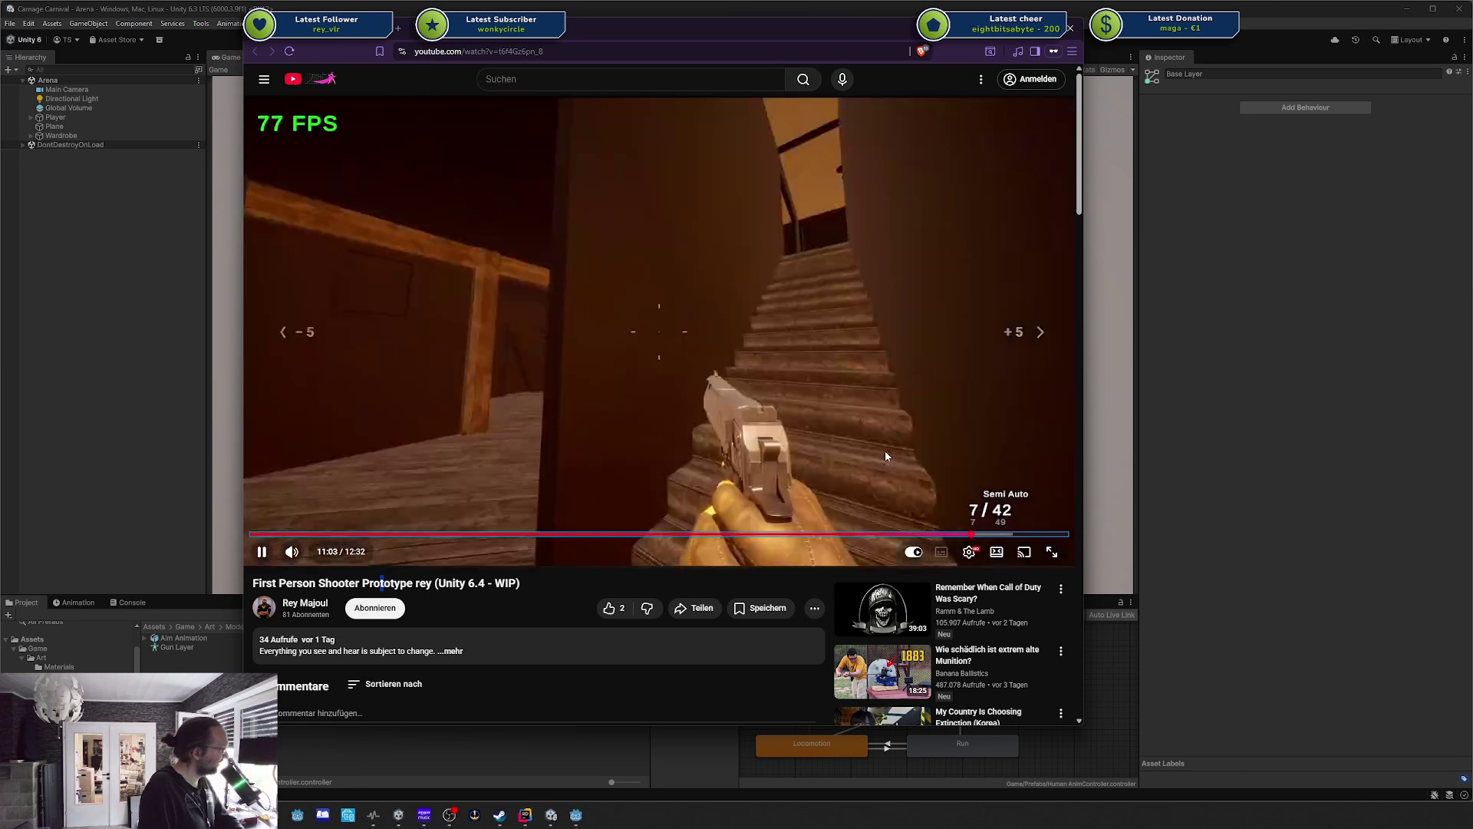
key(Left)
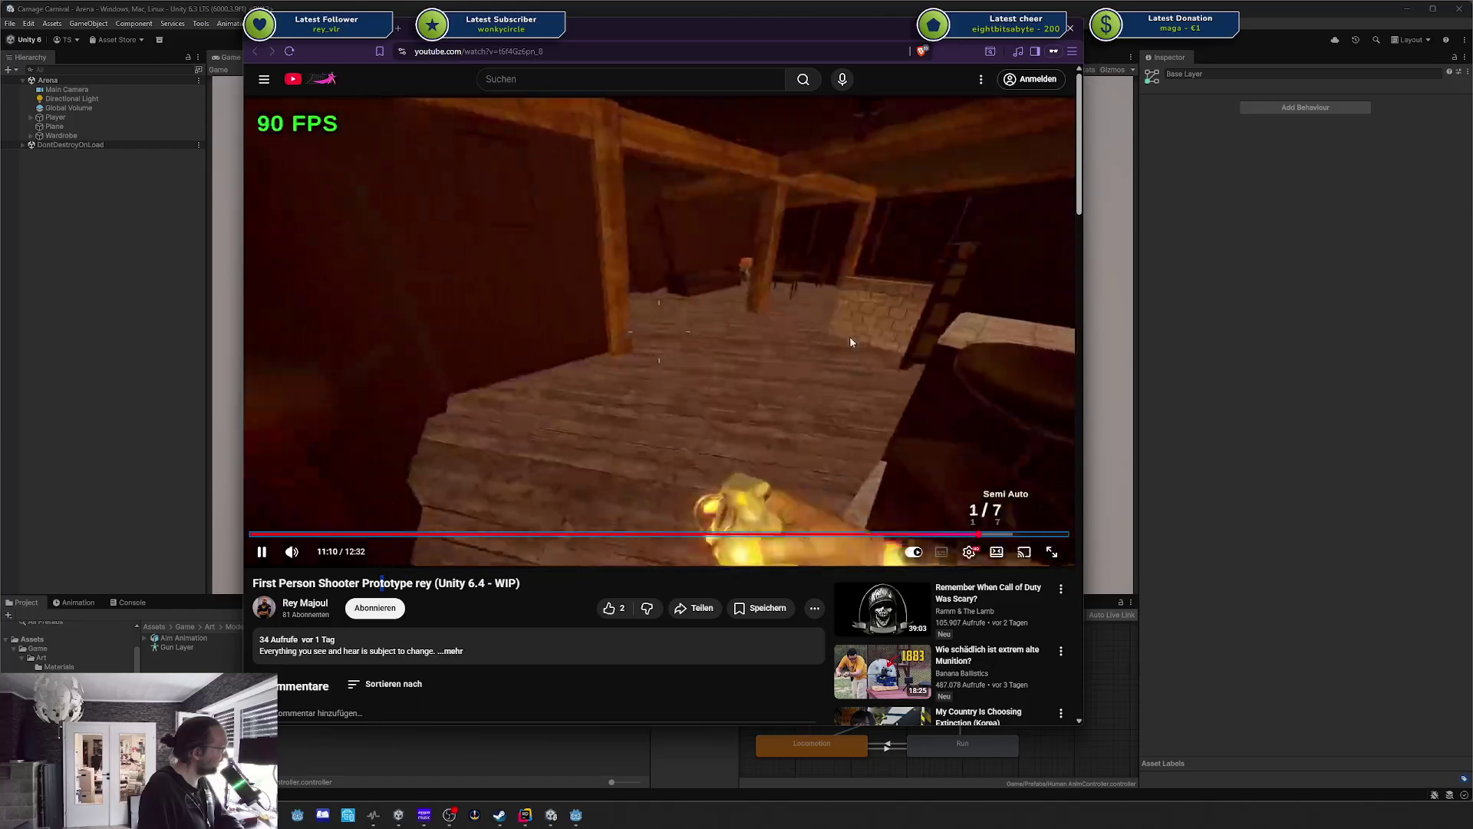
click(806, 304)
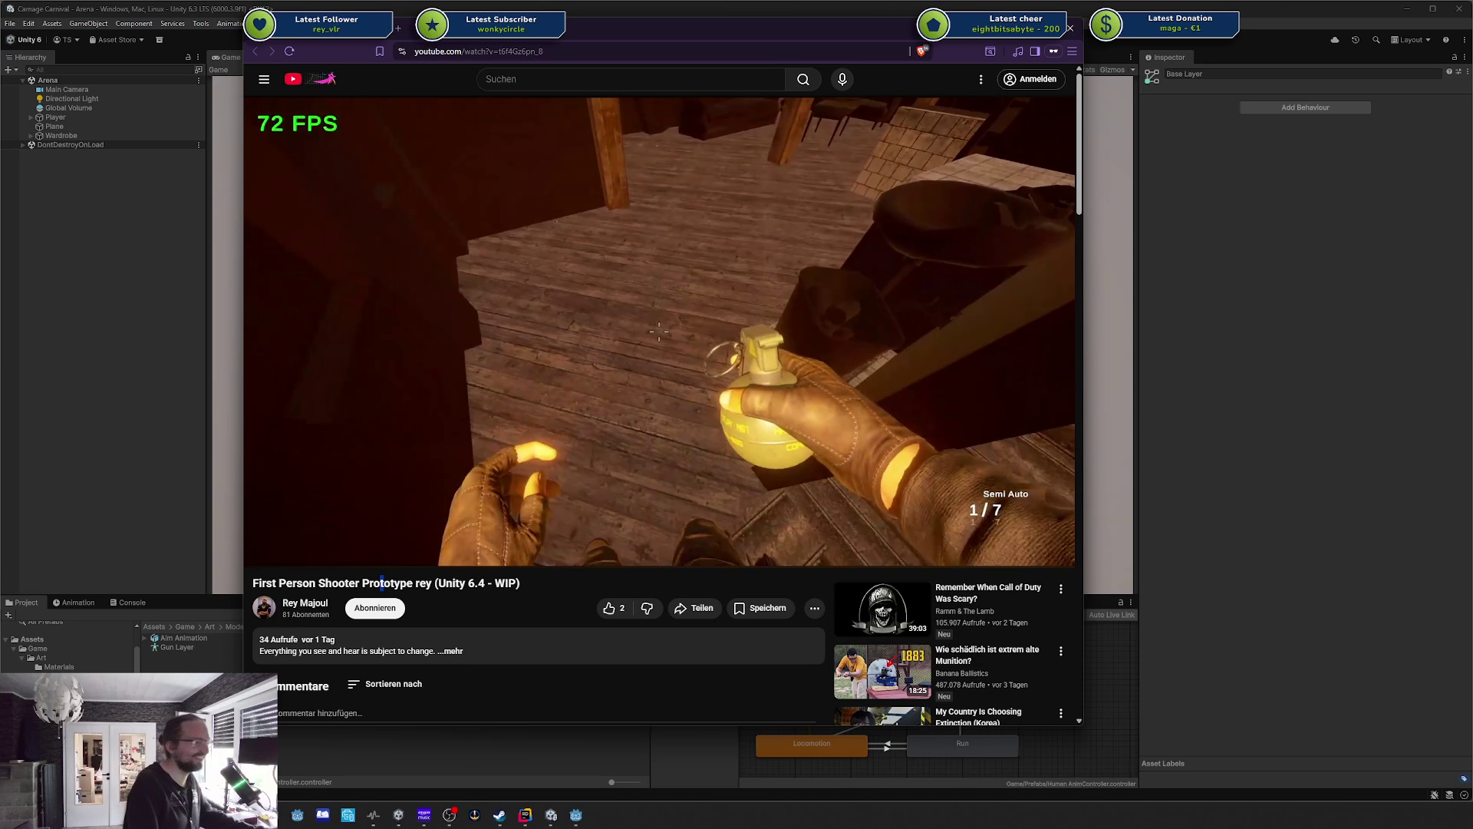
drag(638, 178, 1472, 188)
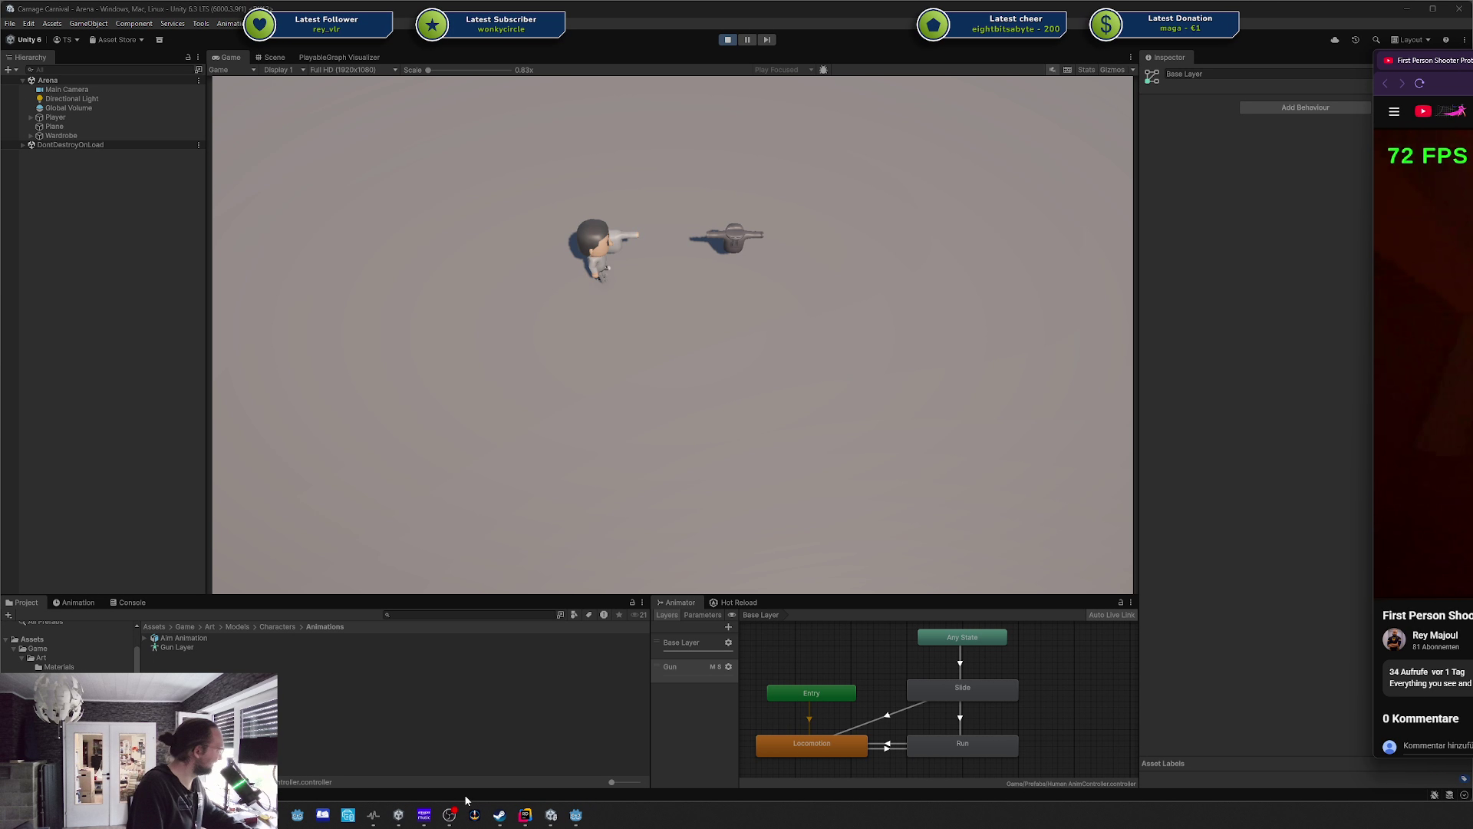
mouse_move(424, 814)
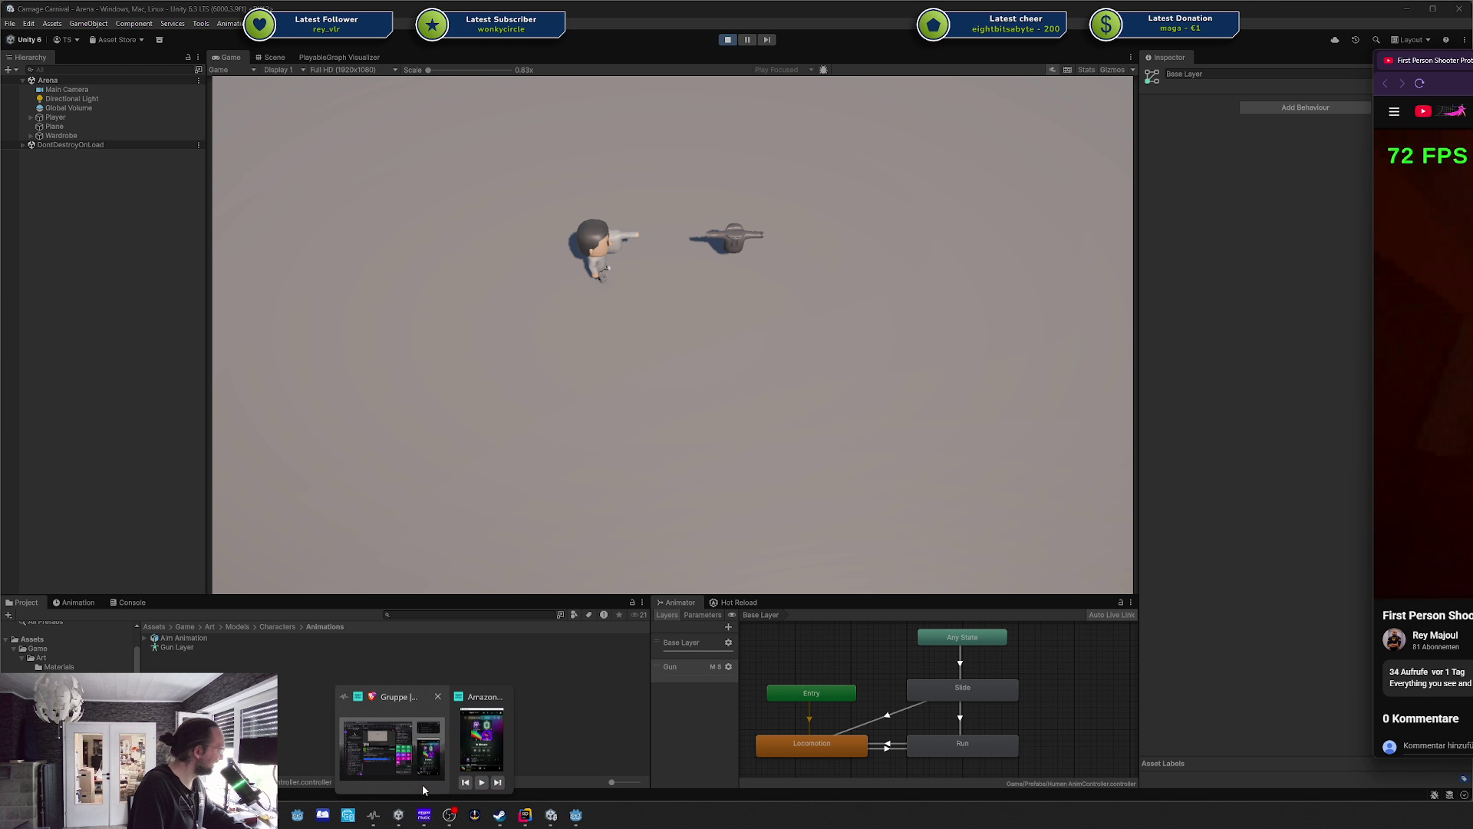
click(481, 782)
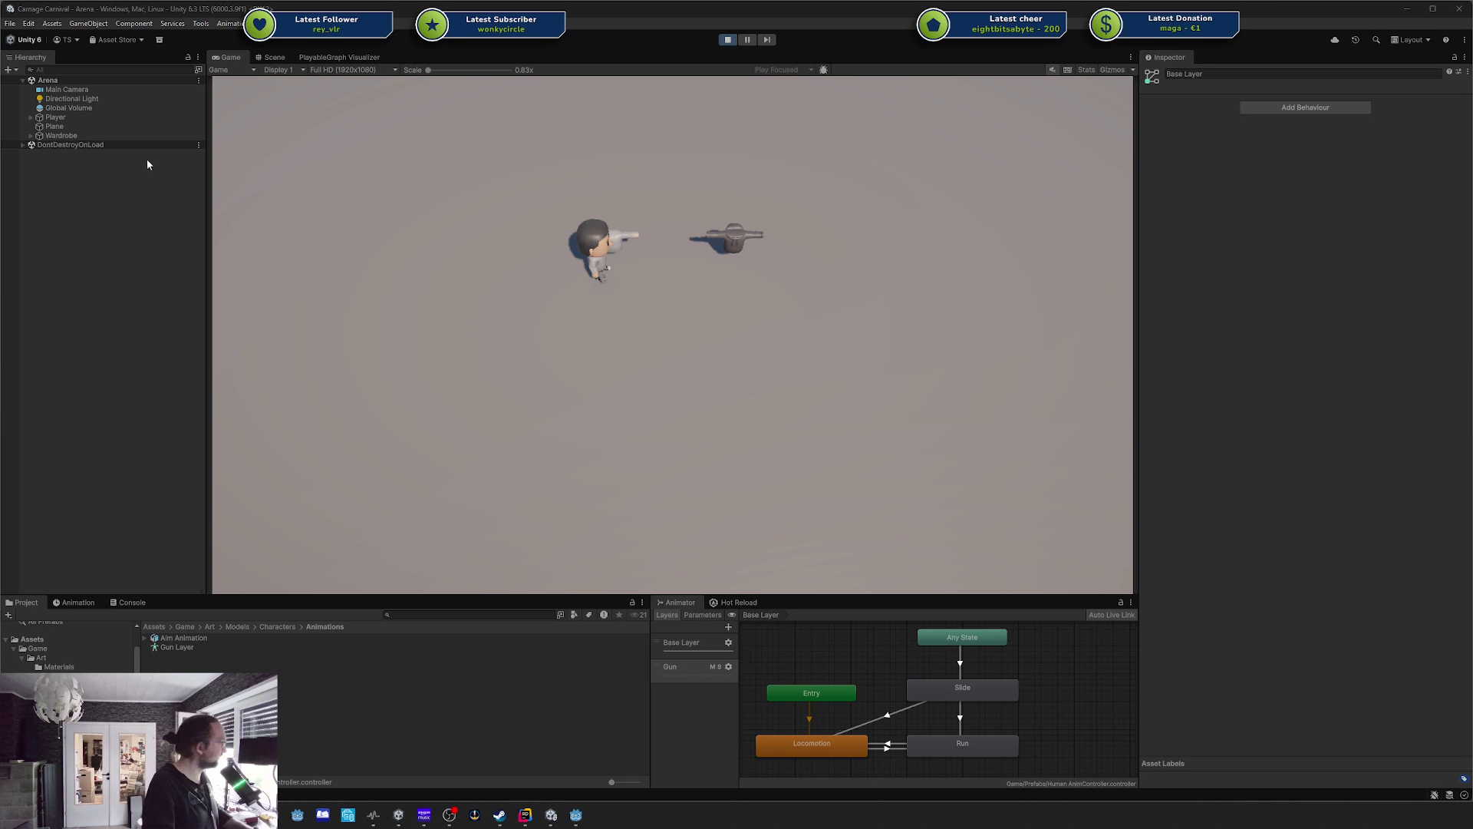
Expand Player in the Hierarchy and select Player Starter Model.
click(135, 201)
click(31, 116)
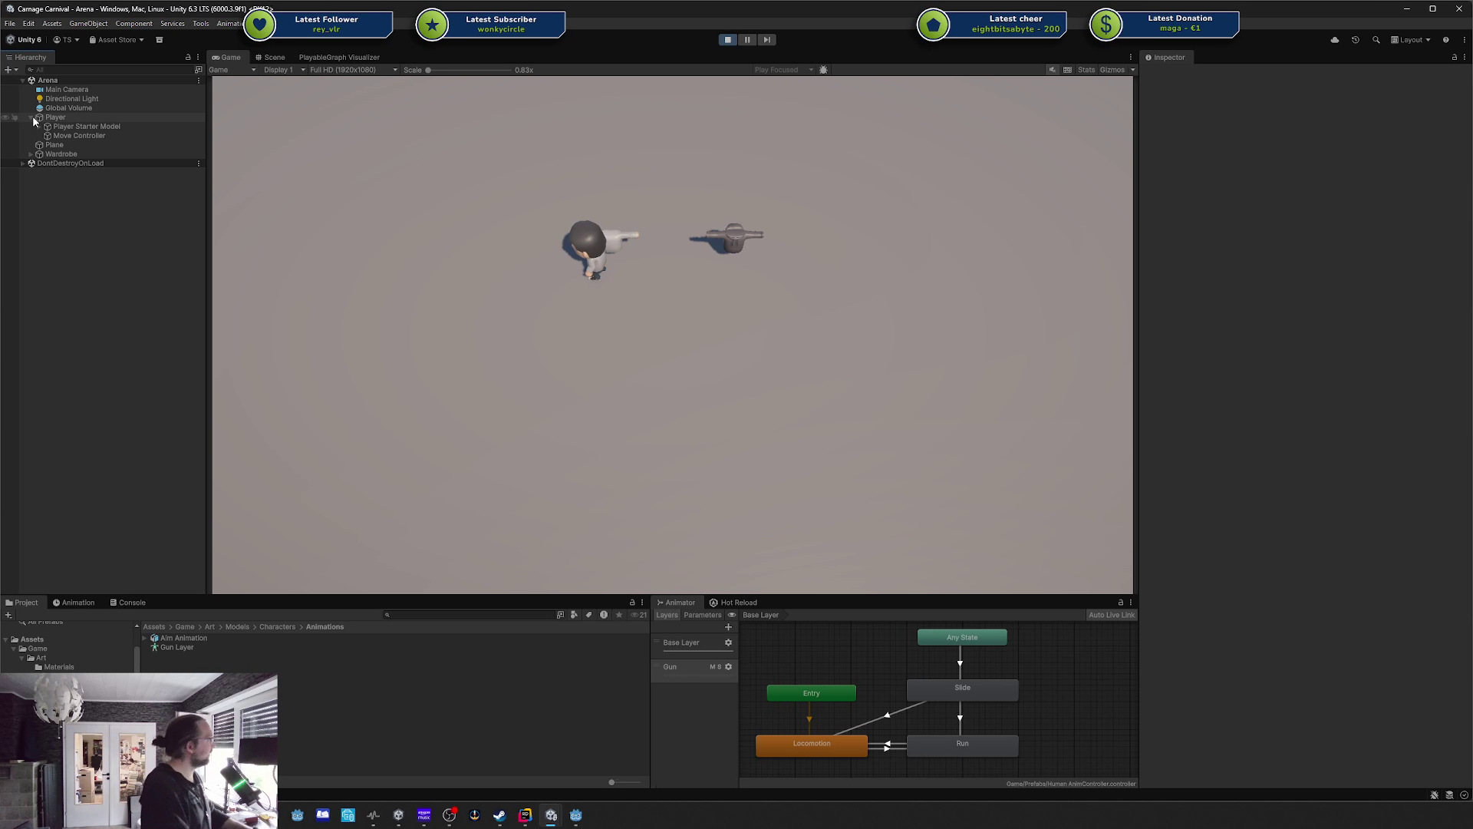
key(Down)
key(Down)
key(Down)
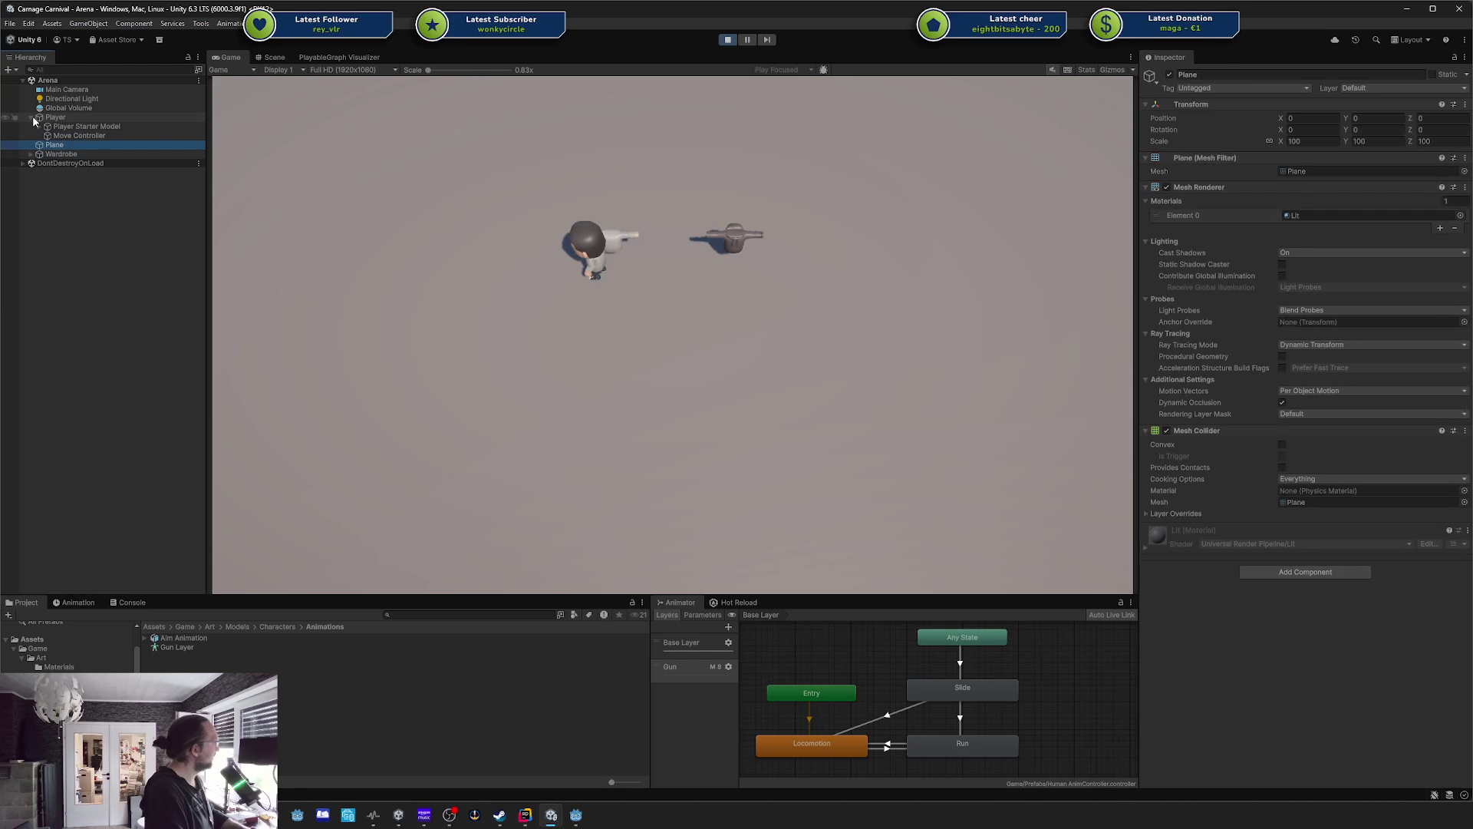
key(Up)
key(Up)
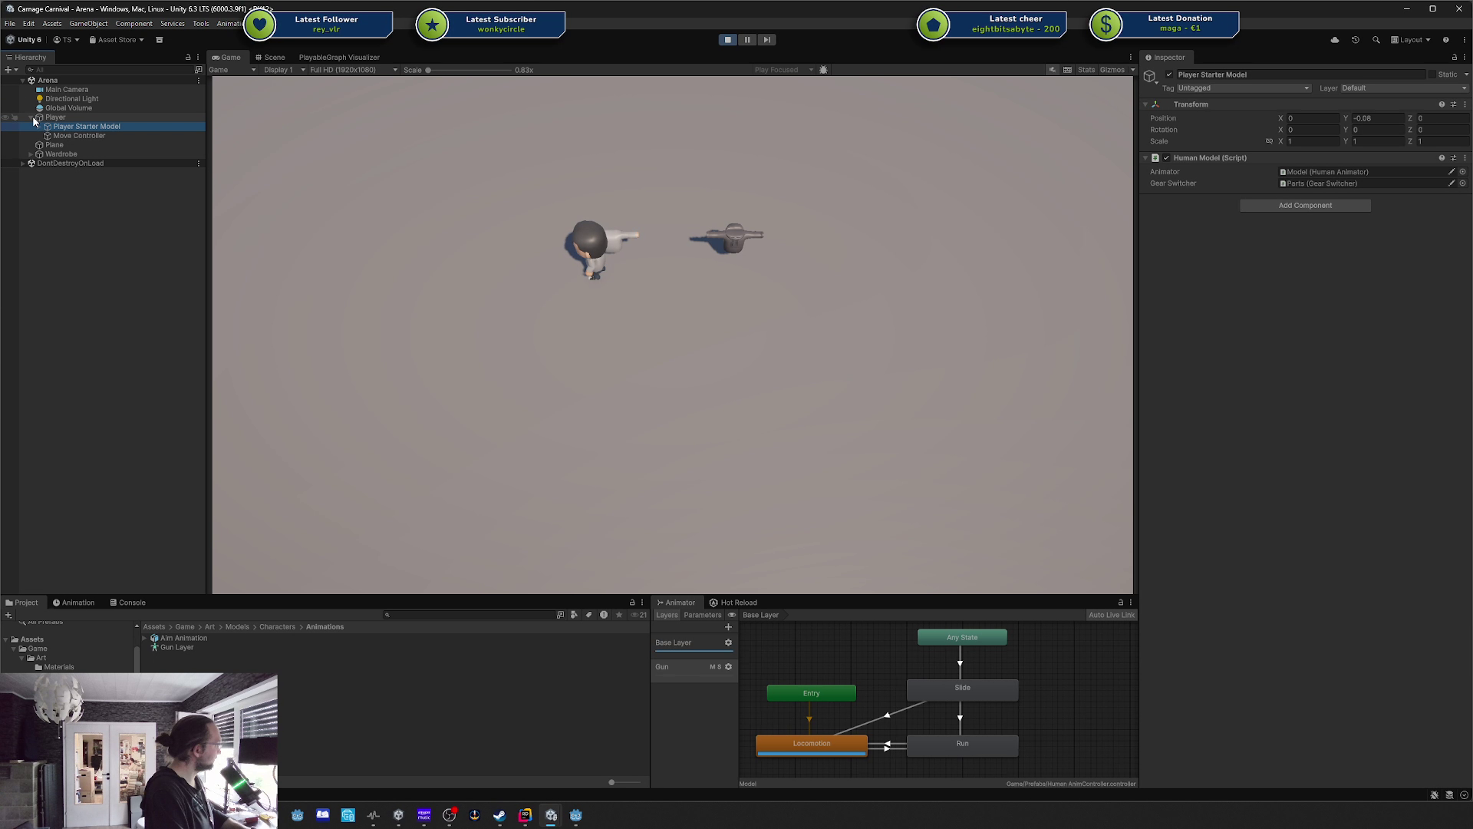
Exit play mode, inspect the Gun animator layer, then select Player.
click(727, 39)
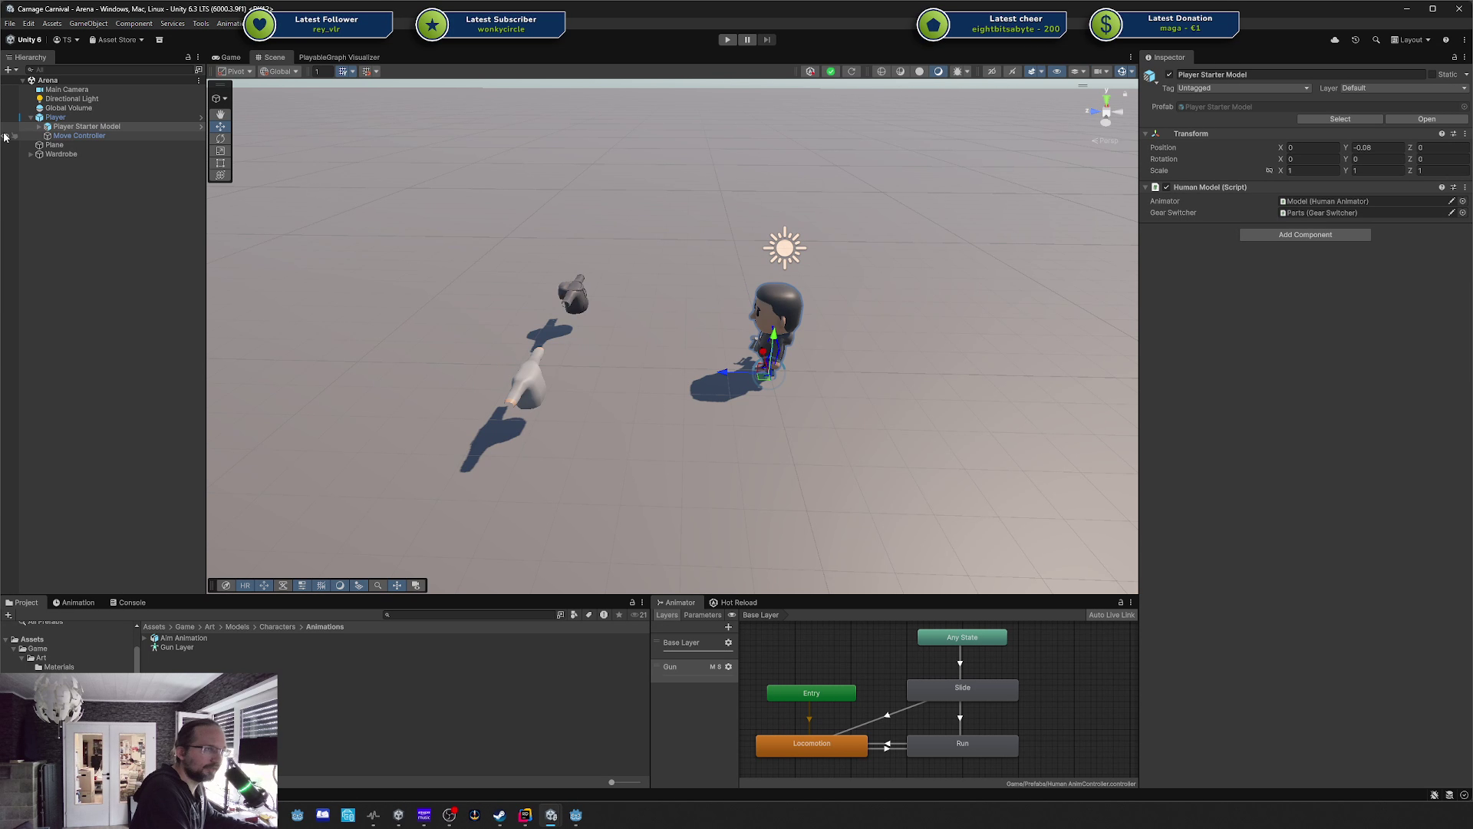
click(680, 671)
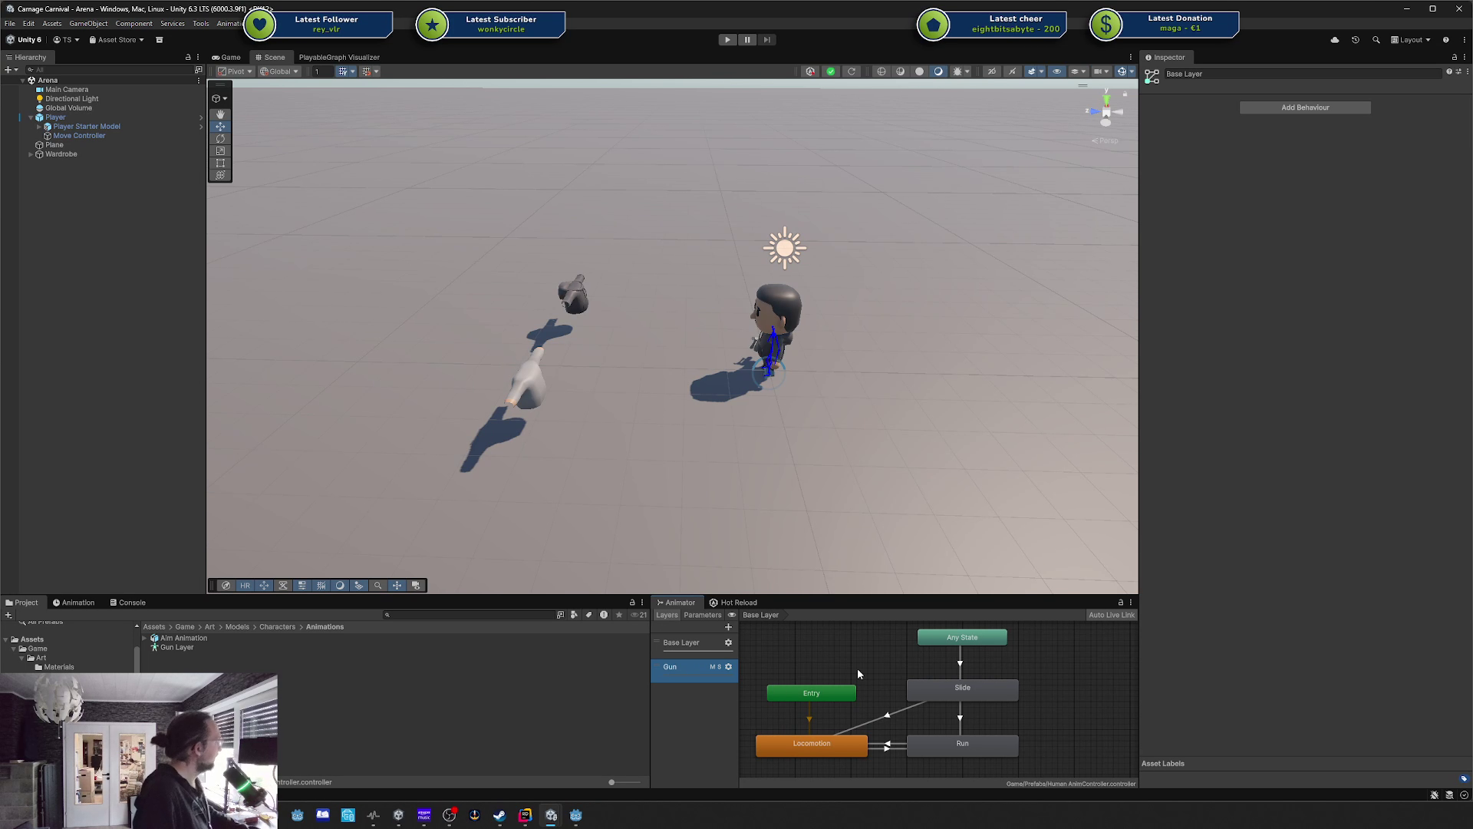
click(140, 115)
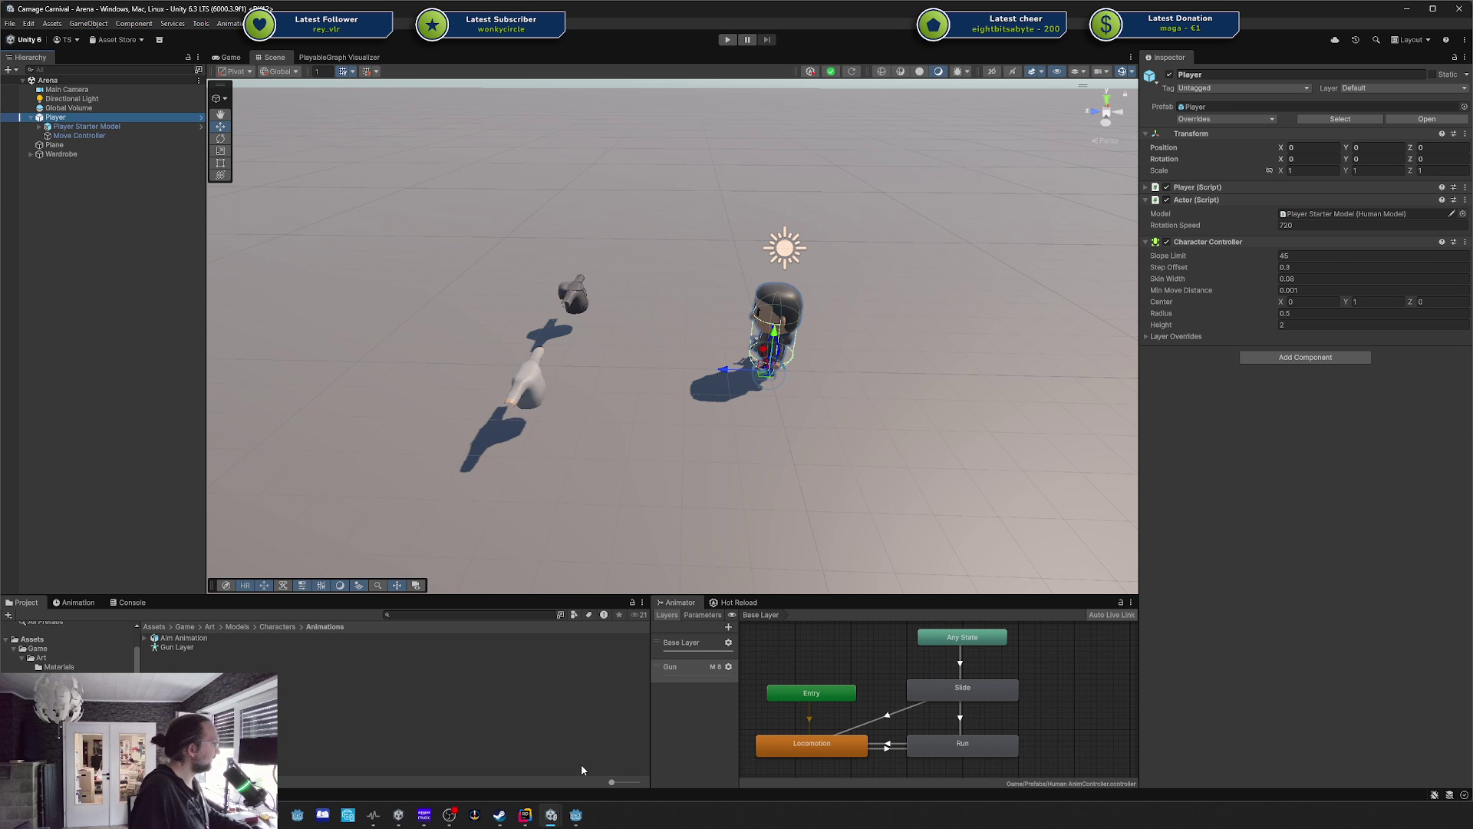
Look through DodgeMove.cs in Rider, then bring the Godot project forward.
click(525, 815)
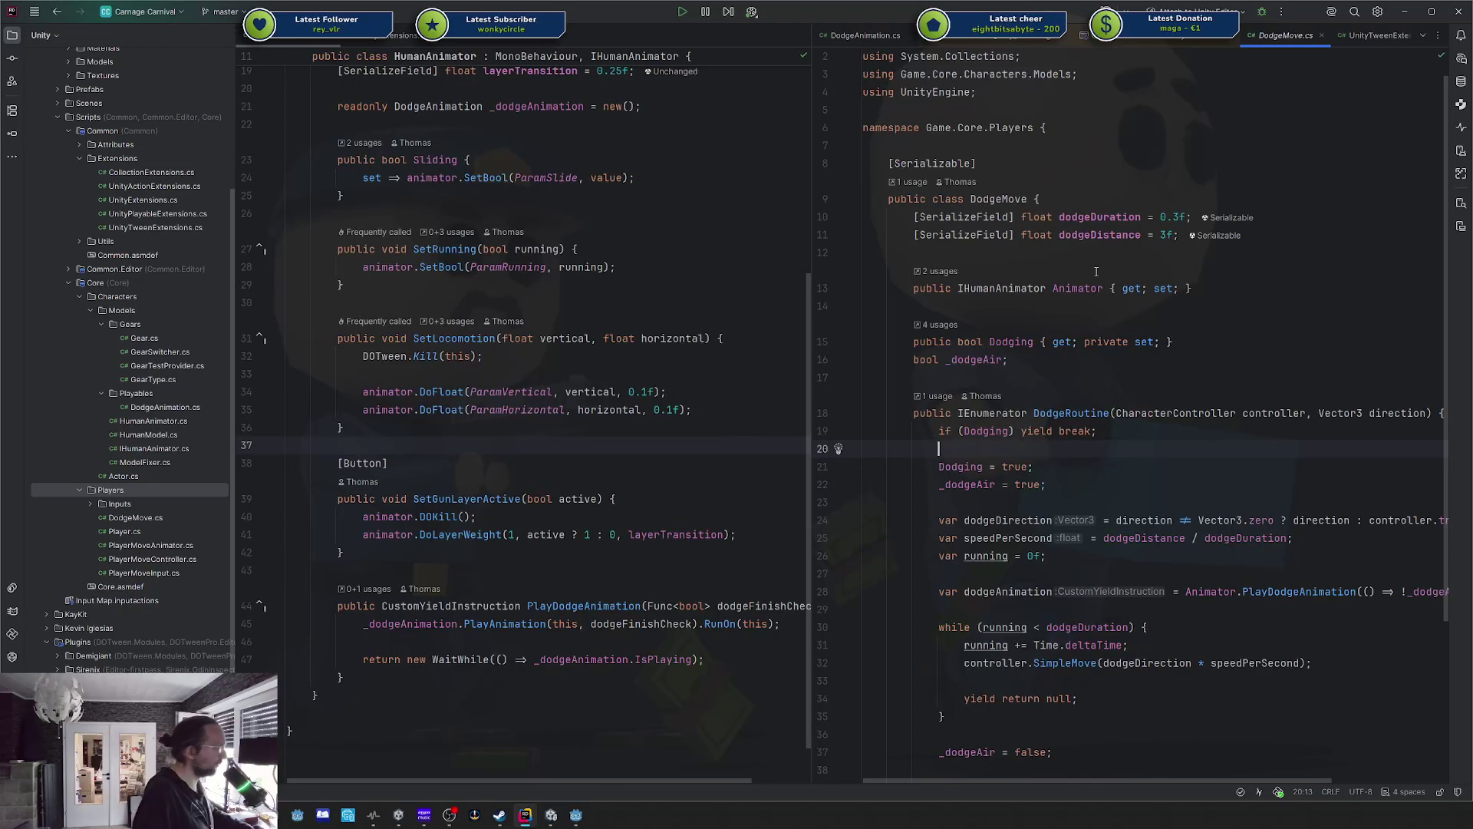
scroll(1096, 271, down, 4)
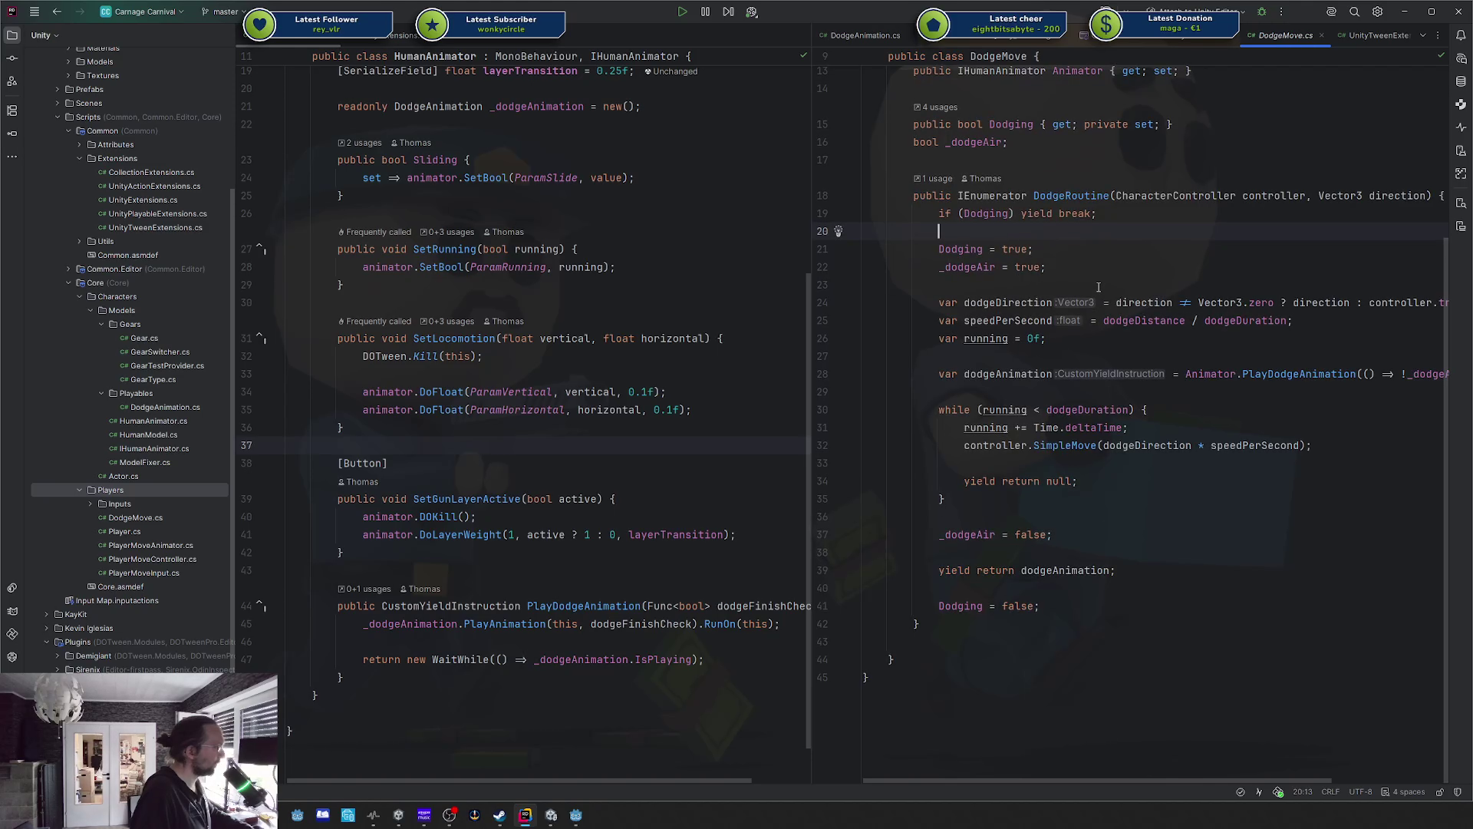
scroll(1110, 43, down, 1)
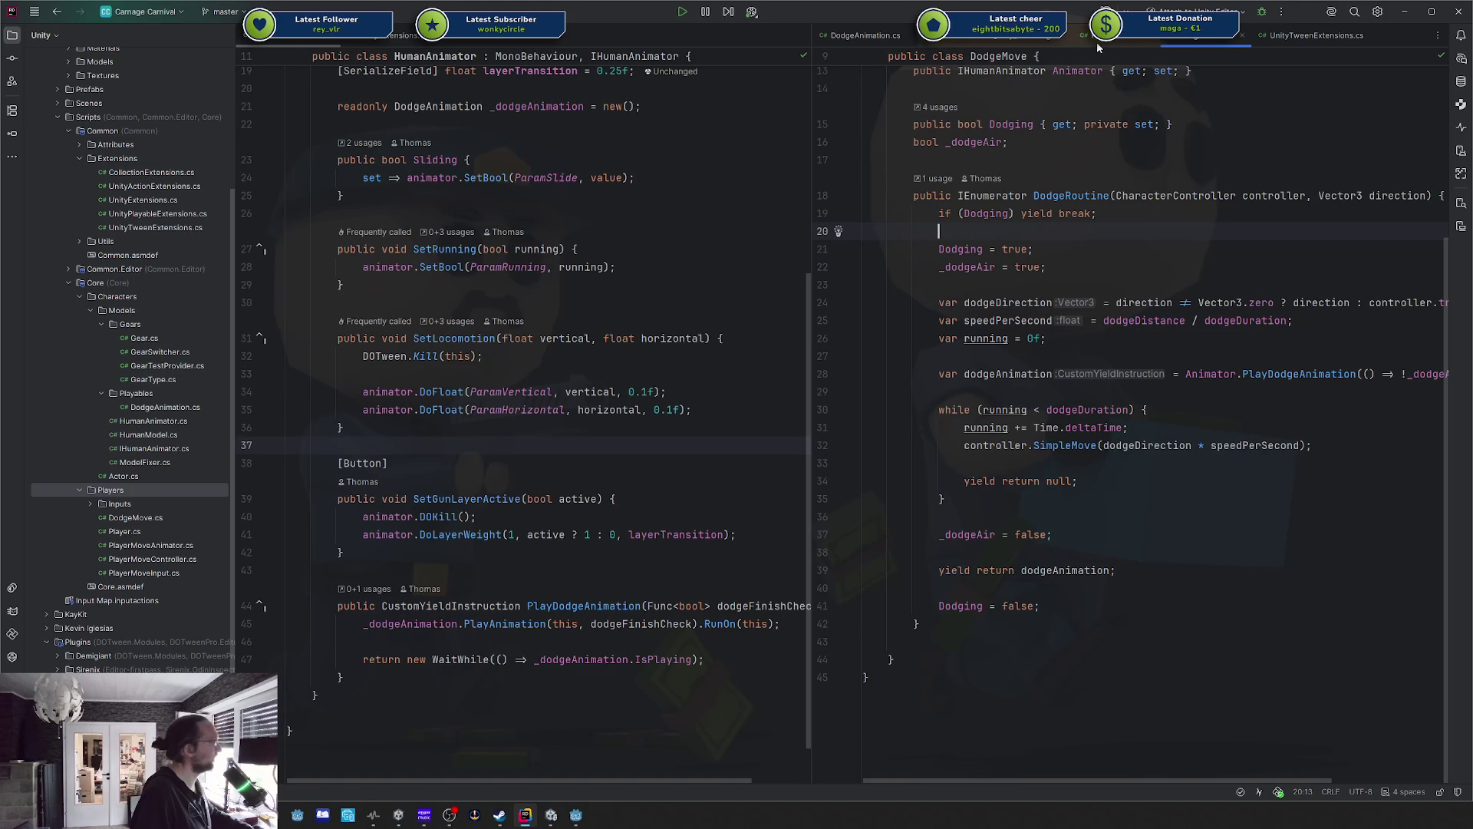
scroll(1012, 40, up, 1)
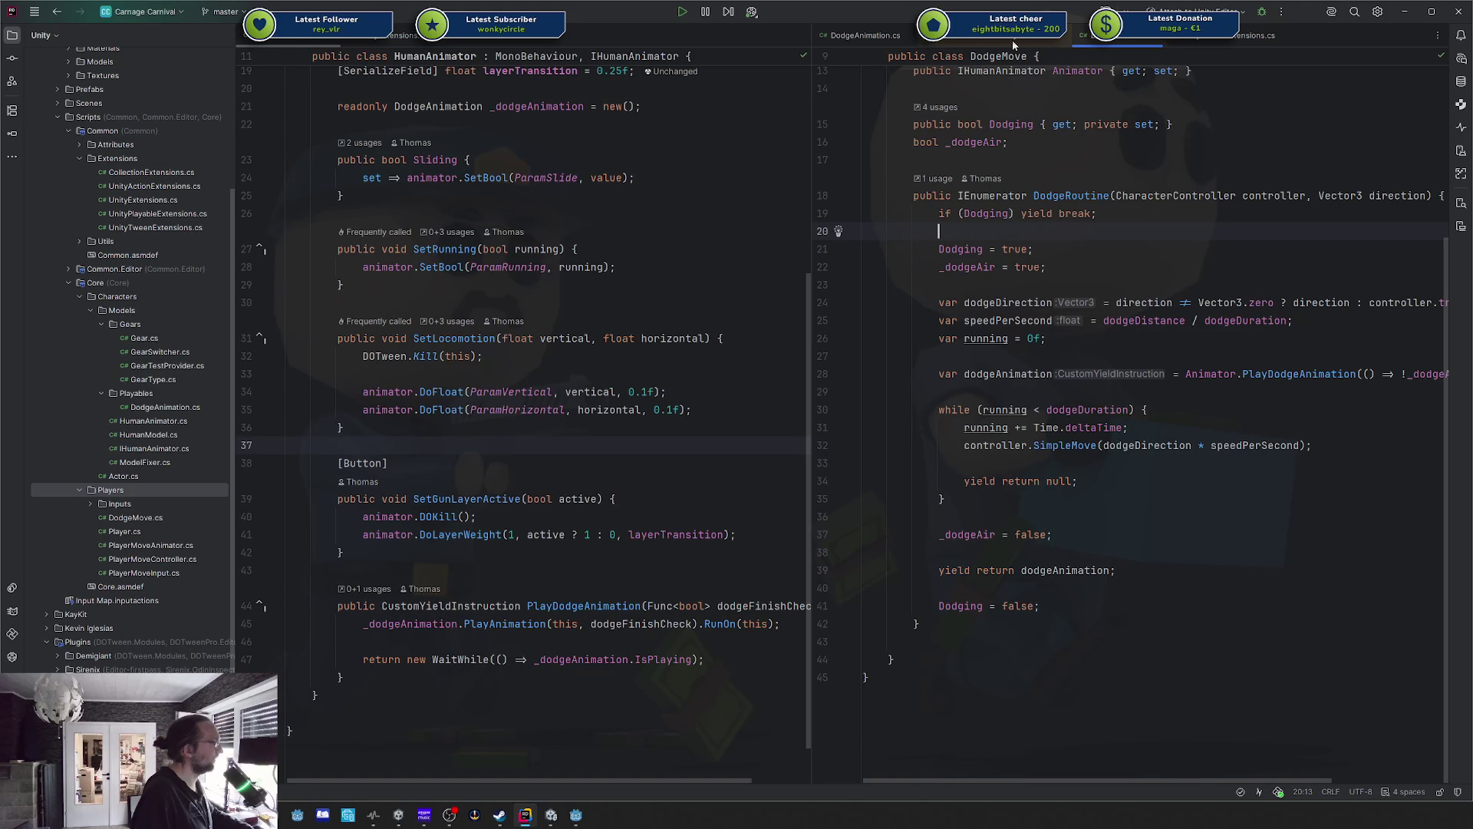
click(577, 815)
scroll(89, 602, down, 3)
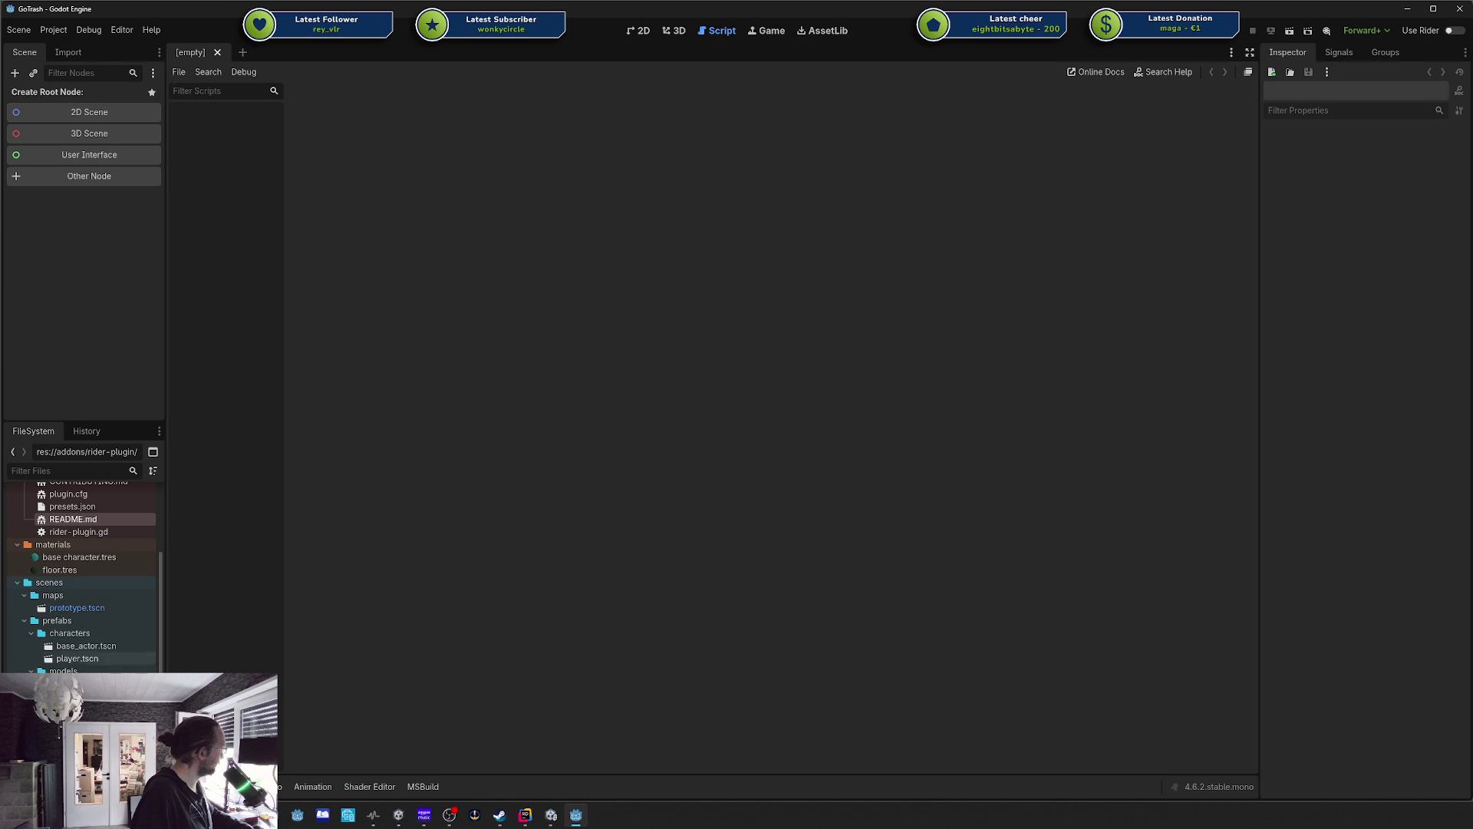
Delete my_listener.gd from the Godot FileSystem dock, confirming removal, and return to Rider.
right_click(87, 568)
click(154, 725)
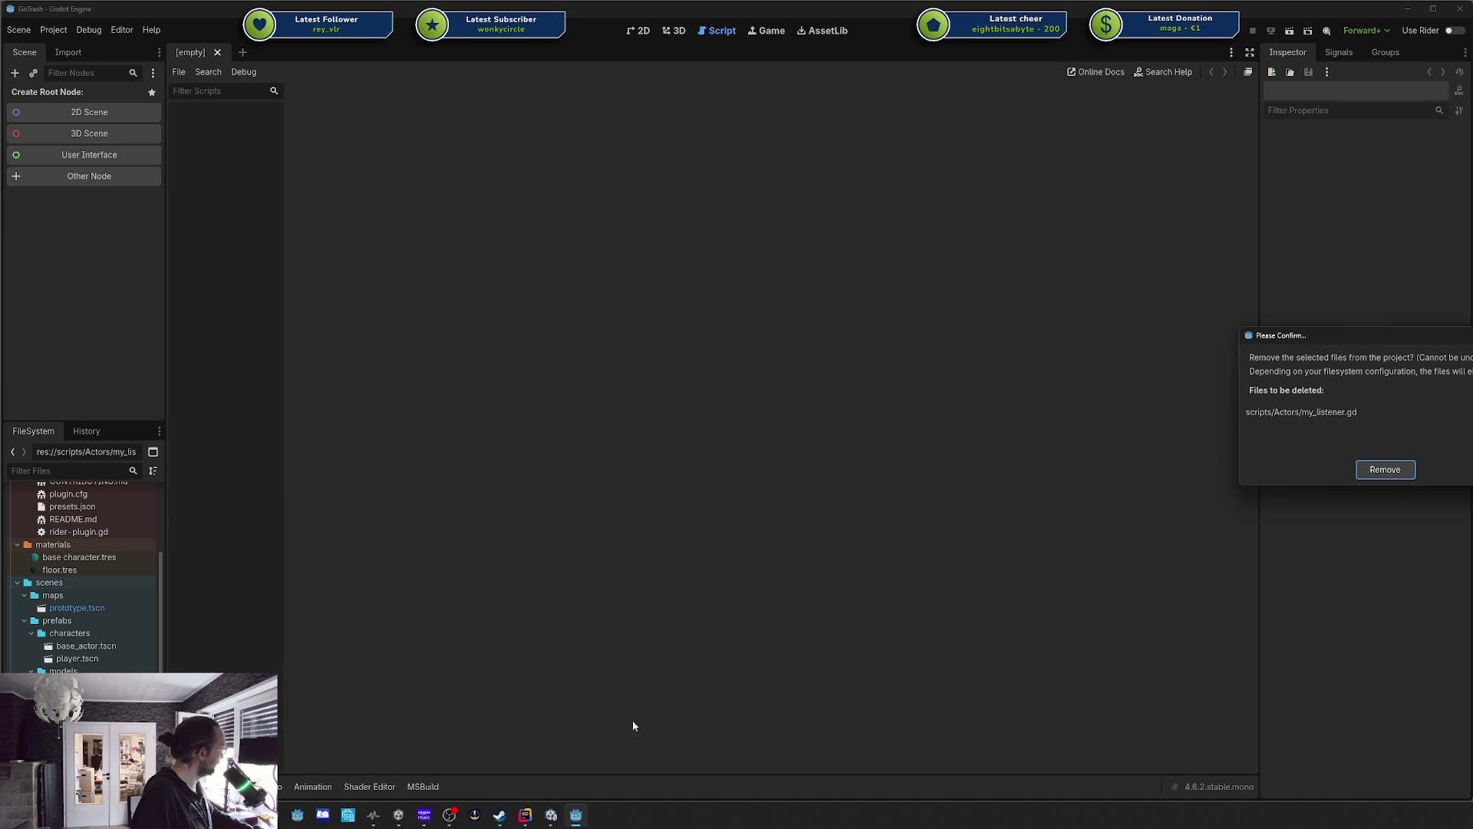
click(1405, 470)
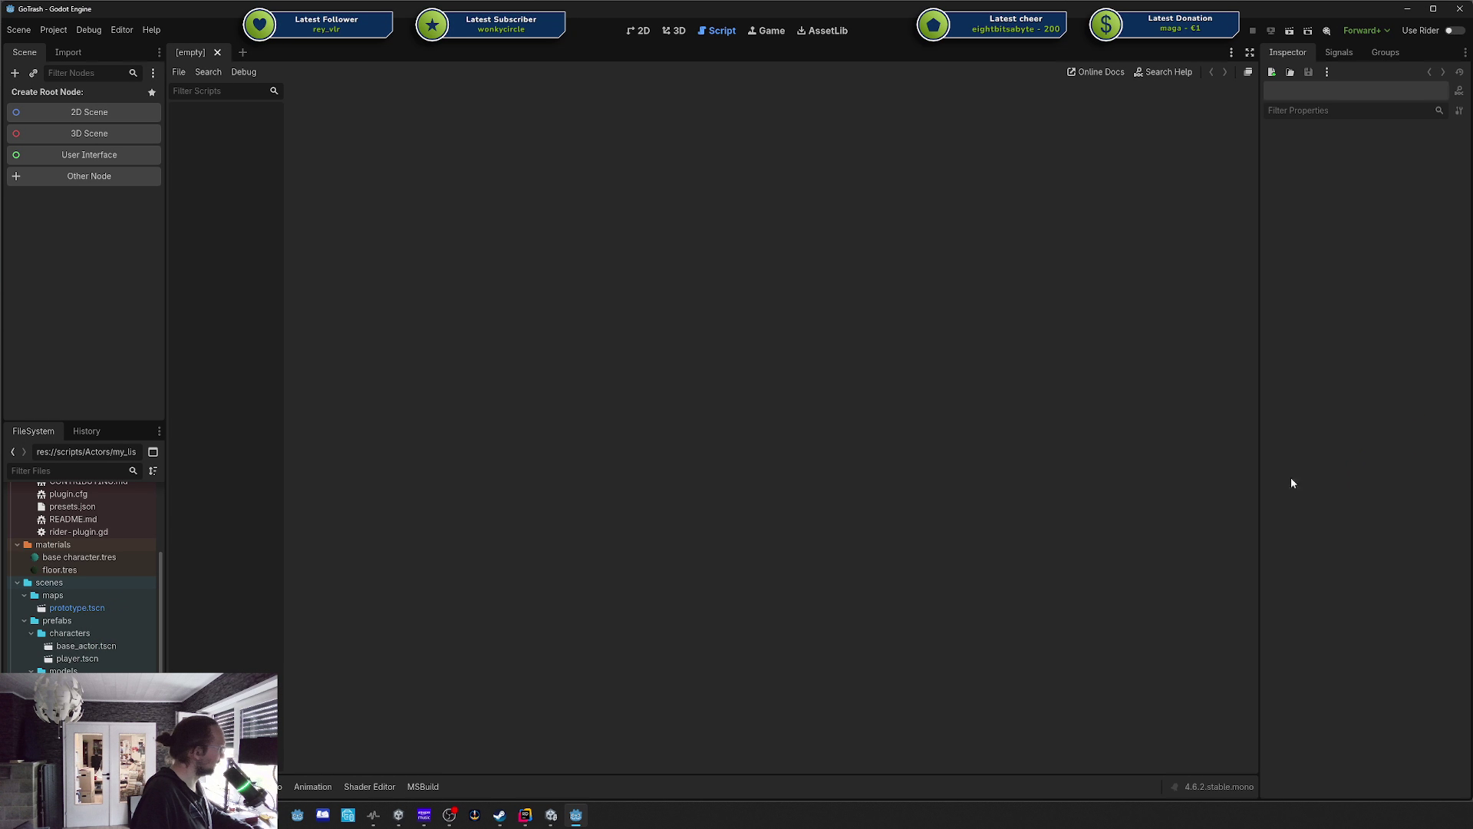
click(585, 814)
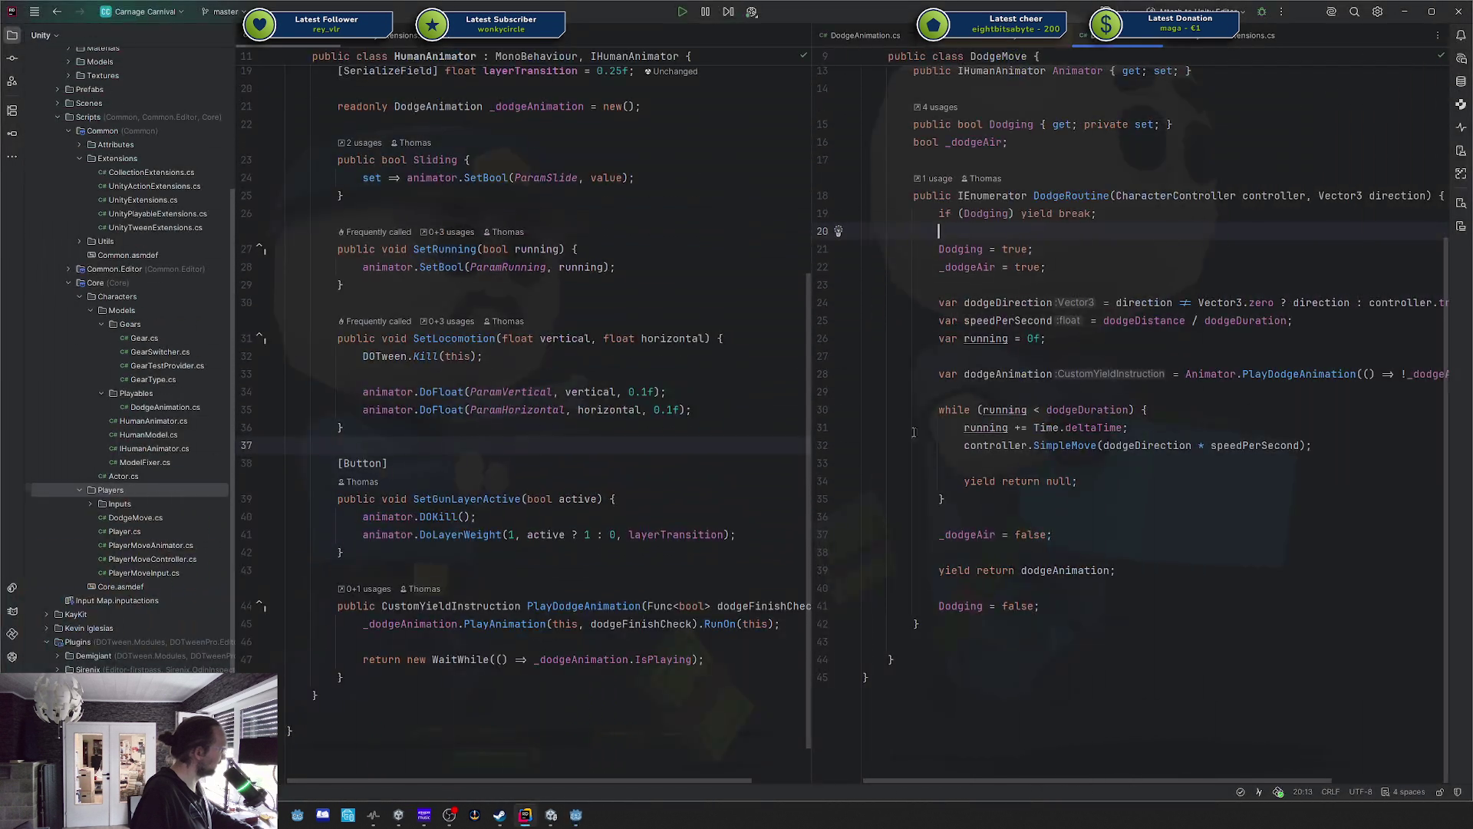
Show PlayerActor.cs and close the DodgeAnimation.cs tab.
click(1016, 39)
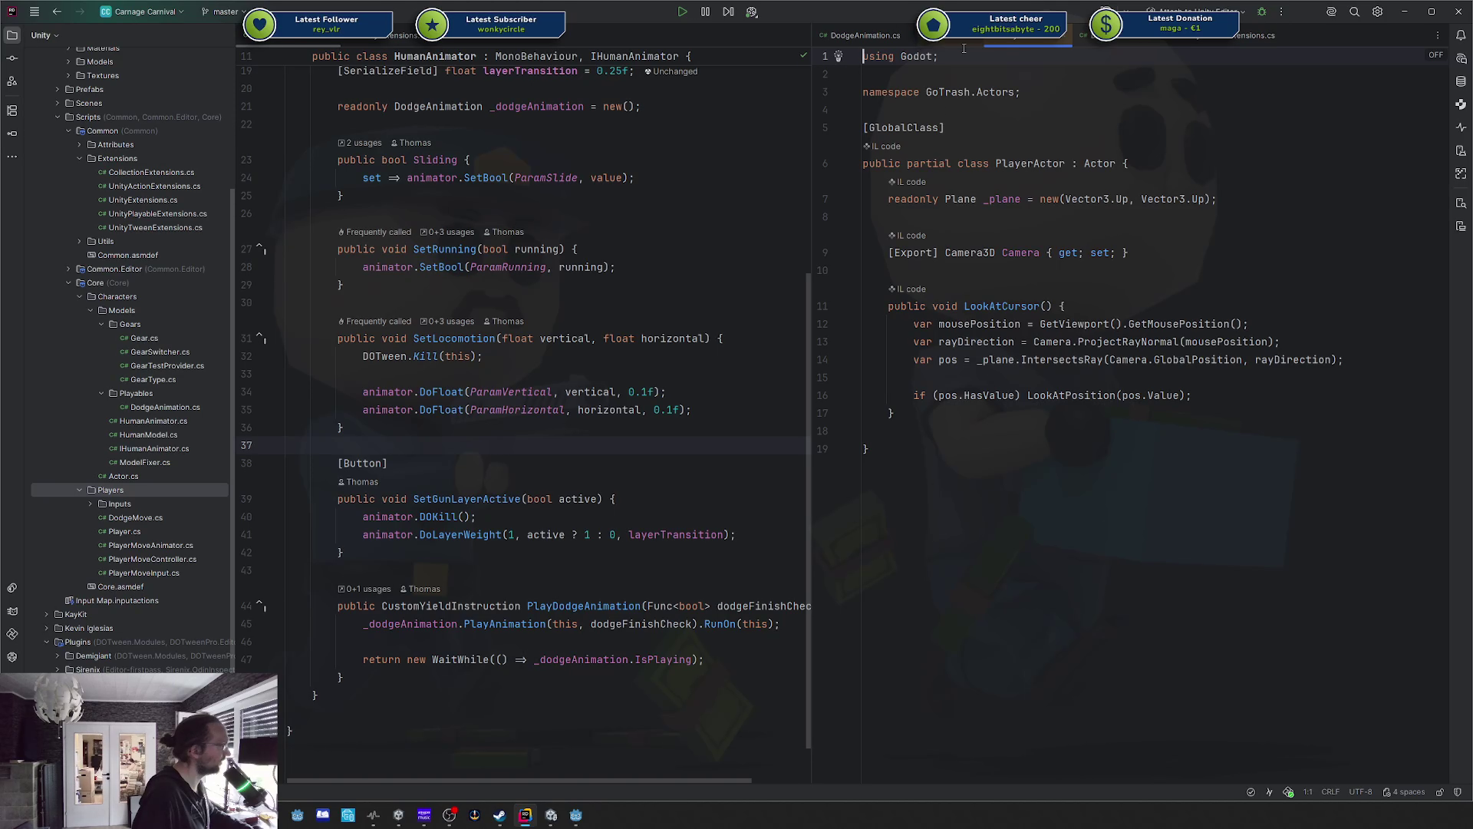
click(852, 36)
middle_click(853, 36)
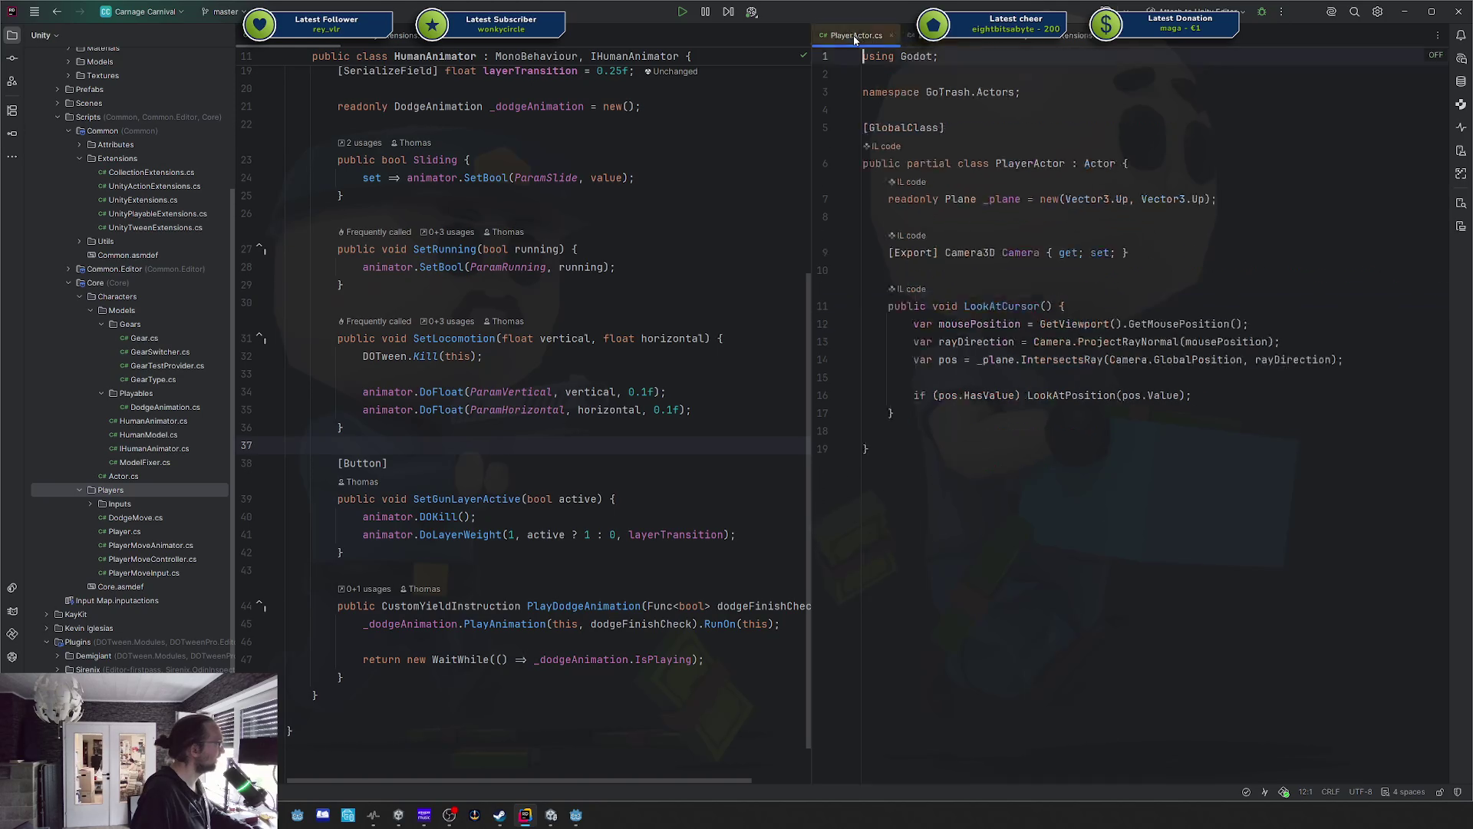
Select the SetGunLayerActive method block and place the caret on empty line 37.
drag(472, 550, 291, 445)
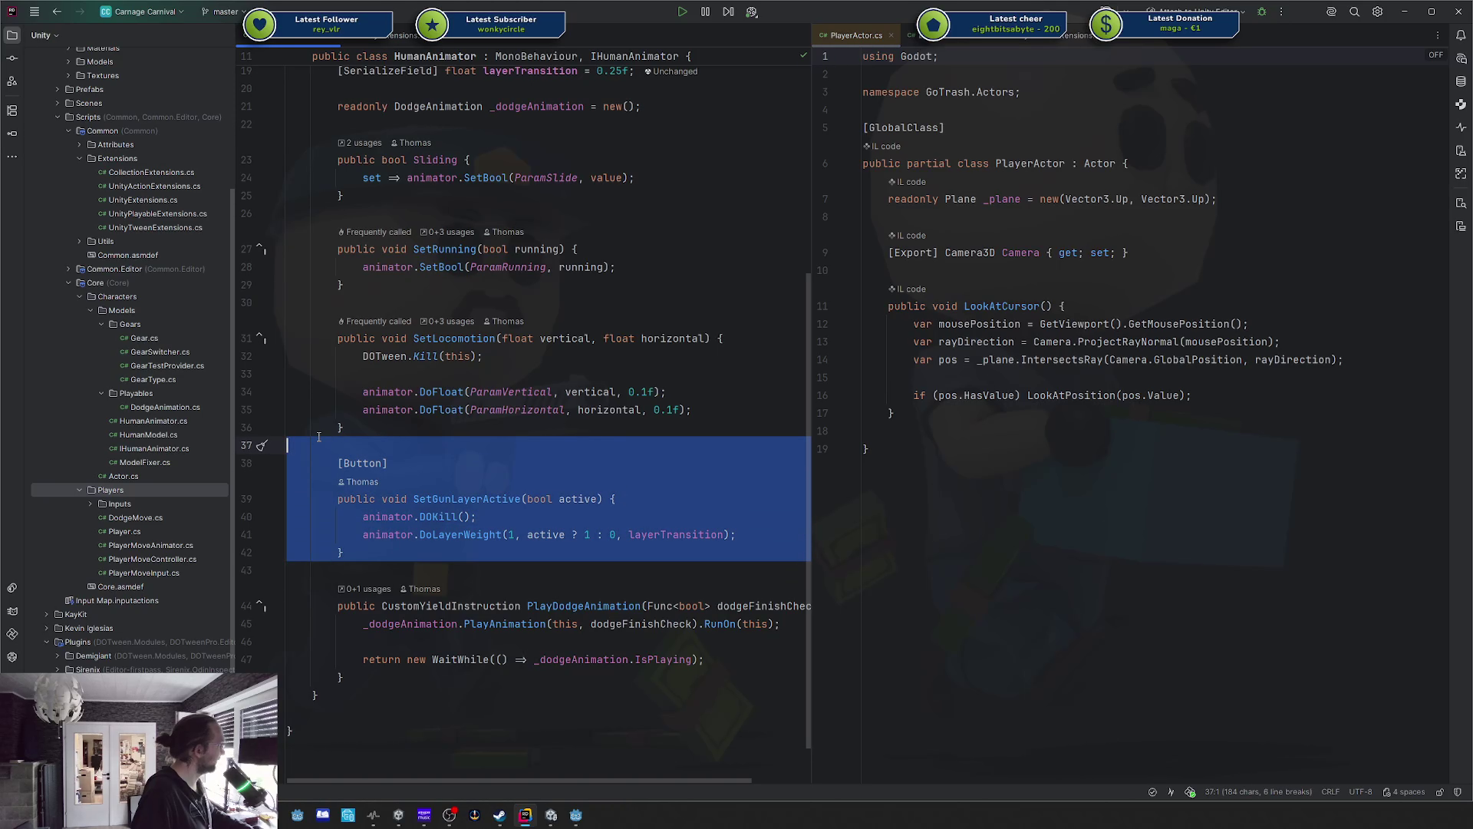
click(374, 479)
key(ctrl+w)
click(445, 443)
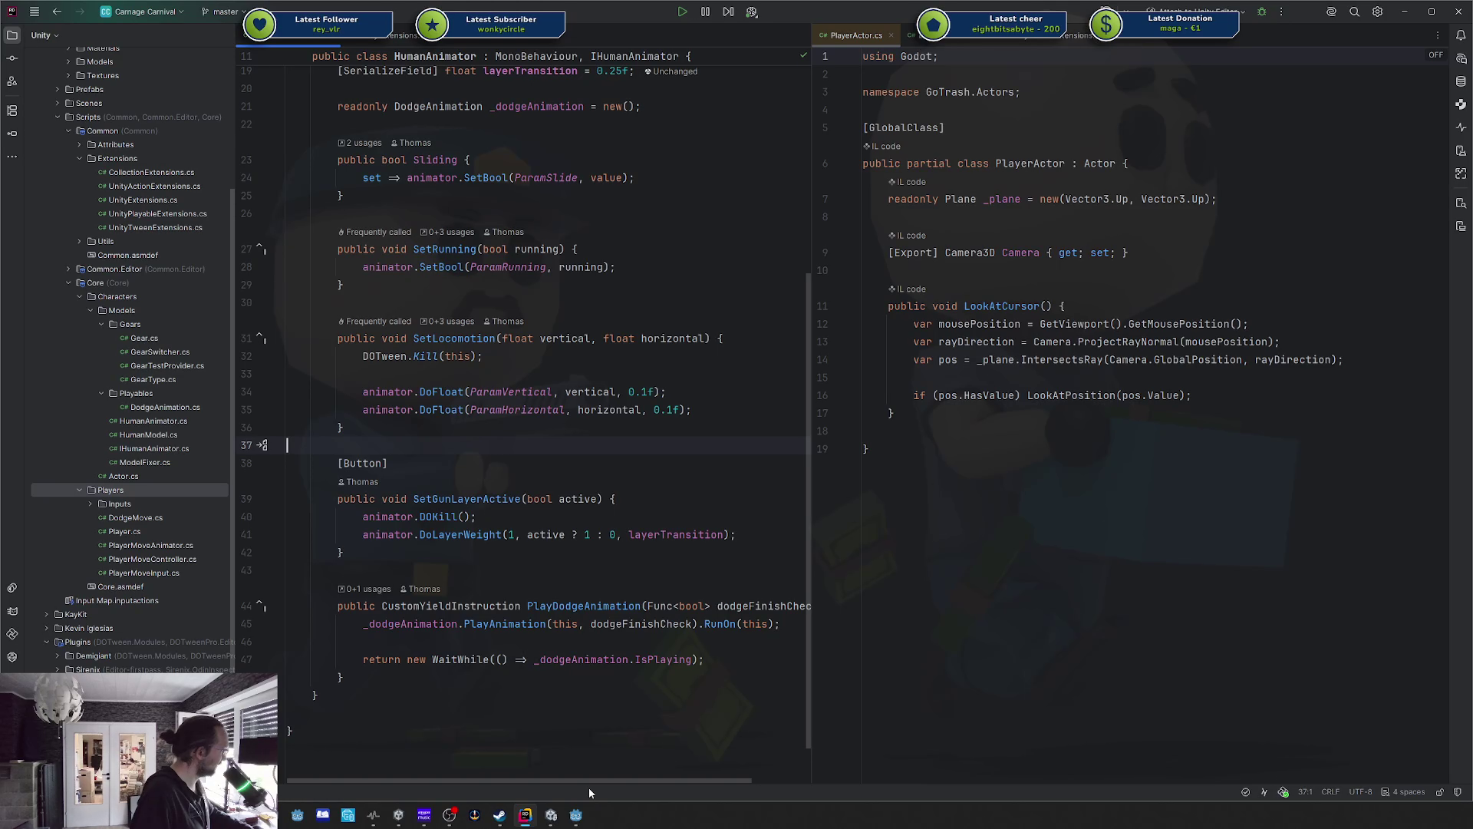
Minimize the Rookie - Factory Unity window and bring the Carnage Carnival - Arena project forward.
mouse_move(551, 815)
click(614, 752)
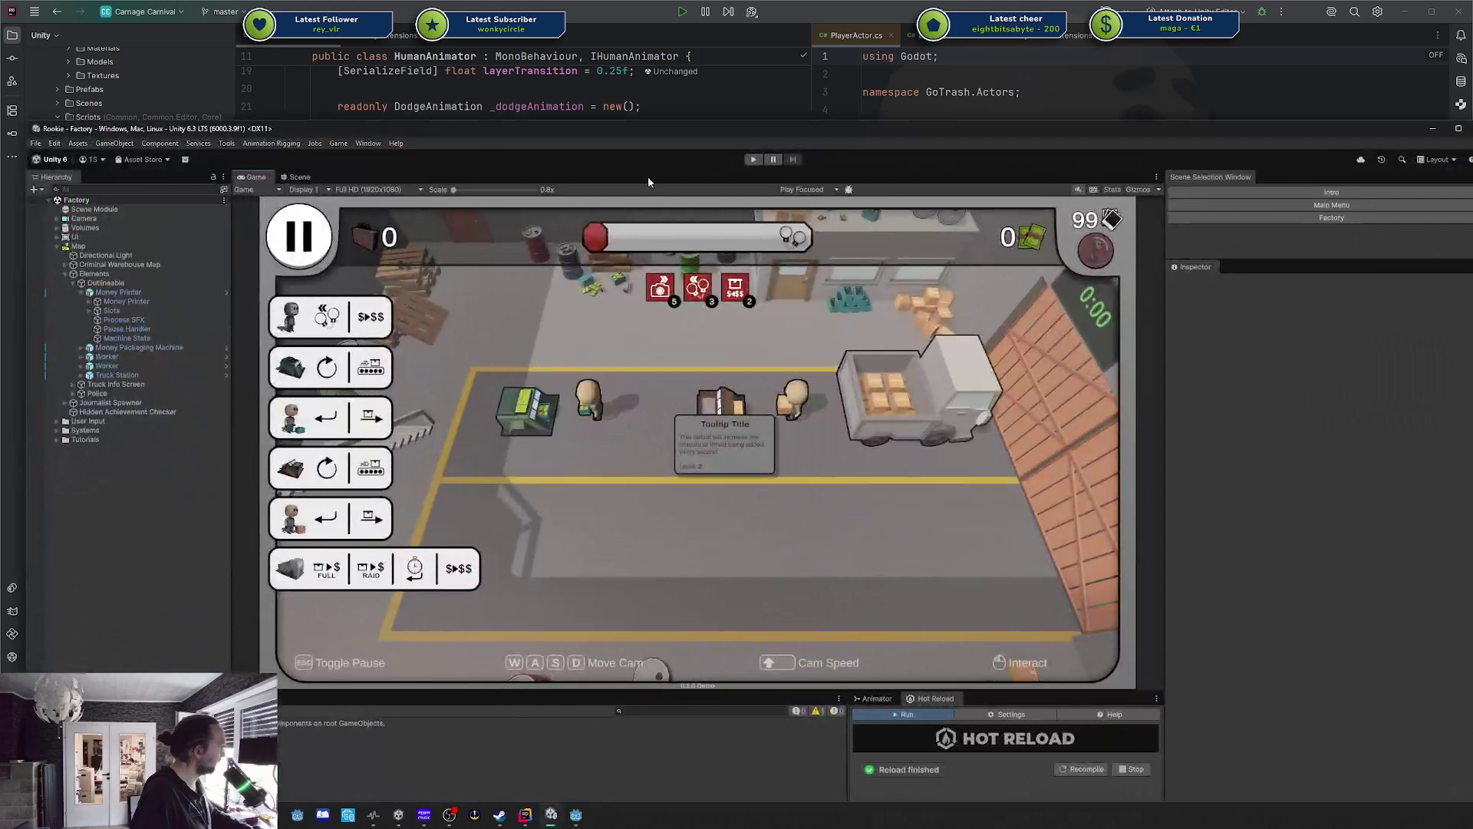
click(1432, 128)
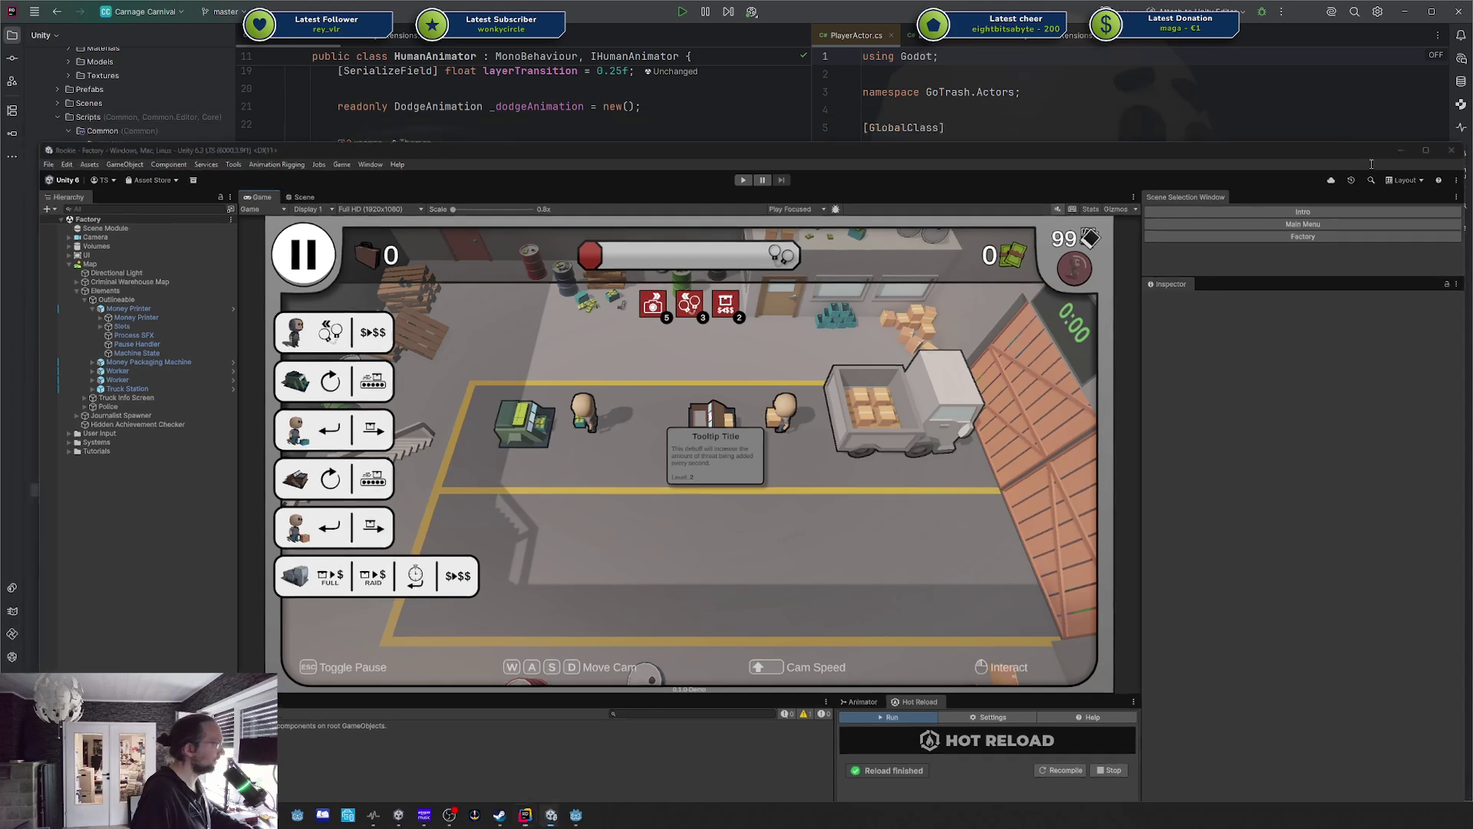
mouse_move(551, 815)
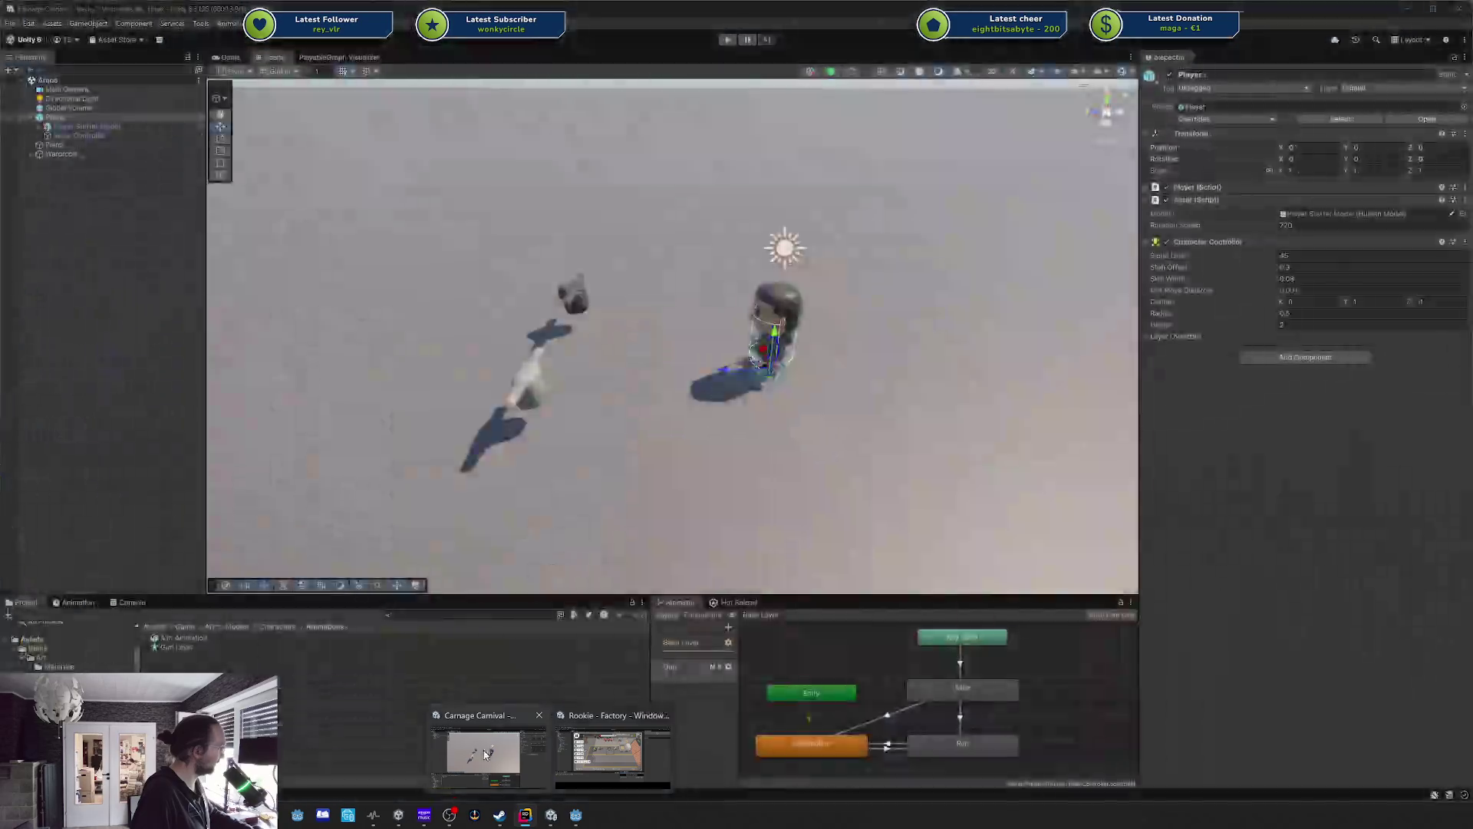
click(476, 756)
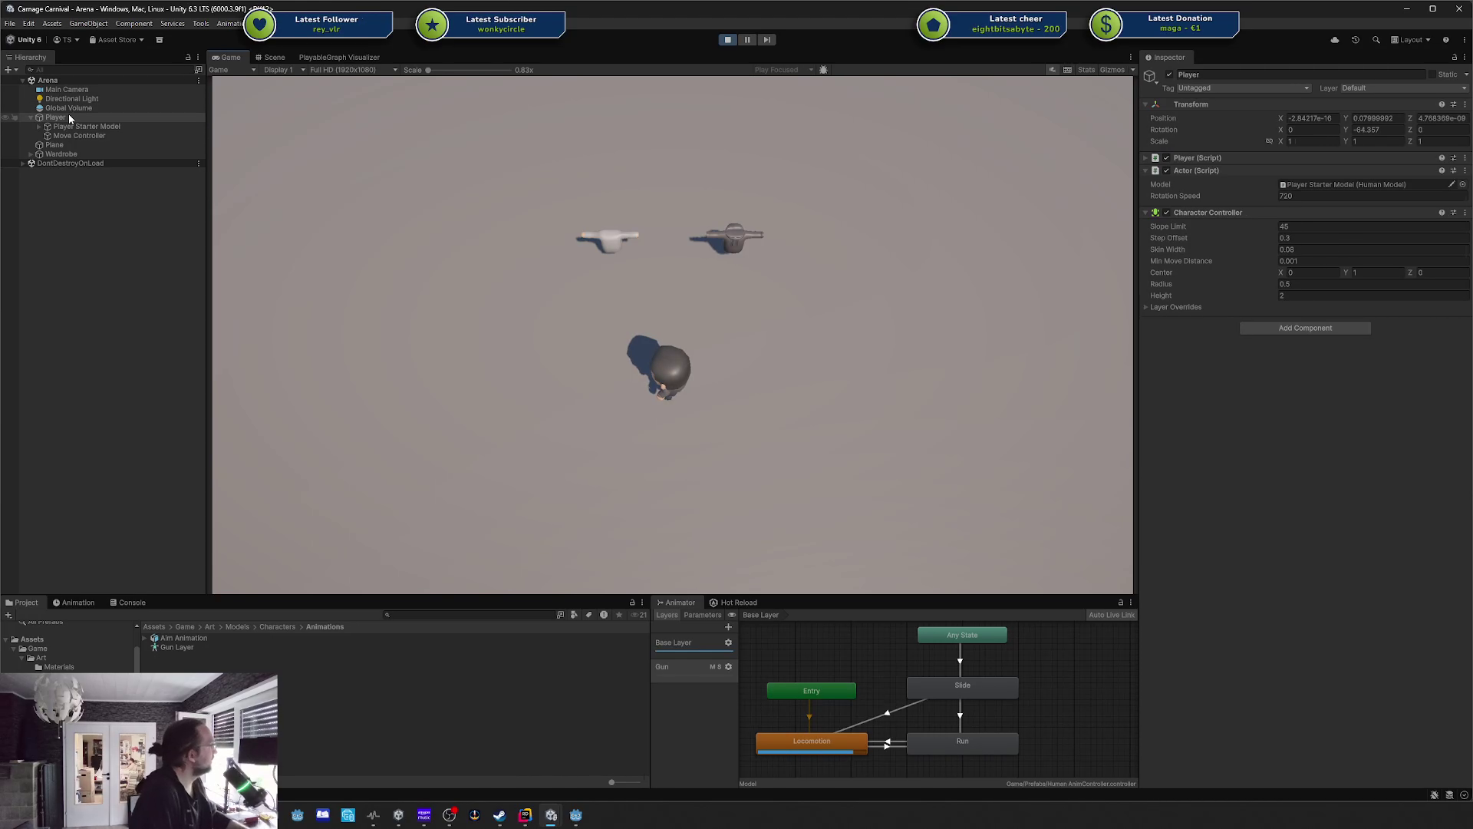
Select the child Model under Player Starter Model and invoke Set Gun Layer Active with Active ticked.
click(70, 125)
click(40, 126)
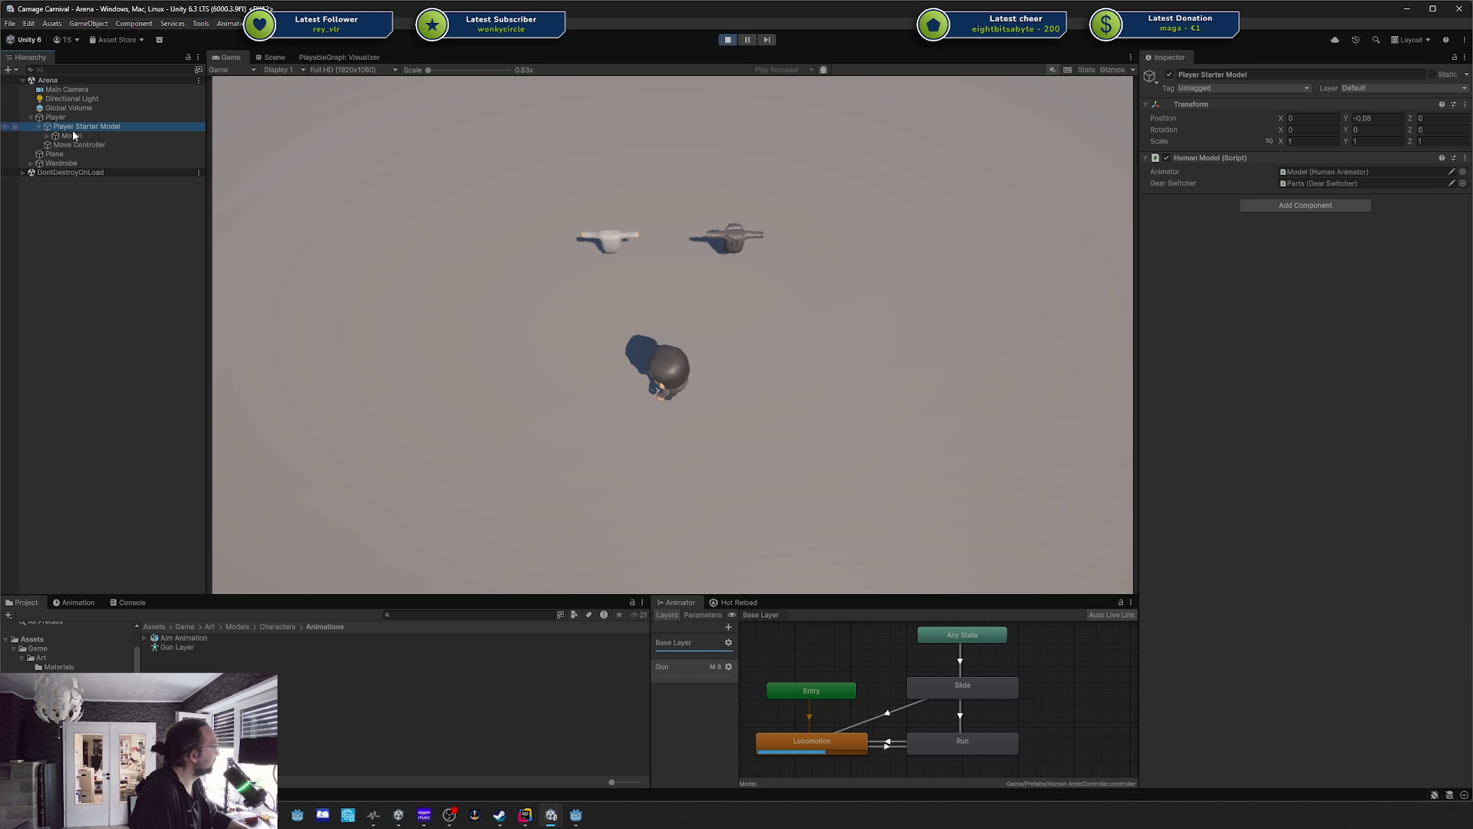
click(71, 135)
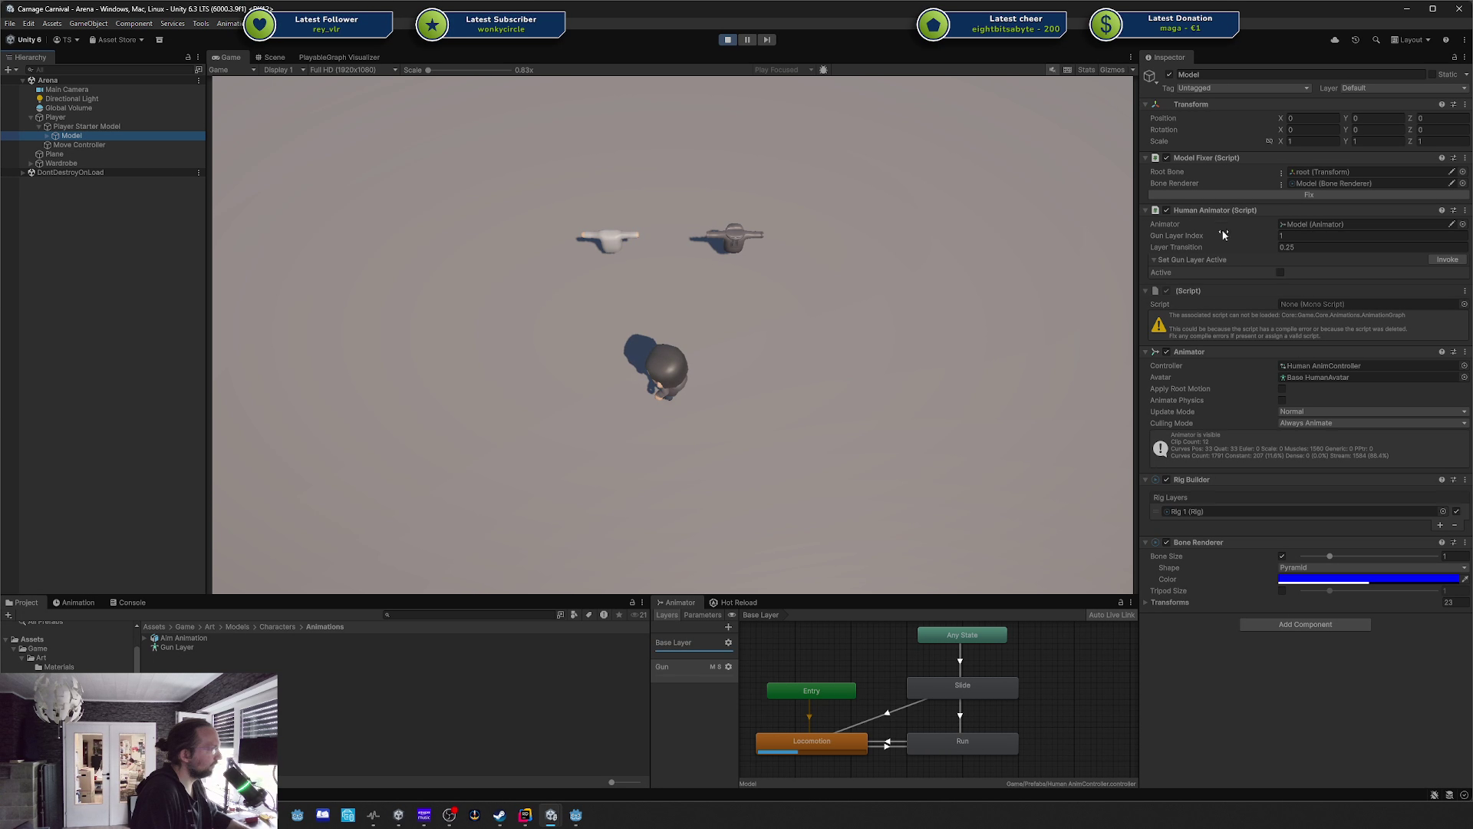
click(1280, 272)
click(1447, 259)
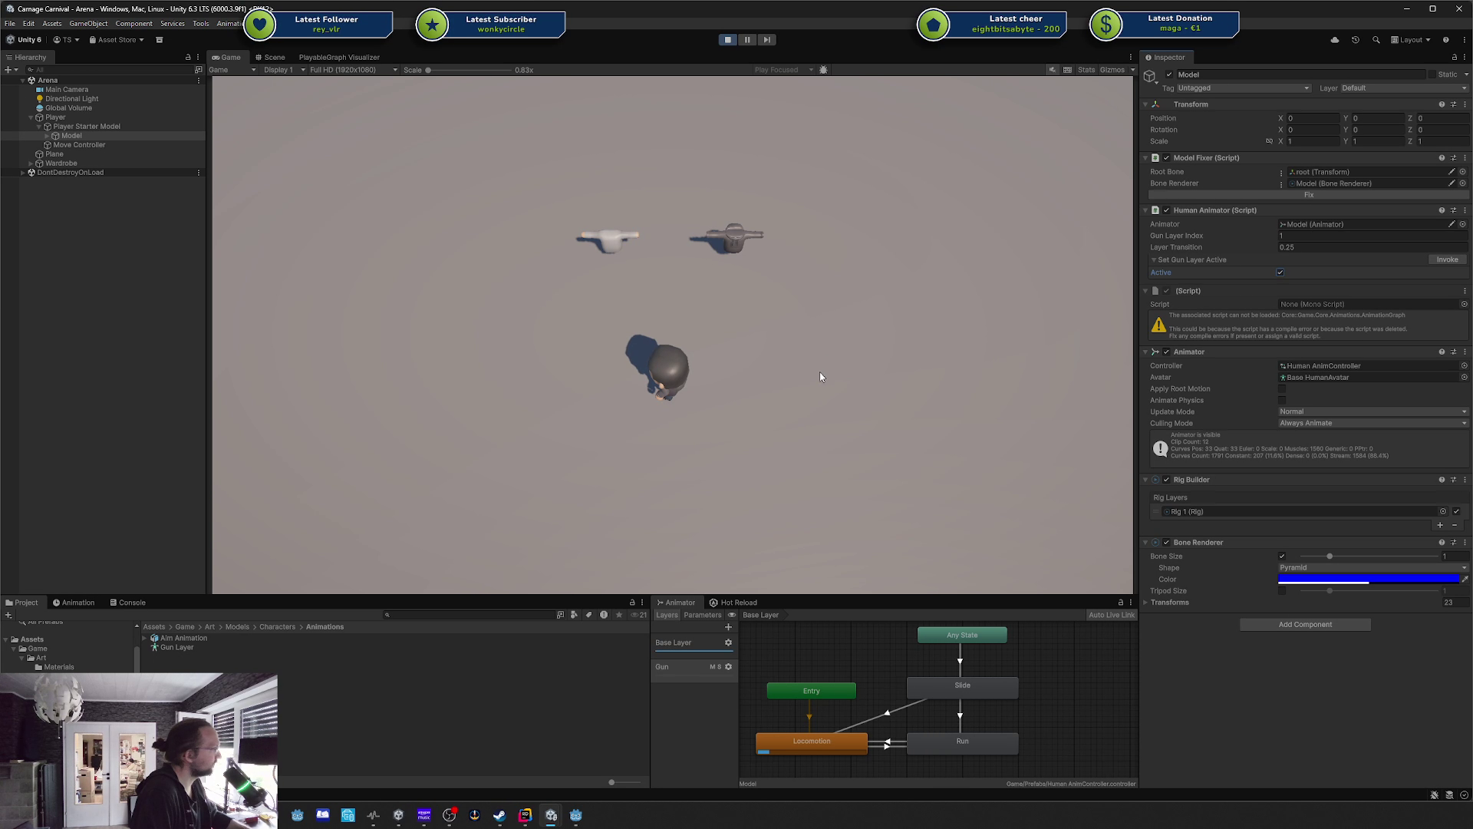
click(1442, 261)
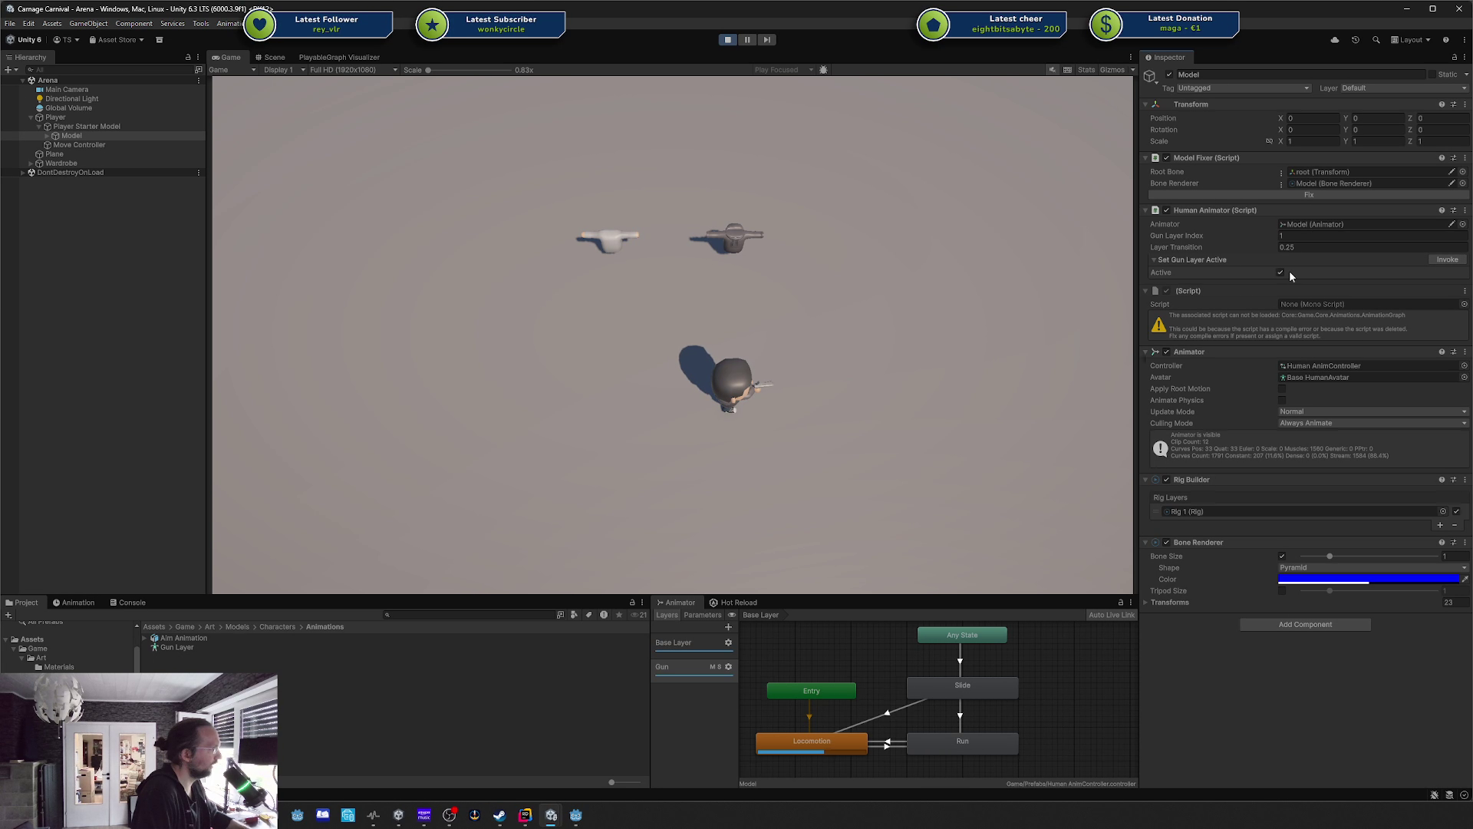
Invoke the gun layer off, on, then off again, and stop play mode.
click(1280, 272)
click(1448, 264)
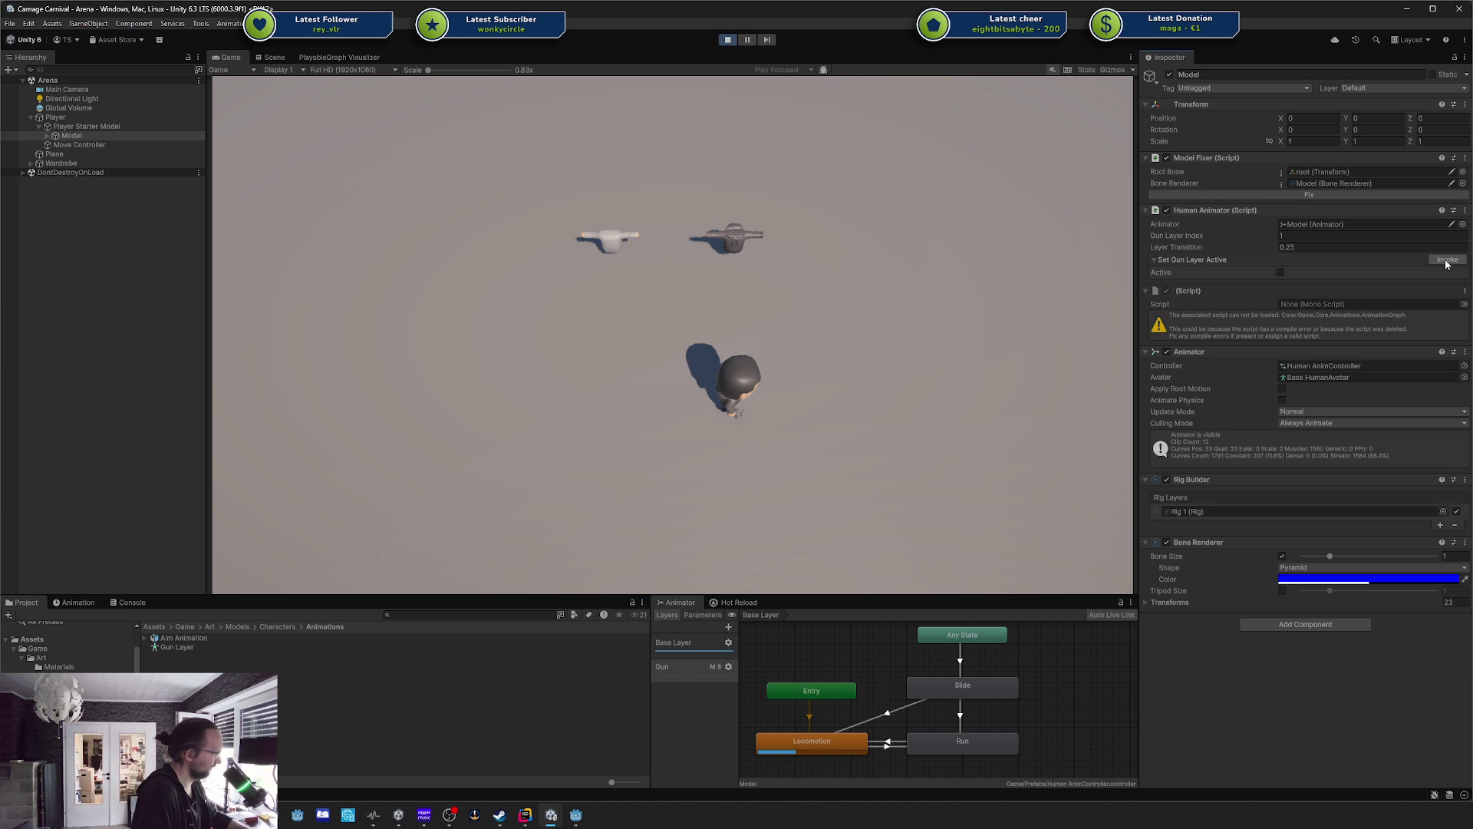
click(1280, 273)
click(1448, 259)
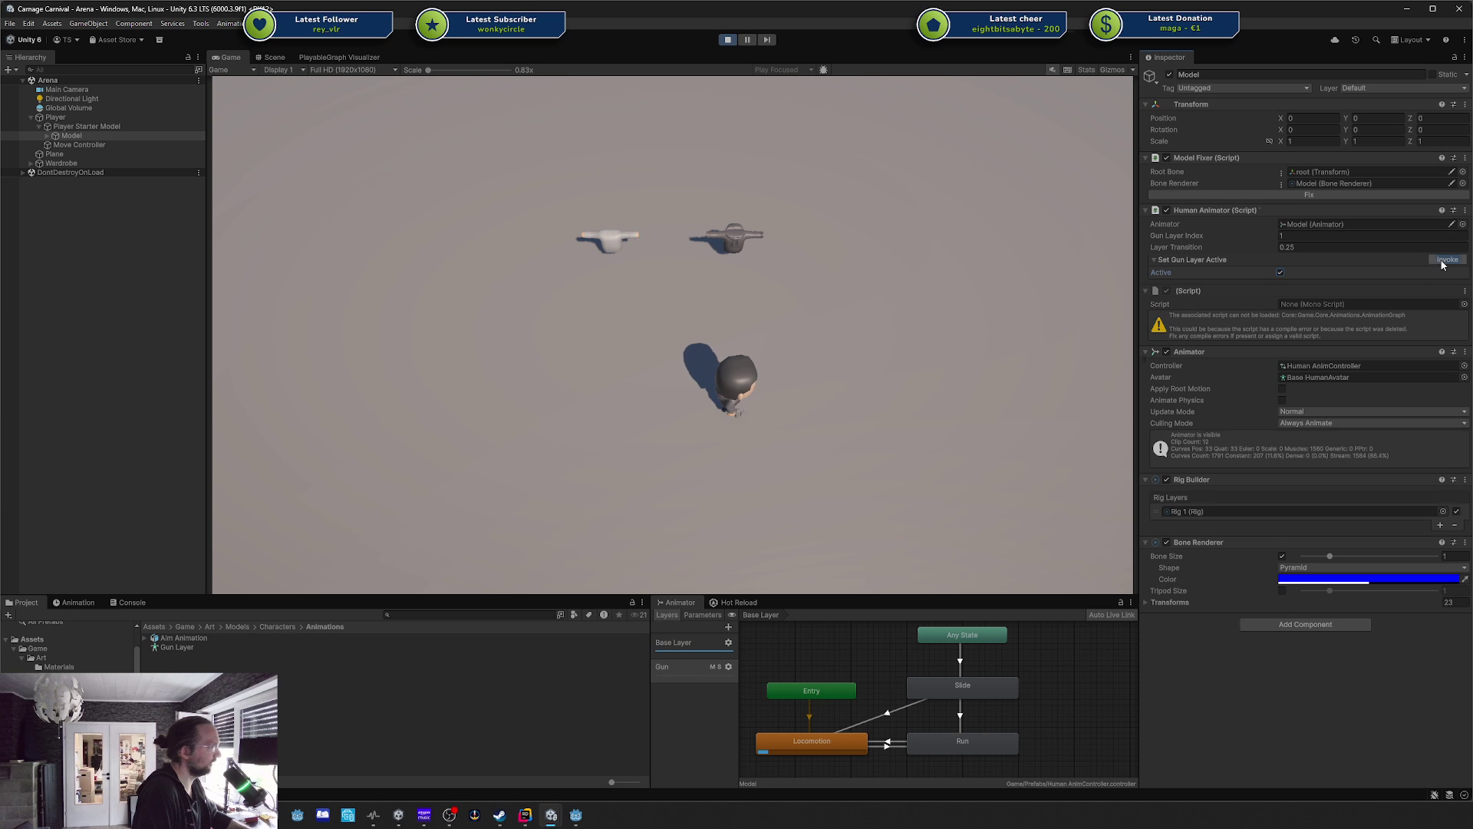
click(1280, 272)
click(1448, 259)
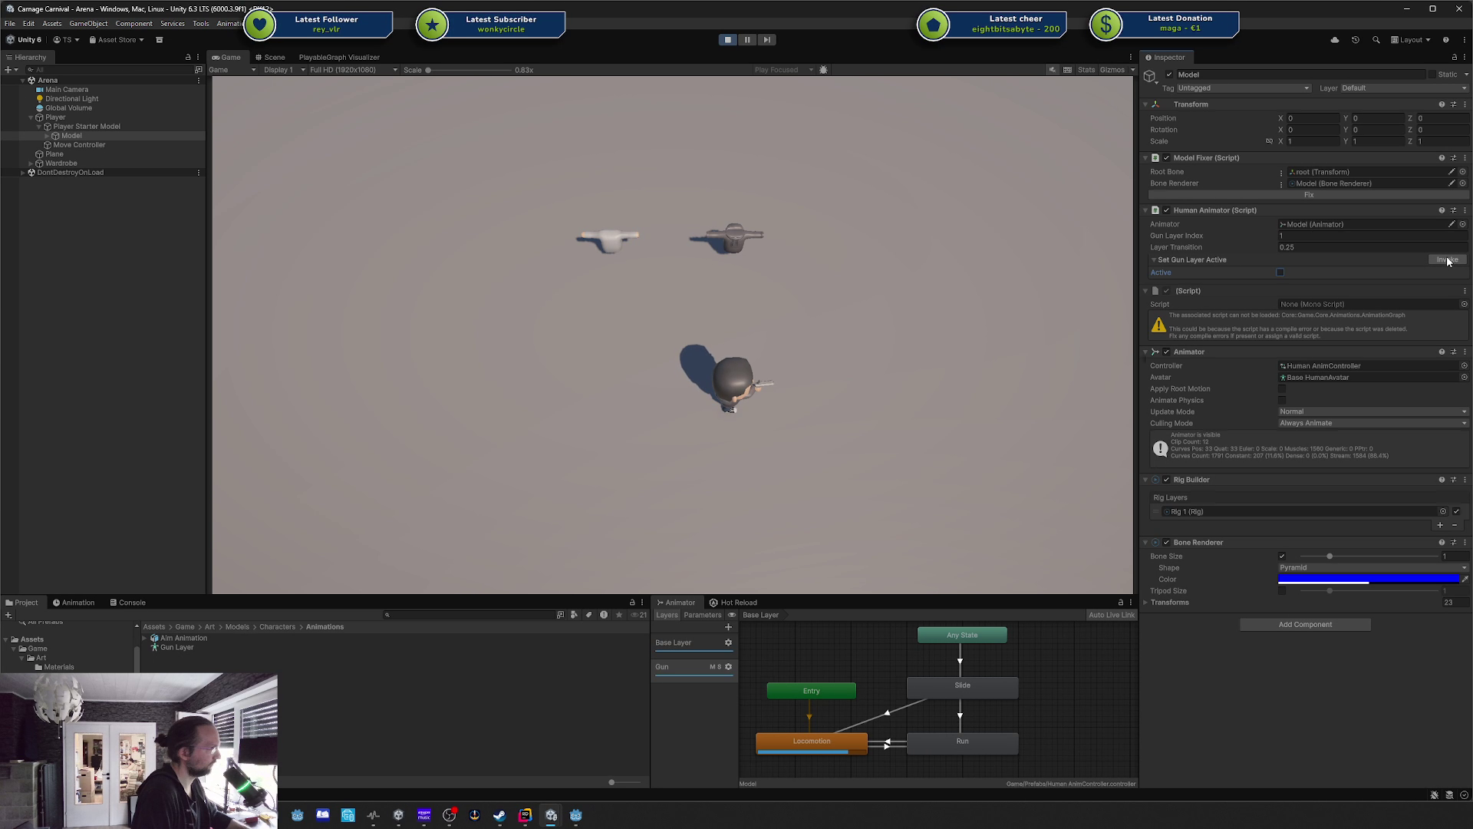
click(727, 39)
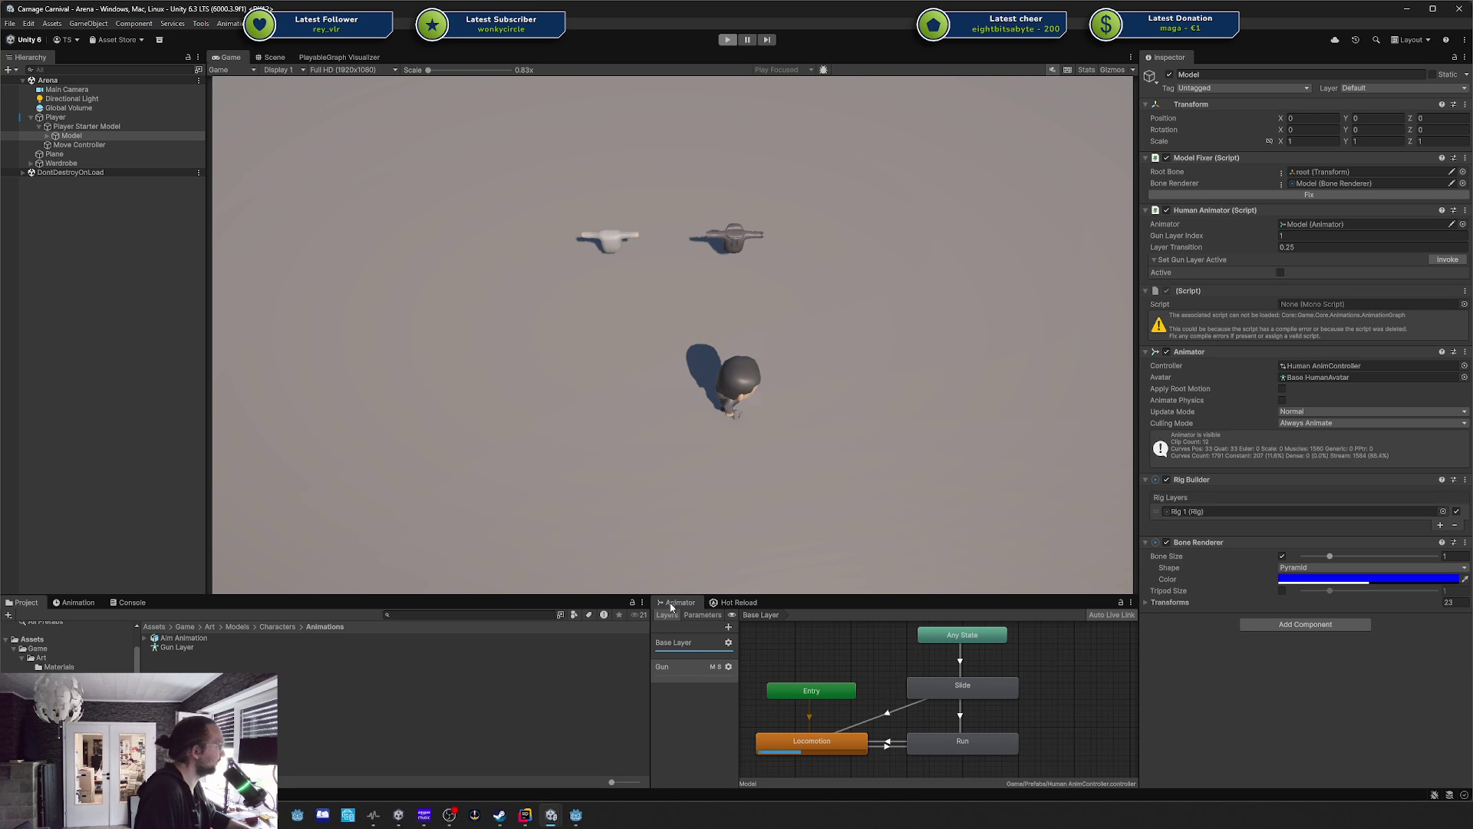
Close PlayerActor.cs, IHumanAnimator.cs and the other code files in Rider, then return to Unity.
click(525, 815)
click(977, 481)
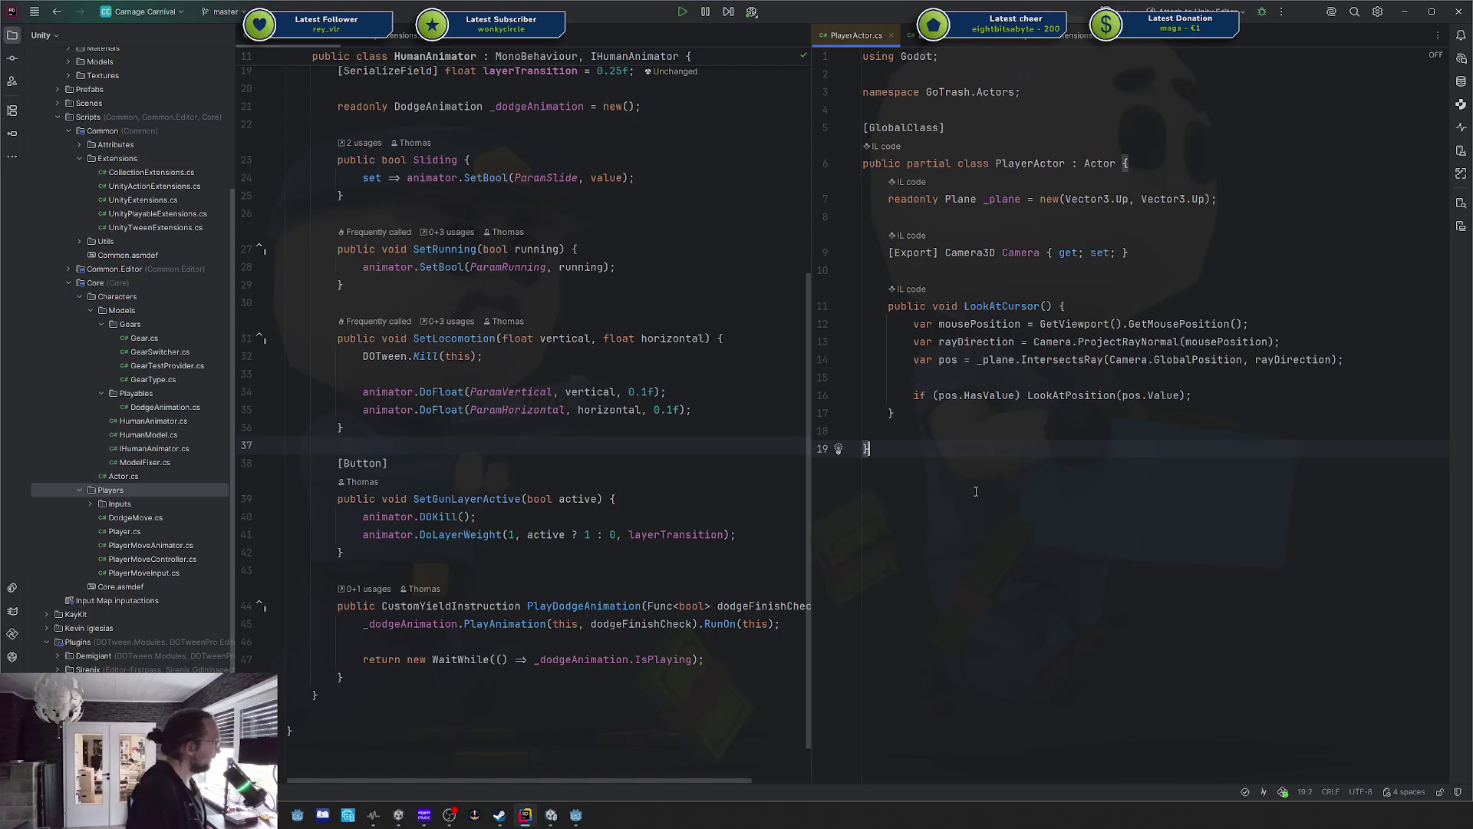
click(310, 37)
key(ctrl+F4)
key(ctrl+F4)
key(ctrl+F4)
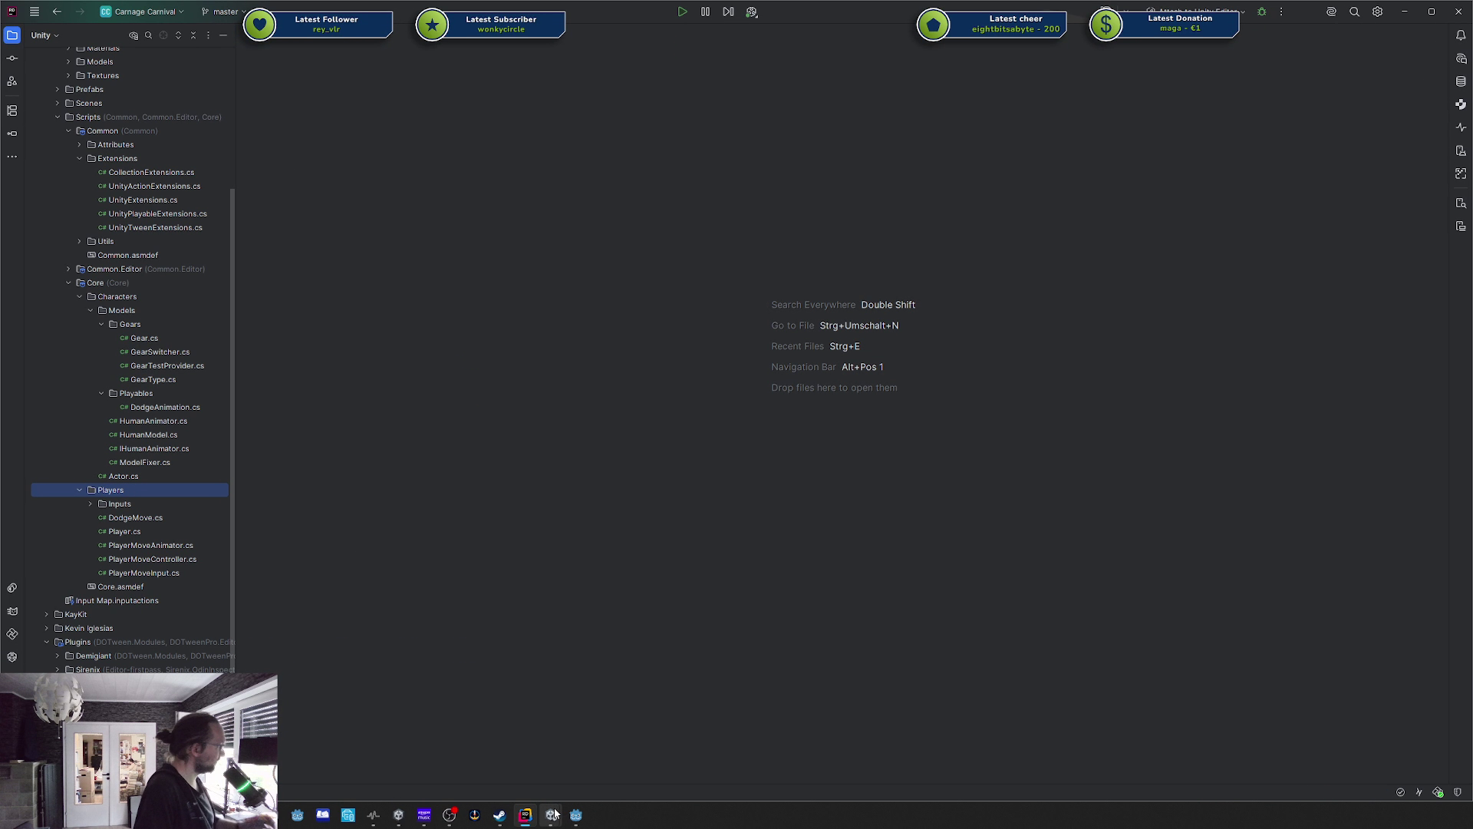
mouse_move(551, 815)
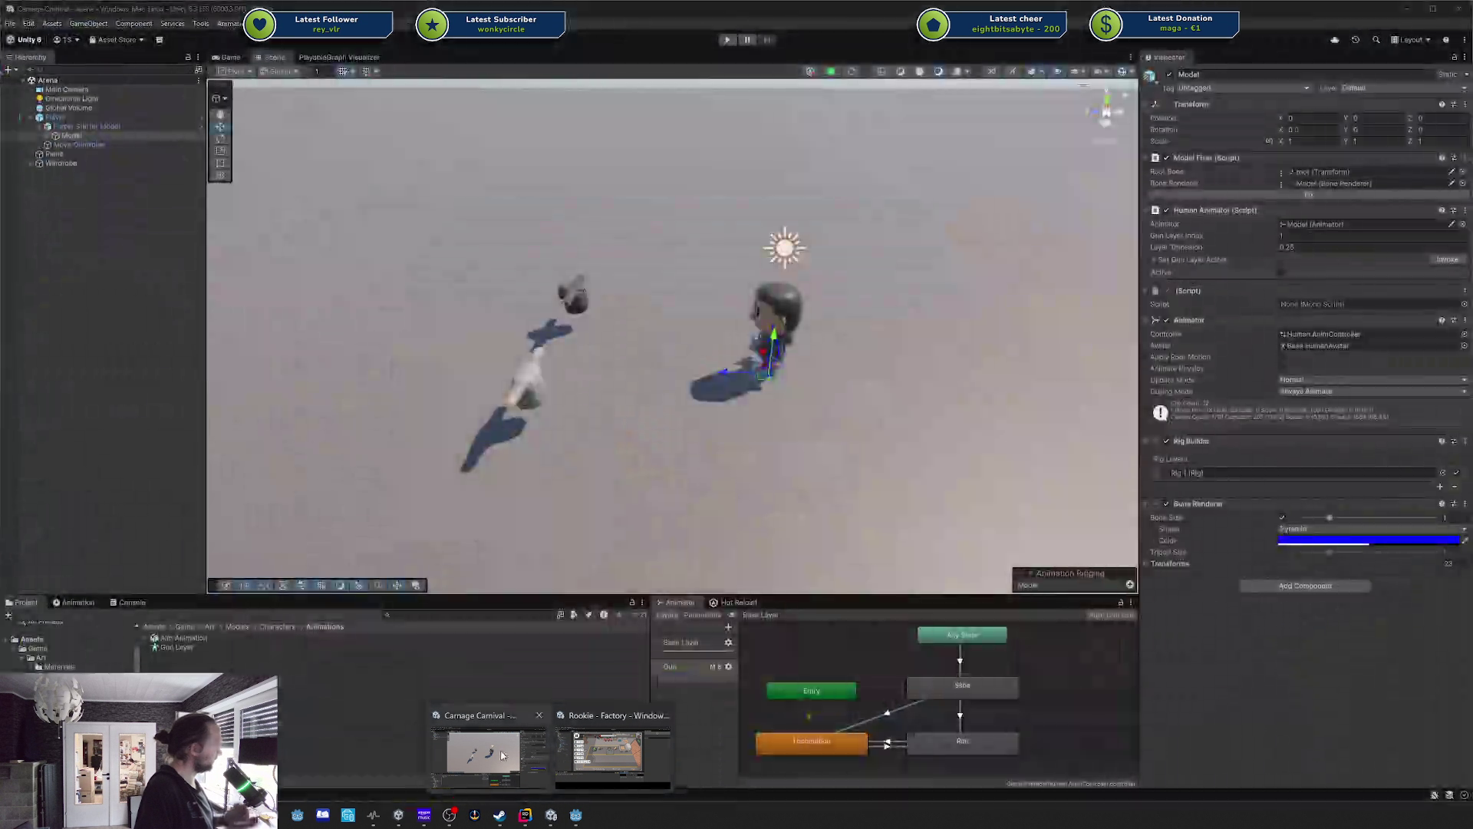
click(501, 755)
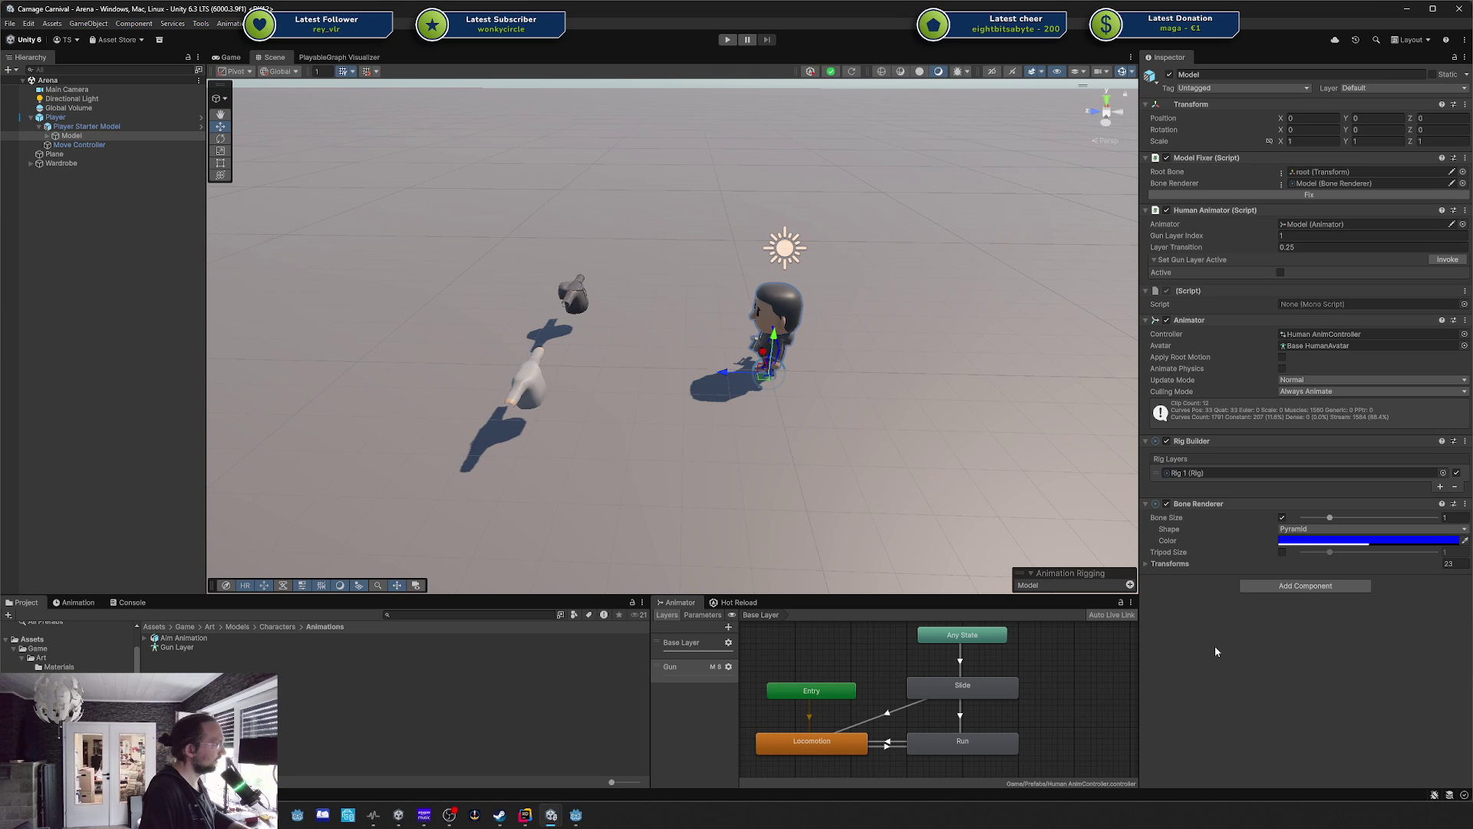
Look at the missing script component's options and close them without changes.
right_click(1242, 293)
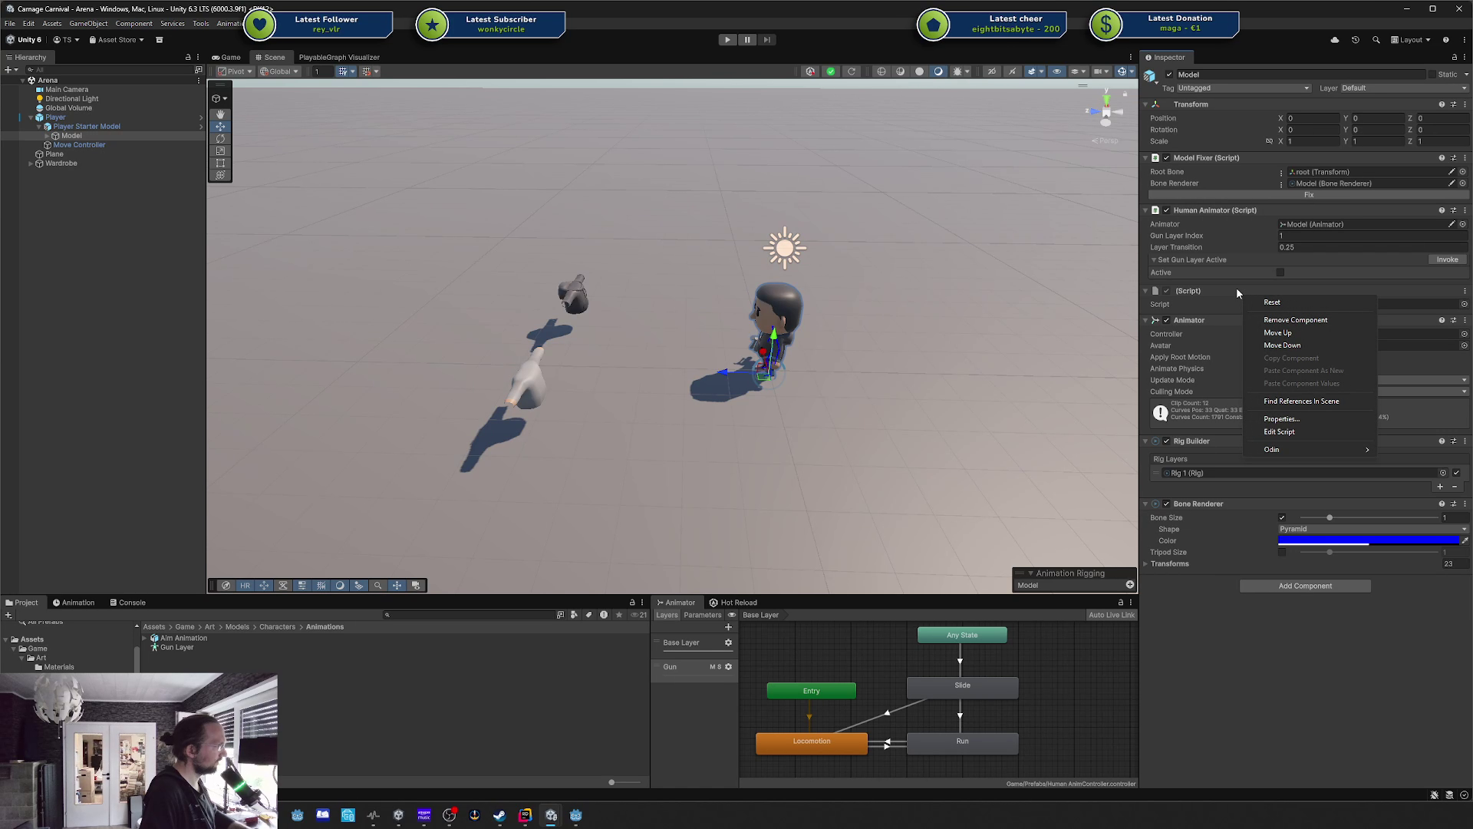
click(1236, 287)
right_click(1234, 287)
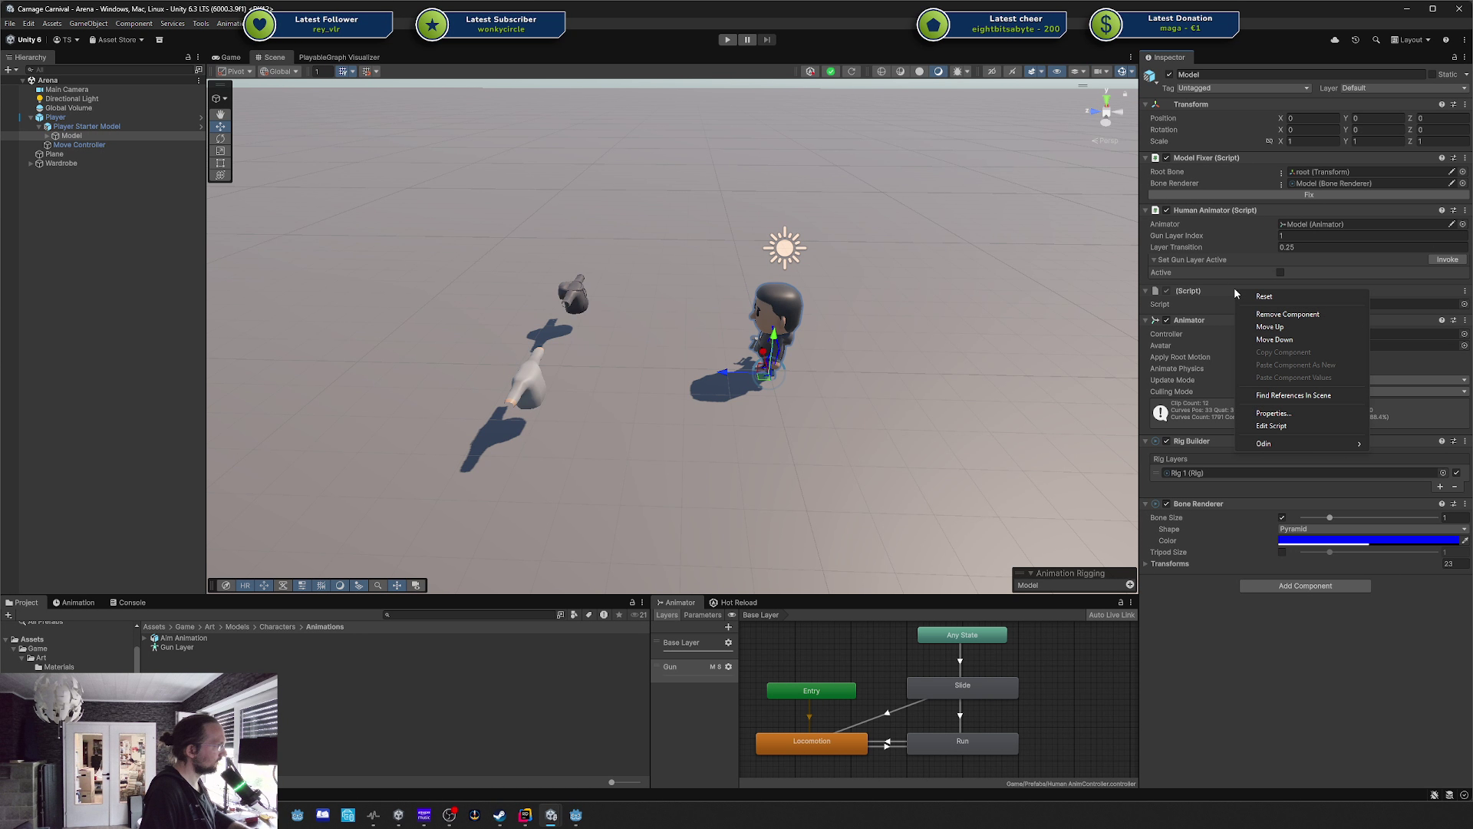
click(1306, 426)
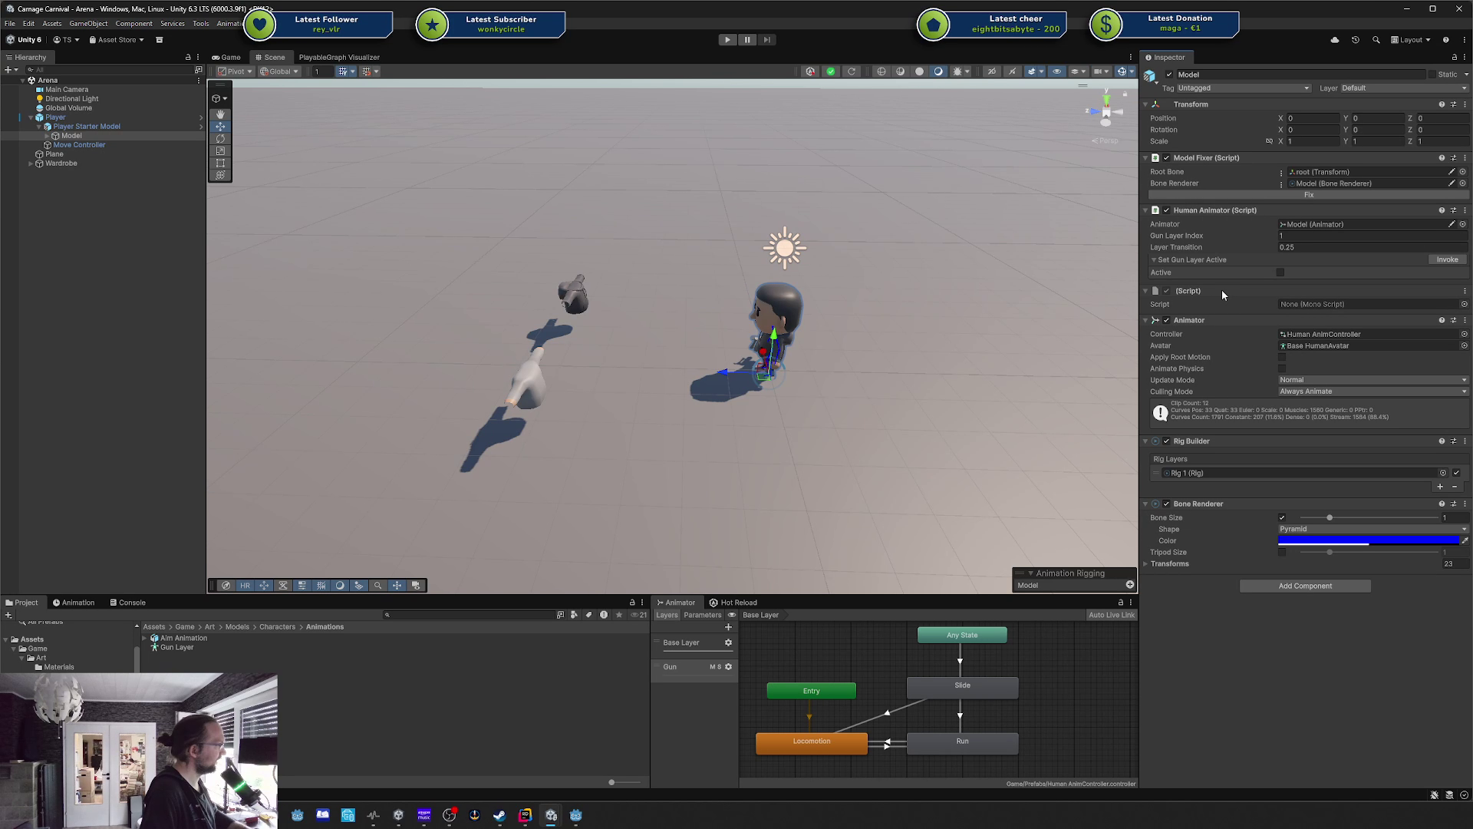
Drill from Player through Player Starter Model into Base Human Model and remove Model's missing script.
click(202, 119)
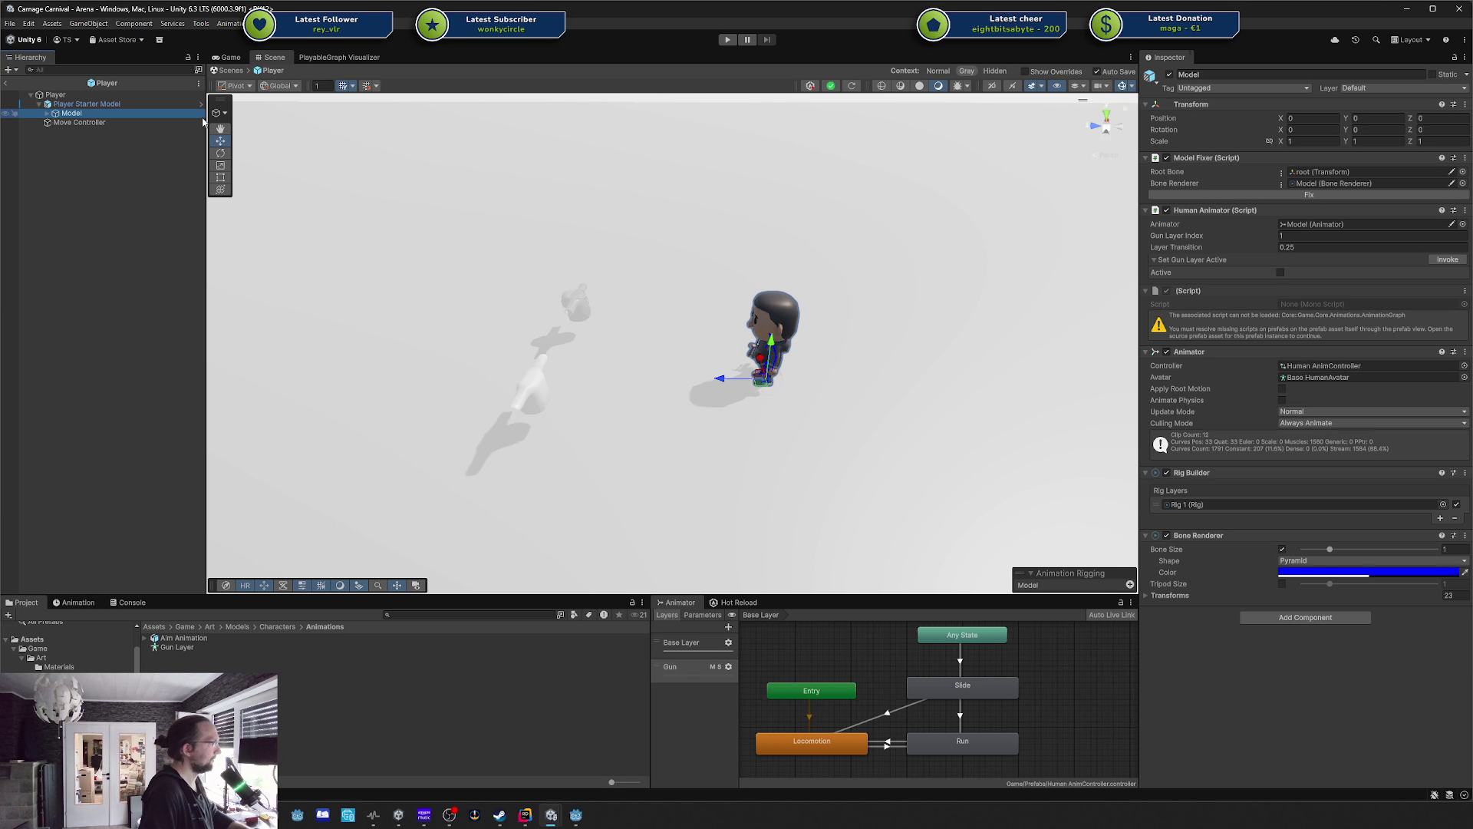
click(1336, 325)
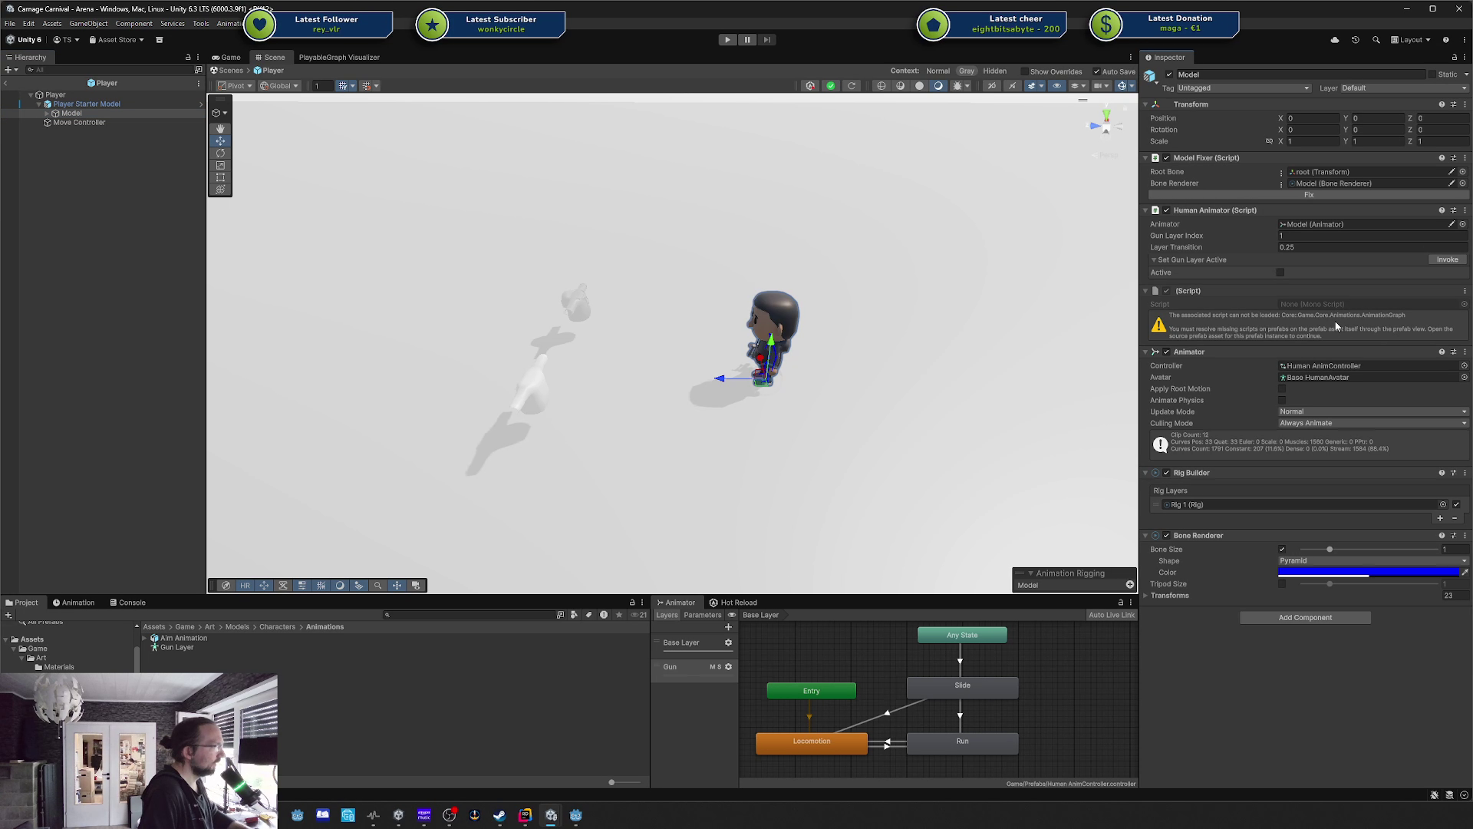
click(202, 103)
click(1285, 328)
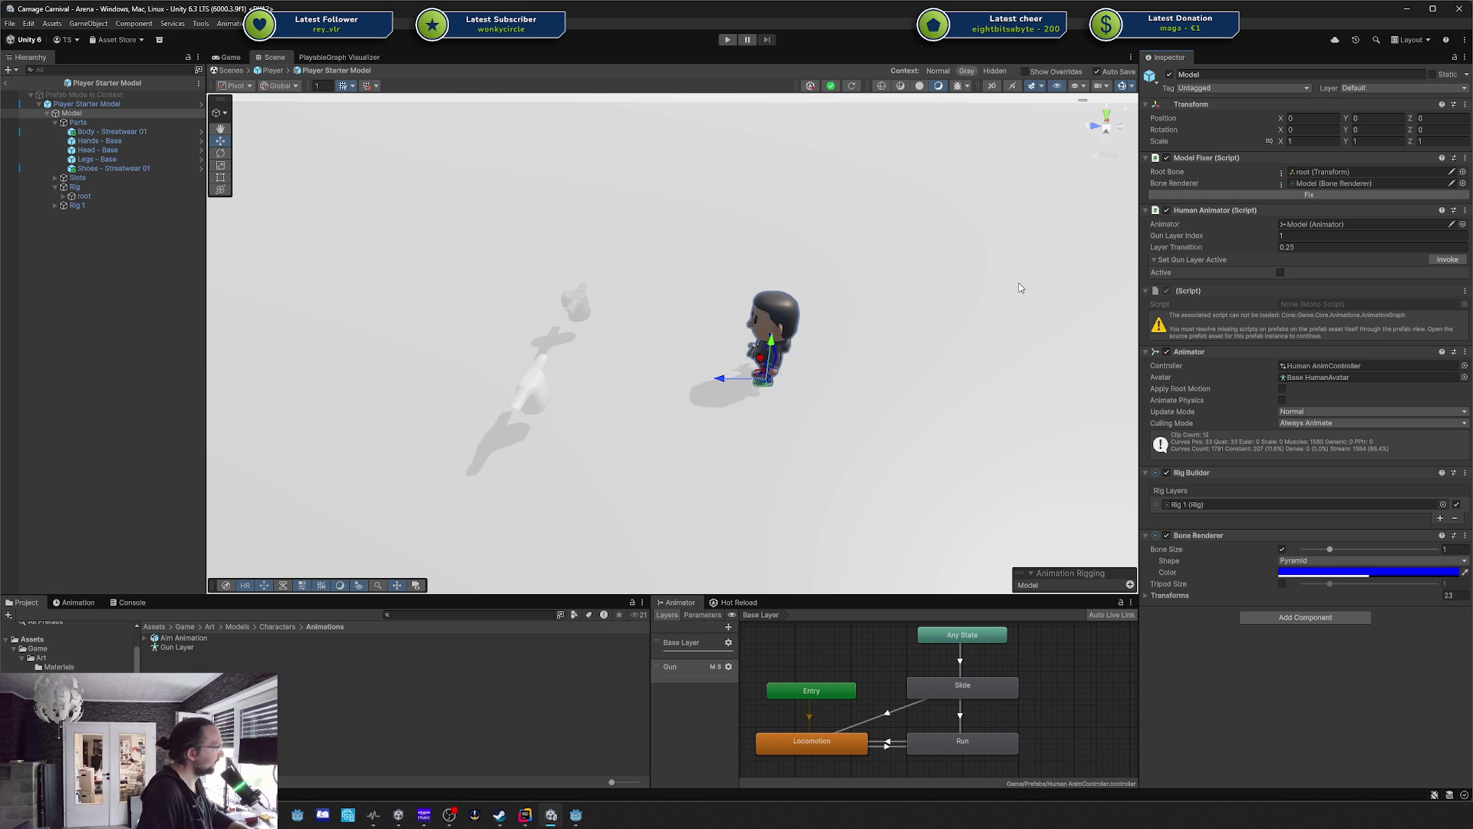
click(75, 114)
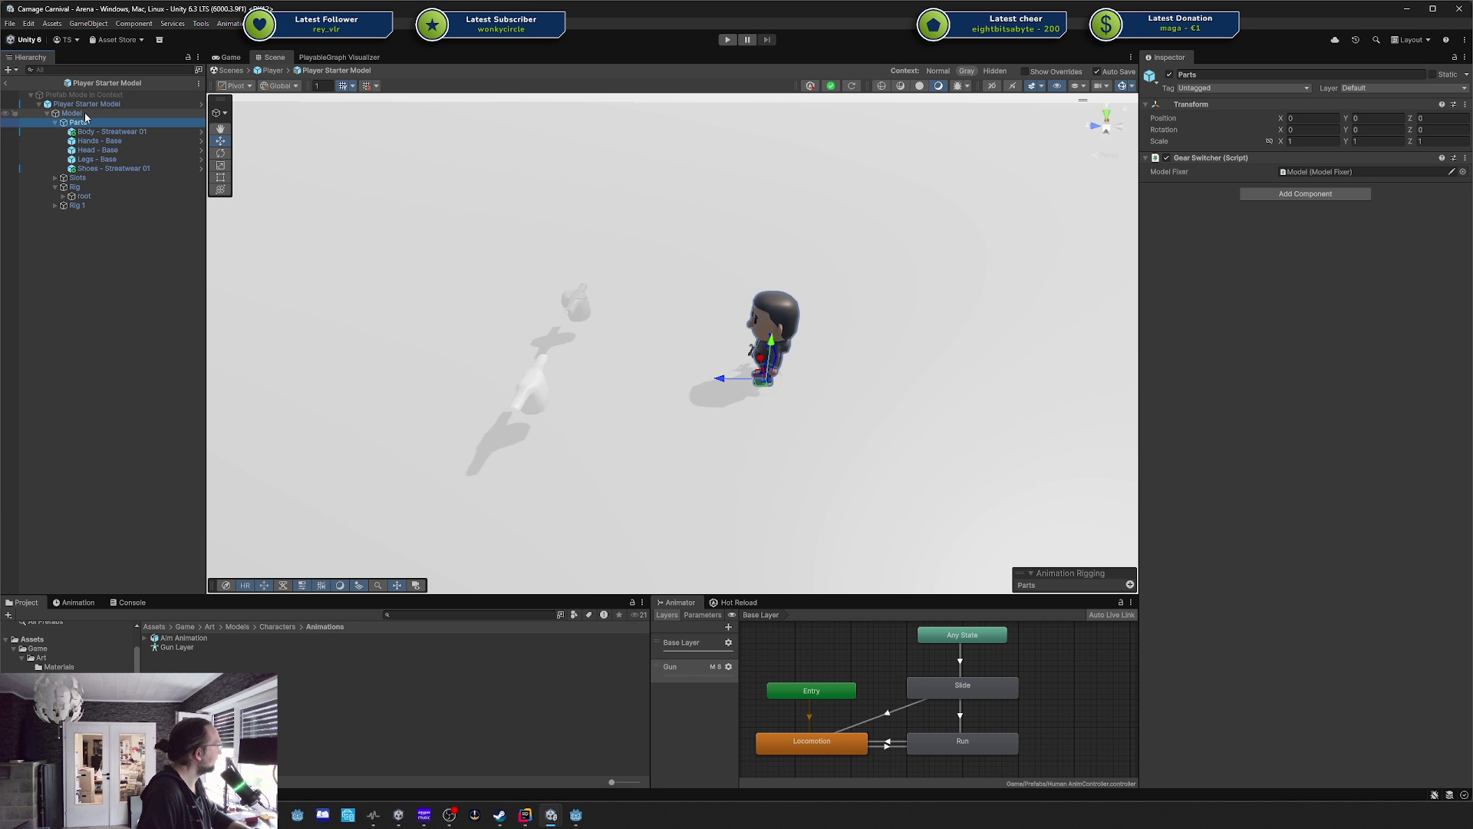
click(202, 113)
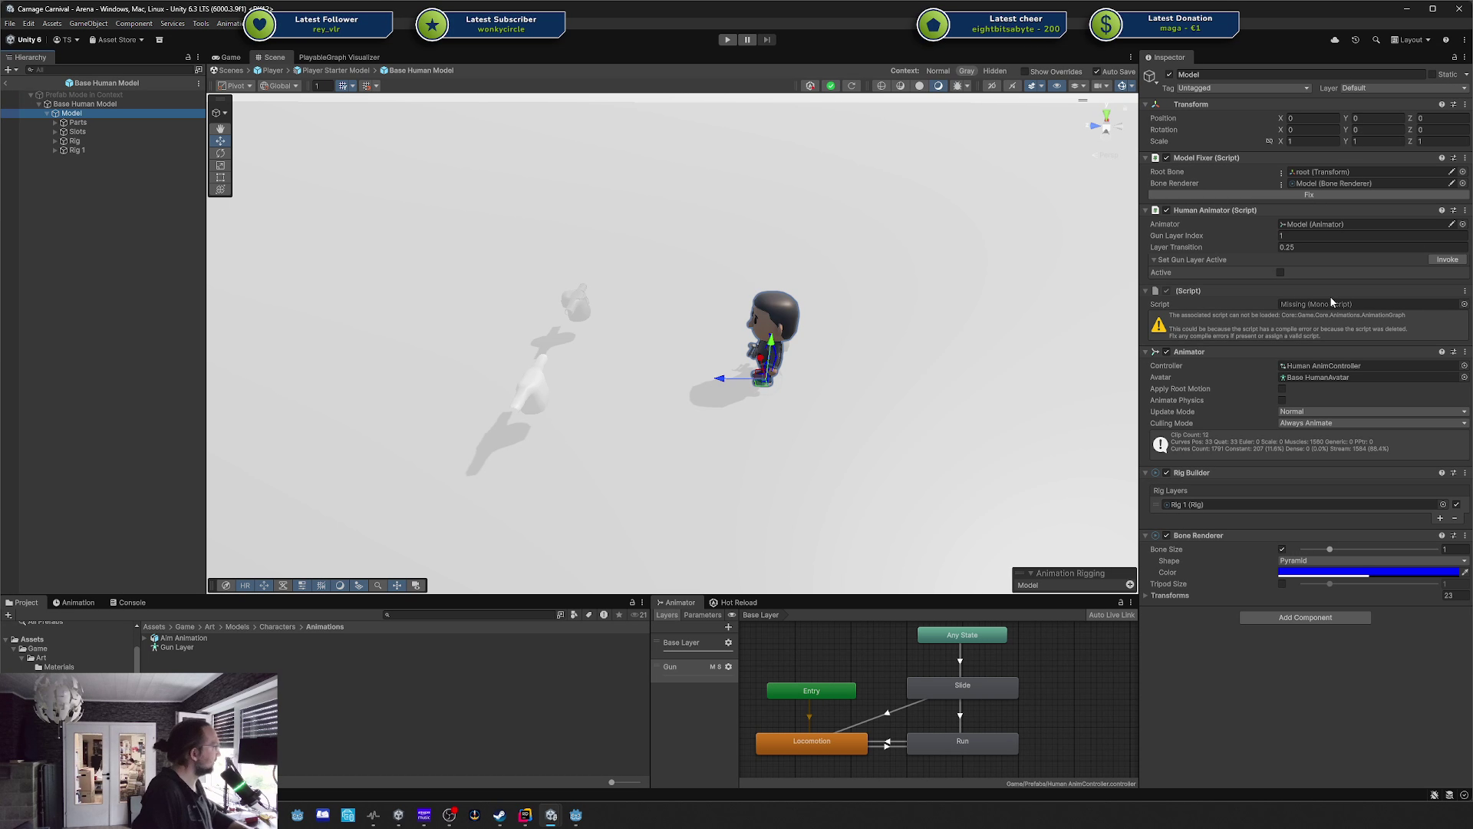
click(1465, 291)
click(1312, 306)
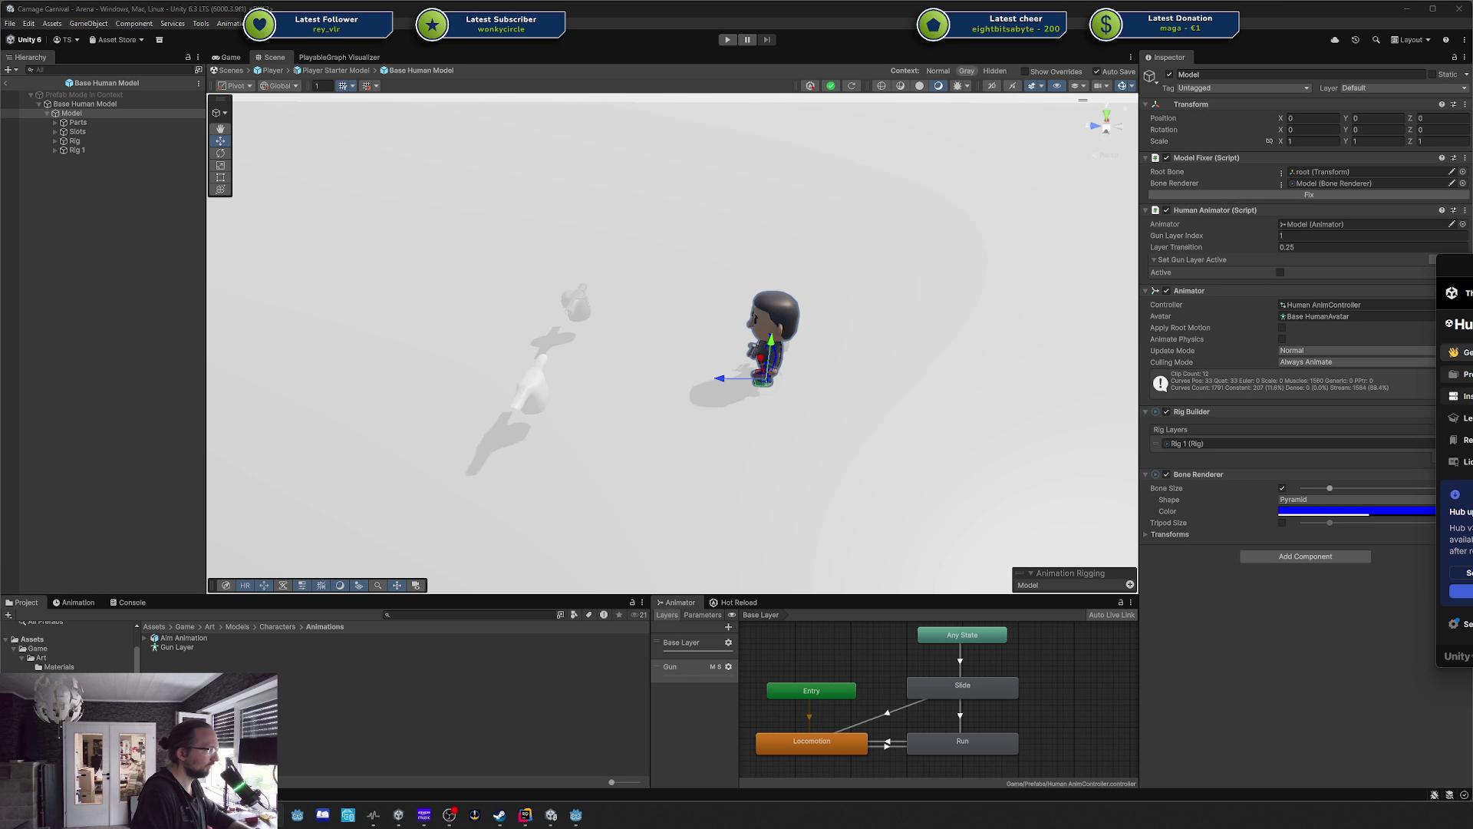
Browse Unity Hub's pre-release and official editor versions, cancel the install list, and close the Hub.
drag(1454, 265, 929, 274)
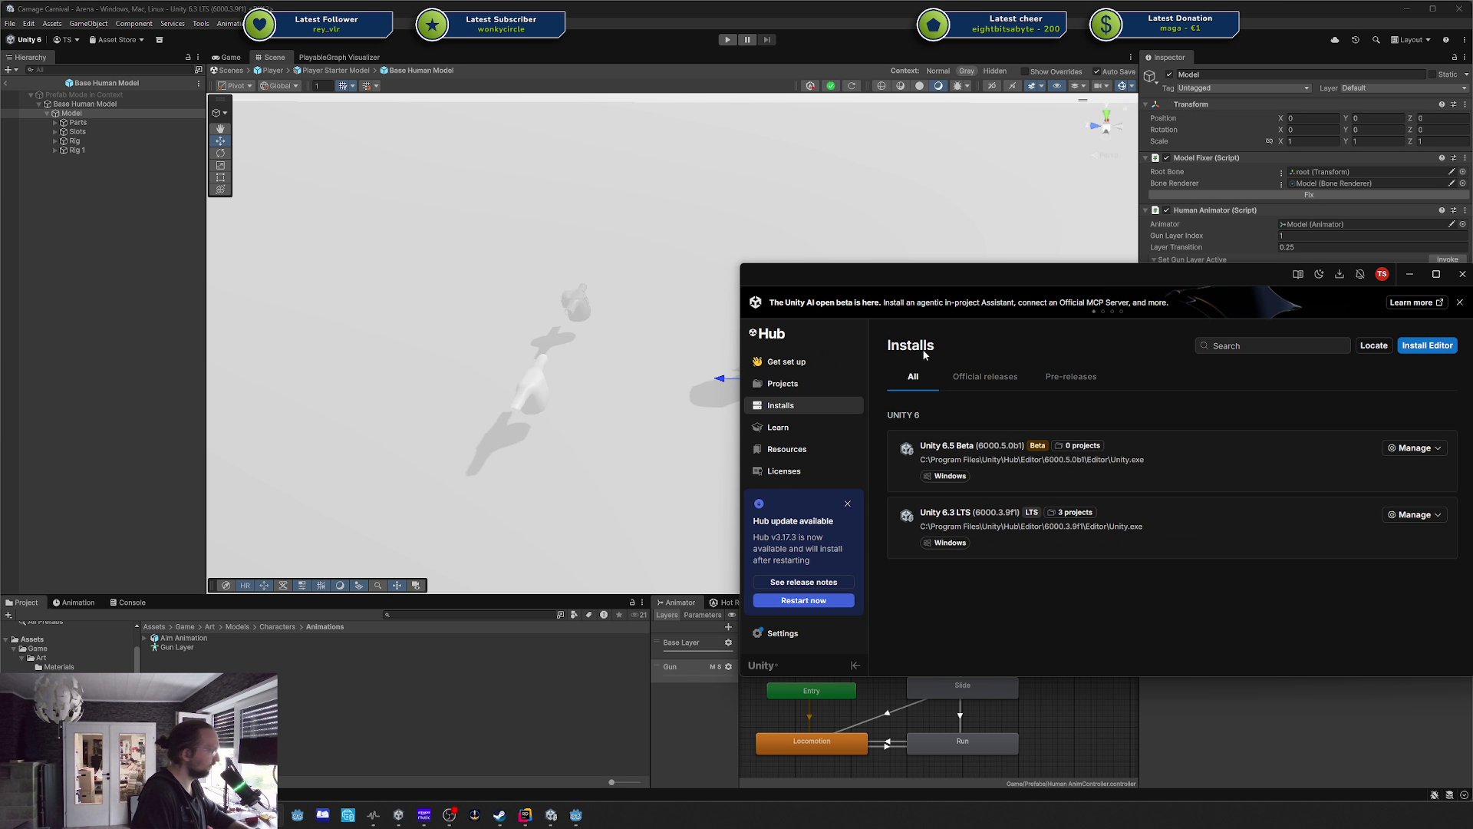
click(1422, 347)
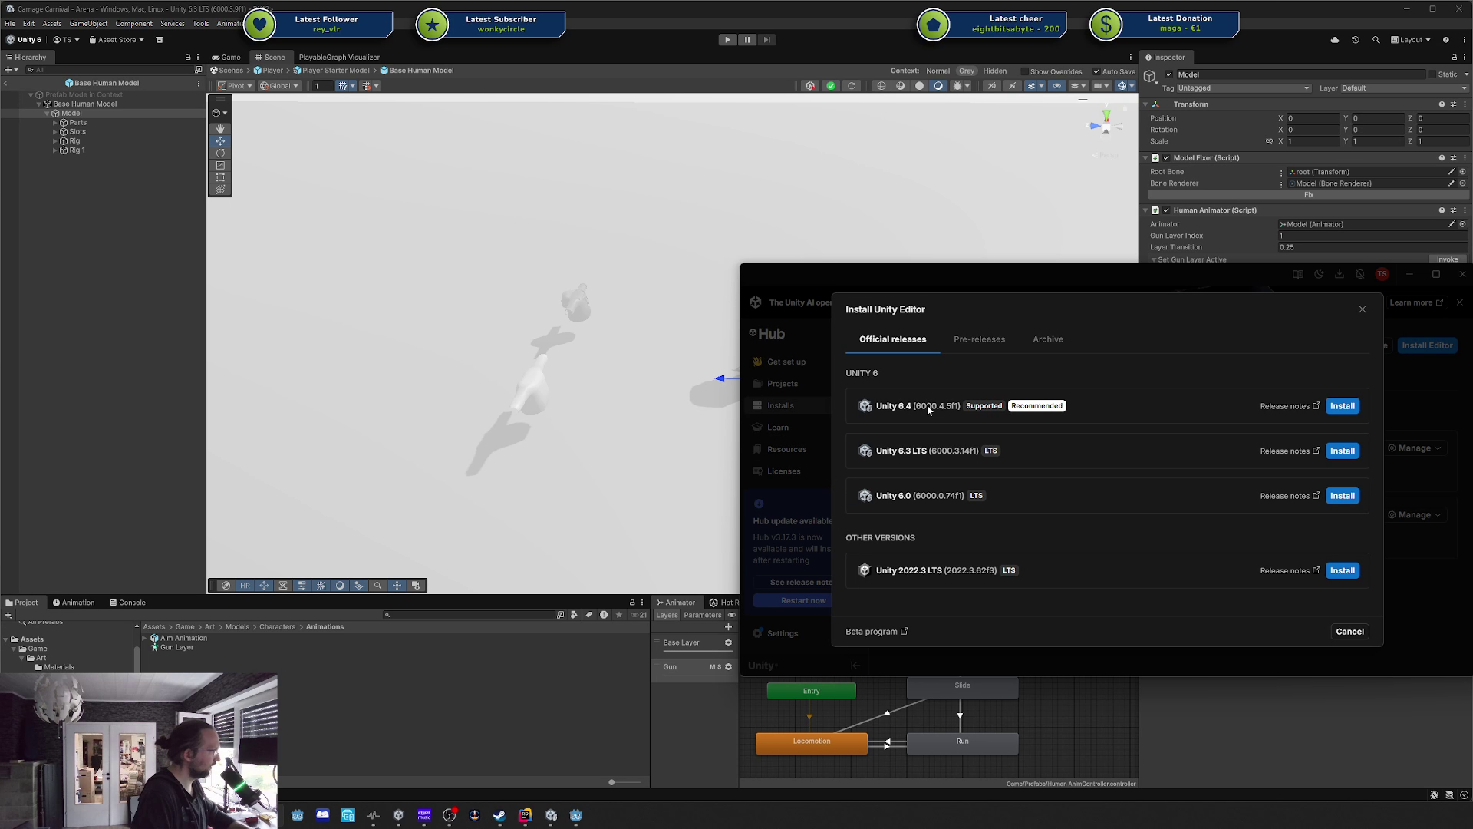
click(960, 345)
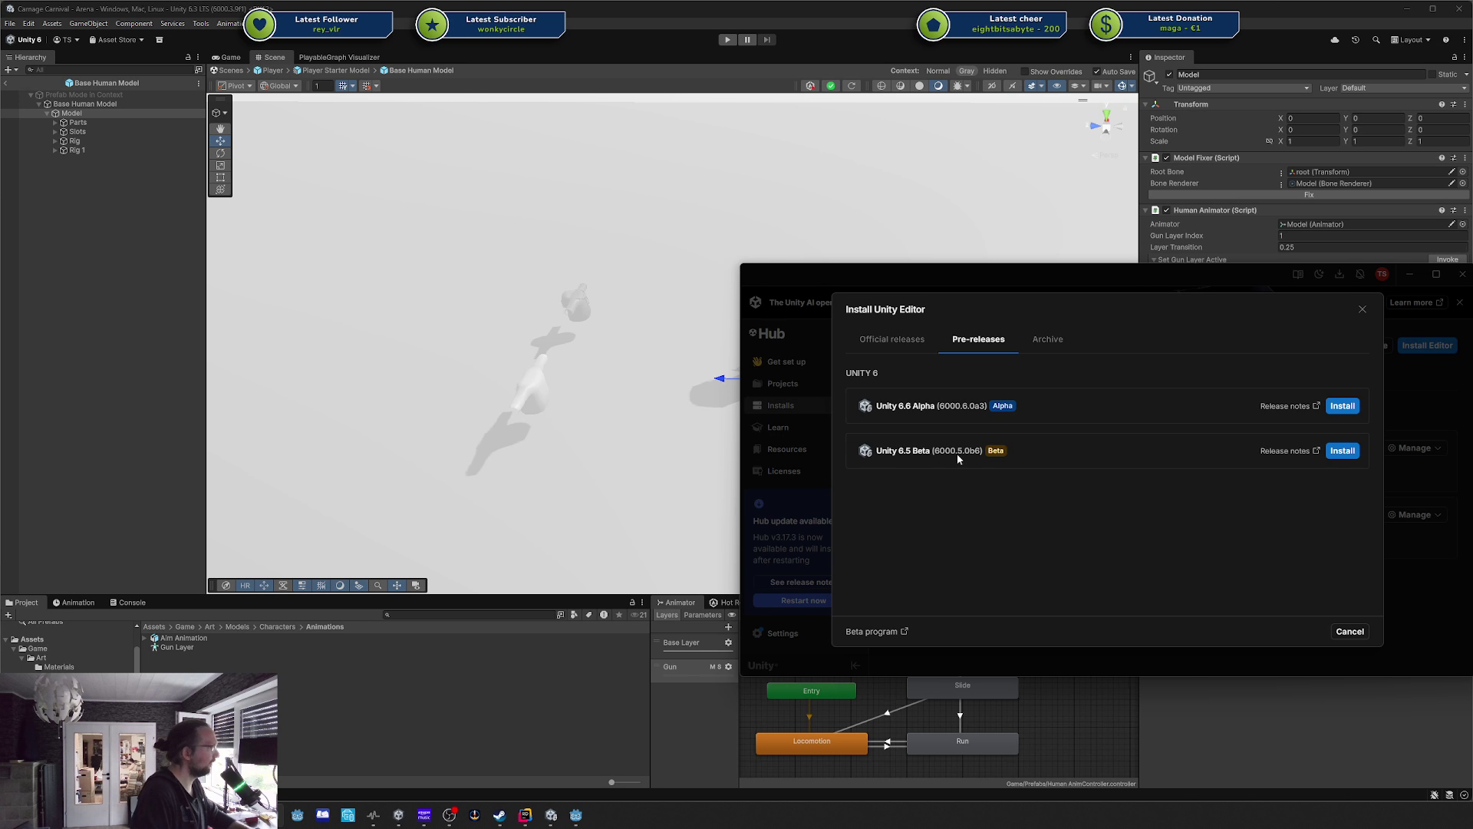
click(901, 341)
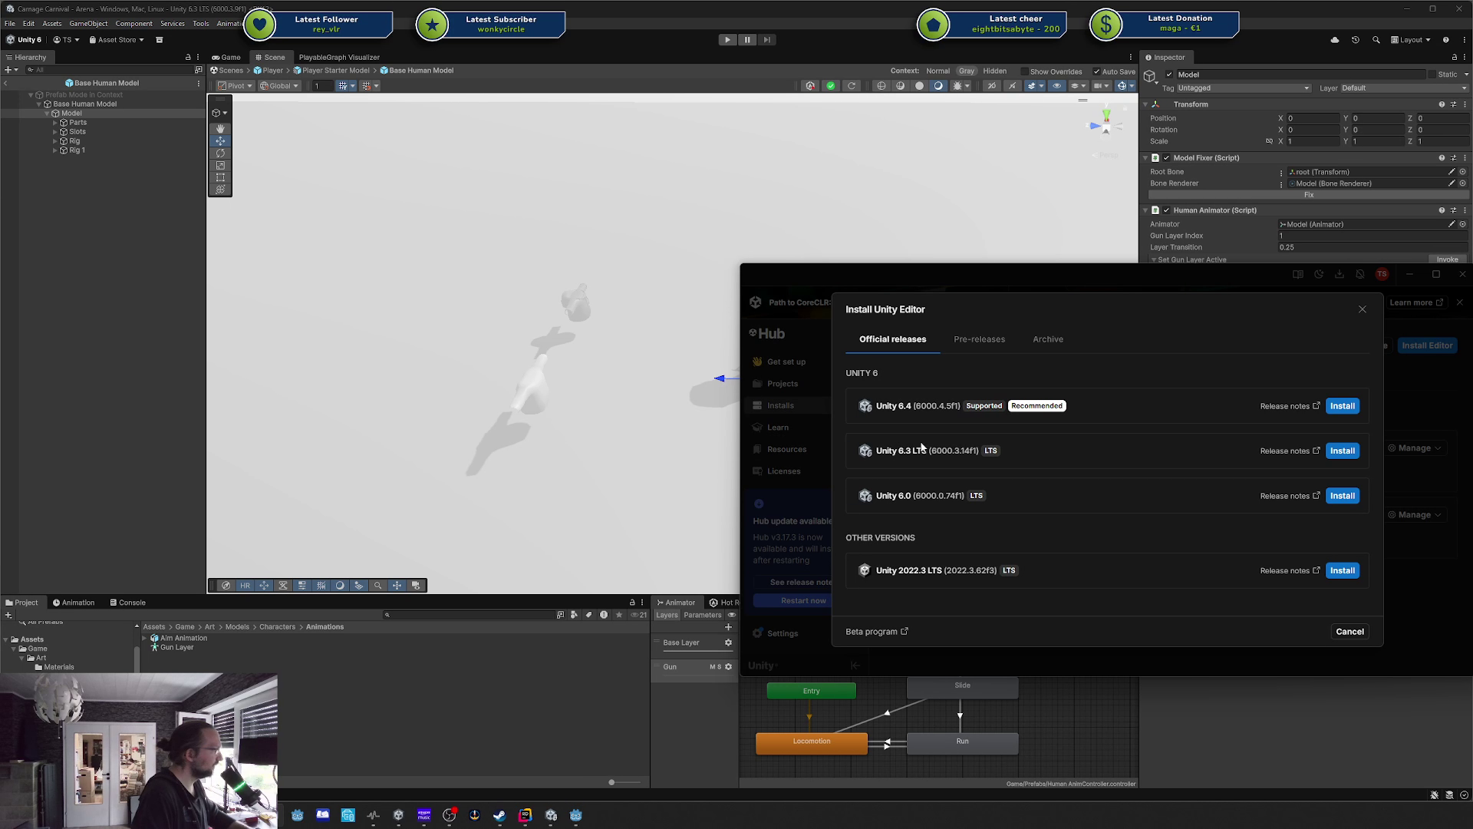
click(1363, 308)
click(1463, 274)
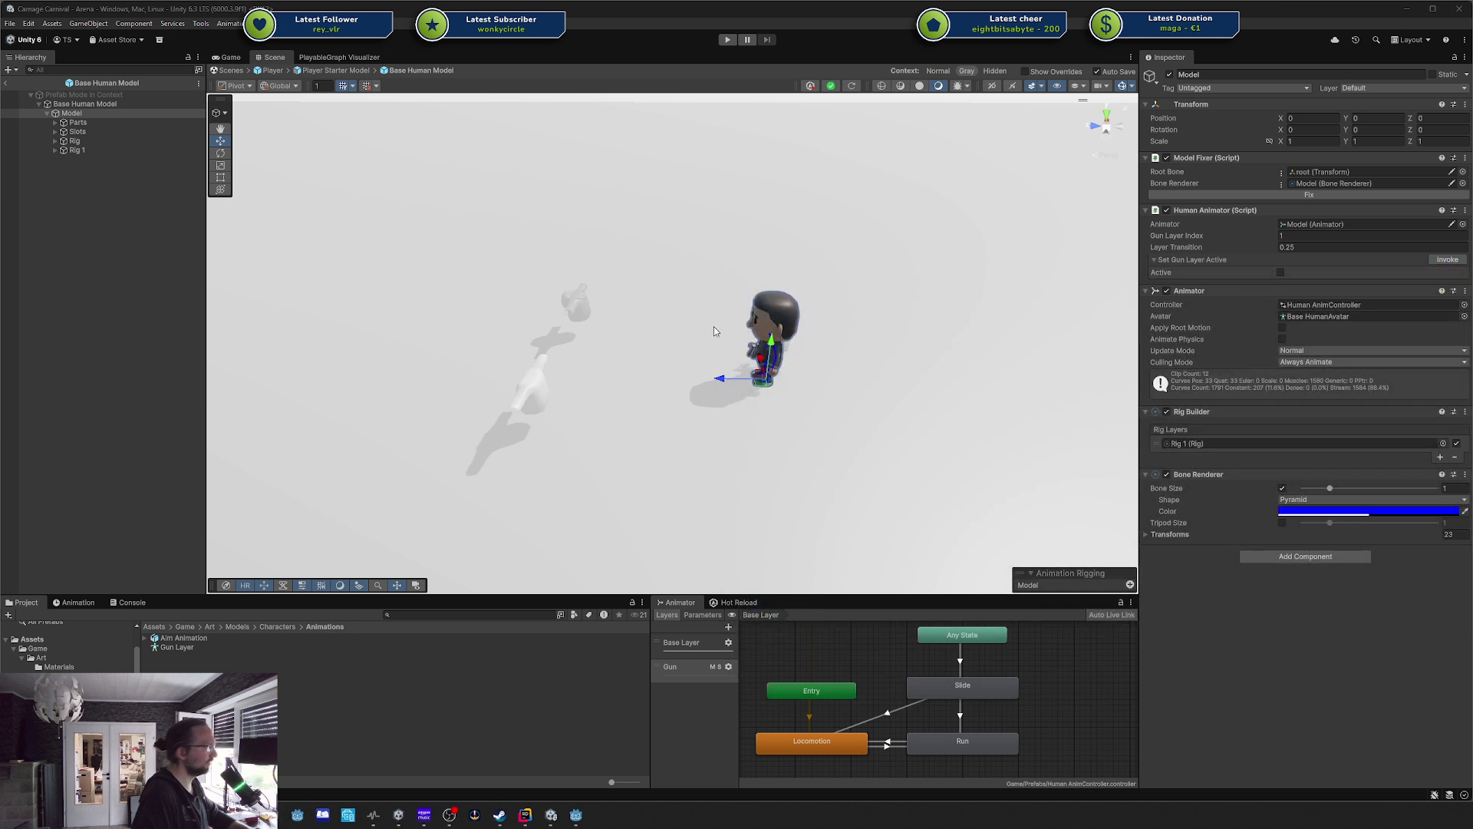
Step back up through the Player Starter Model and Player prefabs to the Arena scene.
click(13, 87)
click(6, 84)
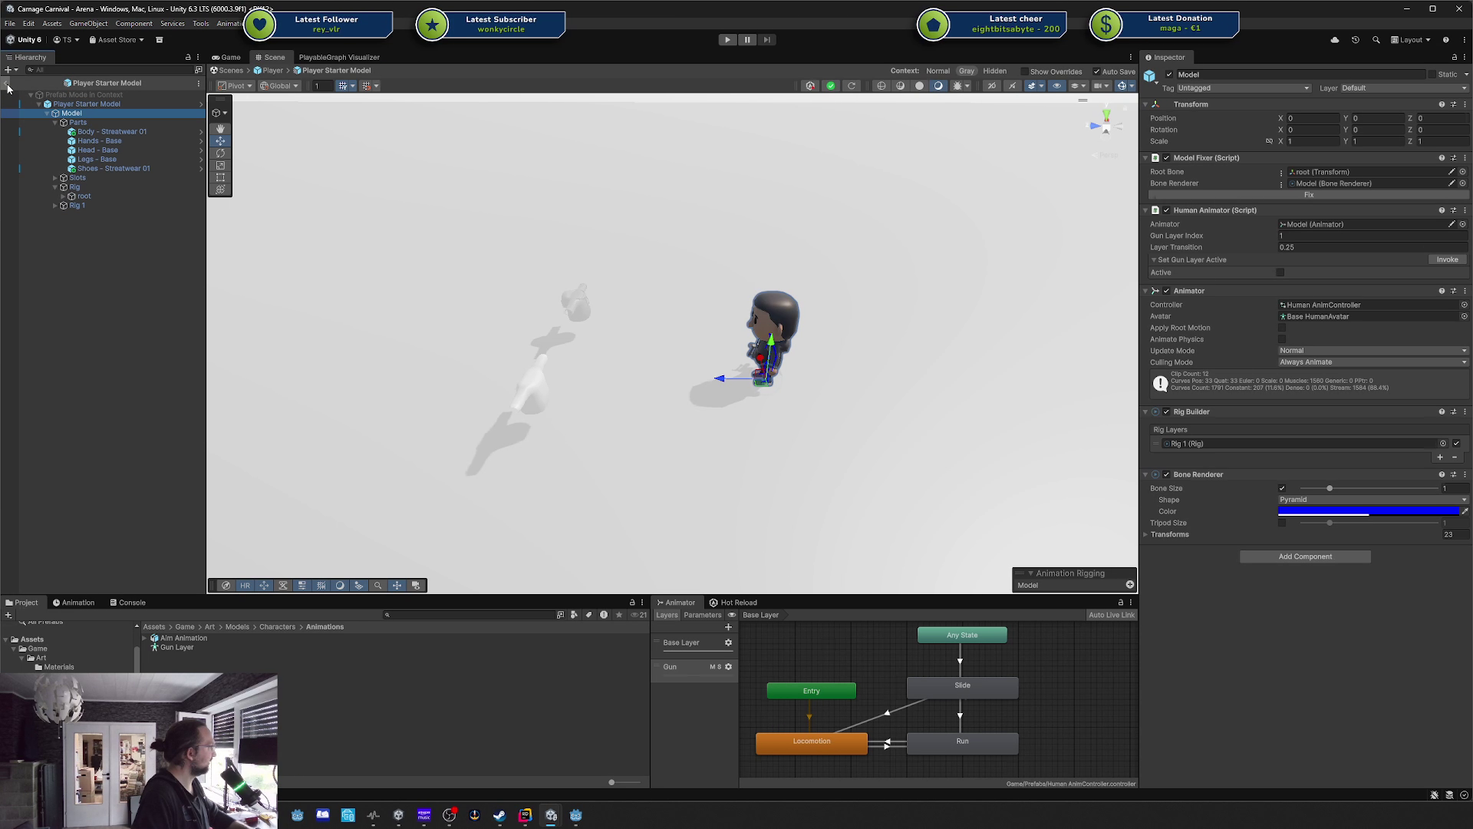
click(4, 84)
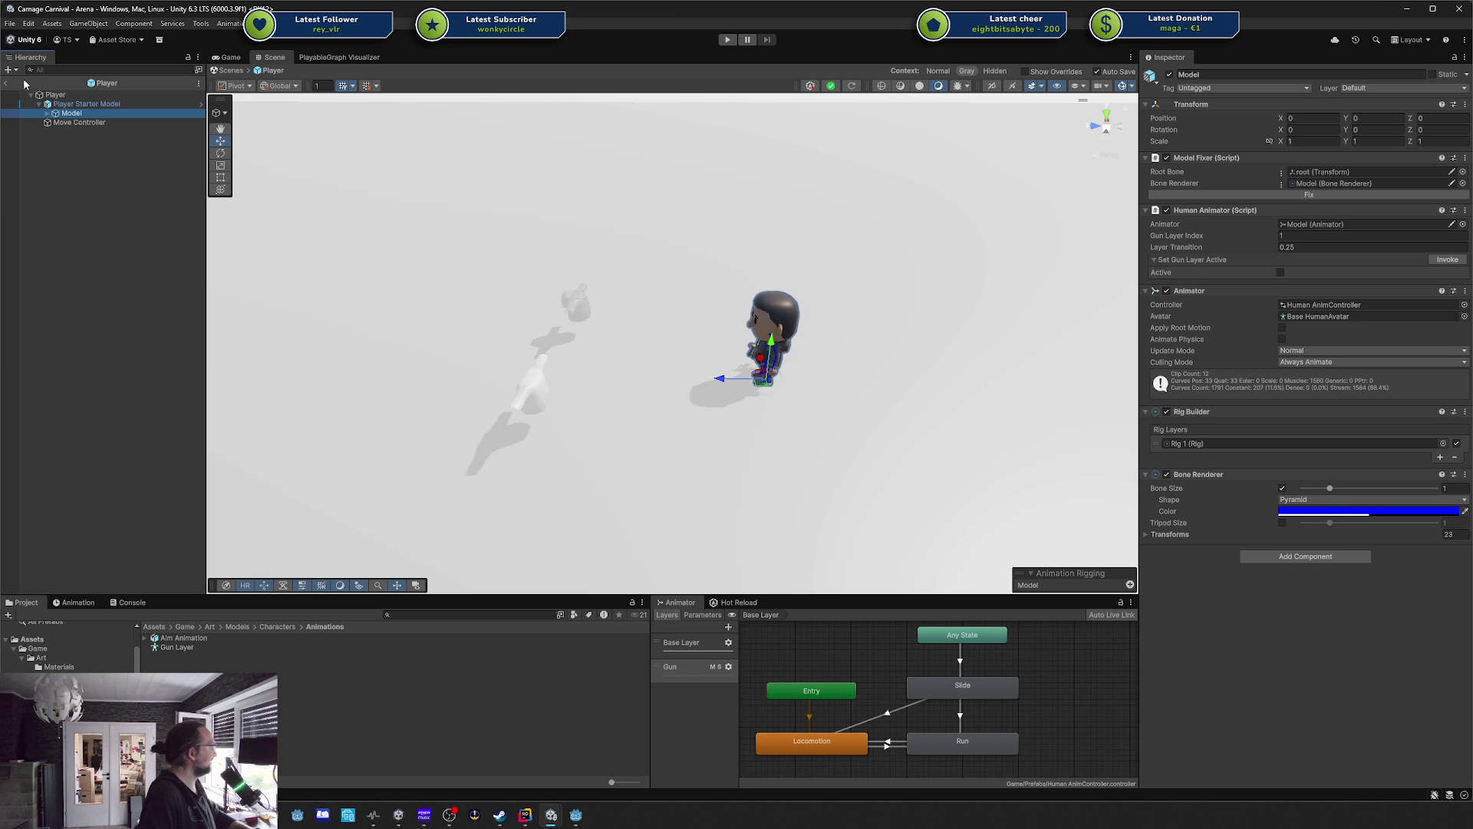
click(5, 85)
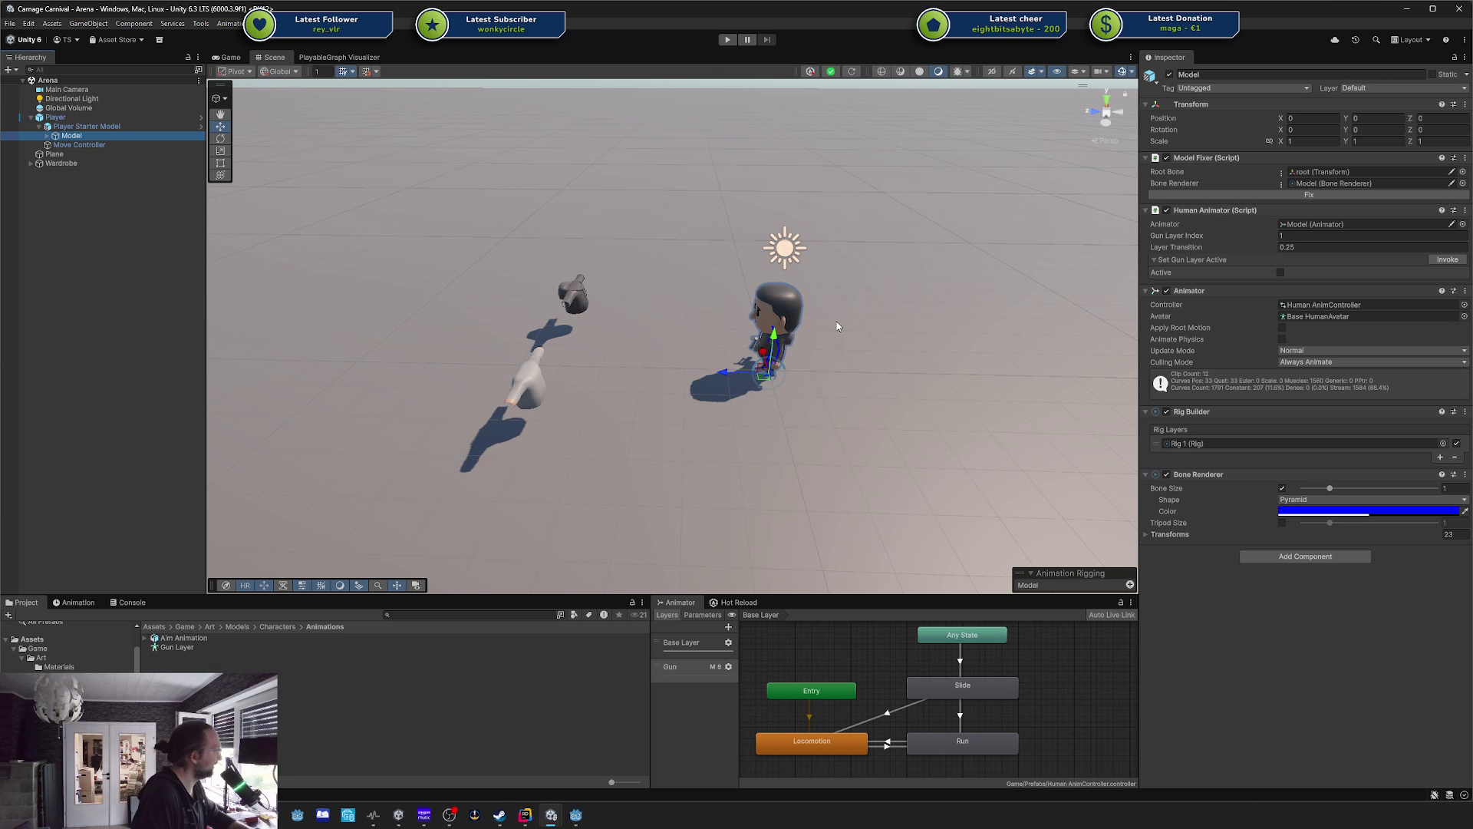
Frame the character with F, orbit away, and select the Player object.
key(f)
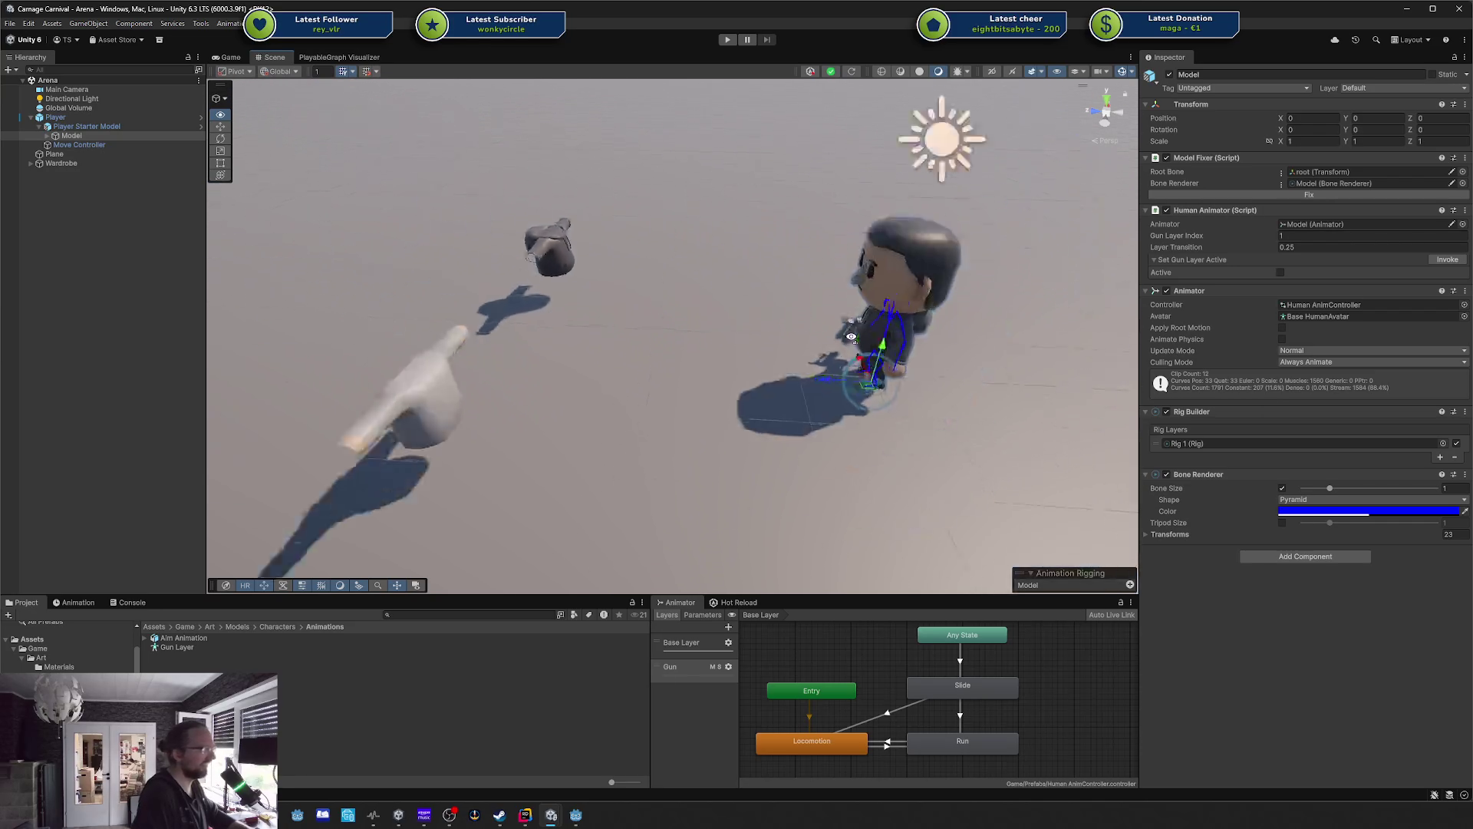
mouse_move(851, 336)
mouse_down()
mouse_move(875, 329)
mouse_move(840, 344)
mouse_up()
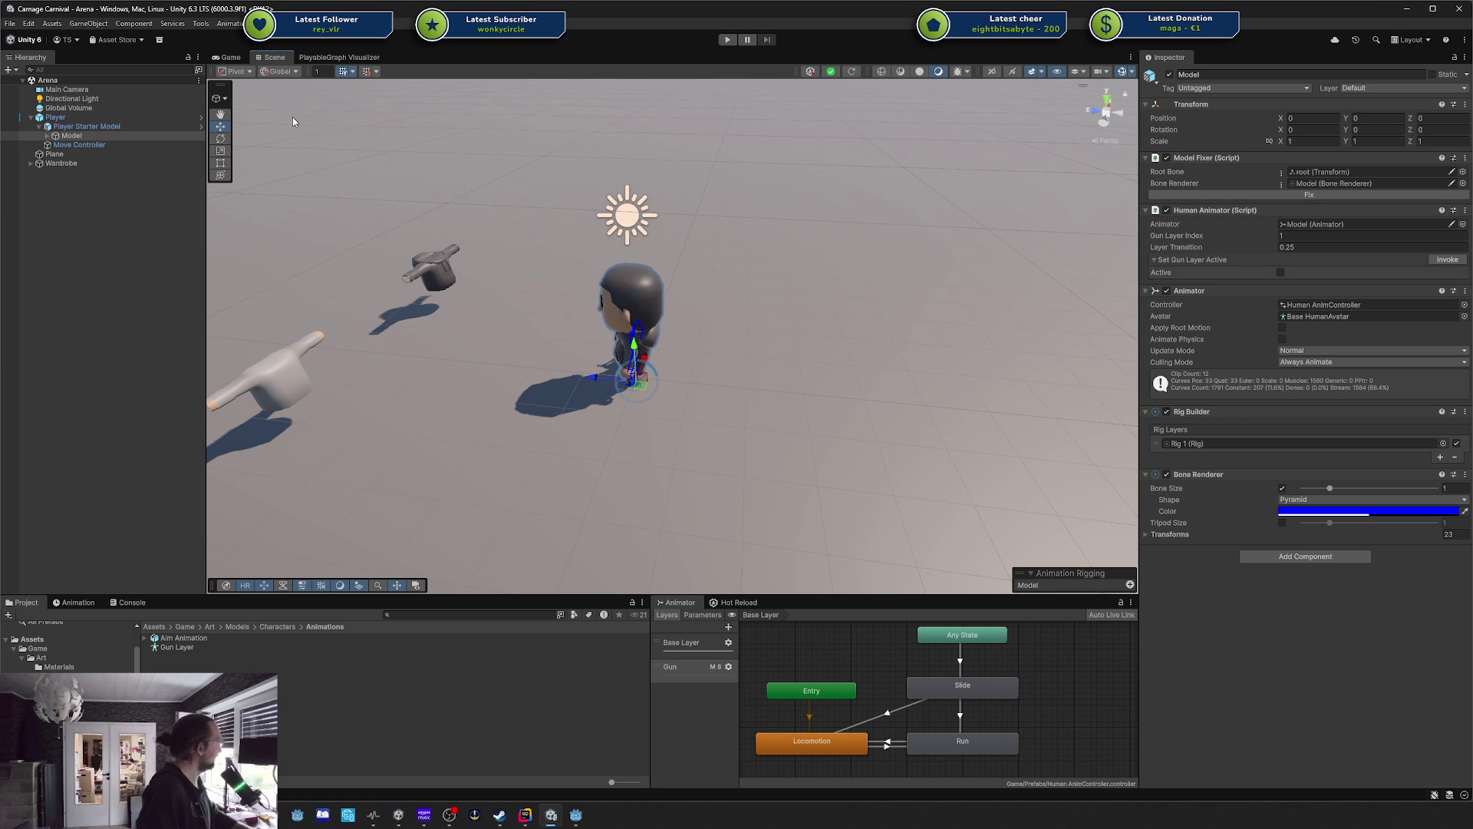
click(133, 117)
Revert all the Player's prefab overrides, including Model's Animator change, then select and collapse Player Starter Model.
click(1229, 119)
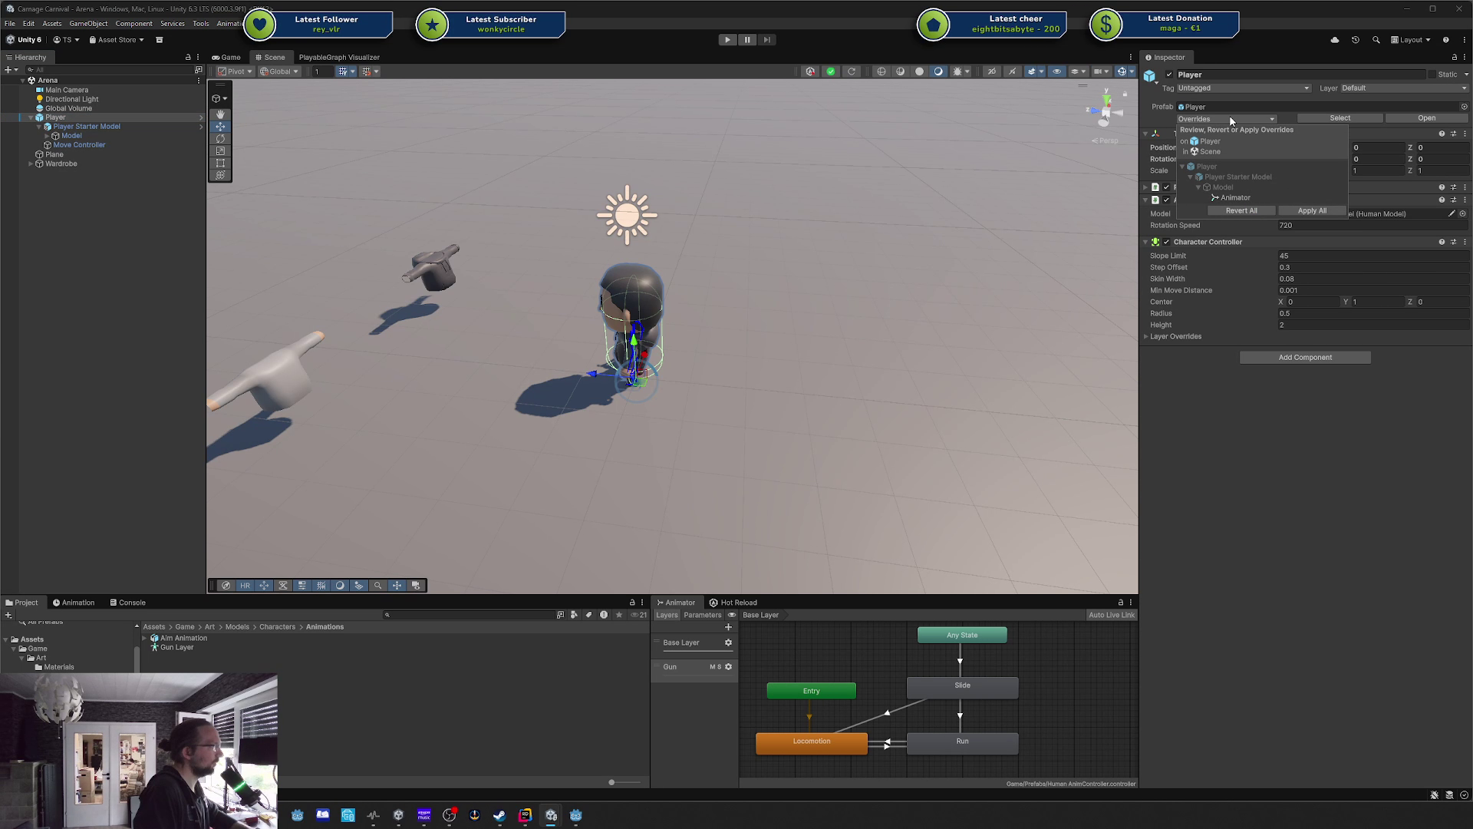
click(1250, 198)
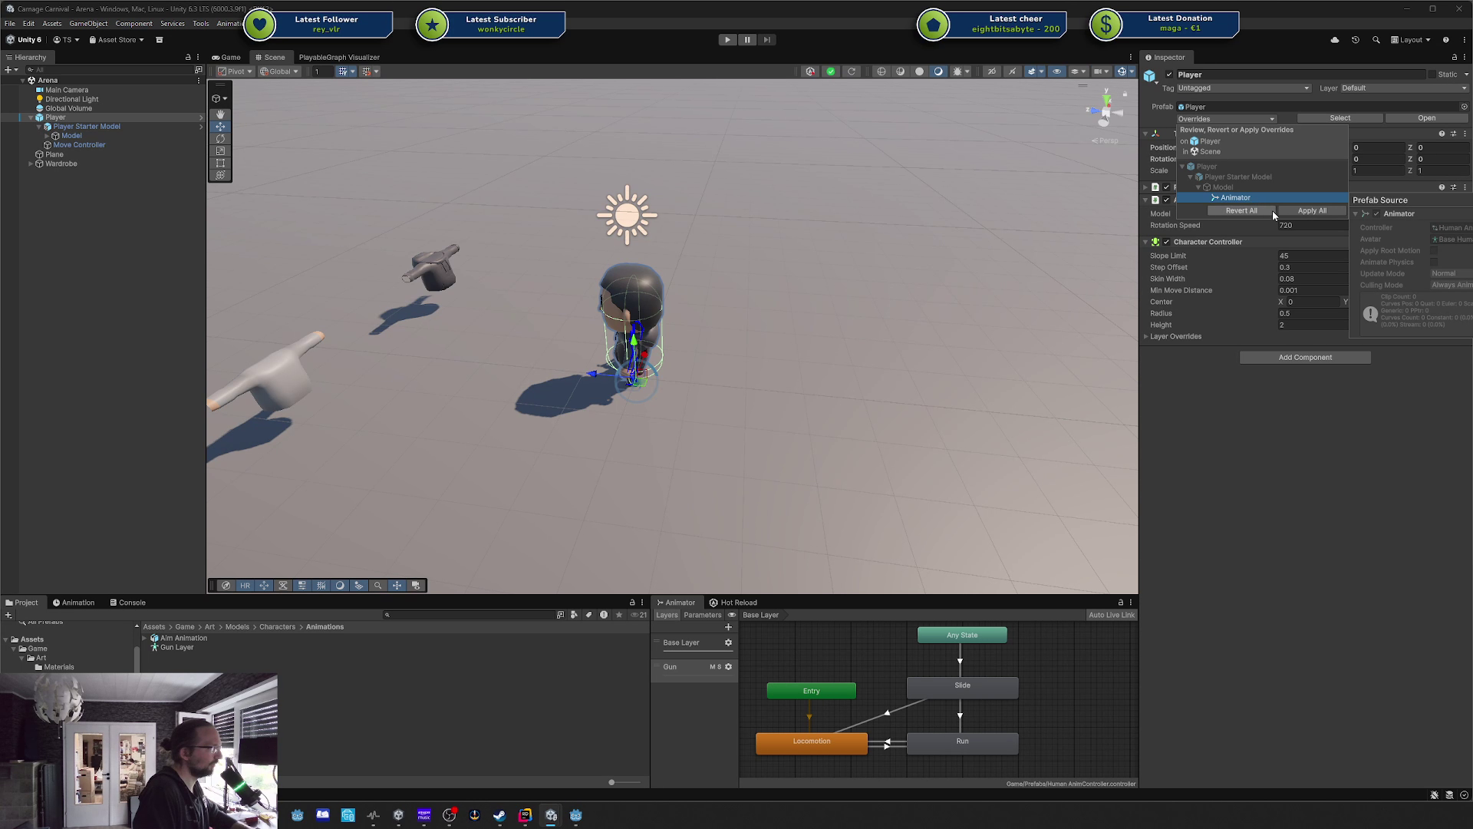
click(1264, 211)
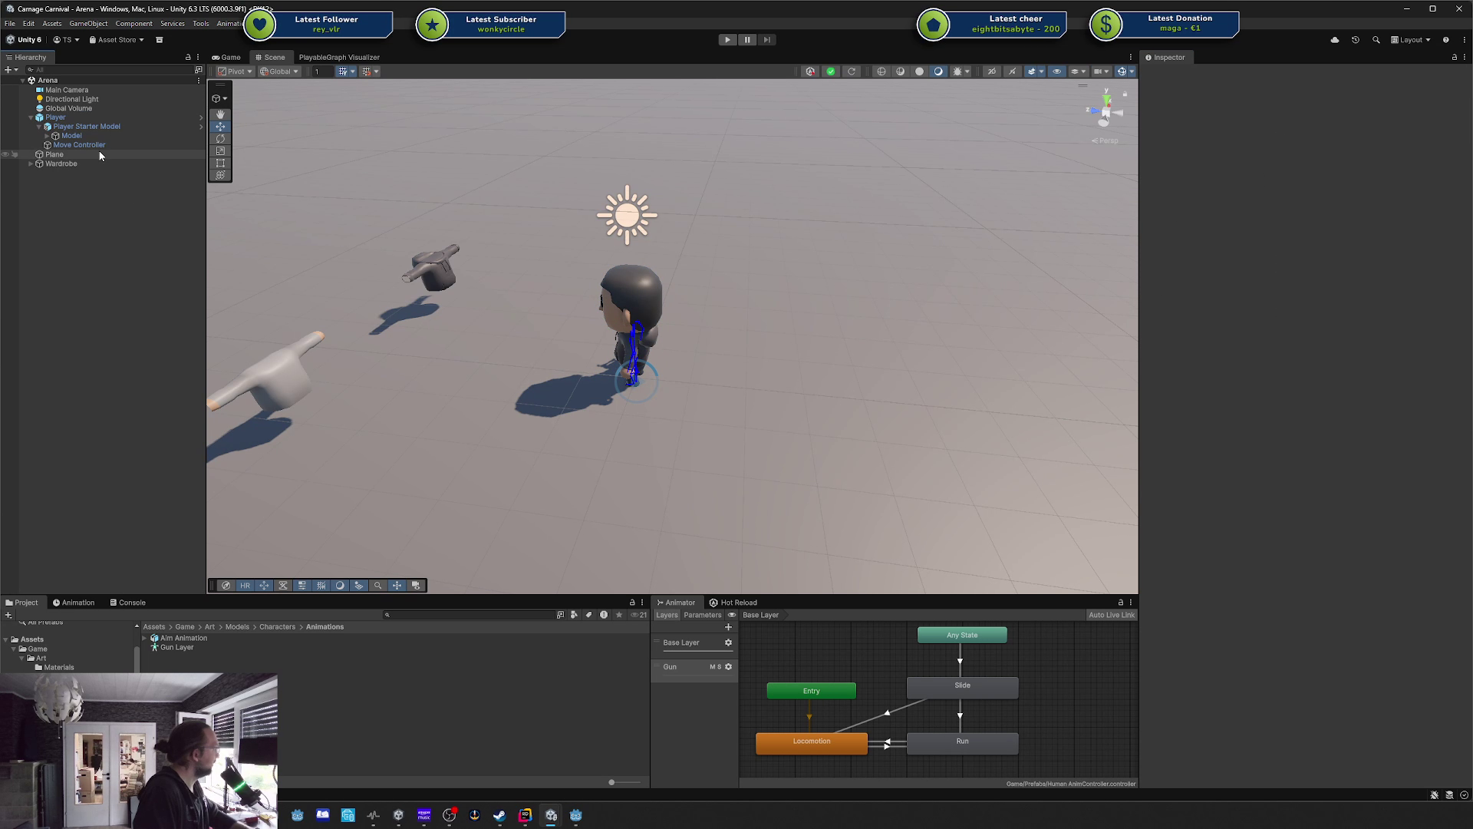
click(84, 126)
click(40, 128)
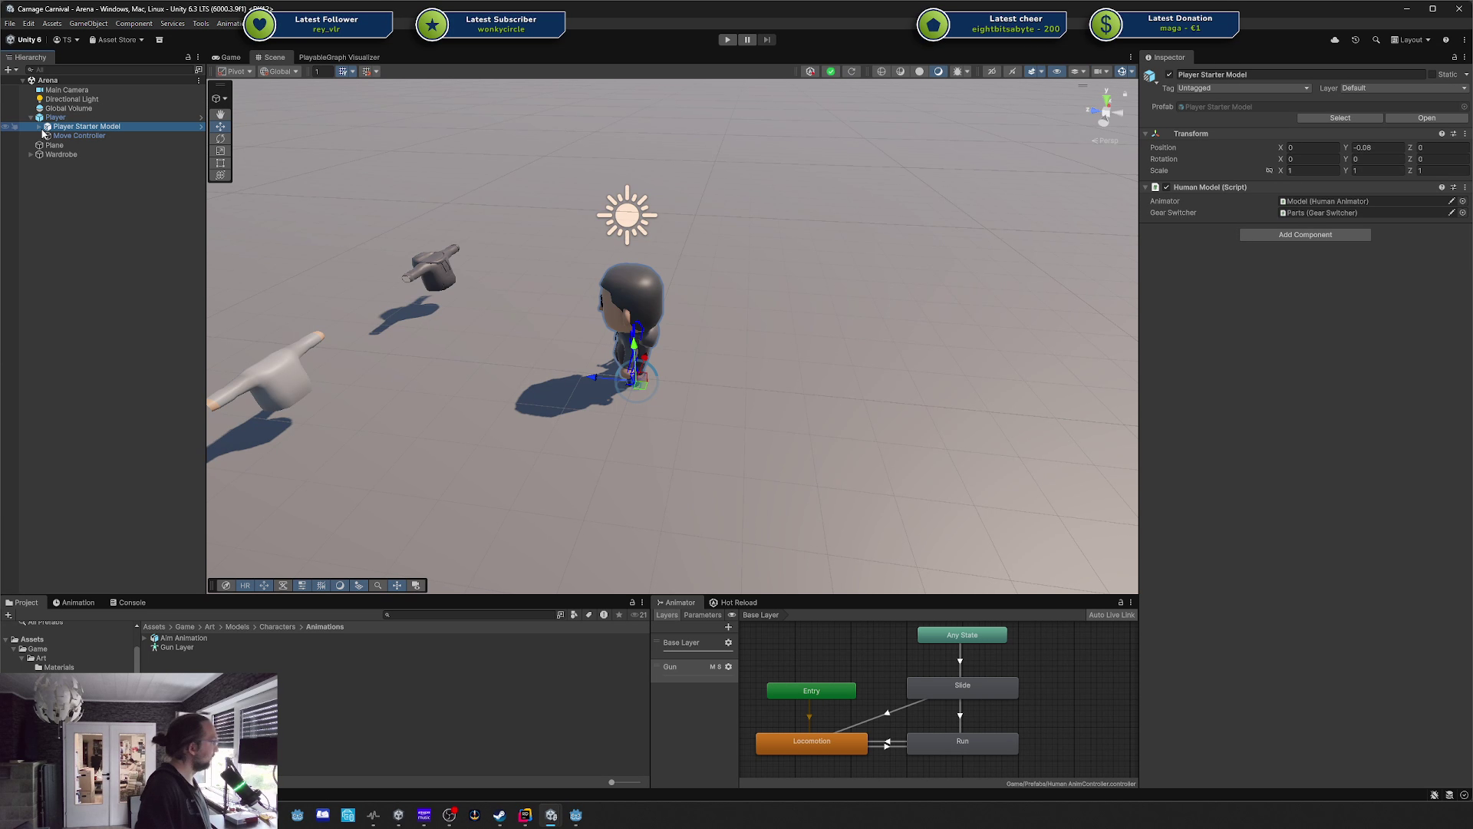
Select the Player, frame it in the Scene view, and orbit to a front-on view.
click(109, 120)
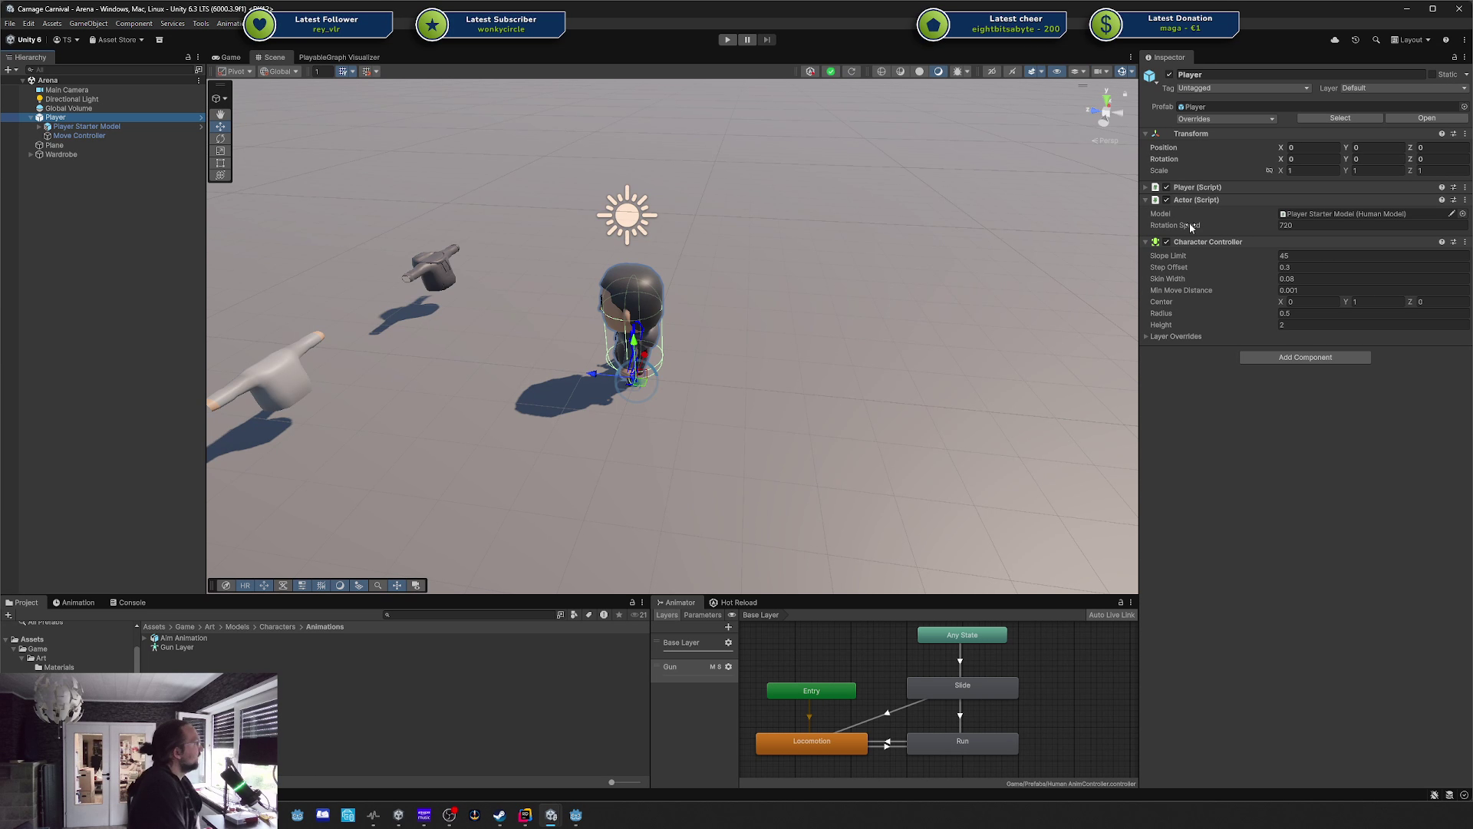
mouse_move(782, 359)
mouse_down()
mouse_move(918, 314)
mouse_move(838, 347)
mouse_up()
scroll(838, 347, up, 2)
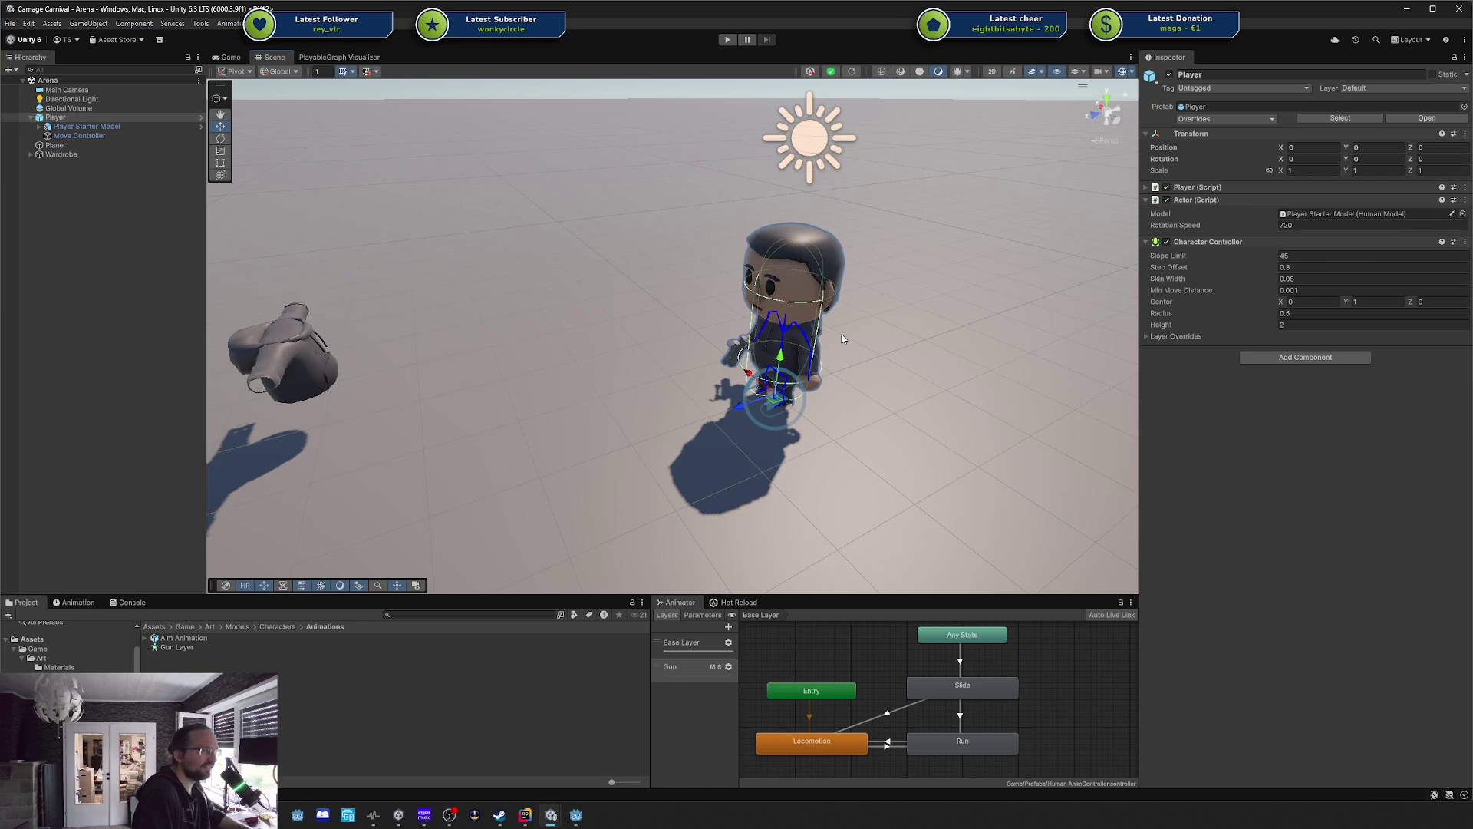
double_click(55, 116)
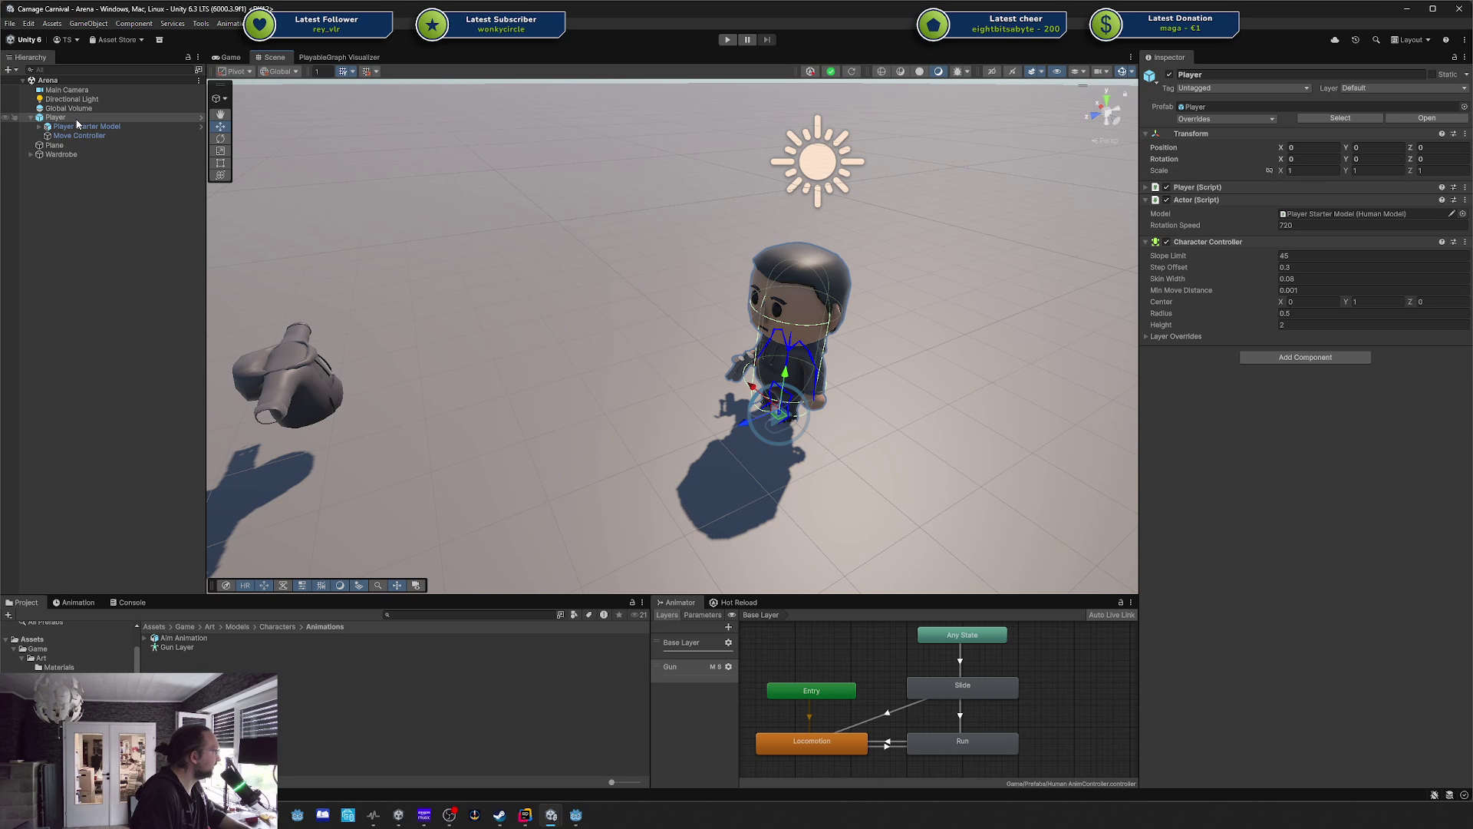
drag(816, 236, 927, 217)
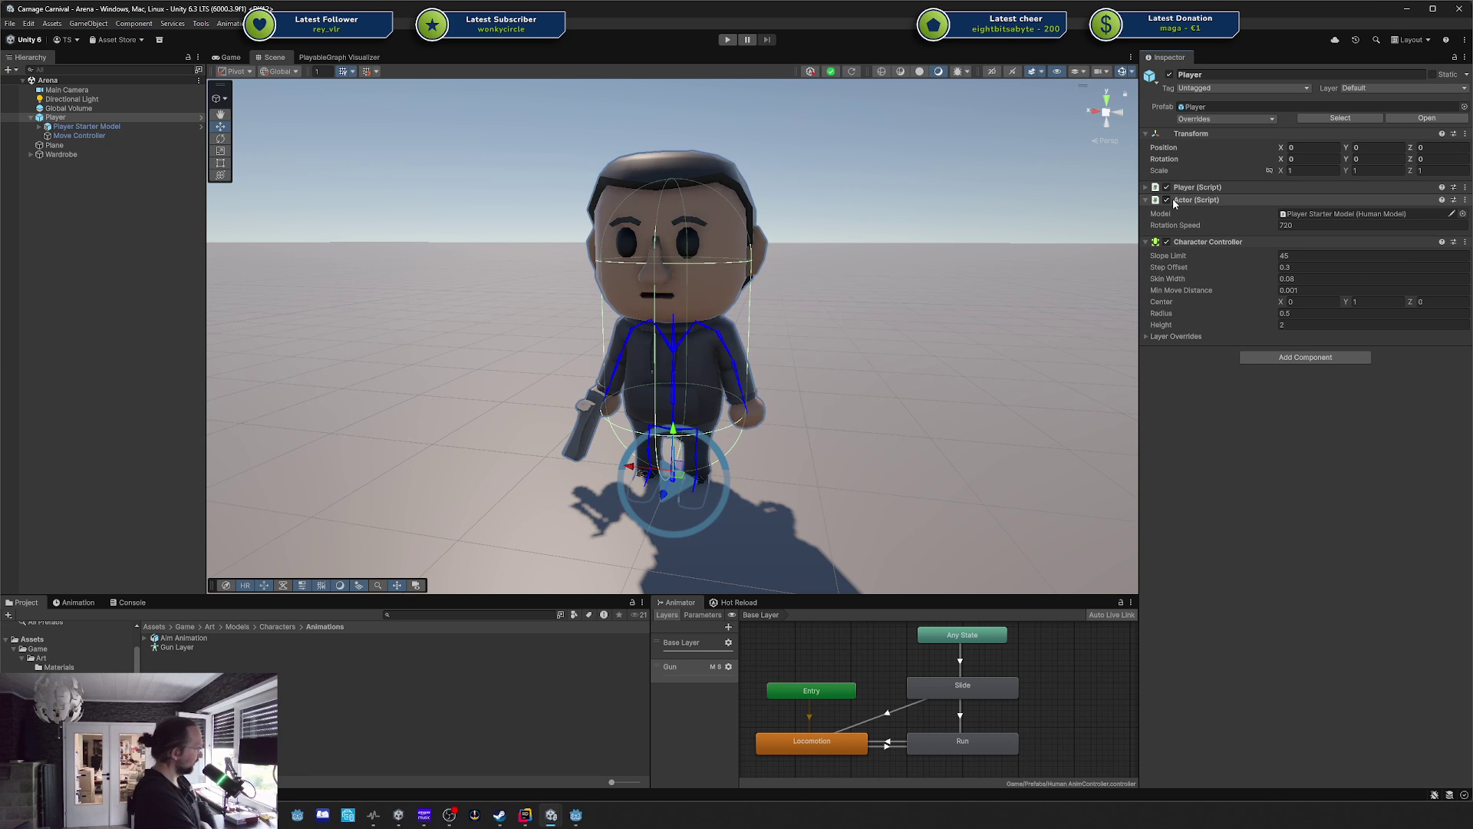
Select the gun's Top Part in the character's hand, then pick the Gun animator layer.
click(551, 466)
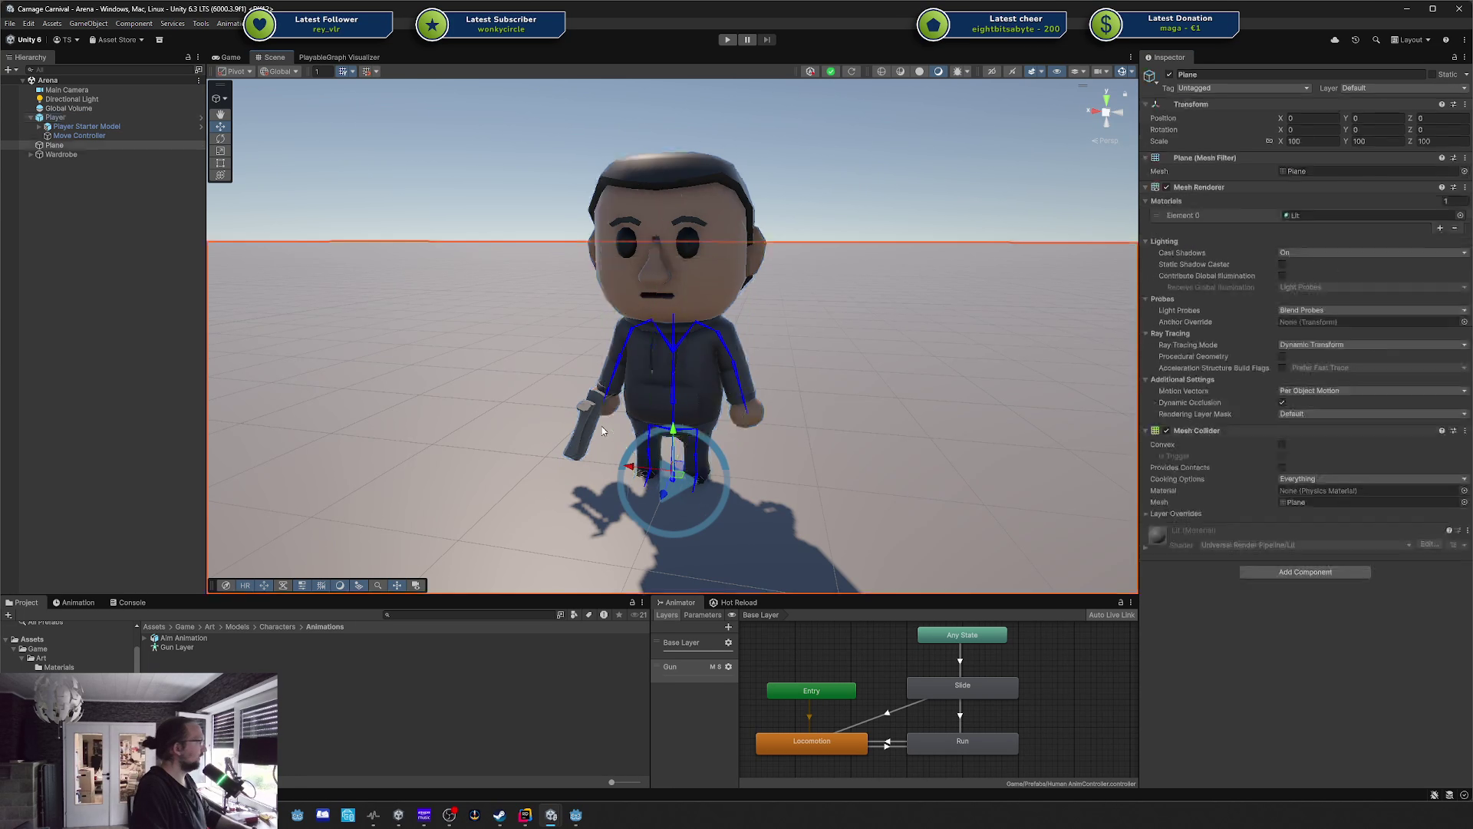
click(591, 432)
click(591, 432)
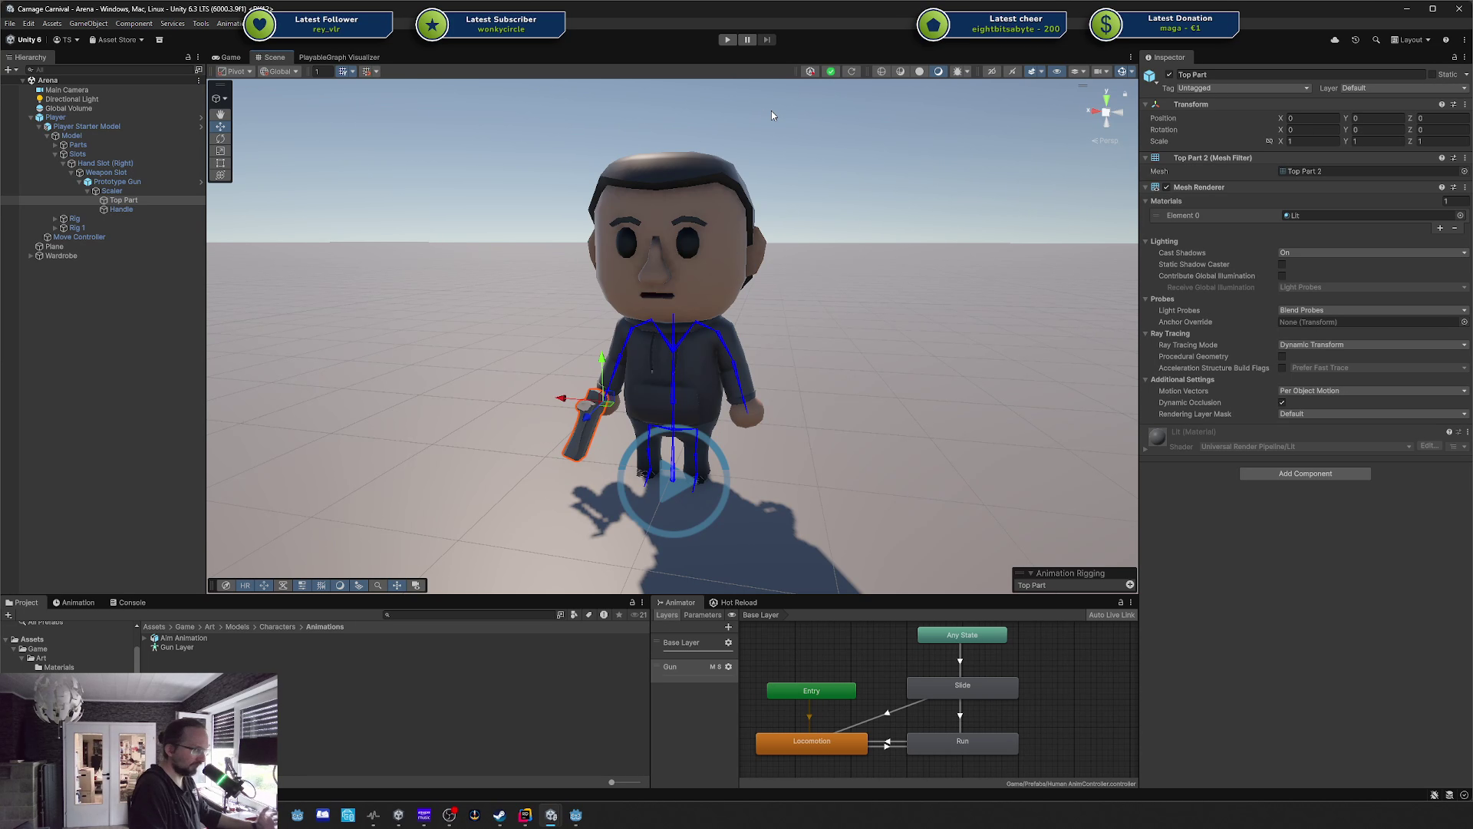
click(664, 743)
click(680, 674)
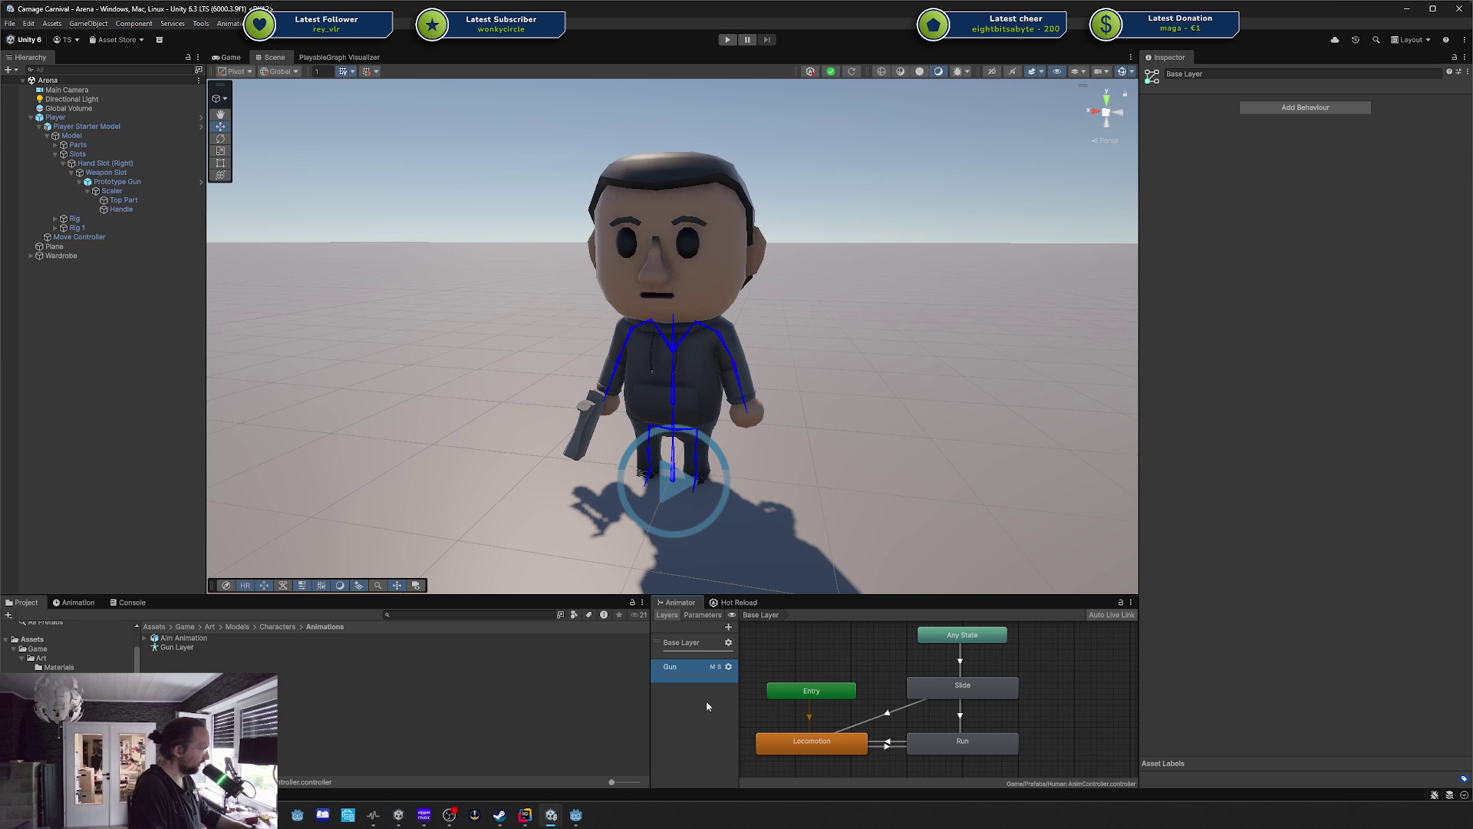
Collapse Slots, reselect the Player, and orbit the view upward around the character.
click(55, 153)
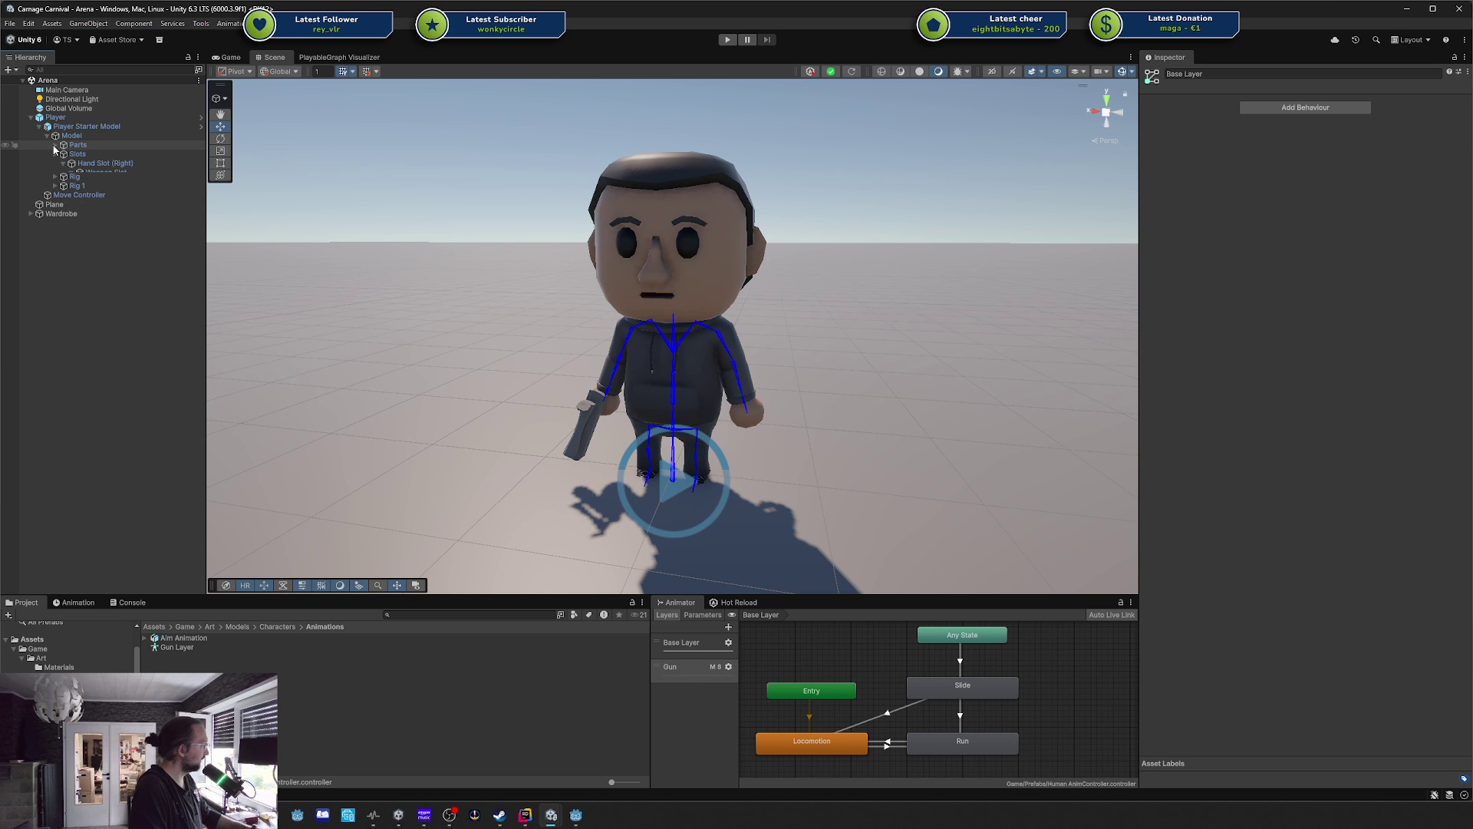
click(55, 116)
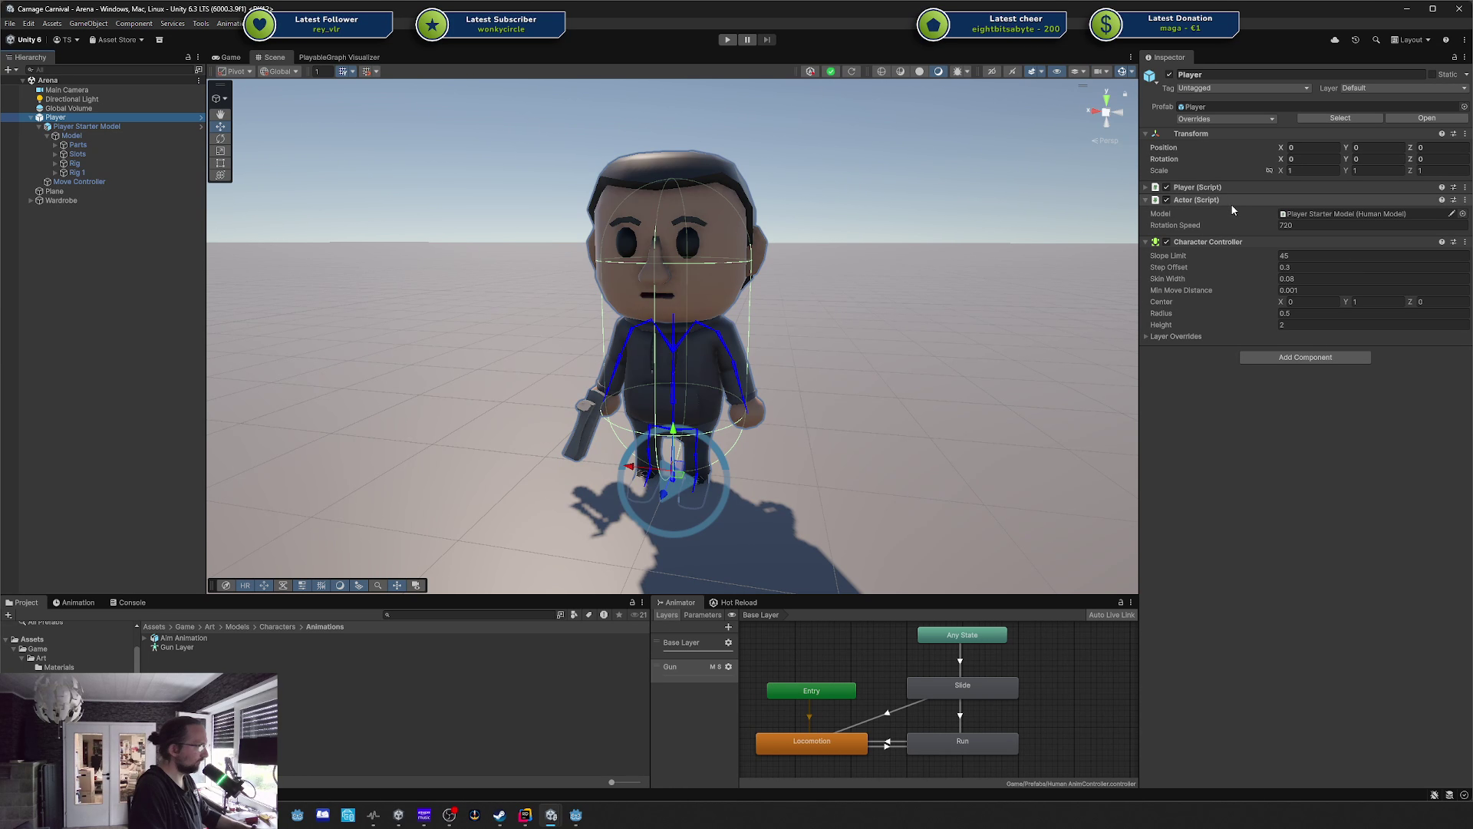
scroll(602, 416, up, 1)
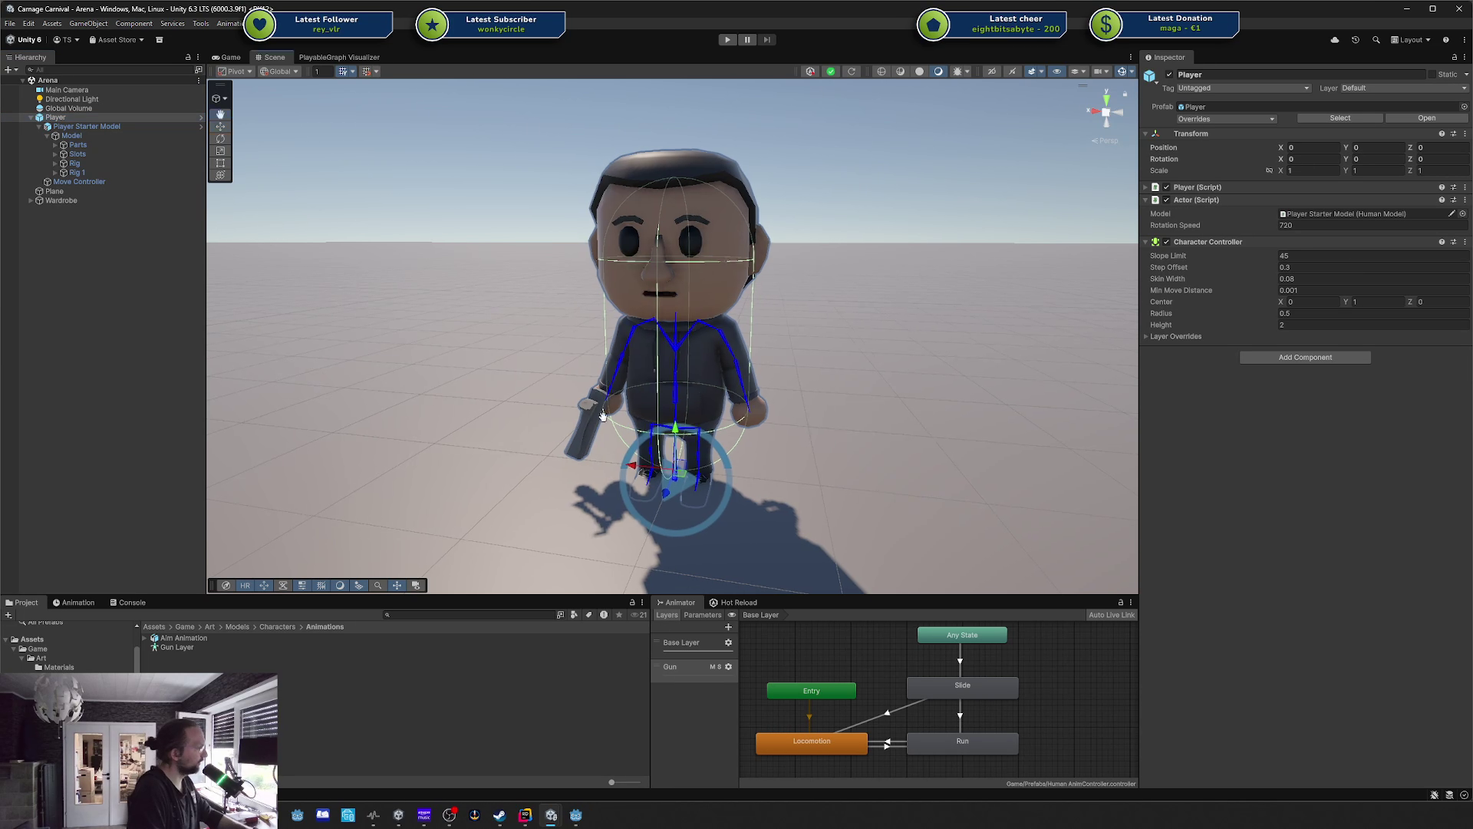
mouse_move(602, 415)
mouse_down()
mouse_move(820, 276)
mouse_move(886, 375)
mouse_up()
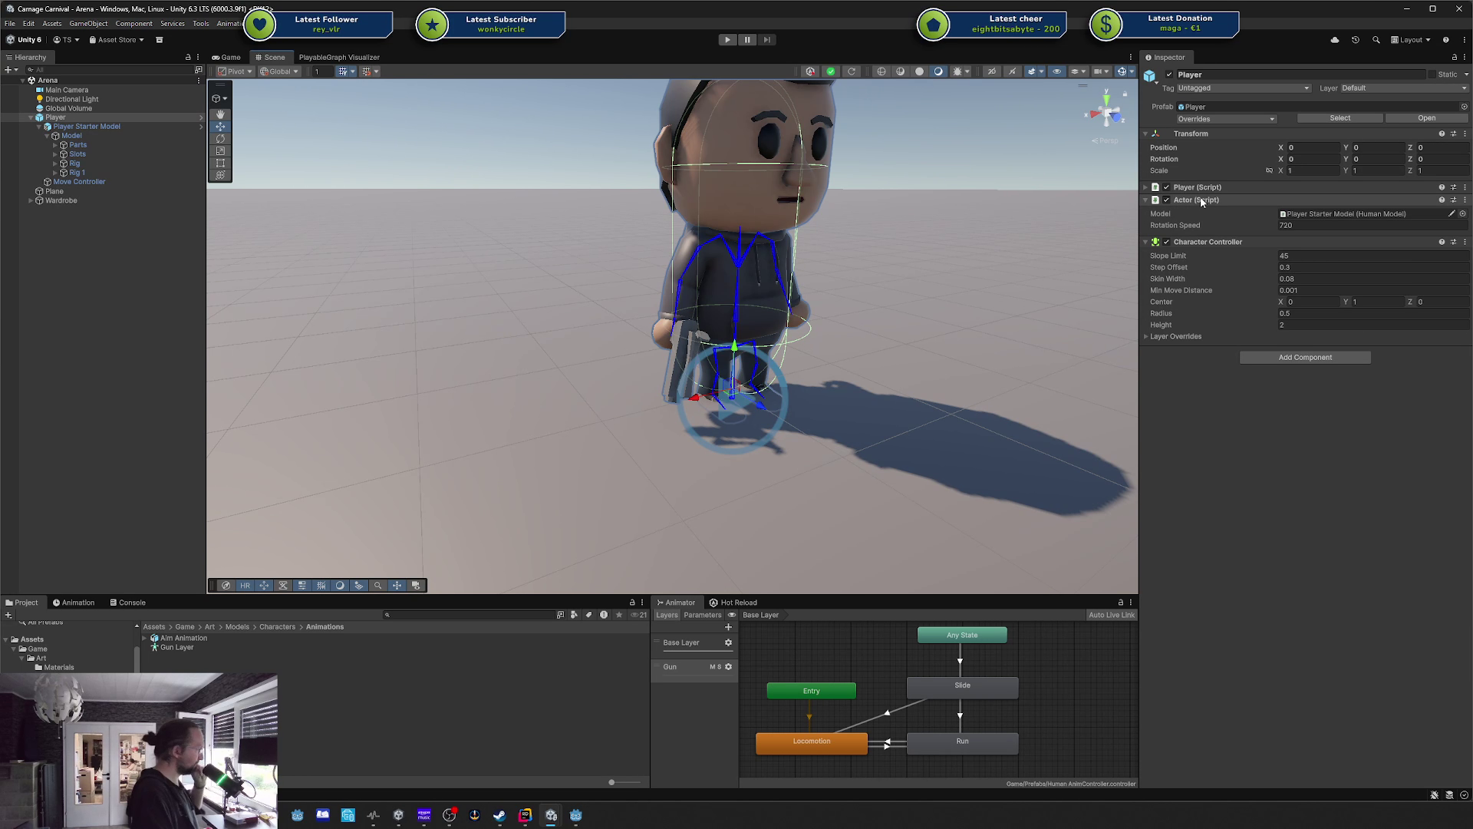
Open and dismiss the Actor component's context menu without applying anything.
right_click(1202, 201)
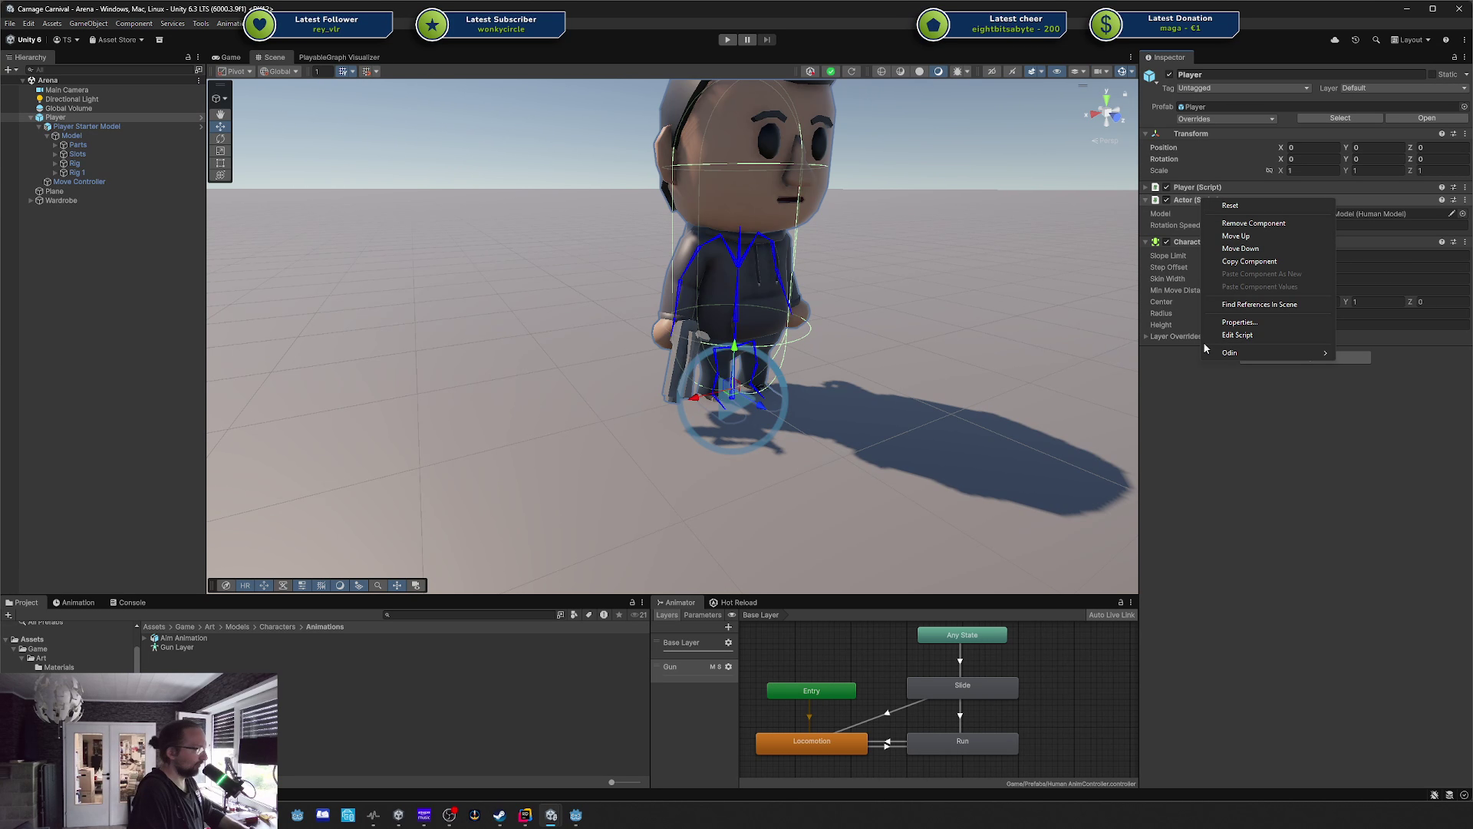
right_click(1210, 208)
right_click(1207, 204)
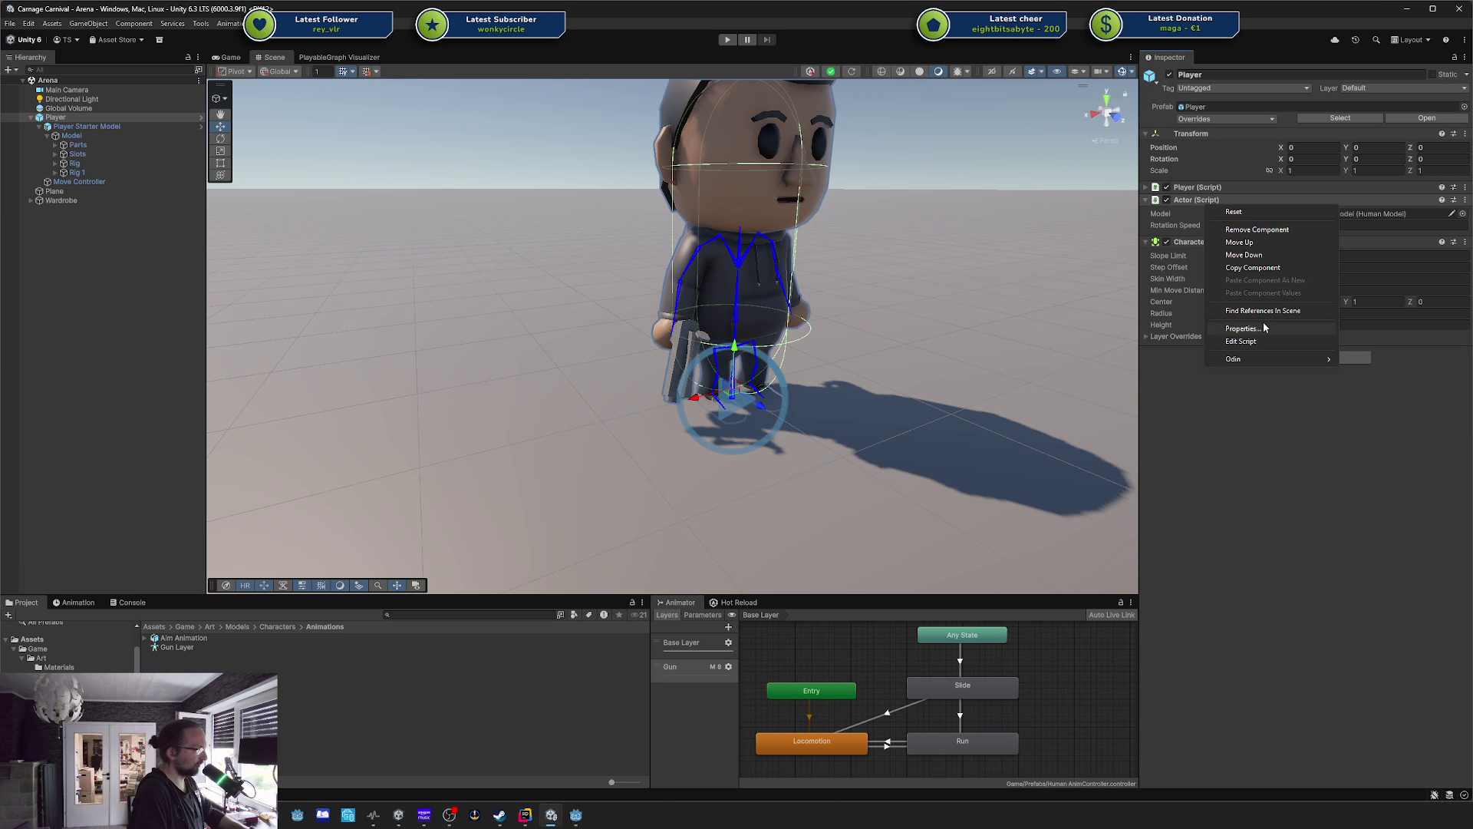
click(1219, 445)
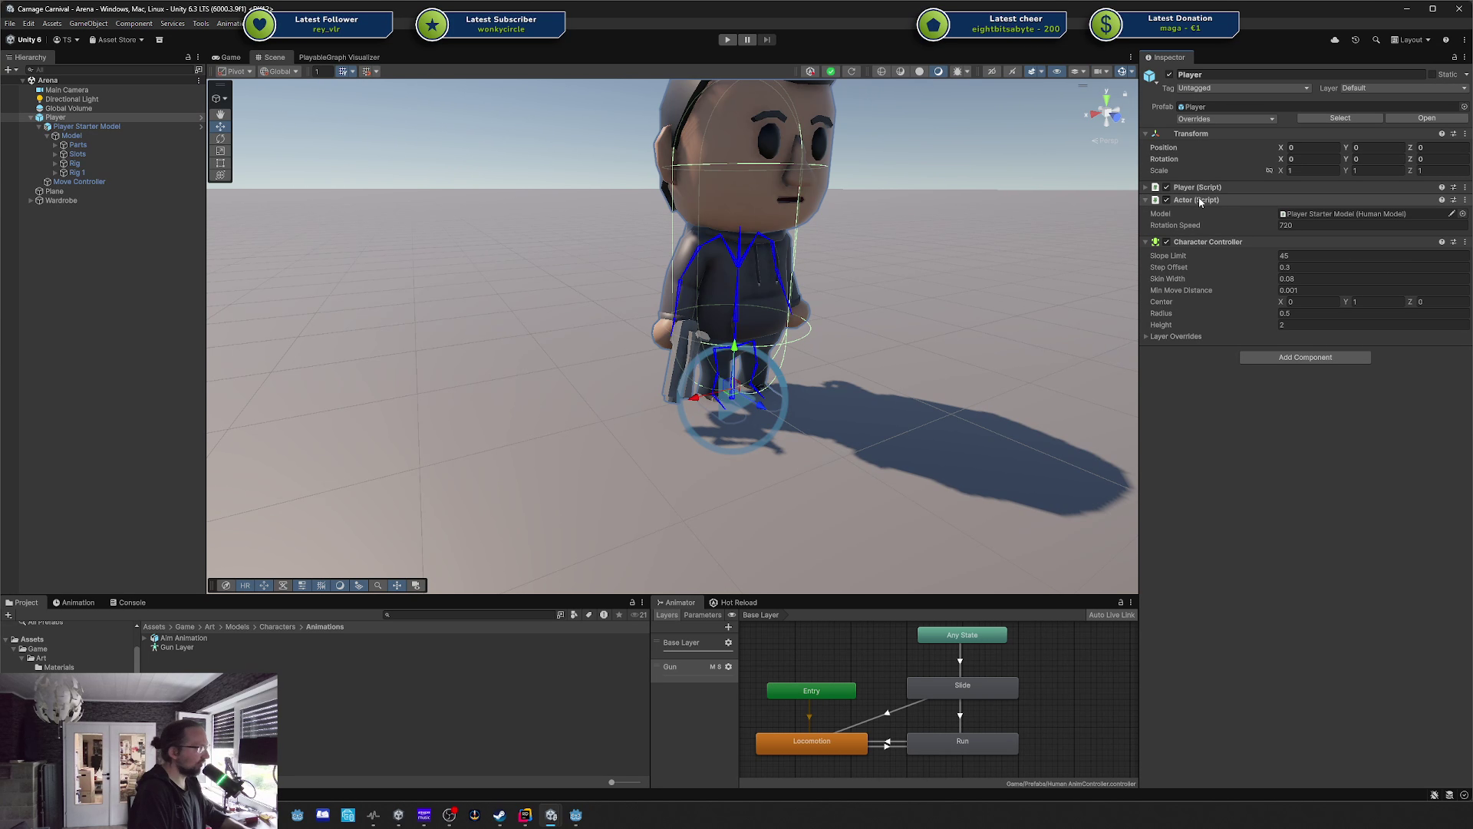
right_click(1201, 201)
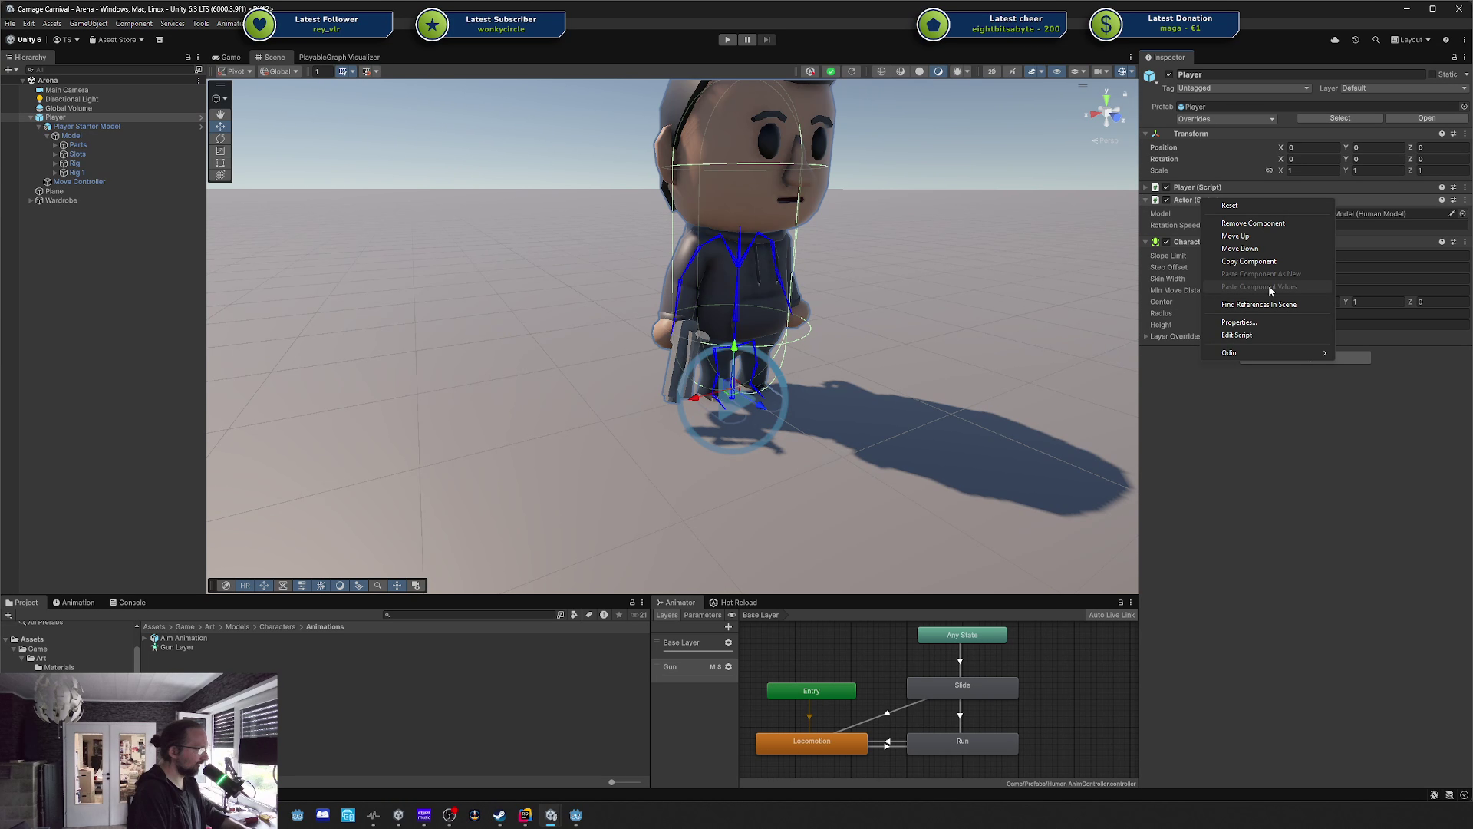
key(Escape)
Check the Player Starter Model and Human Model context menus, then select the Model object.
right_click(69, 126)
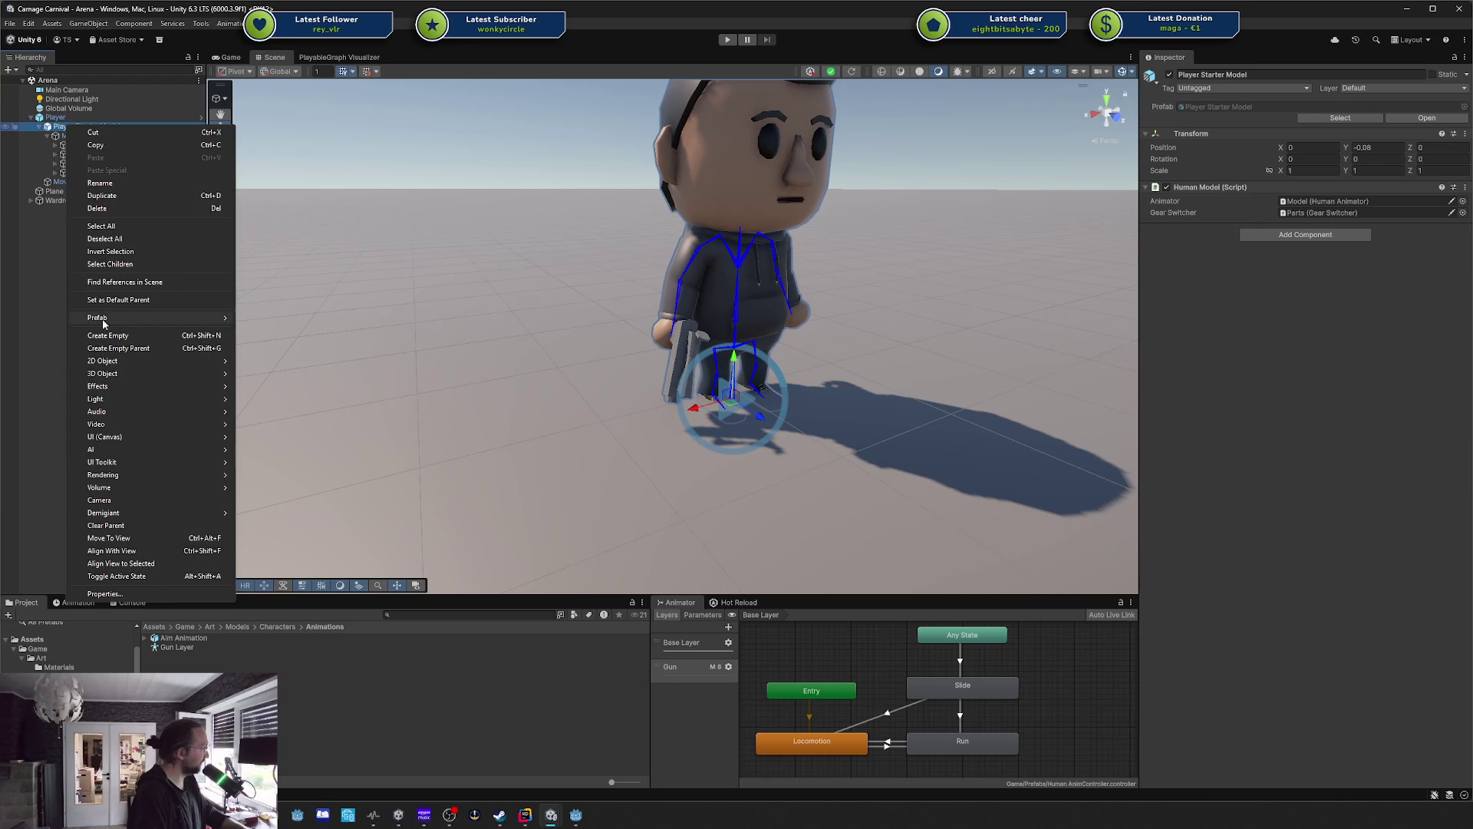
mouse_move(215, 317)
key(Escape)
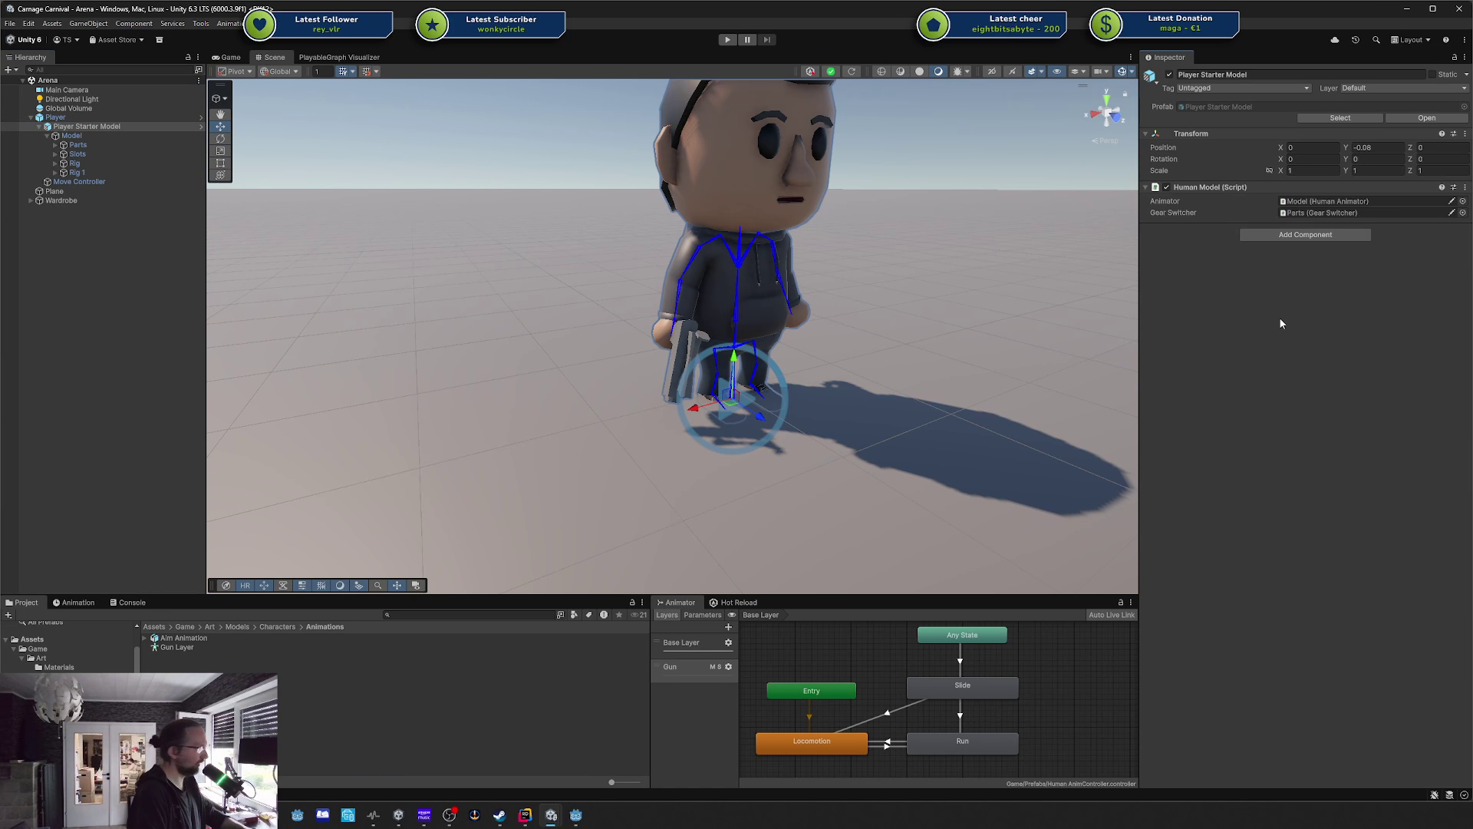
right_click(1190, 190)
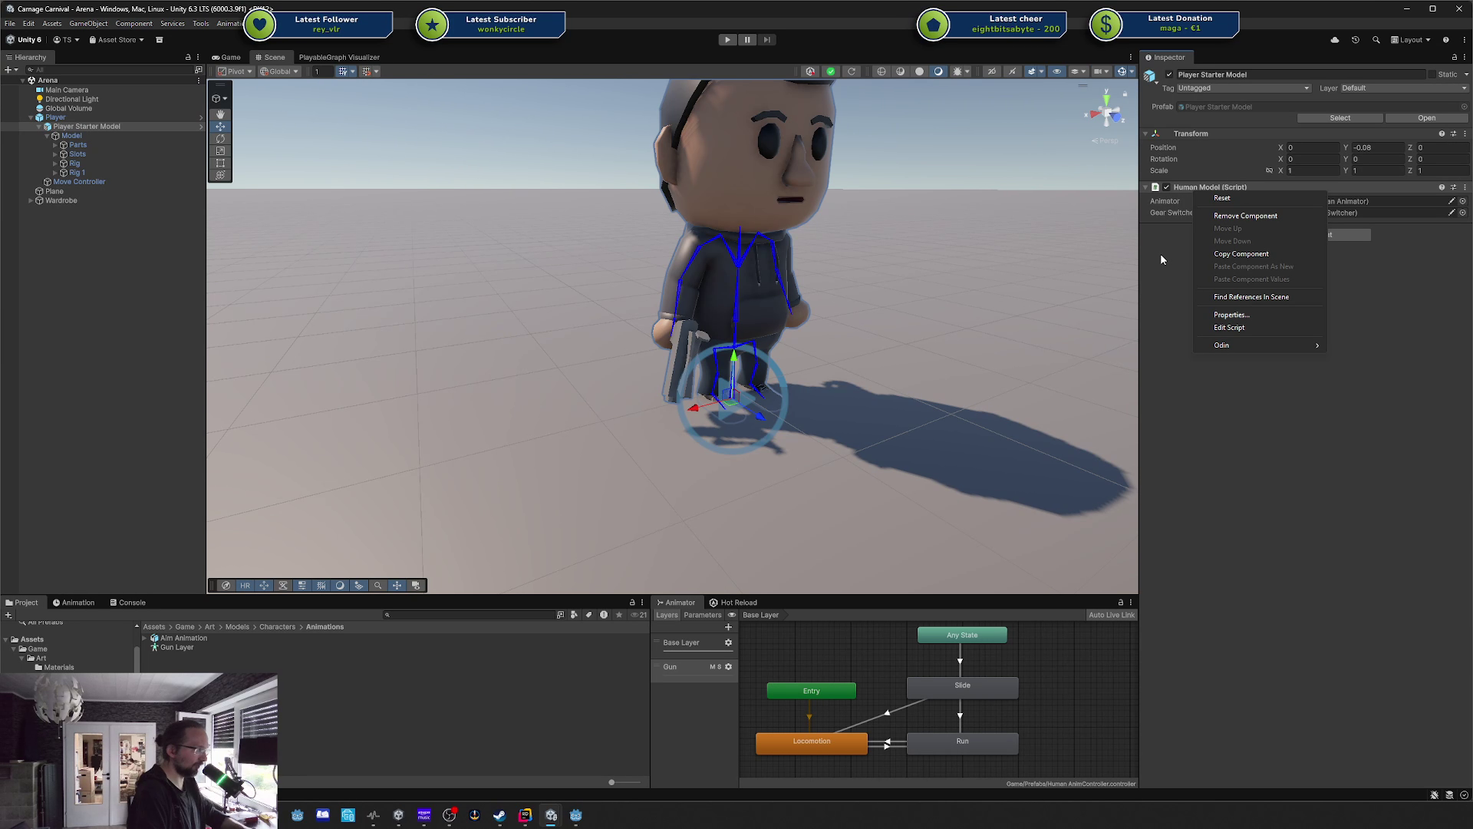
key(Escape)
click(72, 136)
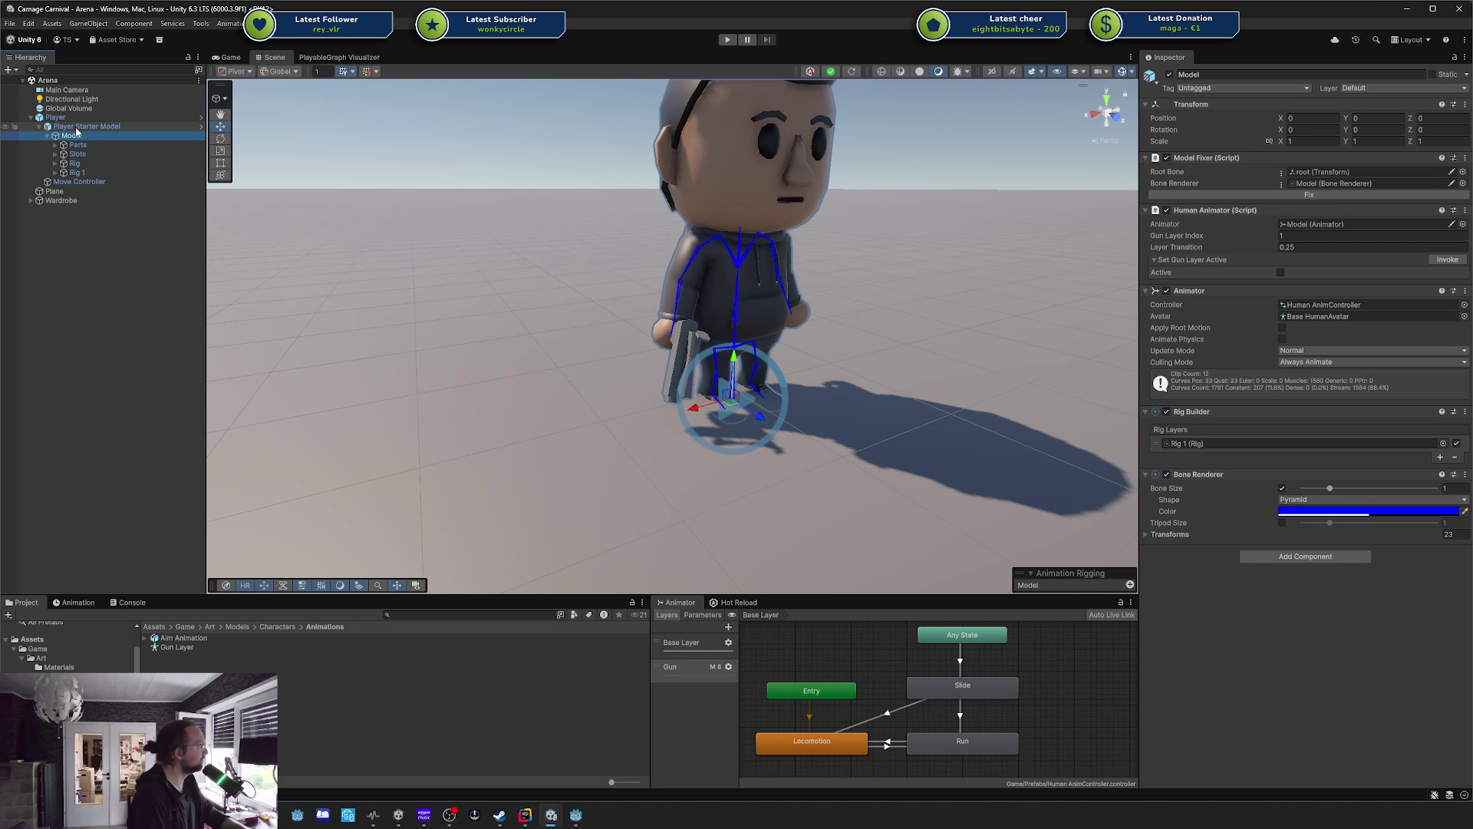
Reselect the Player, briefly switch away with Alt+Tab, and refocus the Unity Inspector.
click(194, 118)
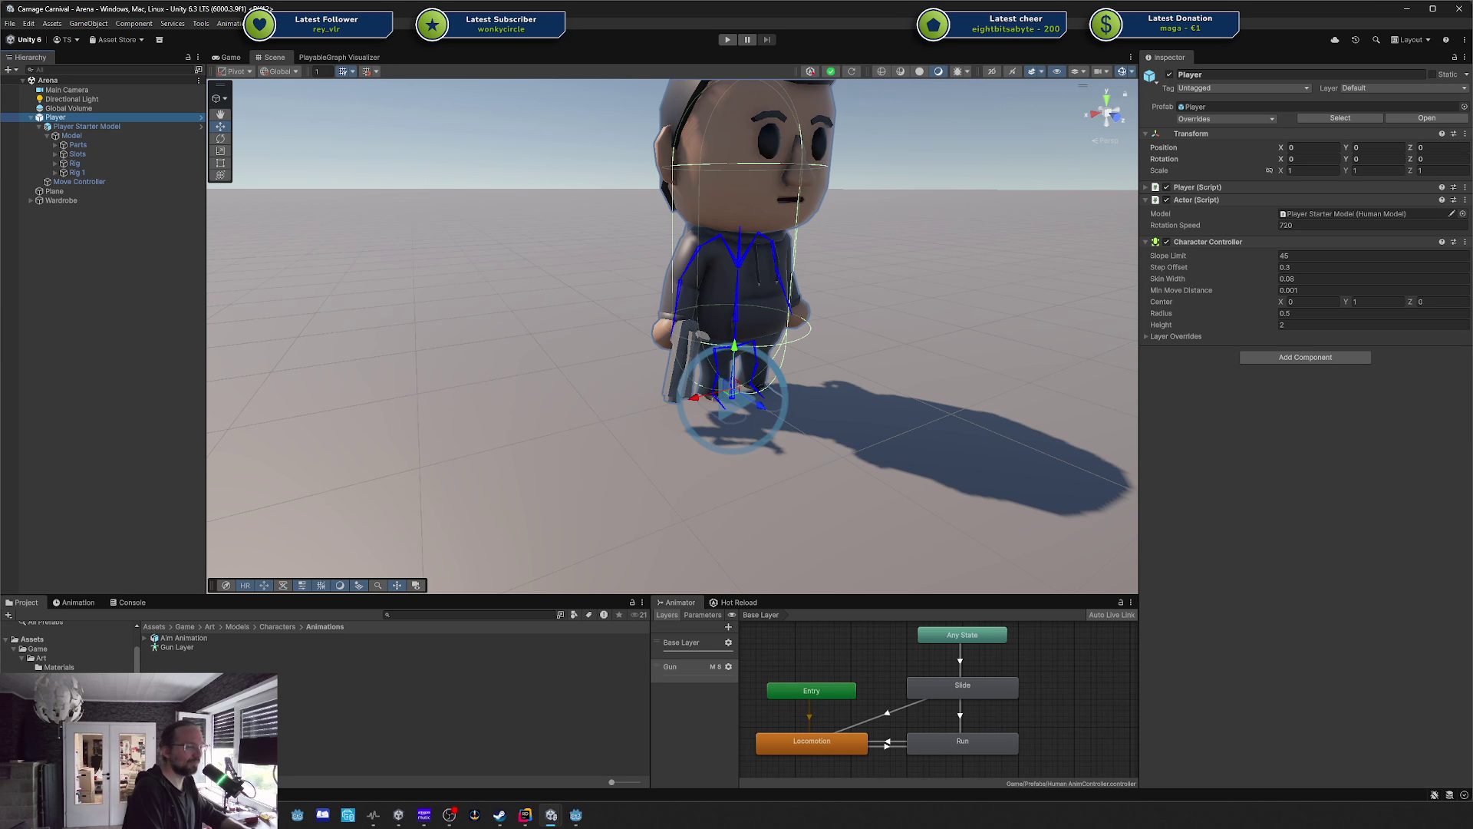
key(alt+Tab)
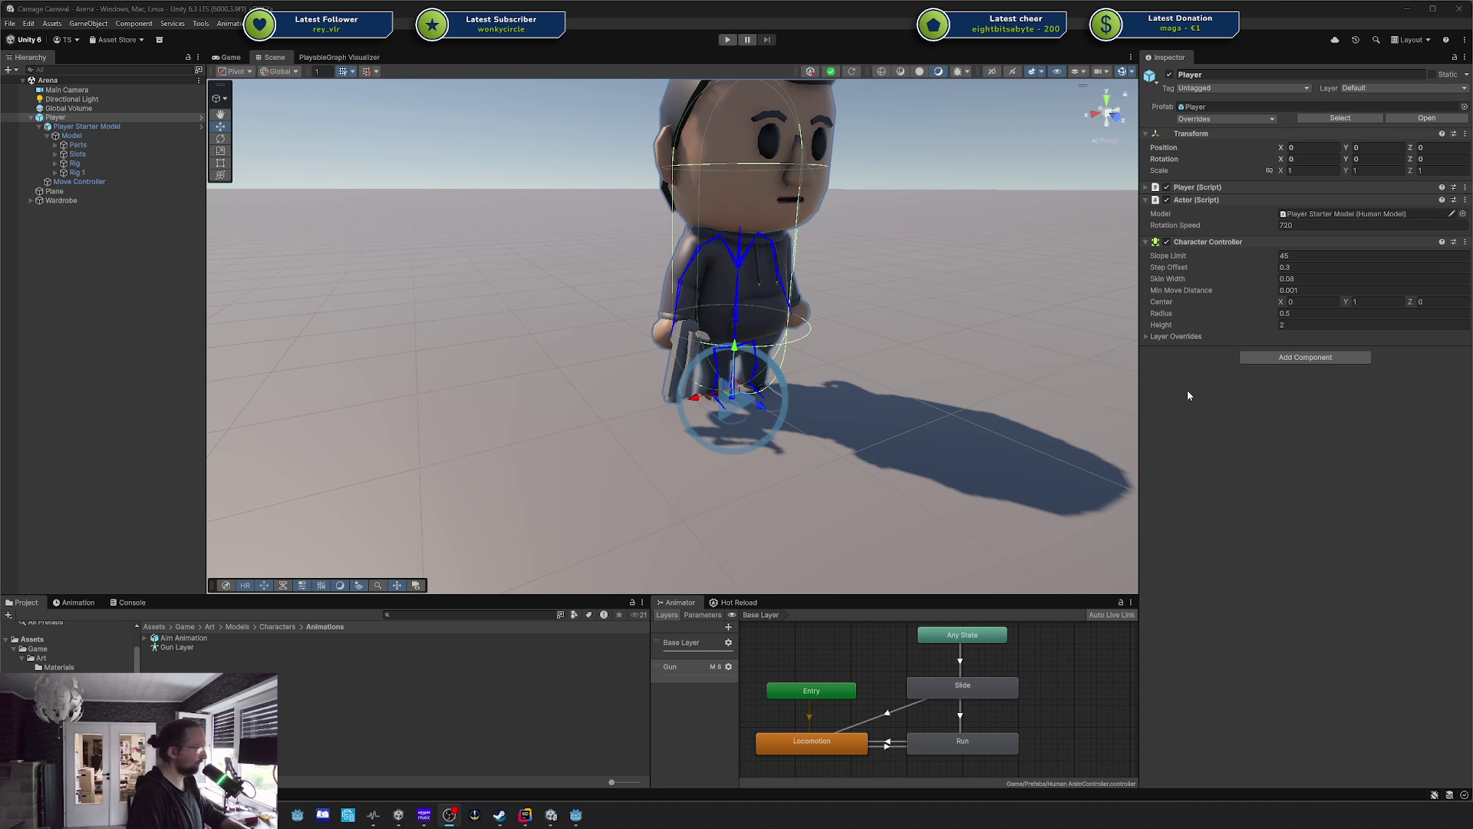
click(1222, 359)
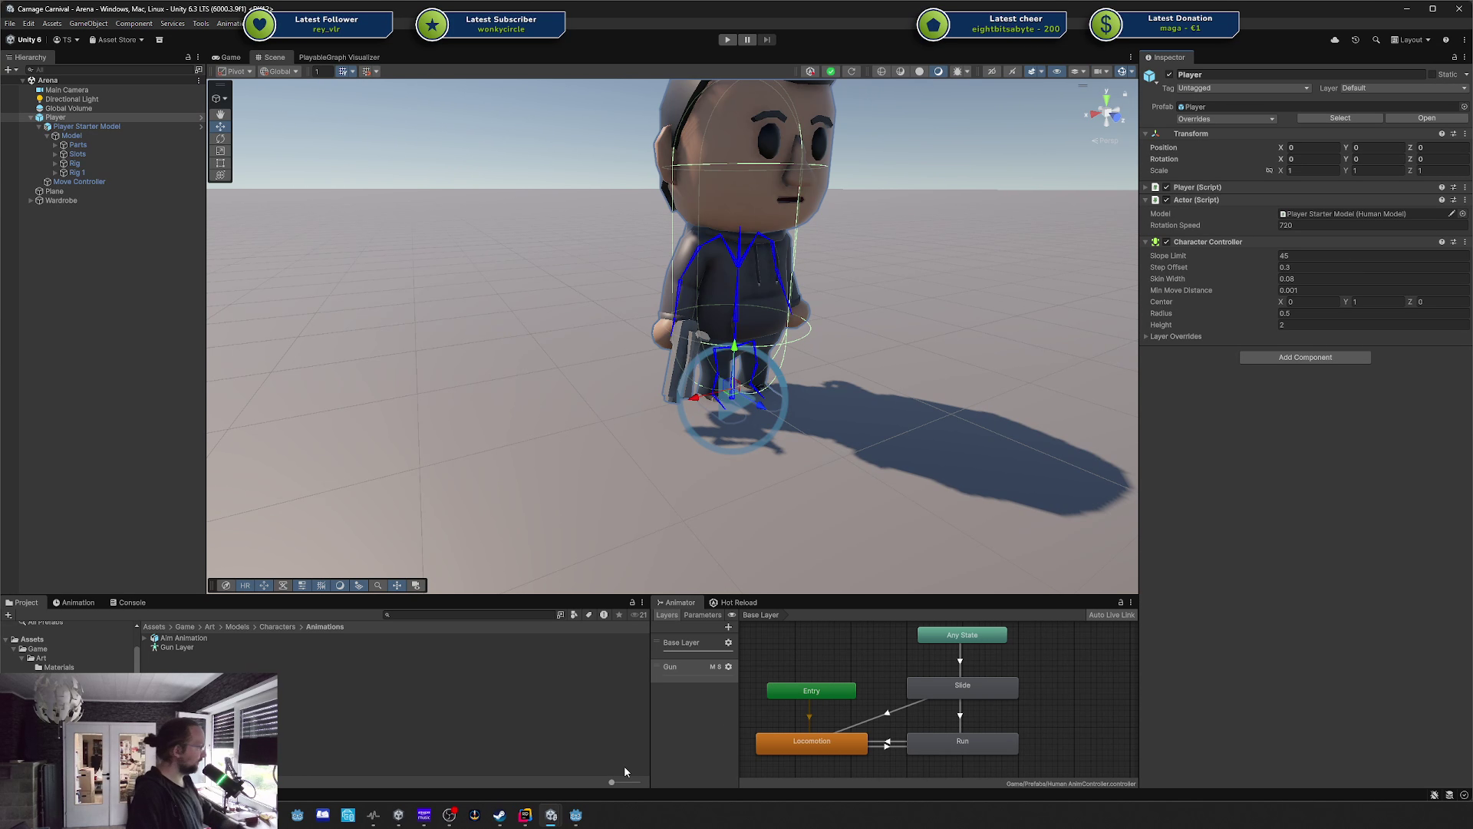
Search for 'actor' in Rider and open Actor.cs at the rotationSpeed field.
click(525, 815)
key(shift)
key(shift)
text(actor)
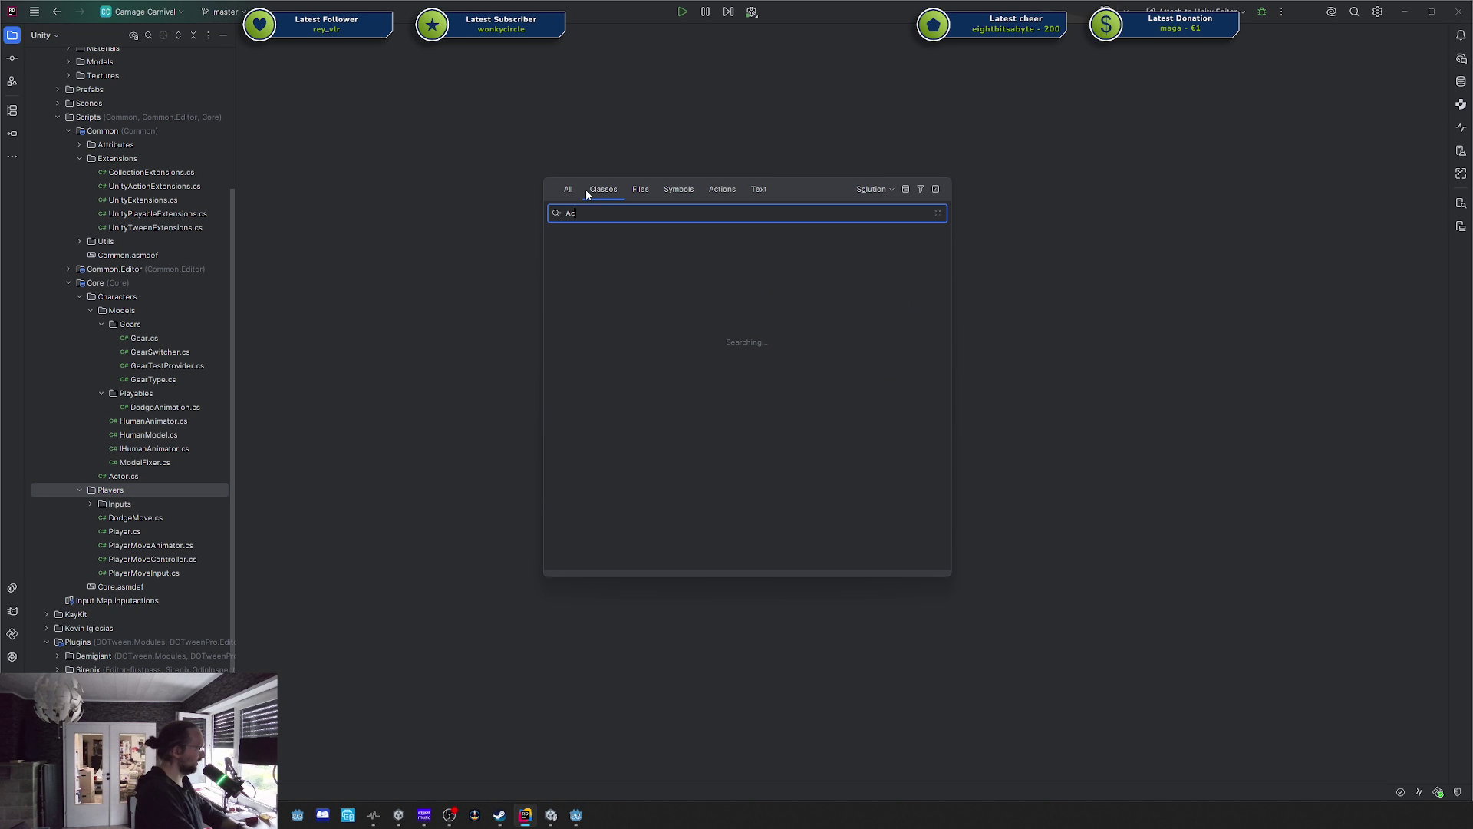
key(Return)
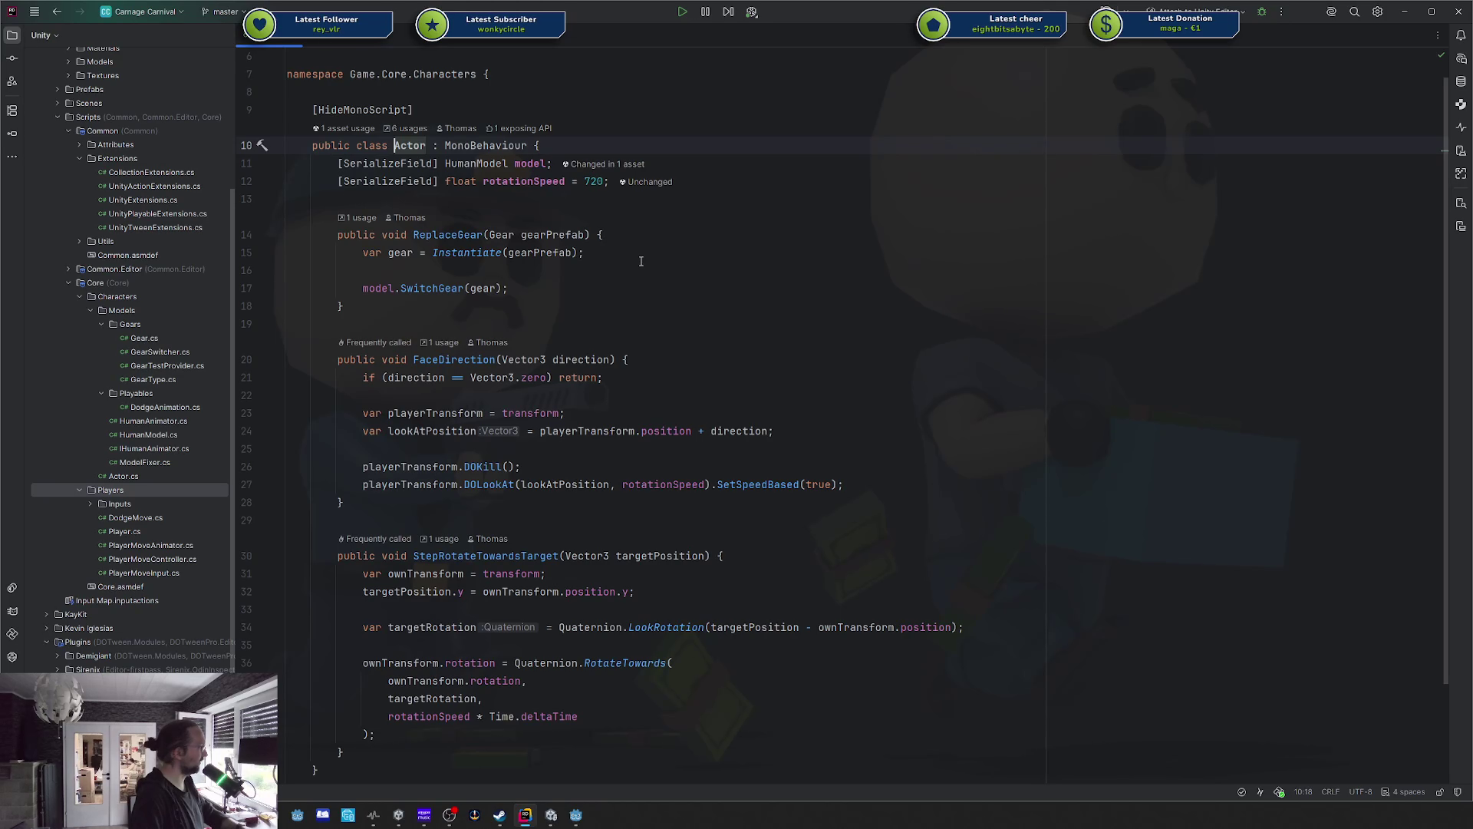
click(676, 182)
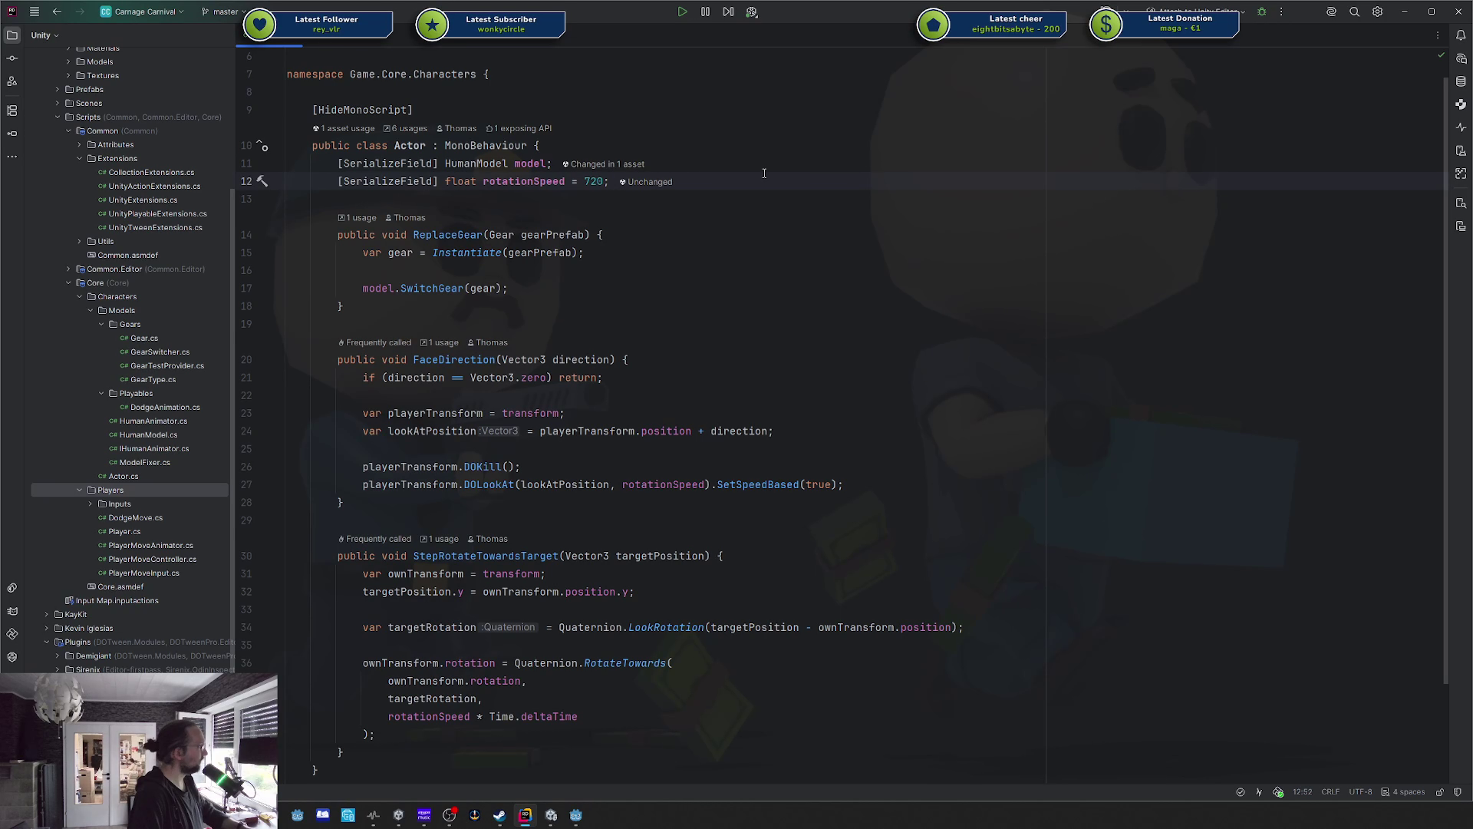
Move the rotationSpeed line above the model field, then check Unity's Hot Reload panel.
key(alt+Tab)
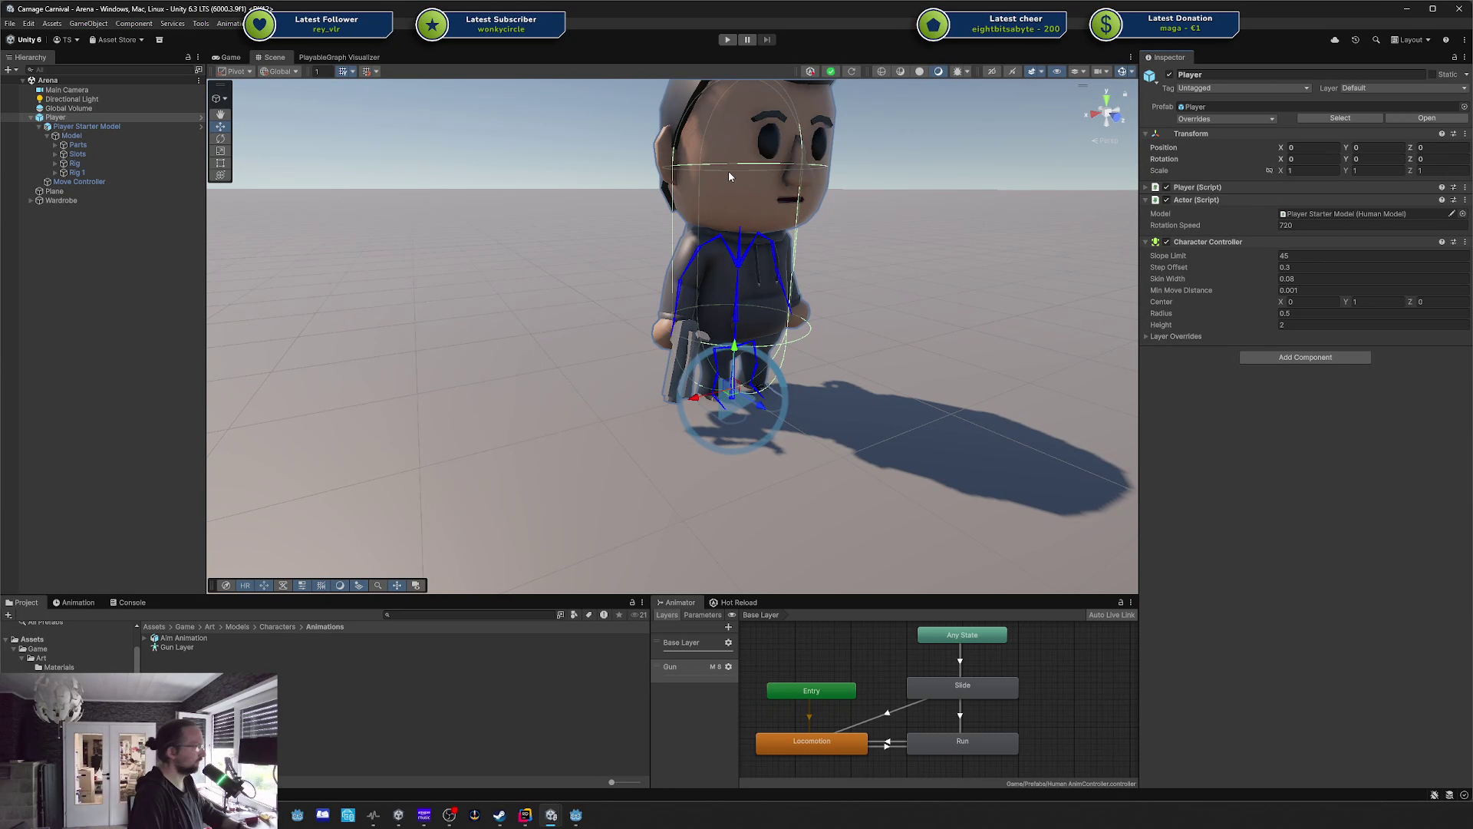
key(alt+Tab)
key(ctrl+shift+Up)
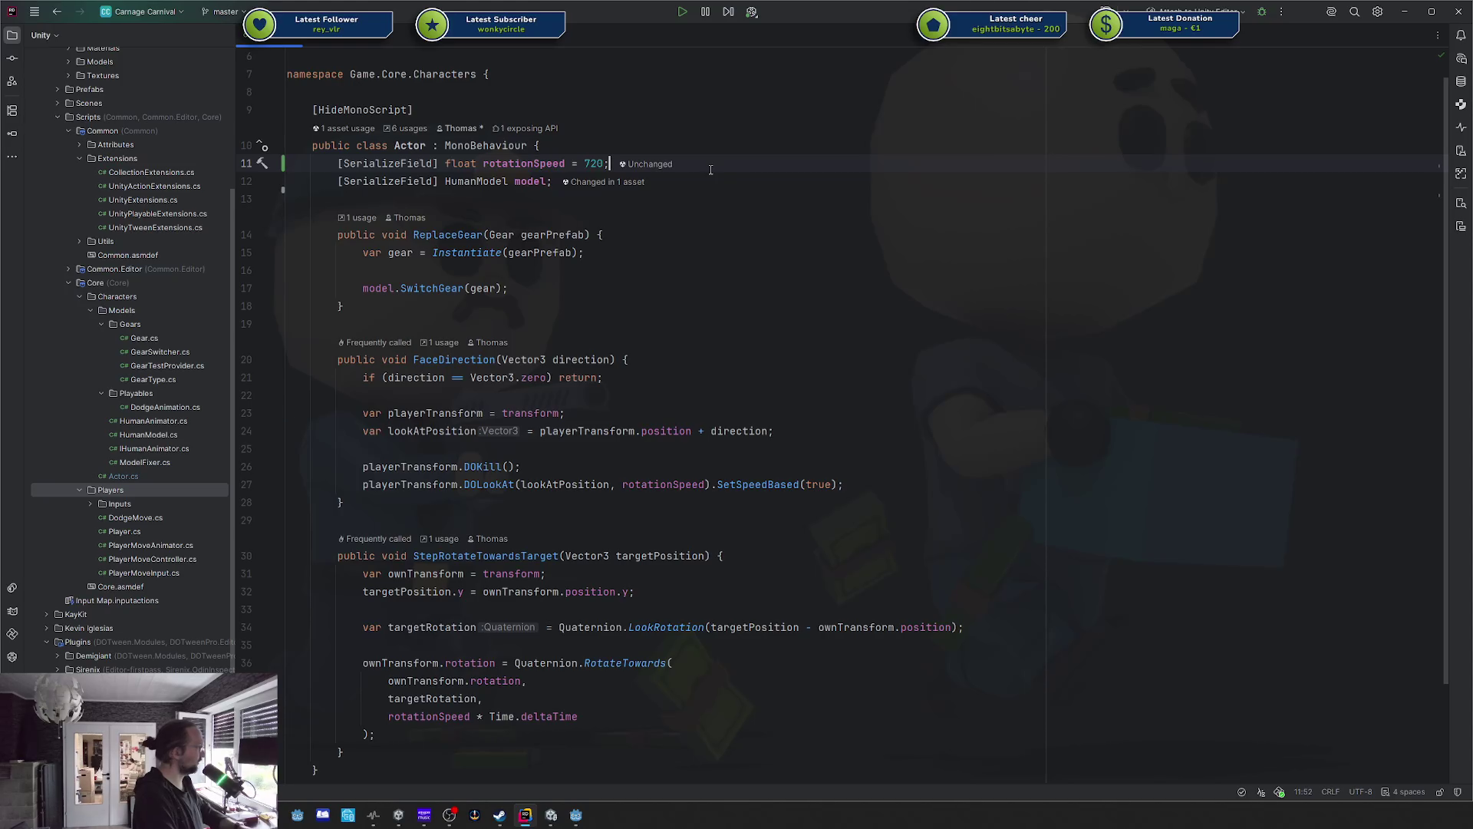
key(alt+Tab)
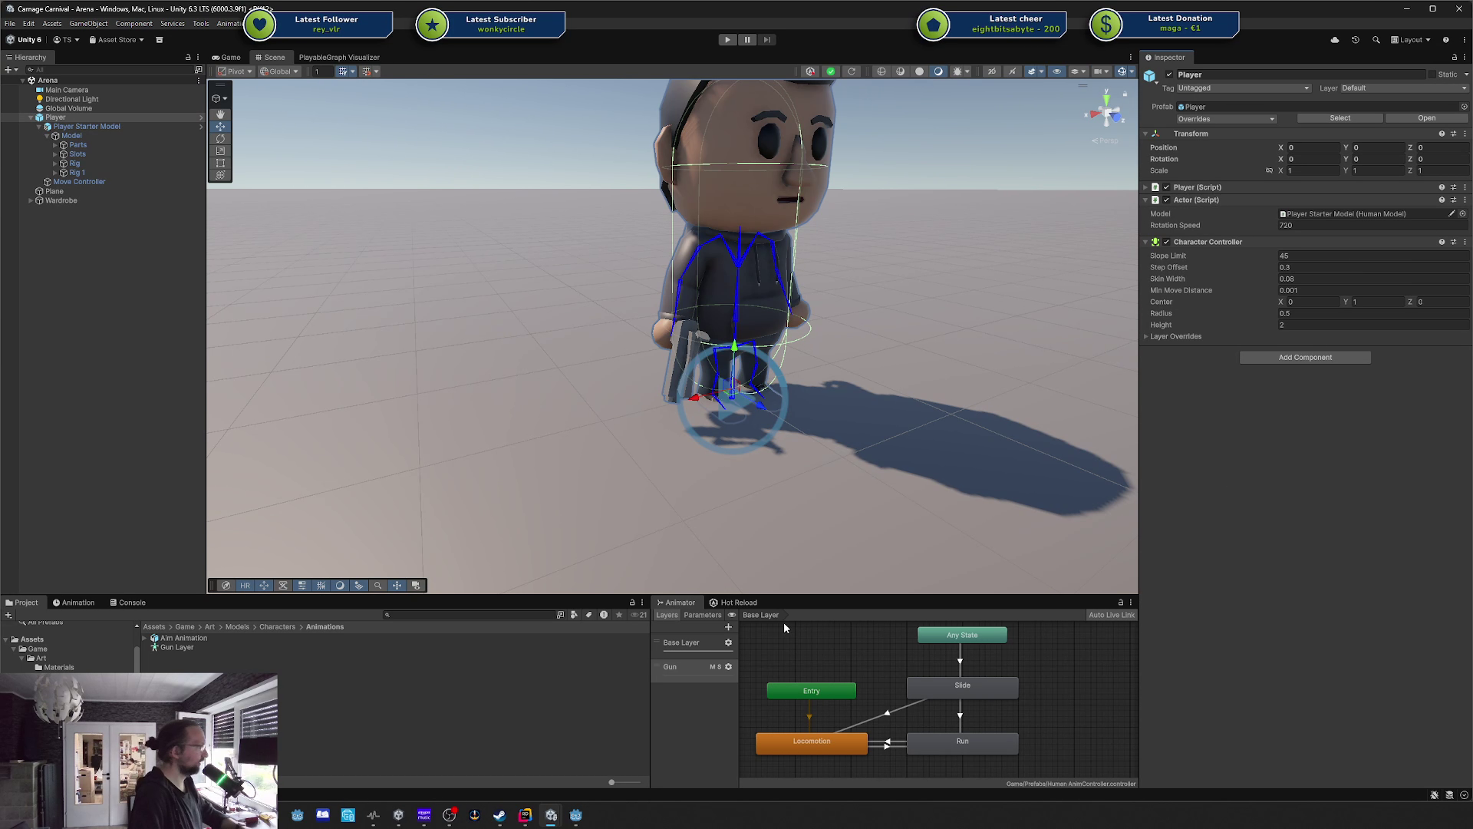
click(740, 603)
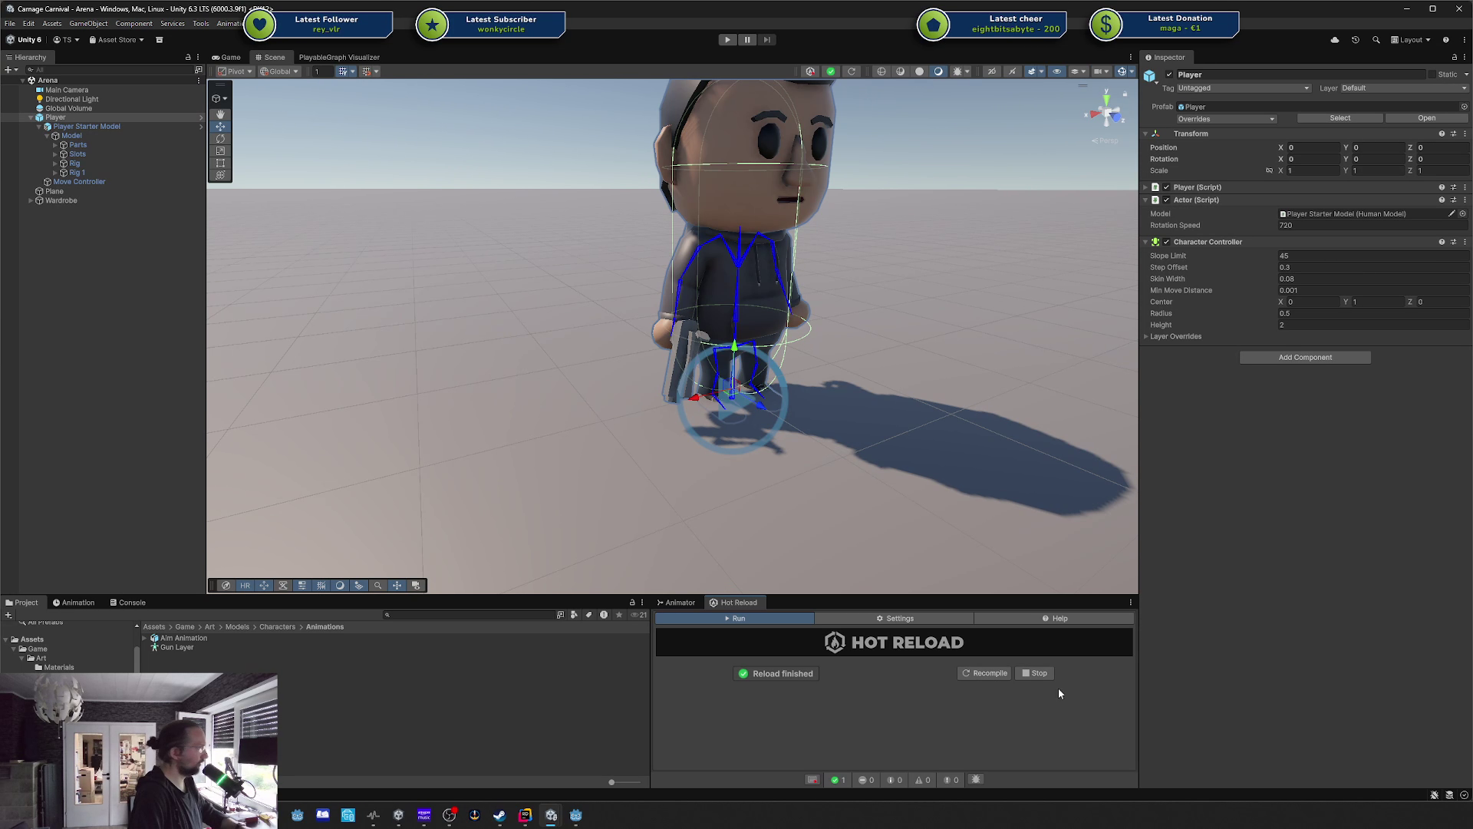
Recompile through Hot Reload so the Actor lists Rotation Speed (720) above Model.
click(985, 673)
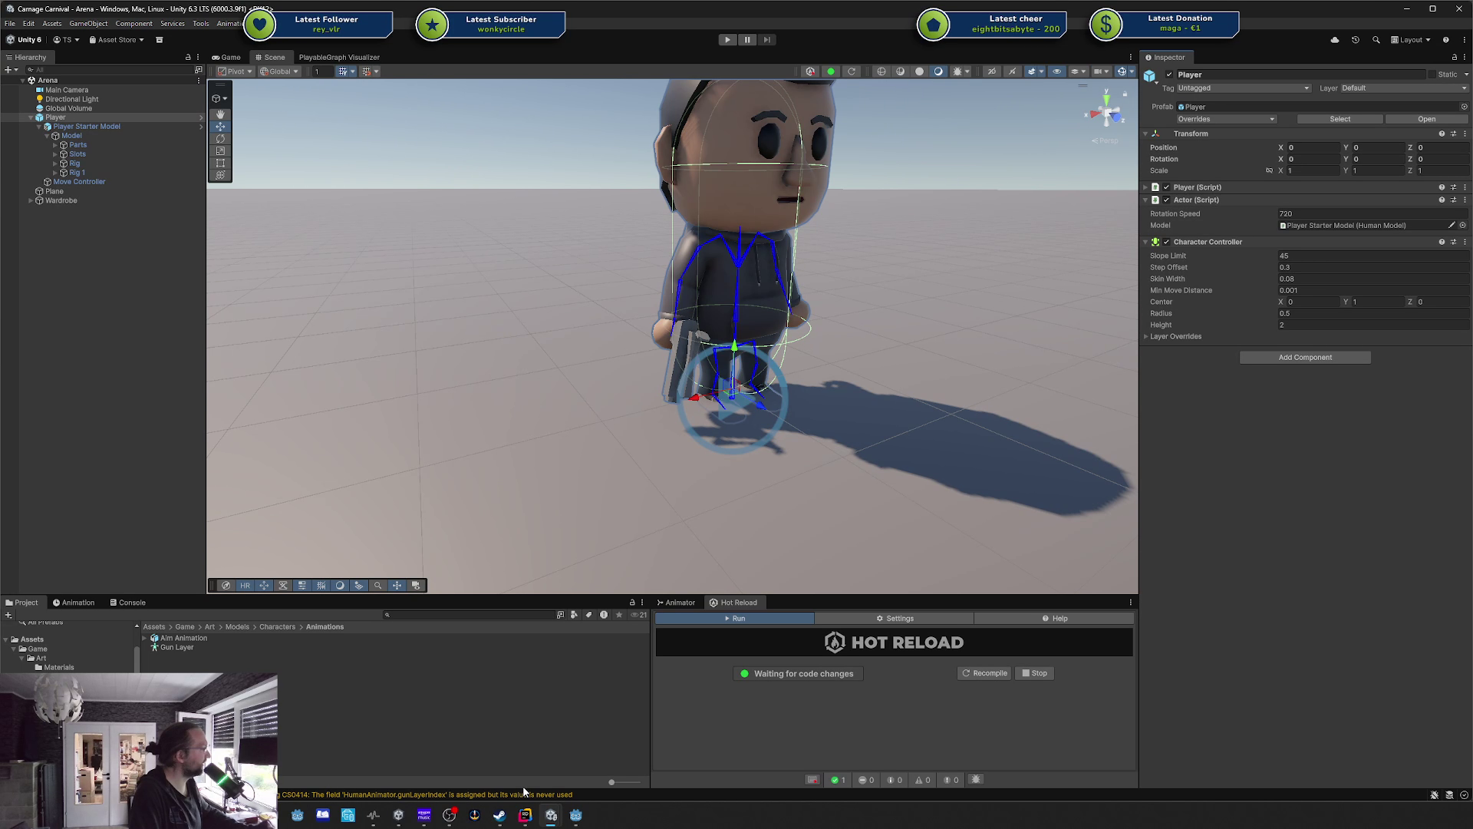
In Actor.cs, add '[SerializeField] GameObject gunPrefab;' on a new line below the model field.
click(525, 815)
click(771, 181)
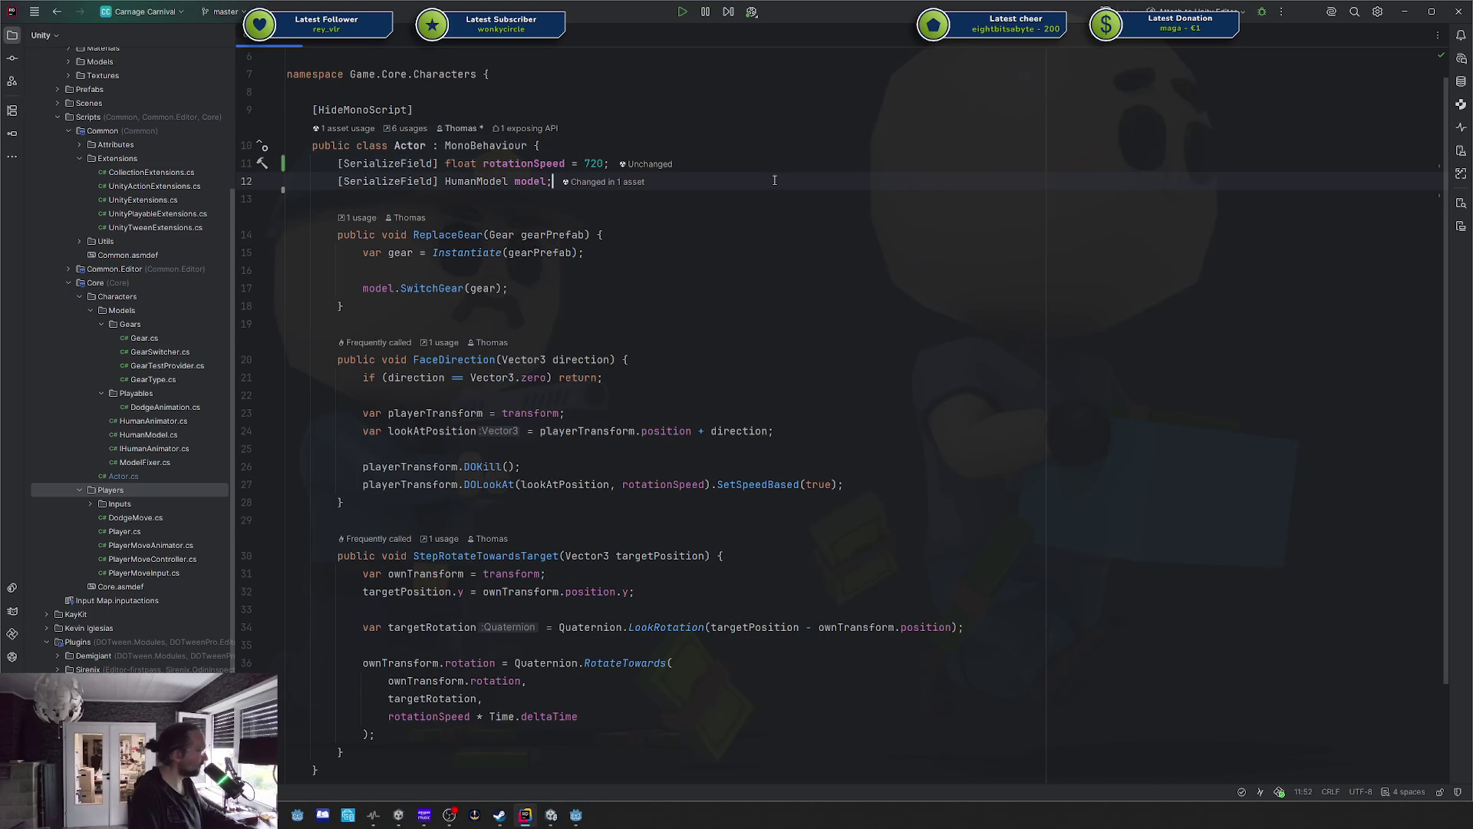
key(Return)
text([S)
key(Return)
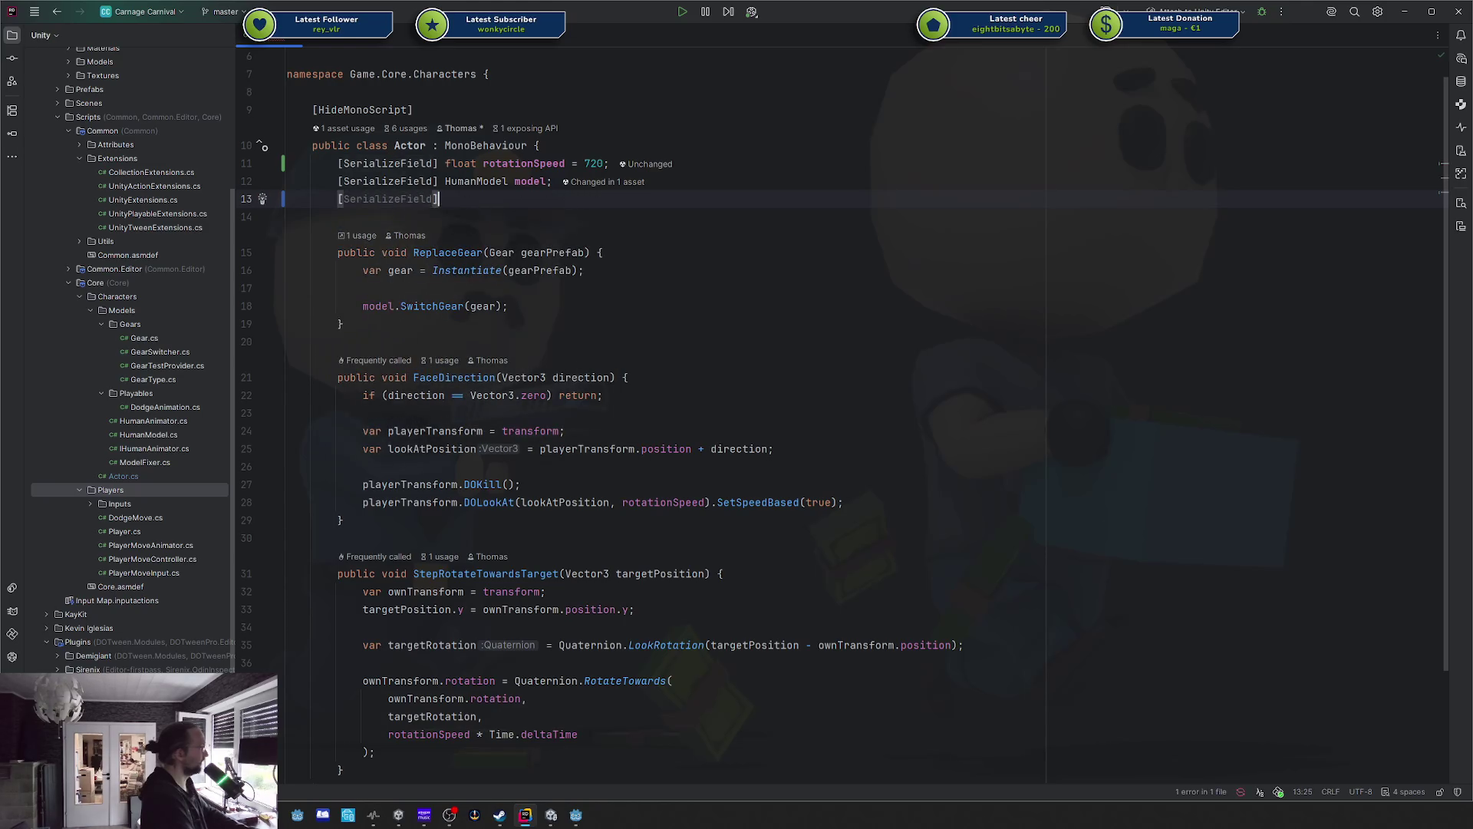
text(Mod)
key(BackSpace)
key(BackSpace)
key(BackSpace)
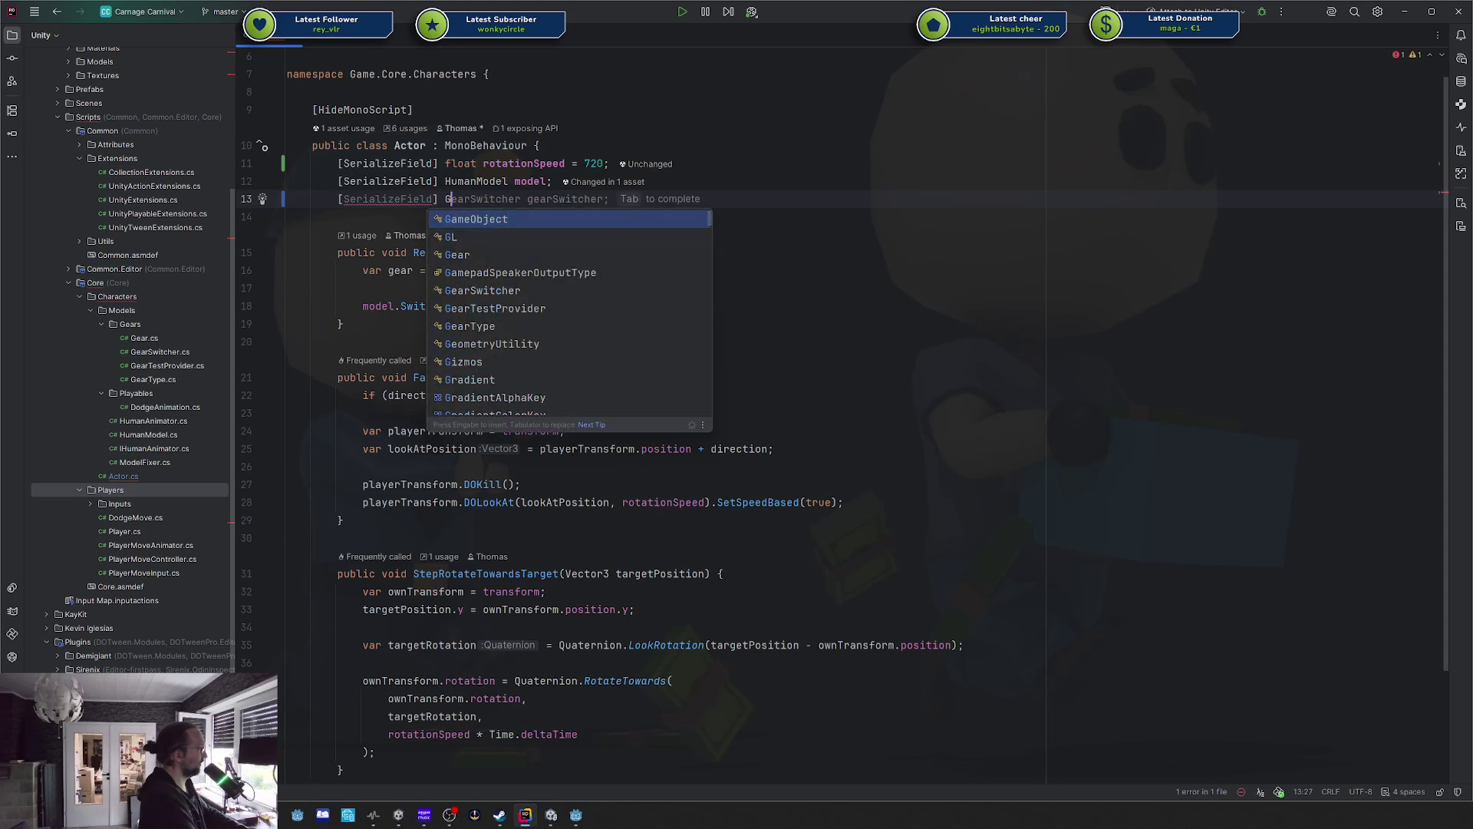
text(Gam)
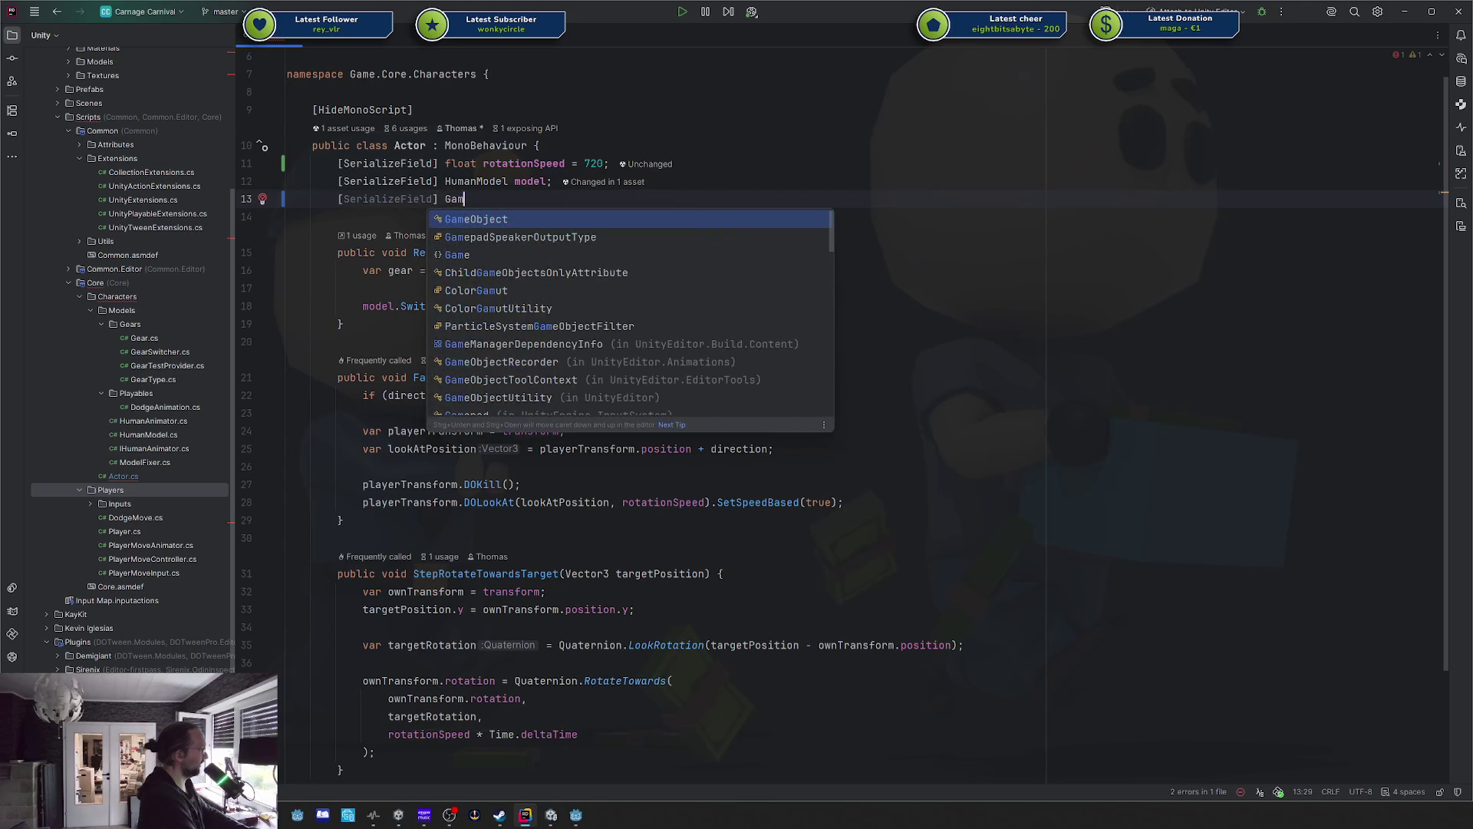
text(eObject gu)
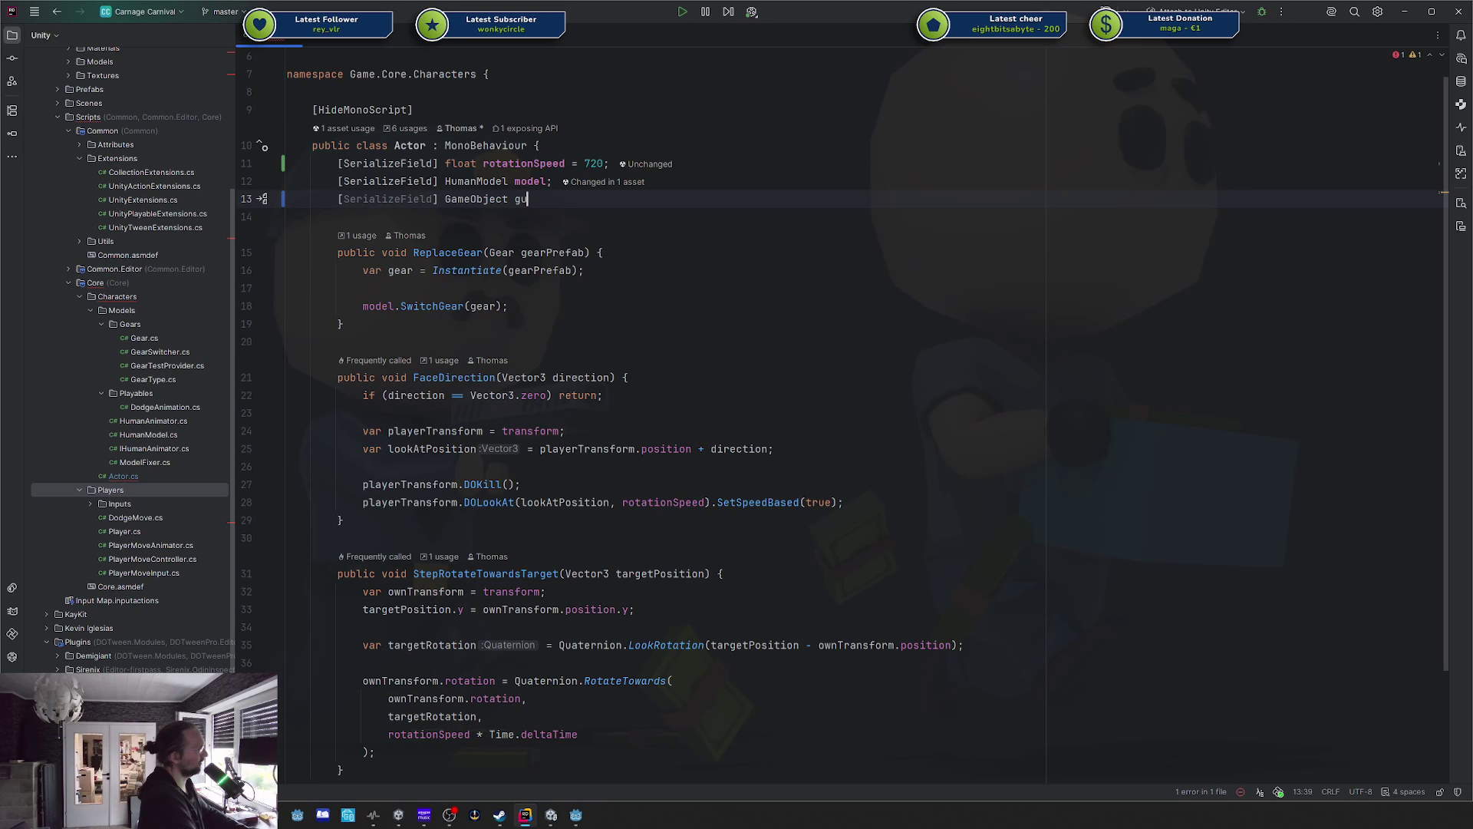
text(nPrefab;)
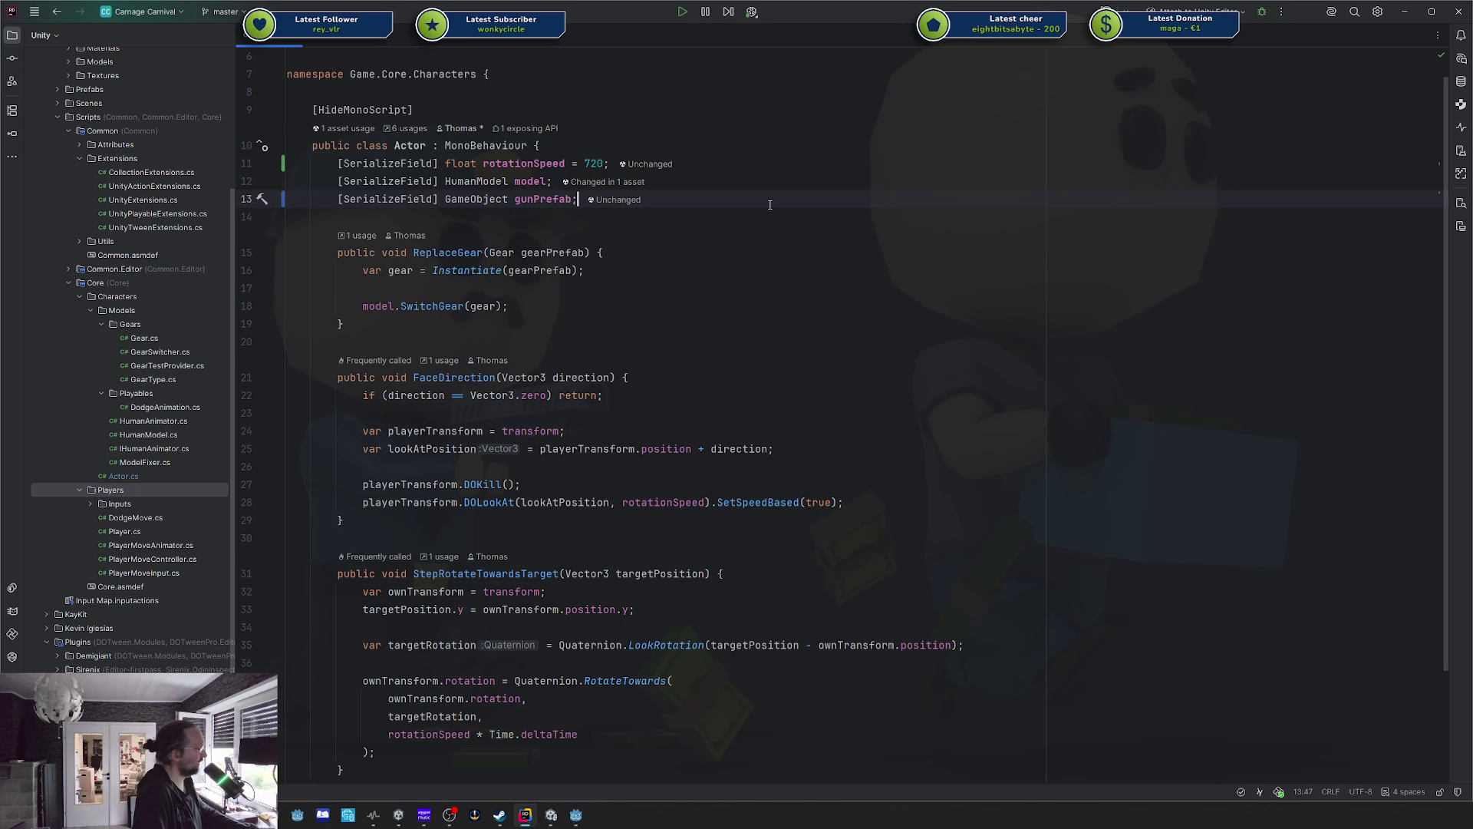
key(alt+Tab)
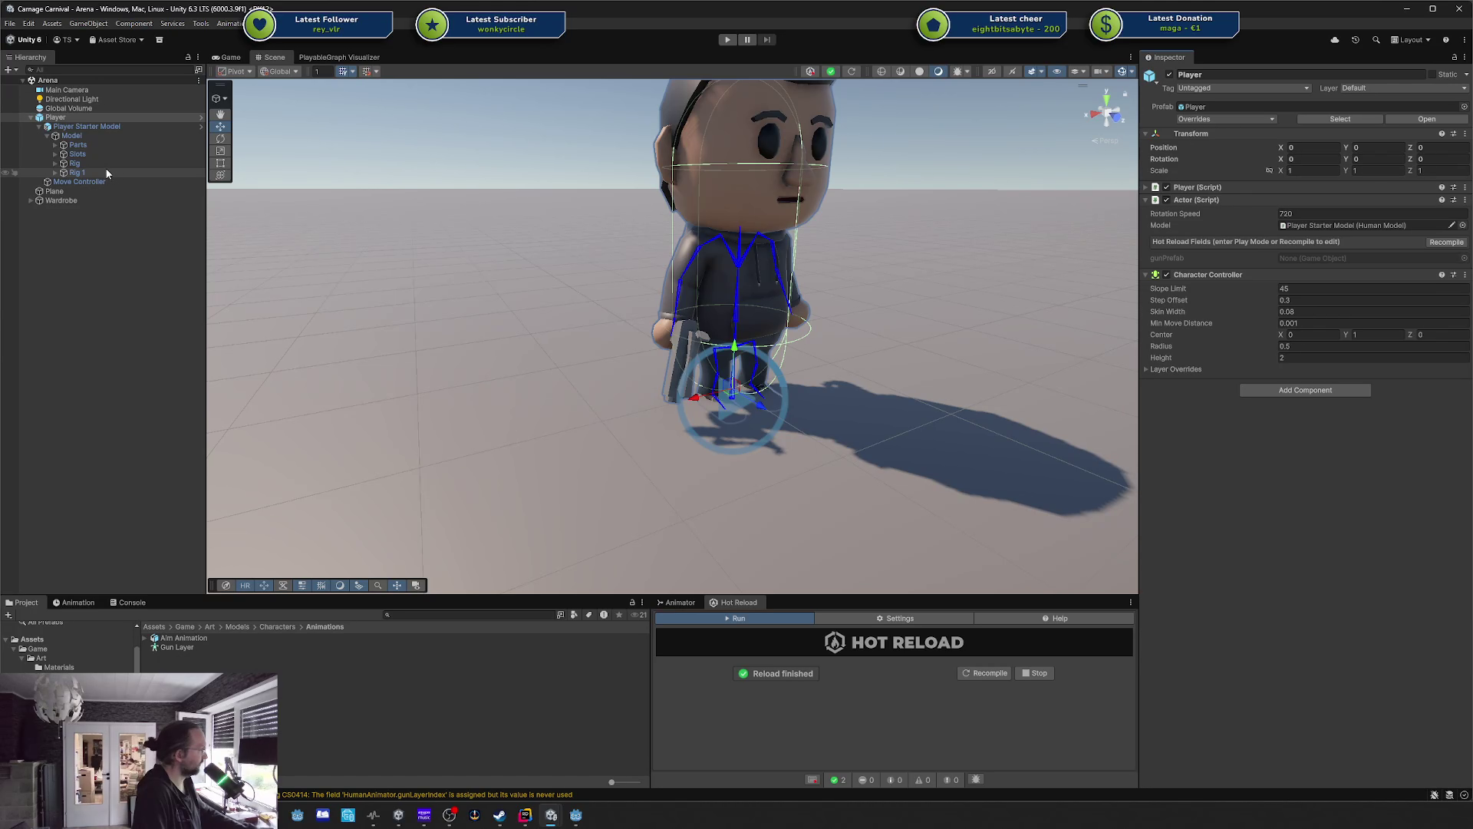
Recompile, then assign the Prototype Gun prefab to the Player Actor's Gun Prefab field.
click(1447, 242)
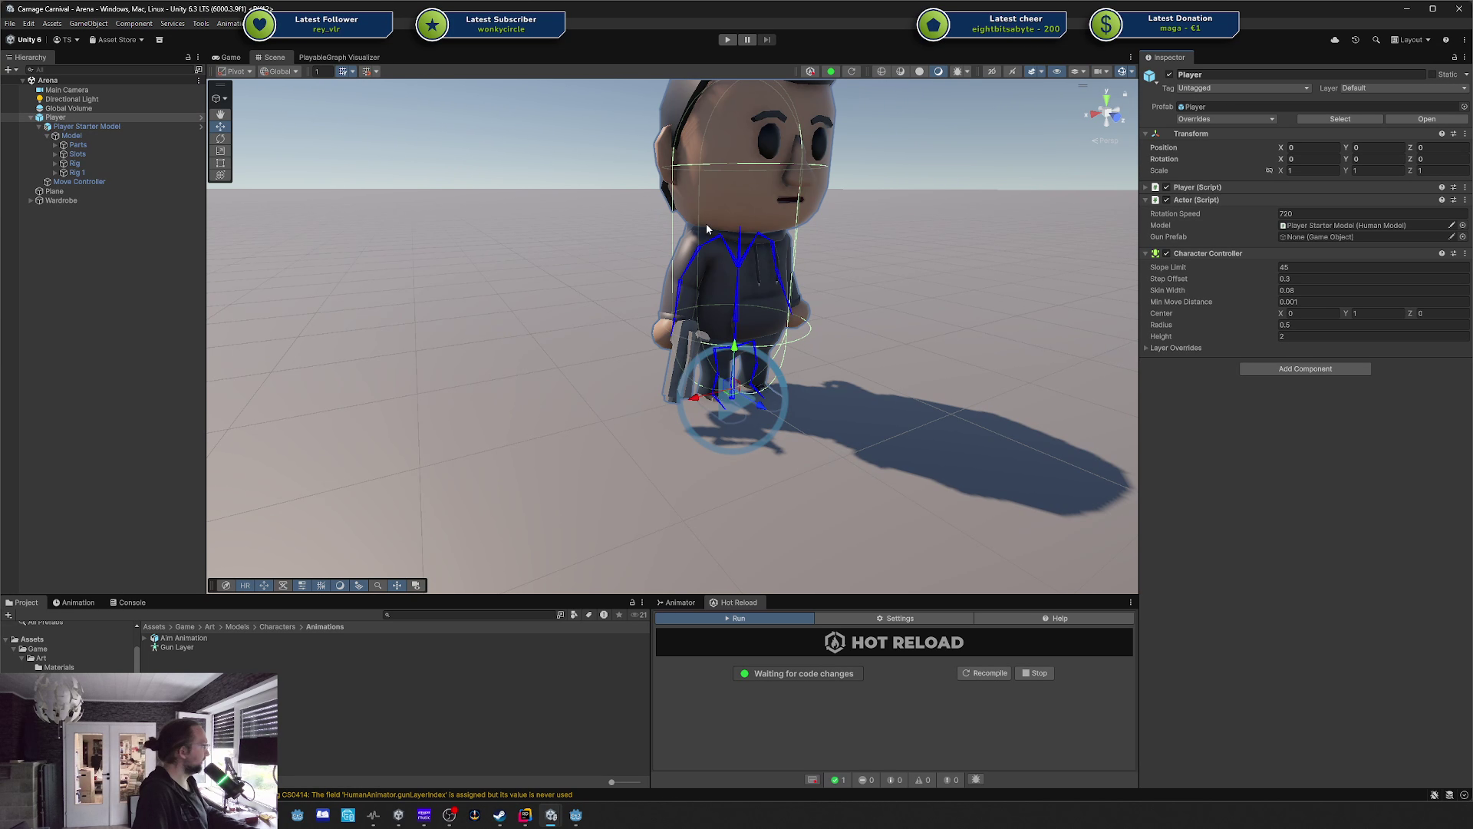
click(55, 154)
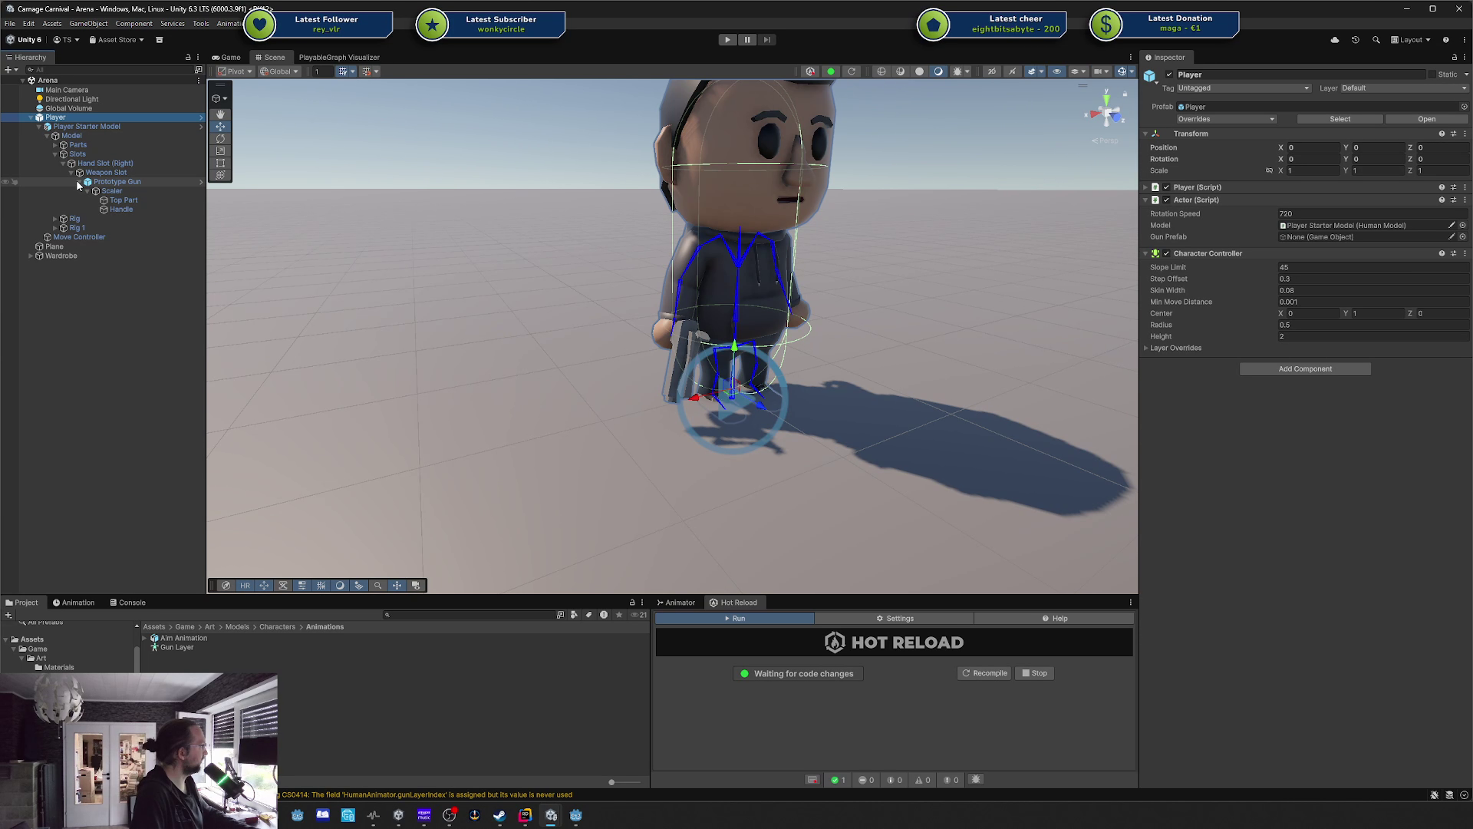
click(79, 182)
right_click(130, 188)
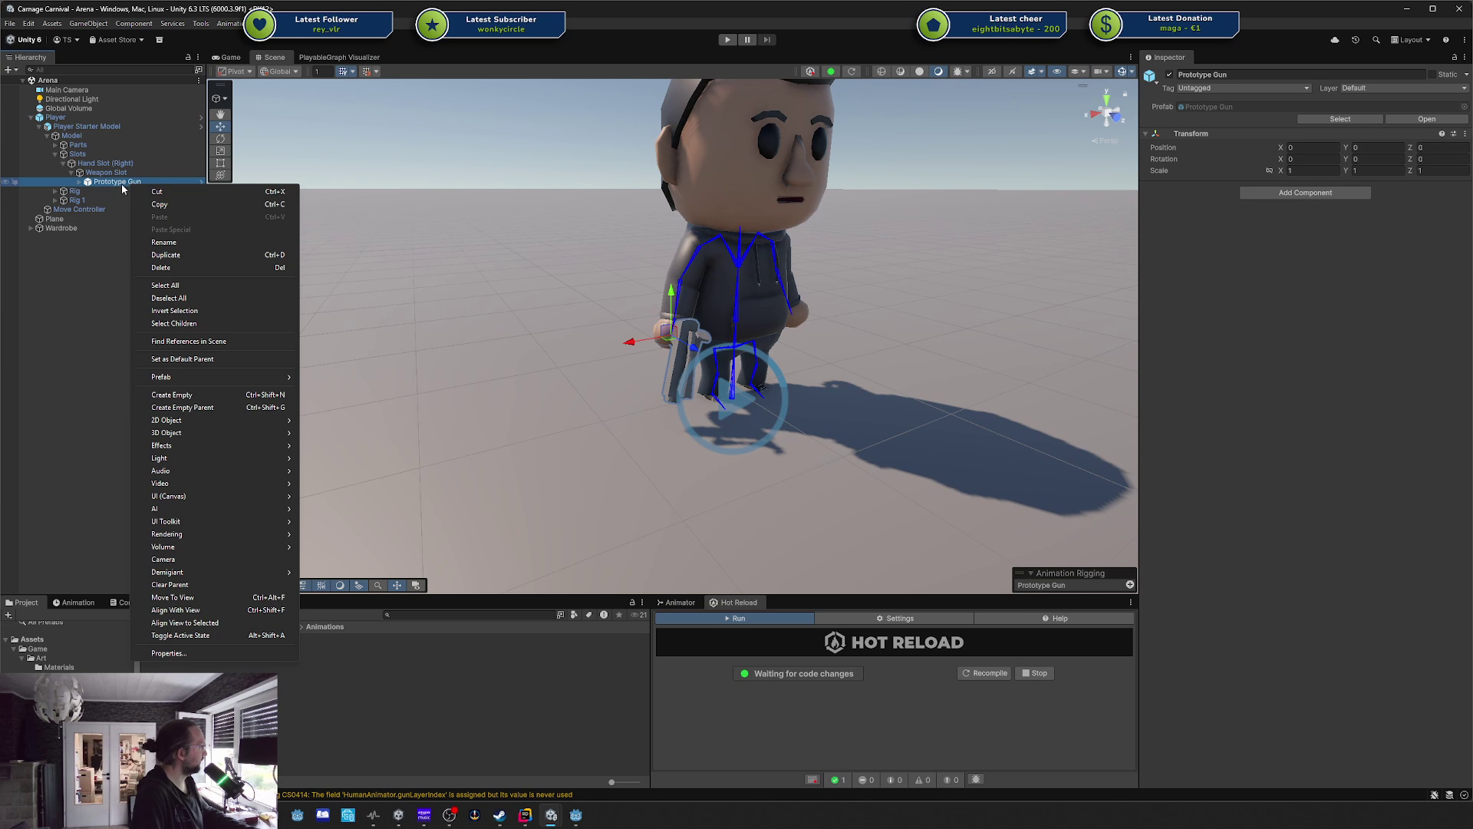
click(1340, 118)
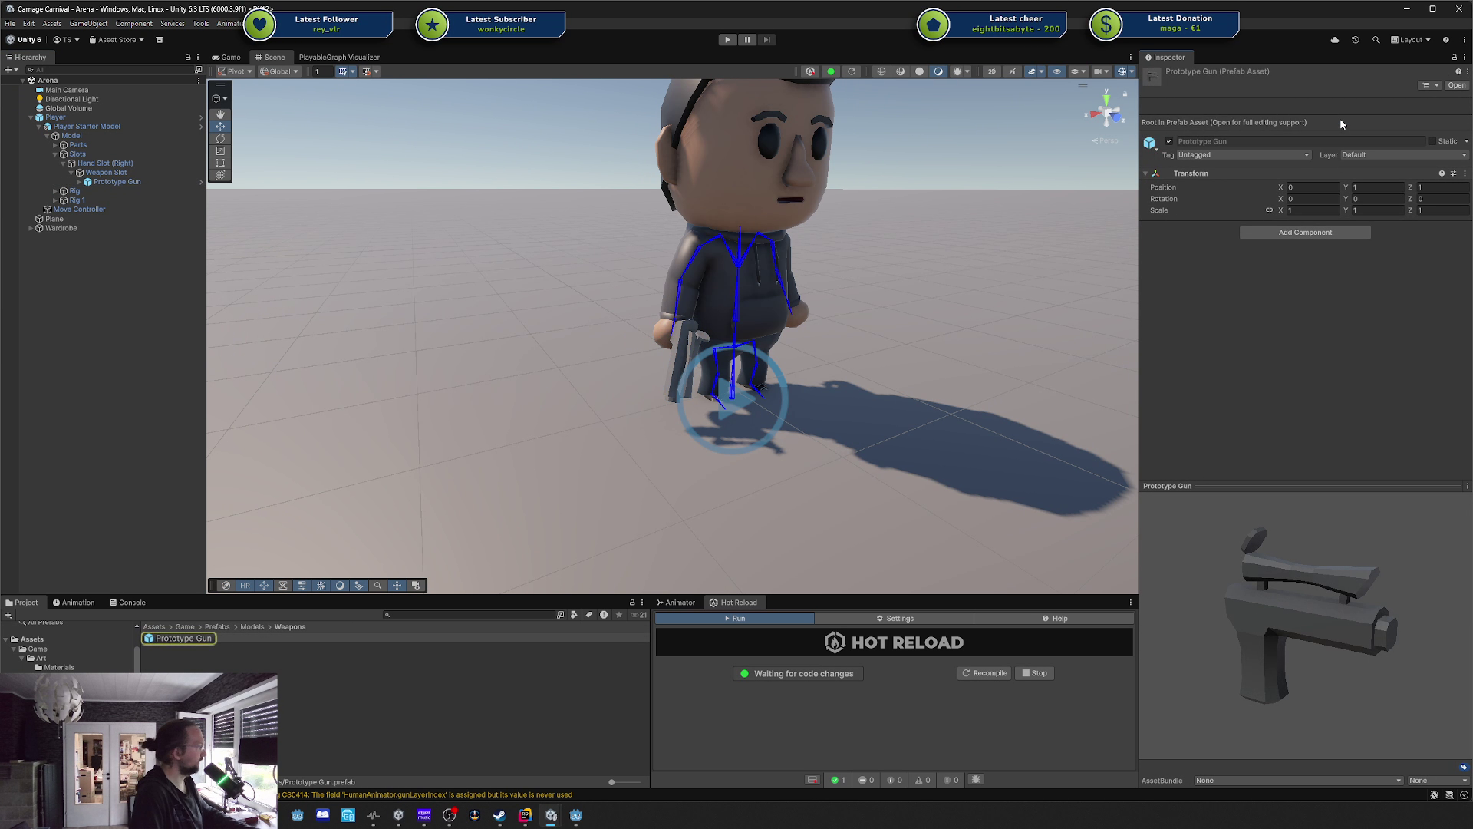
click(87, 126)
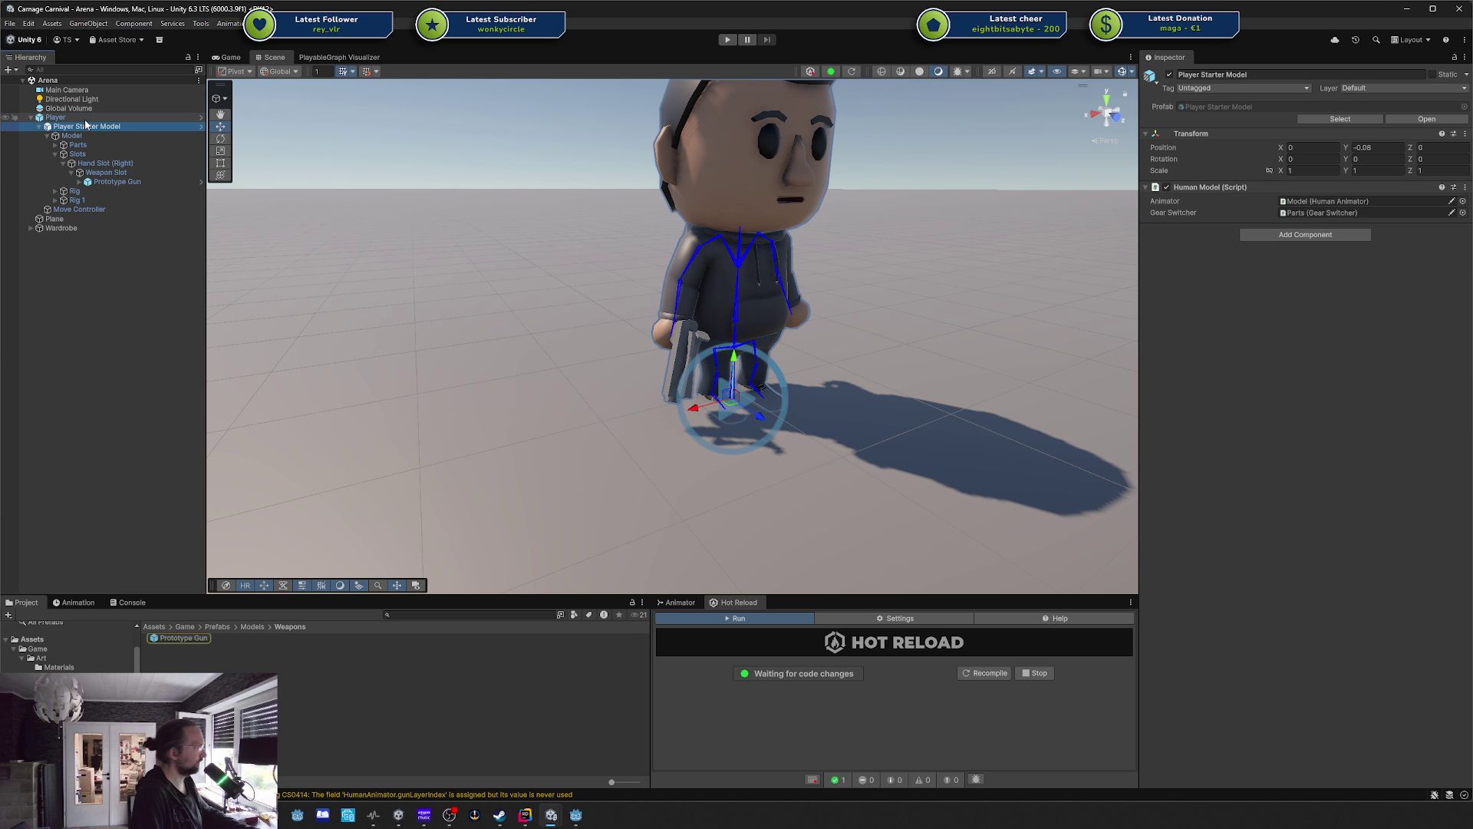
click(84, 116)
mouse_move(180, 638)
mouse_down()
mouse_move(614, 460)
mouse_move(1334, 240)
mouse_up()
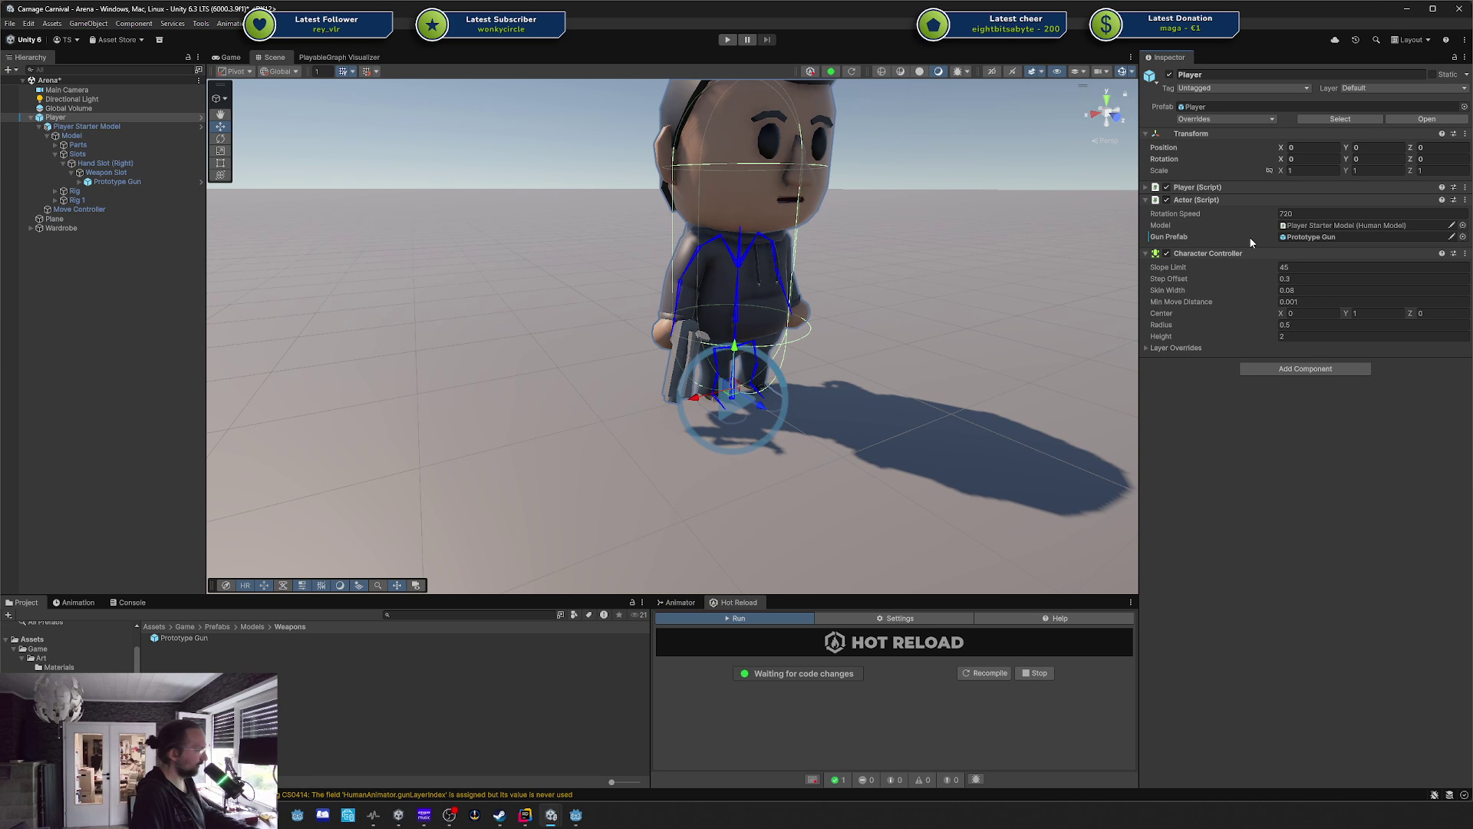
Check the Weapon Slot and Prototype Gun objects, reselect Player and save the scene.
click(134, 183)
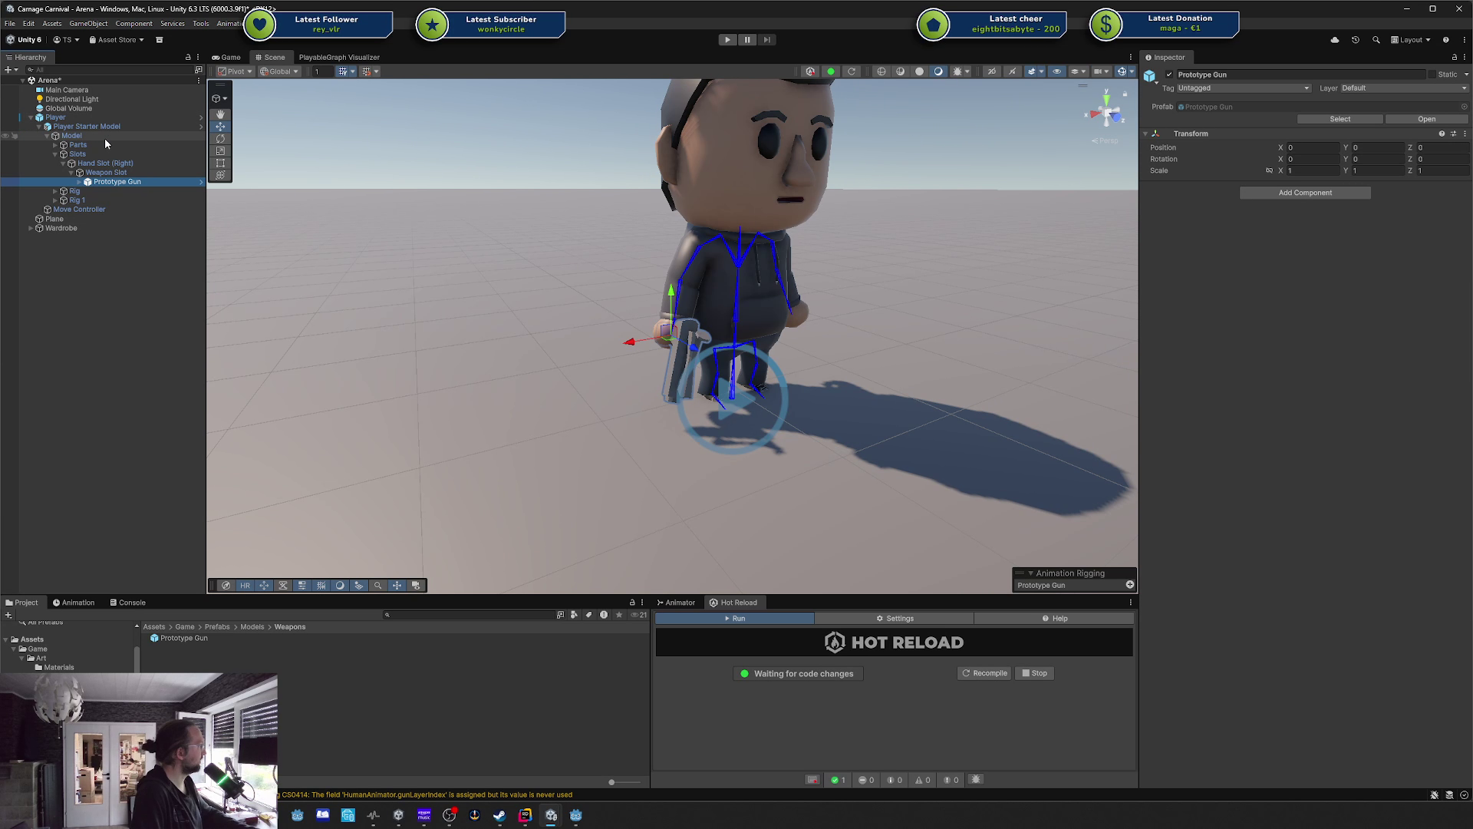
click(115, 172)
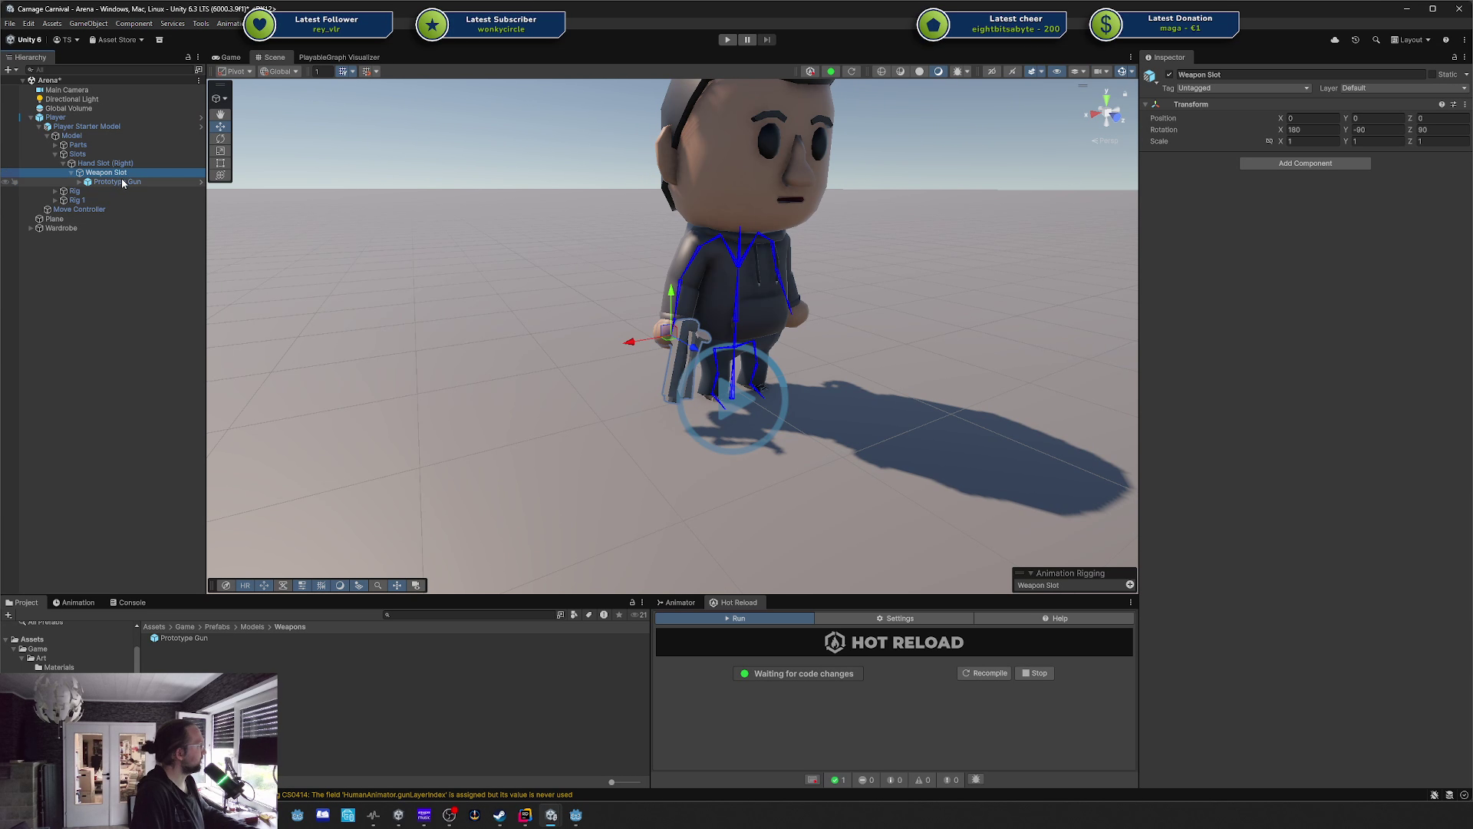
click(124, 183)
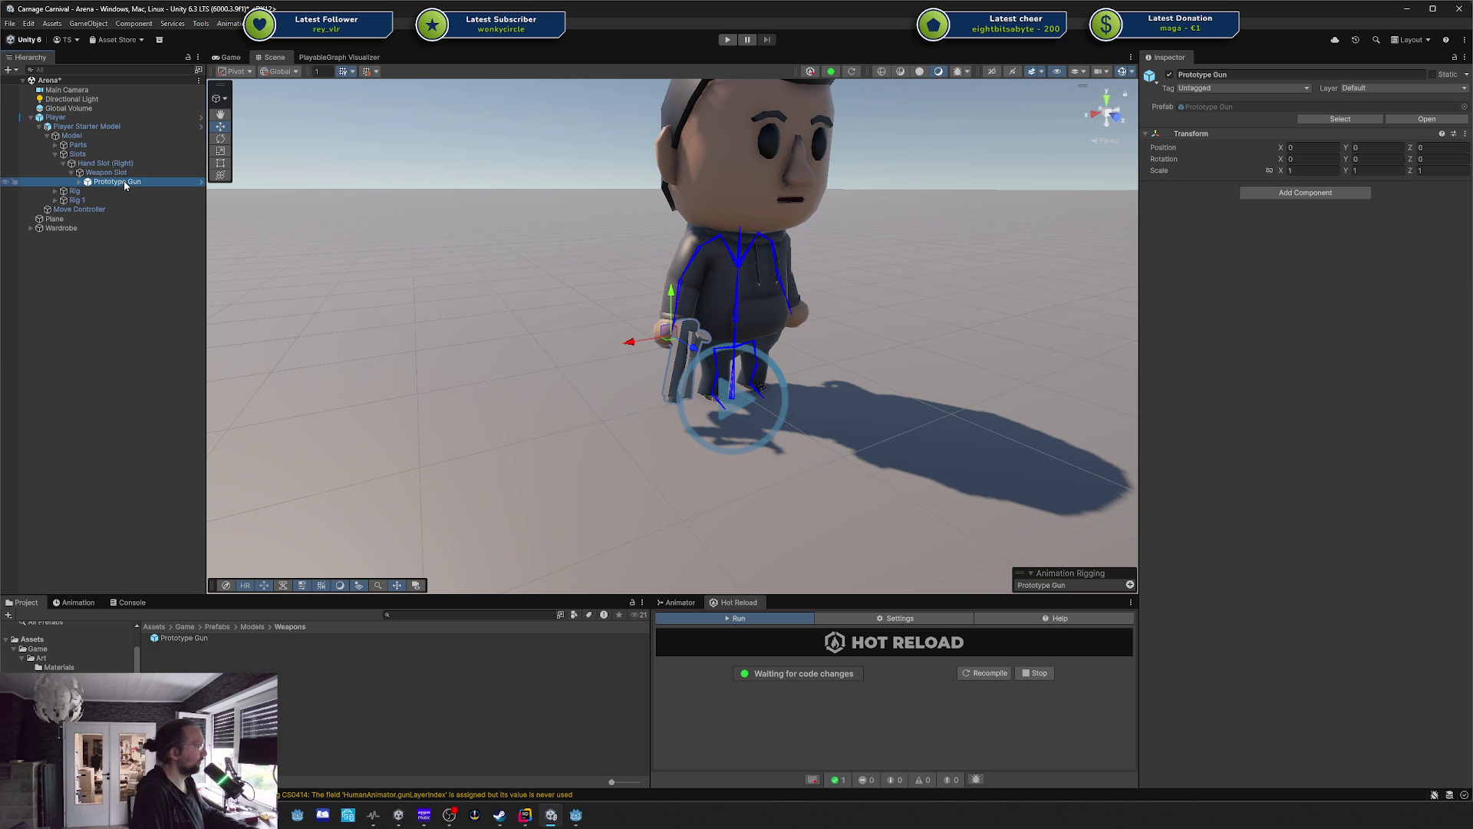
click(72, 116)
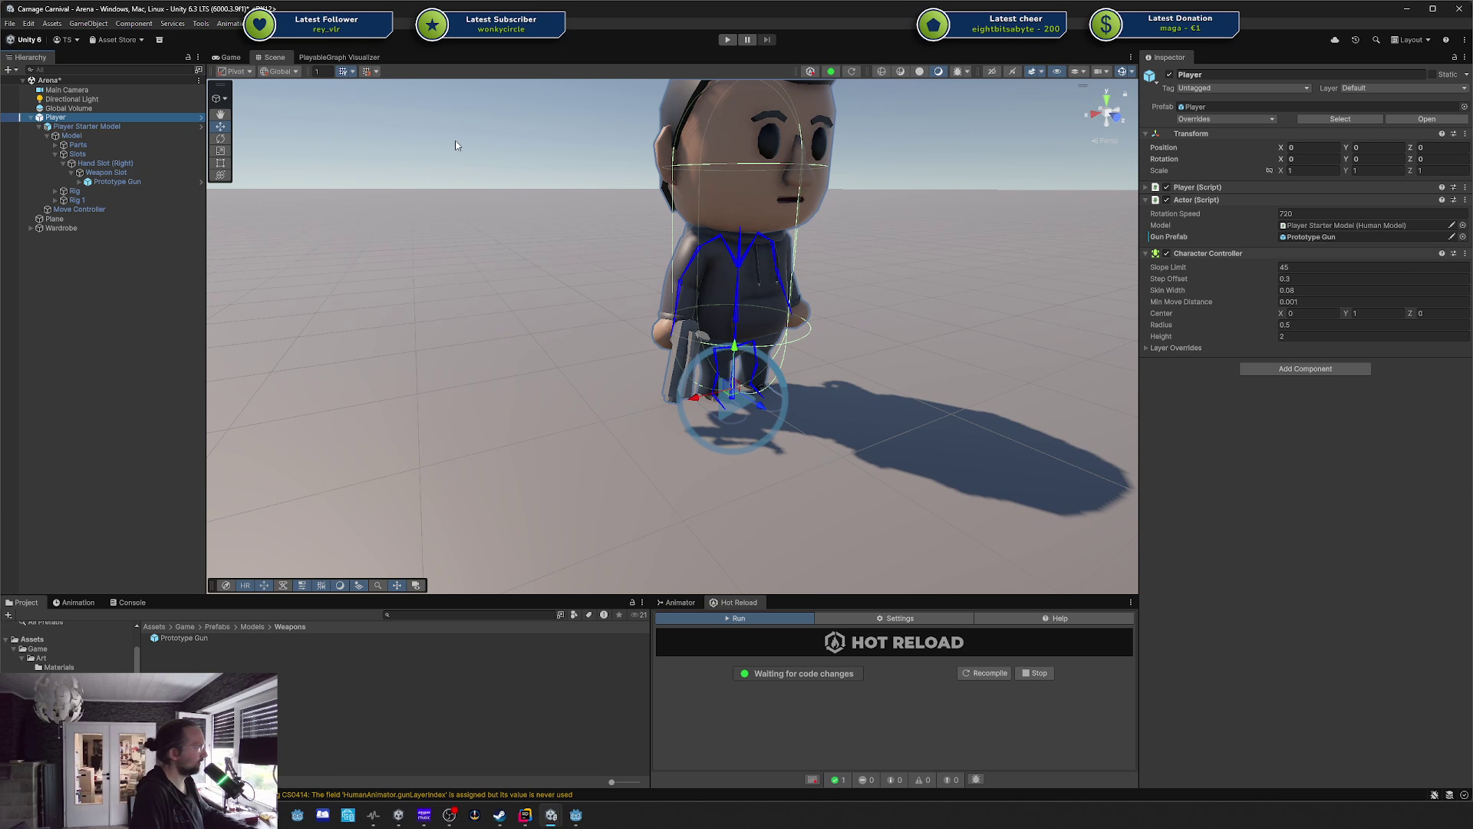
key(ctrl+s)
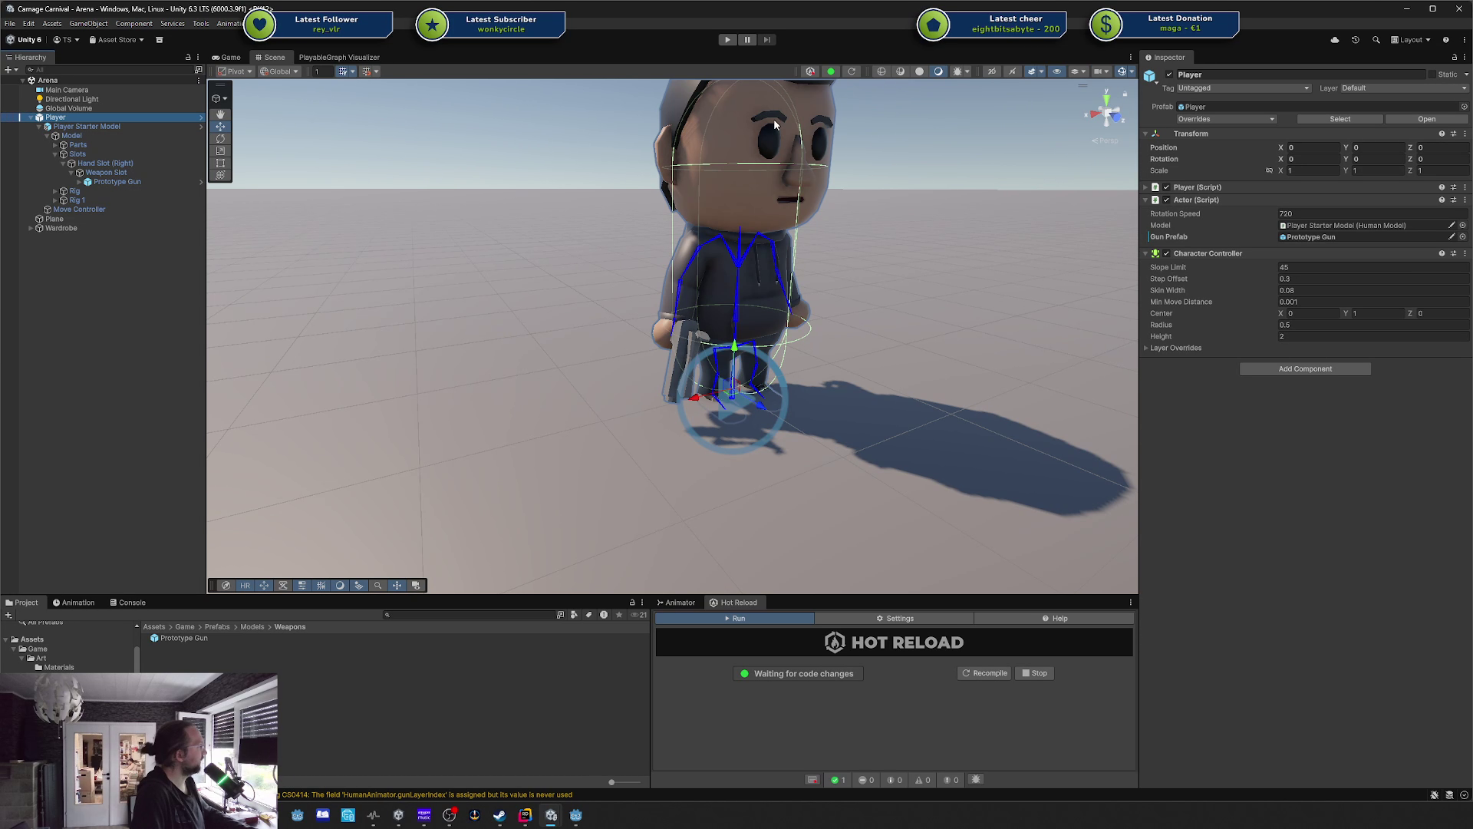
Inspect the Actor's Model reference, then return to Actor.cs in Rider.
click(1340, 227)
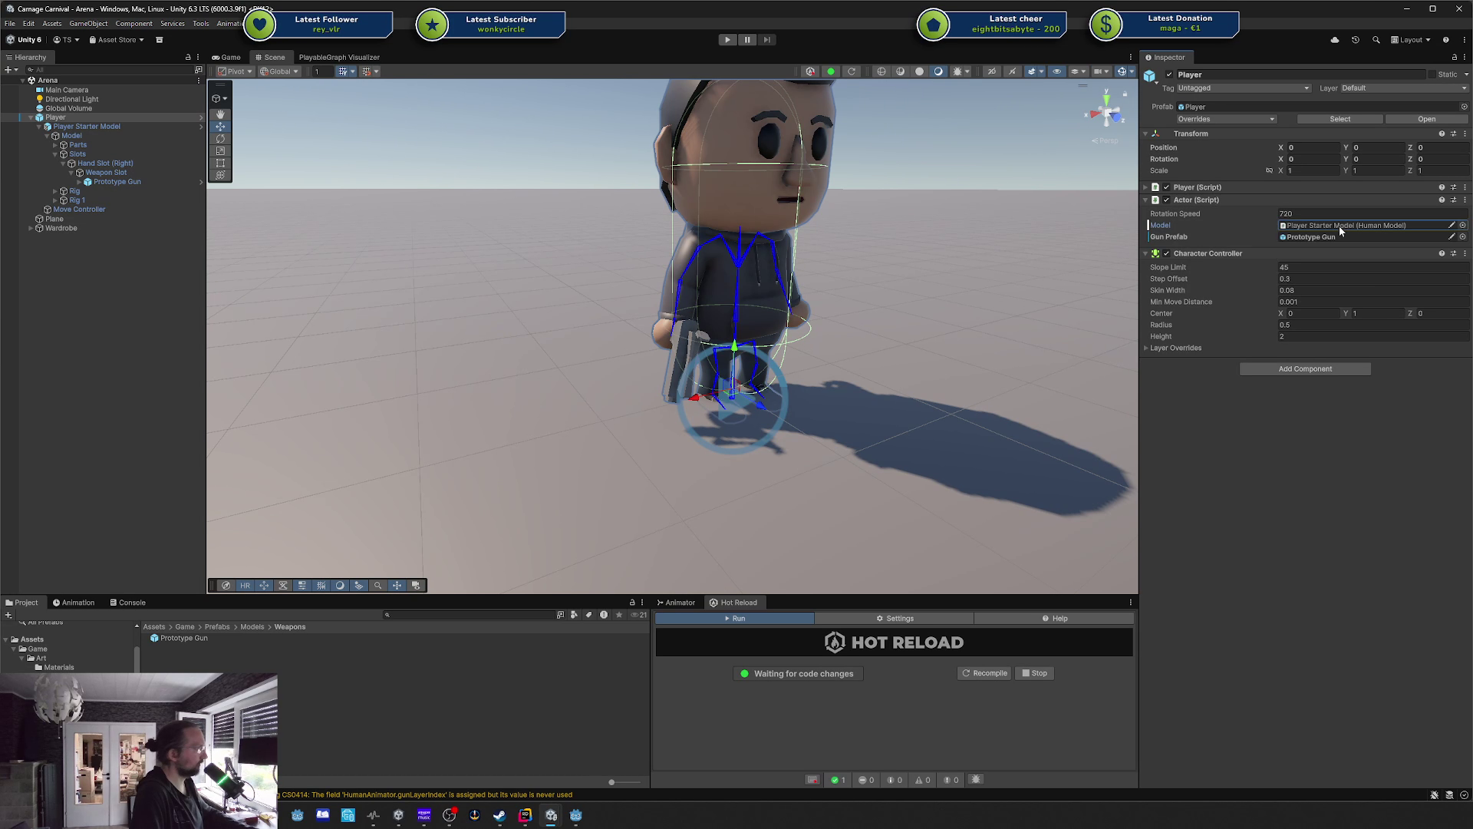
right_click(1339, 225)
click(1237, 522)
click(525, 815)
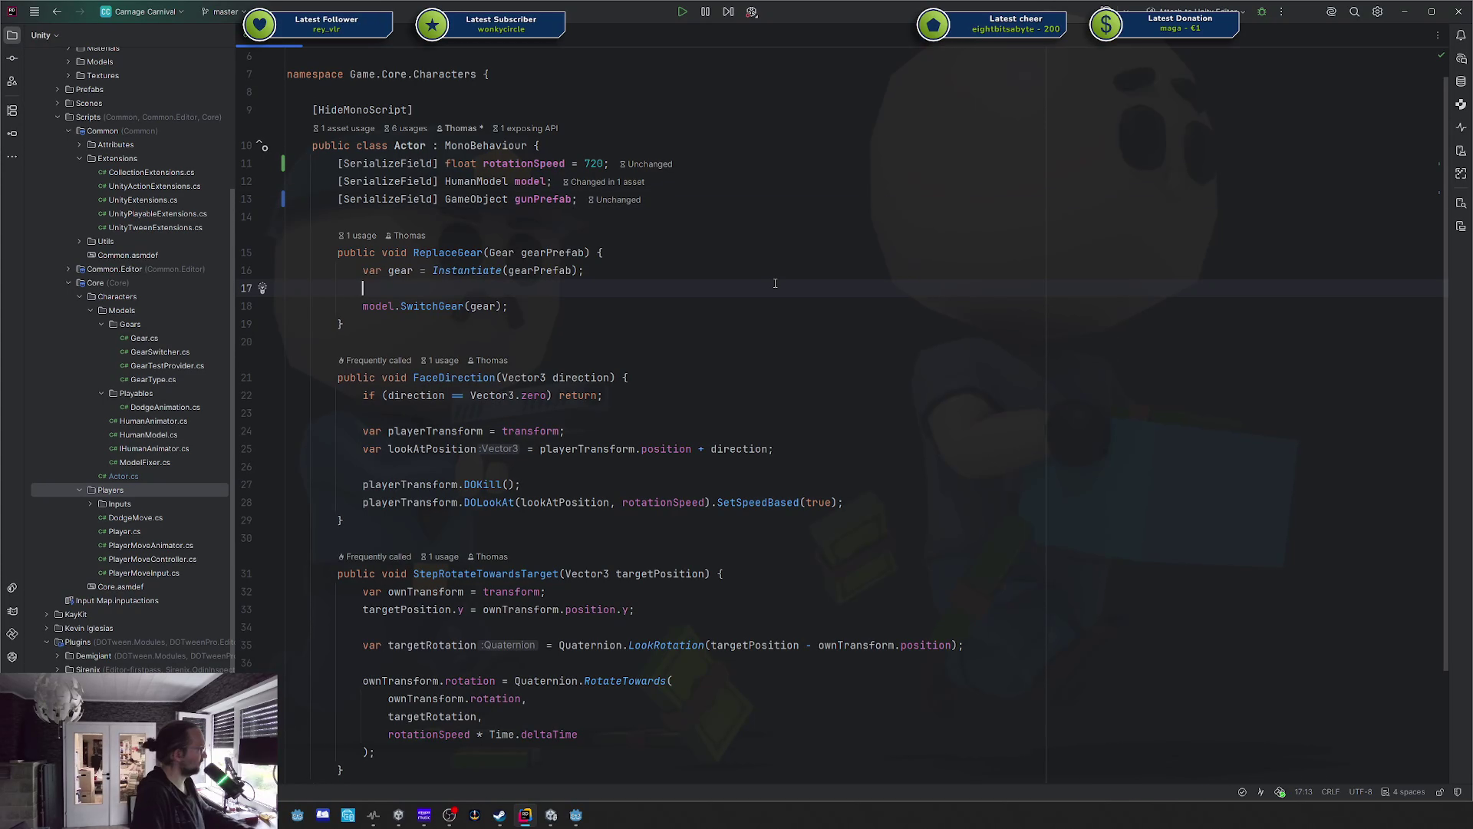
Open HumanModel and add '[SerializeField] Transform gunSlot;' below the gearSwitcher field.
ctrl+click(506, 181)
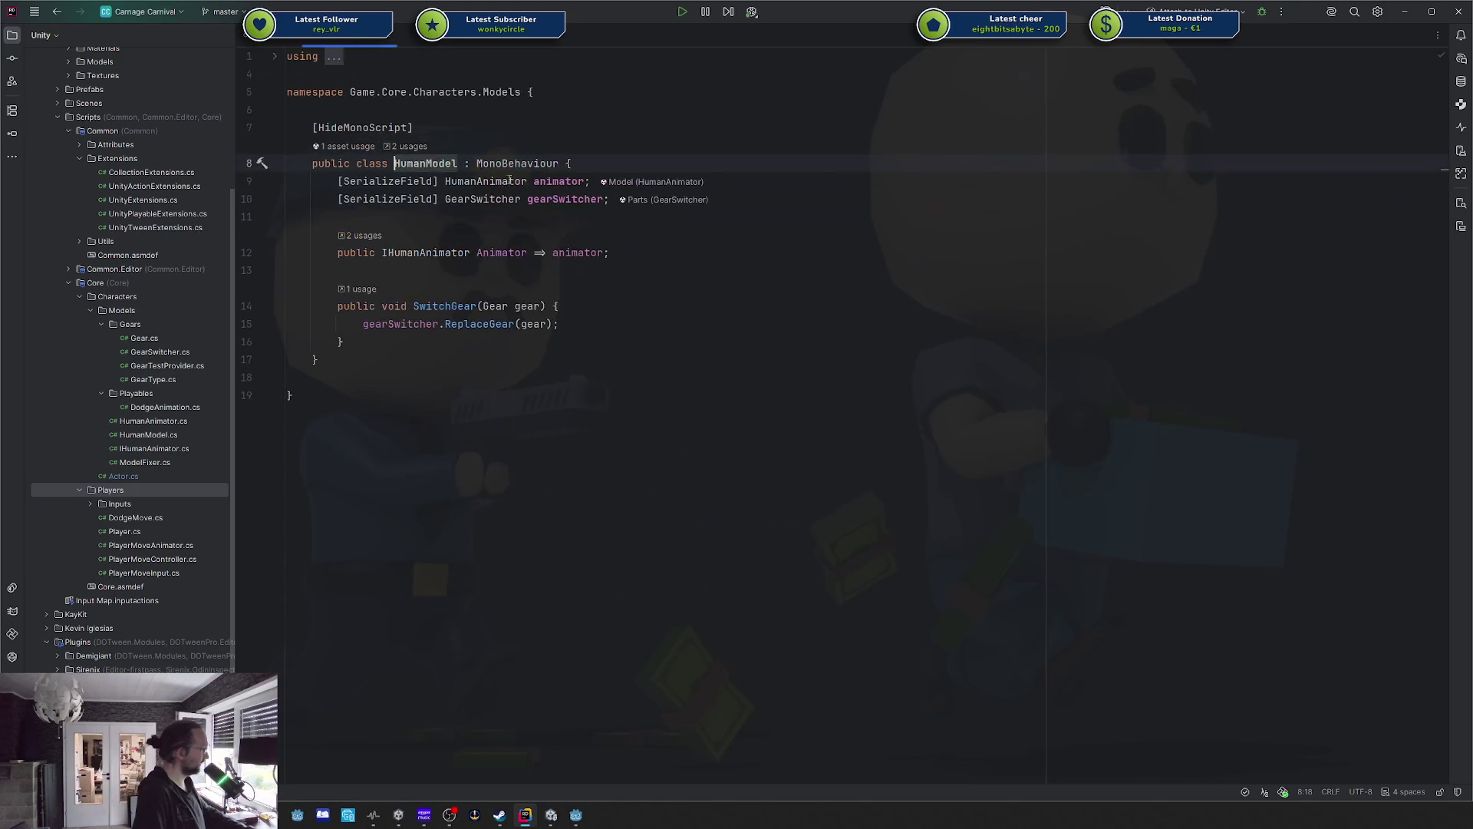
click(887, 204)
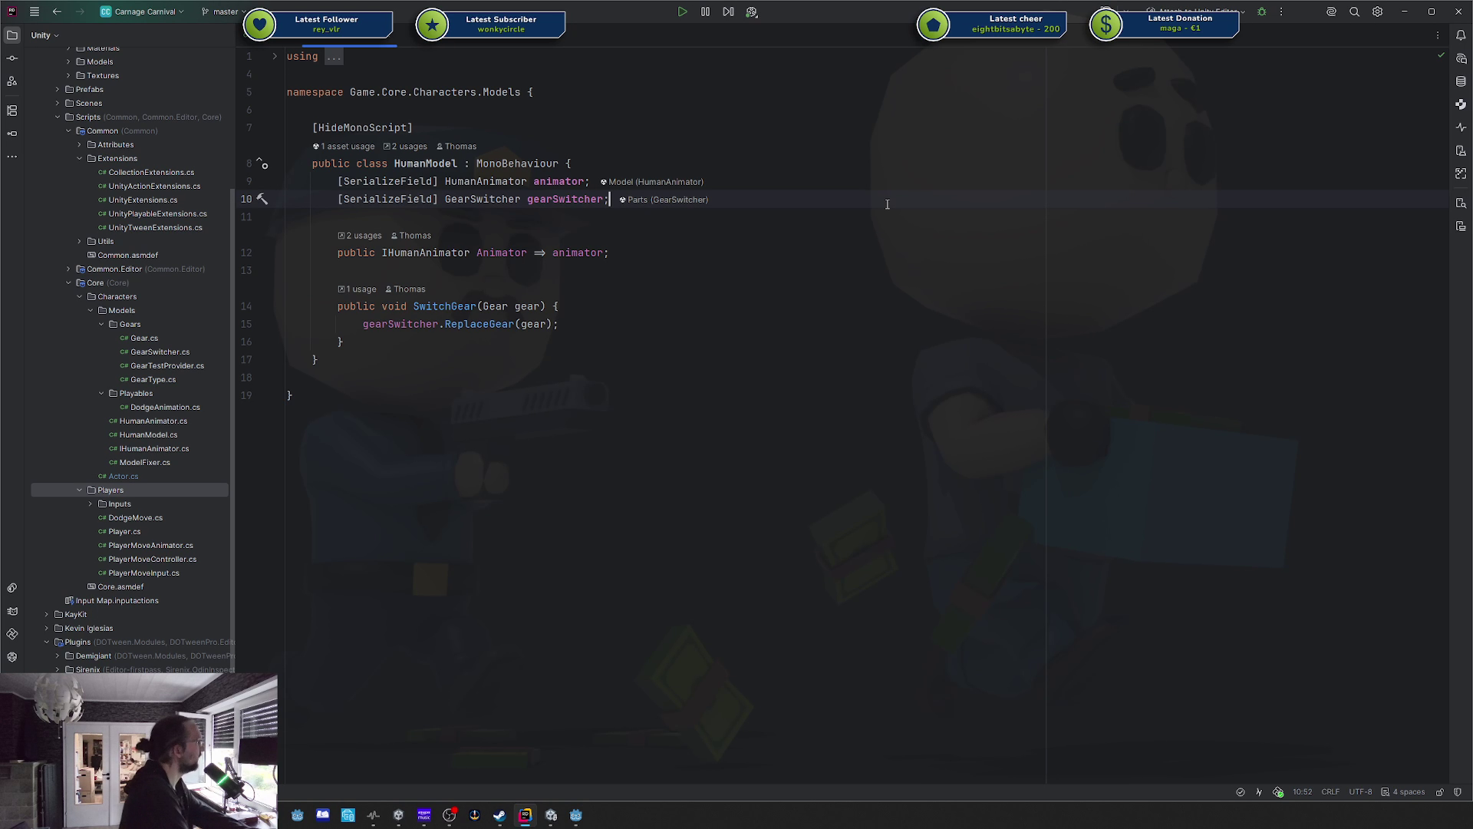
key(Return)
text([SerializeField] )
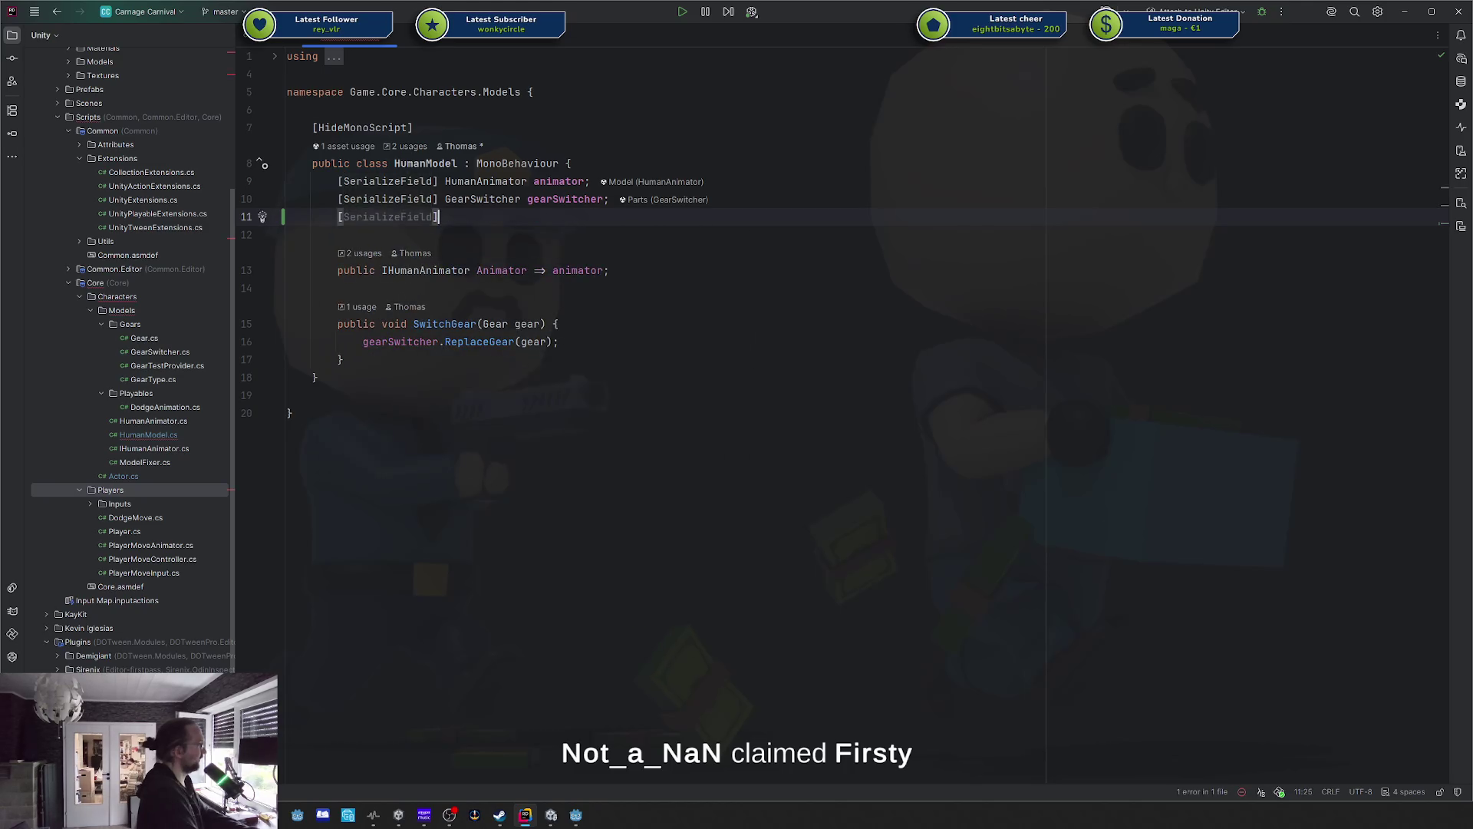
text(Tra)
key(Return)
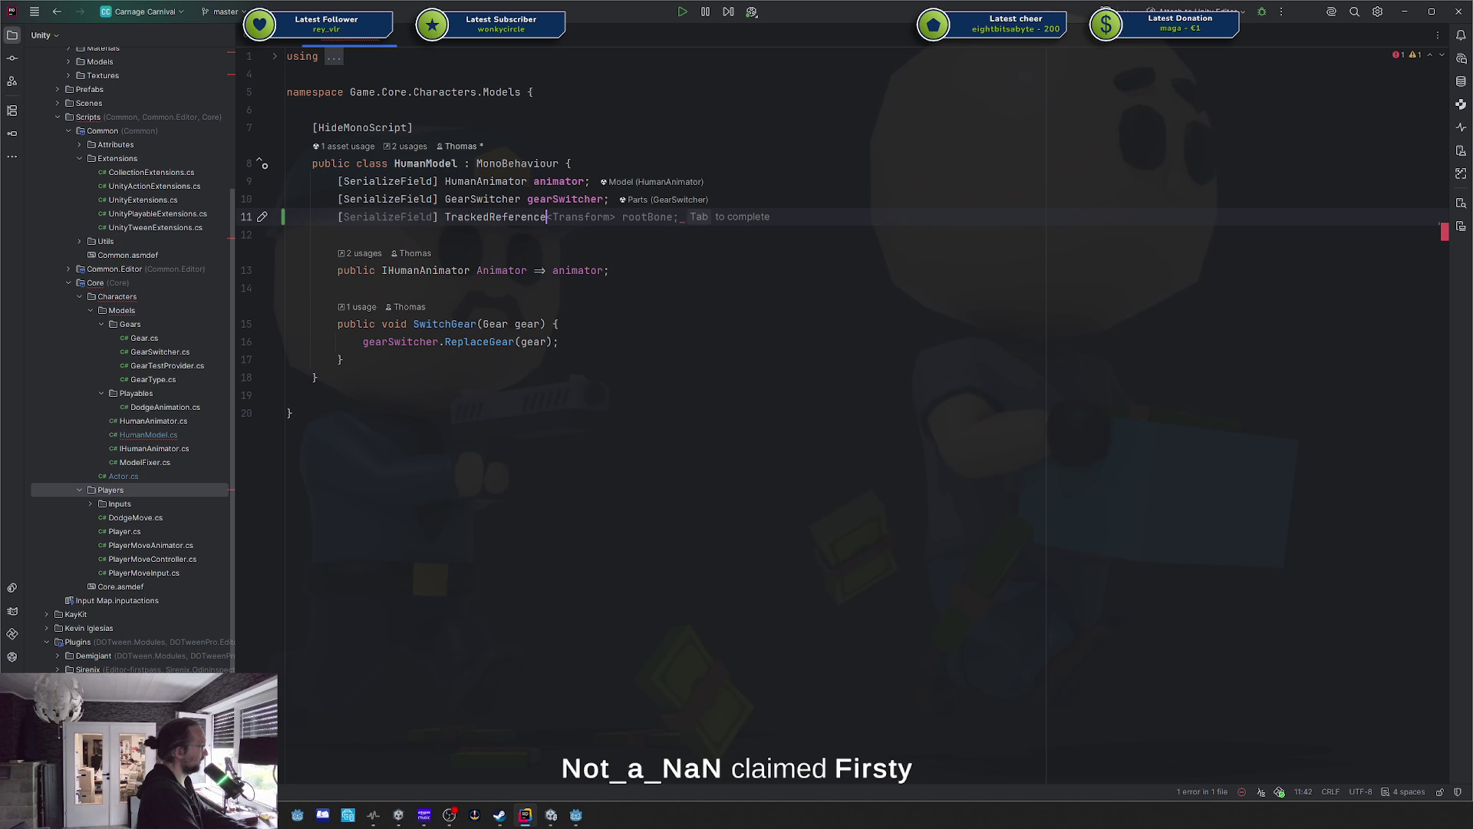
key(ctrl+z)
text(nsformW)
key(Return)
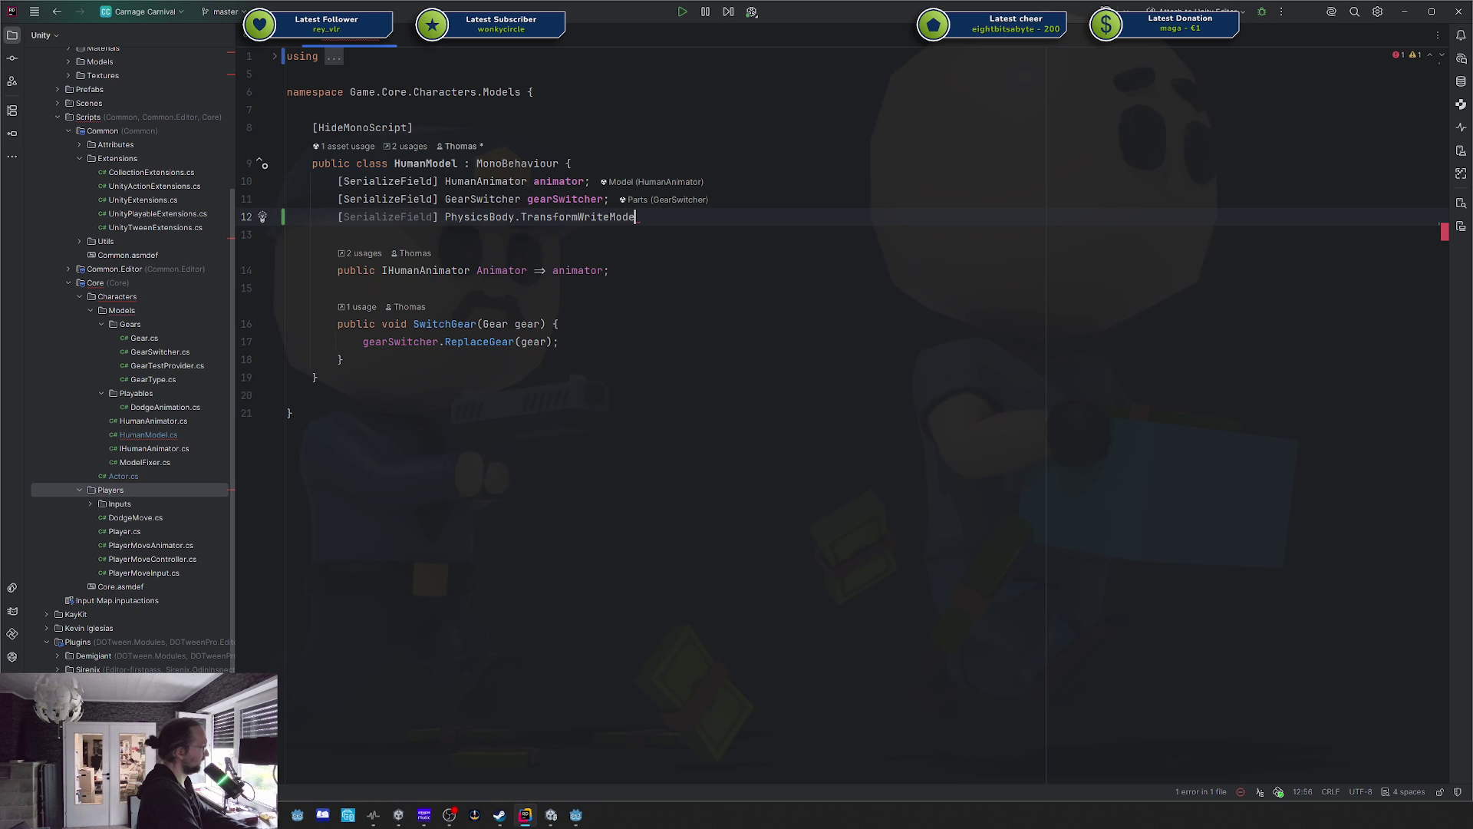
key(ctrl+z)
key(ctrl+z)
key(ctrl+z)
text(Transfo)
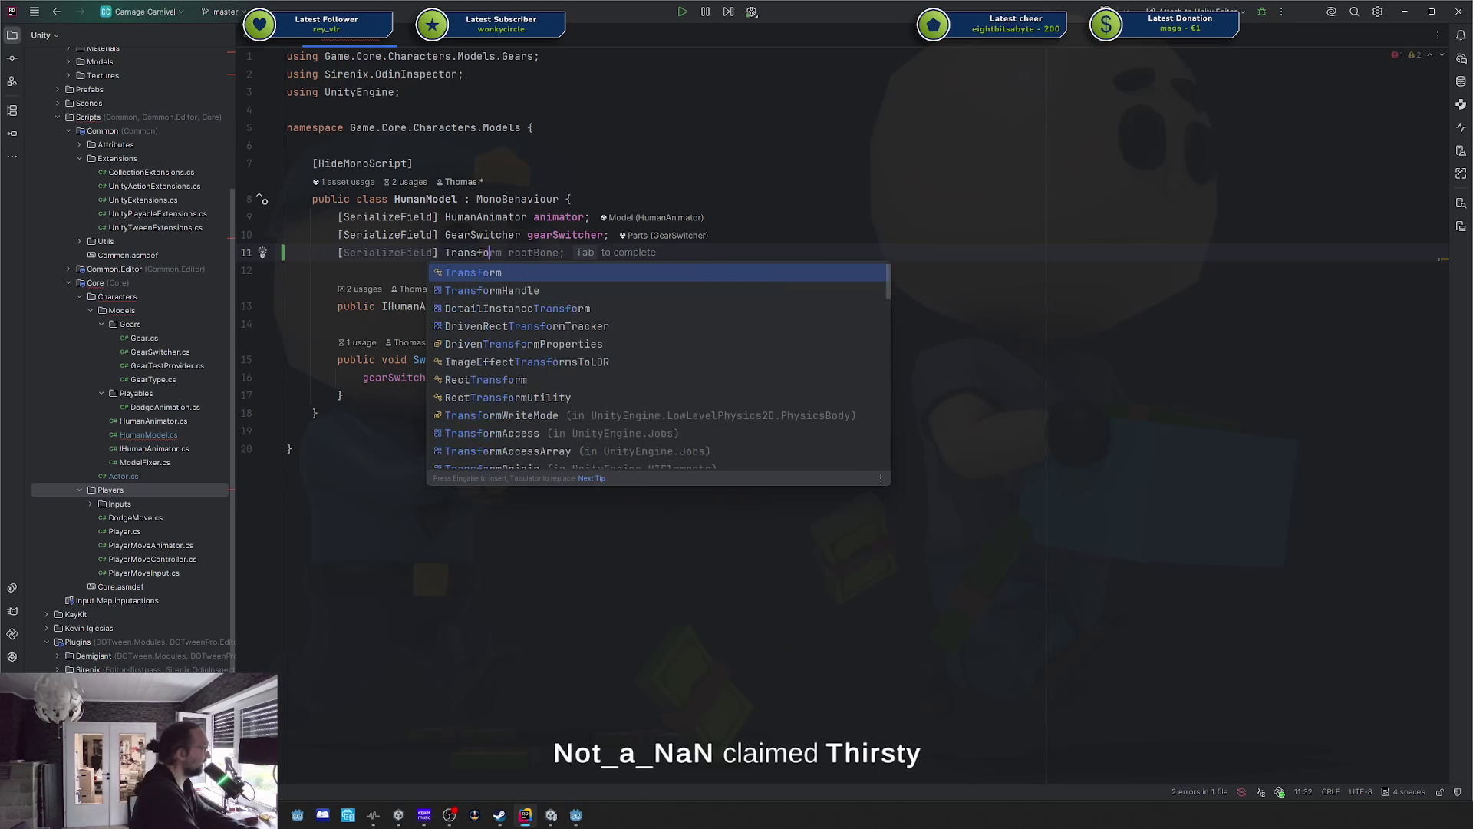
key(Return)
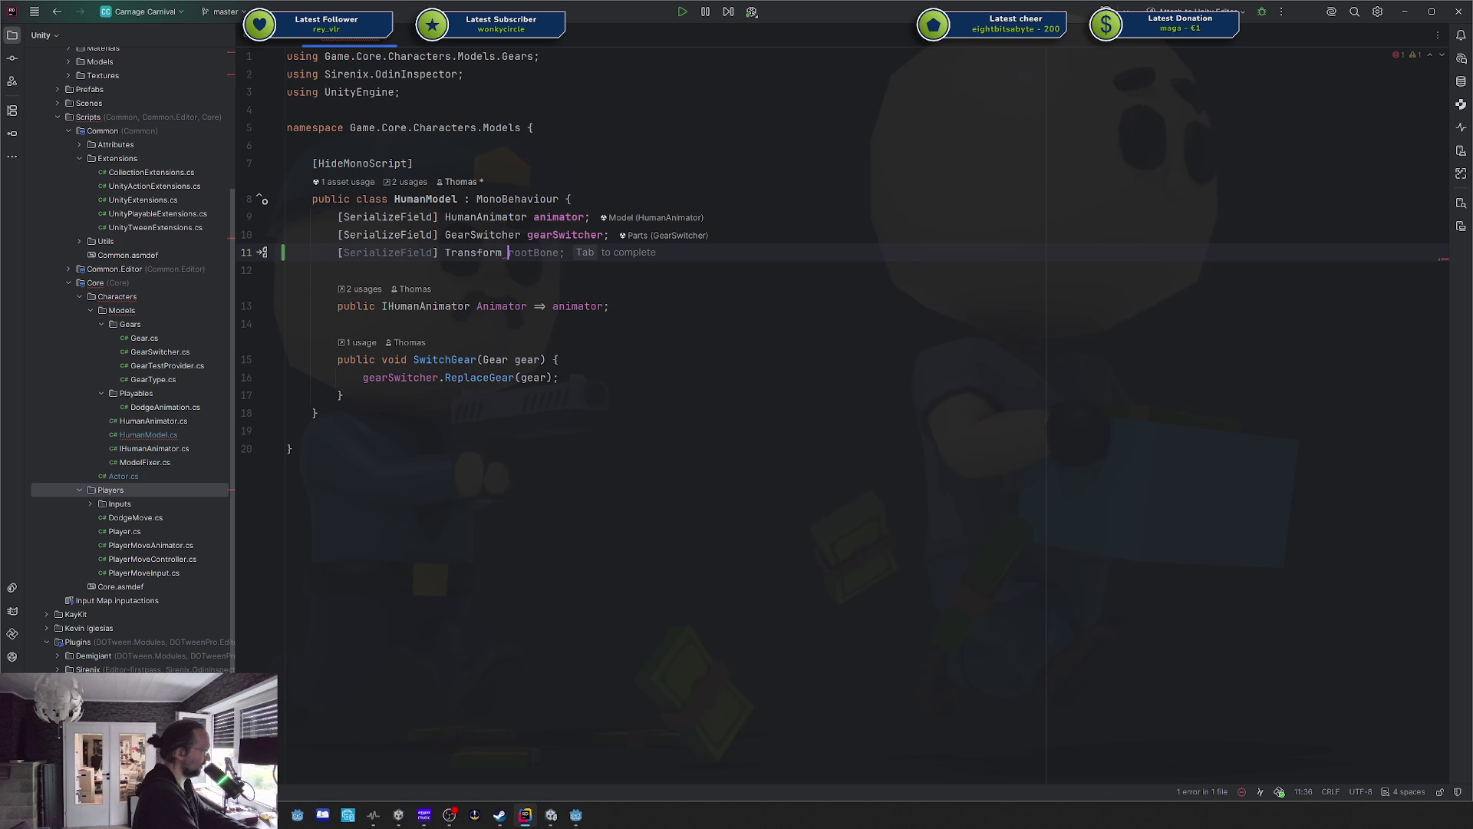
text(gunSlot;)
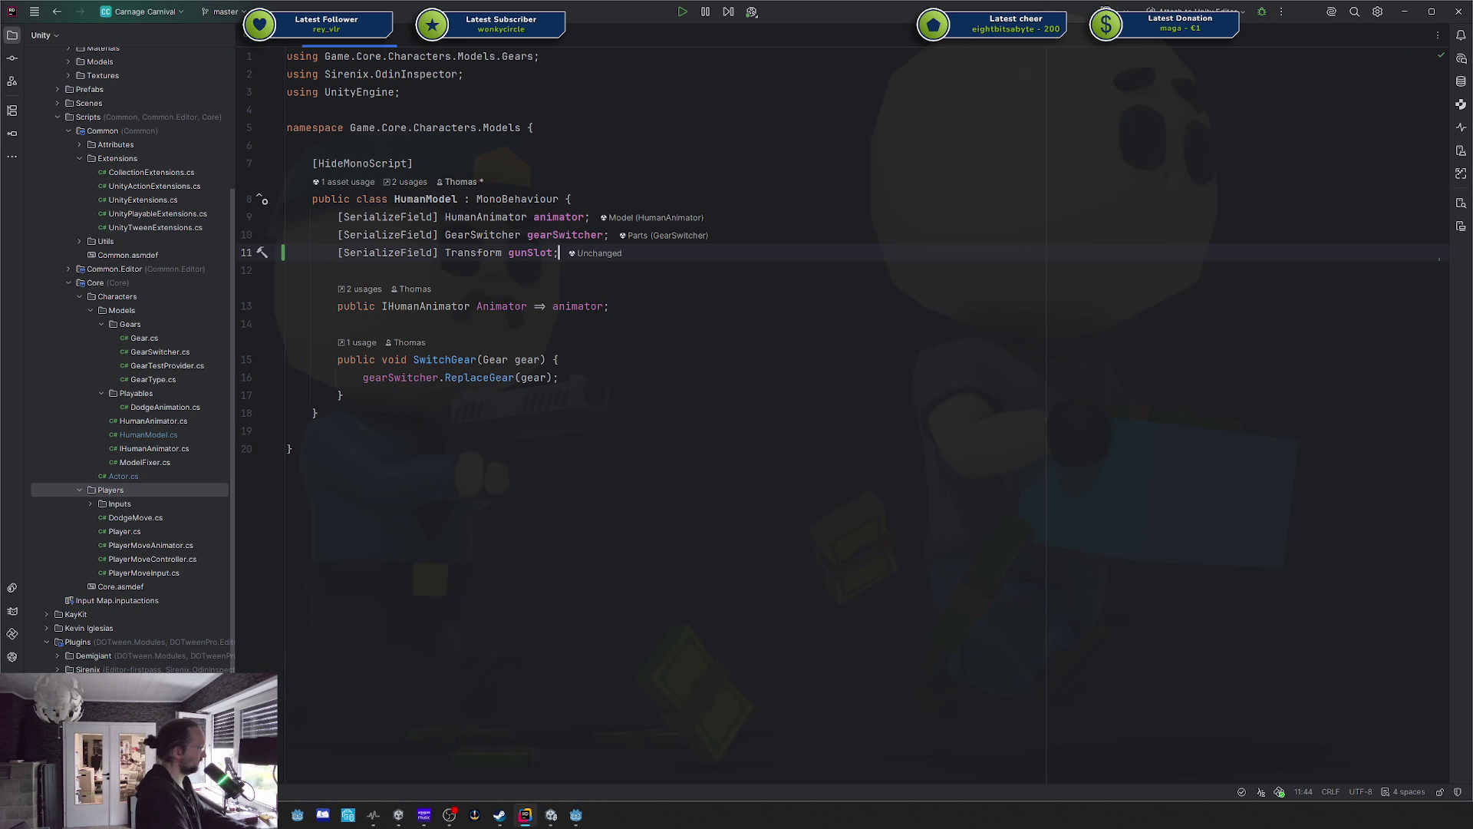
key(alt+Tab)
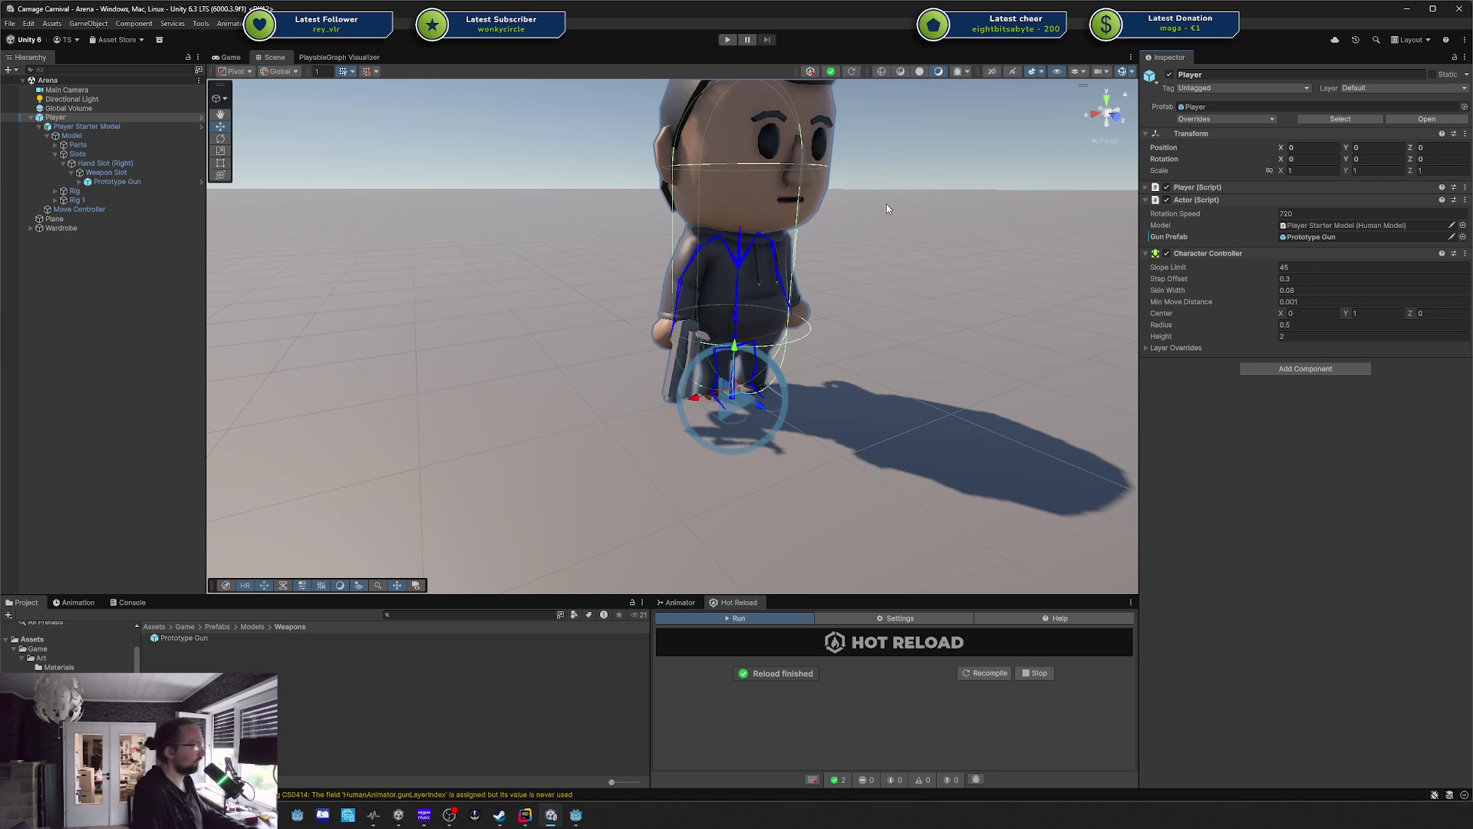
Open the Player, Player Starter Model and Base Human Model prefabs, then recompile to reveal Gun Slot.
click(201, 117)
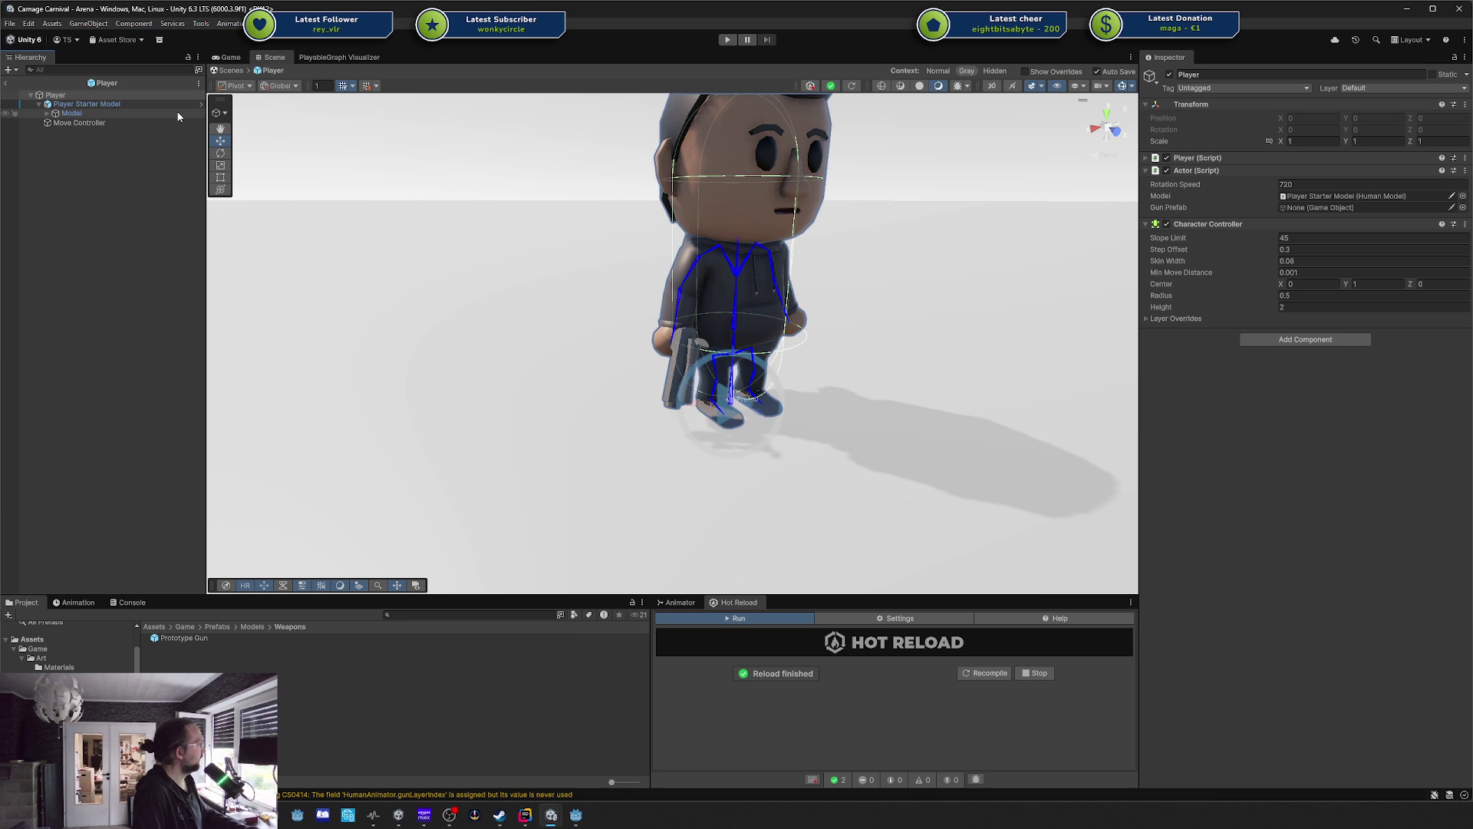
click(170, 107)
click(201, 104)
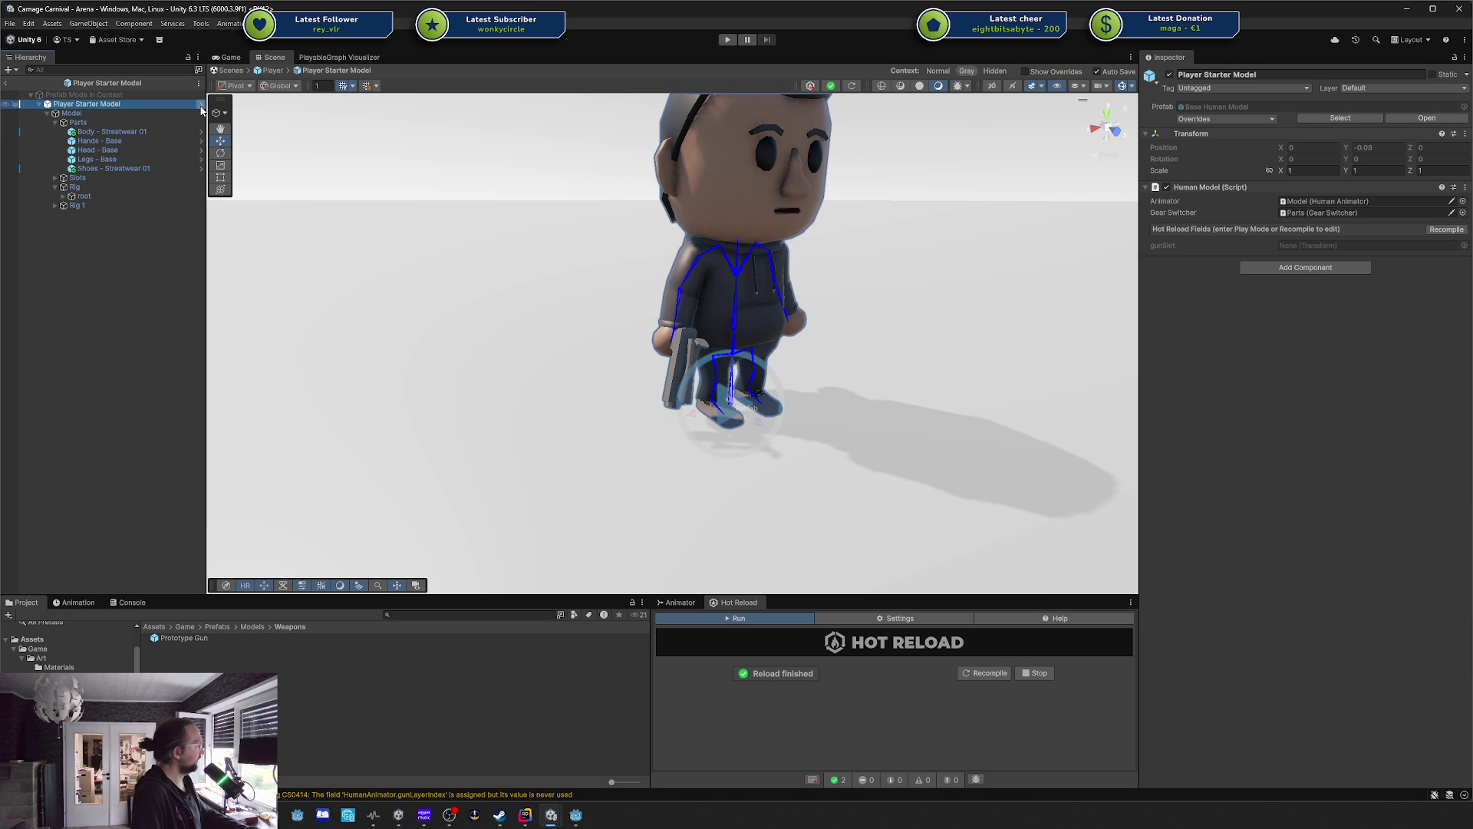
click(200, 104)
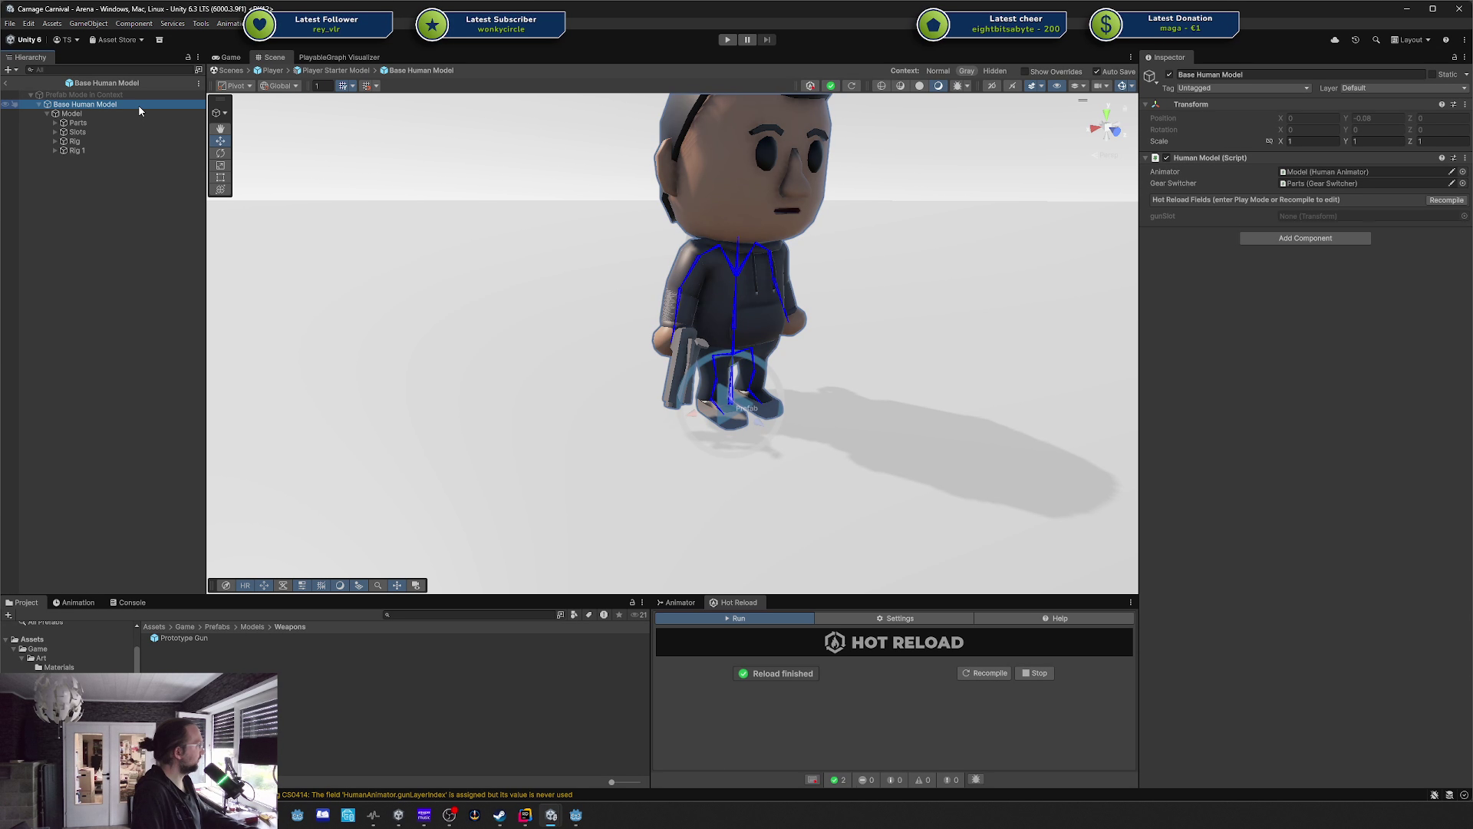
click(1440, 198)
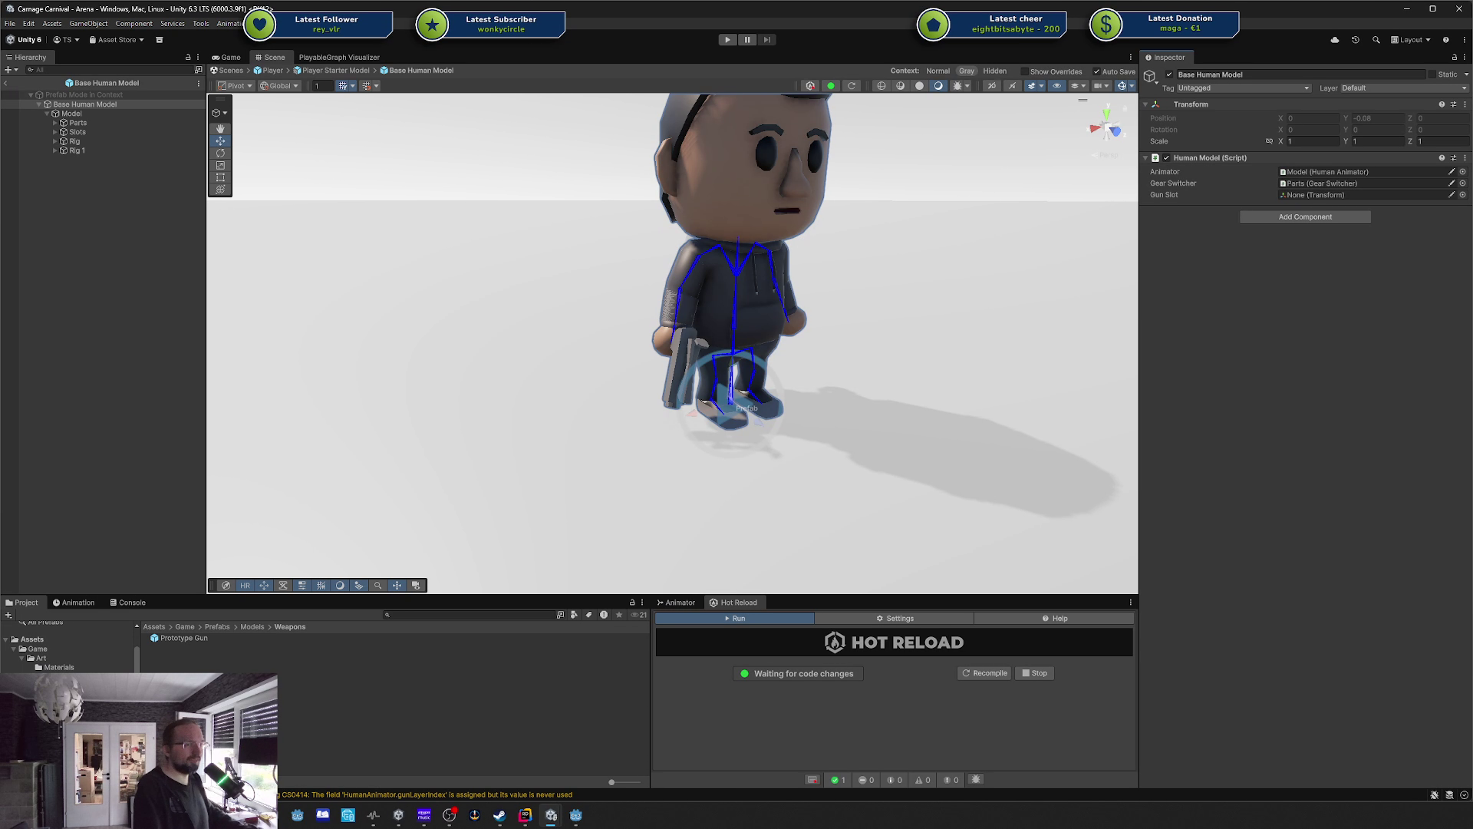
key(alt+Tab)
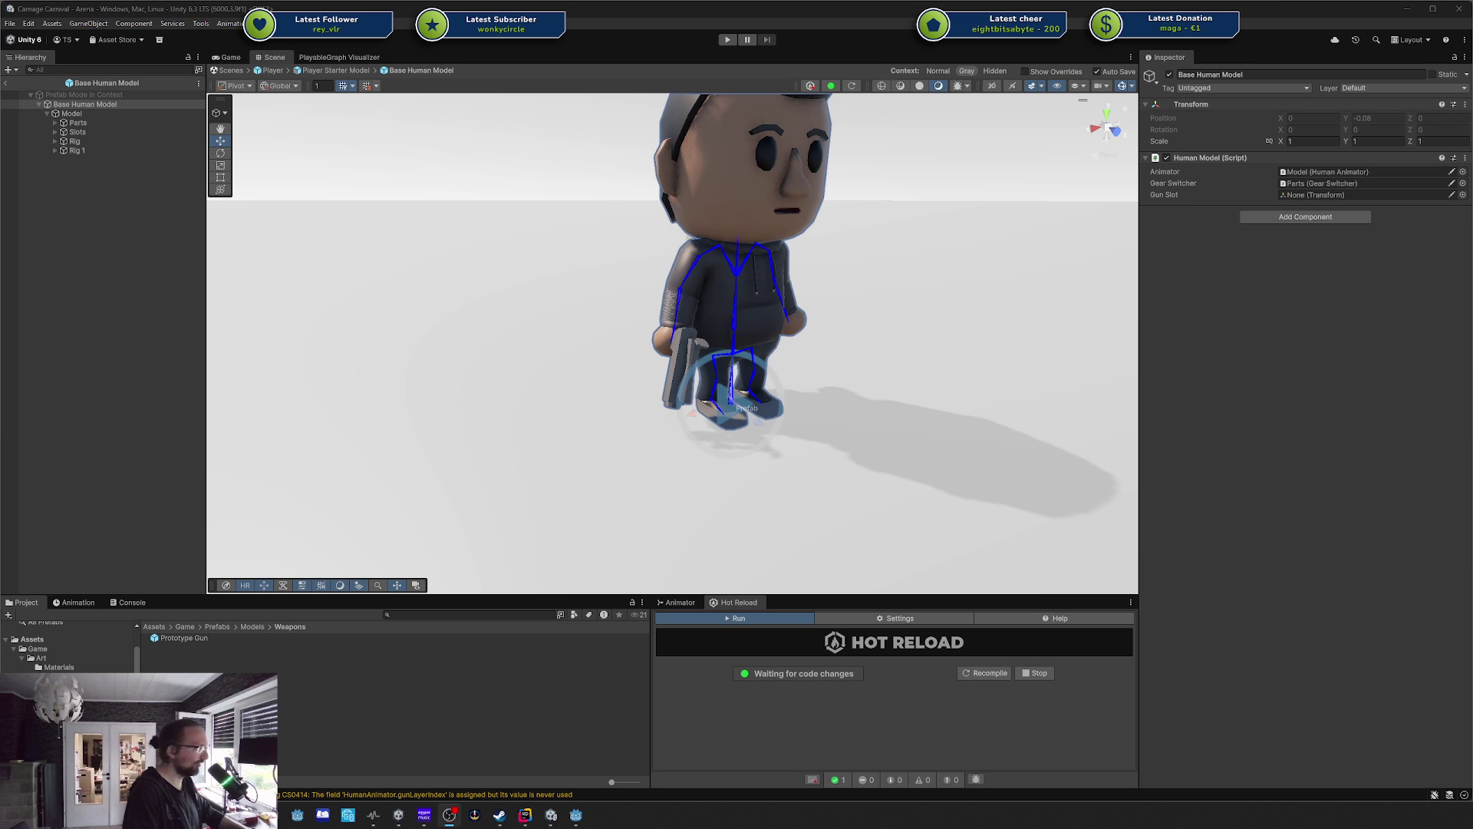
Expand Slots > Hand Slot (Right) and drag Weapon Slot into the Gun Slot field.
click(1267, 375)
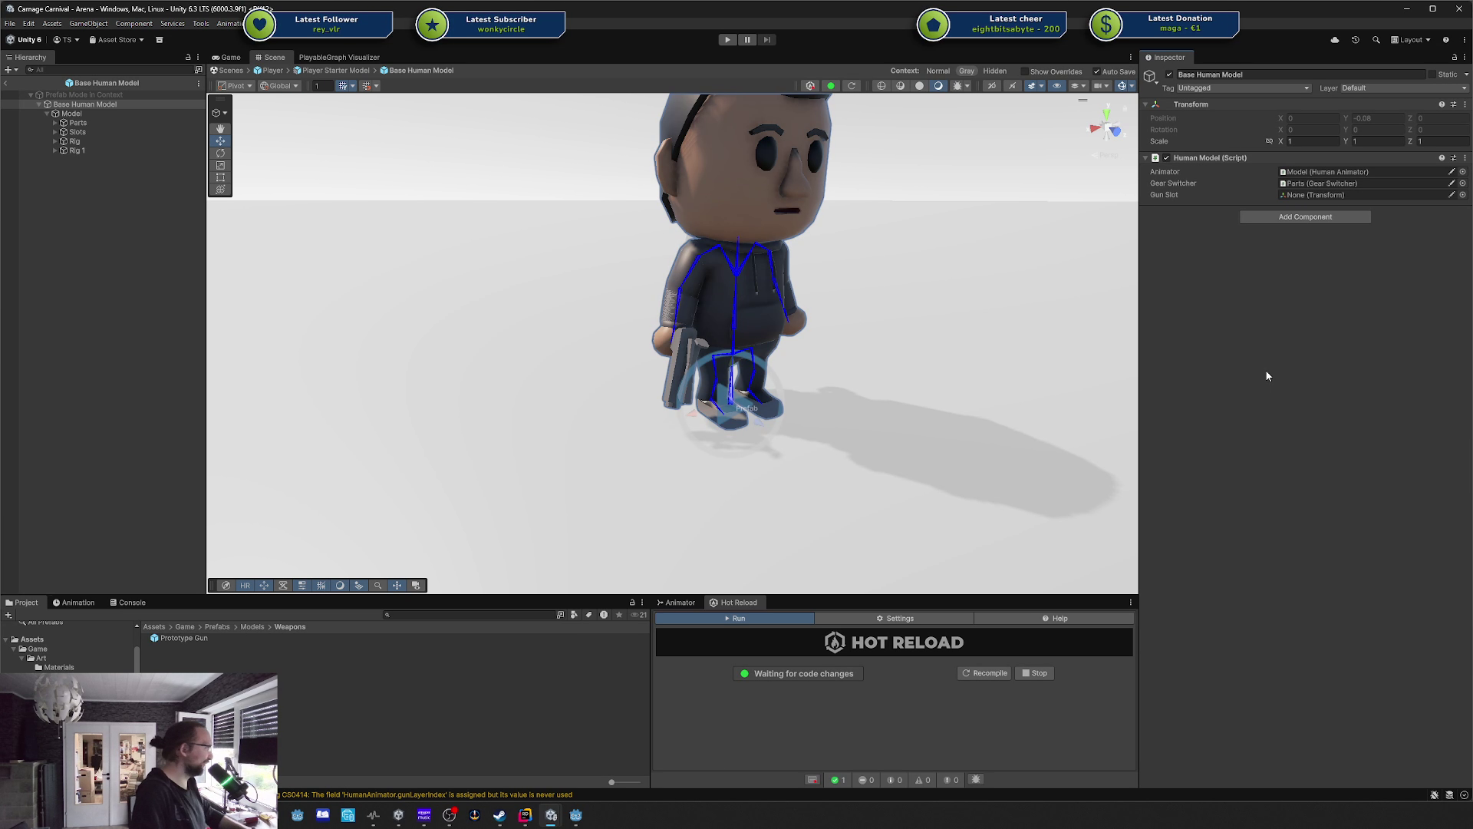
click(55, 132)
click(54, 131)
click(55, 132)
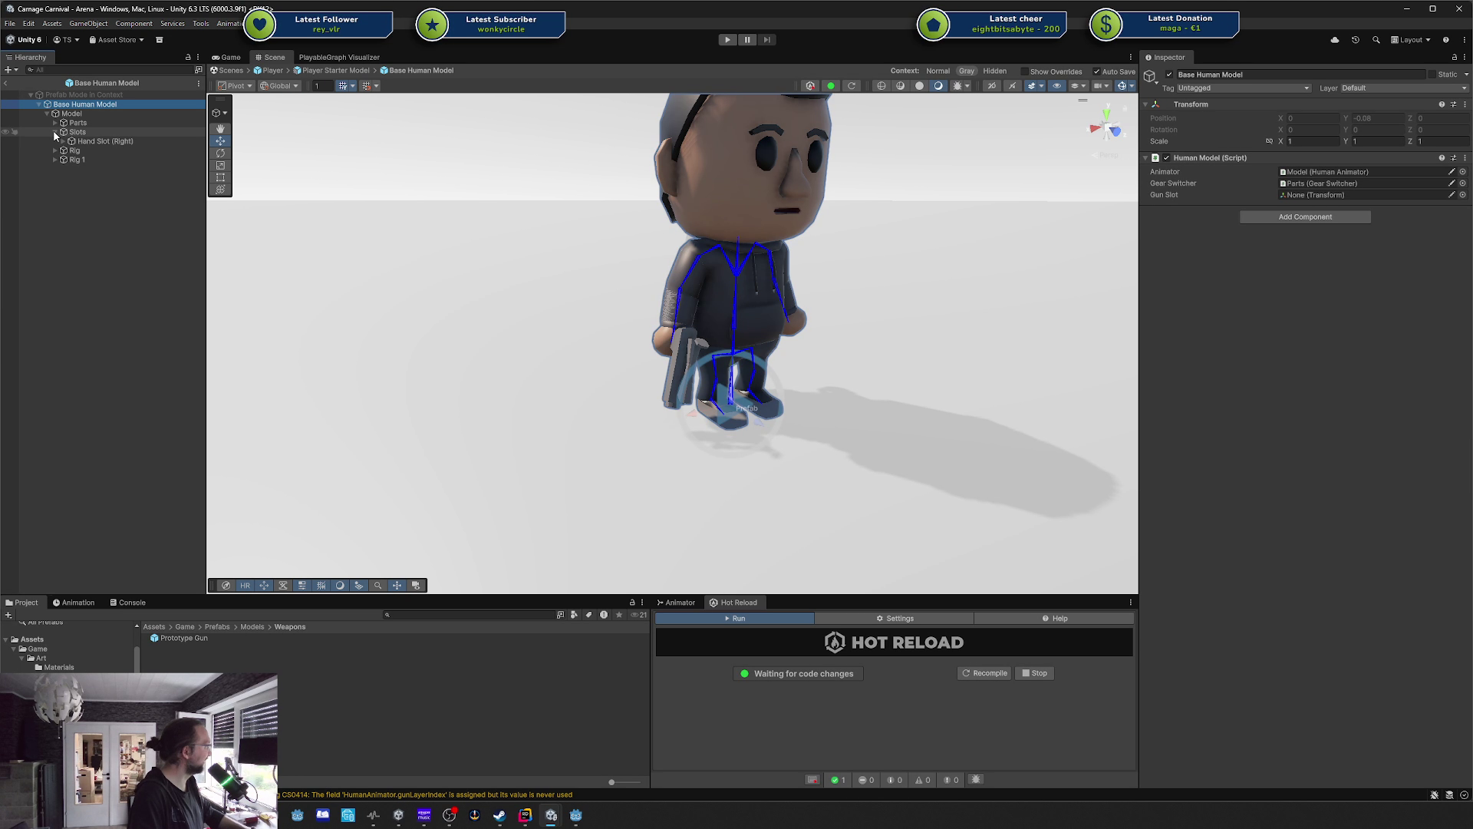
click(63, 141)
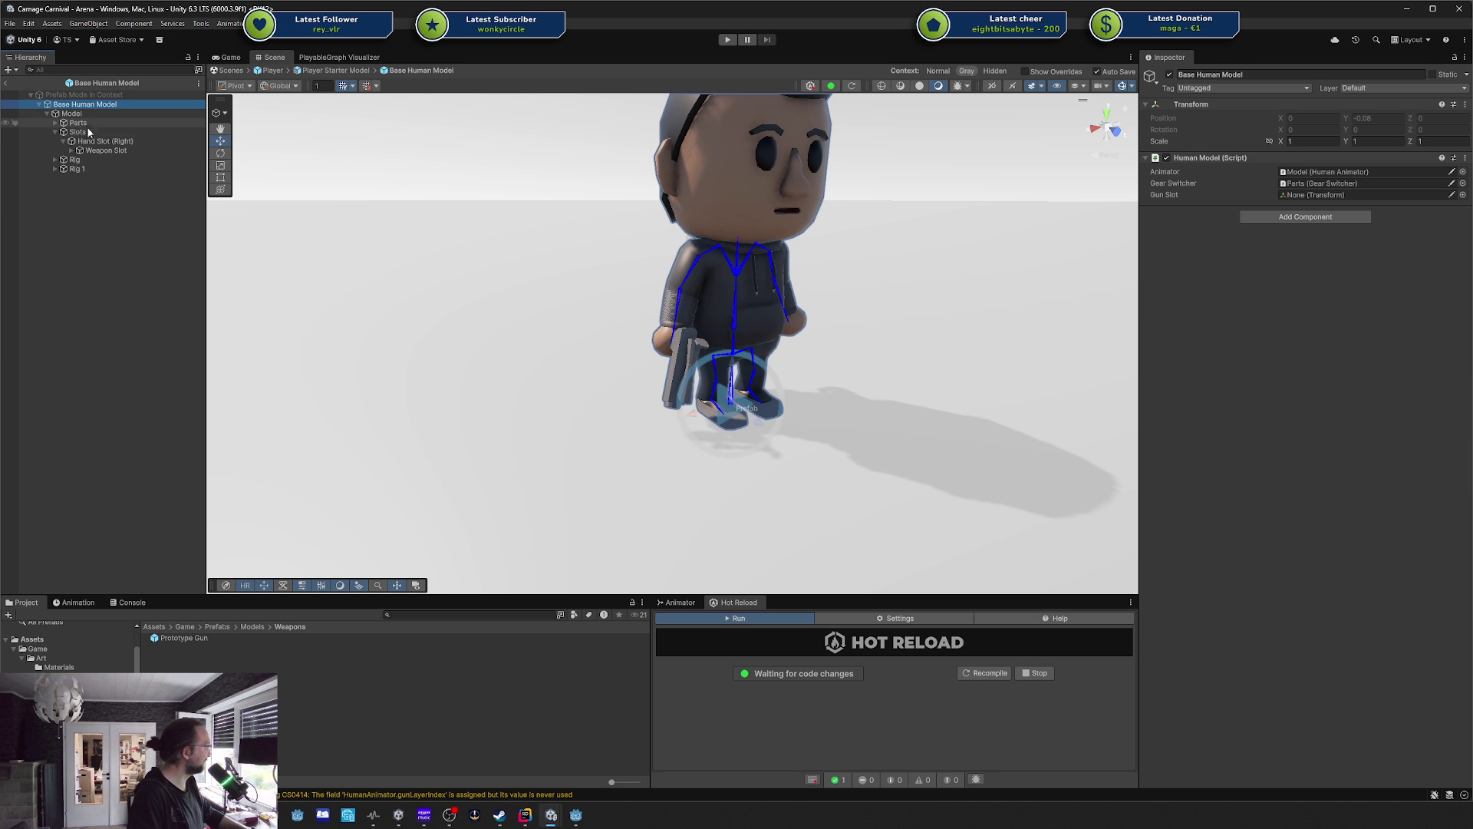
drag(111, 153, 1304, 194)
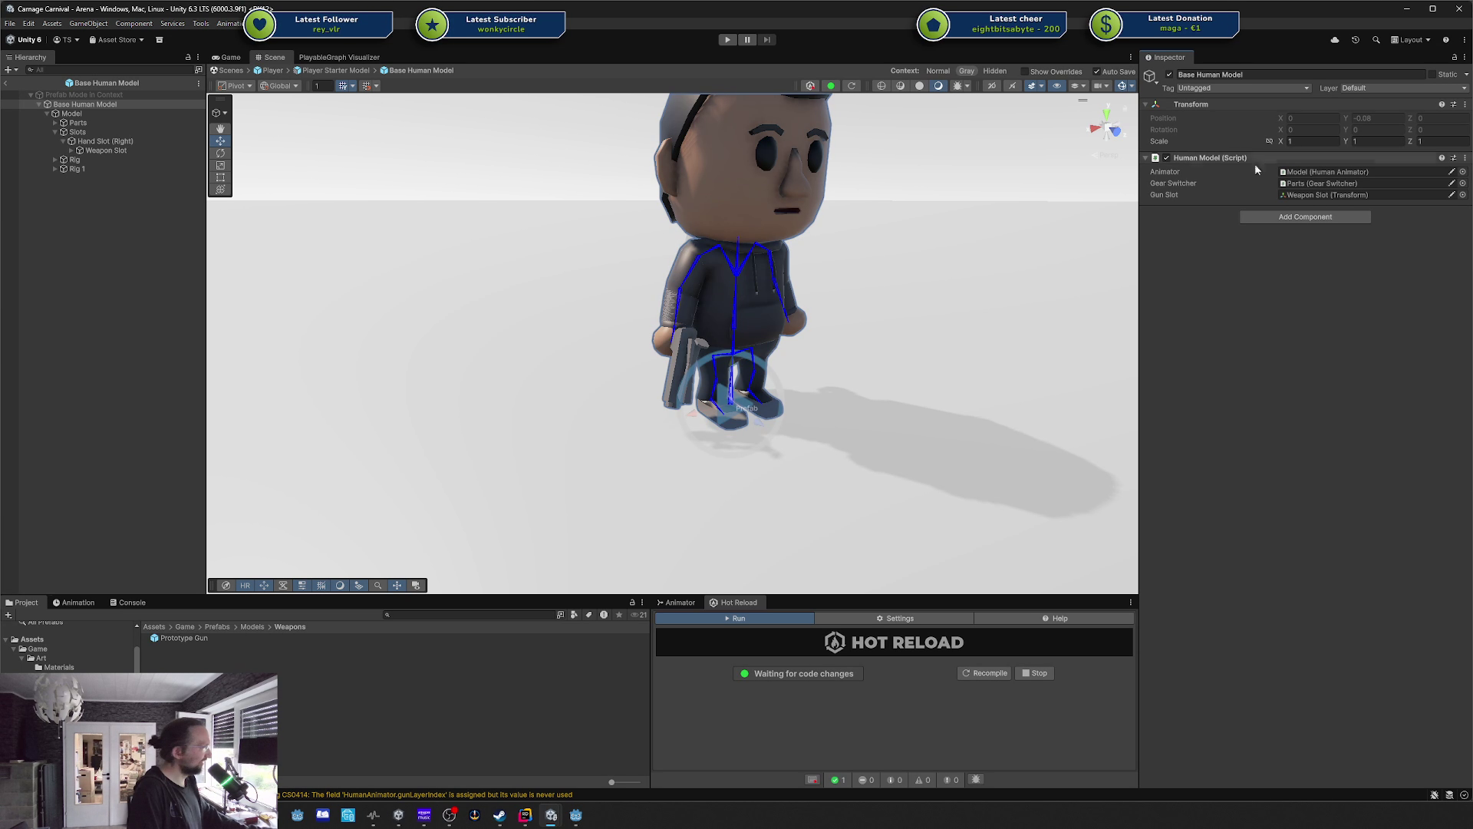
Check Weapon Slot's Prototype Gun child, then exit prefab mode back to the Arena scene.
click(123, 150)
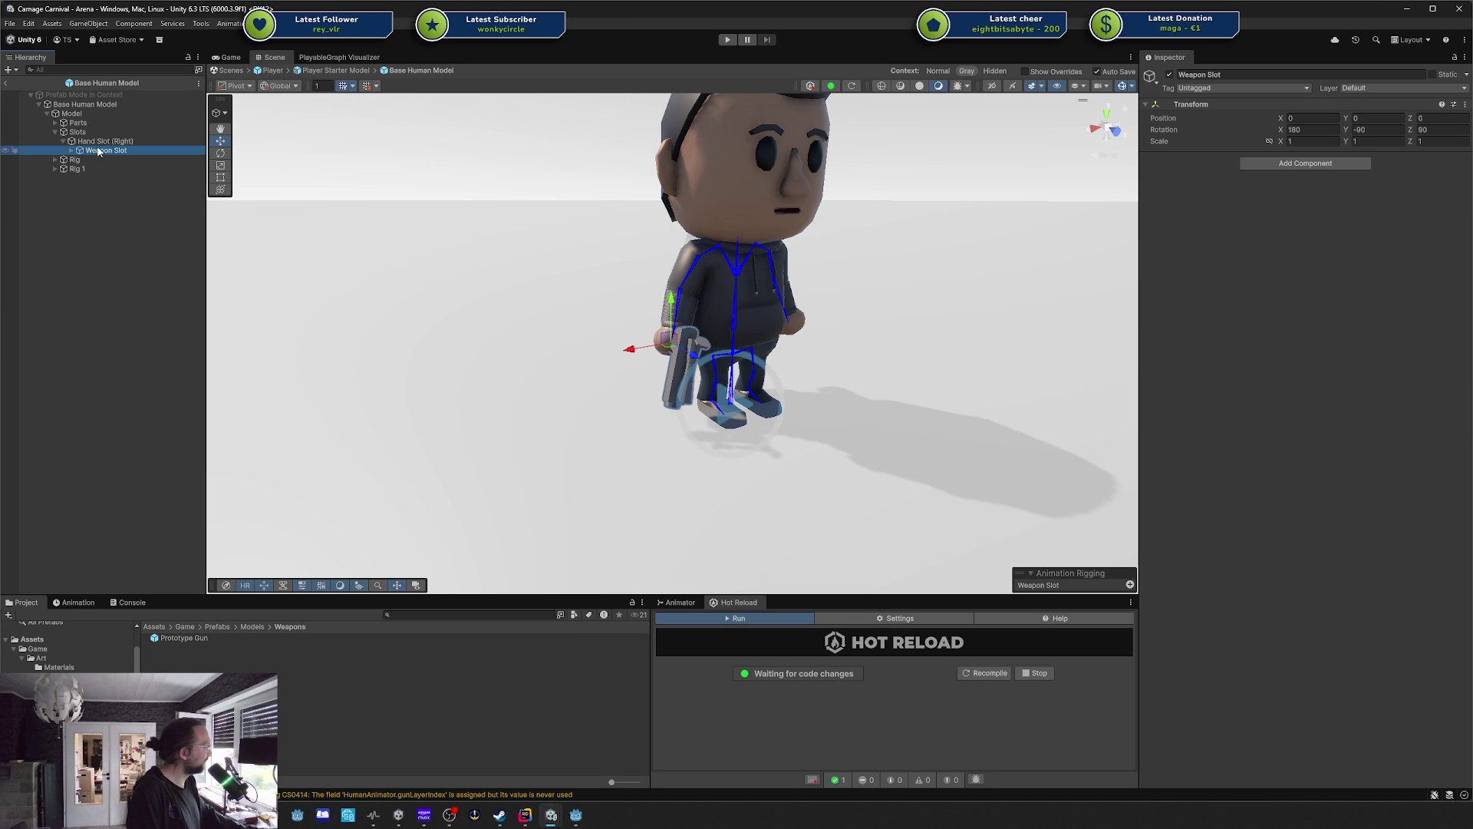
click(71, 150)
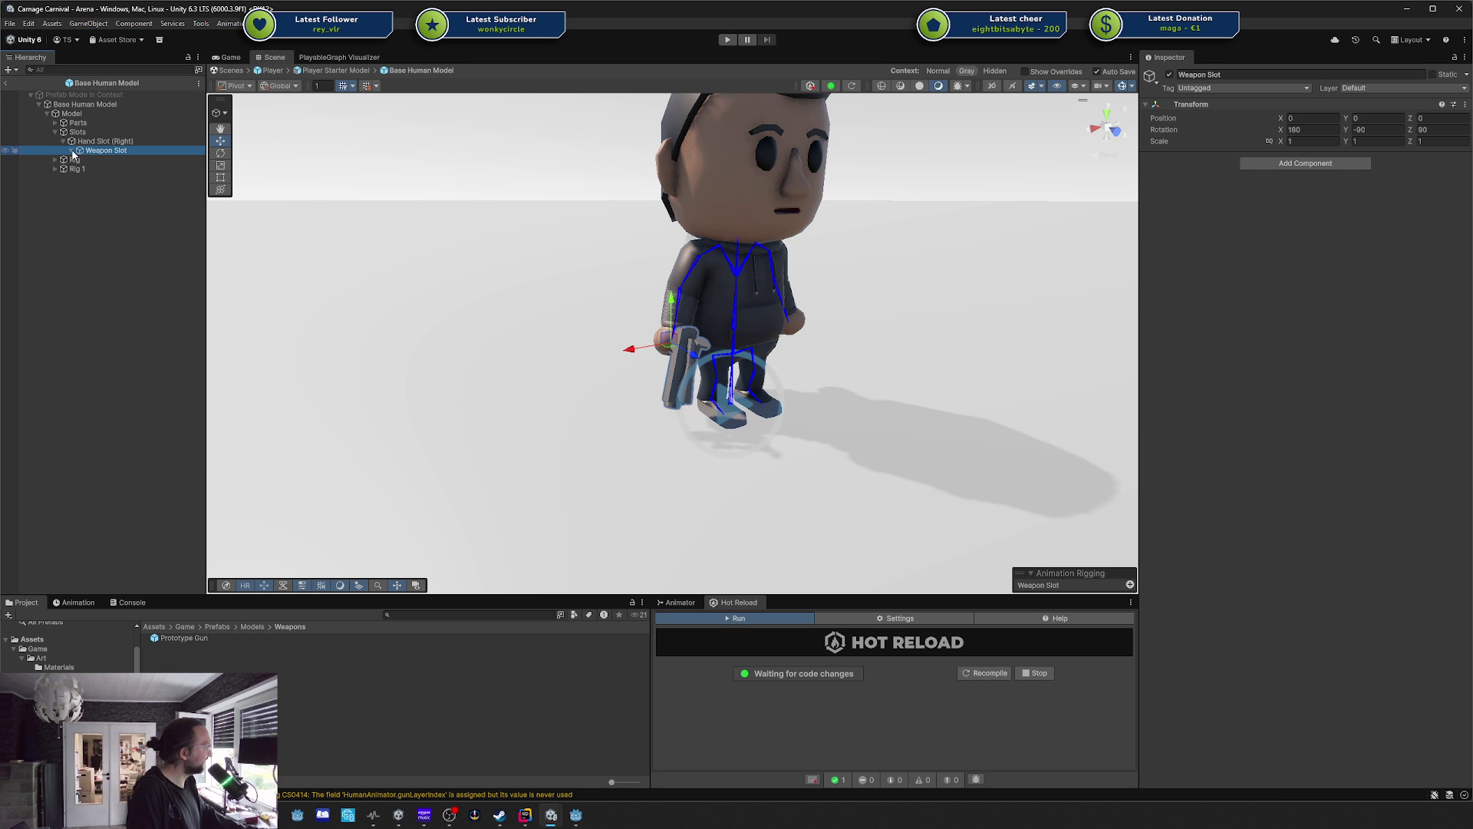
click(8, 86)
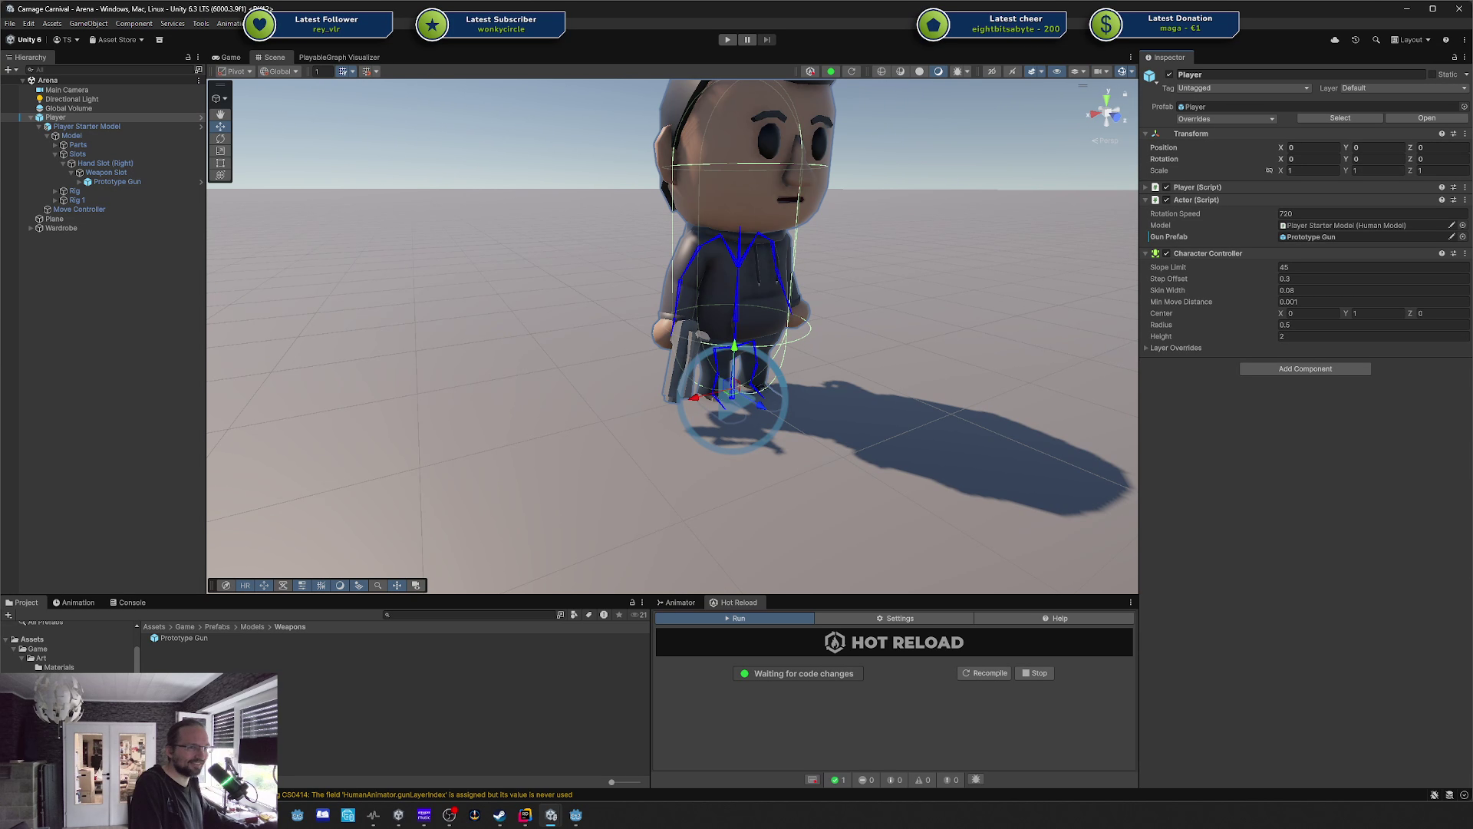
Switch away from Unity, leaving the Arena scene unchanged.
key(alt+Tab)
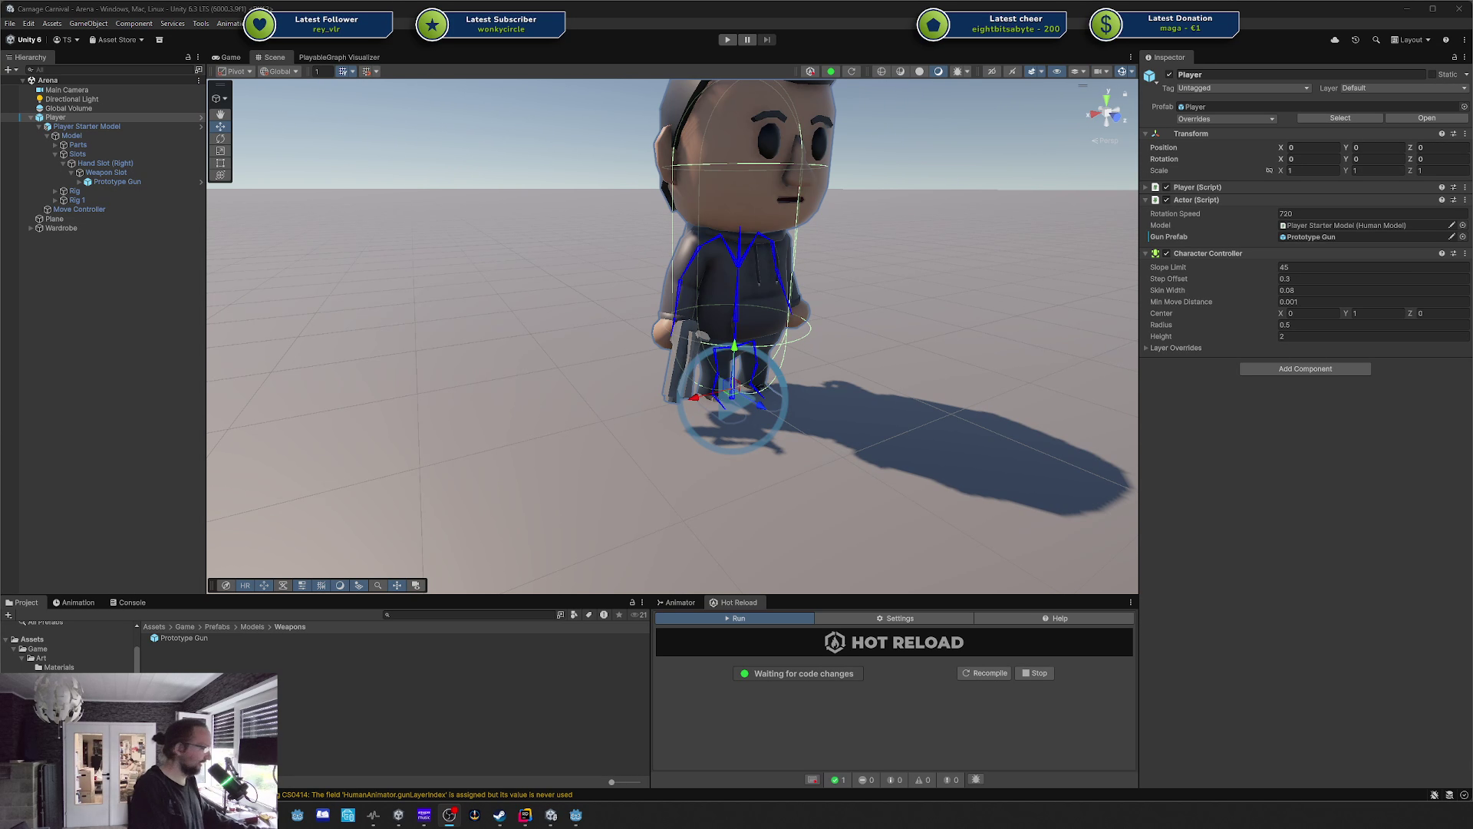